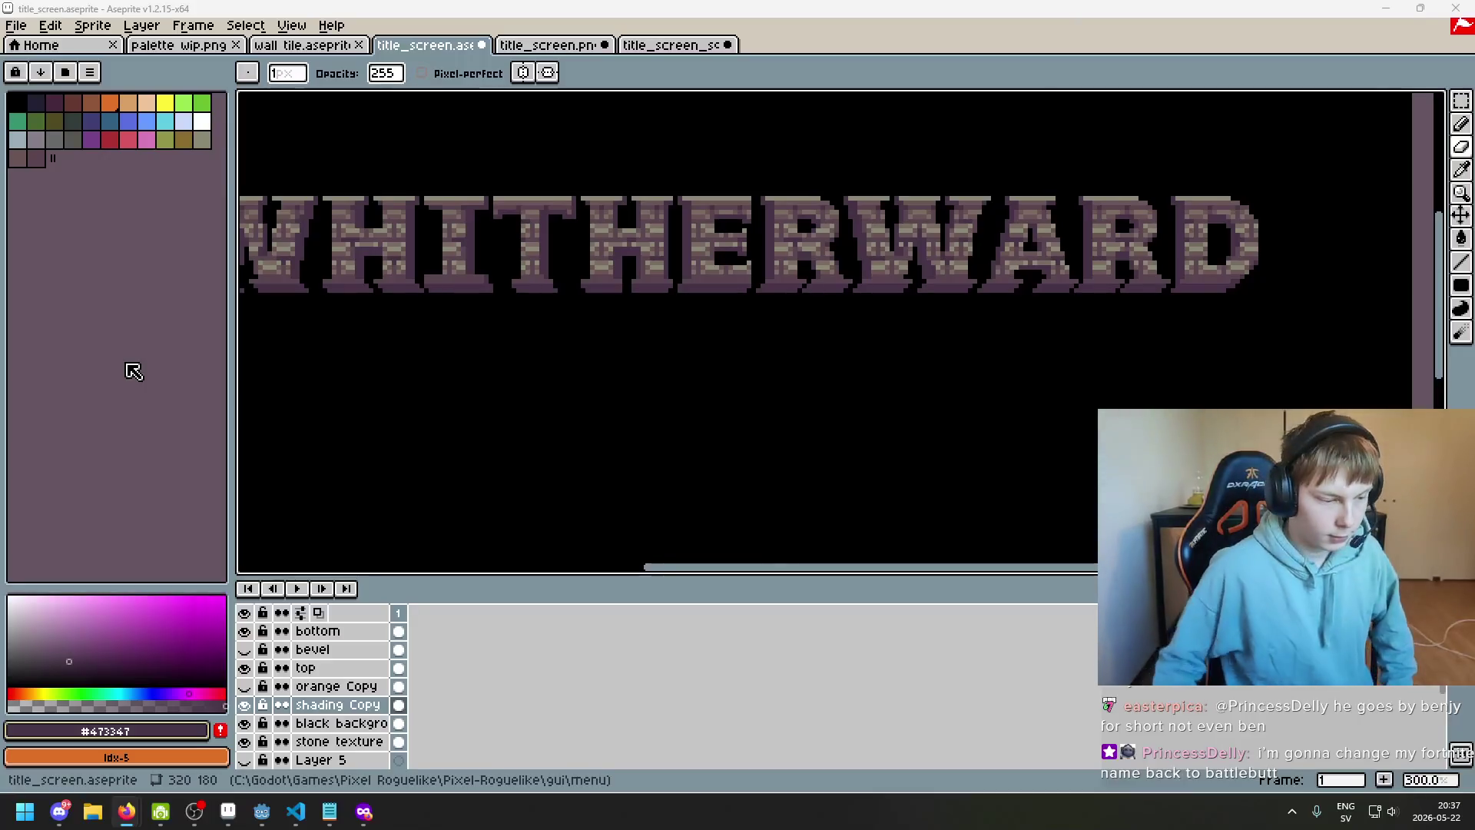
Return to the pixel-art title screen window
mouse_move(129, 816)
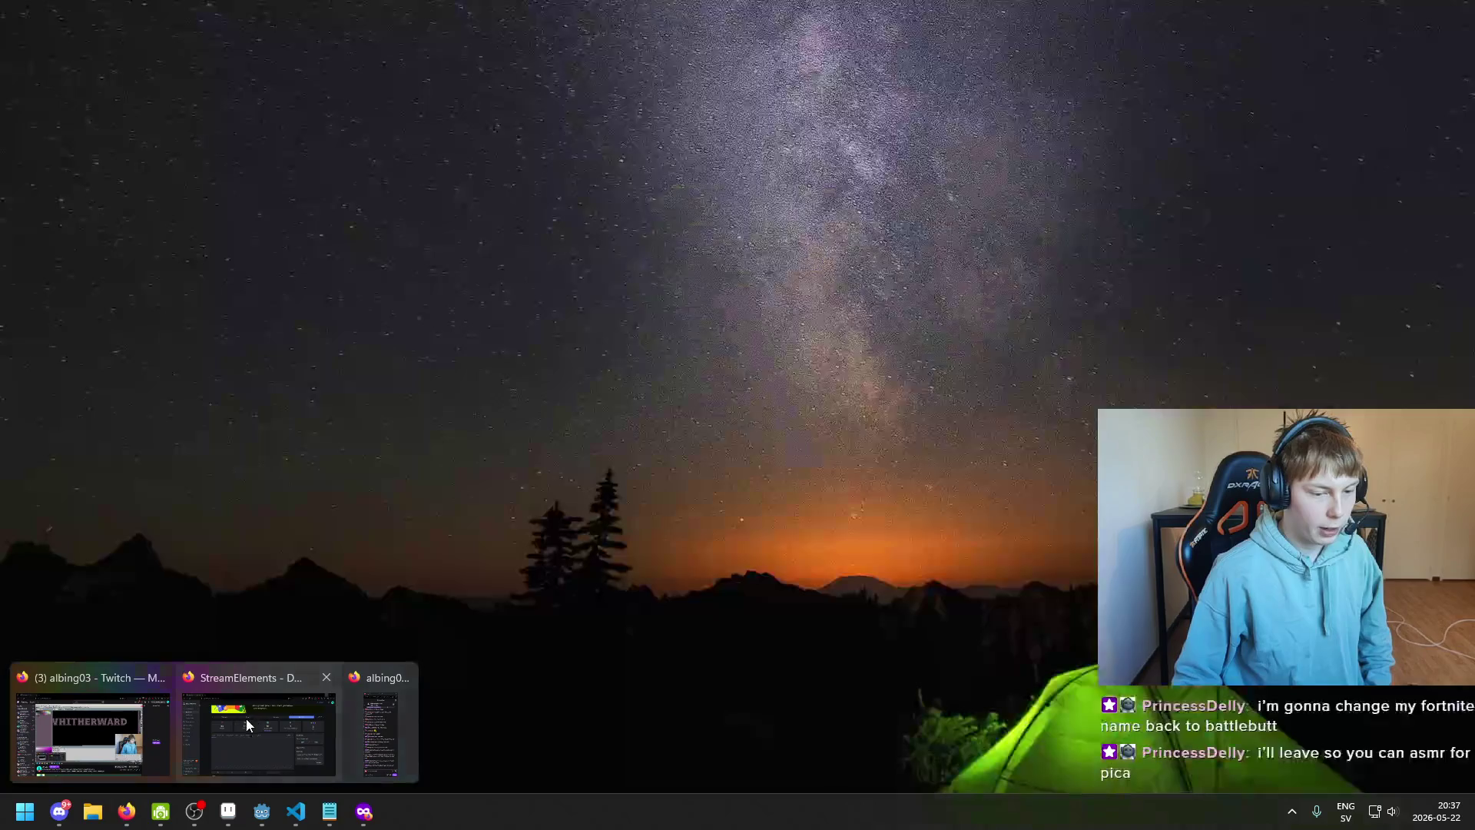
click(141, 727)
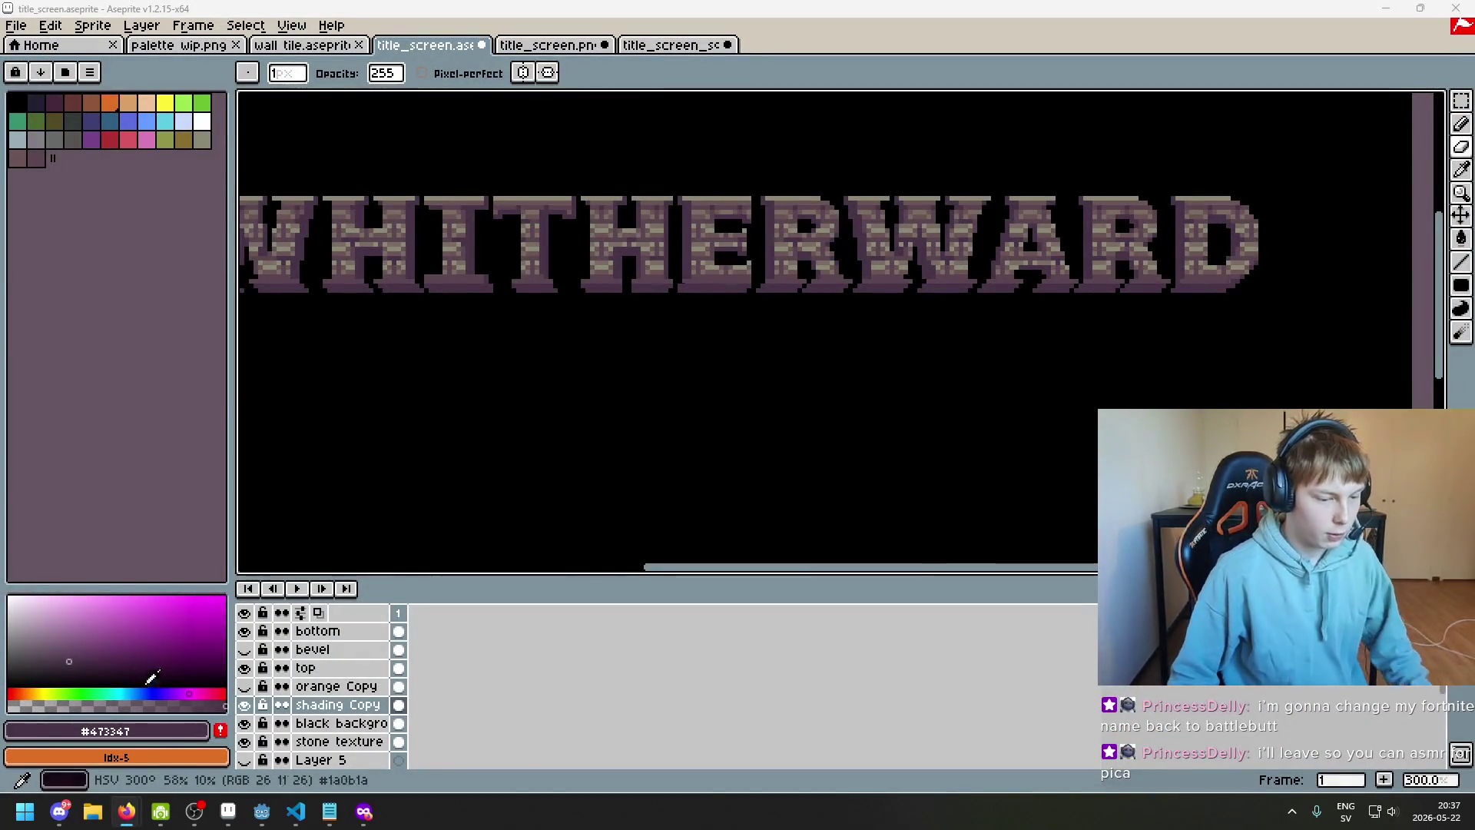
mouse_move(126, 812)
click(248, 713)
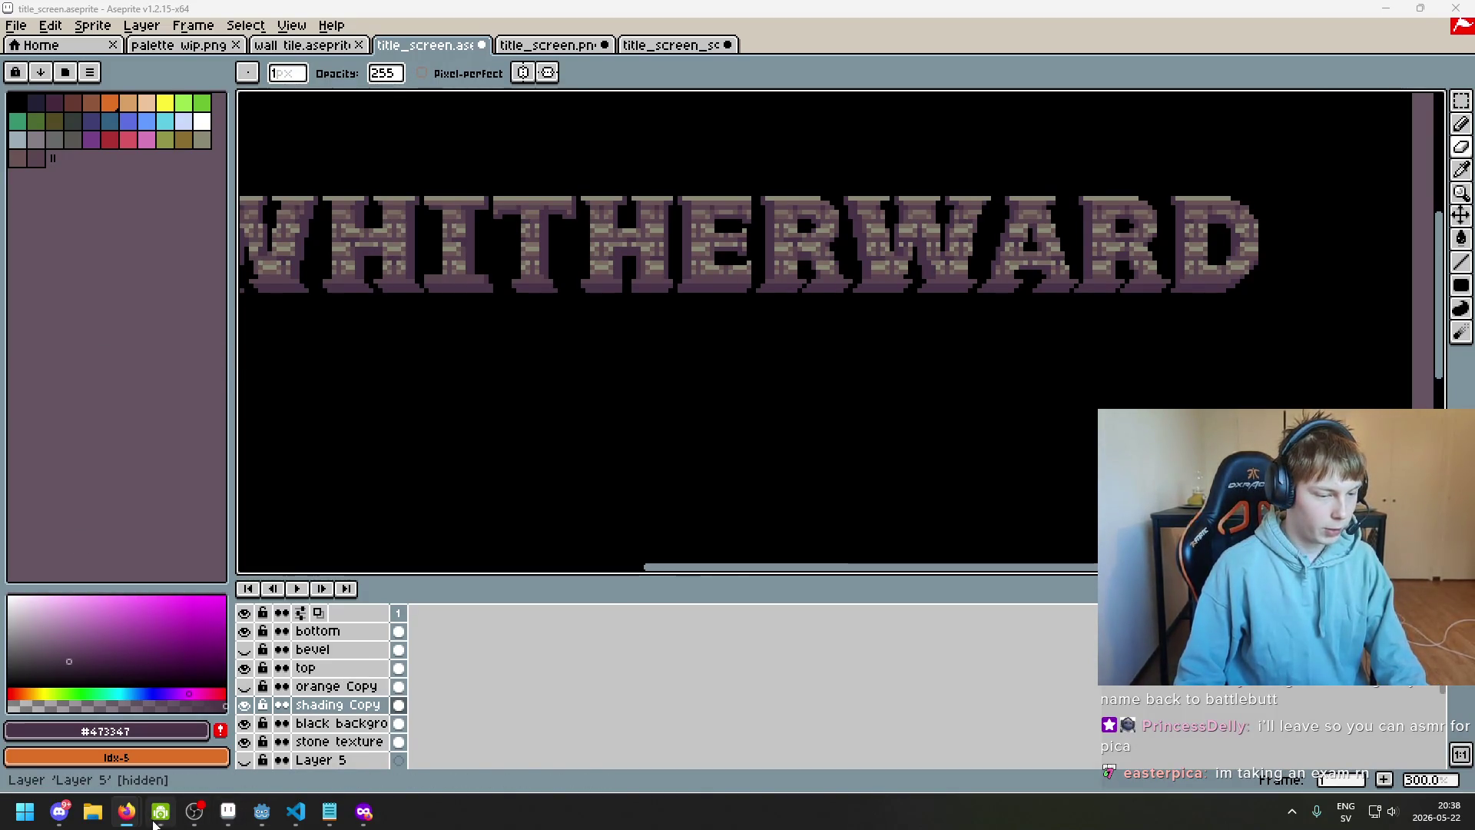
mouse_move(127, 811)
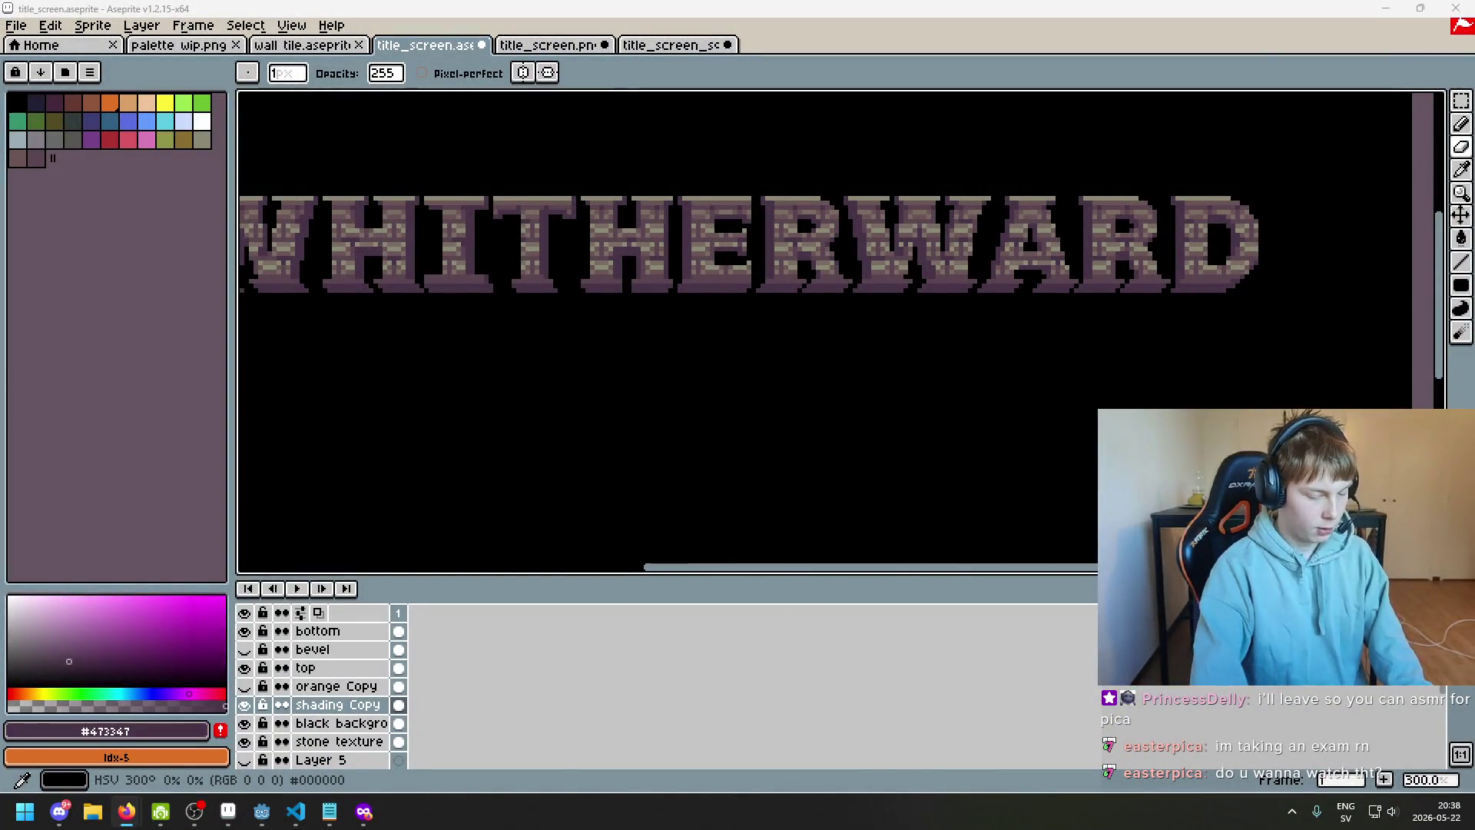
Open YouTube in a private Firefox window and accept its cookie terms
key(alt+Tab)
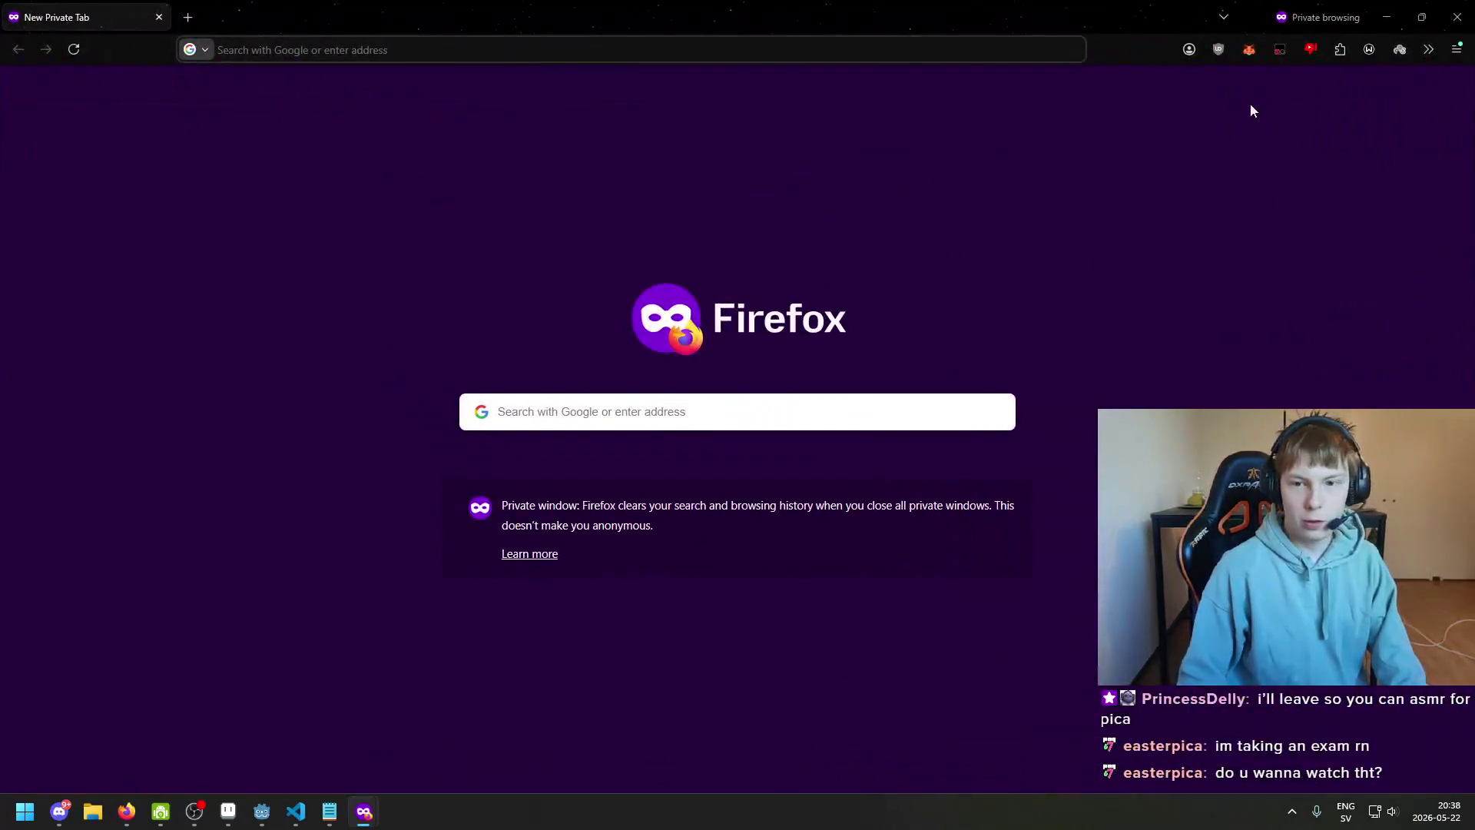
click(812, 57)
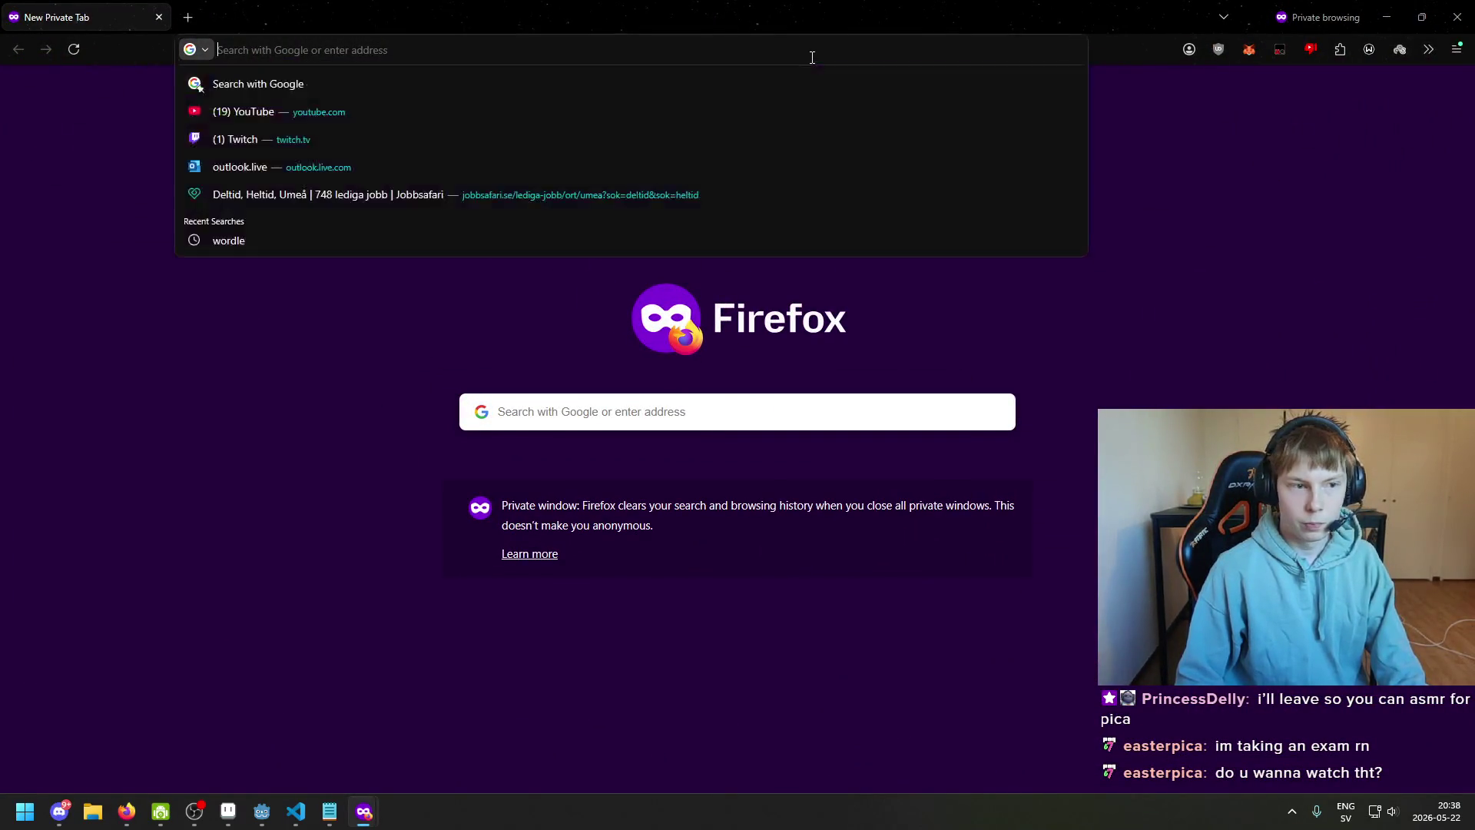
text(you)
key(Return)
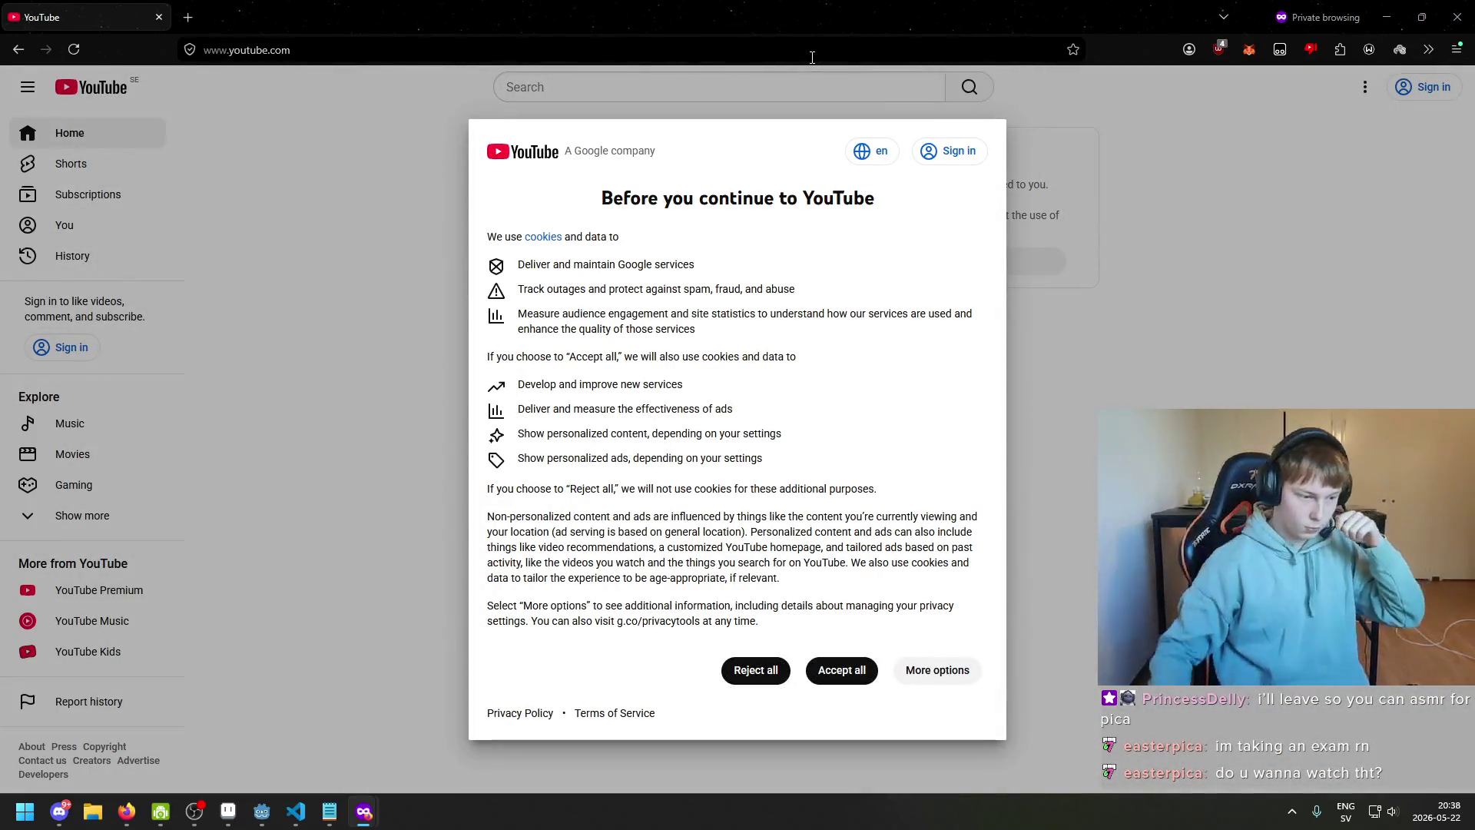
click(859, 674)
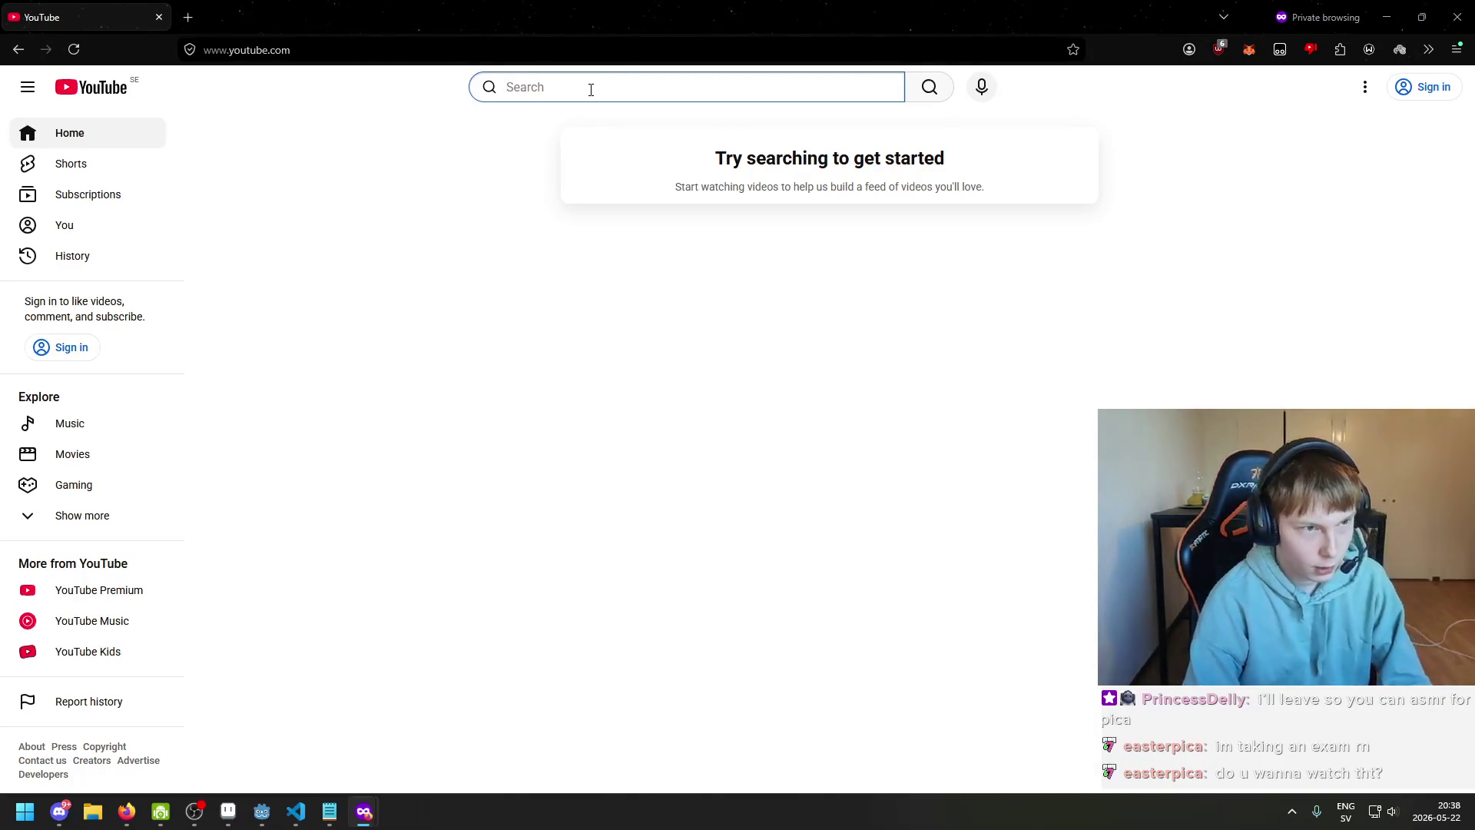
Search YouTube for 'curious archive' and open the Curious Archive channel page
text(c)
key(BackSpace)
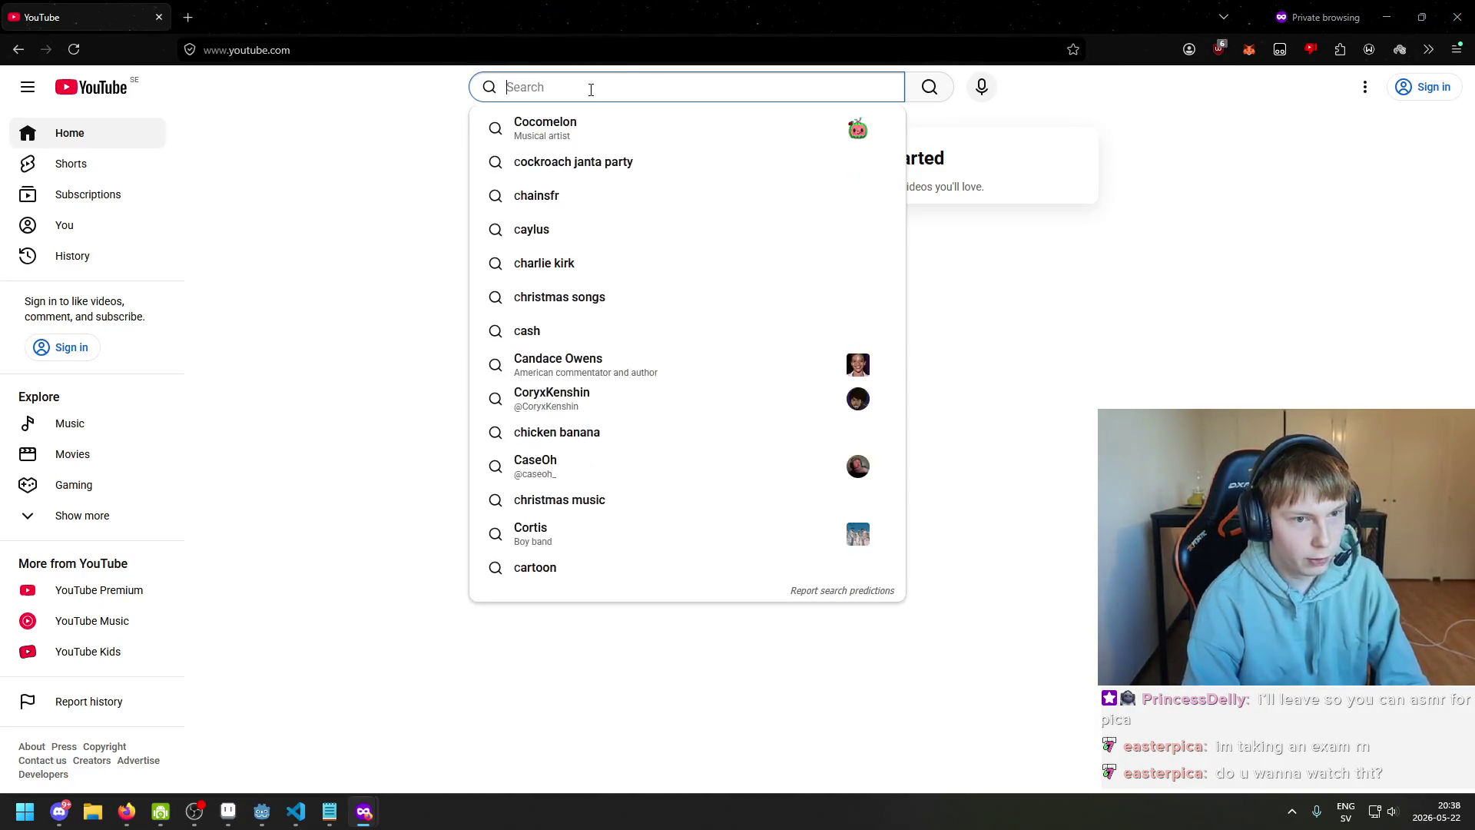
text(curios ar)
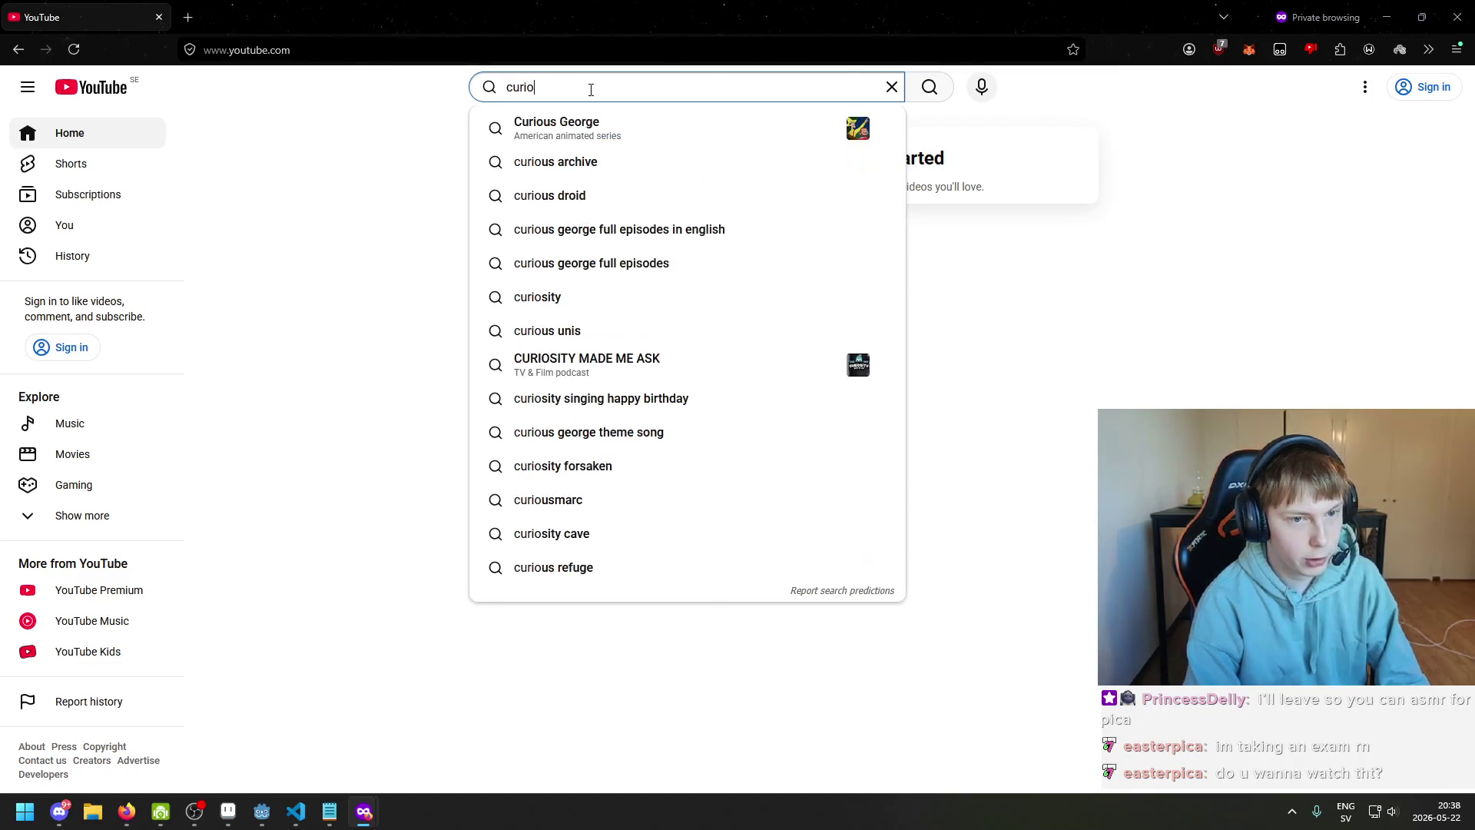
key(BackSpace)
key(Down)
key(Return)
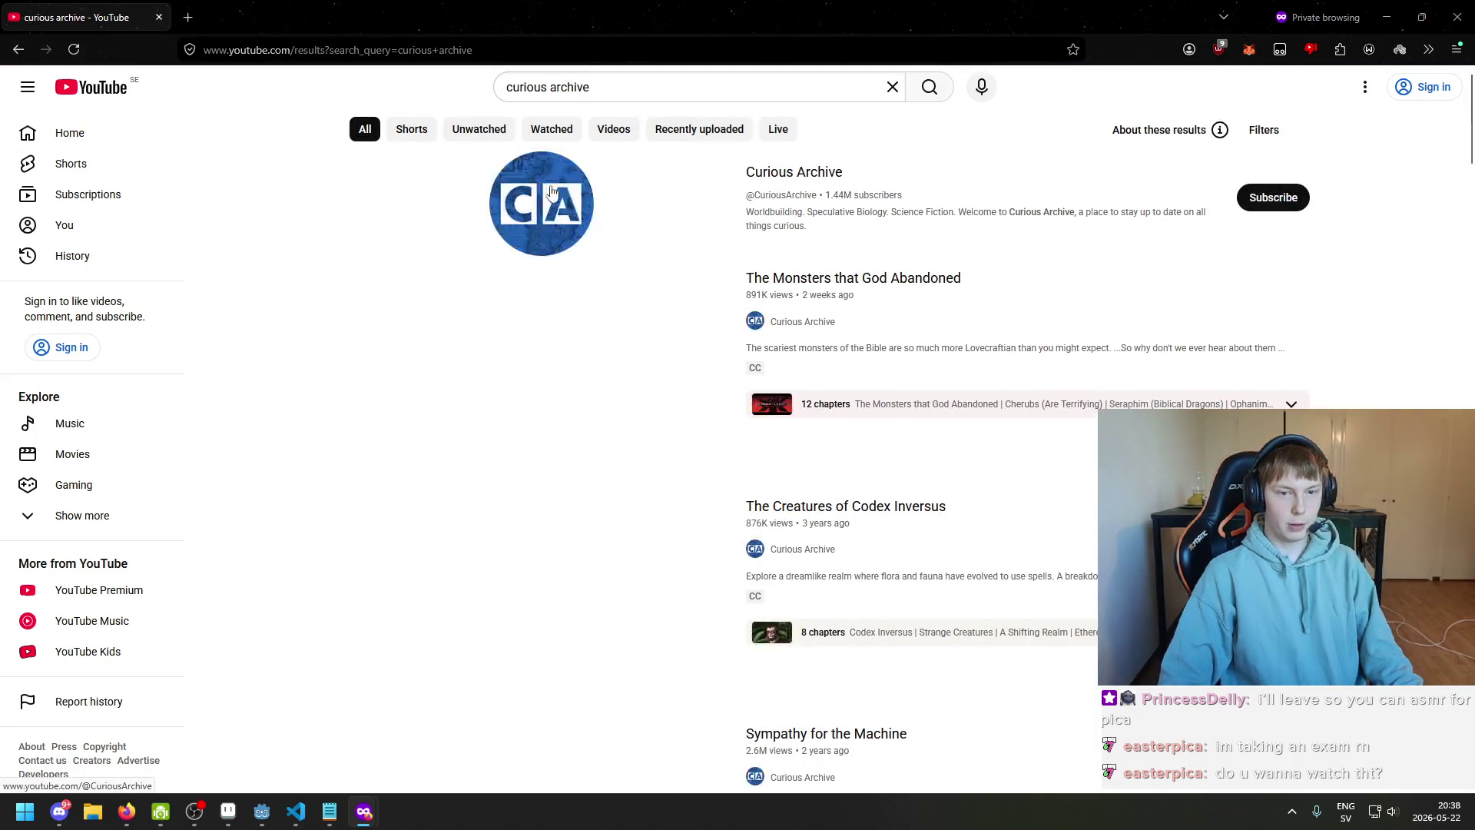
click(588, 193)
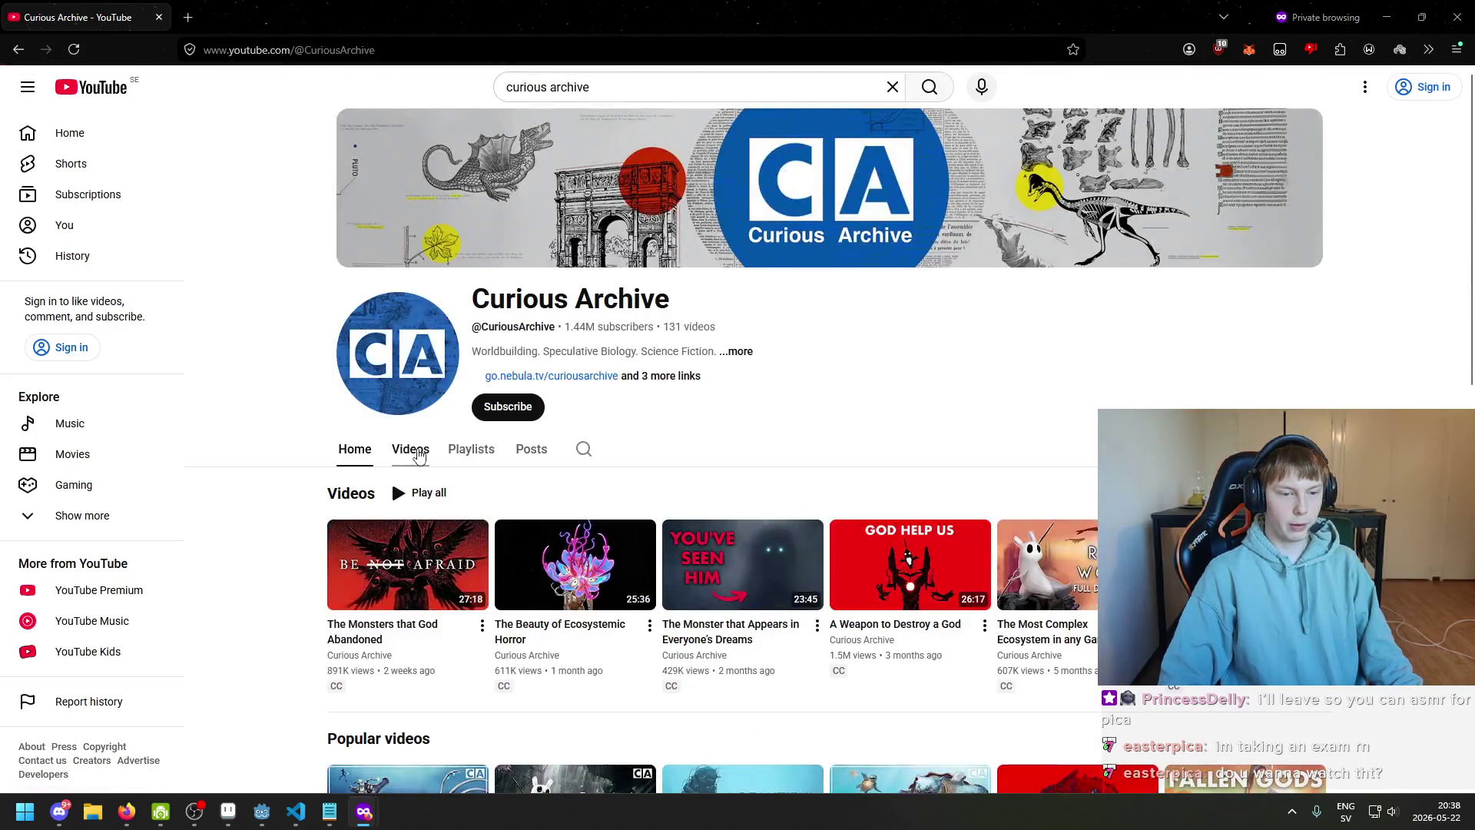
Show the Curious Archive Videos tab and scroll through its newest uploads
click(409, 449)
scroll(667, 415, down, 2)
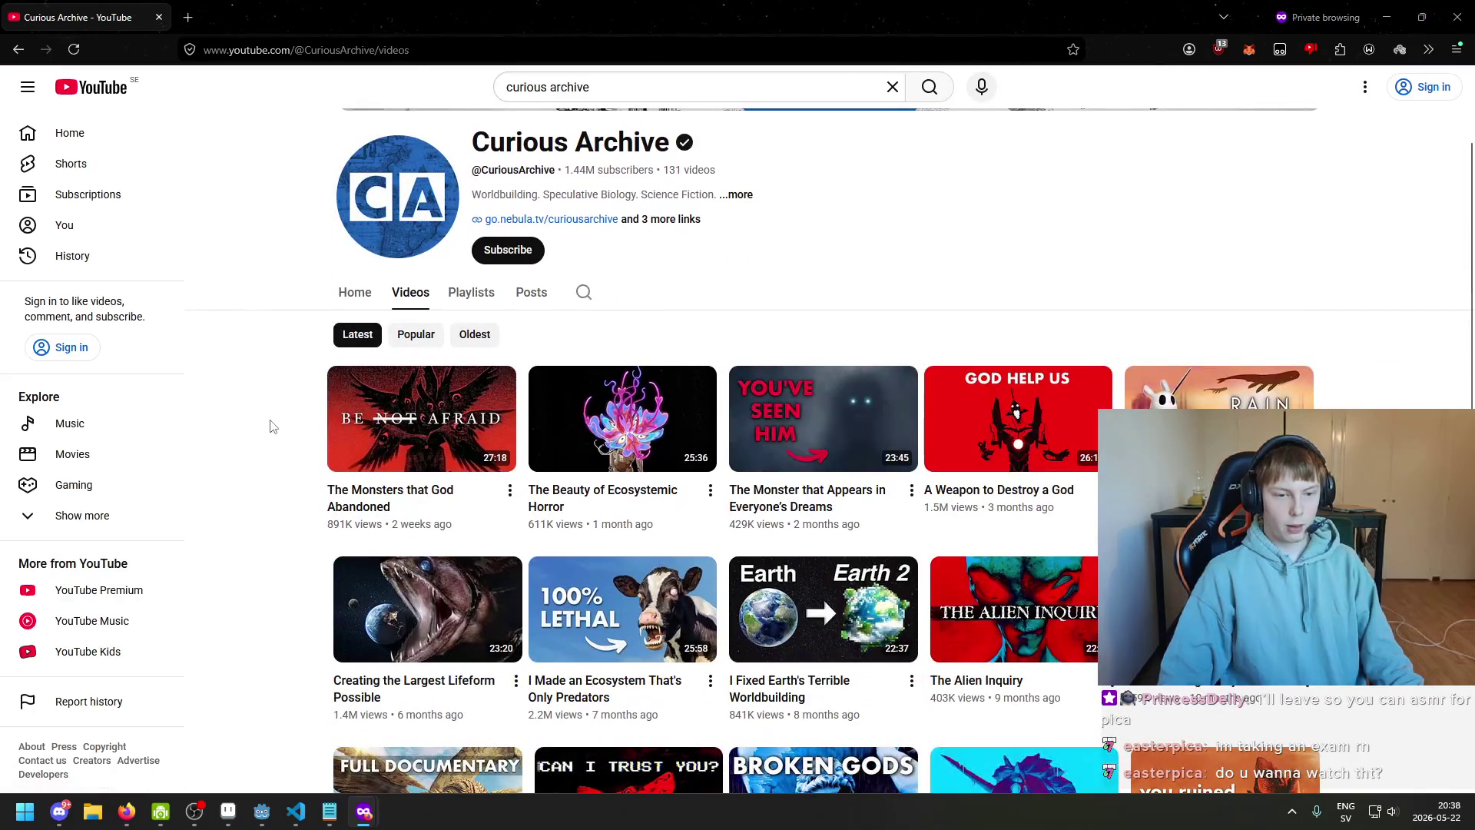
mouse_move(413, 386)
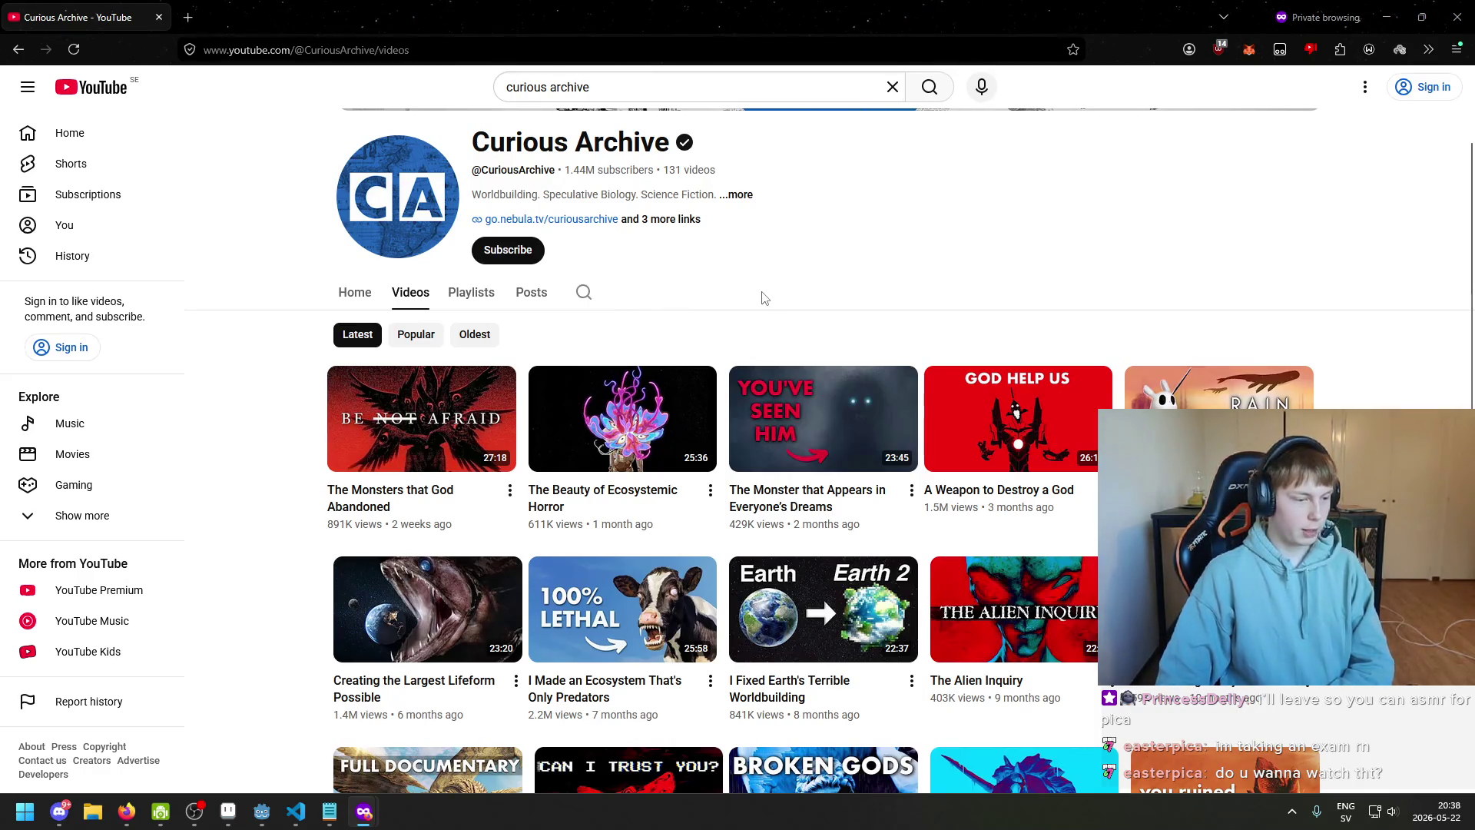
scroll(1096, 329, down, 1)
scroll(1398, 315, down, 1)
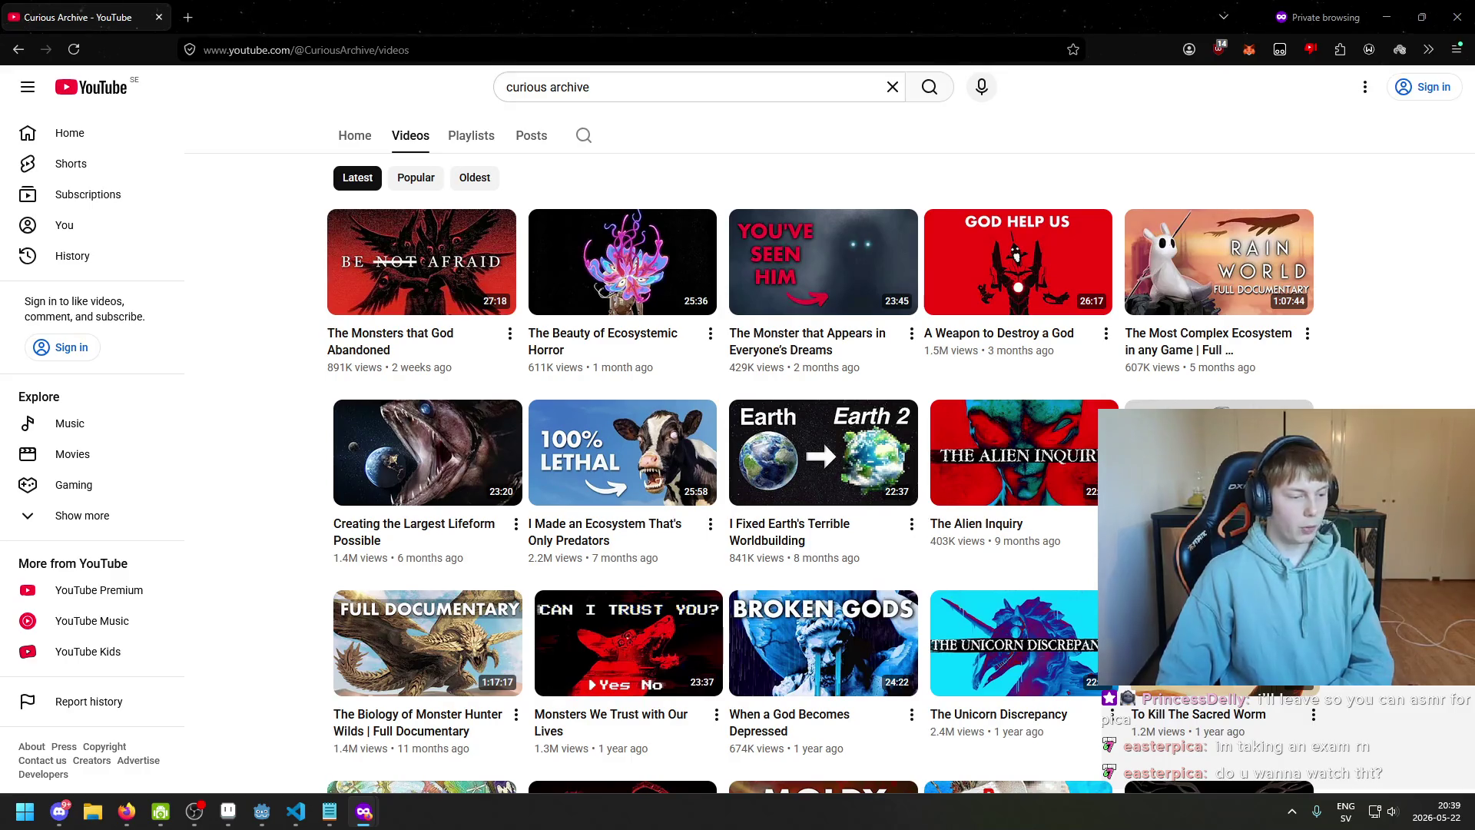
scroll(1373, 319, up, 1)
scroll(1358, 322, down, 1)
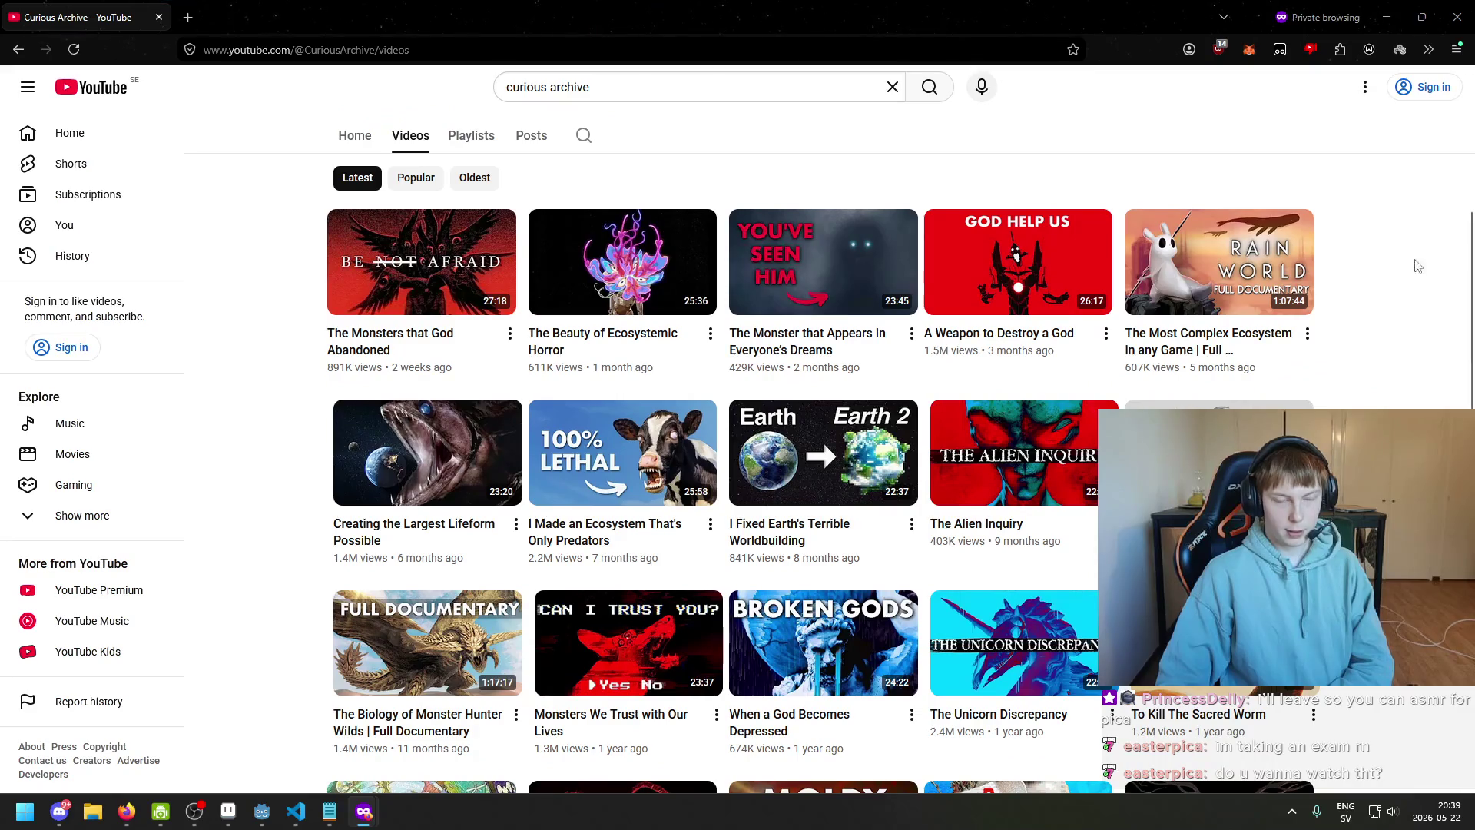
scroll(1419, 276, down, 1)
scroll(1415, 280, up, 1)
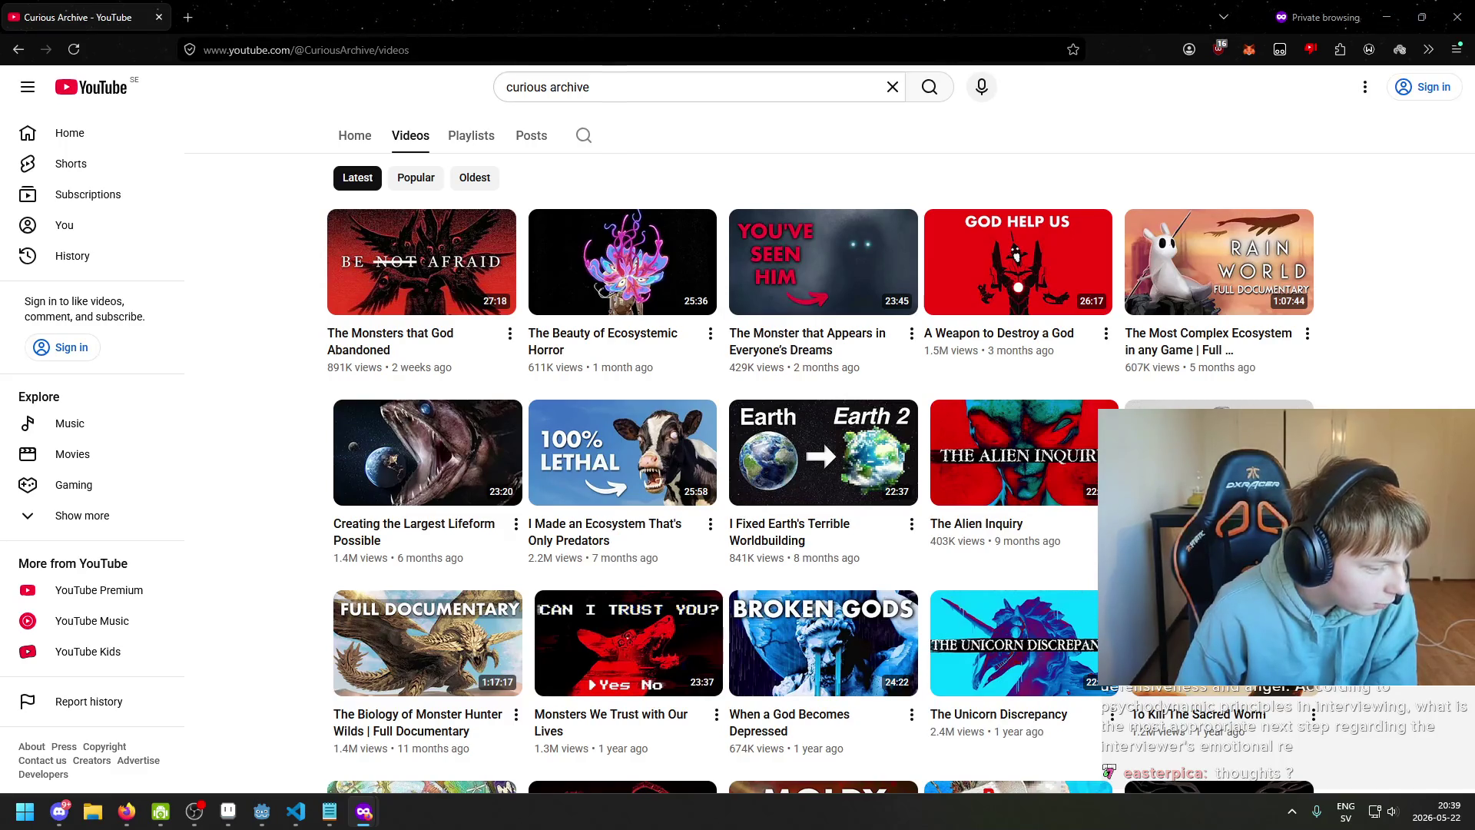
key(alt+Tab)
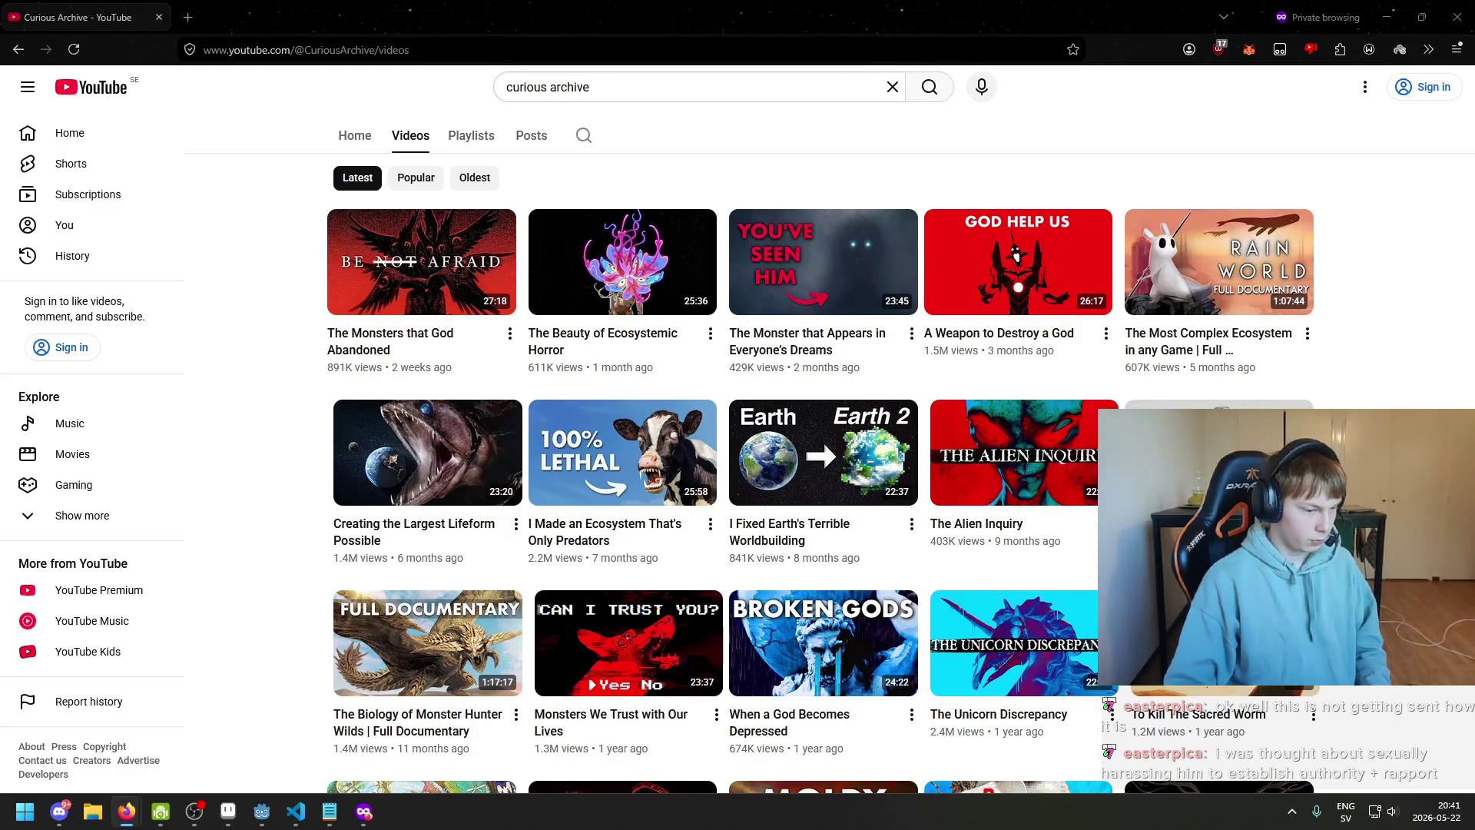
mouse_move(569, 310)
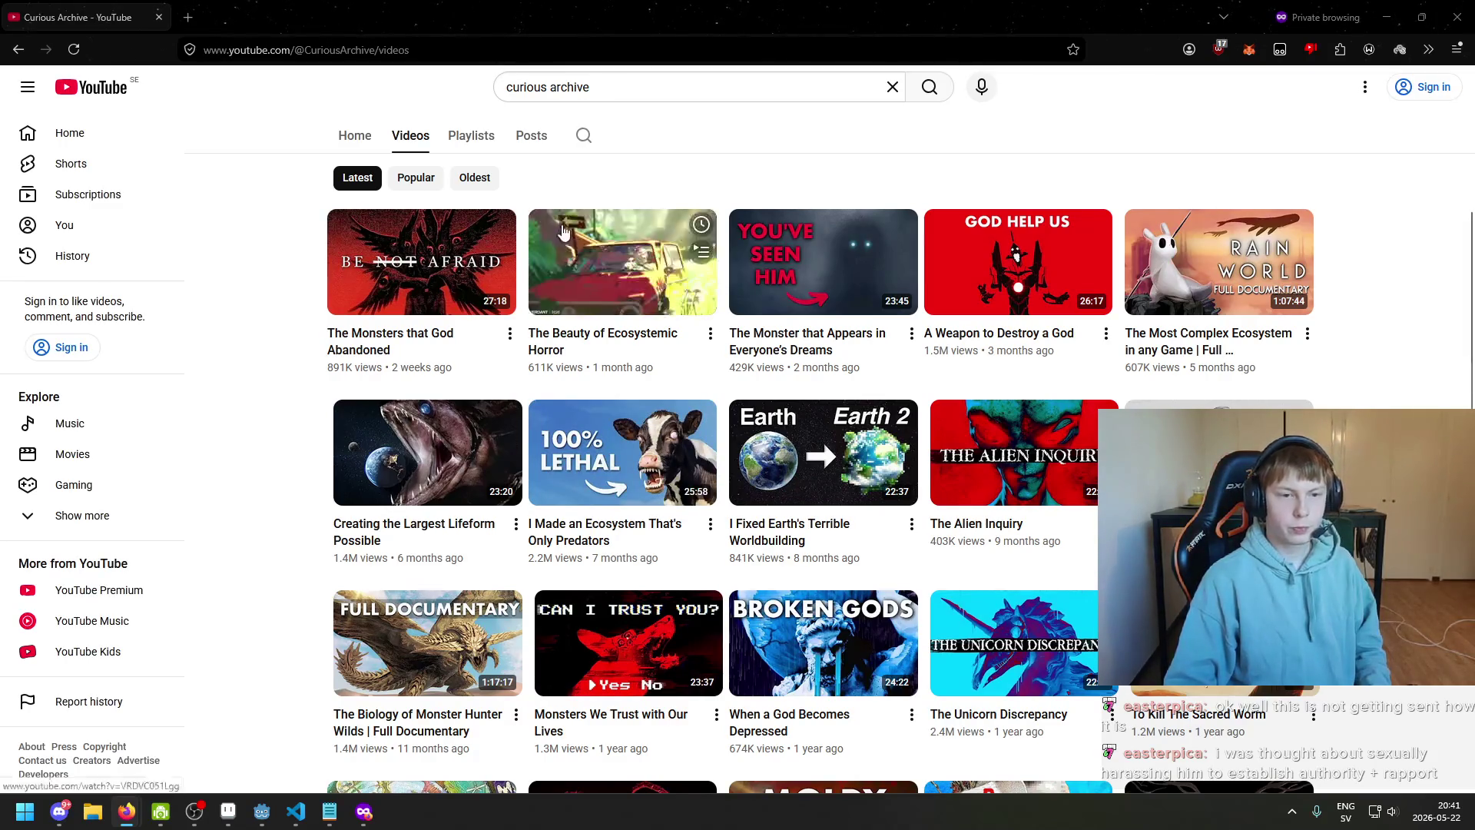
Open 'The Beauty of Ecosystemic Horror' and pause it as it begins
click(569, 310)
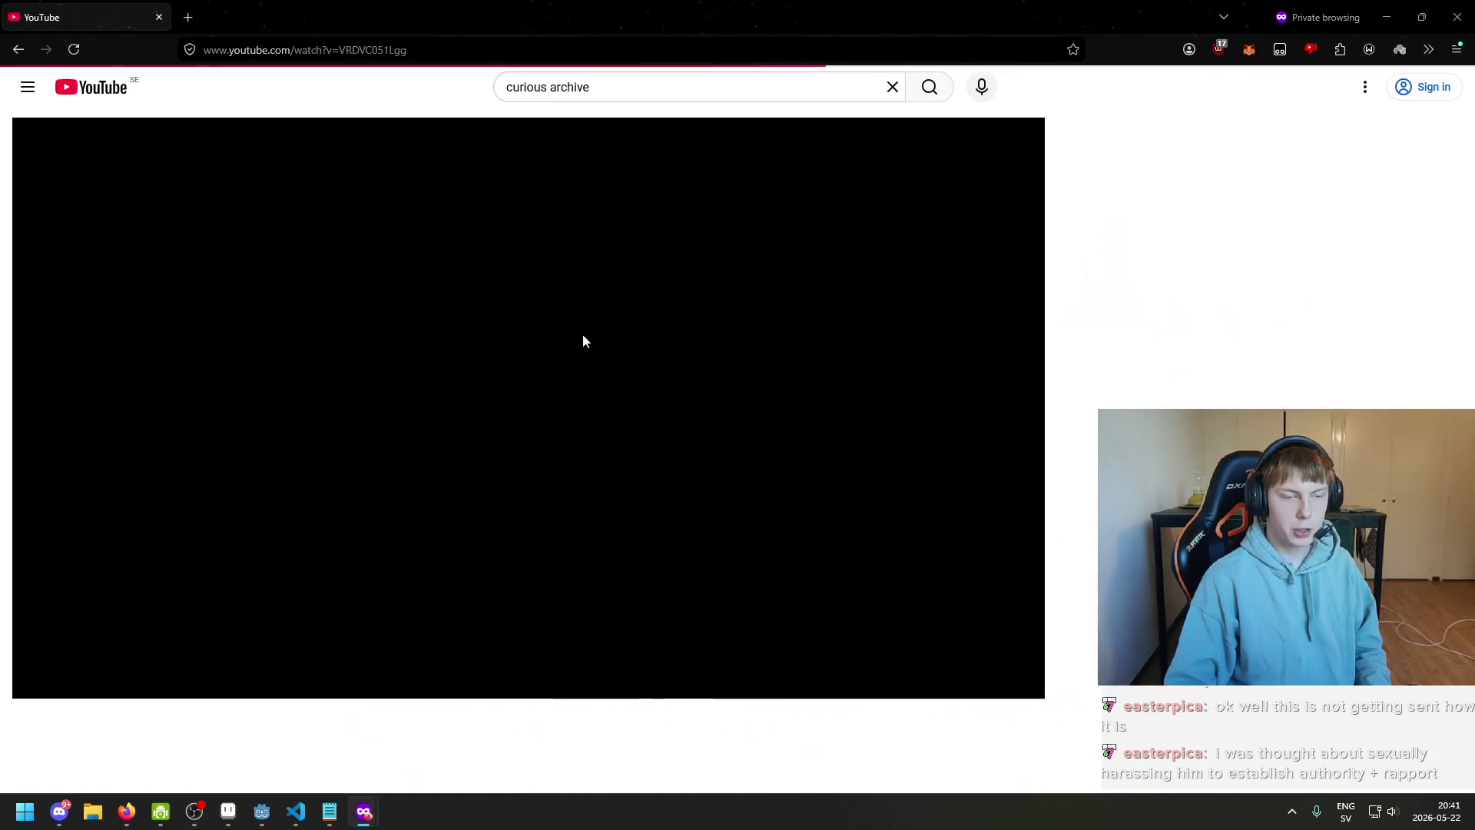
click(566, 322)
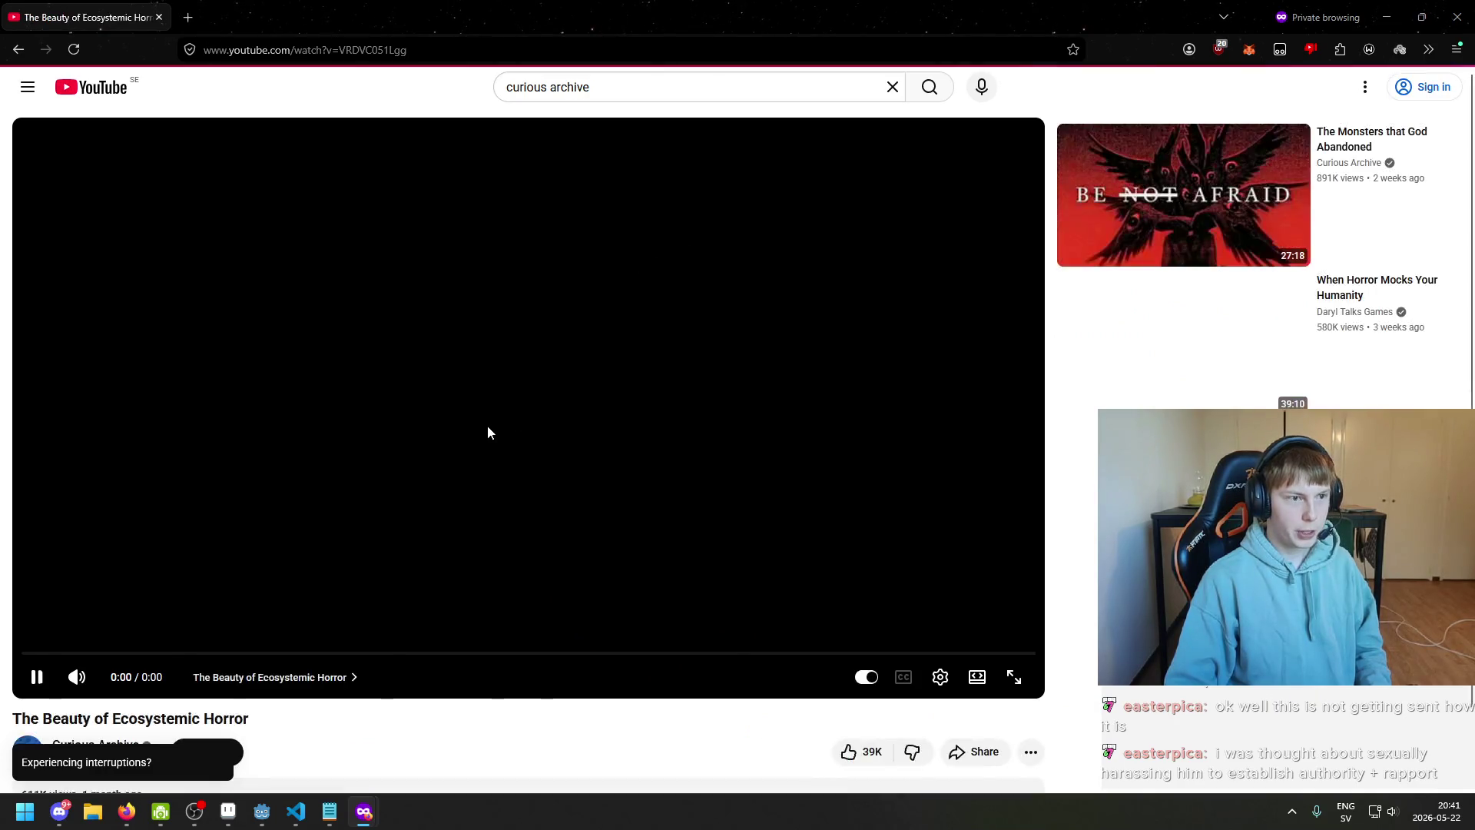
scroll(379, 441, down, 1)
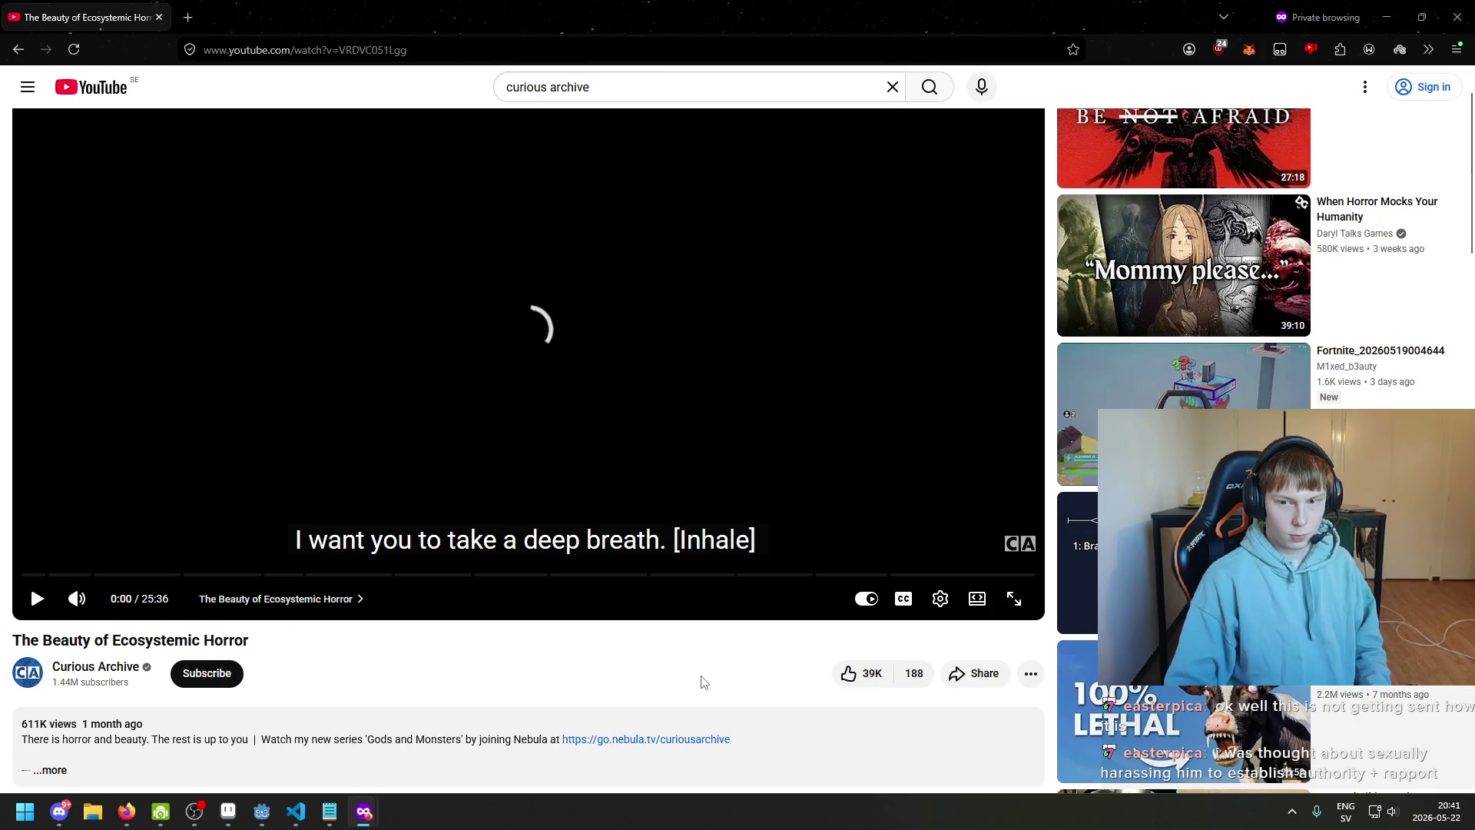
scroll(701, 681, up, 1)
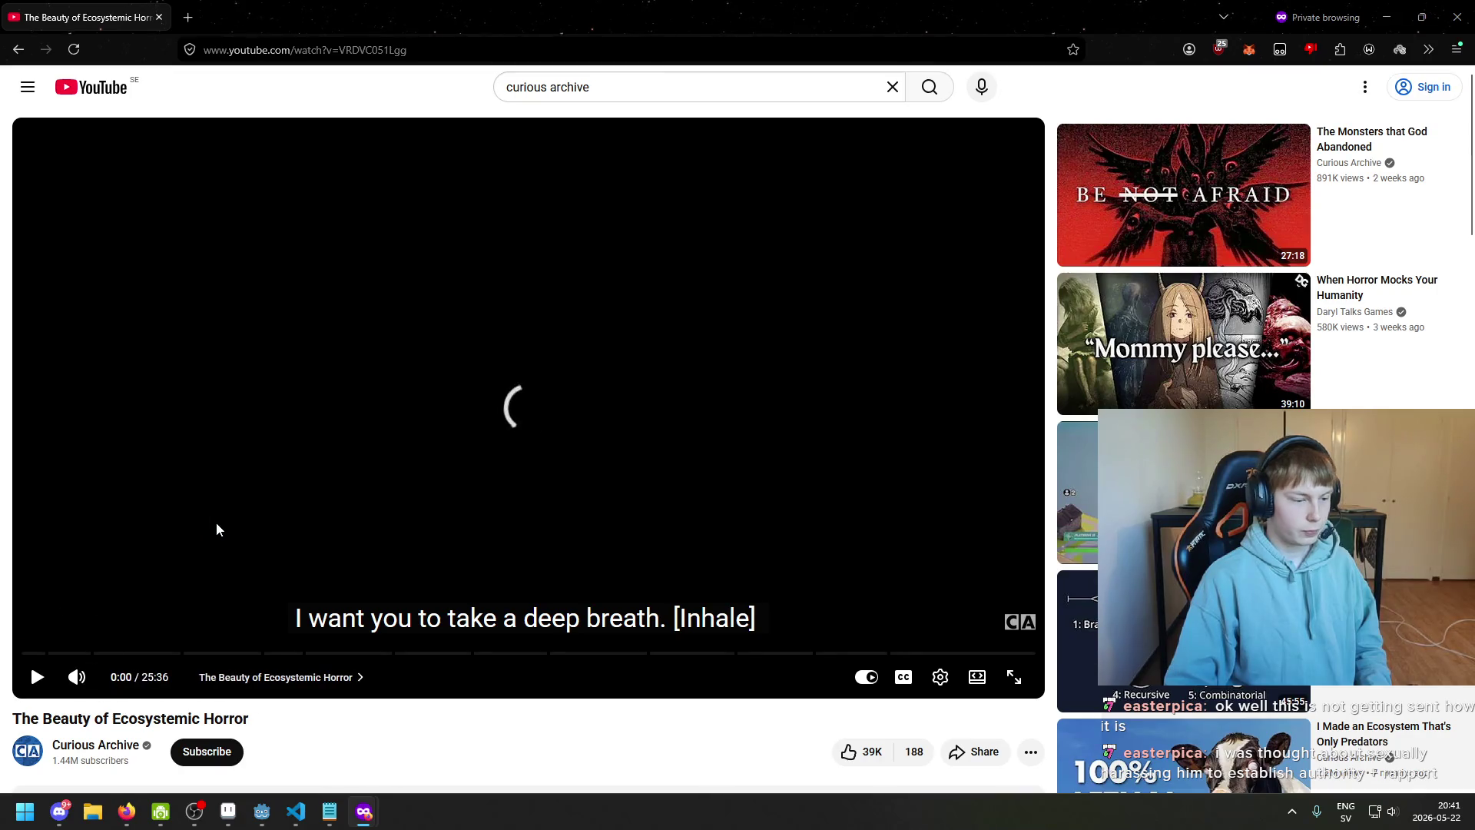
Play the video briefly, pause it again at 0:00, and lower the volume
click(265, 524)
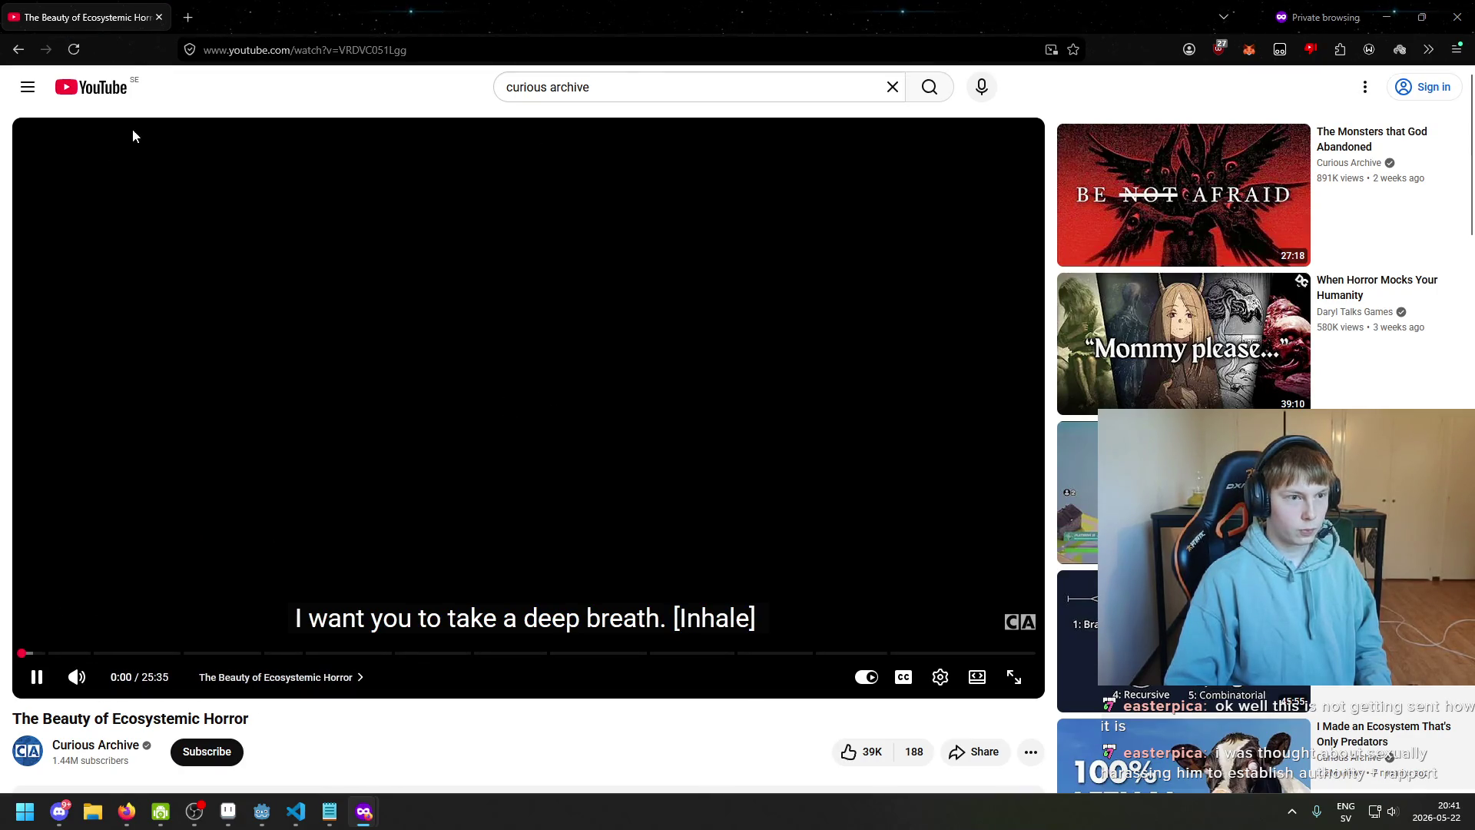
click(454, 453)
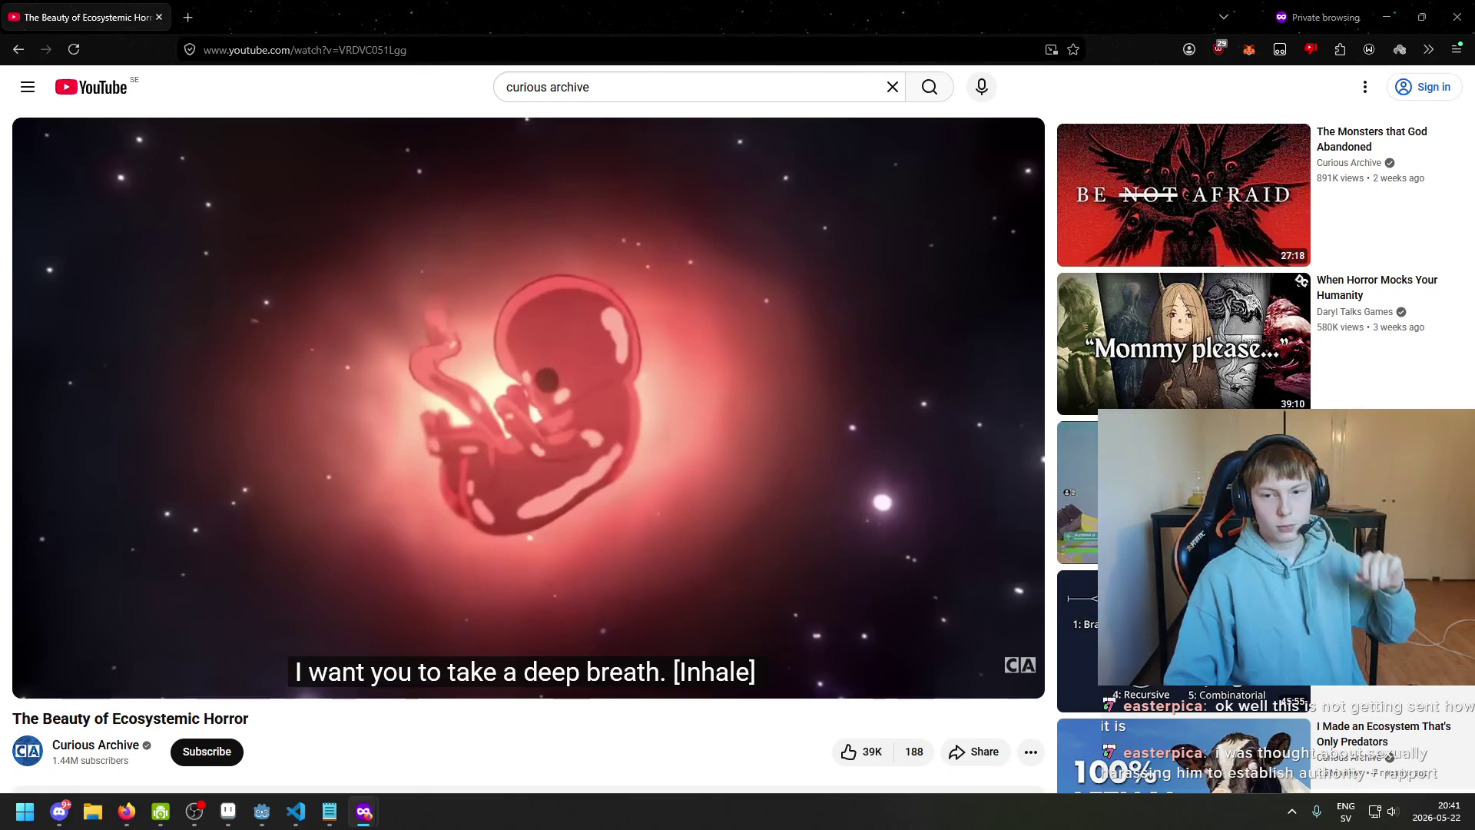
key(XF86AudioLowerVolume)
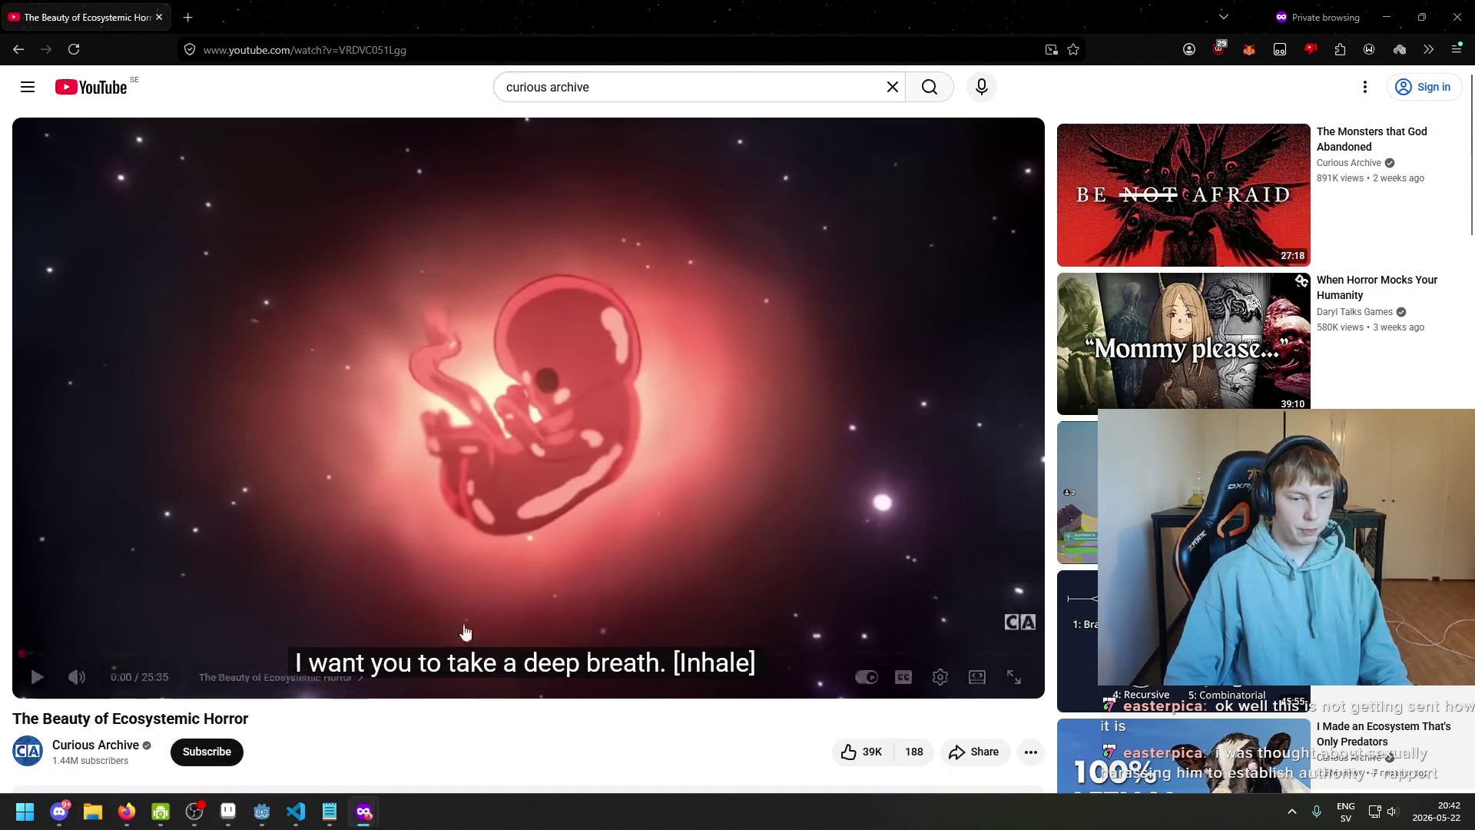
key(alt+Tab)
Put 'The Beauty of Ecosystemic Horror' in full screen and resume playback
double_click(553, 531)
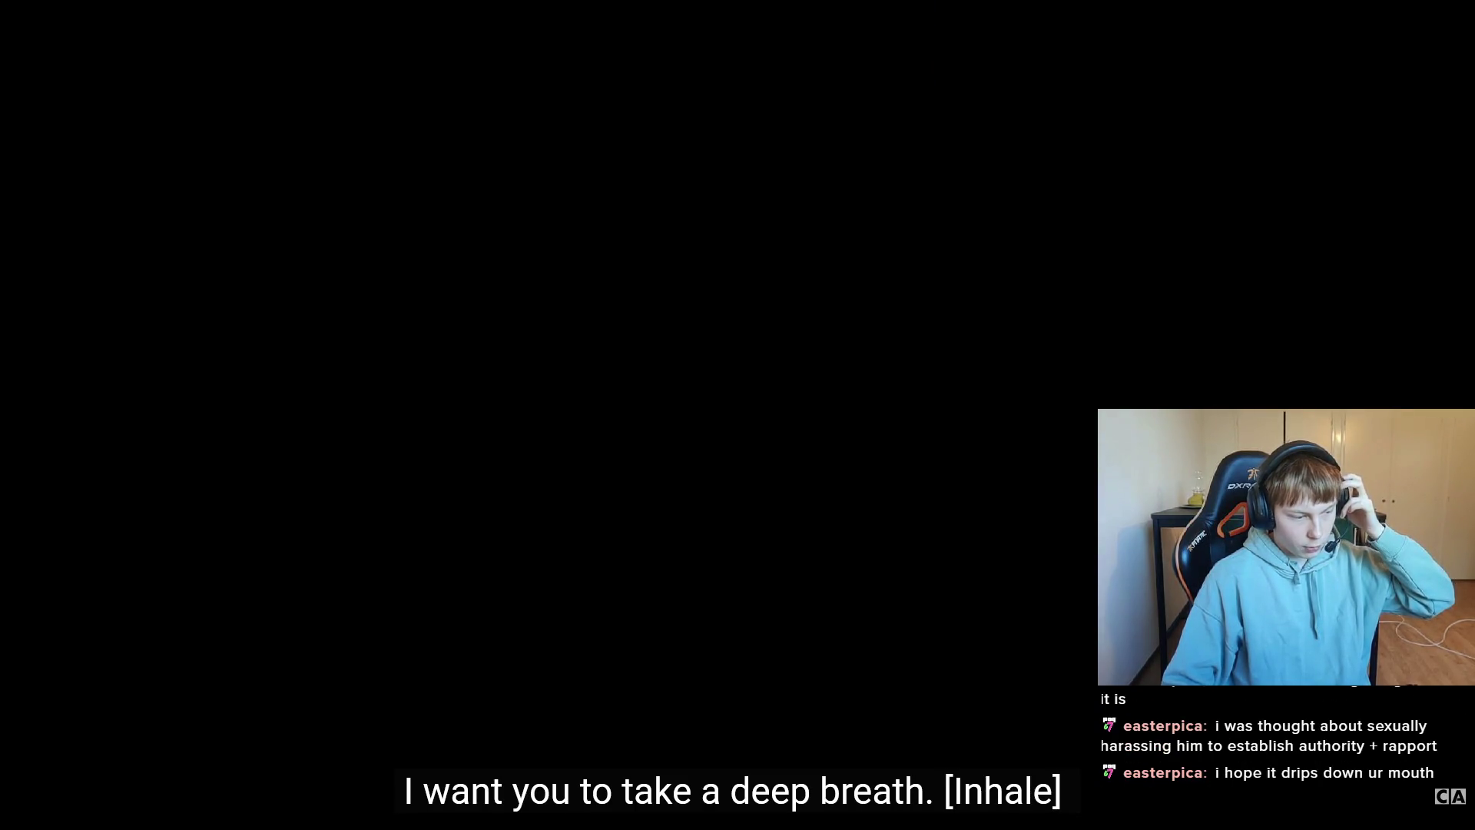
click(405, 509)
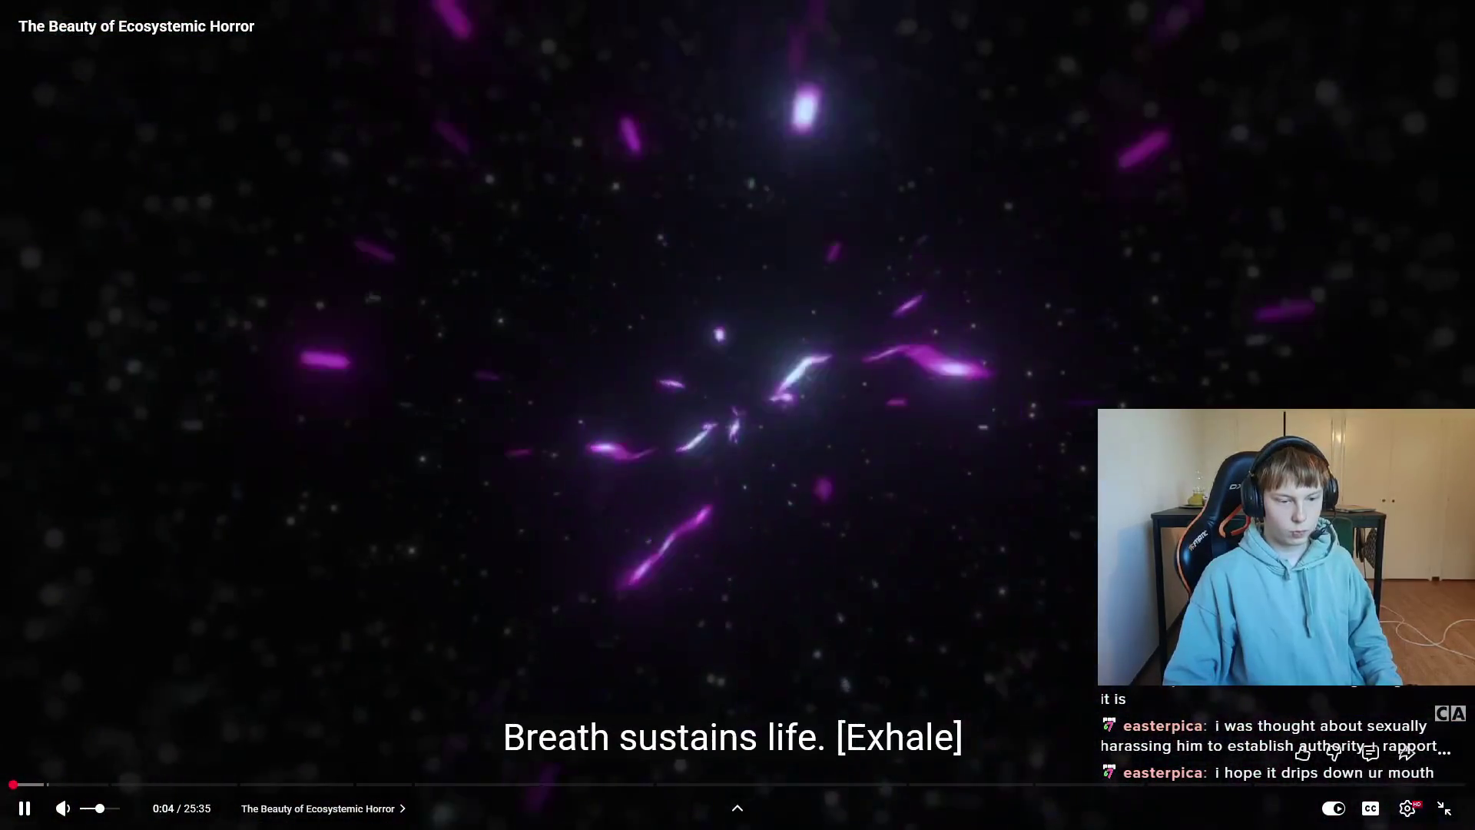
click(111, 808)
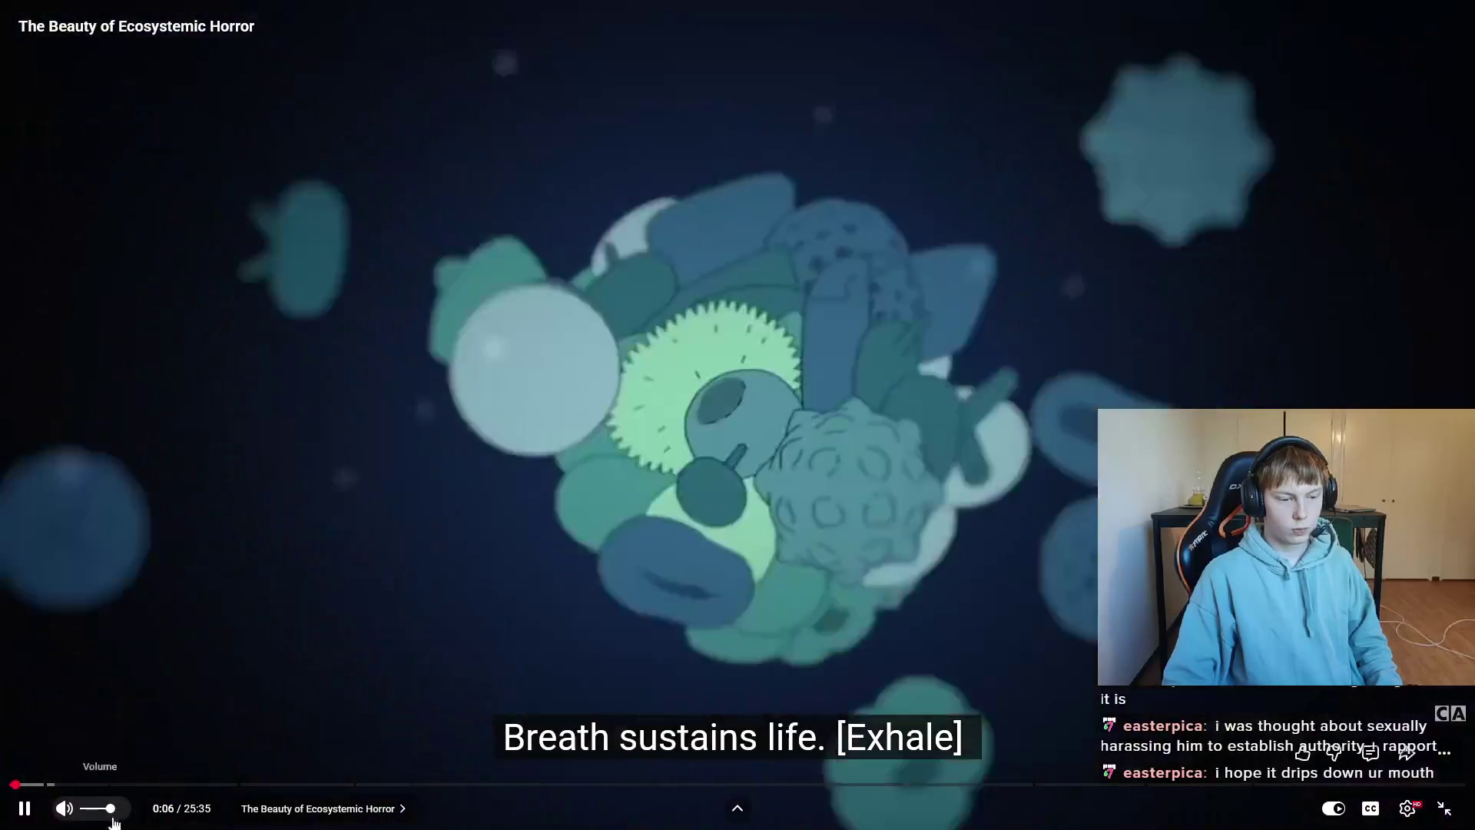
scroll(107, 811, down, 2)
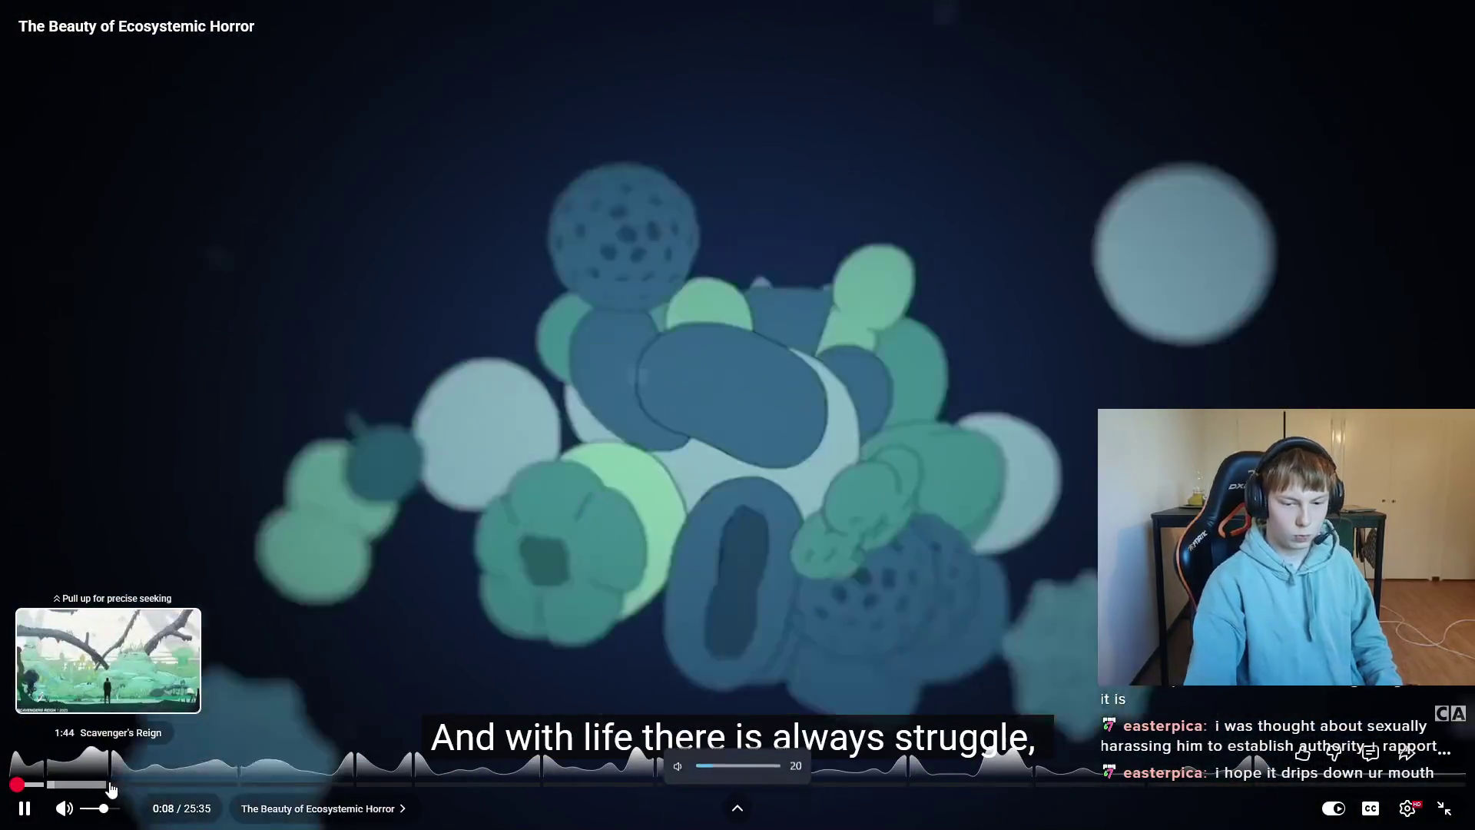
scroll(110, 787, up, 2)
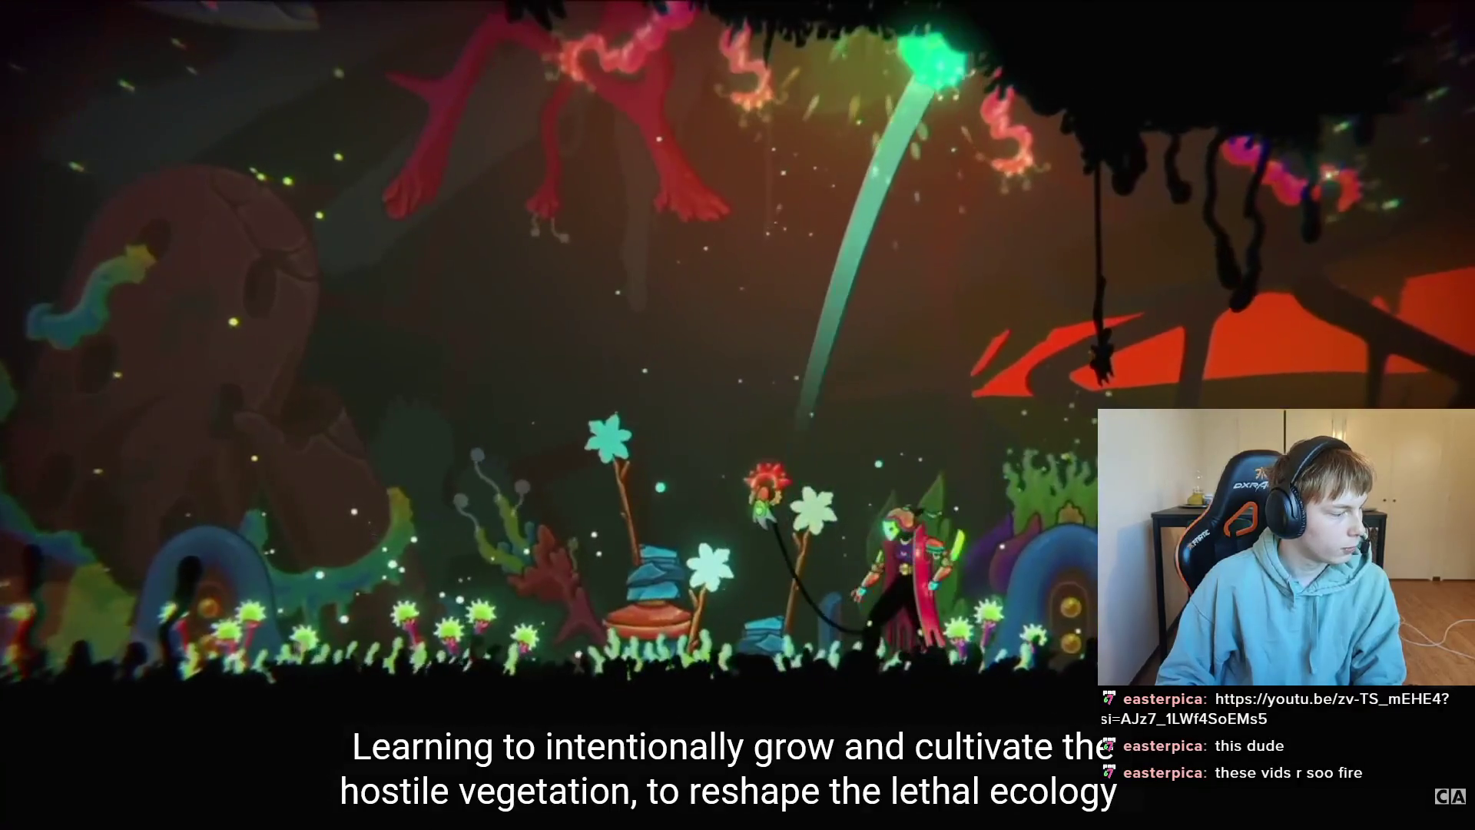
click(446, 332)
key(alt+Tab)
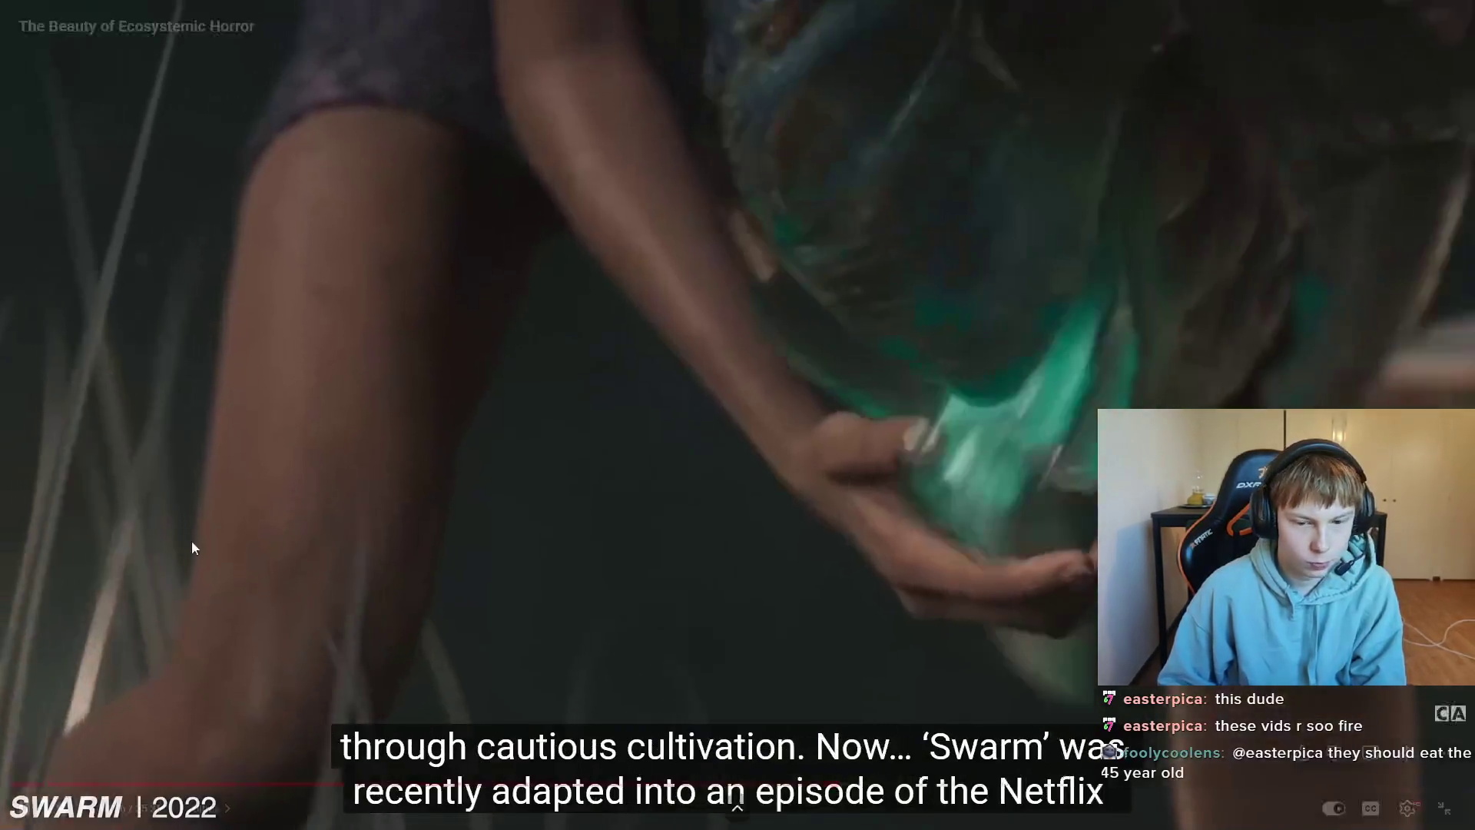
mouse_move(386, 519)
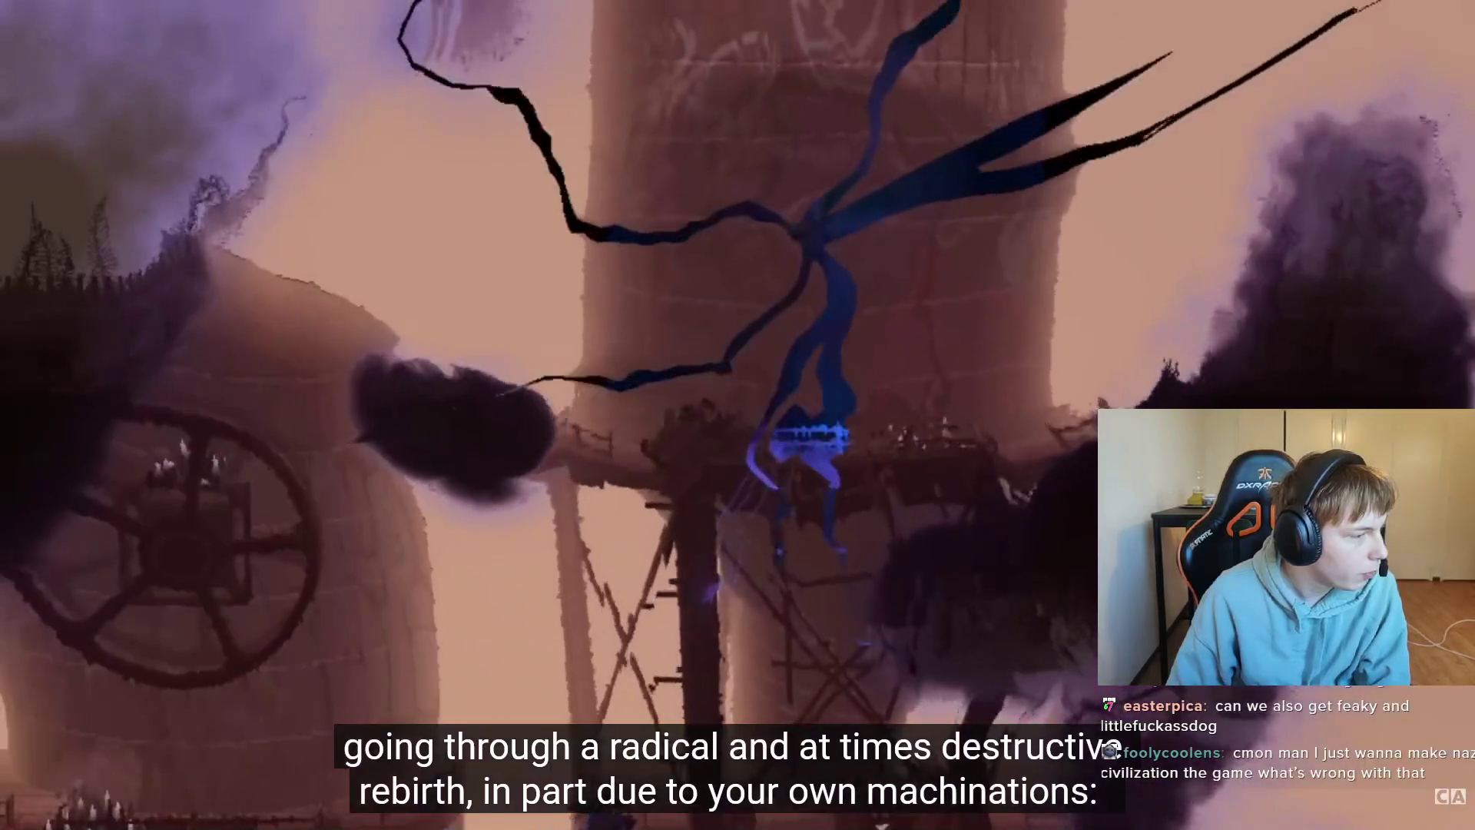
key(alt+Tab)
drag(207, 49, 356, 49)
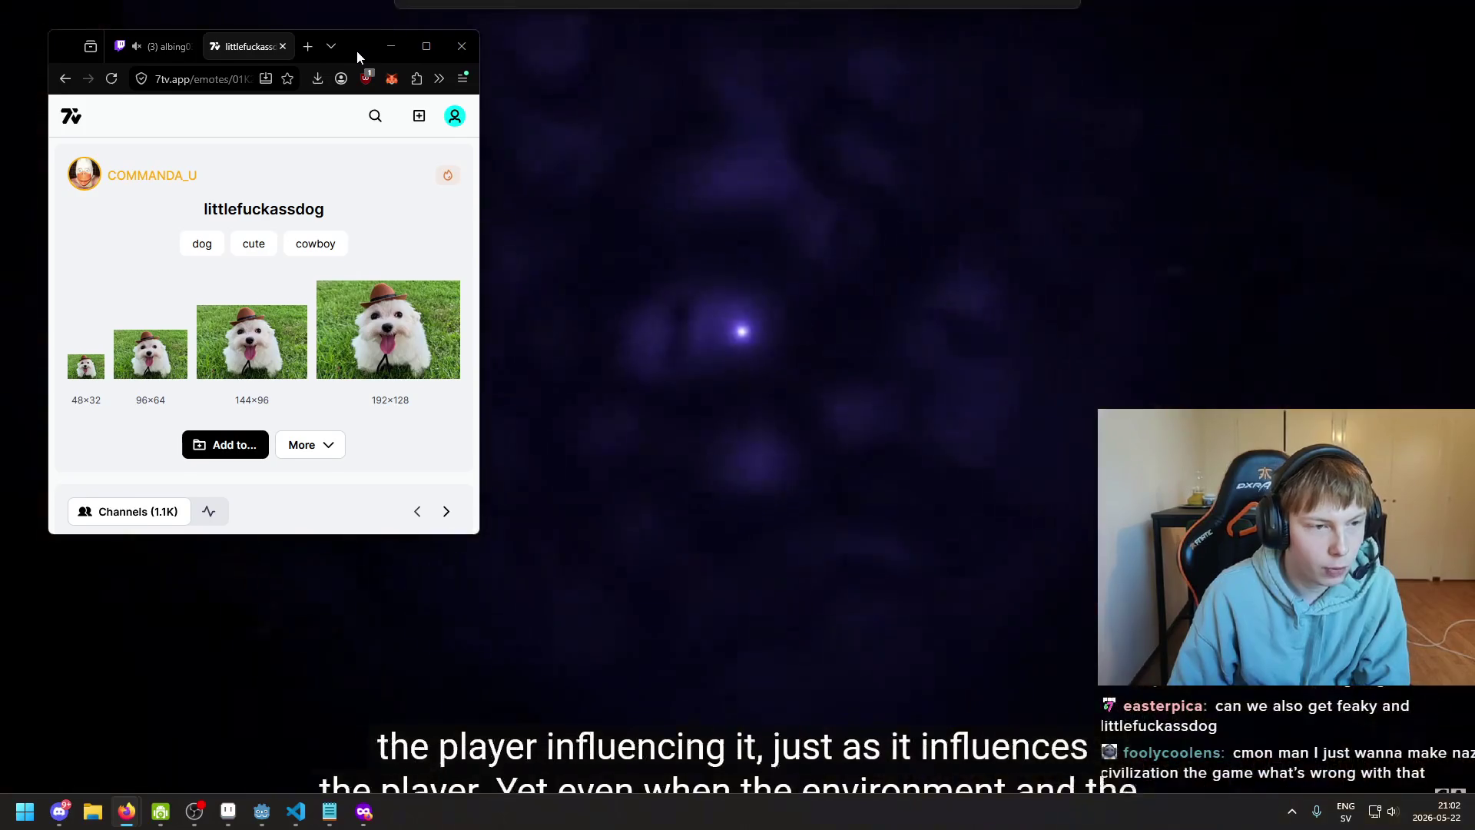
mouse_move(357, 49)
mouse_down()
mouse_move(361, 66)
mouse_move(119, 199)
mouse_up()
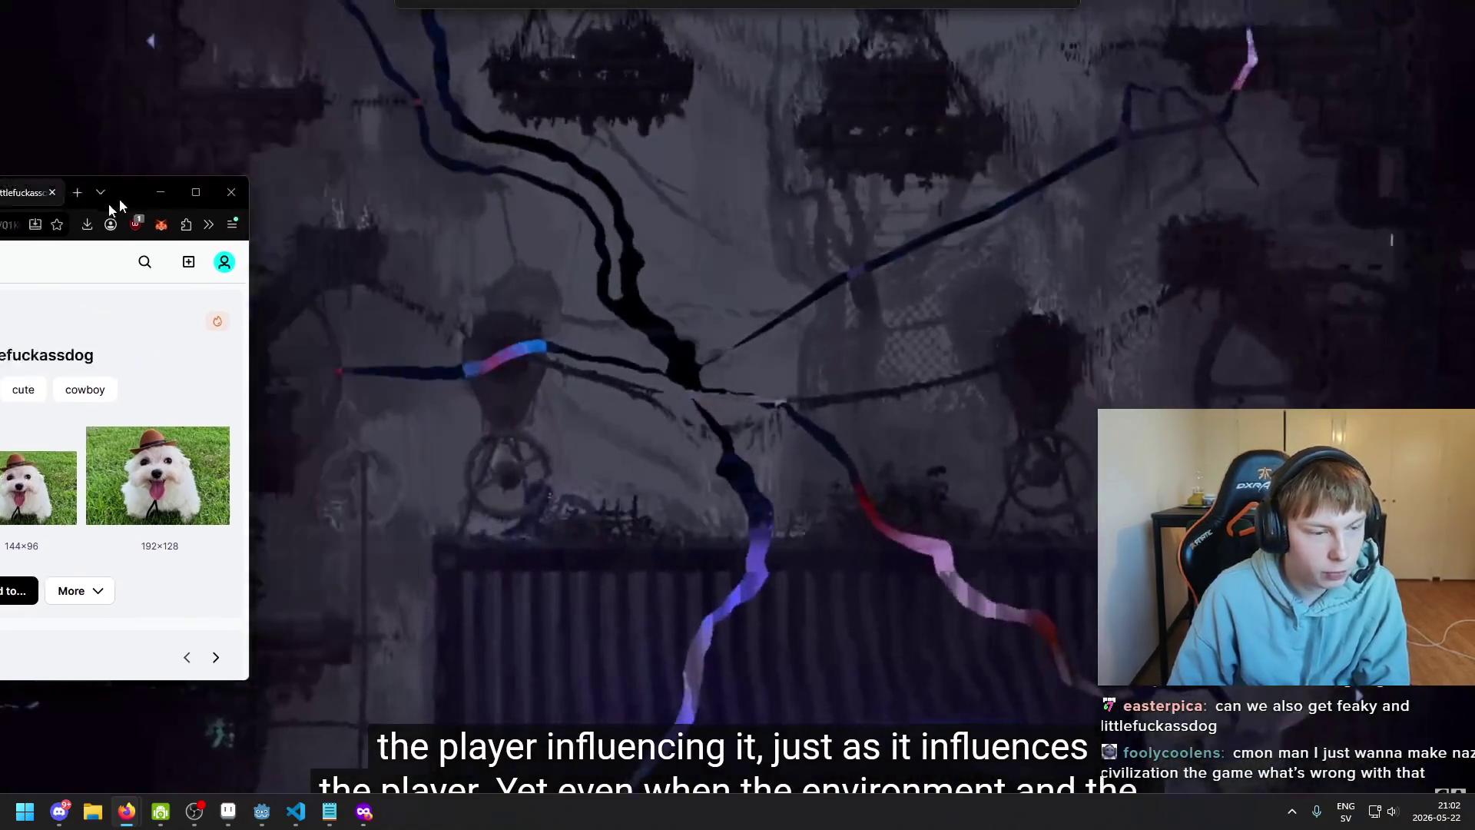
key(alt+Tab)
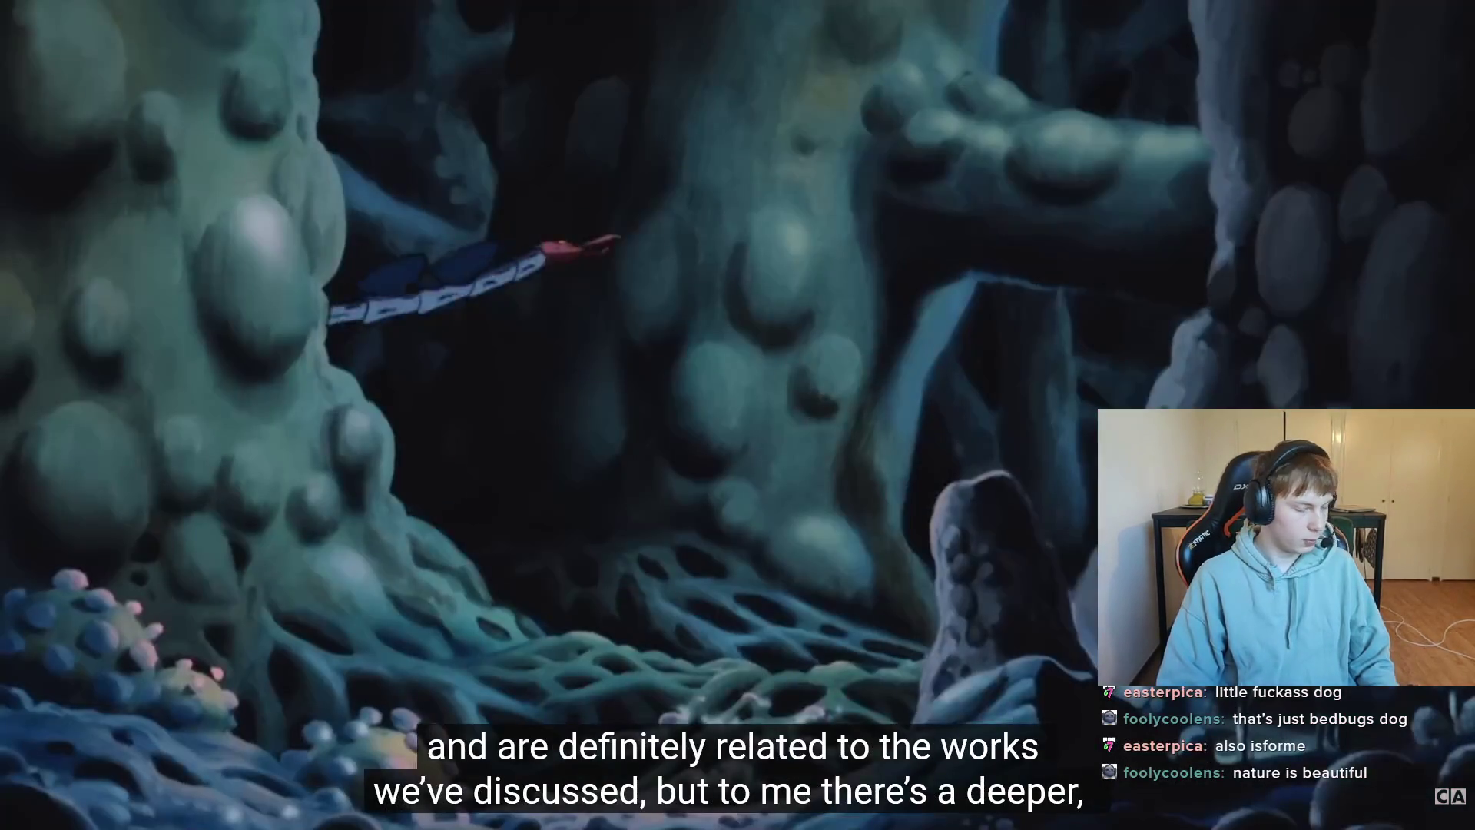
Reveal the fullscreen player controls while the video plays toward 21:47
mouse_move(131, 517)
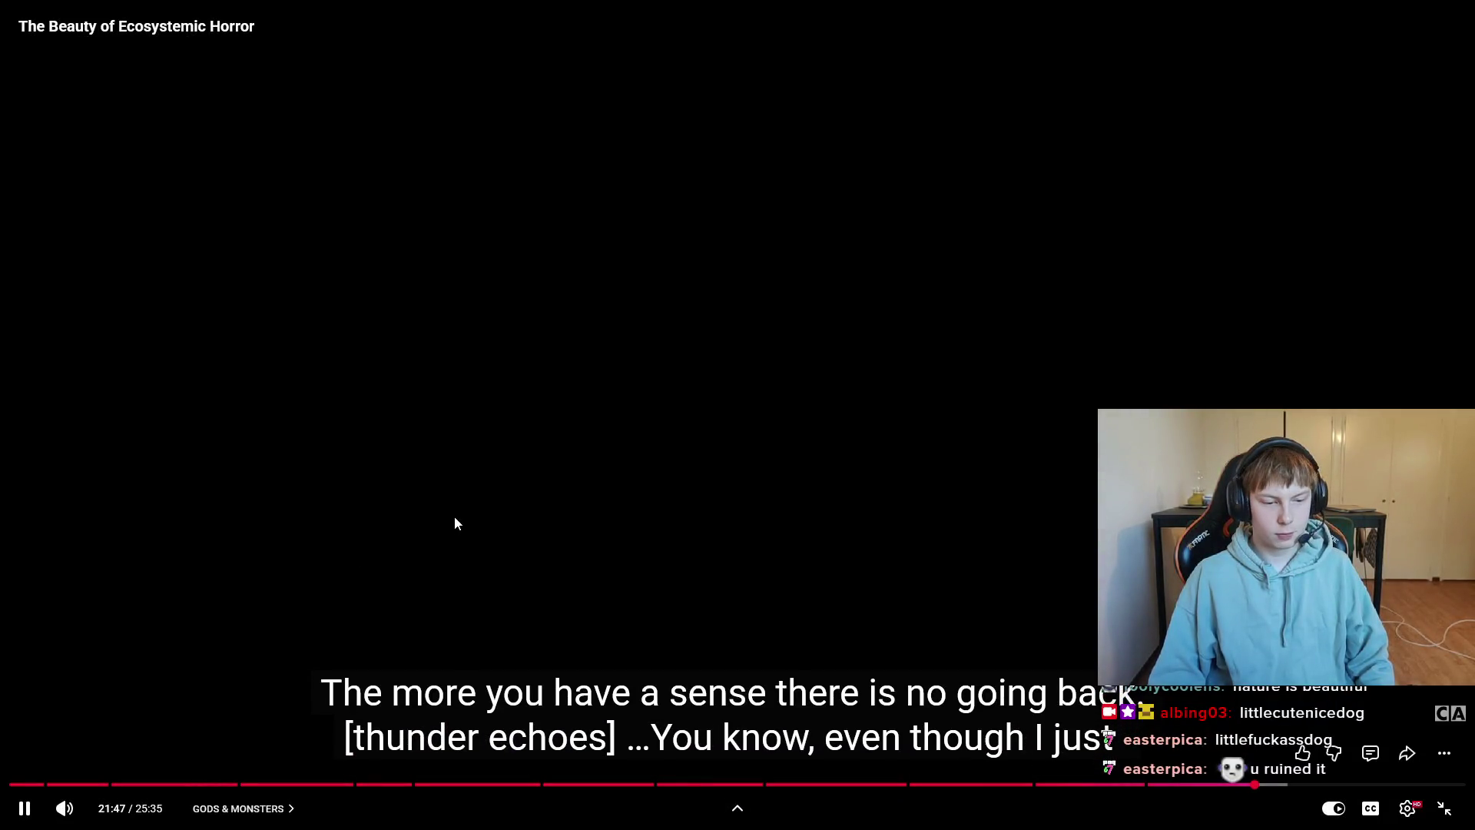
key(Escape)
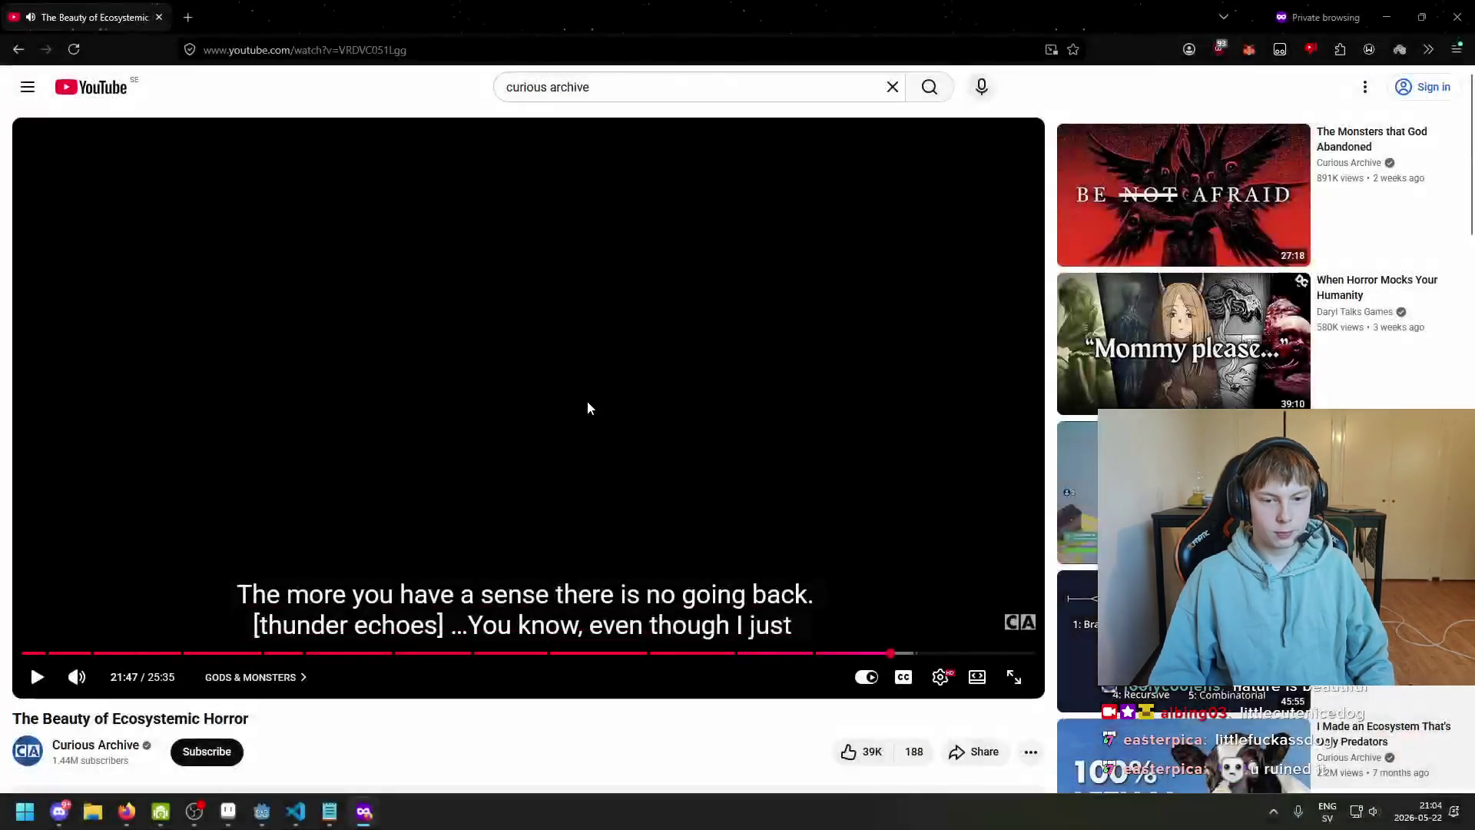
key(space)
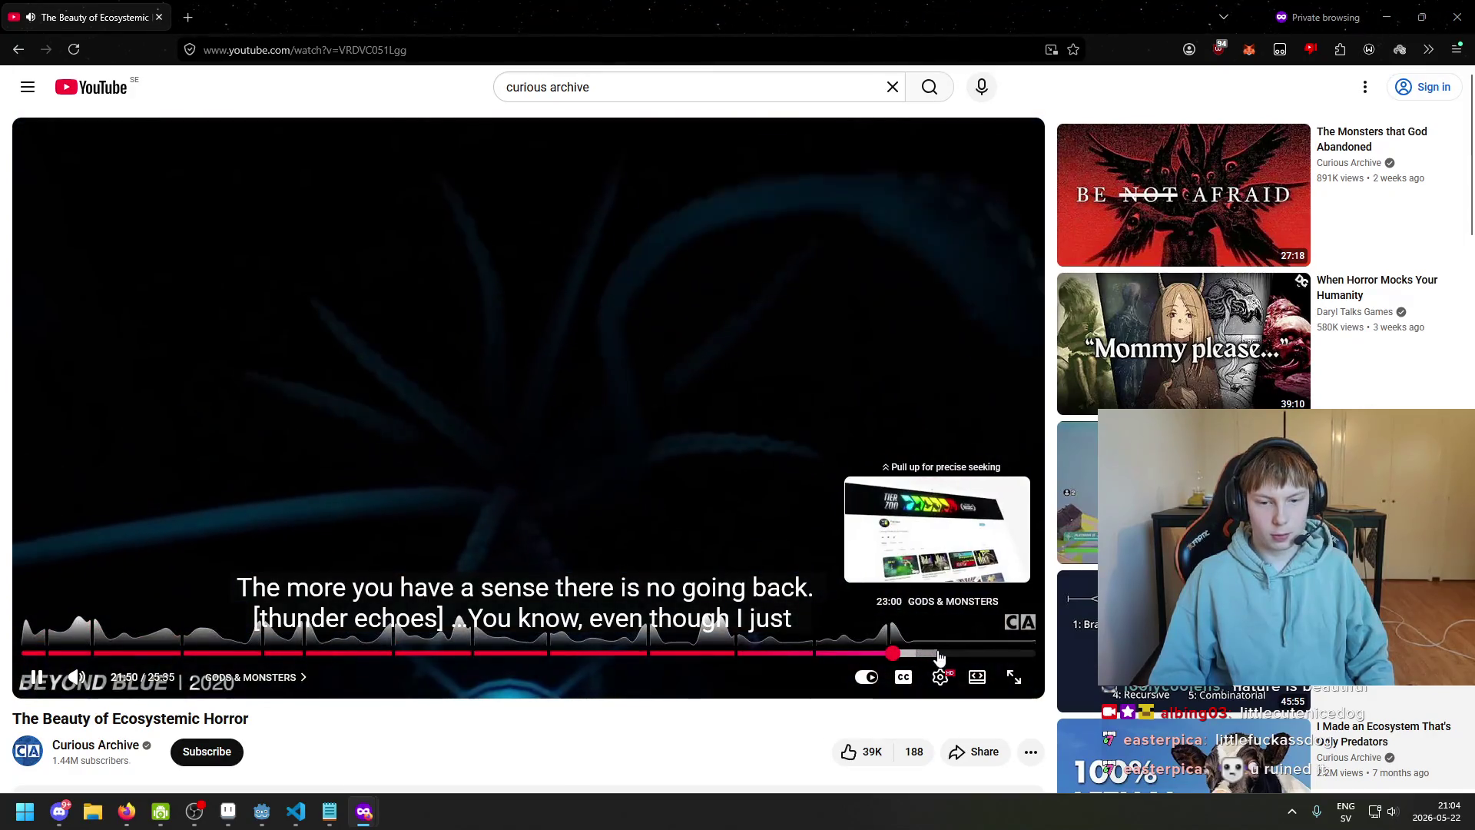
click(656, 438)
scroll(656, 438, down, 5)
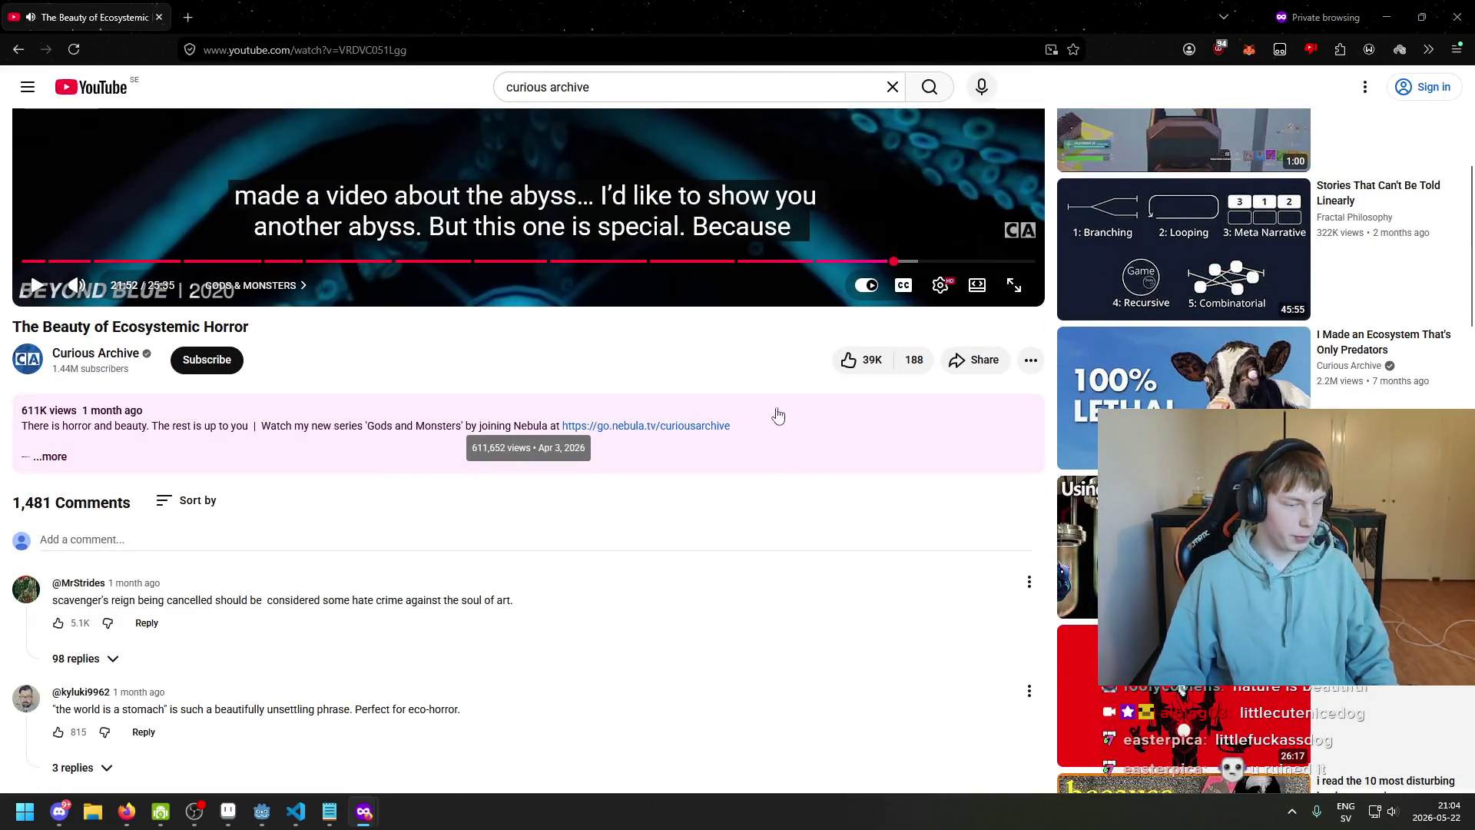
key(ctrl+l)
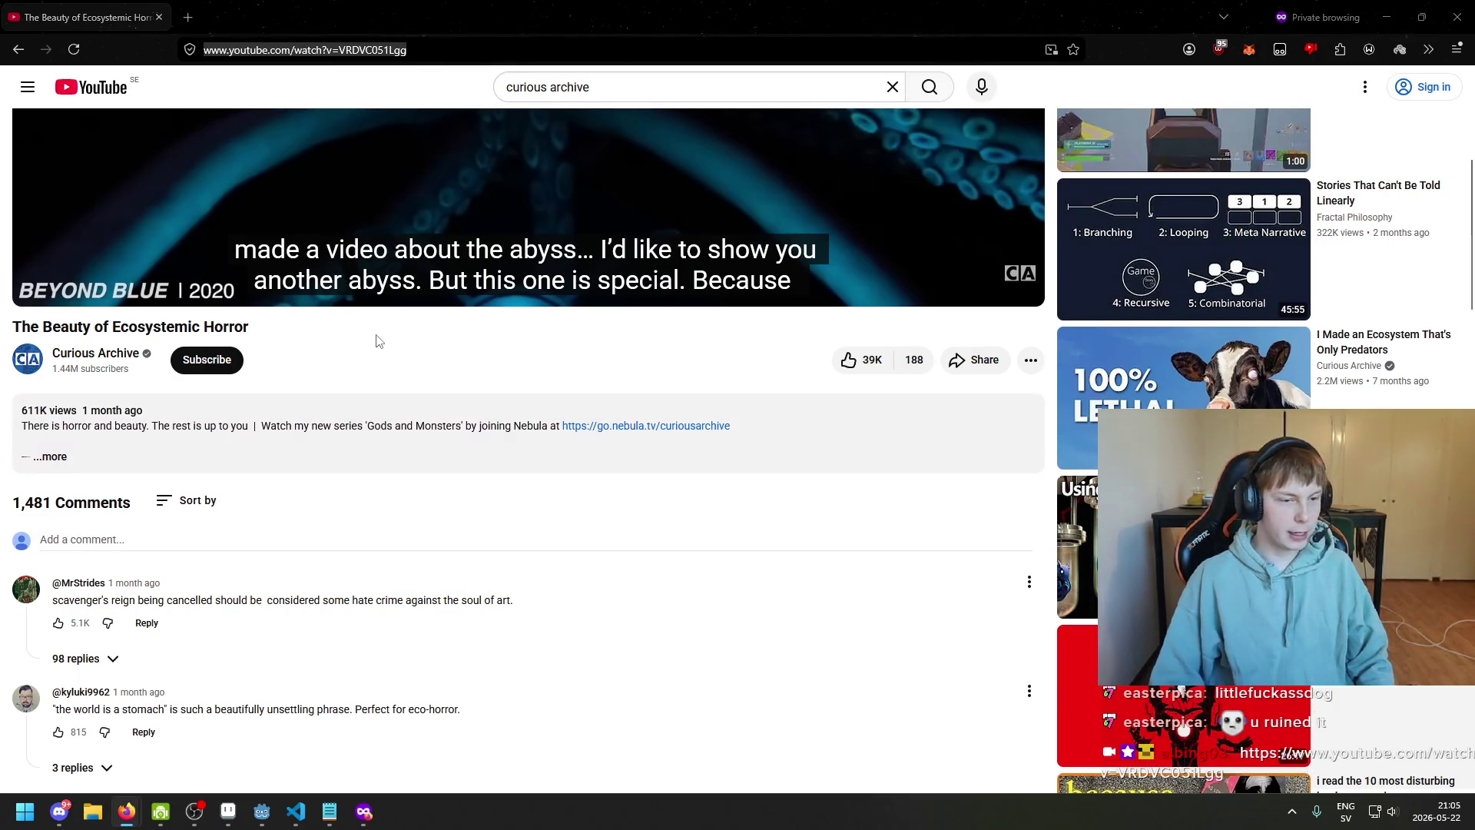
scroll(327, 387, up, 3)
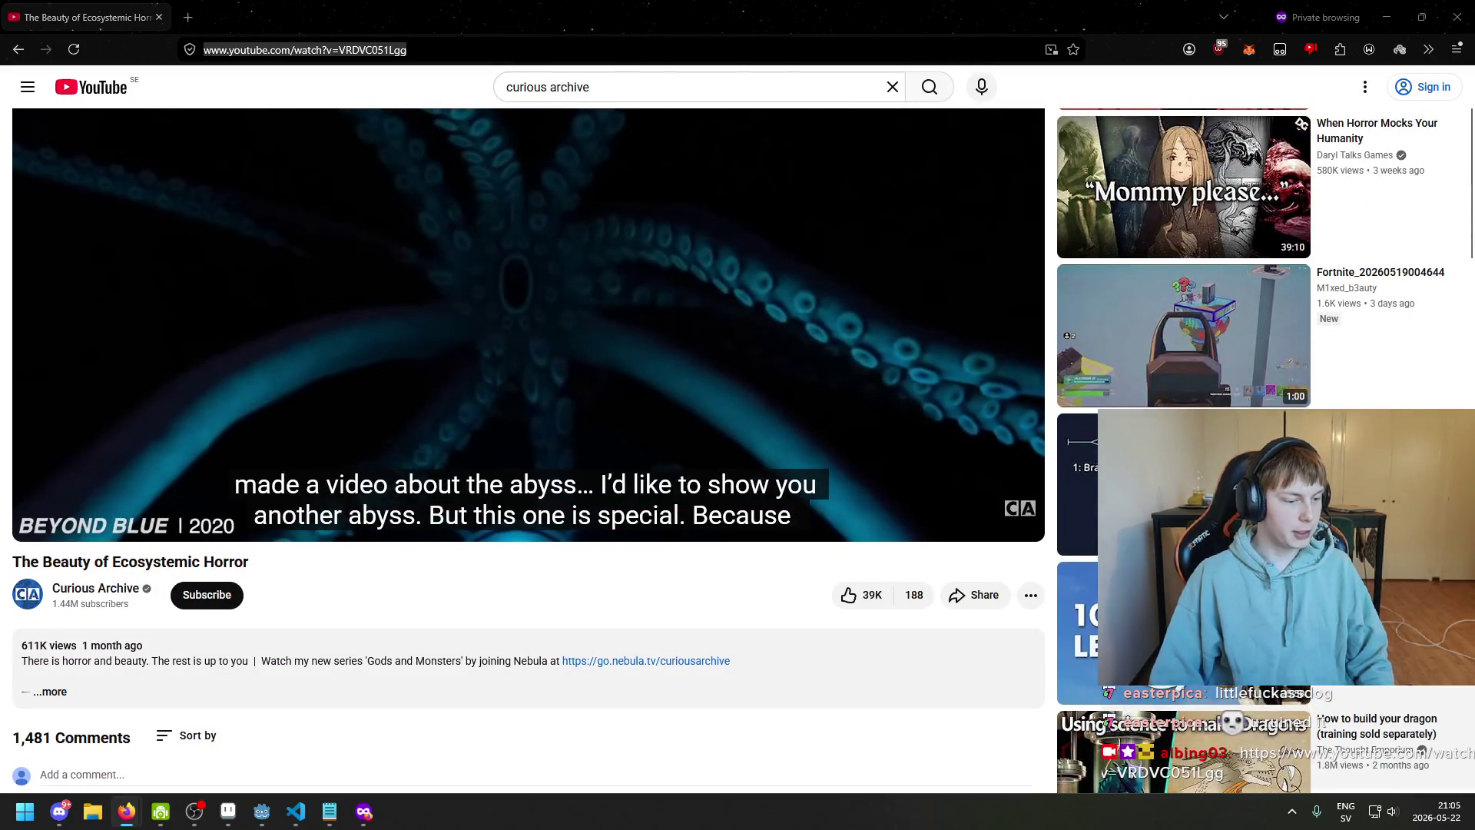
scroll(533, 405, down, 3)
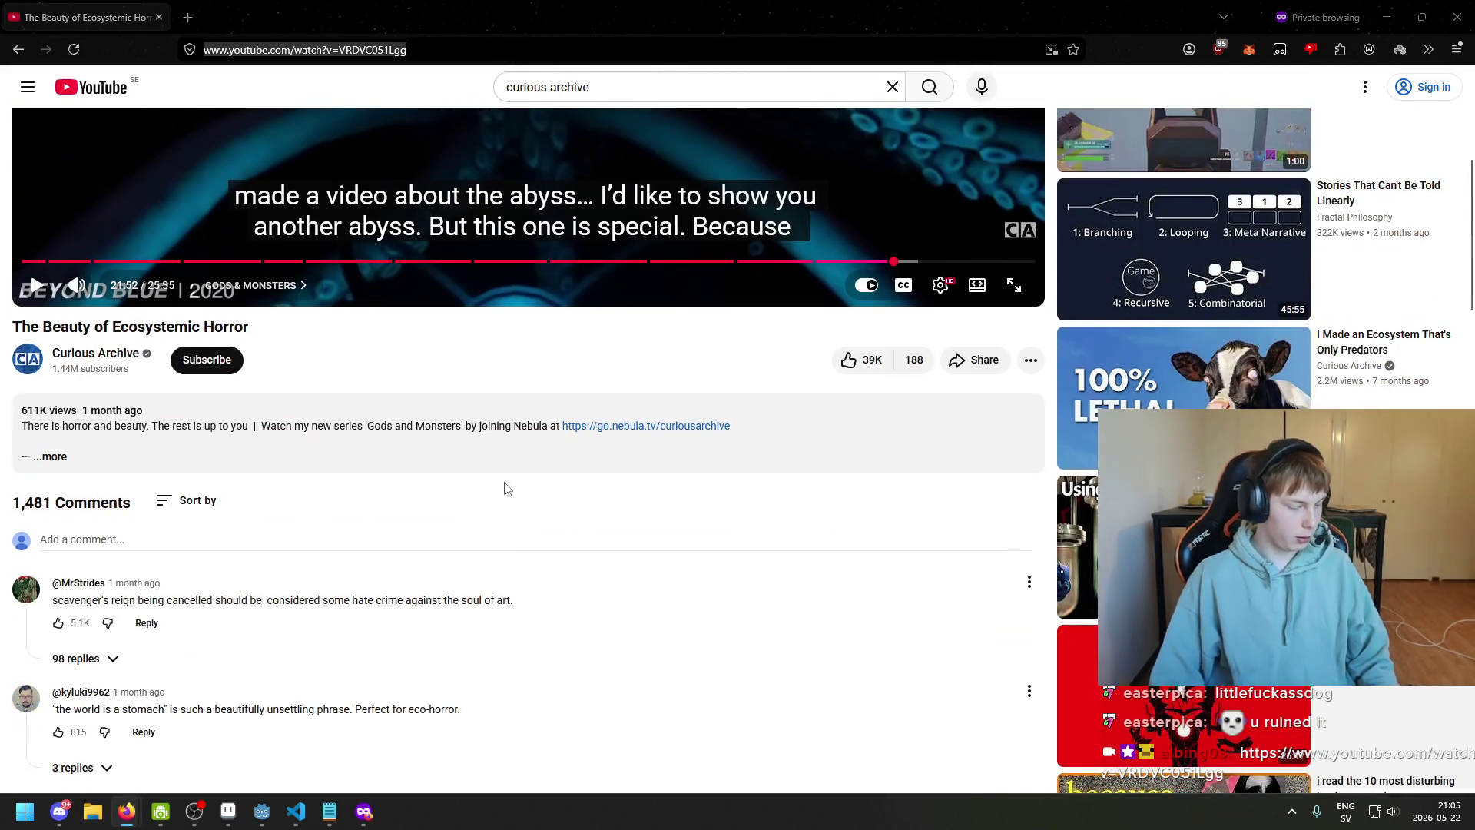
scroll(513, 272, up, 5)
scroll(500, 332, down, 5)
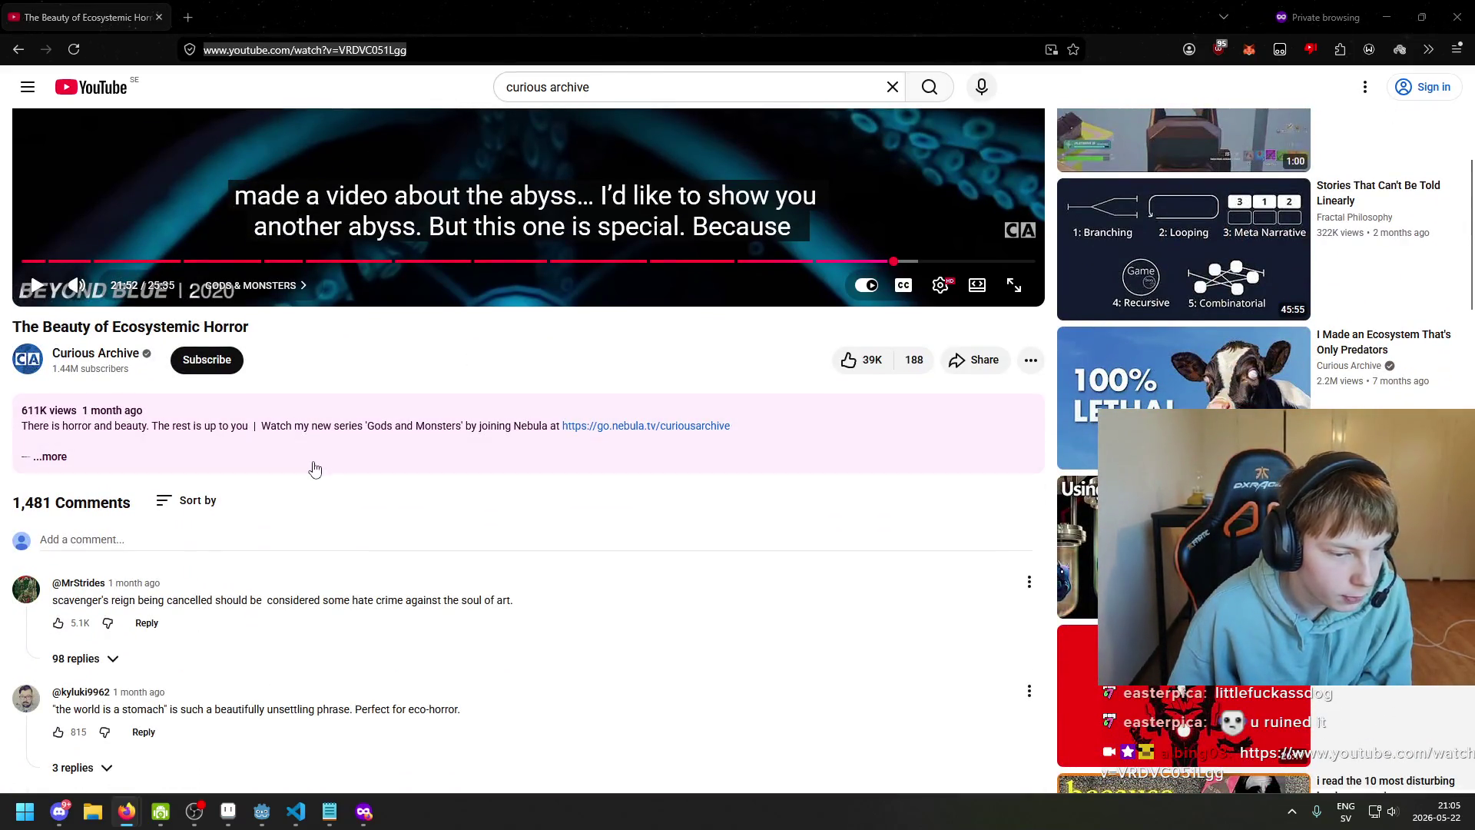
scroll(315, 469, up, 5)
Switch back to title_screen.aseprite and zoom and pan around the WHITHERWARD title
key(alt+Tab)
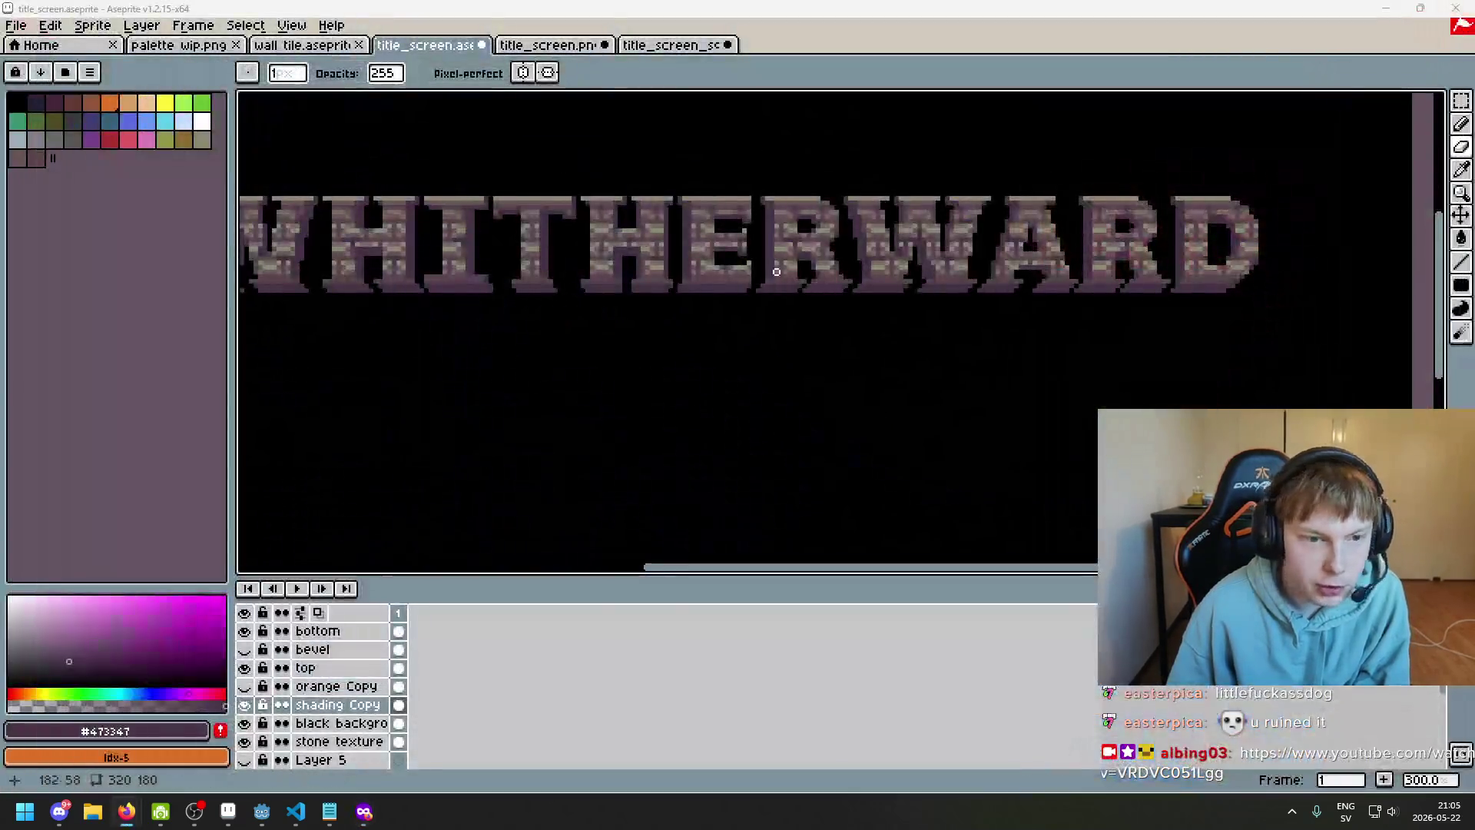
scroll(776, 271, down, 1)
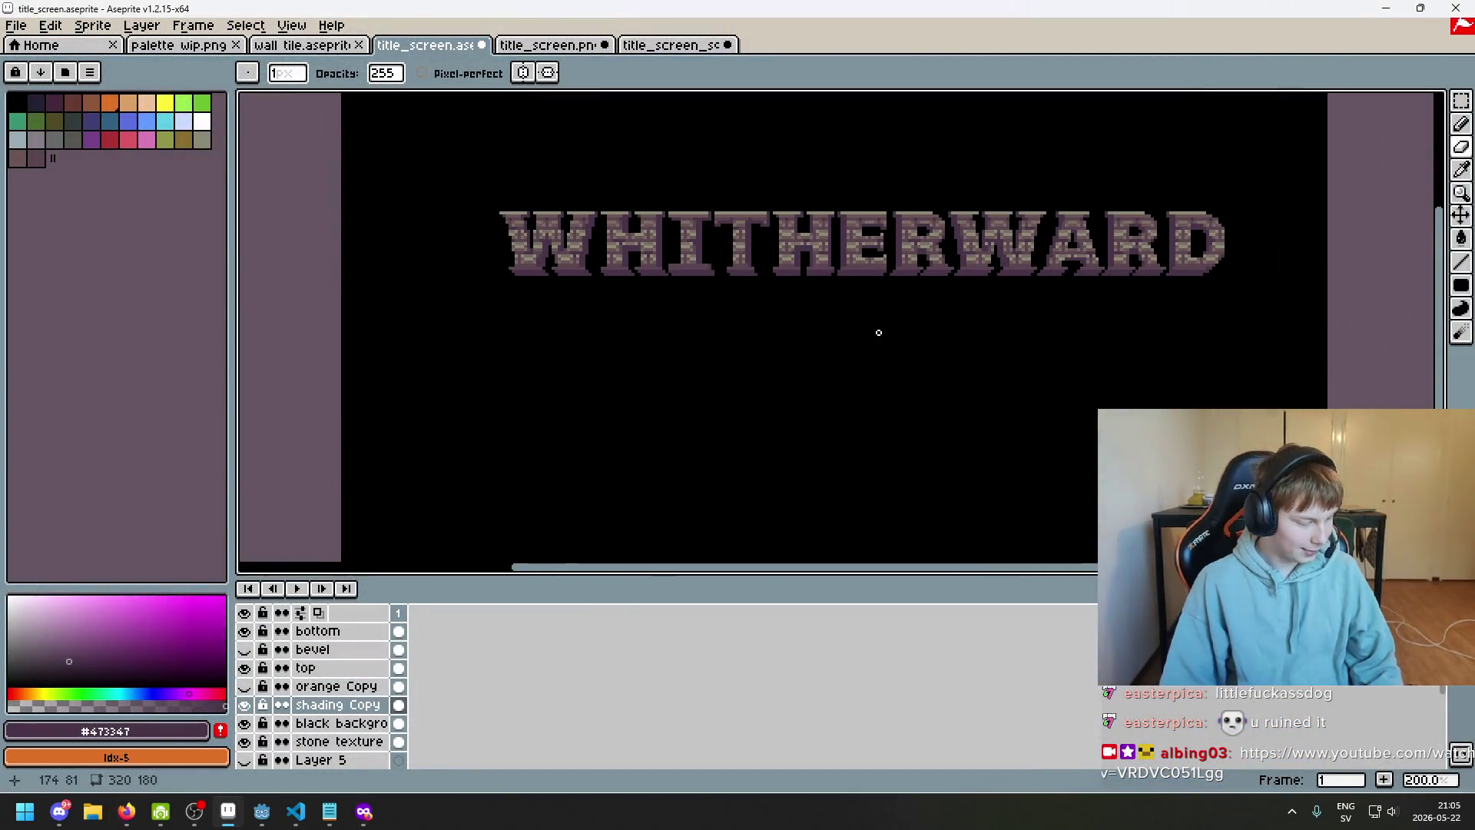
scroll(799, 262, up, 1)
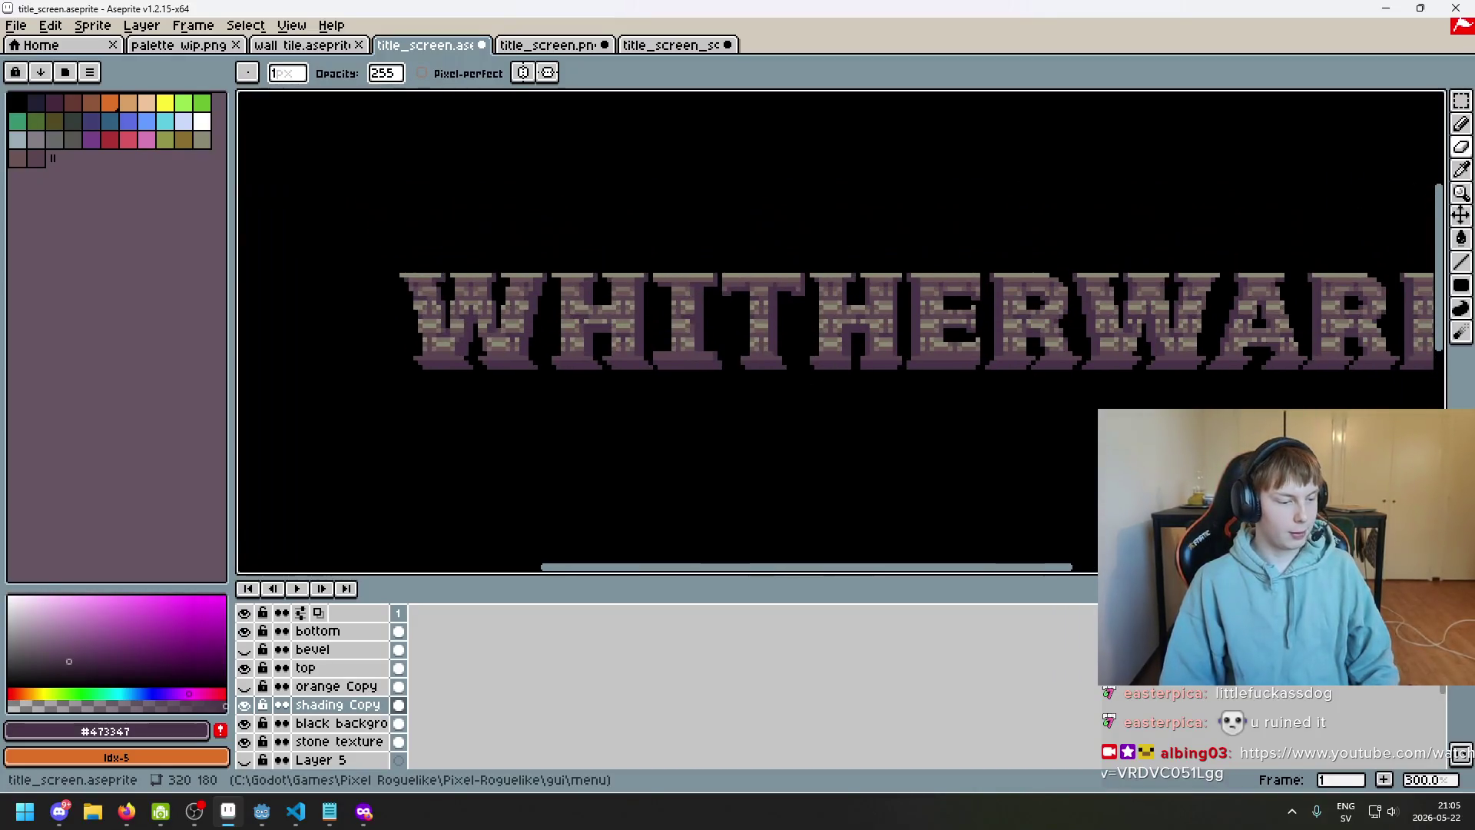
scroll(596, 497, down, 1)
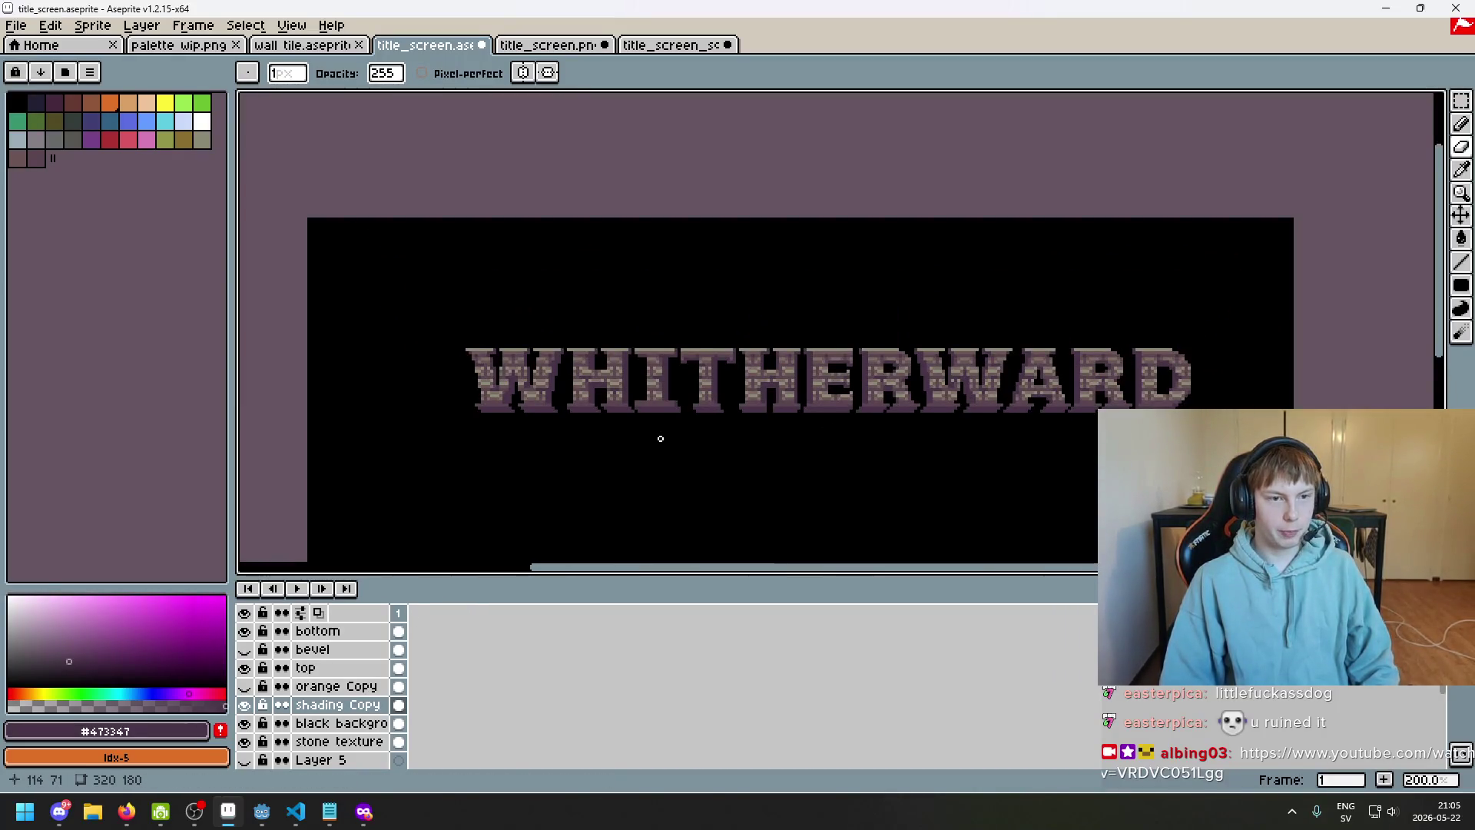
scroll(671, 350, down, 1)
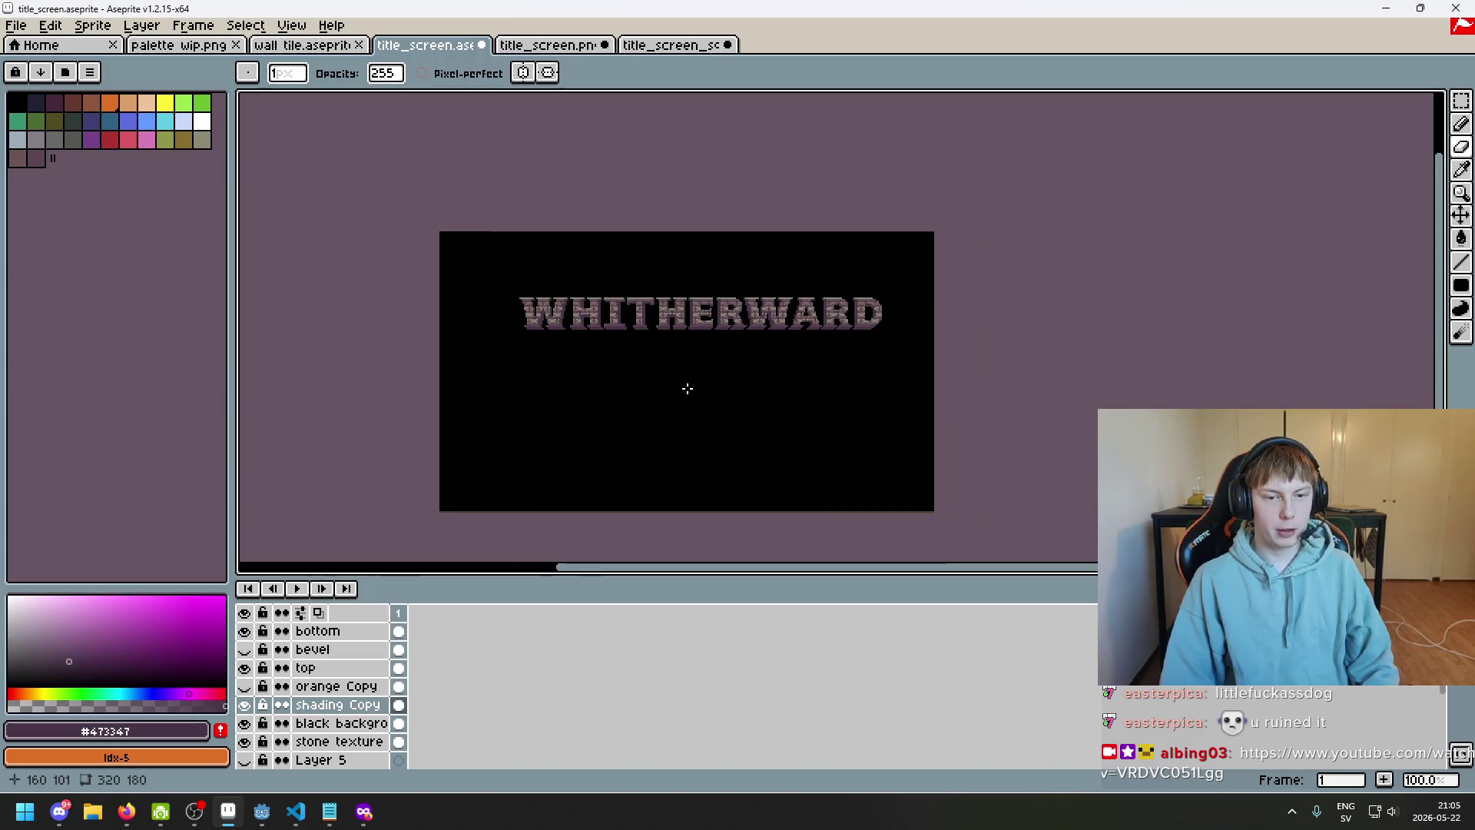
scroll(705, 342, up, 1)
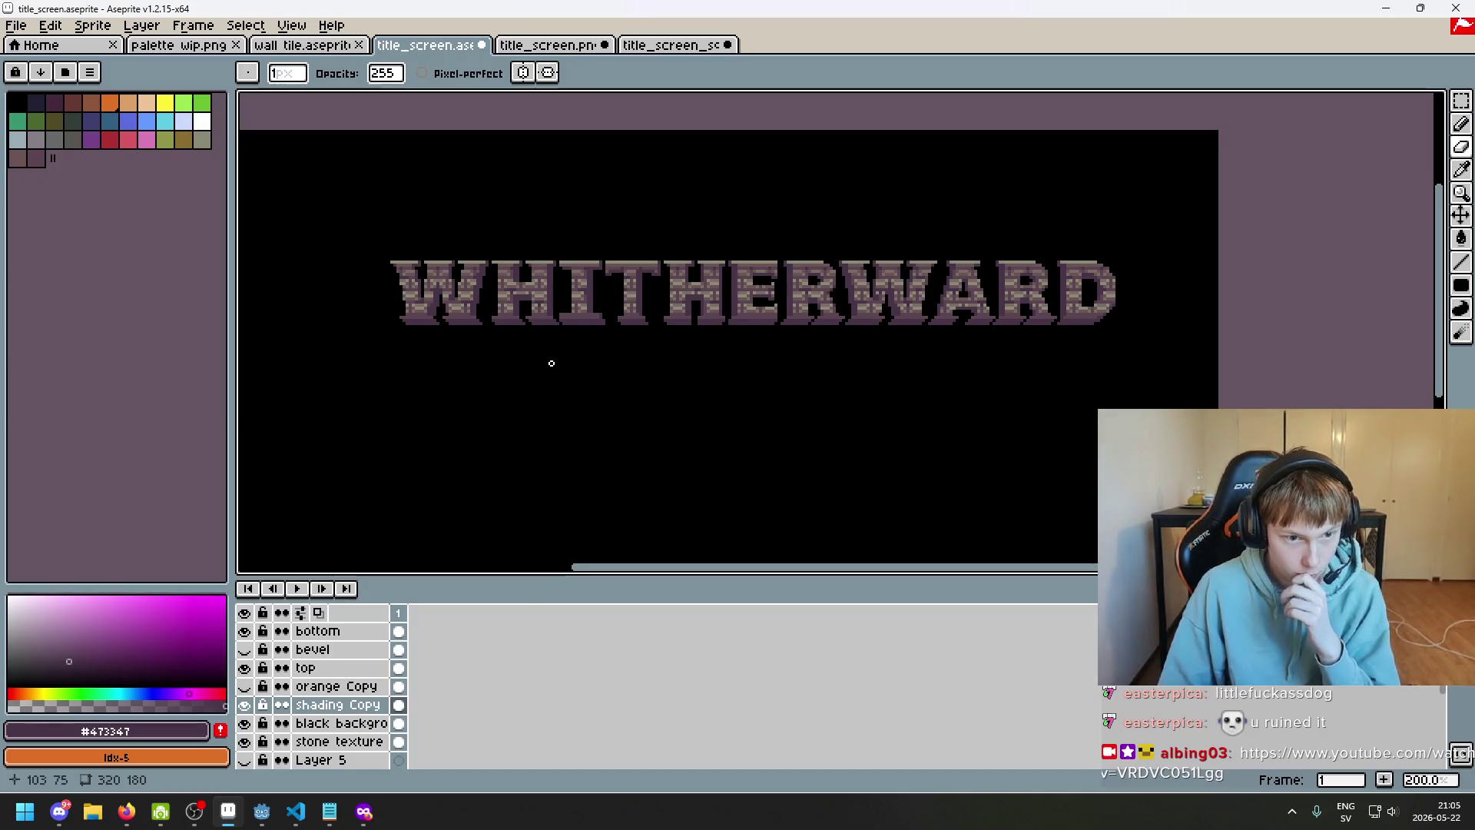
drag(552, 364, 522, 394)
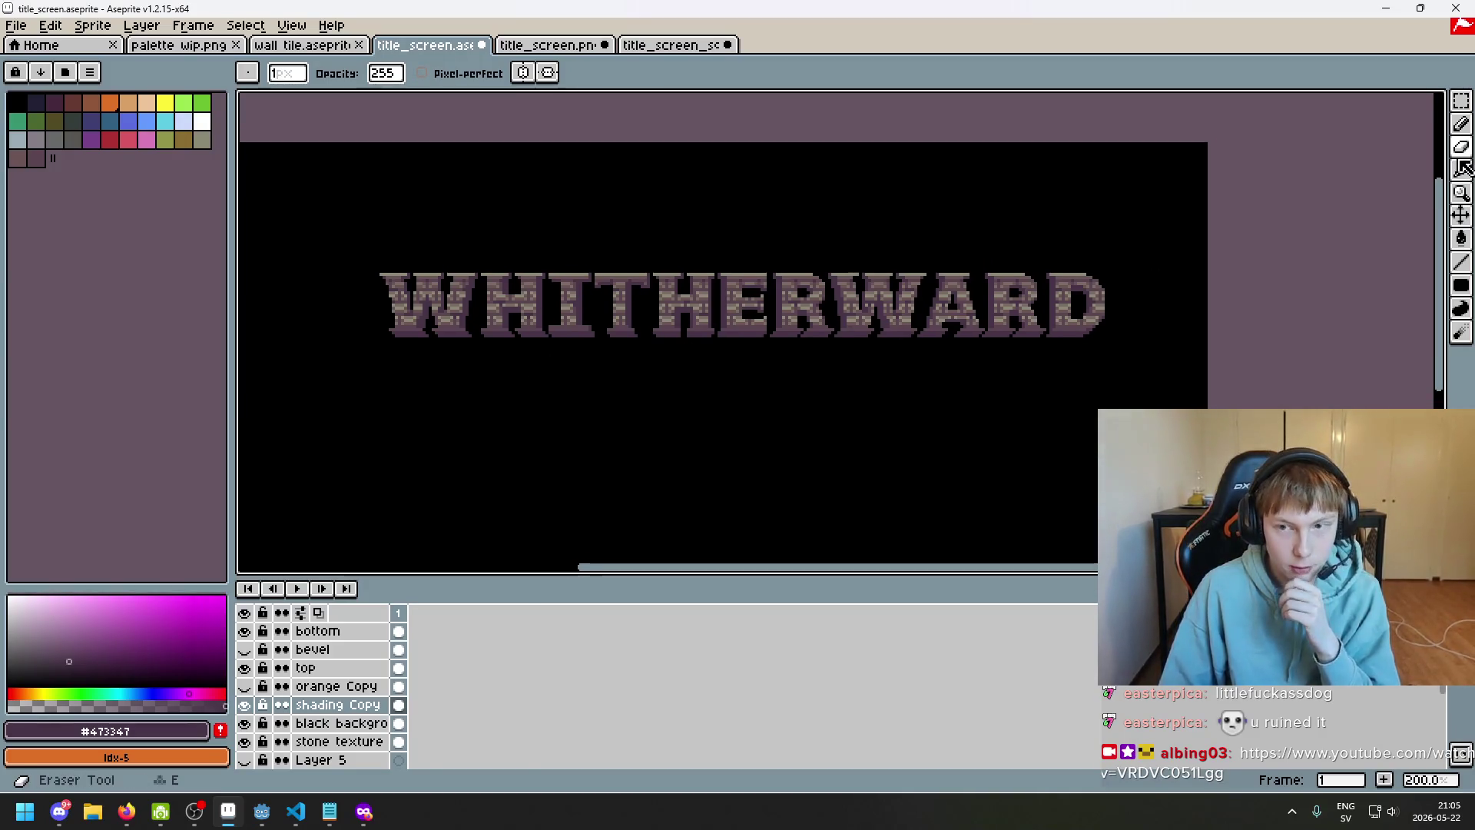
click(1461, 100)
scroll(676, 323, down, 1)
drag(675, 346, 616, 356)
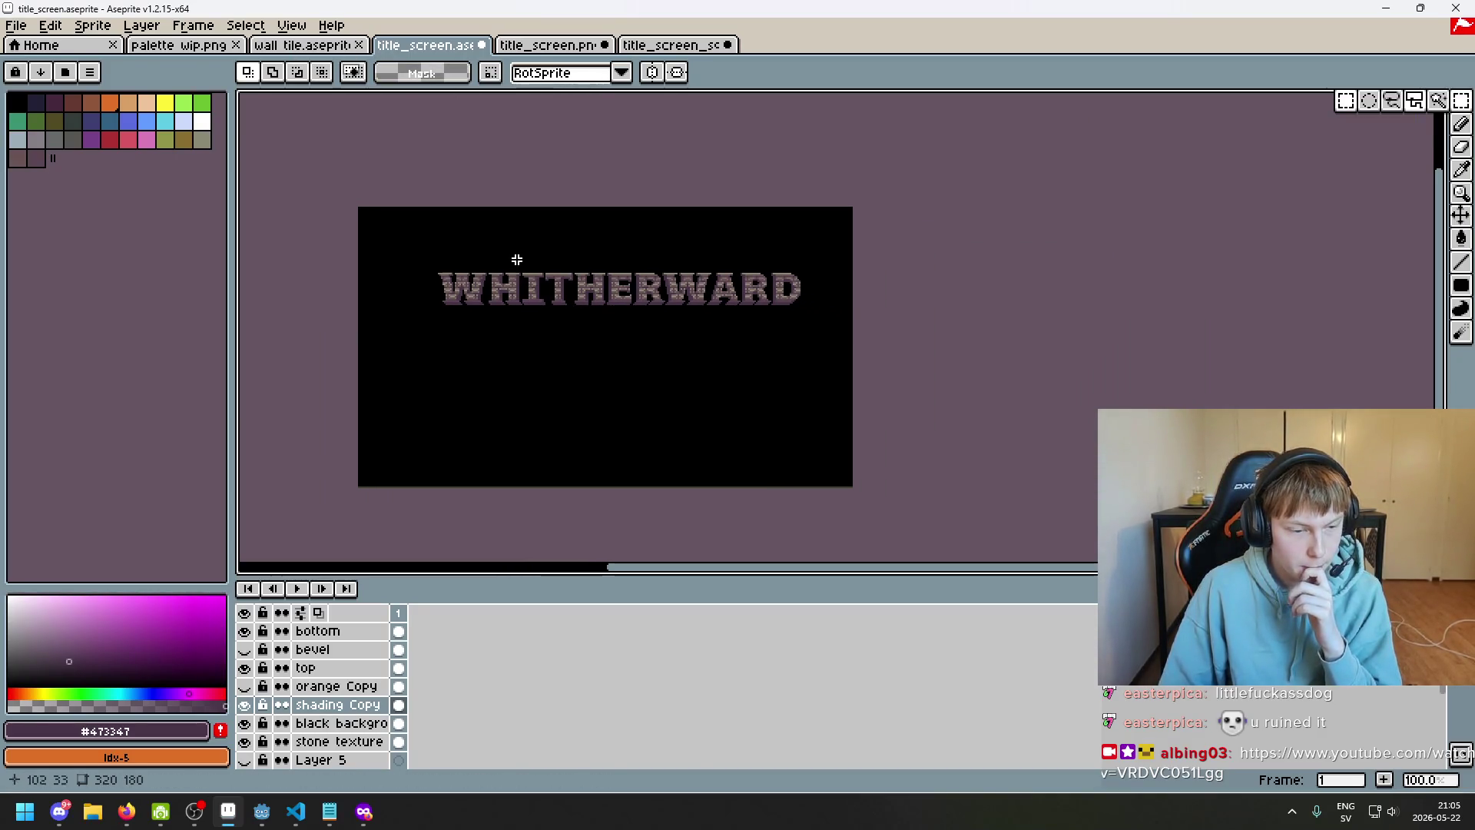
scroll(523, 268, up, 1)
Preview the WHITHERWARD title screen full-screen with F8 several times, then return to editing
key(F8)
key(Escape)
scroll(607, 469, up, 1)
scroll(615, 460, down, 1)
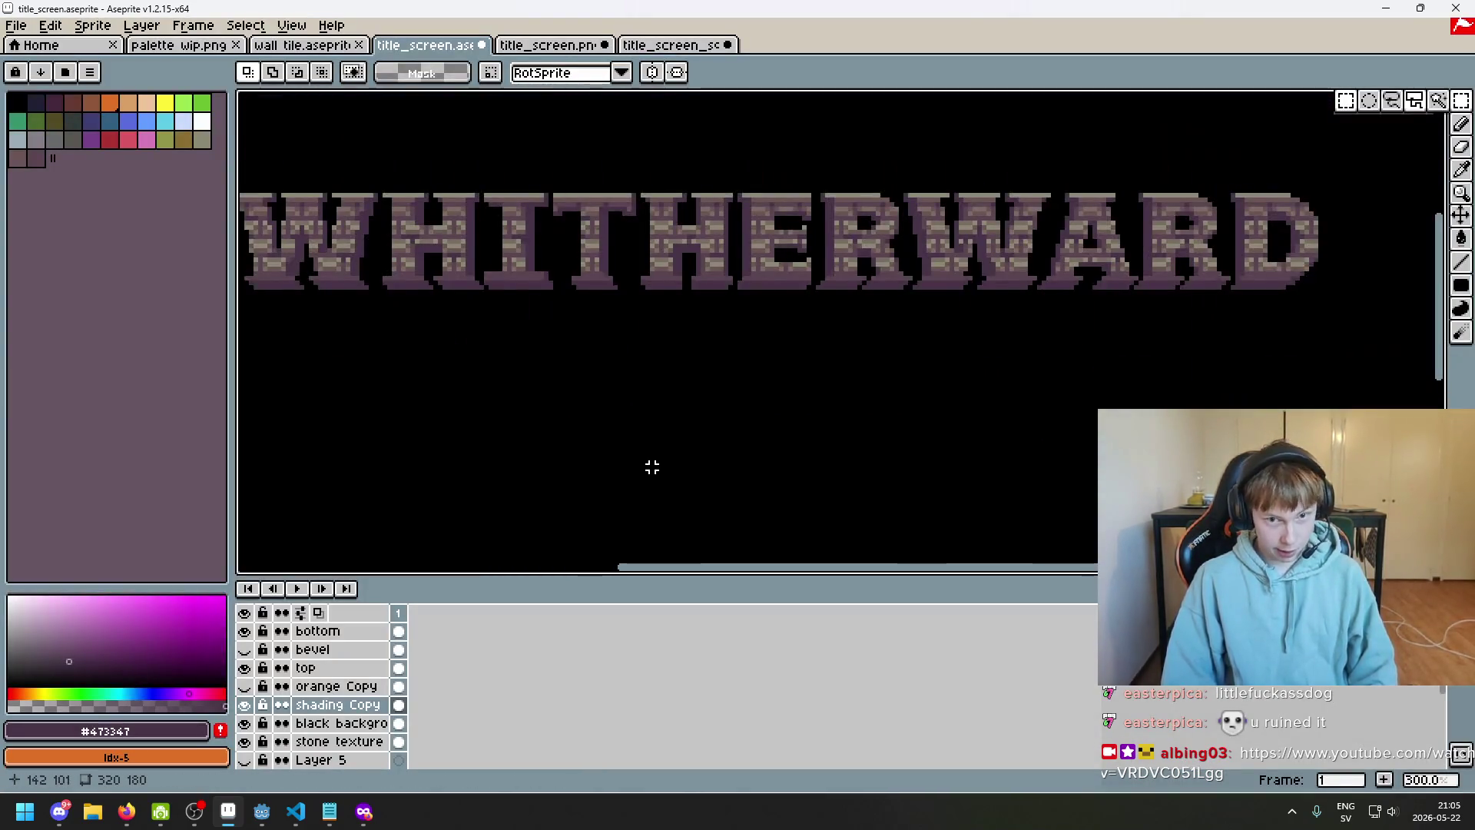
key(F8)
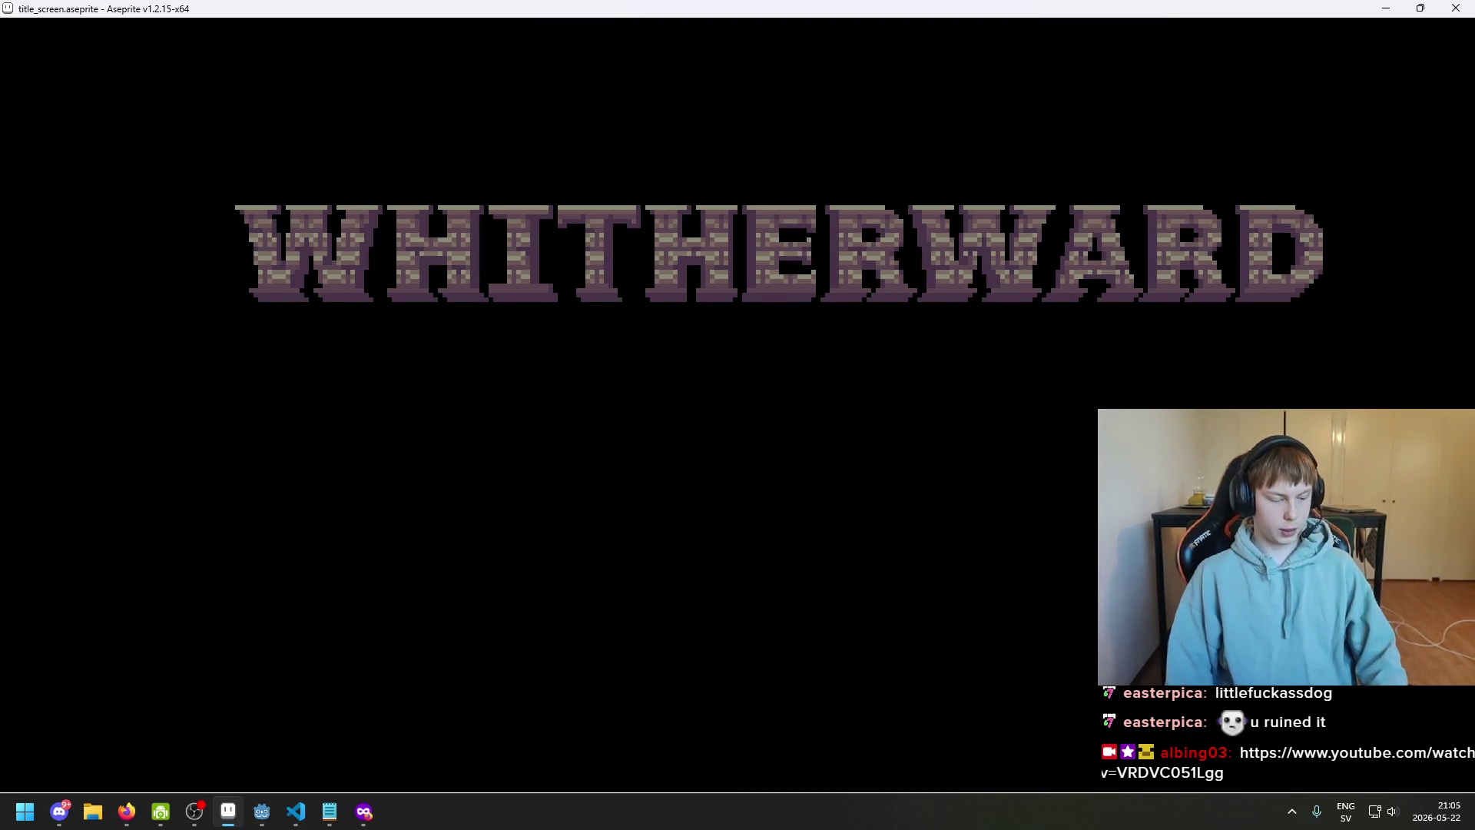
key(Escape)
key(F8)
key(Escape)
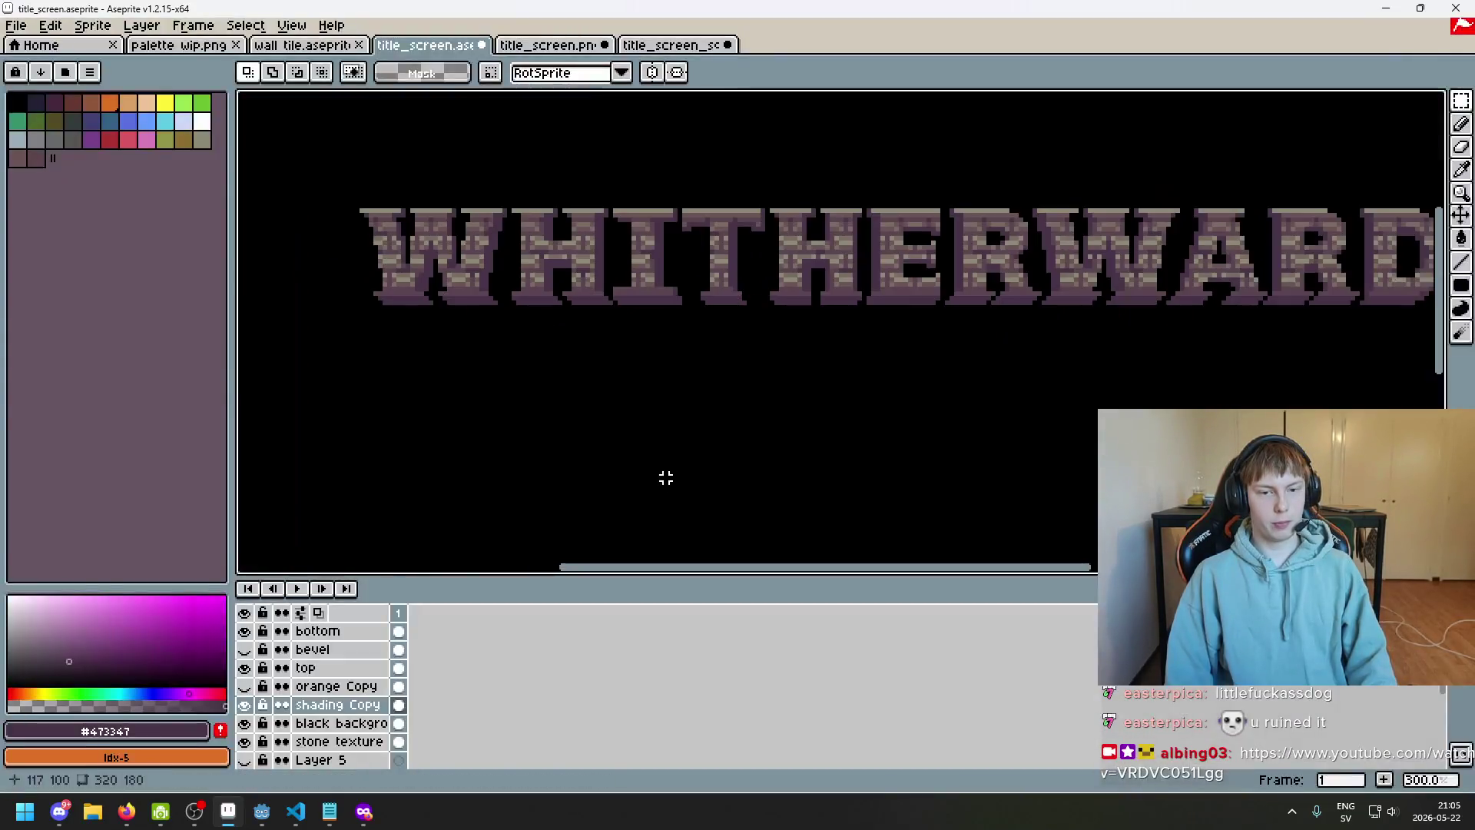
key(F8)
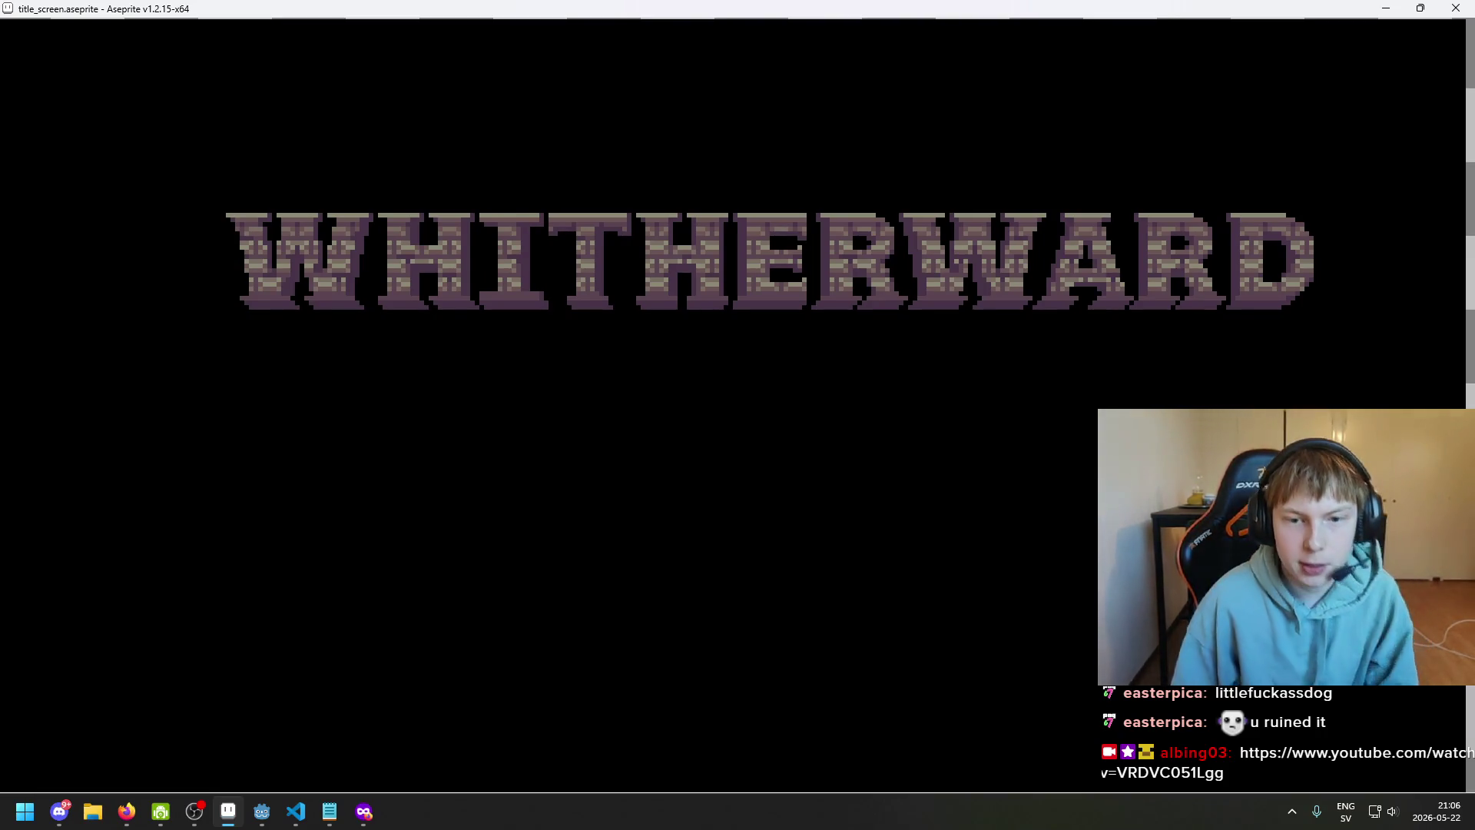
key(Escape)
click(244, 649)
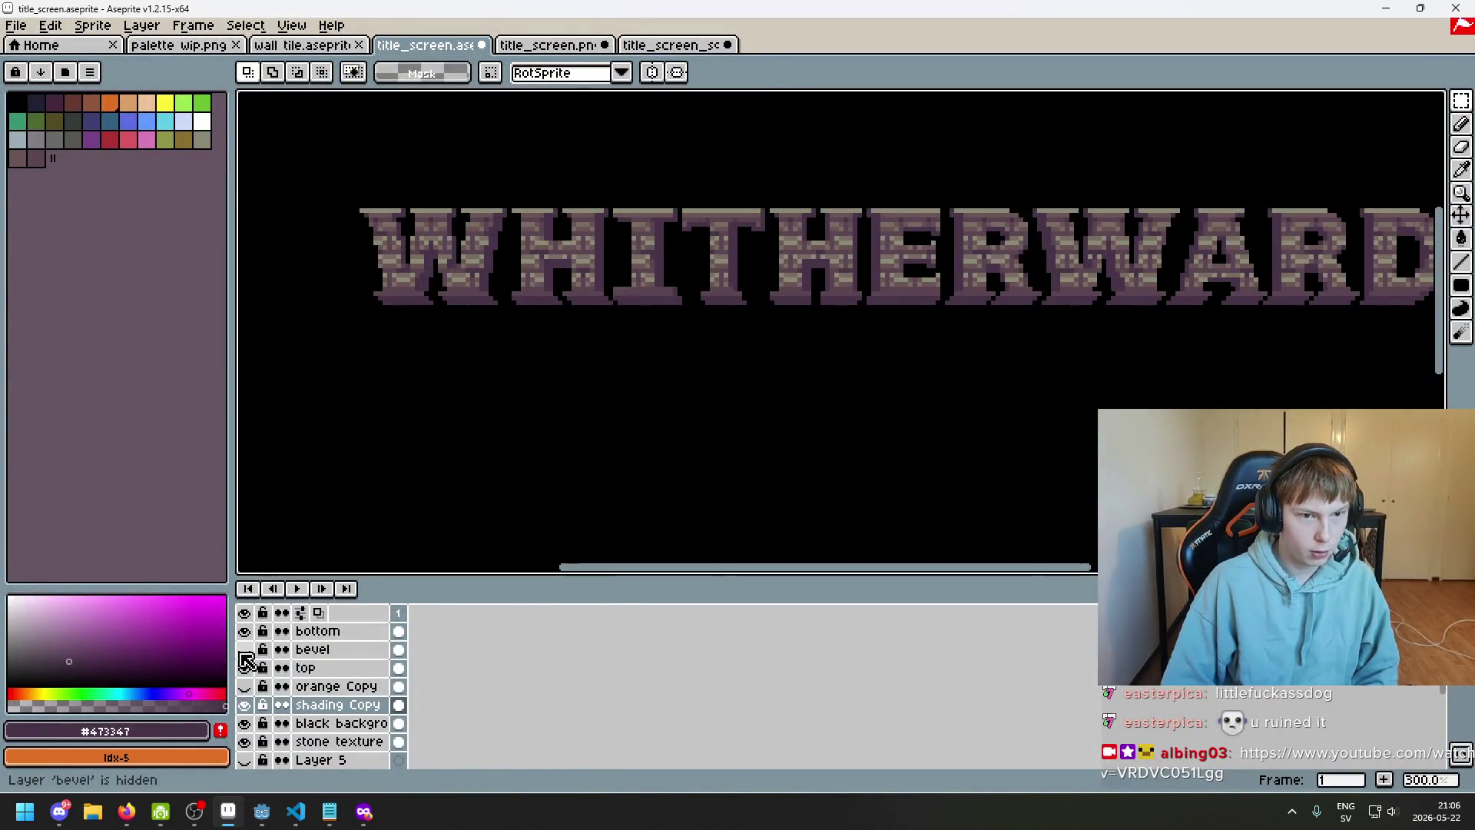
click(243, 653)
click(245, 652)
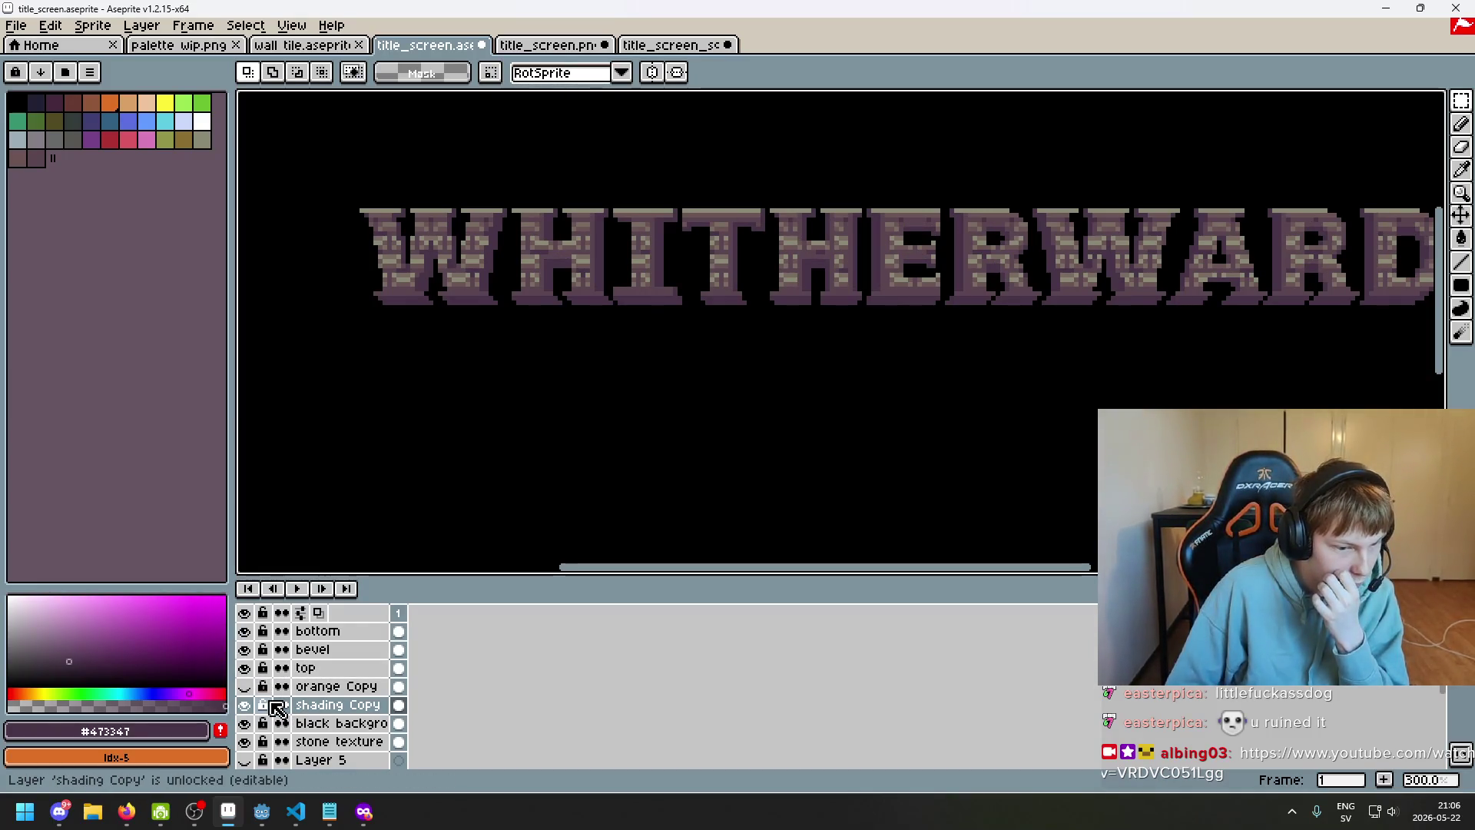
click(246, 652)
click(245, 650)
click(244, 686)
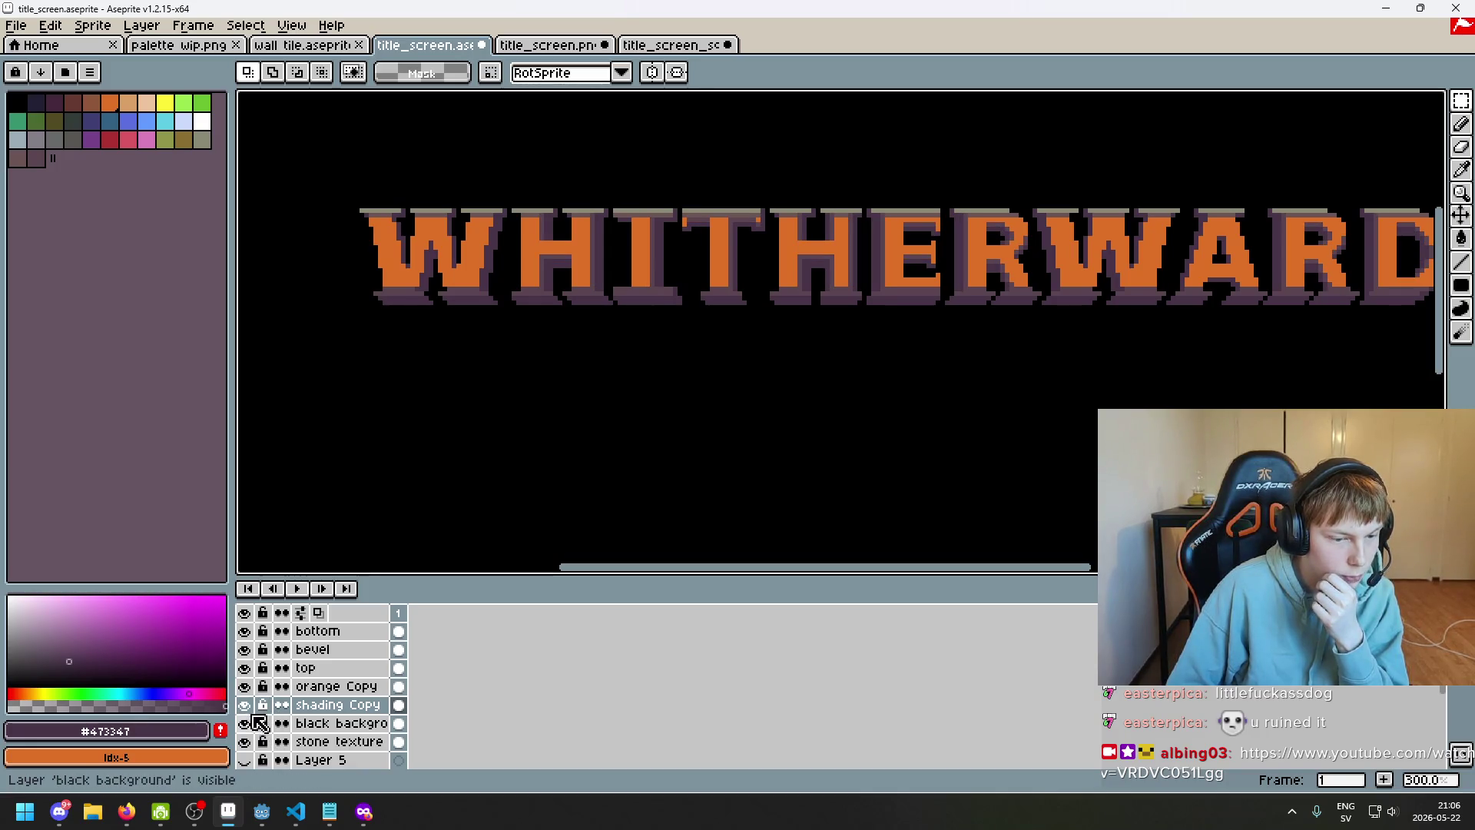
scroll(277, 729, down, 1)
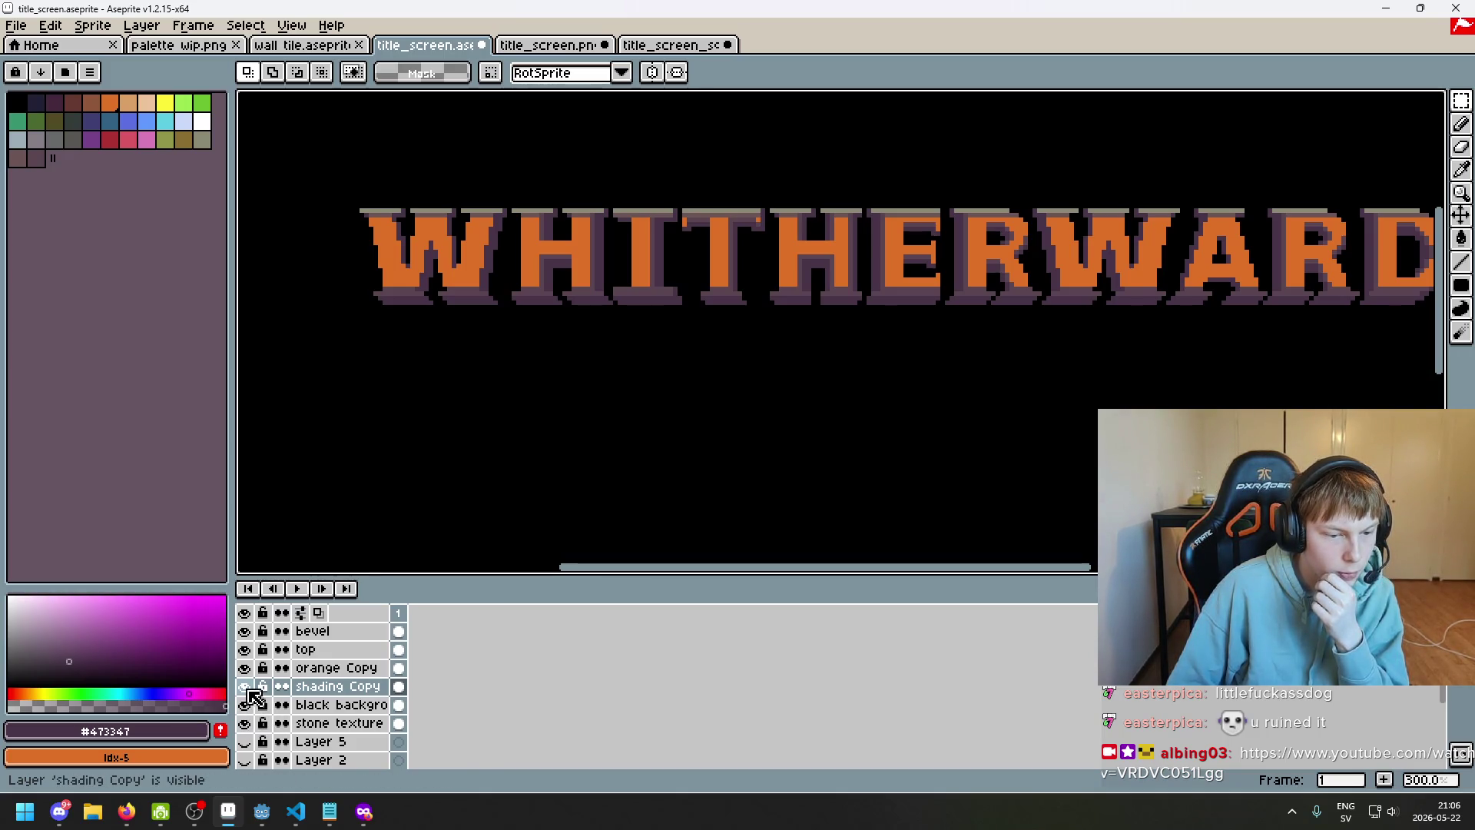
scroll(252, 692, up, 1)
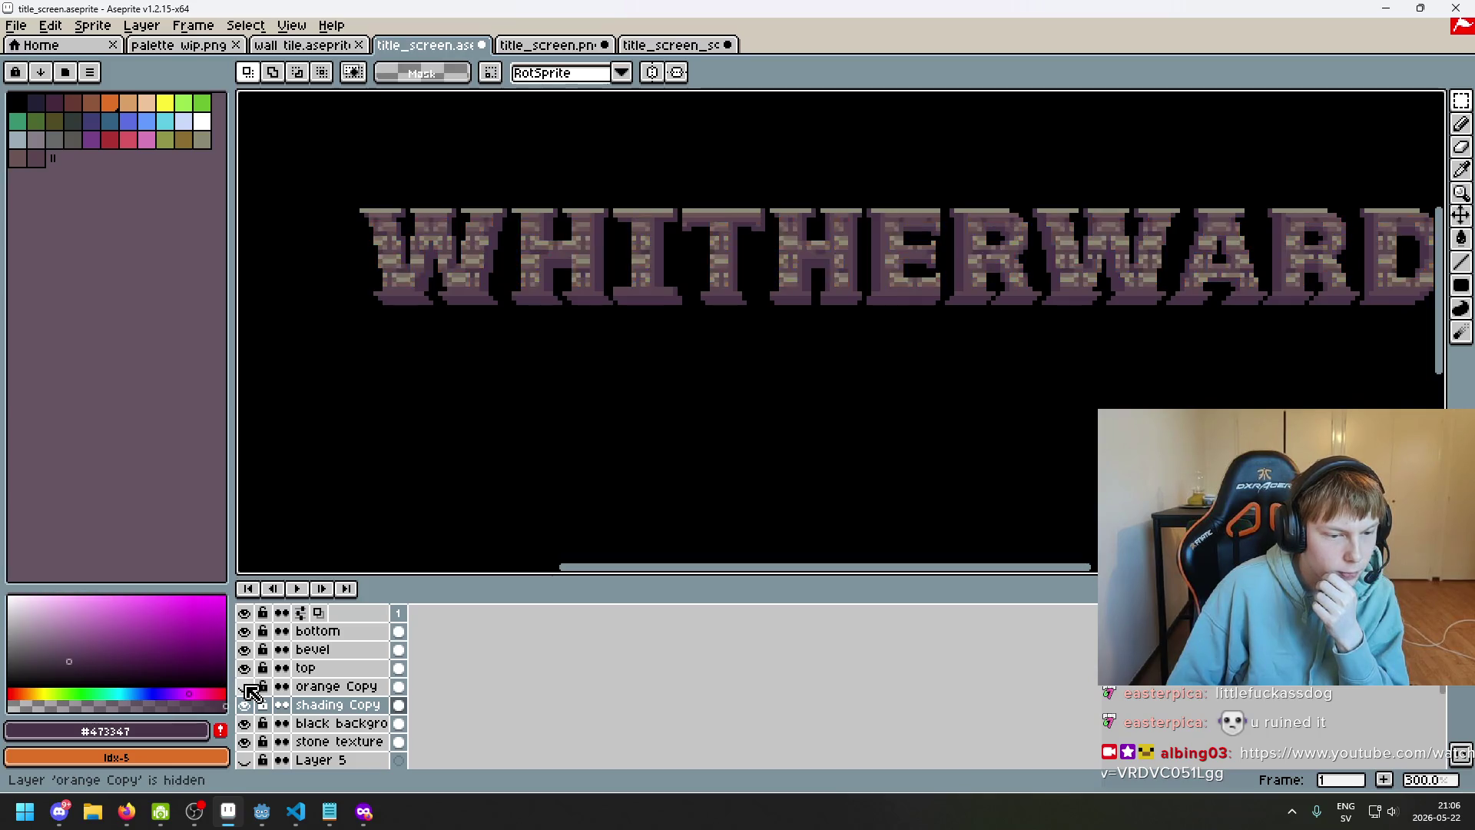
click(247, 651)
click(247, 651)
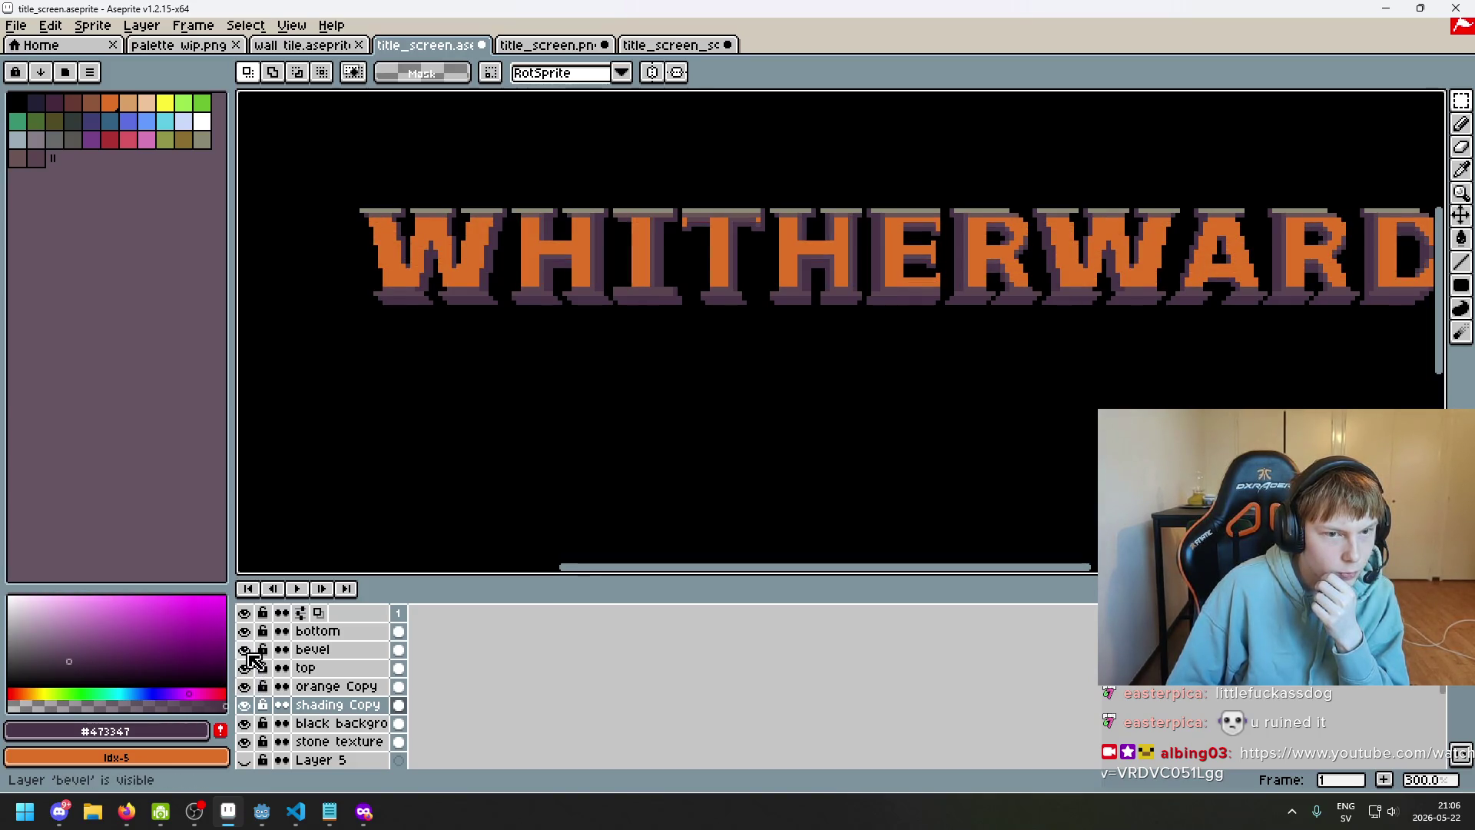
click(315, 649)
scroll(517, 290, right, 5)
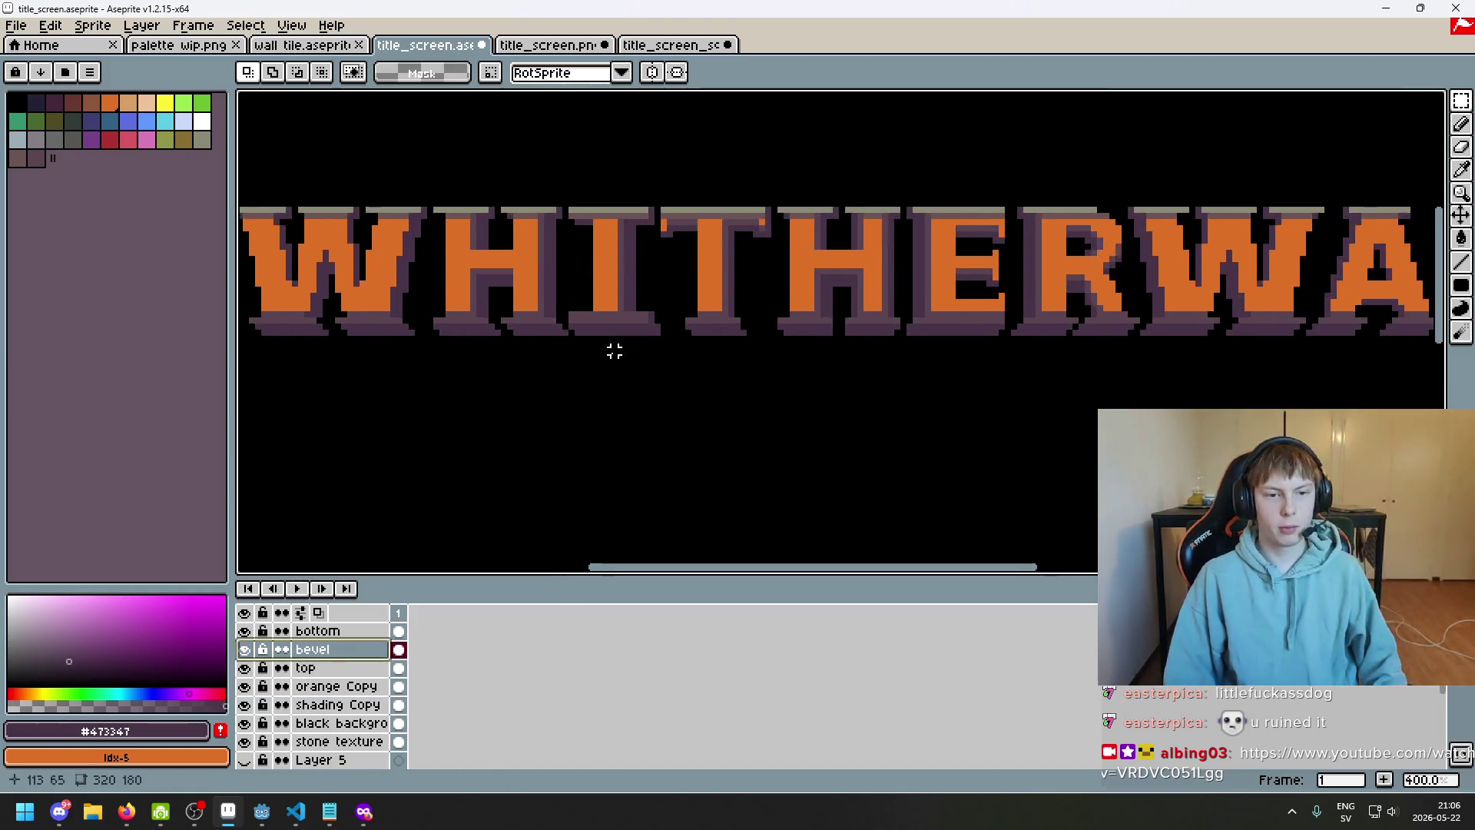
scroll(612, 349, up, 2)
click(244, 650)
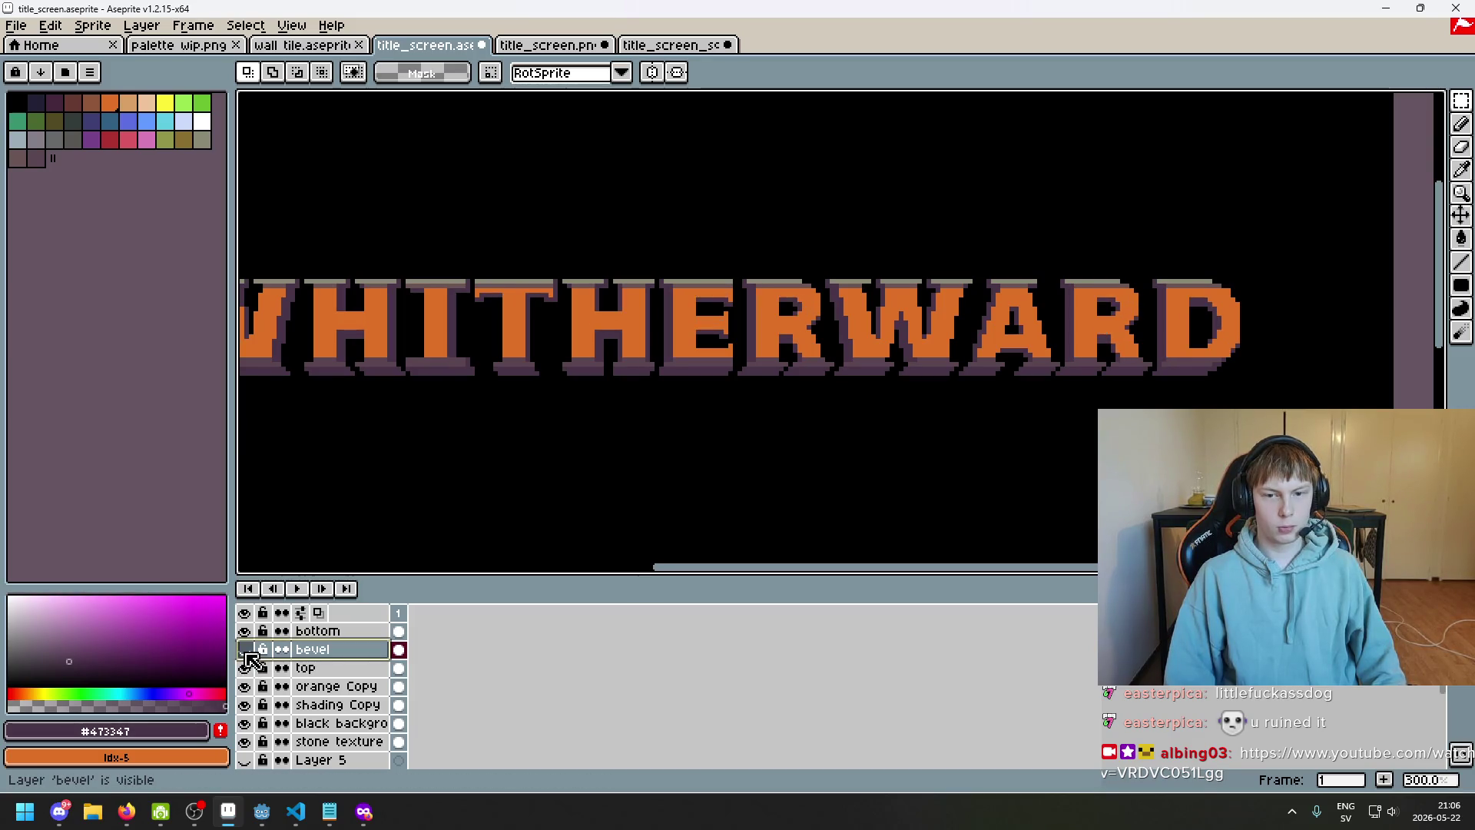
click(244, 650)
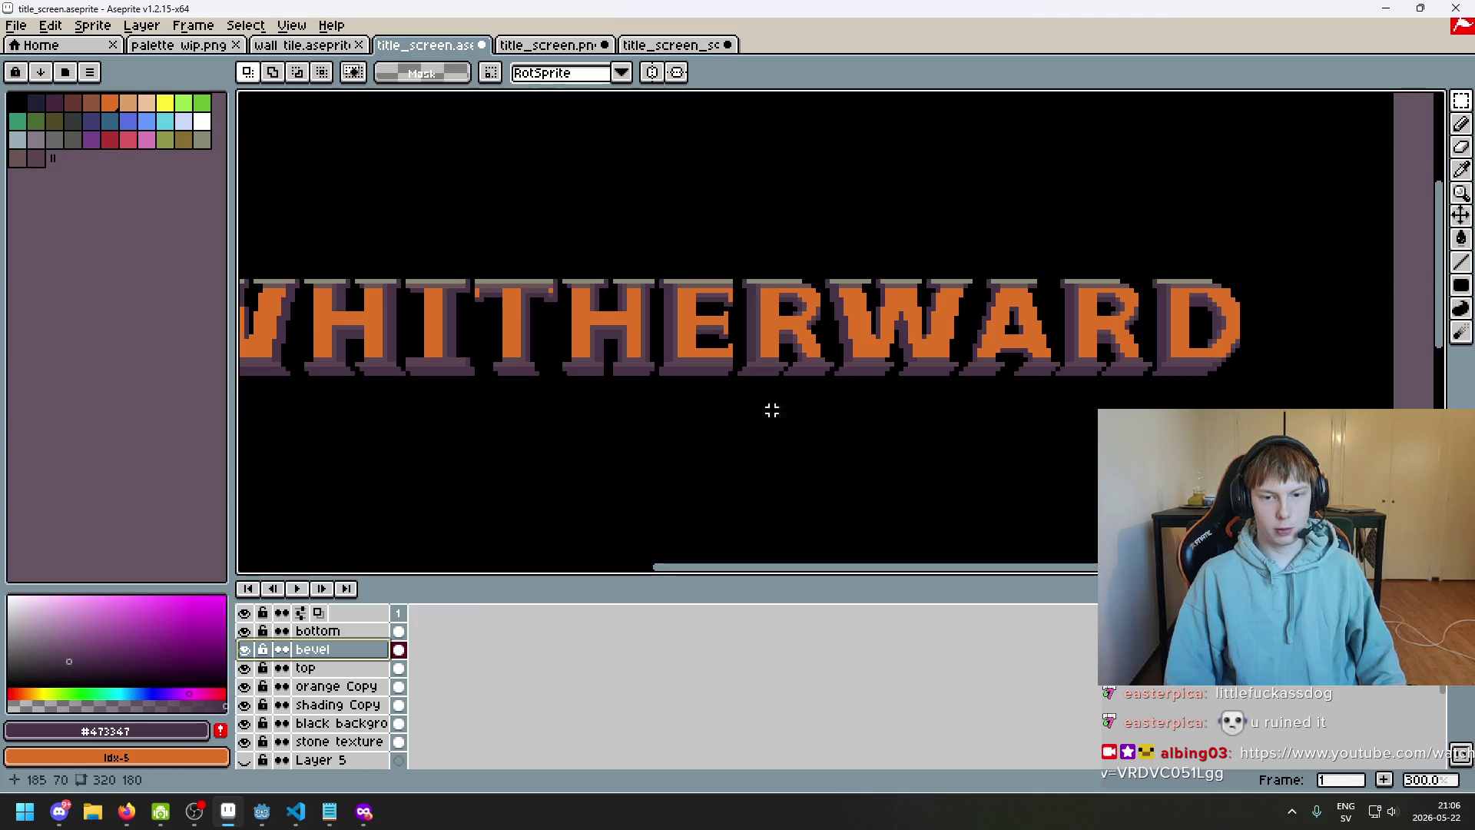
scroll(1051, 318, up, 2)
scroll(375, 707, down, 3)
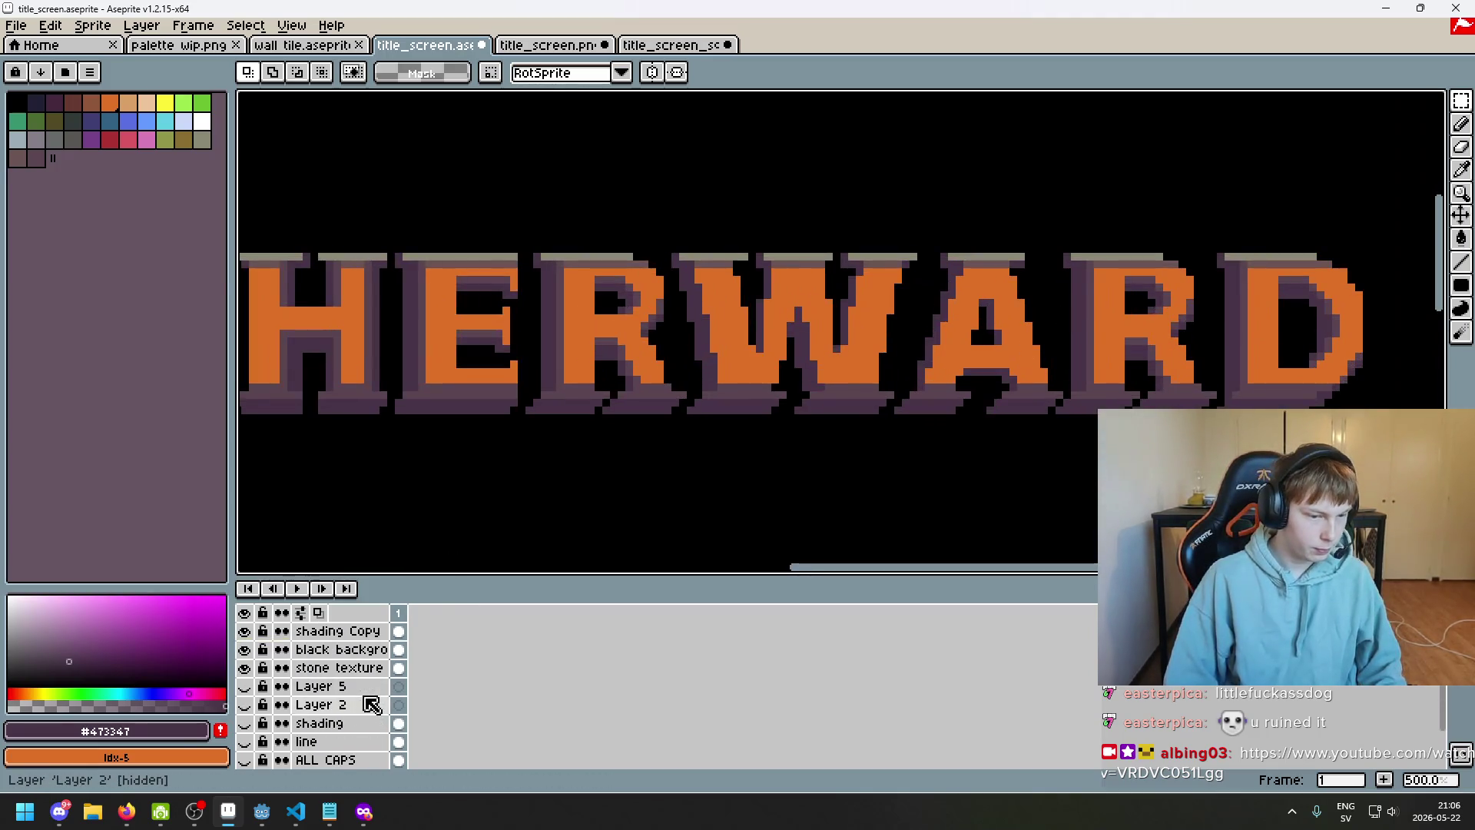
scroll(367, 708, up, 1)
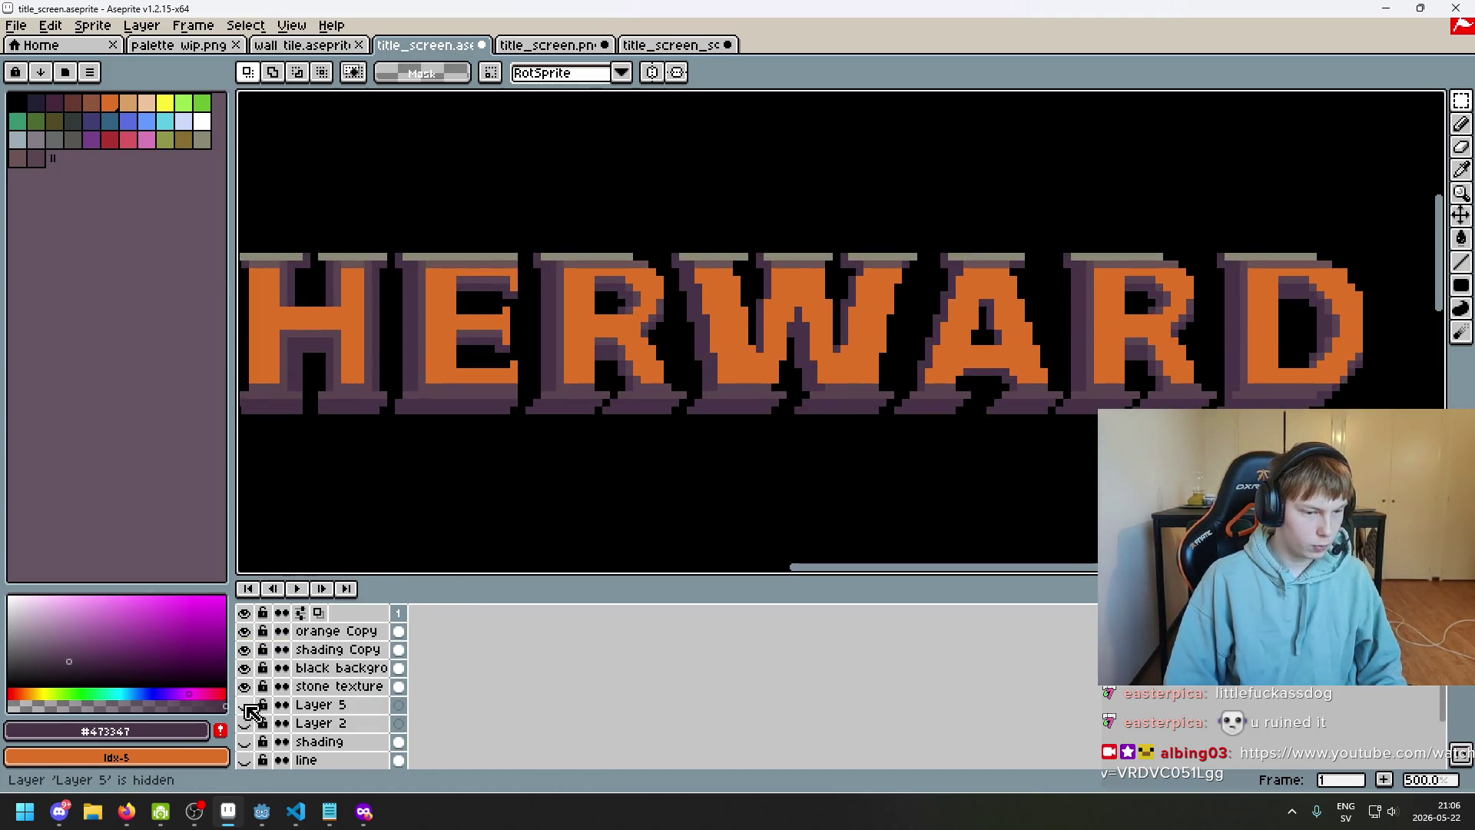
scroll(367, 703, up, 2)
scroll(369, 695, down, 3)
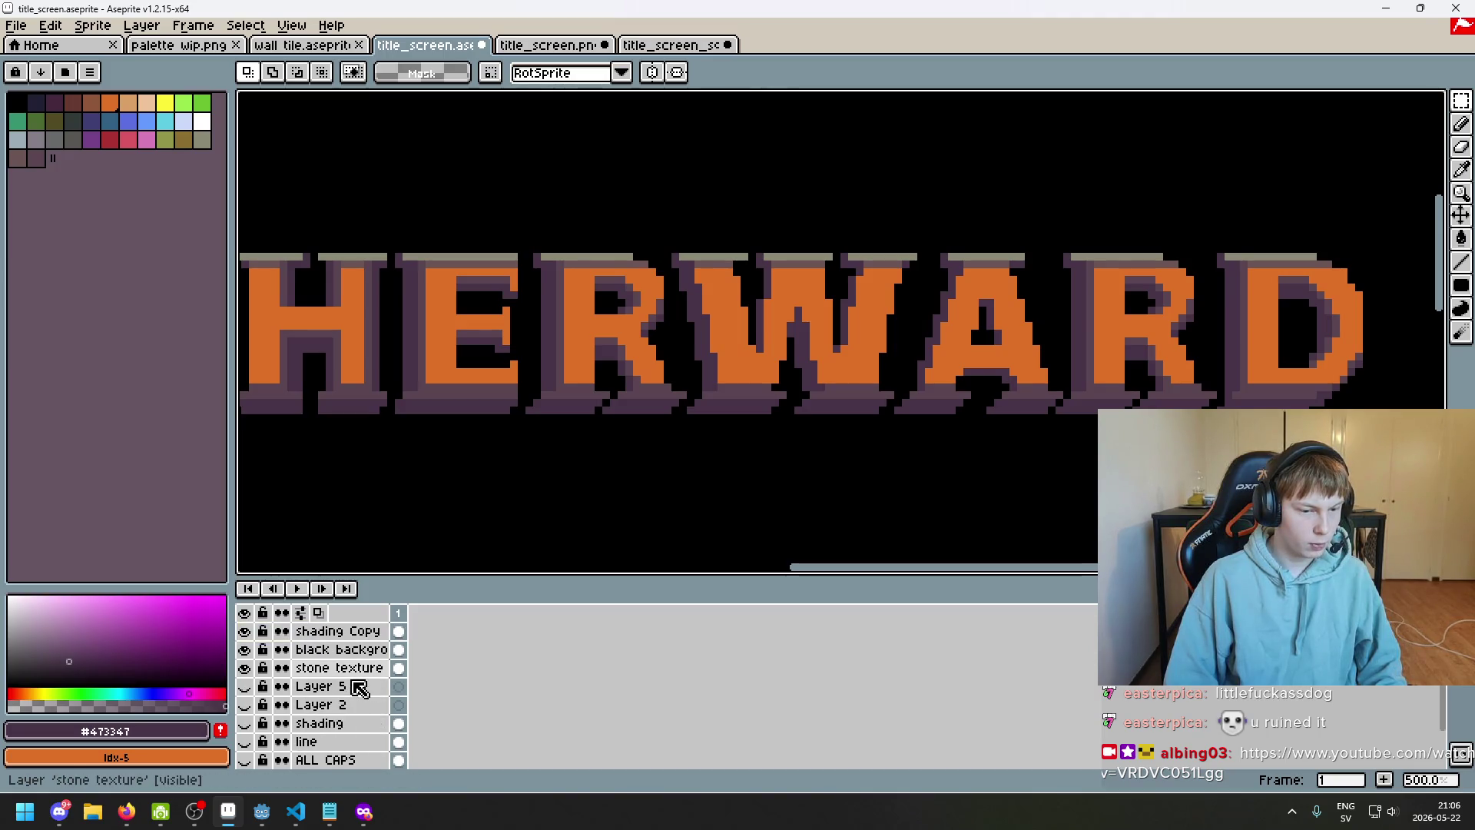
scroll(361, 687, down, 2)
scroll(361, 686, up, 6)
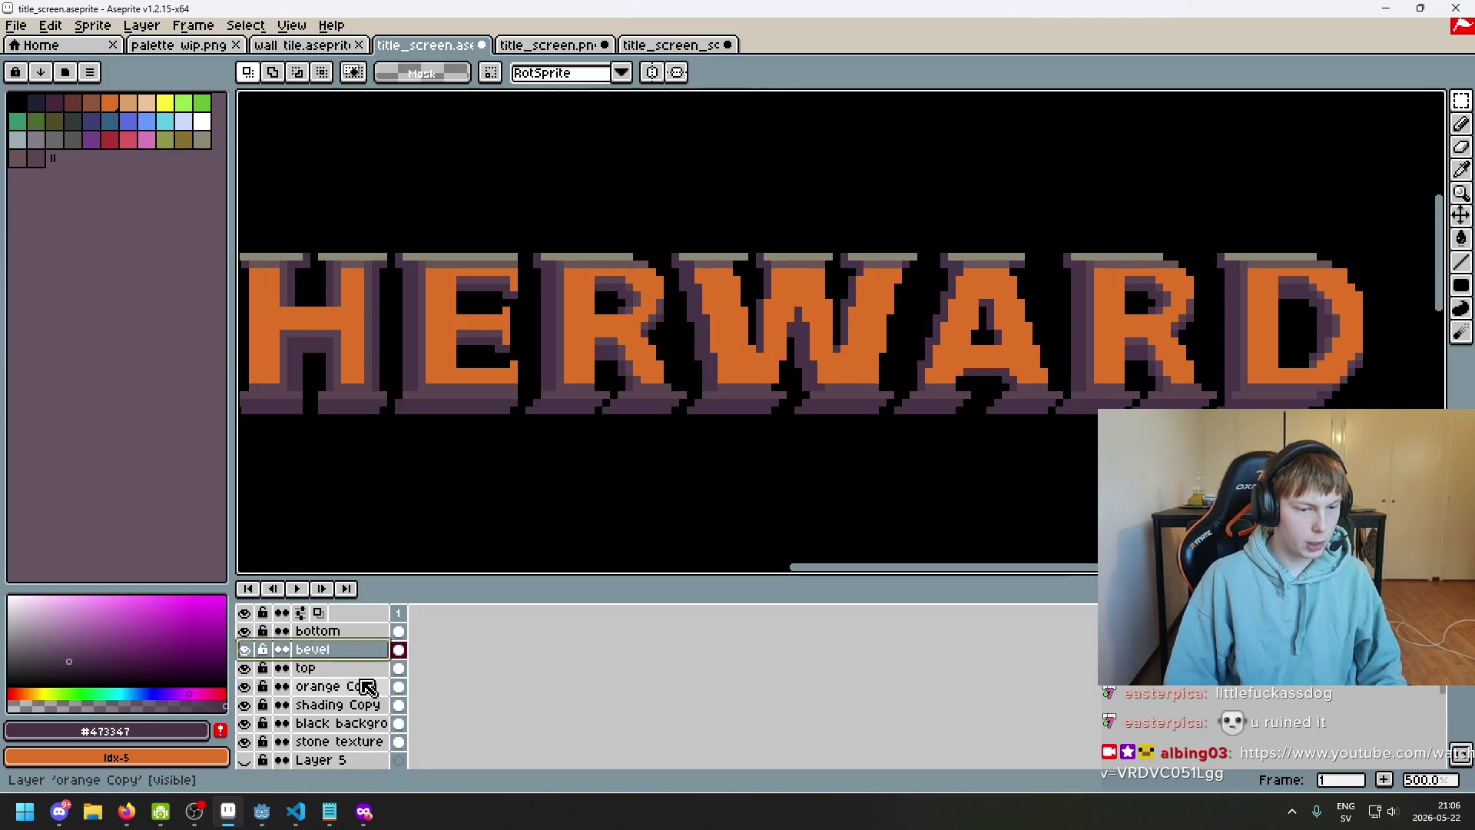
scroll(347, 685, down, 4)
scroll(348, 684, up, 4)
scroll(1057, 338, up, 1)
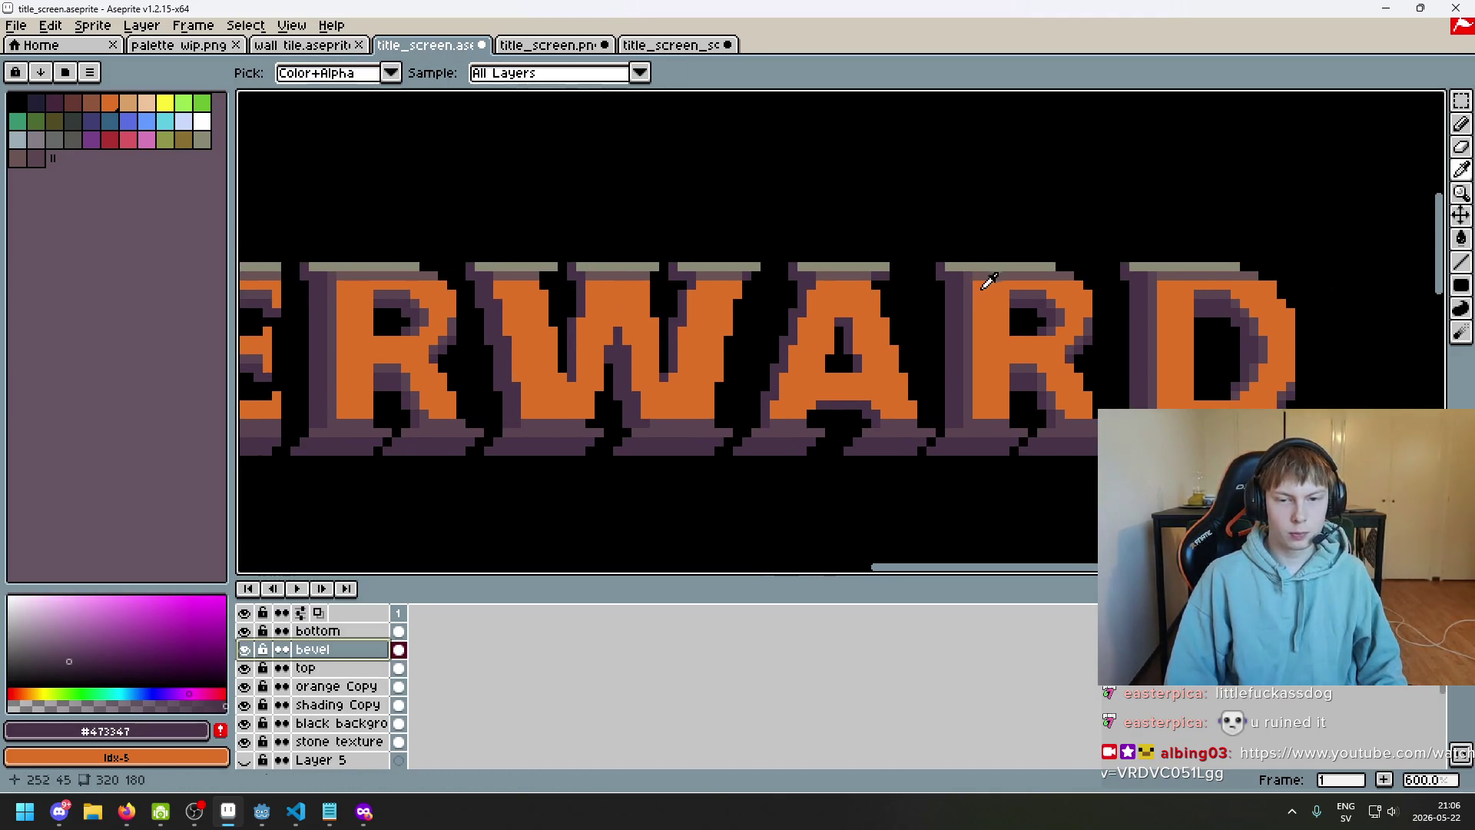
Eyedrop #6c5555 and pencil pixels down the A's inner edge on the bevel layer
alt+click(987, 273)
scroll(932, 408, up, 3)
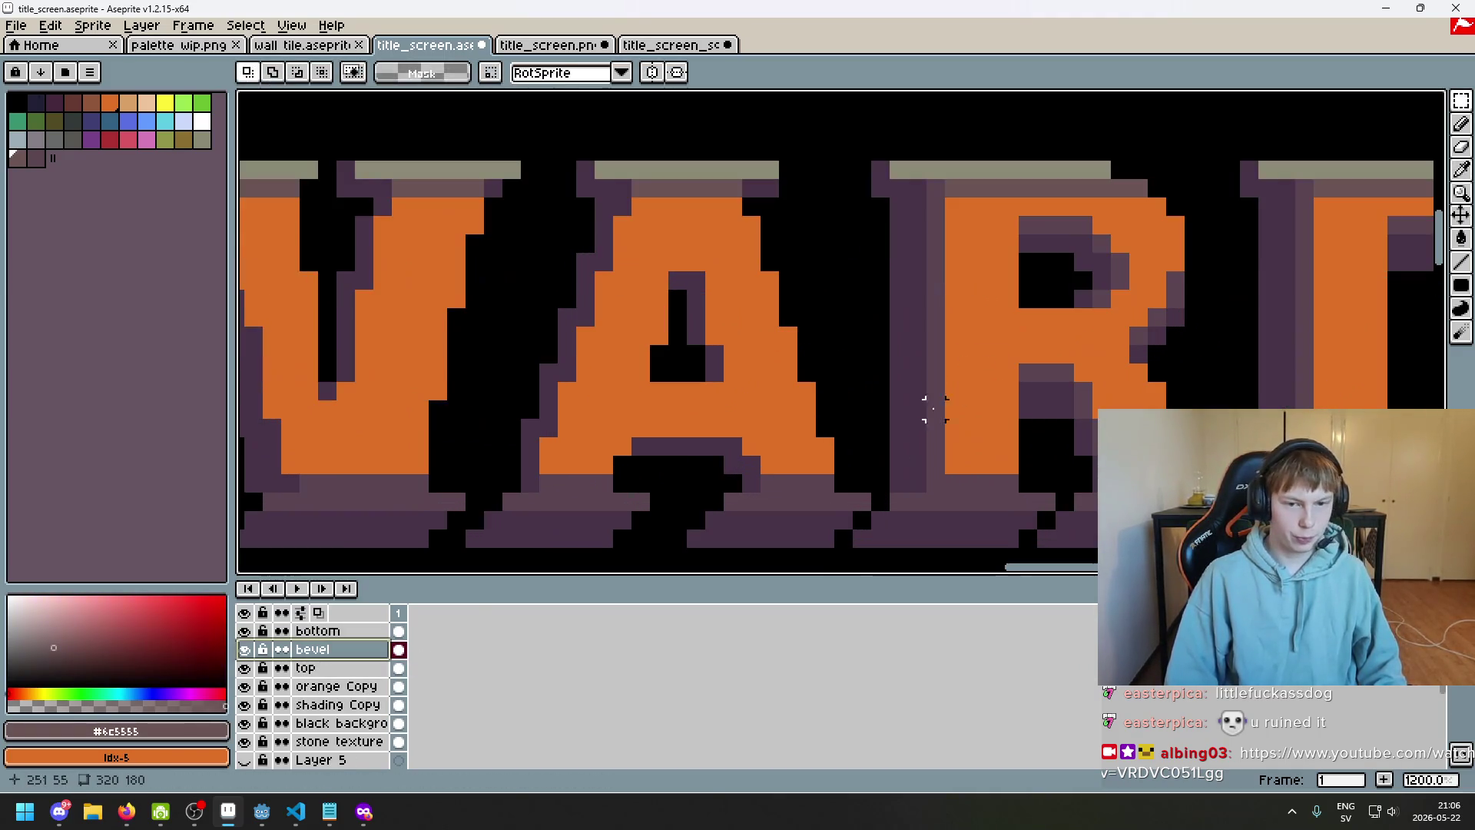
key(b)
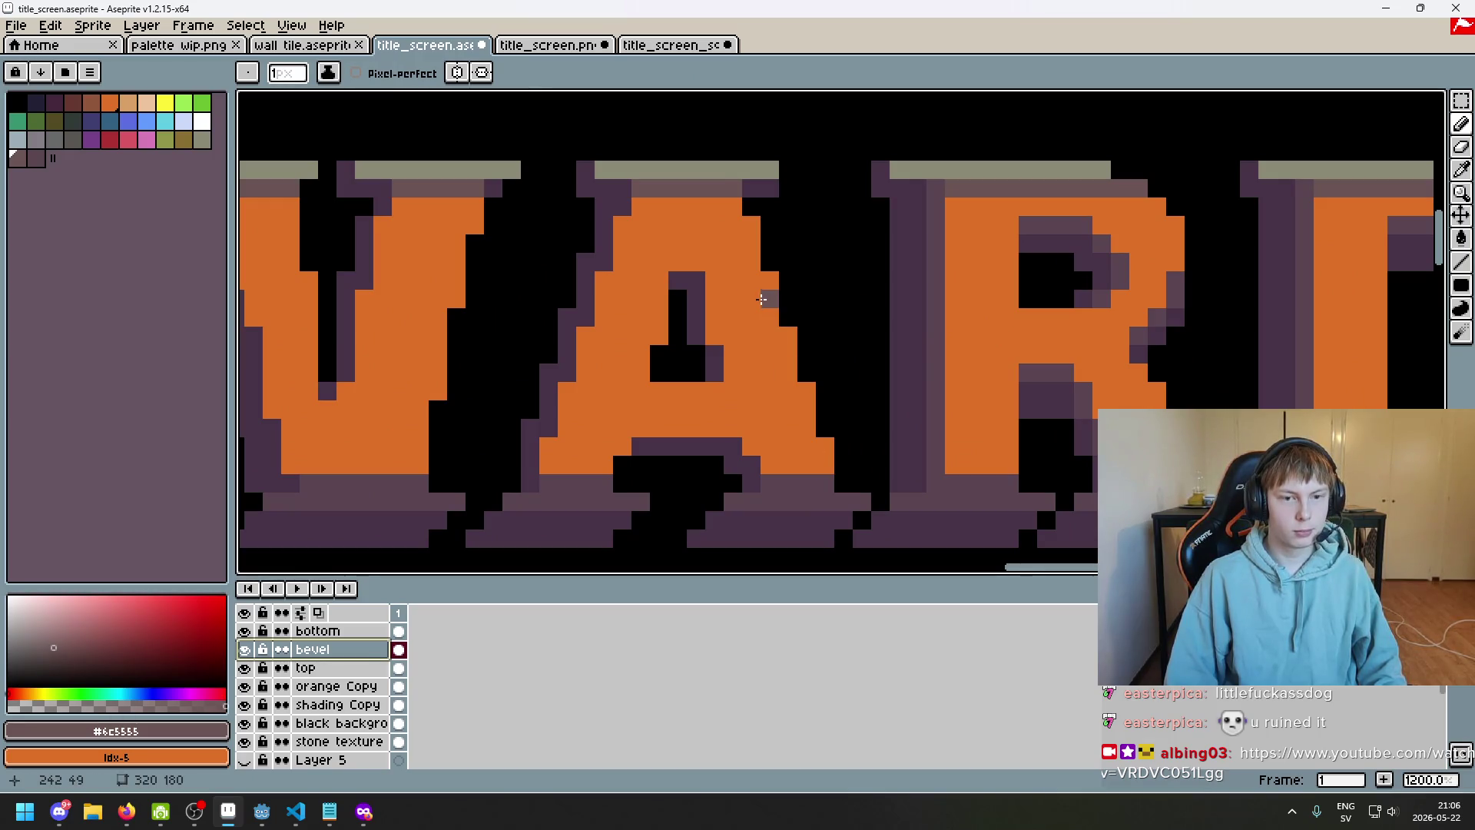
click(244, 650)
click(245, 649)
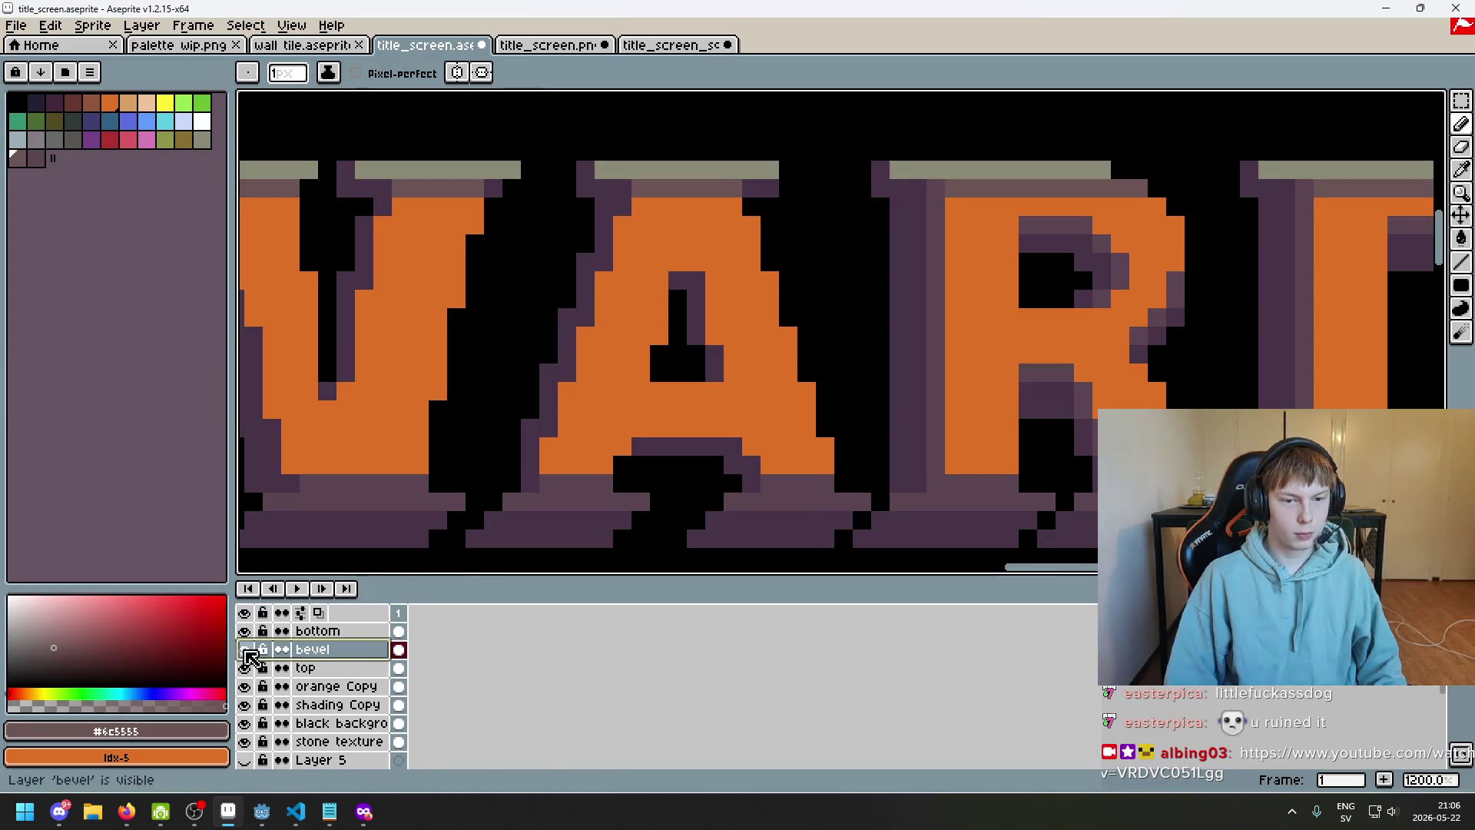
scroll(676, 267, up, 1)
mouse_move(697, 260)
mouse_down()
mouse_move(725, 287)
mouse_move(736, 387)
mouse_up()
Pencil a six-pixel #6c5555 row across the A's crossbar
scroll(742, 408, down, 6)
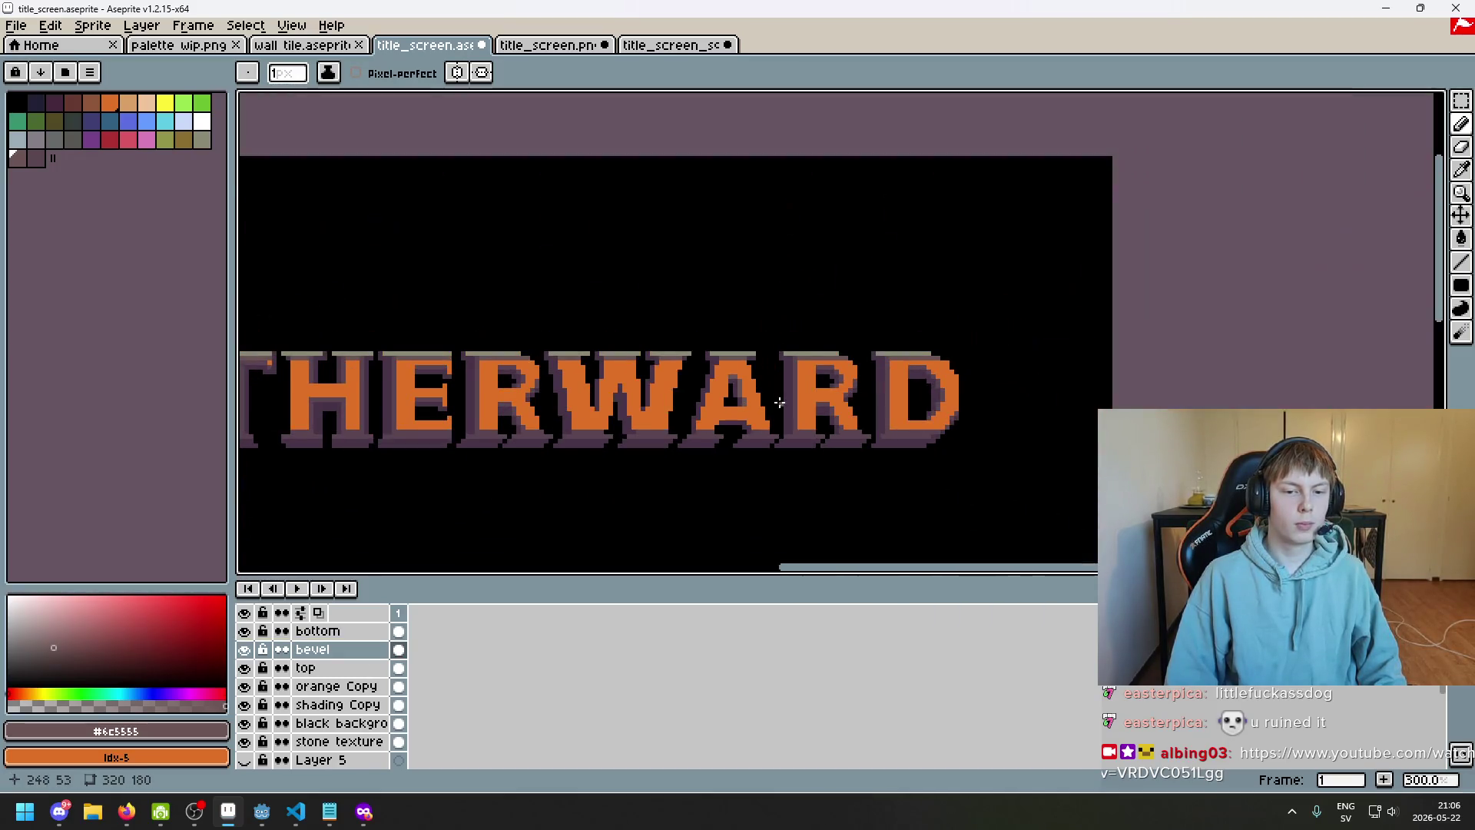
scroll(812, 331, up, 2)
scroll(812, 331, down, 2)
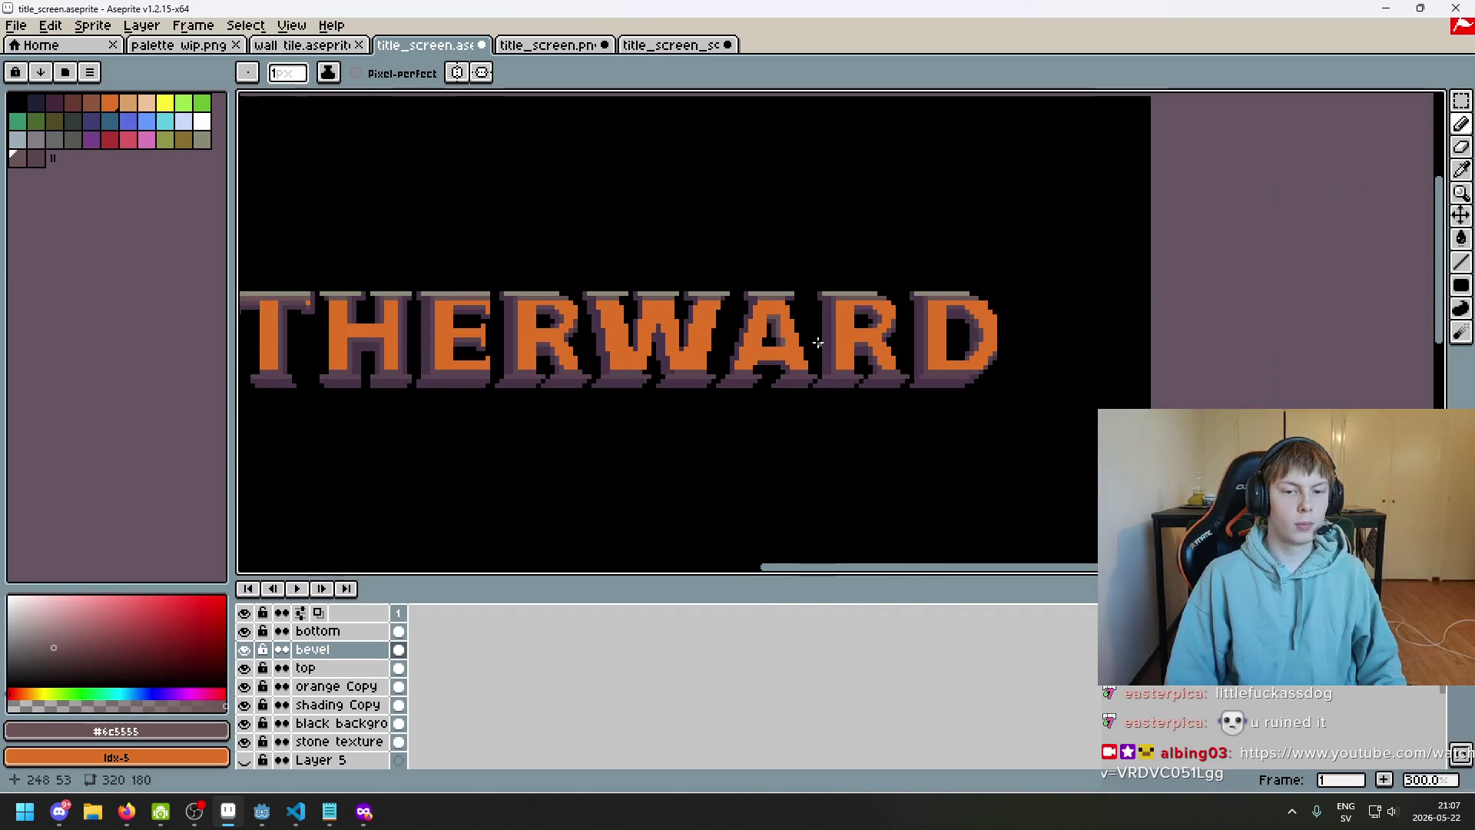
scroll(817, 343, up, 8)
drag(655, 349, 825, 350)
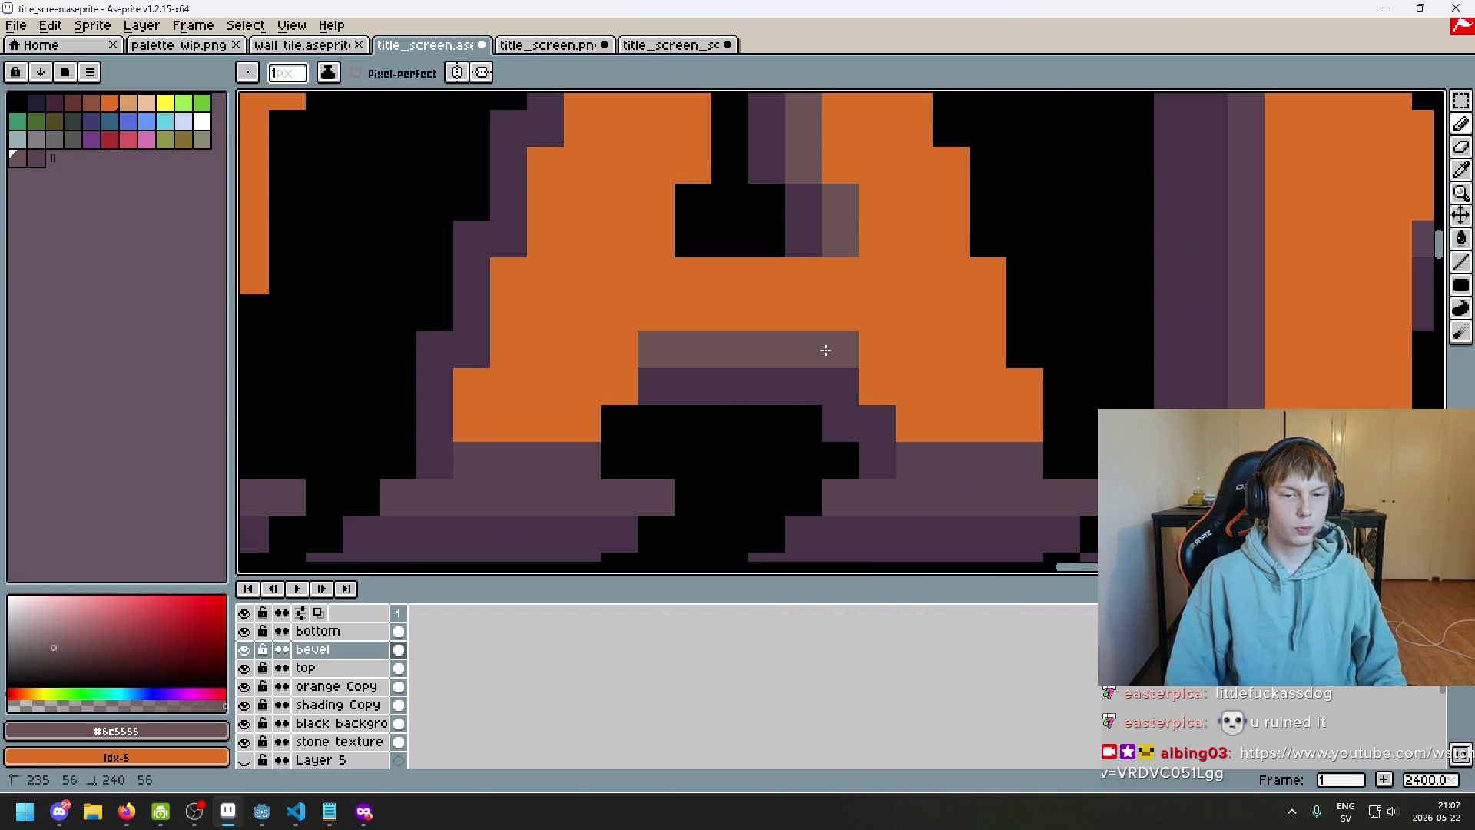
scroll(1037, 430, down, 5)
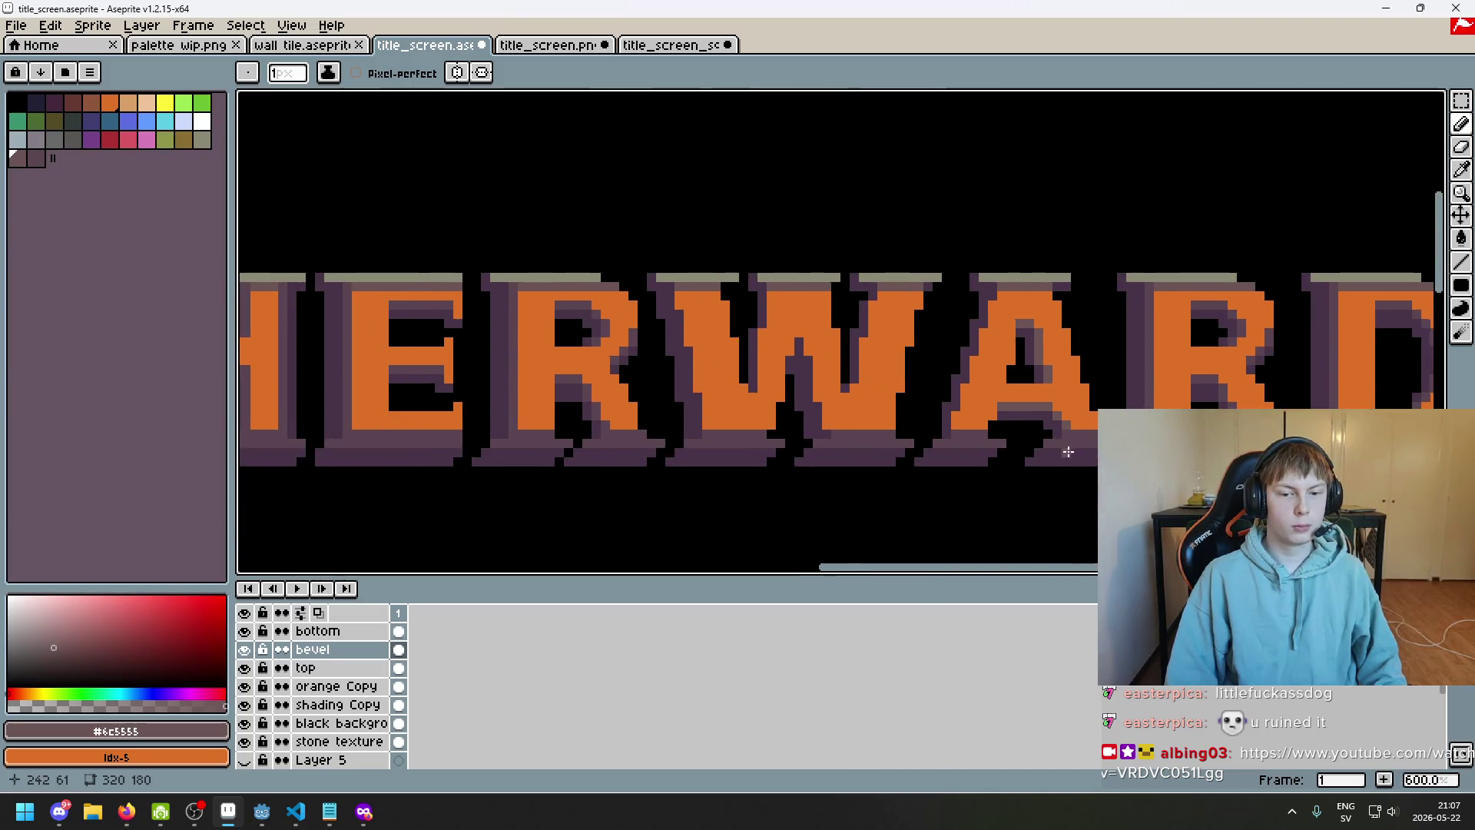
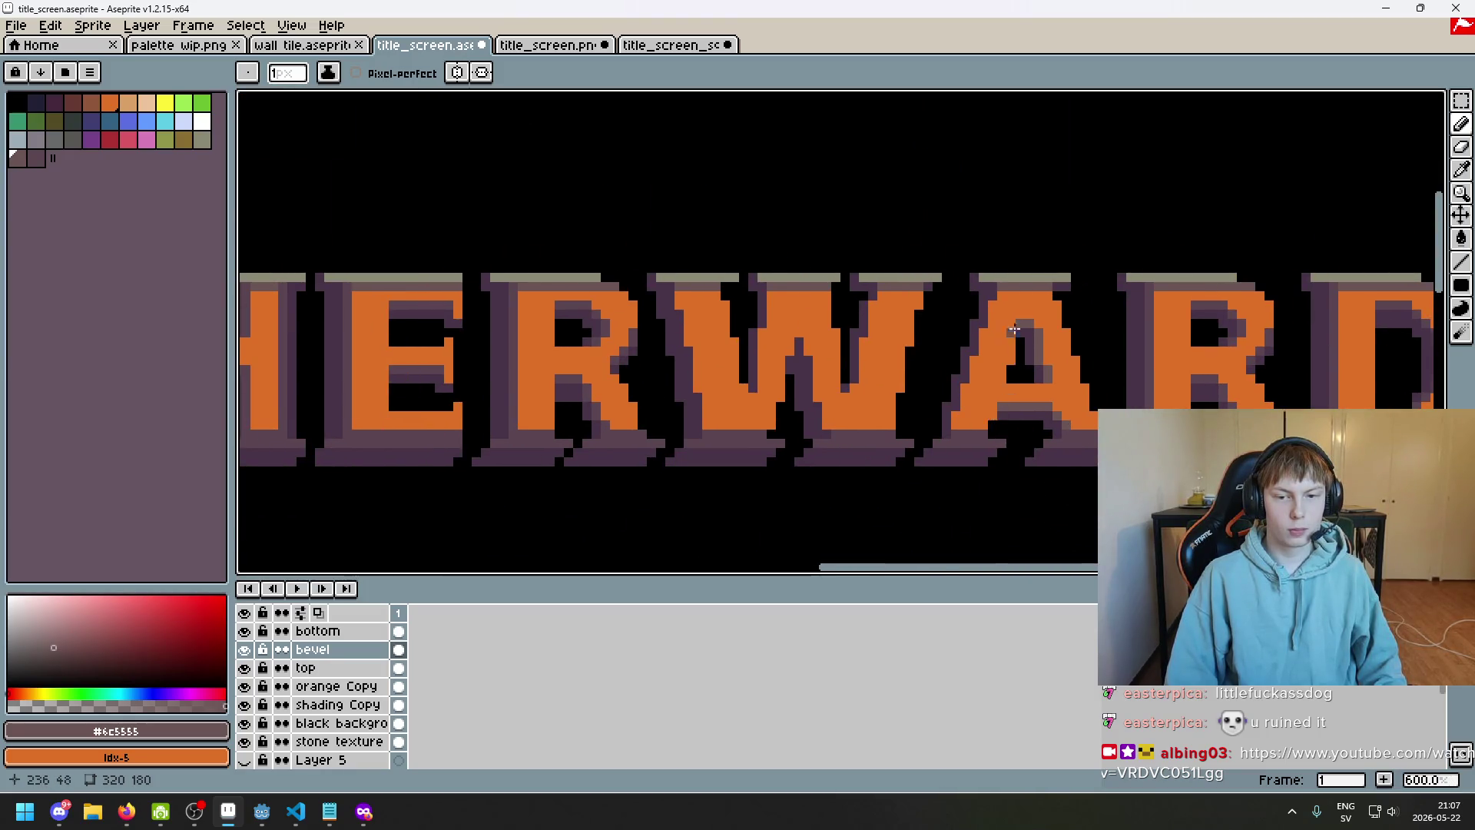
Paint a grey-purple shading pixel on the A of the title
scroll(1014, 329, up, 4)
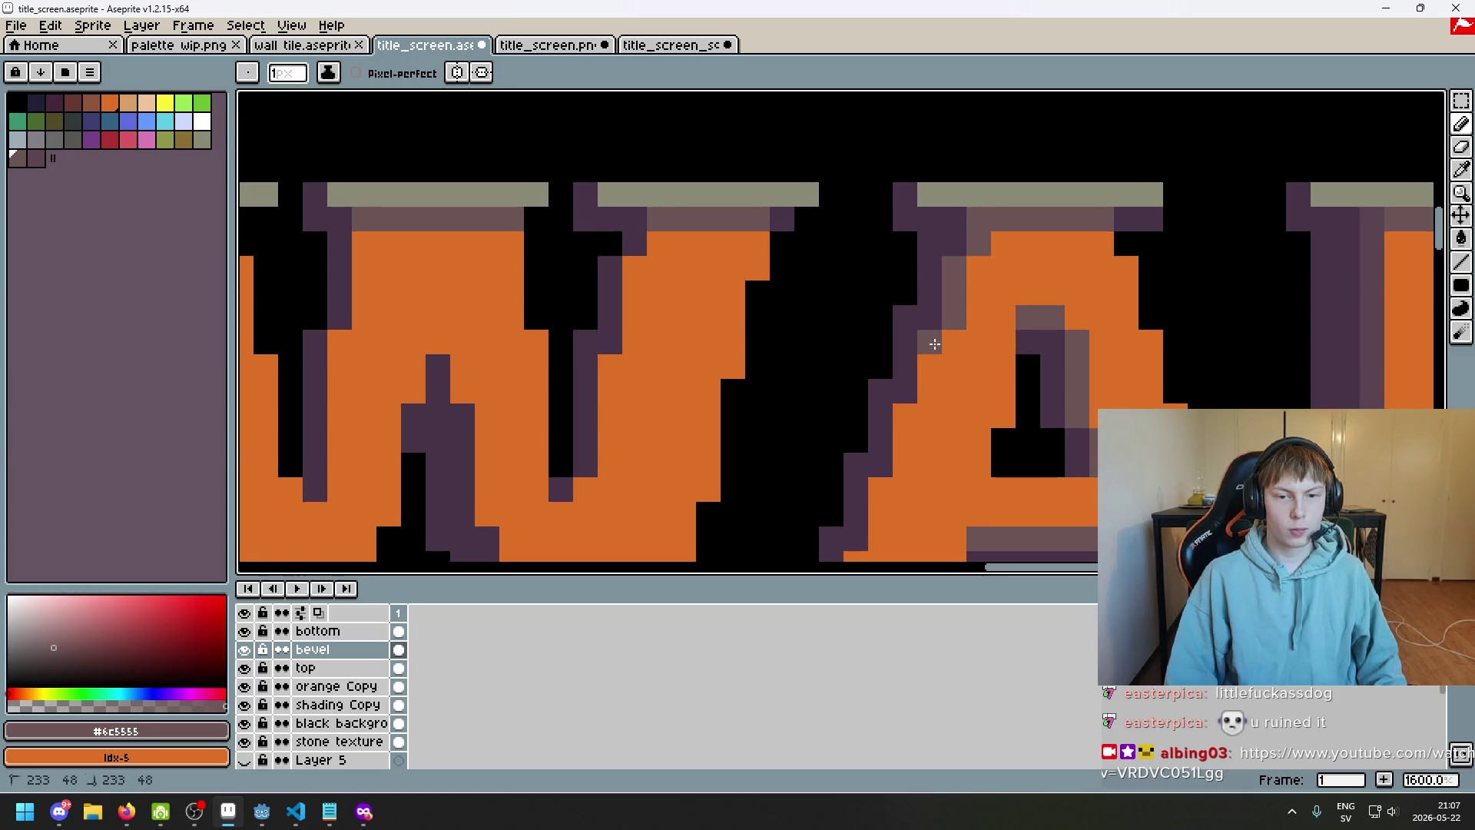
scroll(937, 342, down, 1)
scroll(956, 334, up, 1)
click(932, 422)
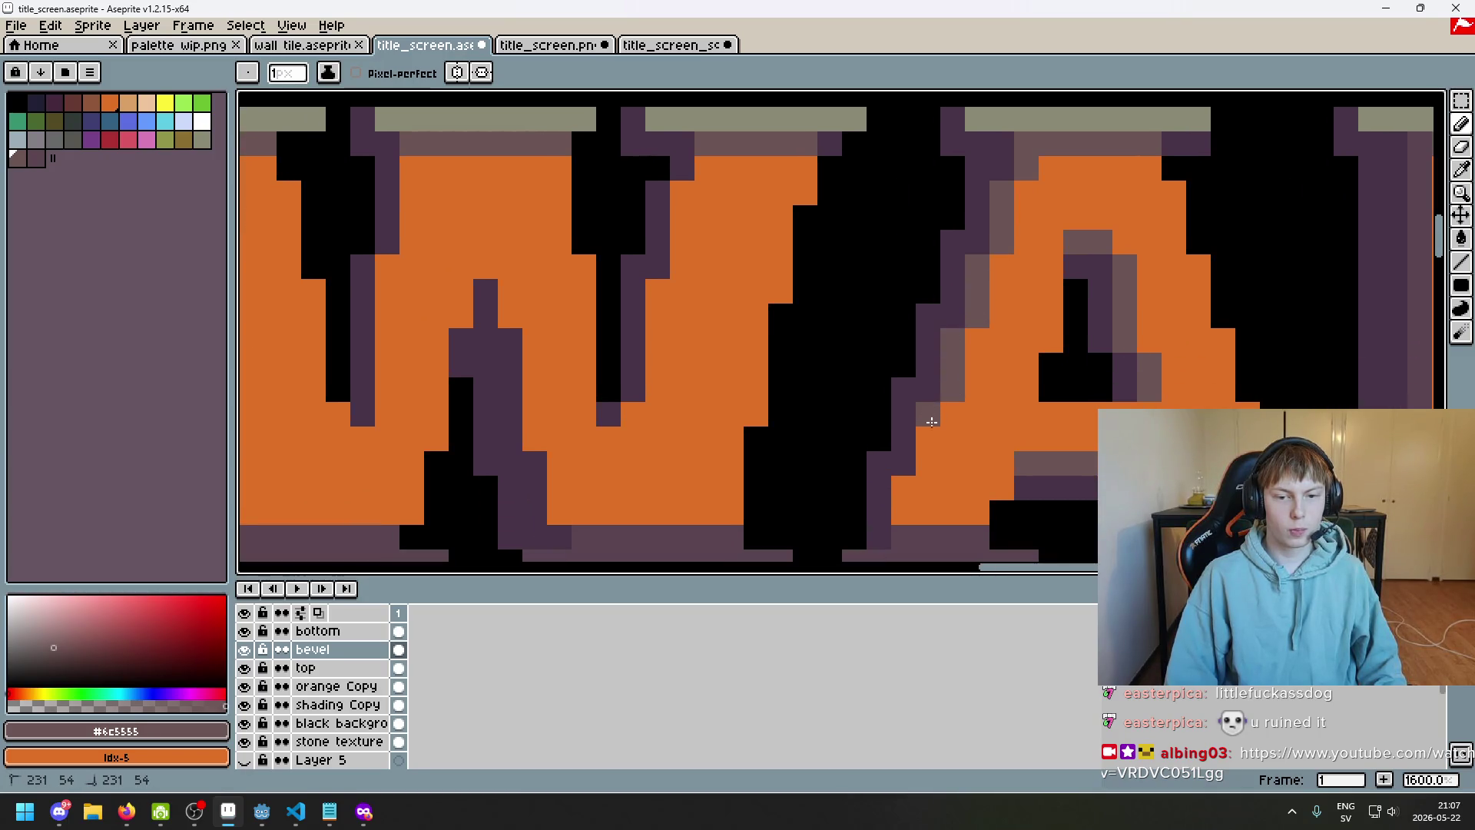
Hide and re-show the bevel layer to compare the shading
scroll(907, 497, down, 4)
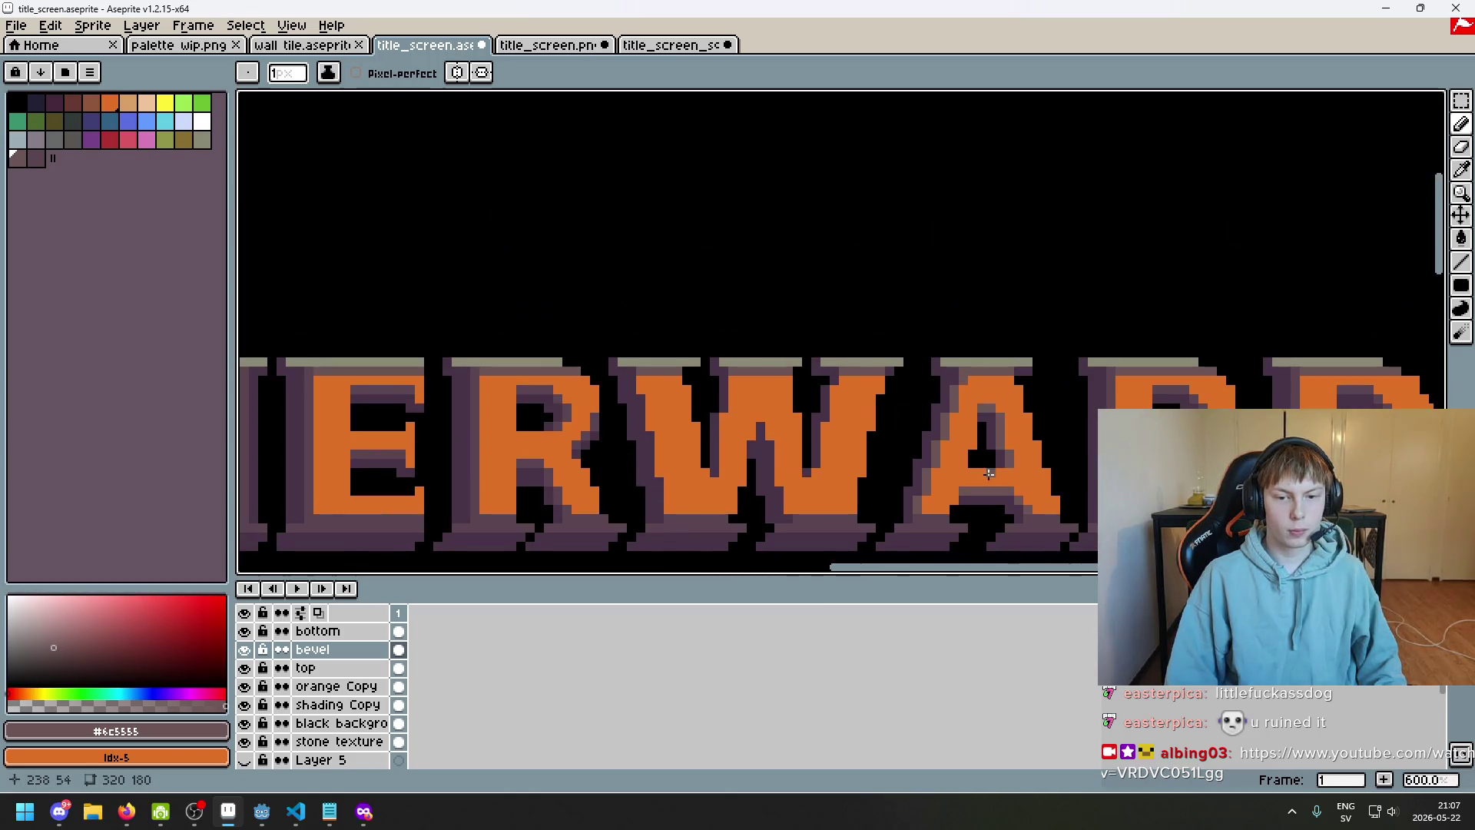
scroll(989, 474, up, 4)
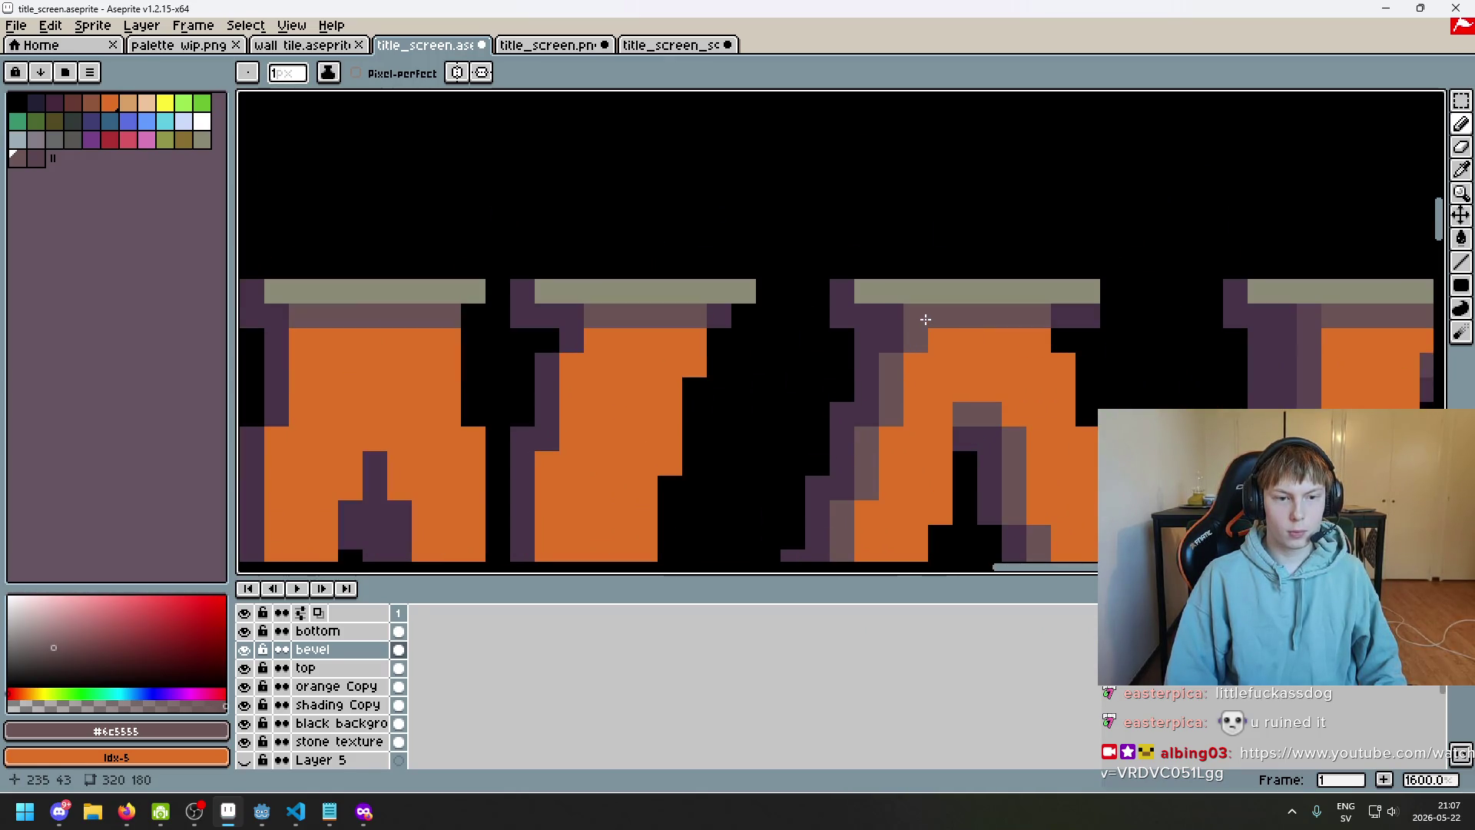
scroll(926, 320, down, 3)
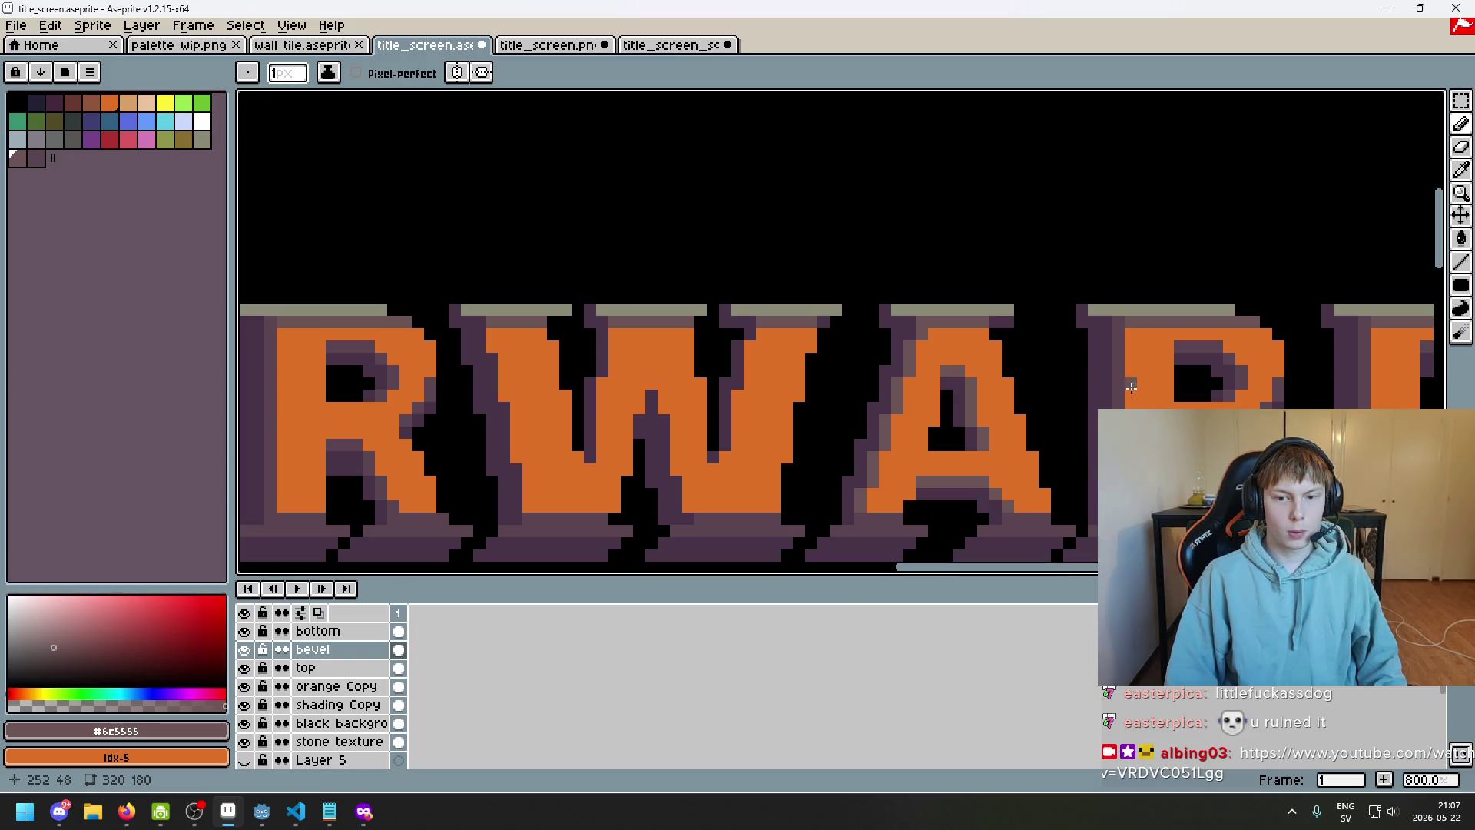
scroll(1131, 388, up, 1)
key(i)
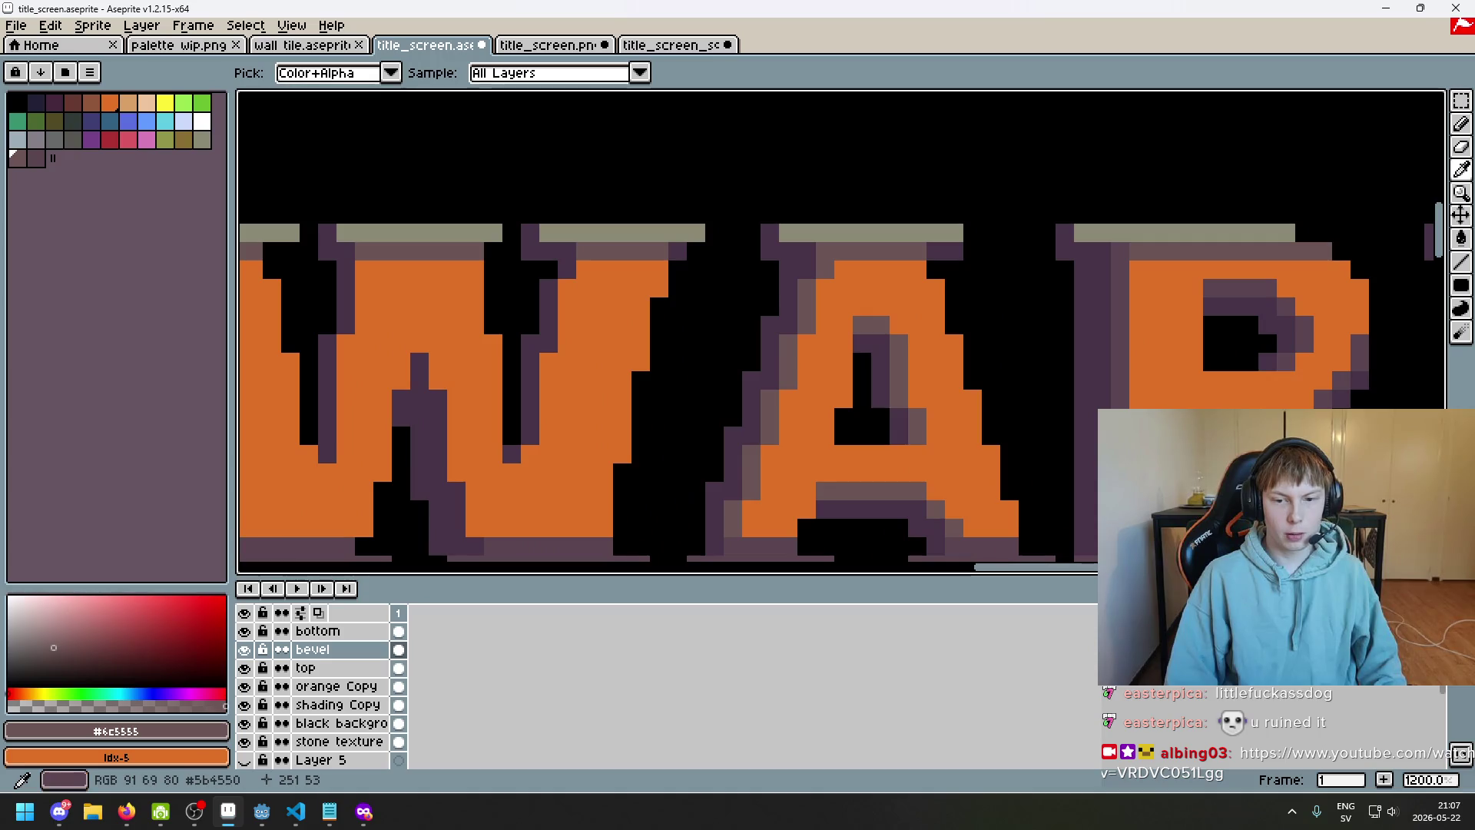
key(b)
click(244, 650)
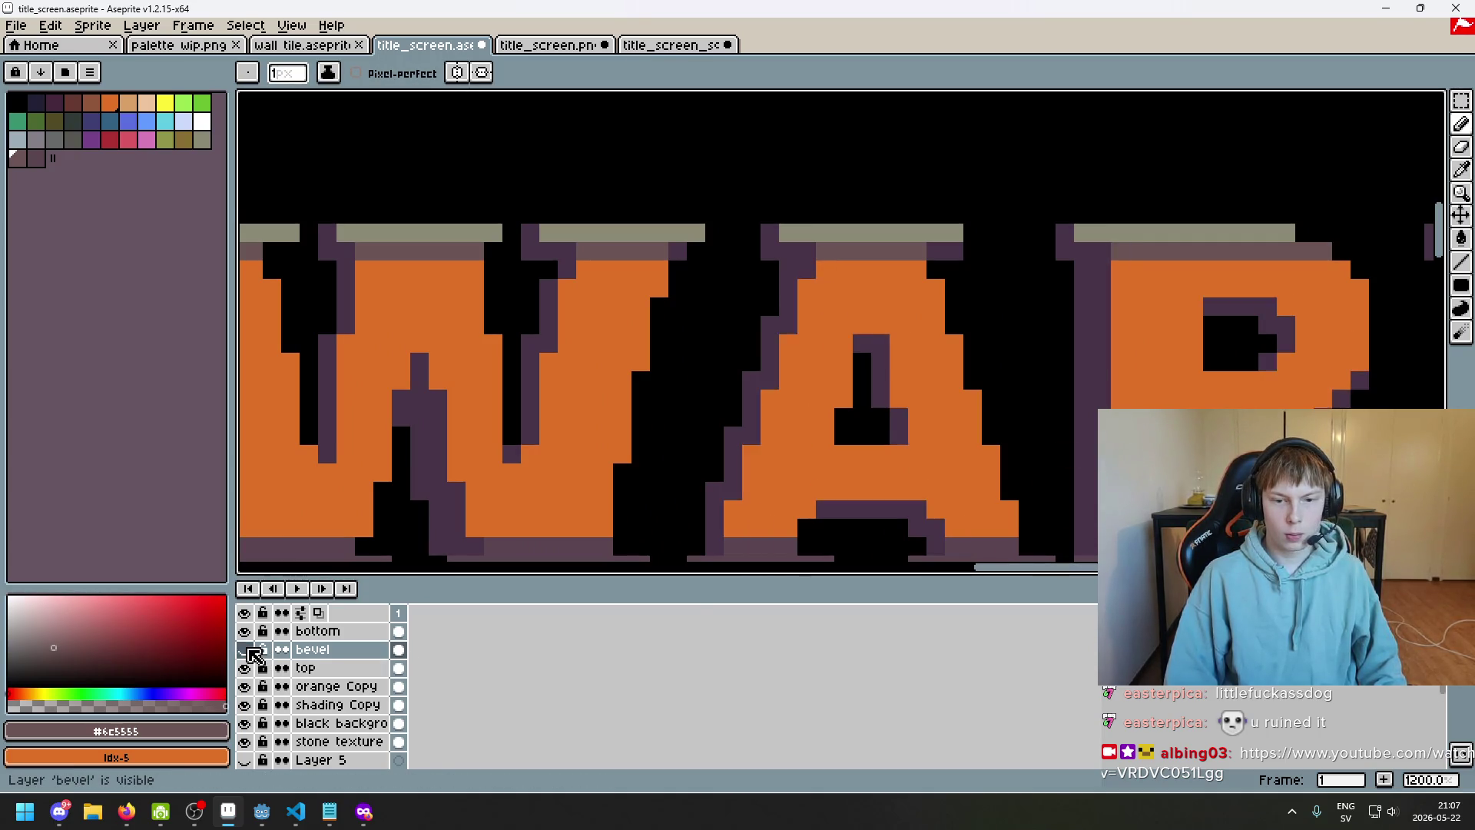
click(244, 650)
Eyedrop the darker purple #5b4550 from the canvas and go back to the Pencil
alt+click(1268, 338)
mouse_move(1461, 100)
mouse_down()
mouse_move(1415, 101)
mouse_move(1438, 101)
mouse_up()
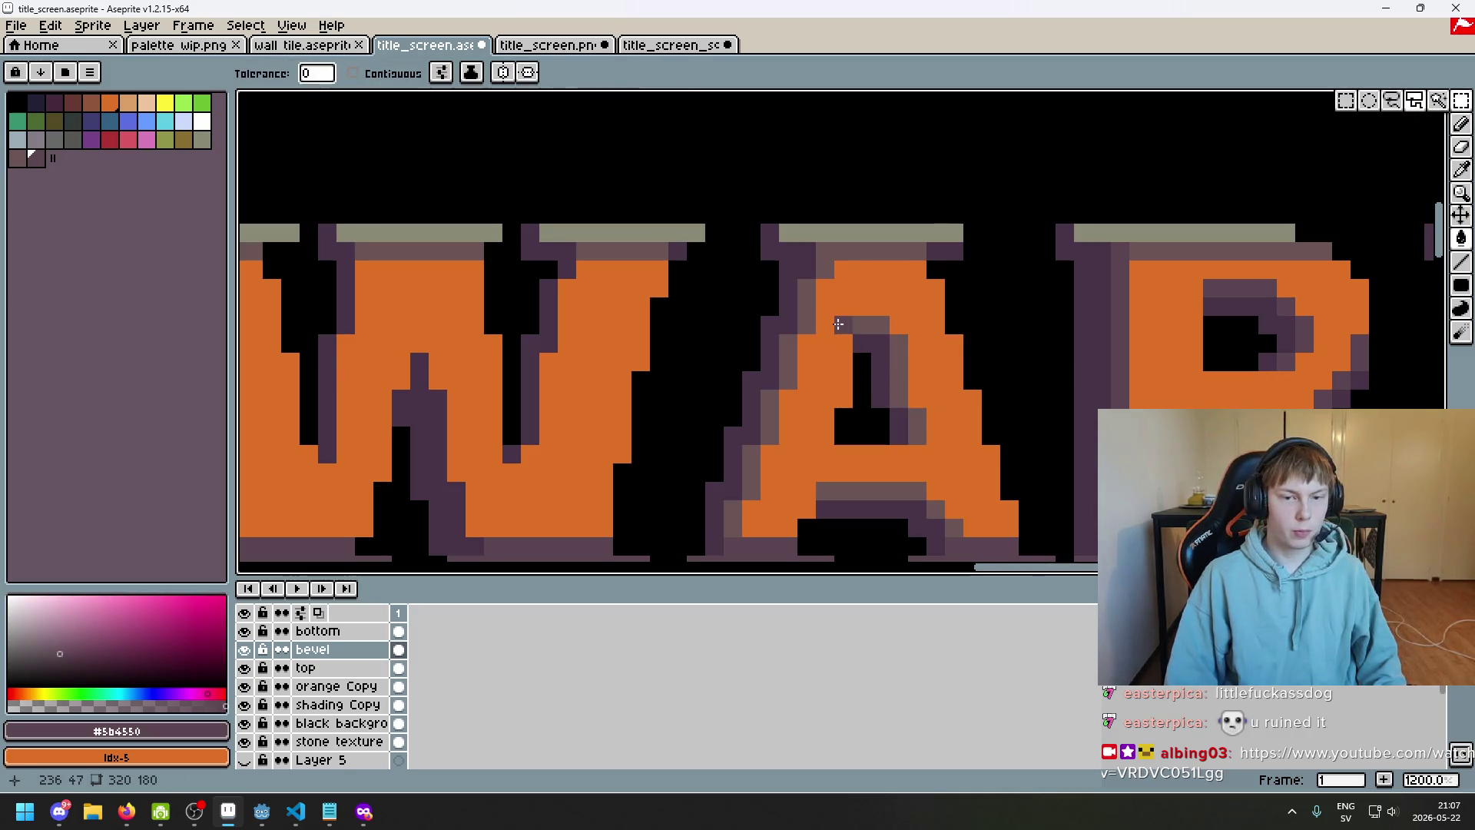
scroll(857, 327, down, 3)
key(b)
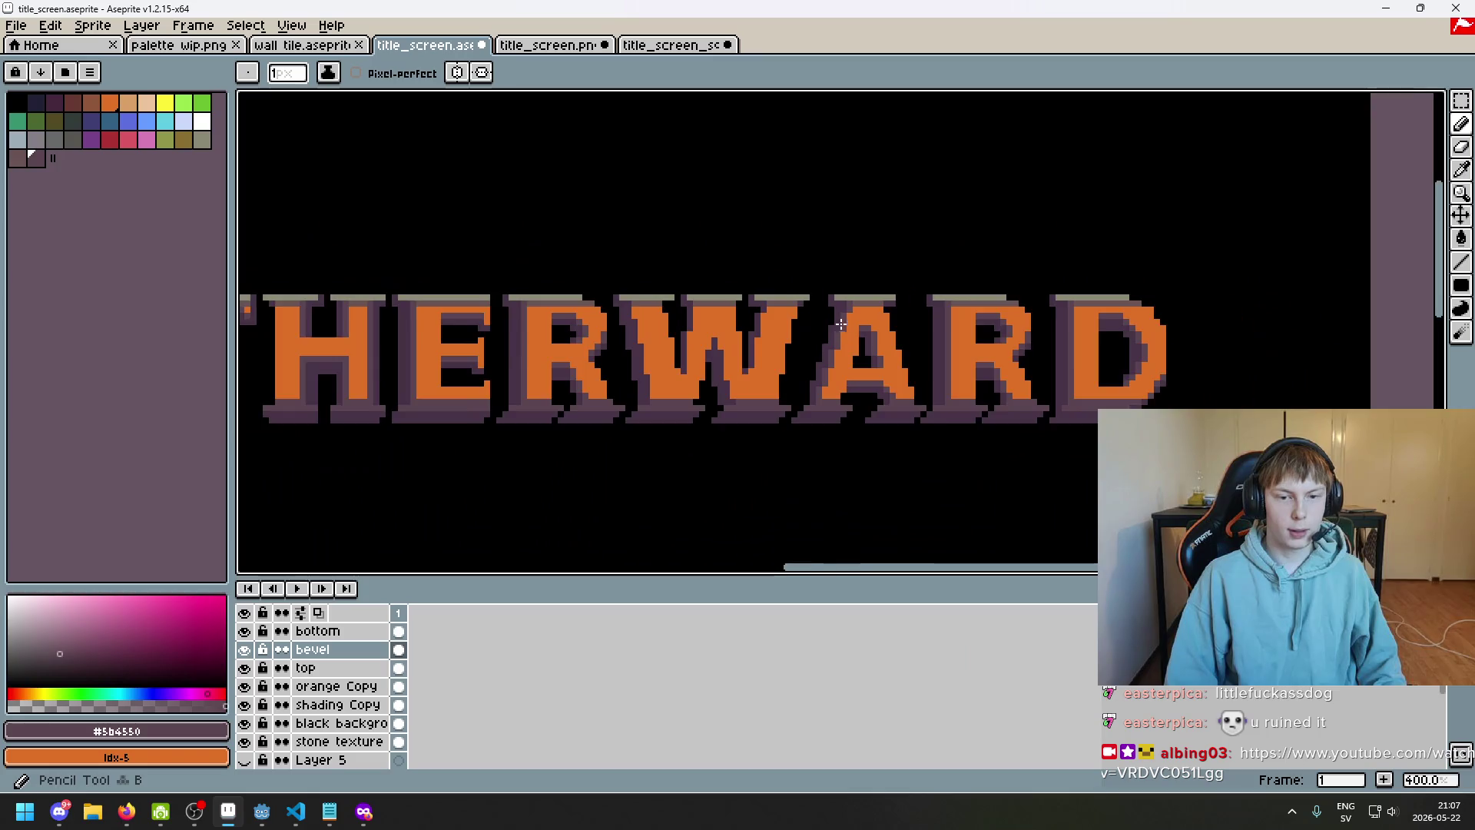
scroll(944, 338, up, 1)
scroll(790, 290, up, 1)
Paint two dark purple #5b4550 shading strokes down the W's column
scroll(856, 257, down, 1)
scroll(807, 276, up, 1)
scroll(880, 249, down, 2)
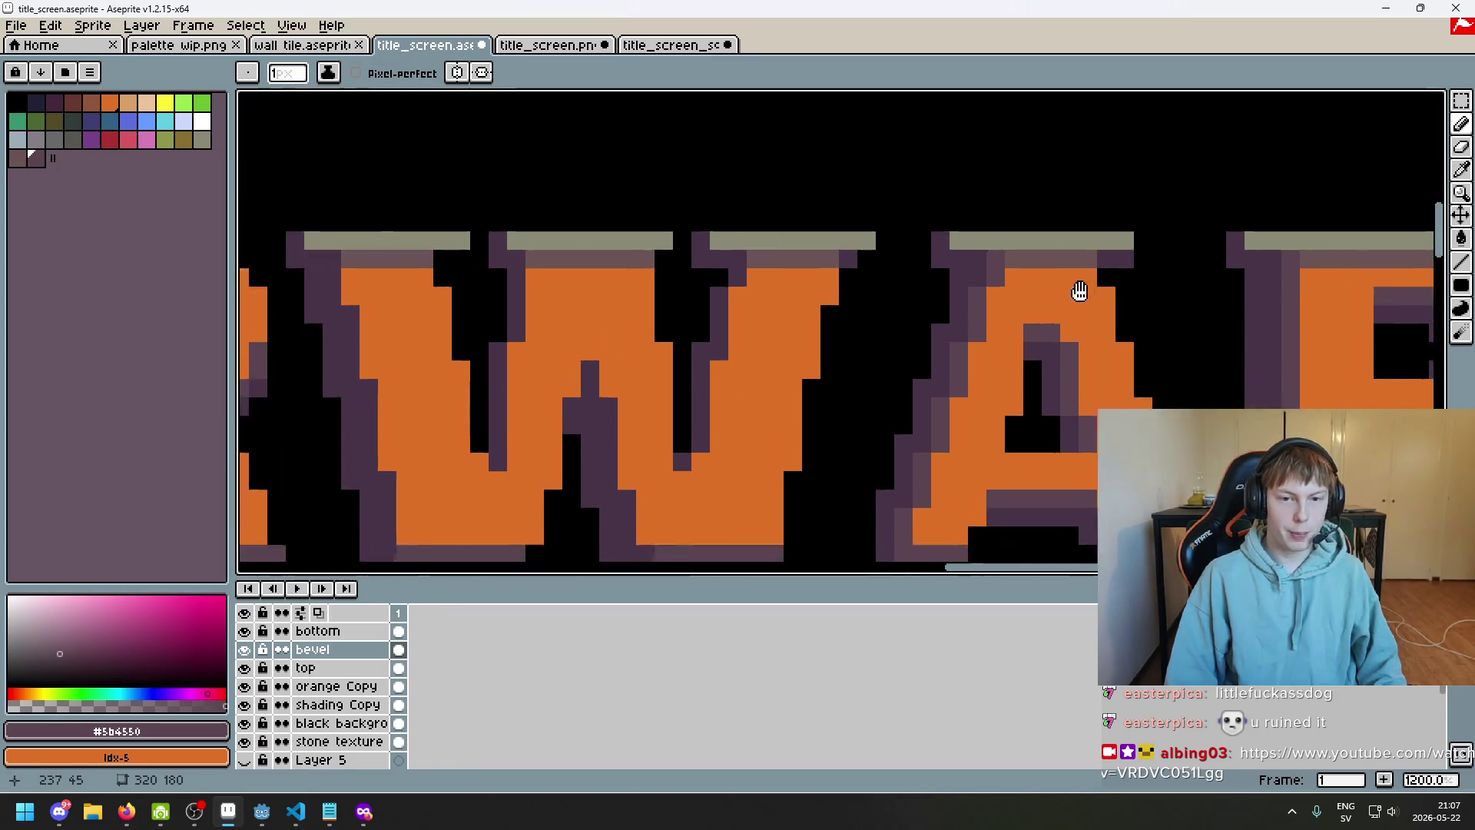
scroll(974, 258, up, 1)
scroll(1064, 332, down, 1)
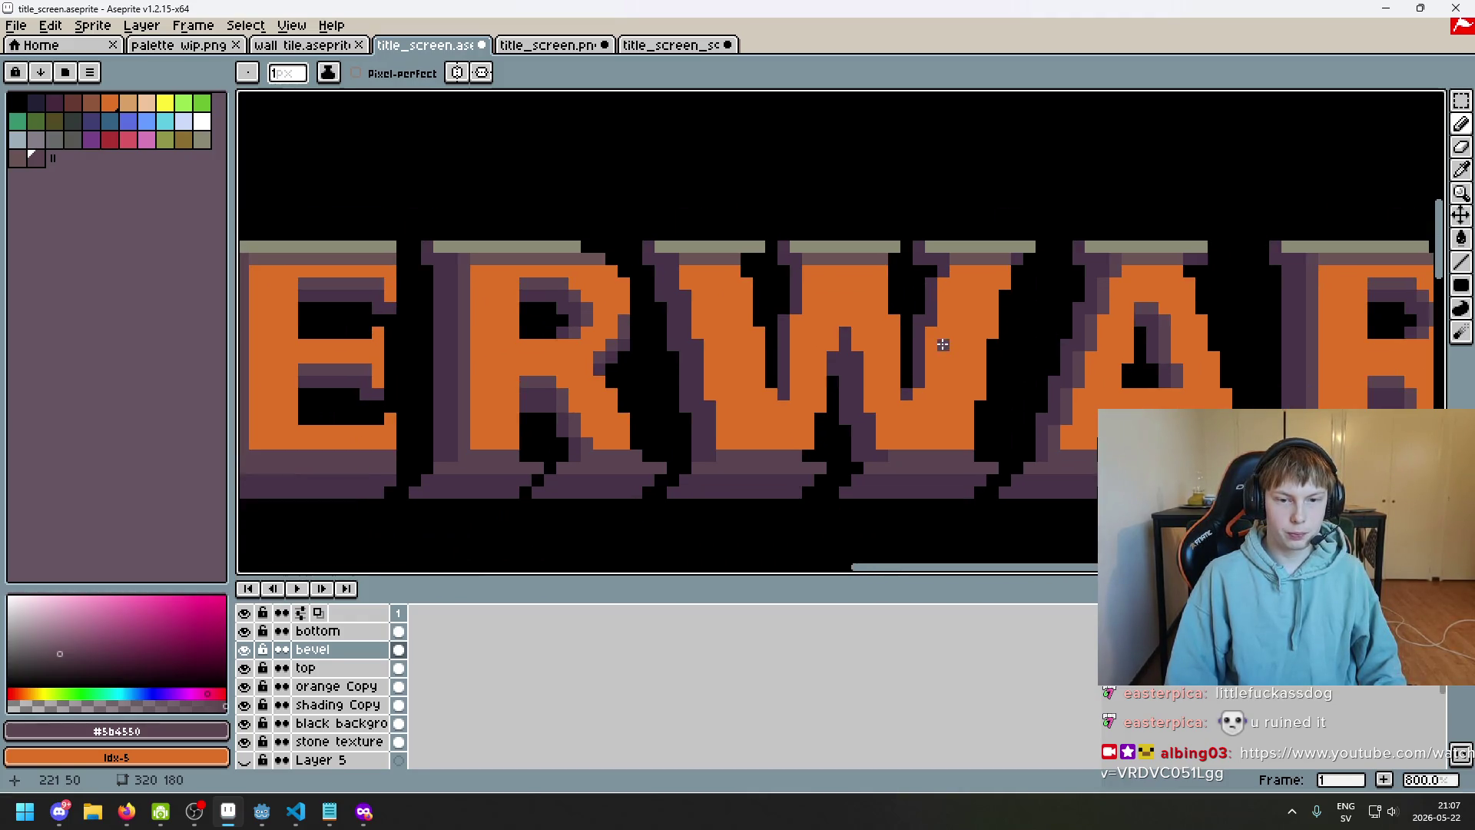
scroll(943, 344, up, 2)
mouse_move(934, 295)
mouse_down()
mouse_move(932, 355)
mouse_move(1025, 261)
mouse_up()
drag(999, 311, 976, 413)
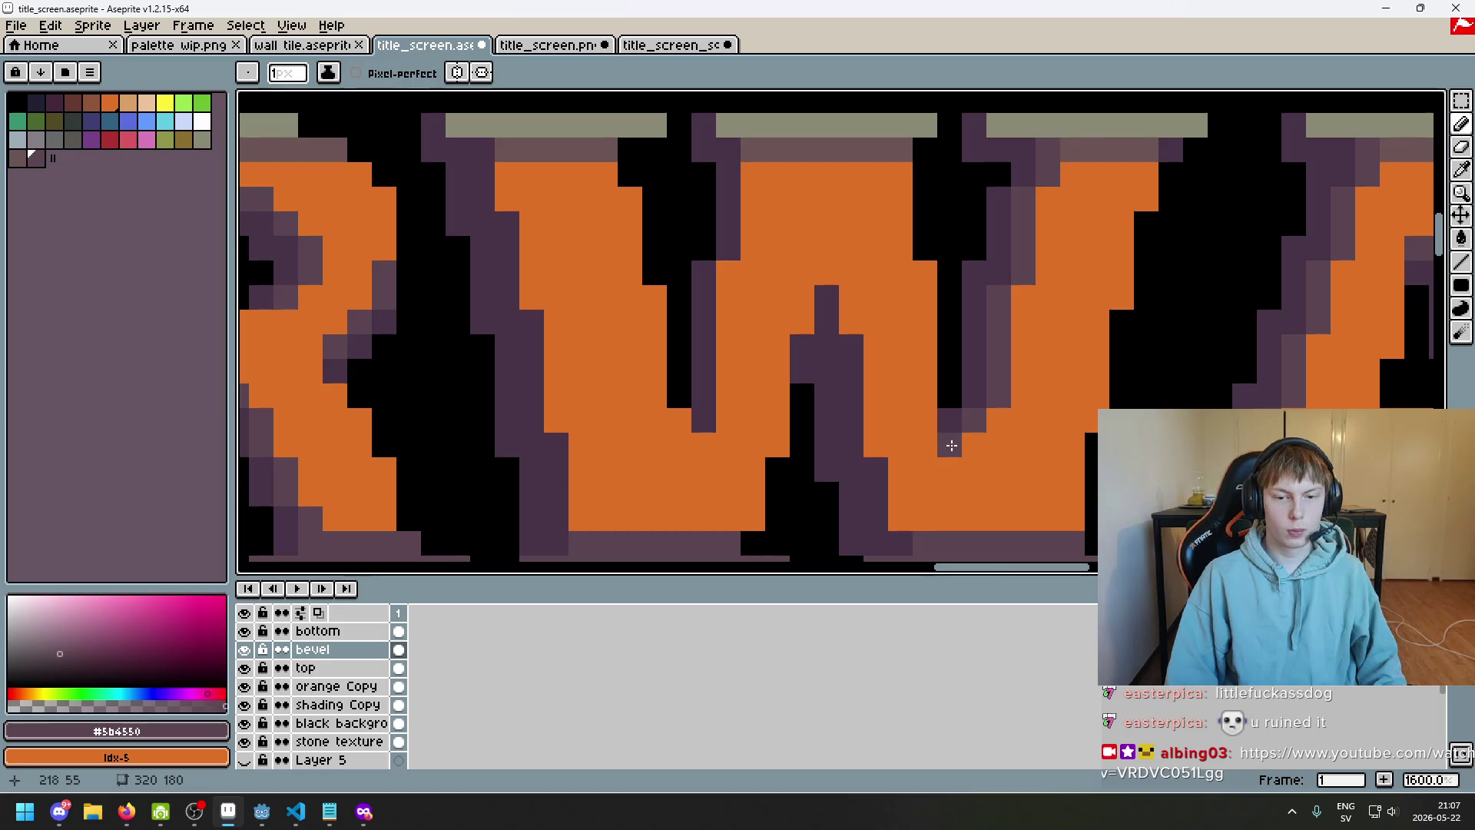
Draw a dark purple line up the W's stem
scroll(951, 445, down, 4)
scroll(1024, 452, up, 1)
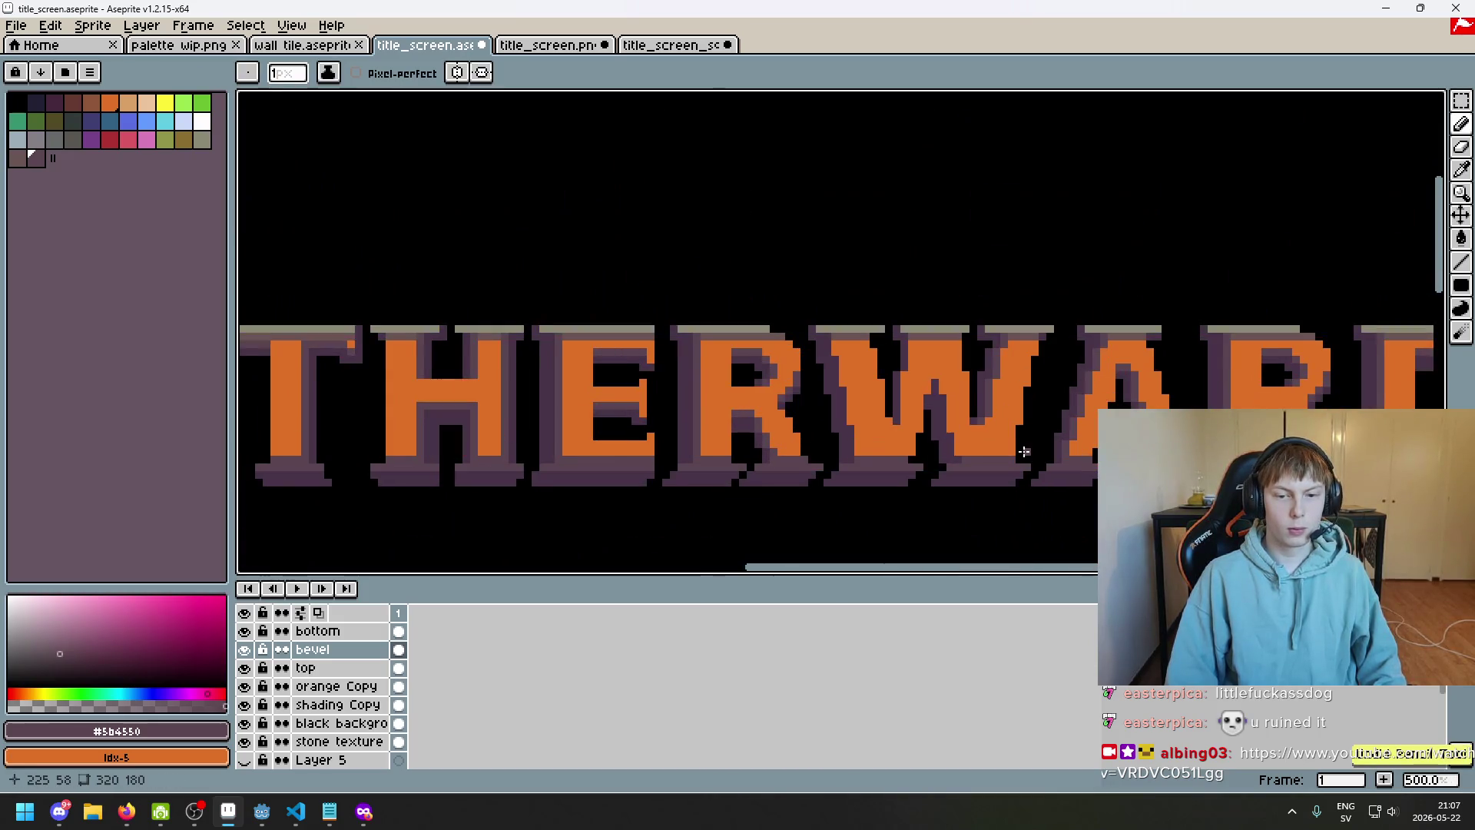
scroll(975, 427, up, 2)
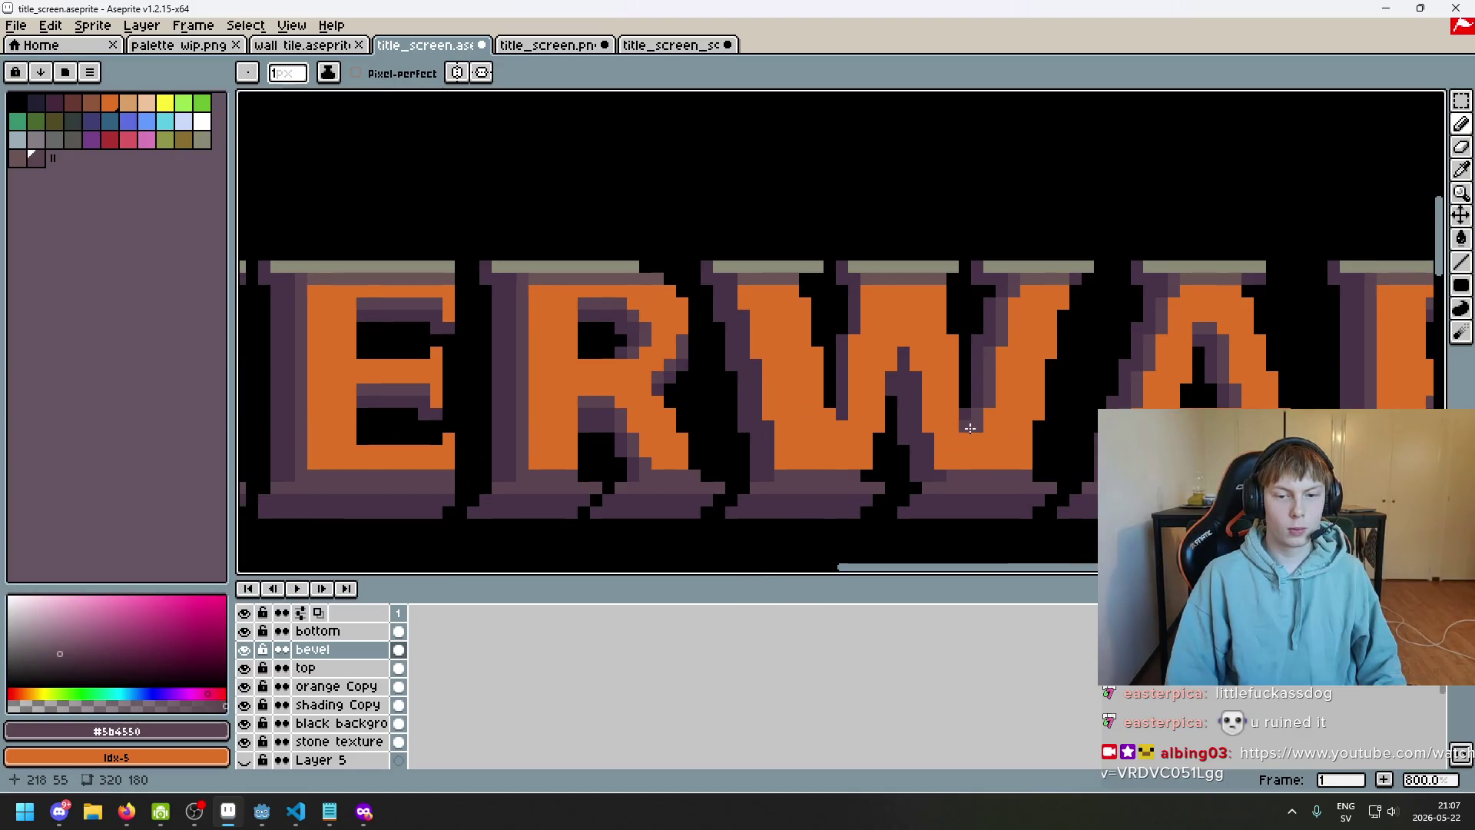
scroll(1006, 442, down, 4)
scroll(1175, 396, up, 1)
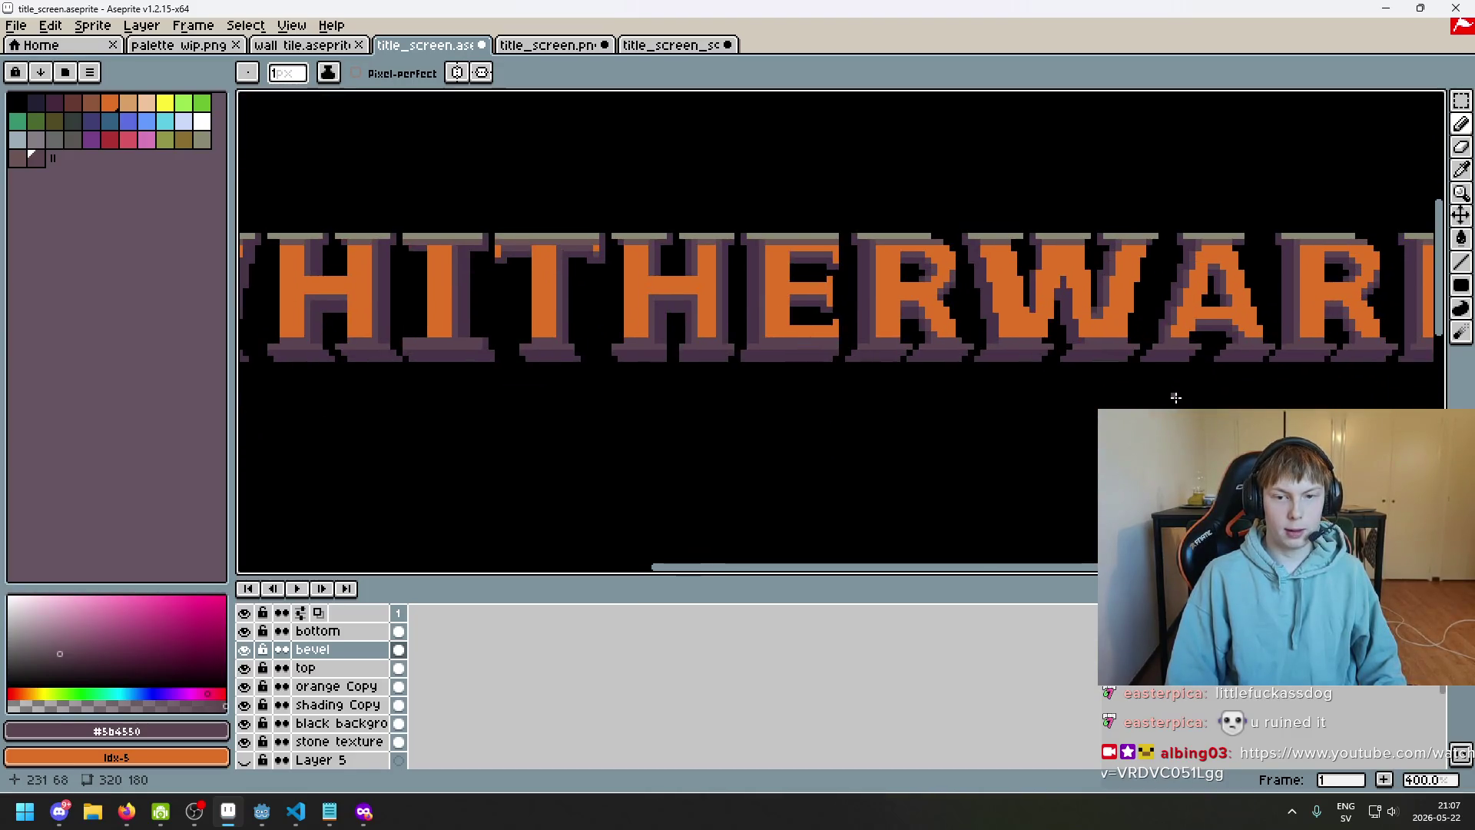
scroll(1122, 357, up, 2)
drag(1086, 376, 1071, 310)
Add a short vertical dark purple stroke on the W
scroll(1057, 270, up, 2)
scroll(1056, 270, down, 3)
scroll(1057, 269, down, 3)
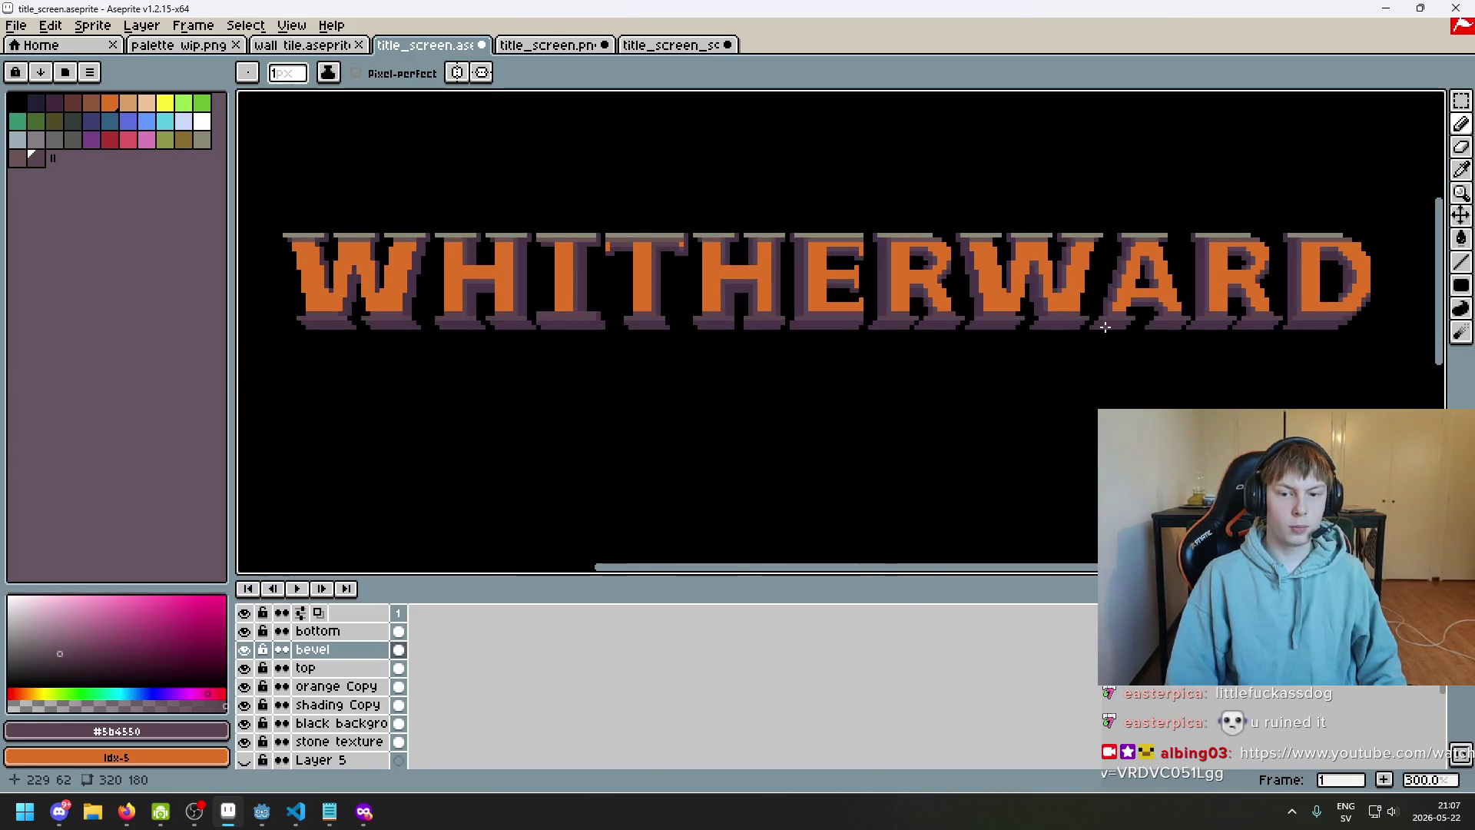
scroll(1088, 300, up, 2)
scroll(1041, 290, down, 2)
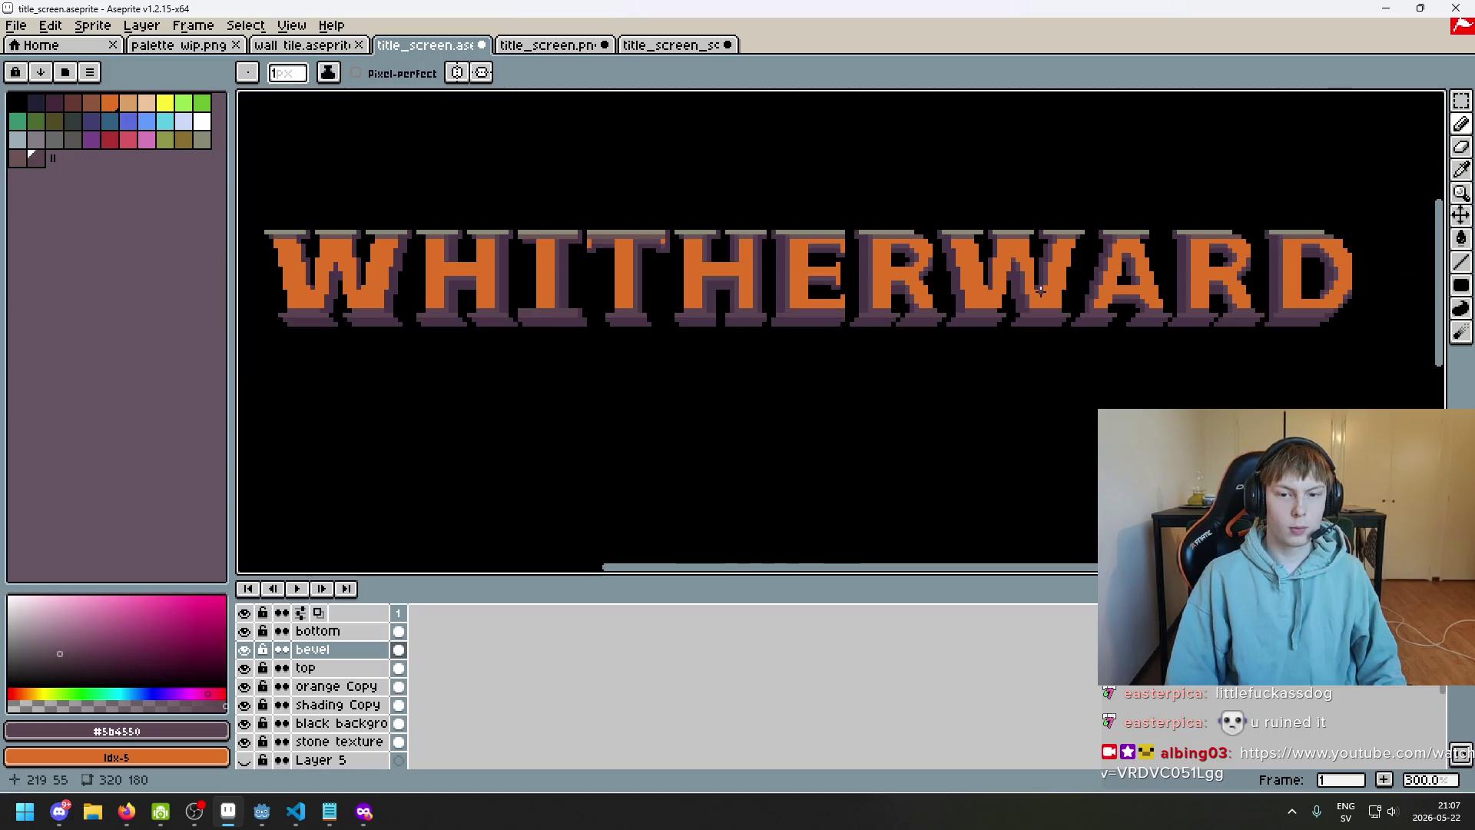
scroll(1018, 300, up, 3)
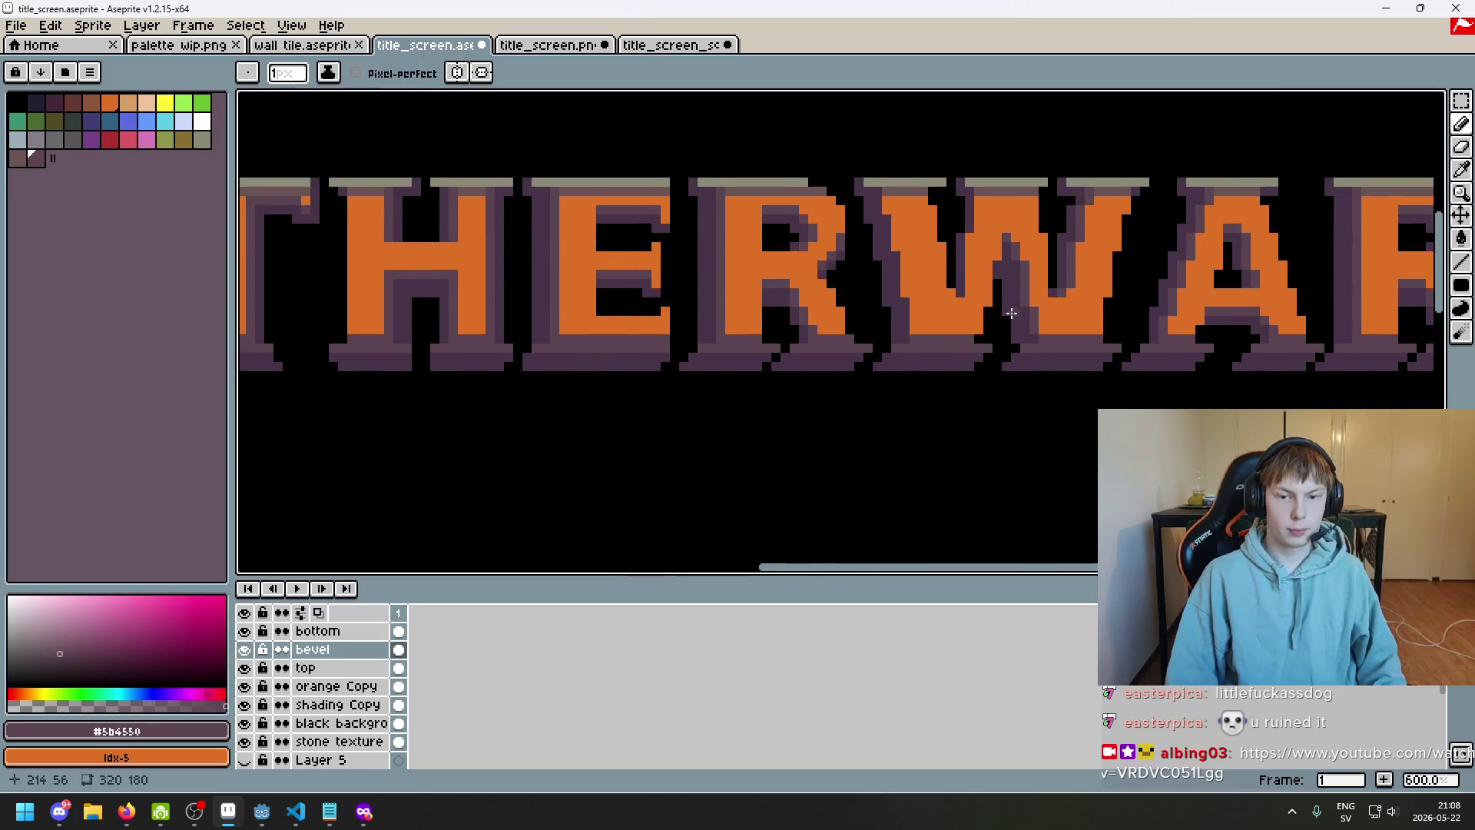
scroll(970, 207, up, 3)
drag(953, 230, 943, 337)
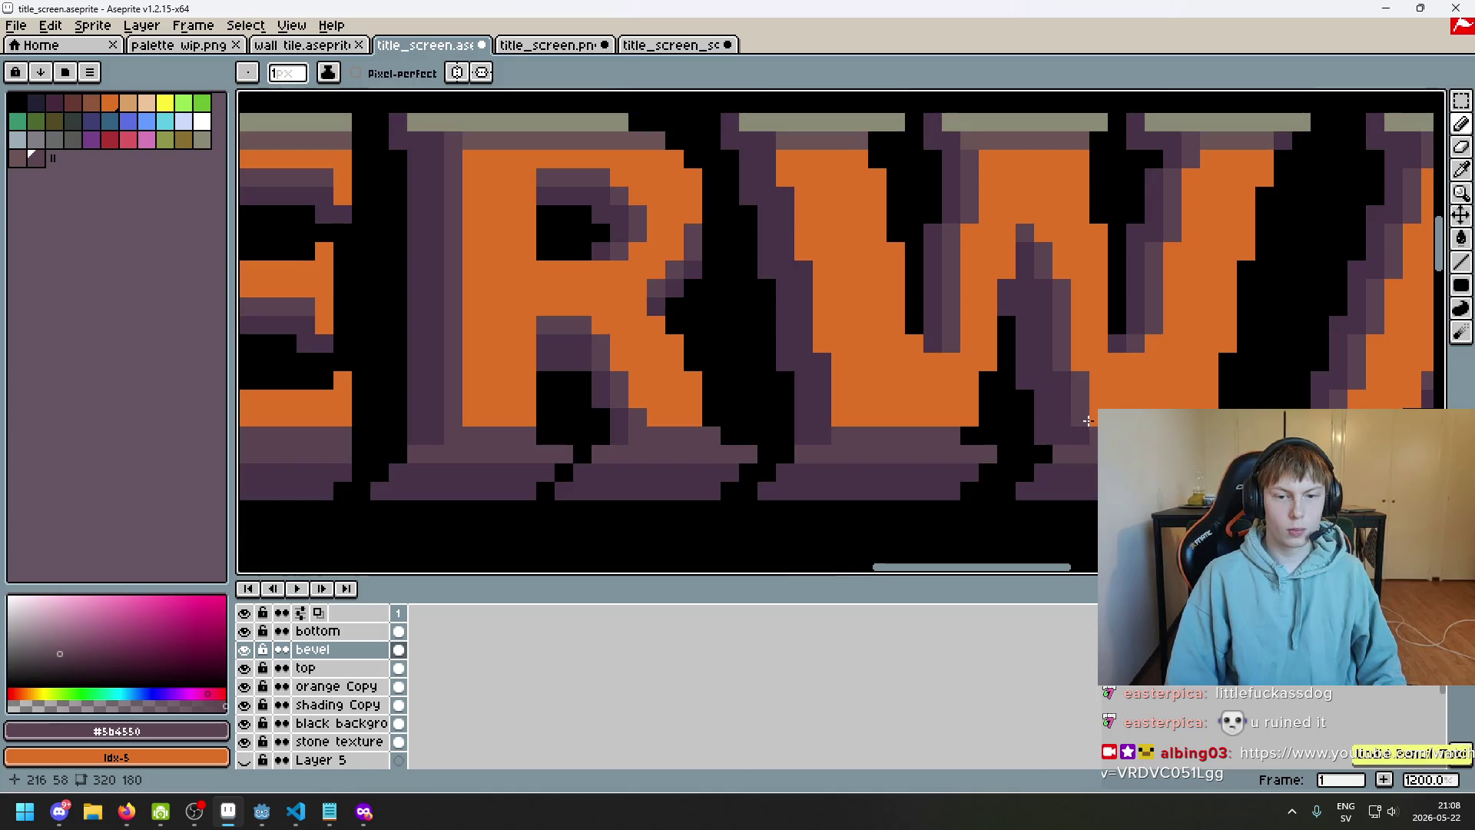
Paint dark purple pixels and a line along the W's left edge
scroll(1088, 420, down, 4)
scroll(1075, 410, up, 6)
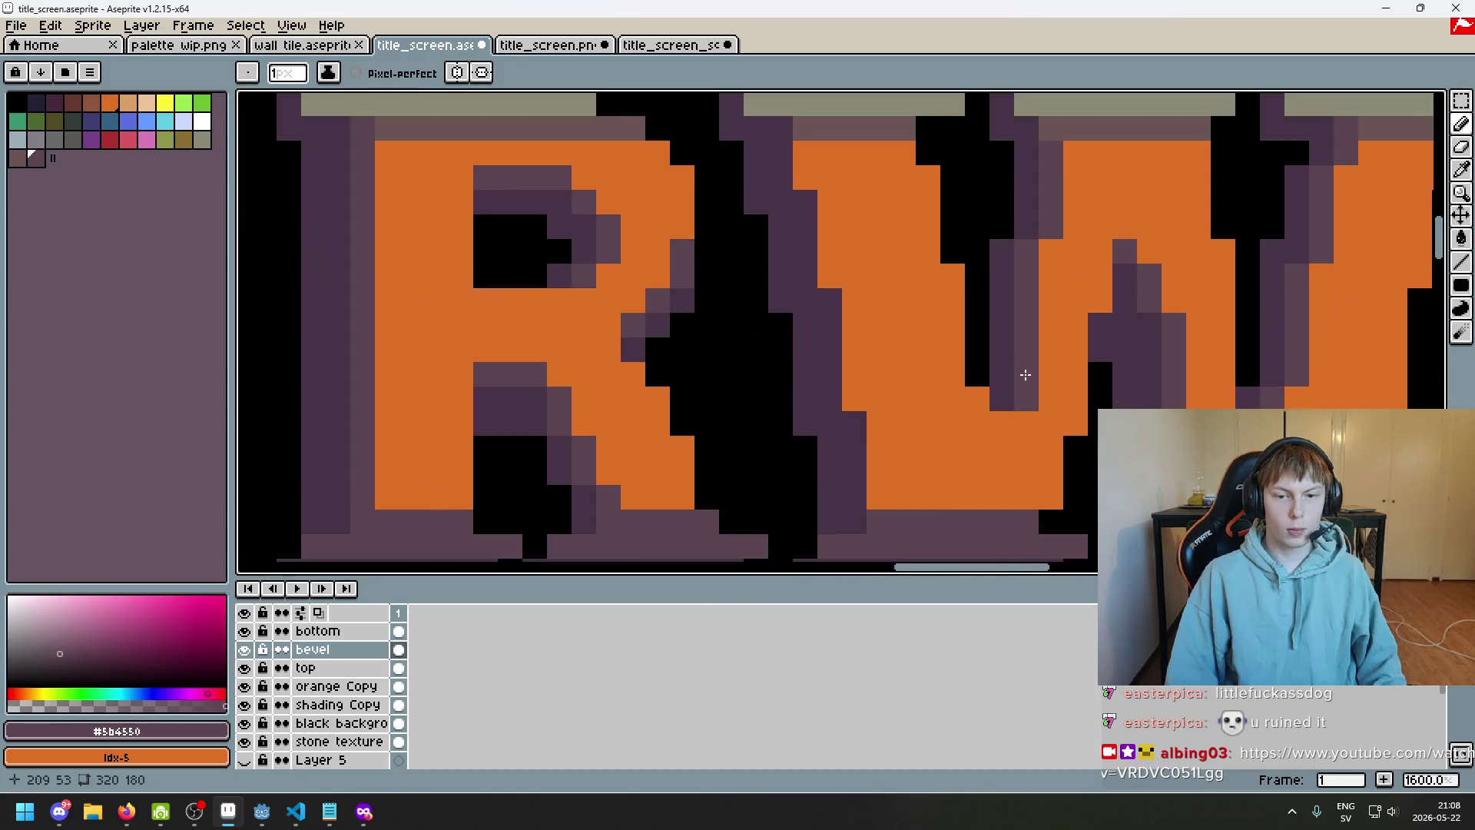
scroll(797, 158, down, 2)
click(788, 169)
click(787, 217)
drag(812, 315, 813, 241)
Paint a dark purple strip lower down the W's left edge
scroll(909, 277, down, 3)
scroll(909, 276, up, 2)
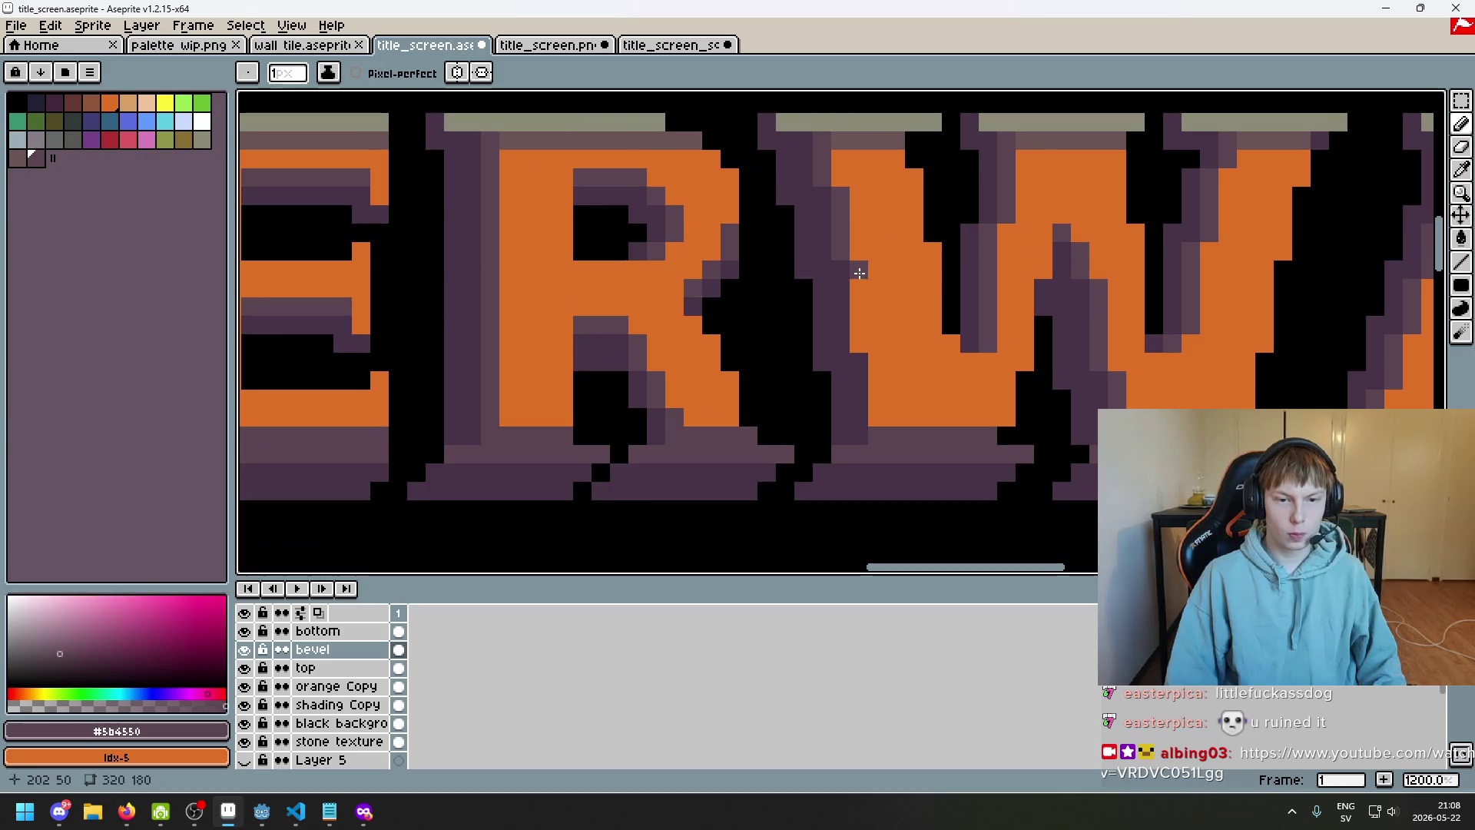
drag(882, 370, 880, 415)
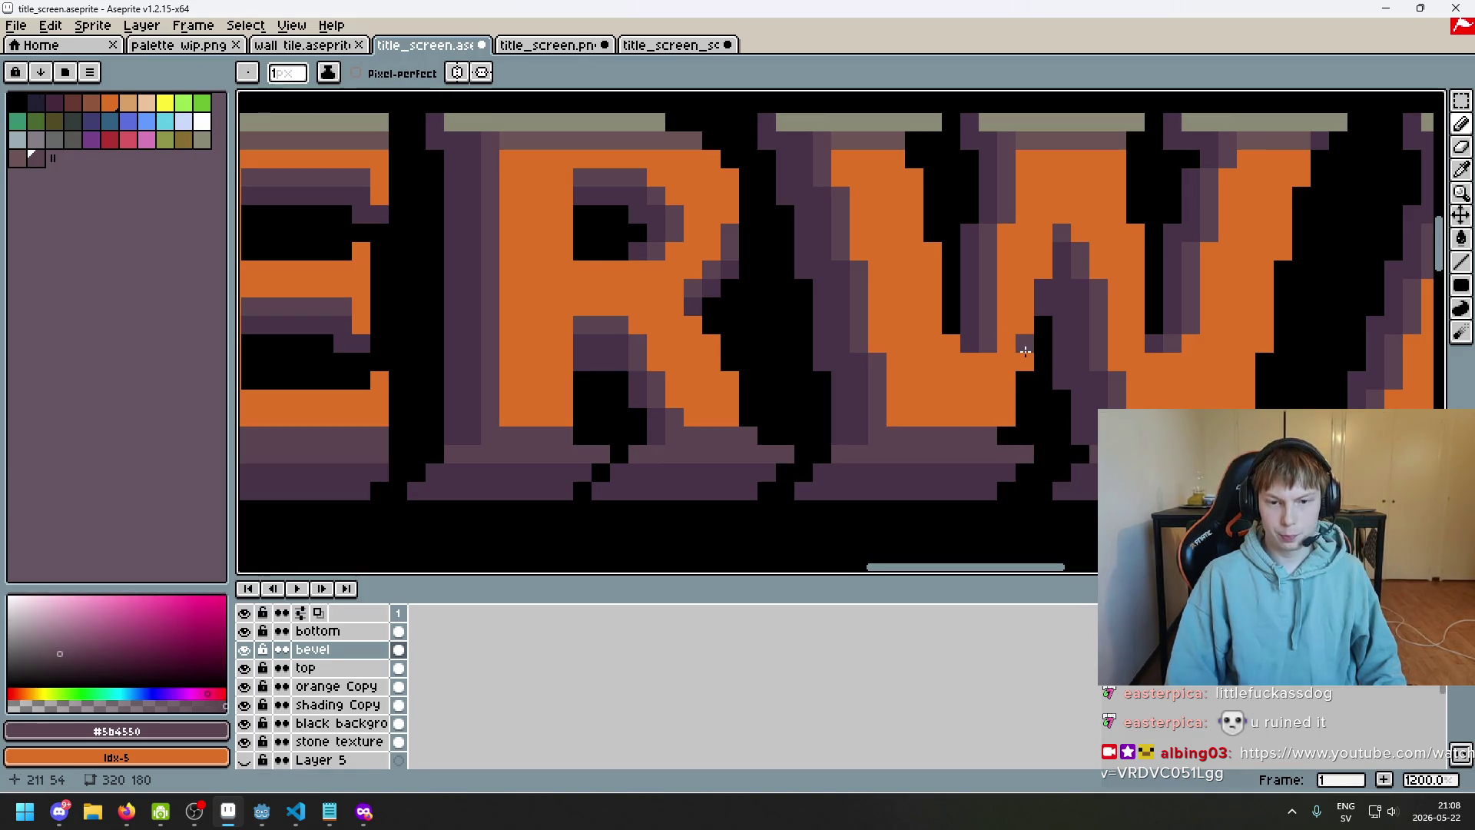
scroll(1036, 411, down, 3)
scroll(1036, 411, up, 3)
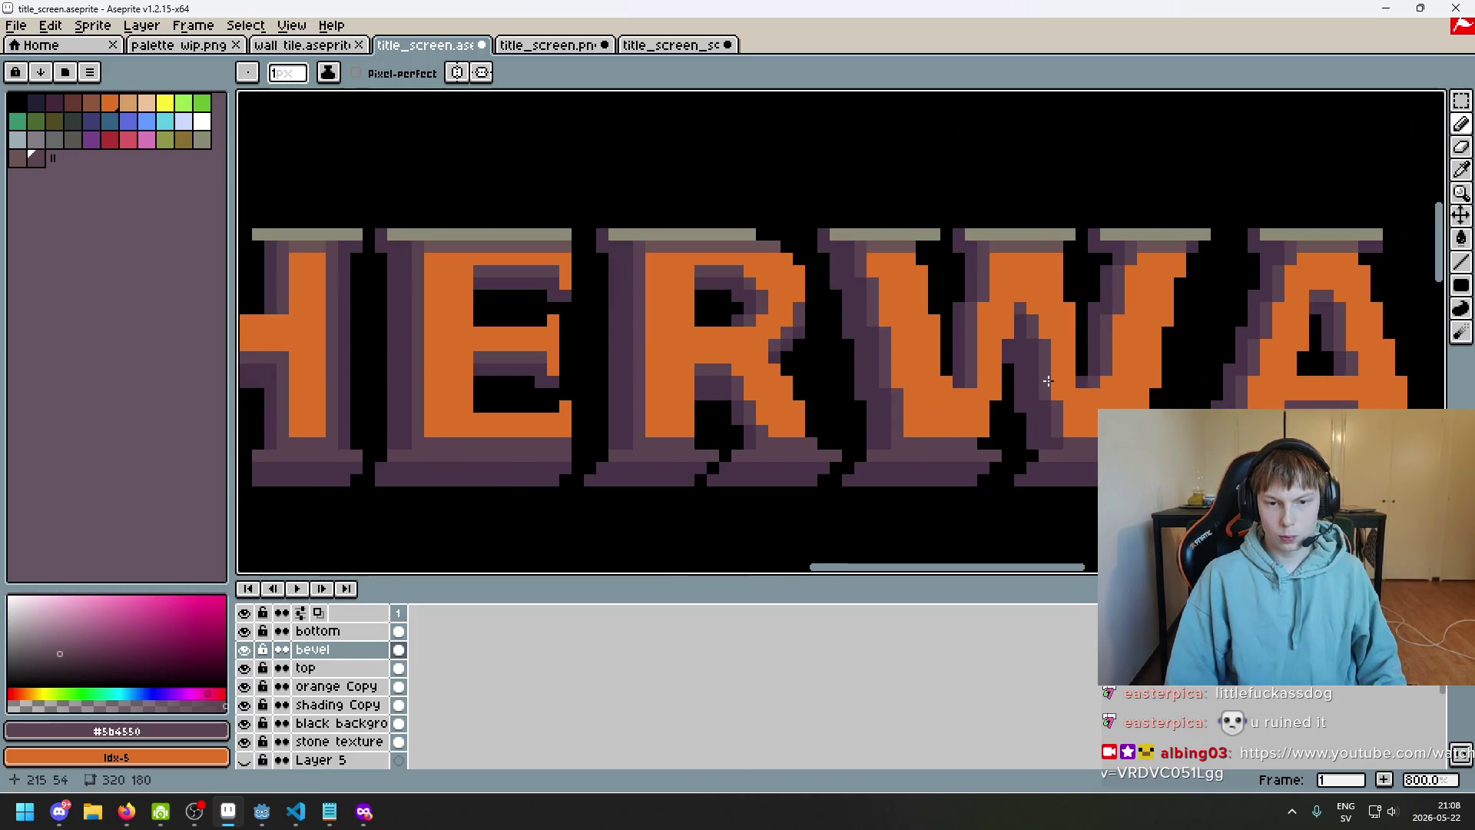
scroll(1054, 386, down, 2)
drag(1055, 386, 1032, 286)
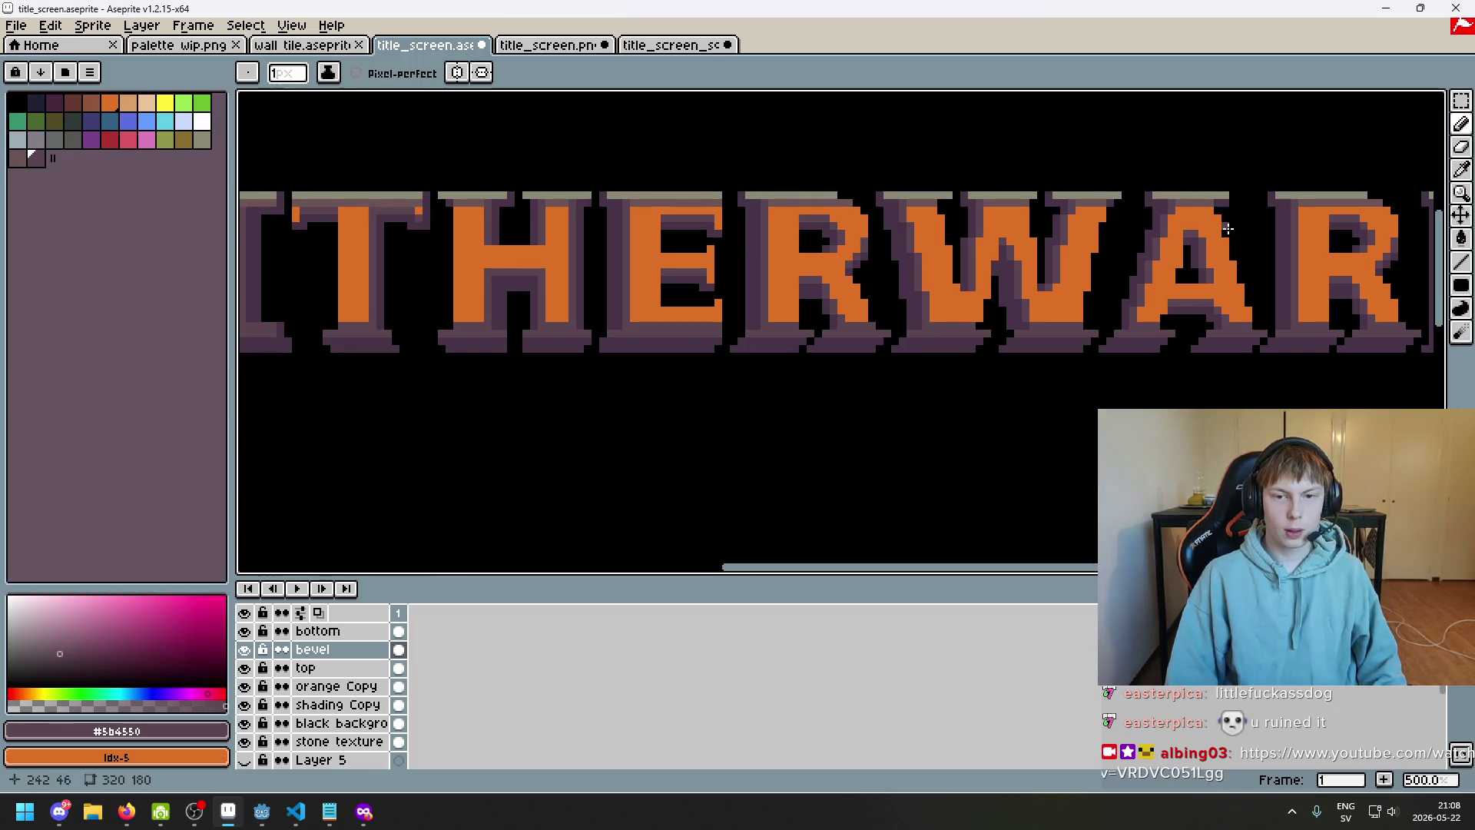
scroll(845, 330, left, 5)
scroll(925, 219, up, 4)
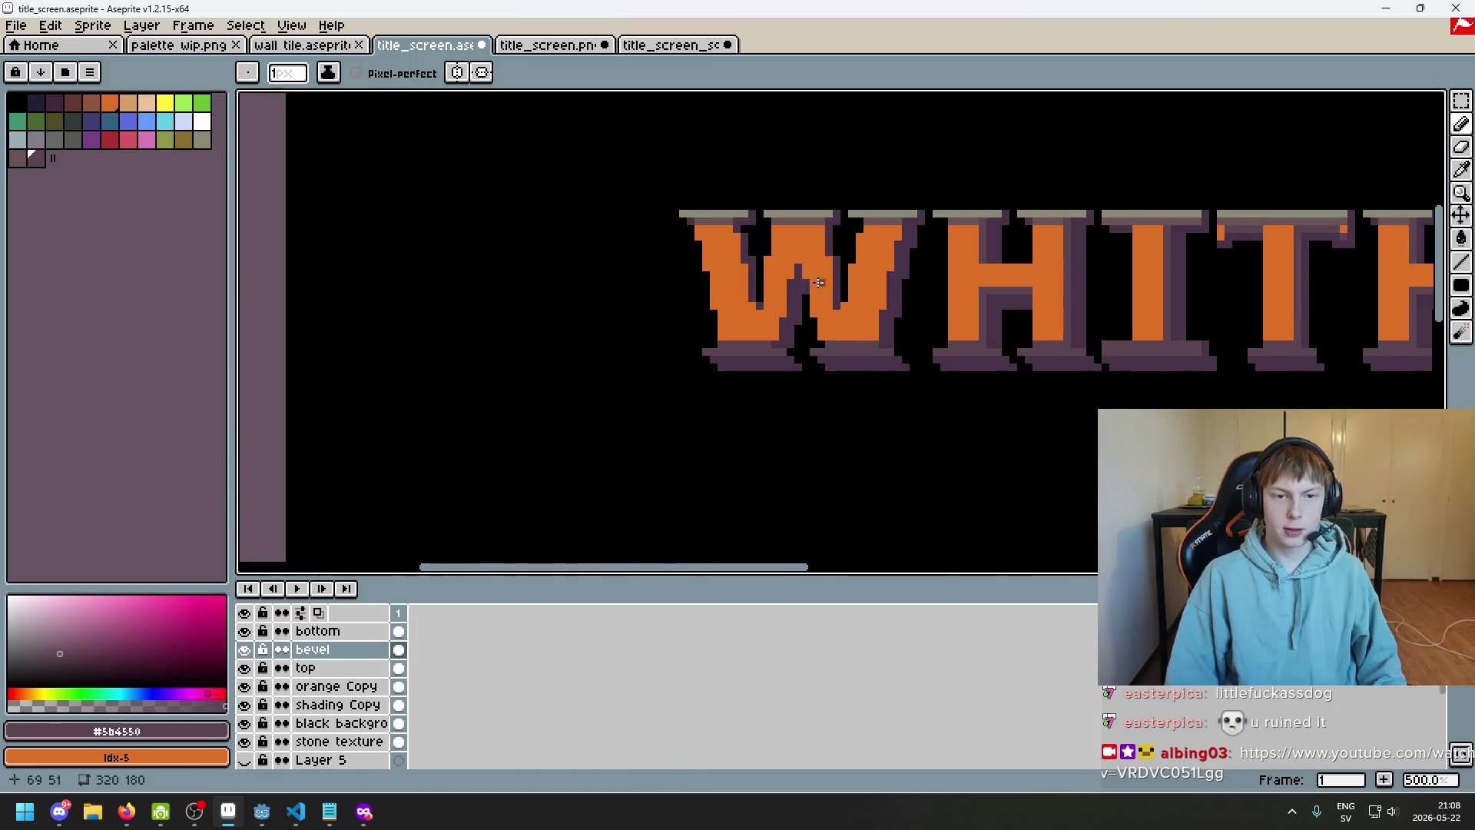
Paint three lighter purple strokes down the stems of the first W
scroll(922, 227, up, 1)
drag(674, 199, 698, 474)
mouse_move(892, 263)
mouse_down()
mouse_move(892, 343)
mouse_move(957, 275)
mouse_move(962, 368)
mouse_move(932, 395)
mouse_move(935, 470)
mouse_move(1030, 417)
mouse_up()
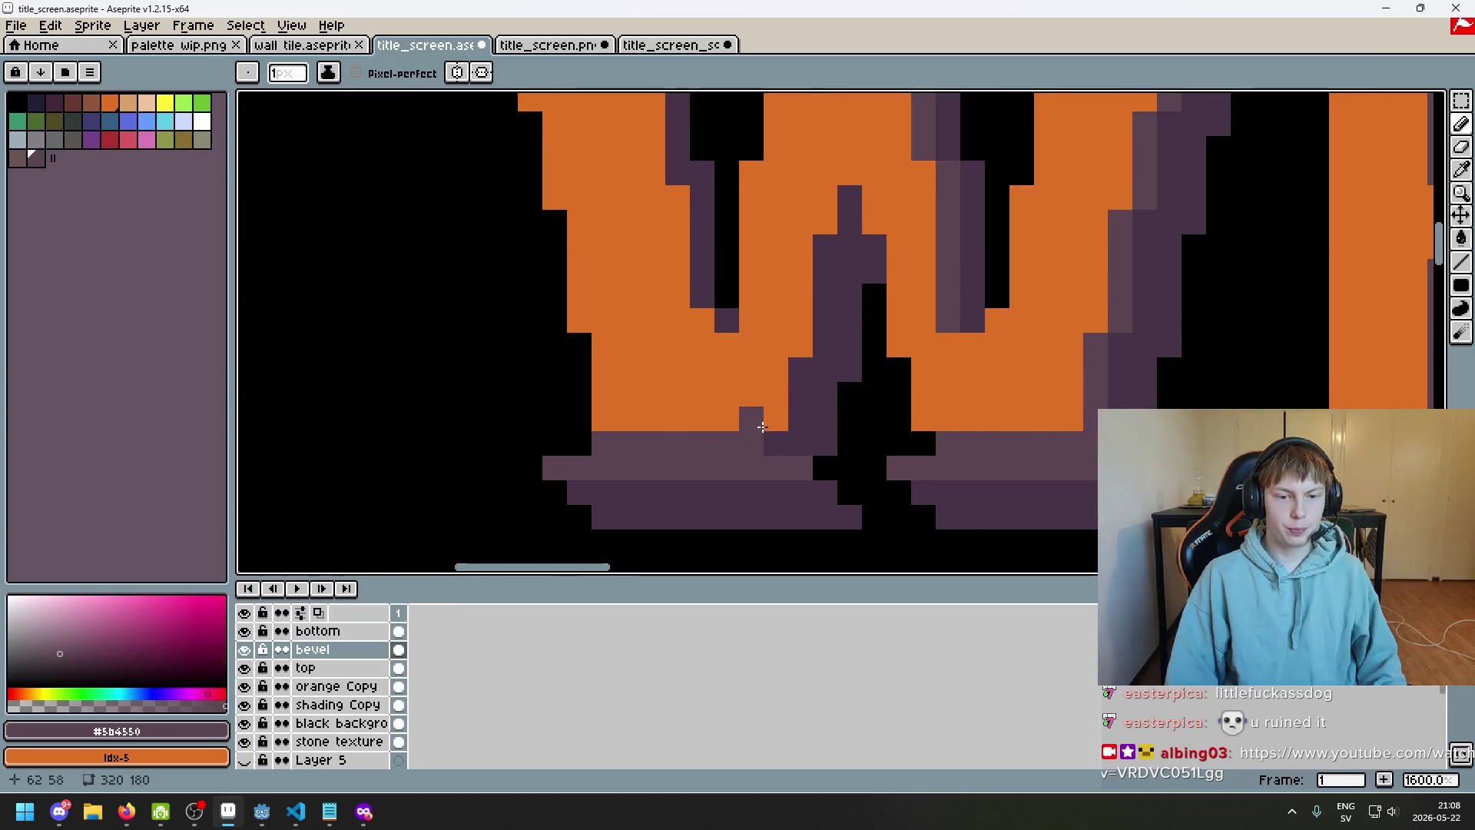
mouse_move(775, 419)
mouse_down()
mouse_move(799, 241)
mouse_move(853, 164)
mouse_move(874, 223)
mouse_up()
scroll(875, 222, down, 4)
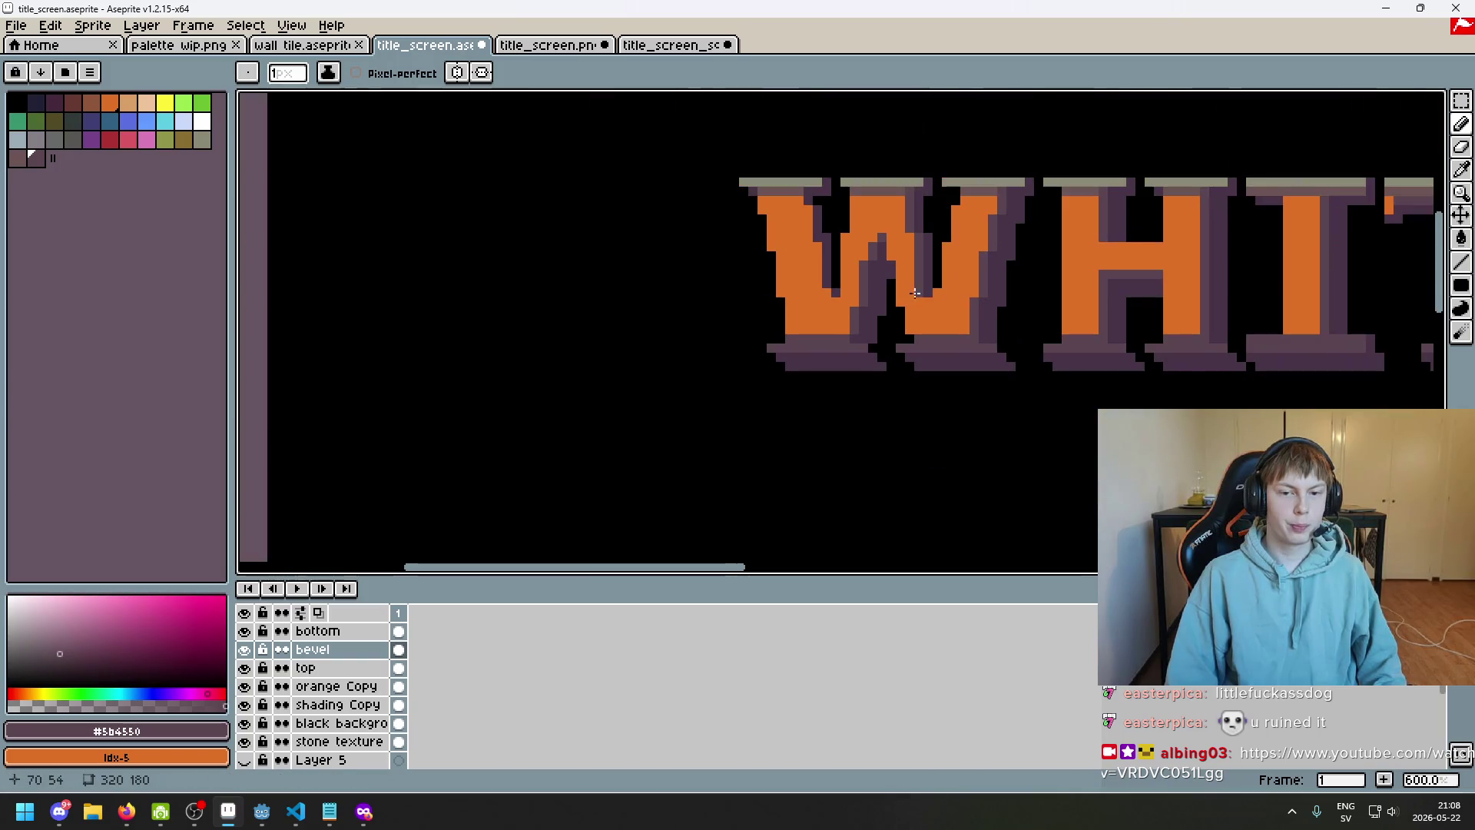
scroll(914, 228, up, 3)
Shade the W's left inner edge dark purple
drag(749, 367, 686, 158)
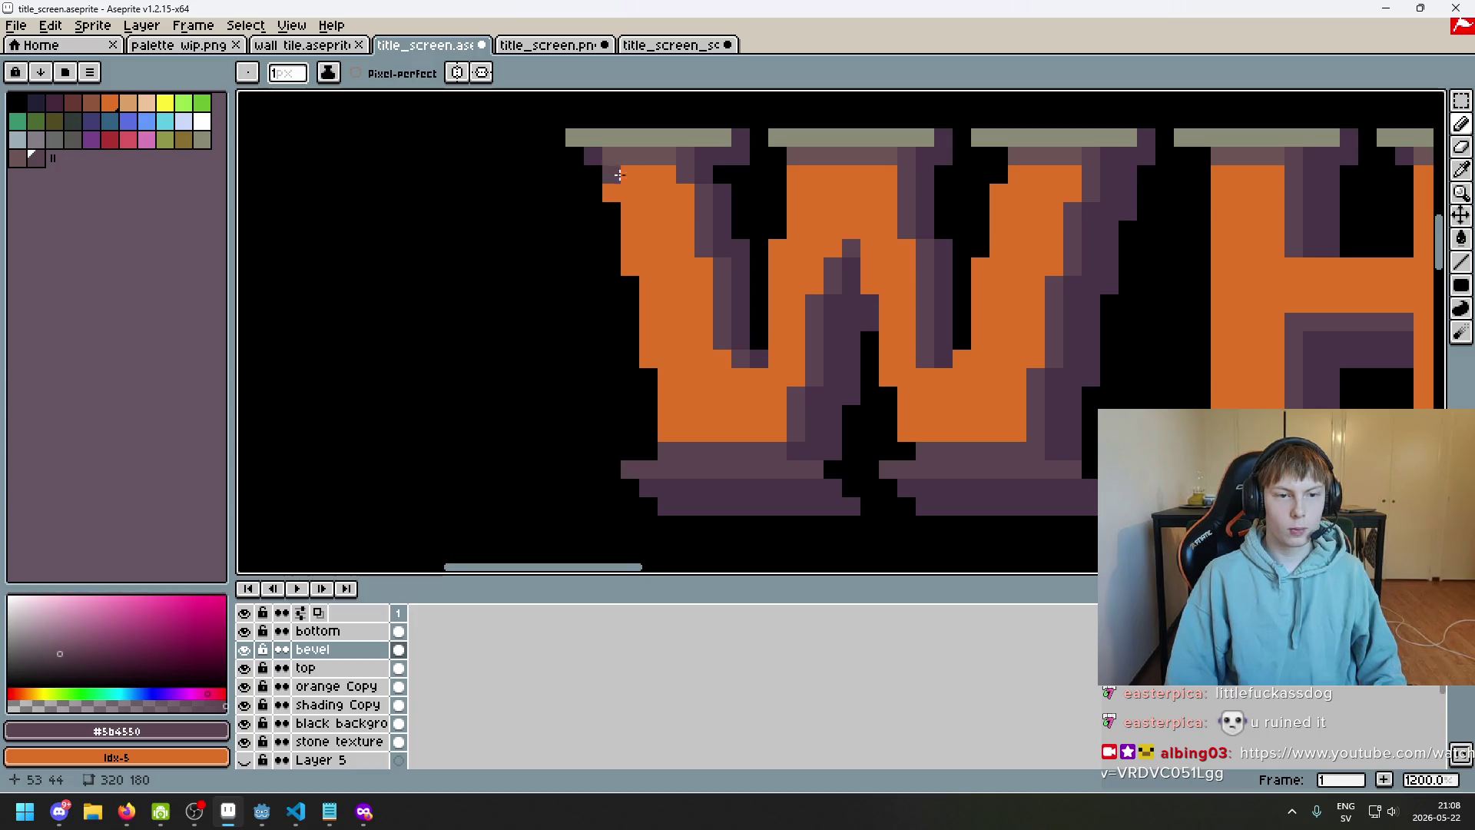
scroll(615, 173, up, 1)
drag(843, 276, 847, 290)
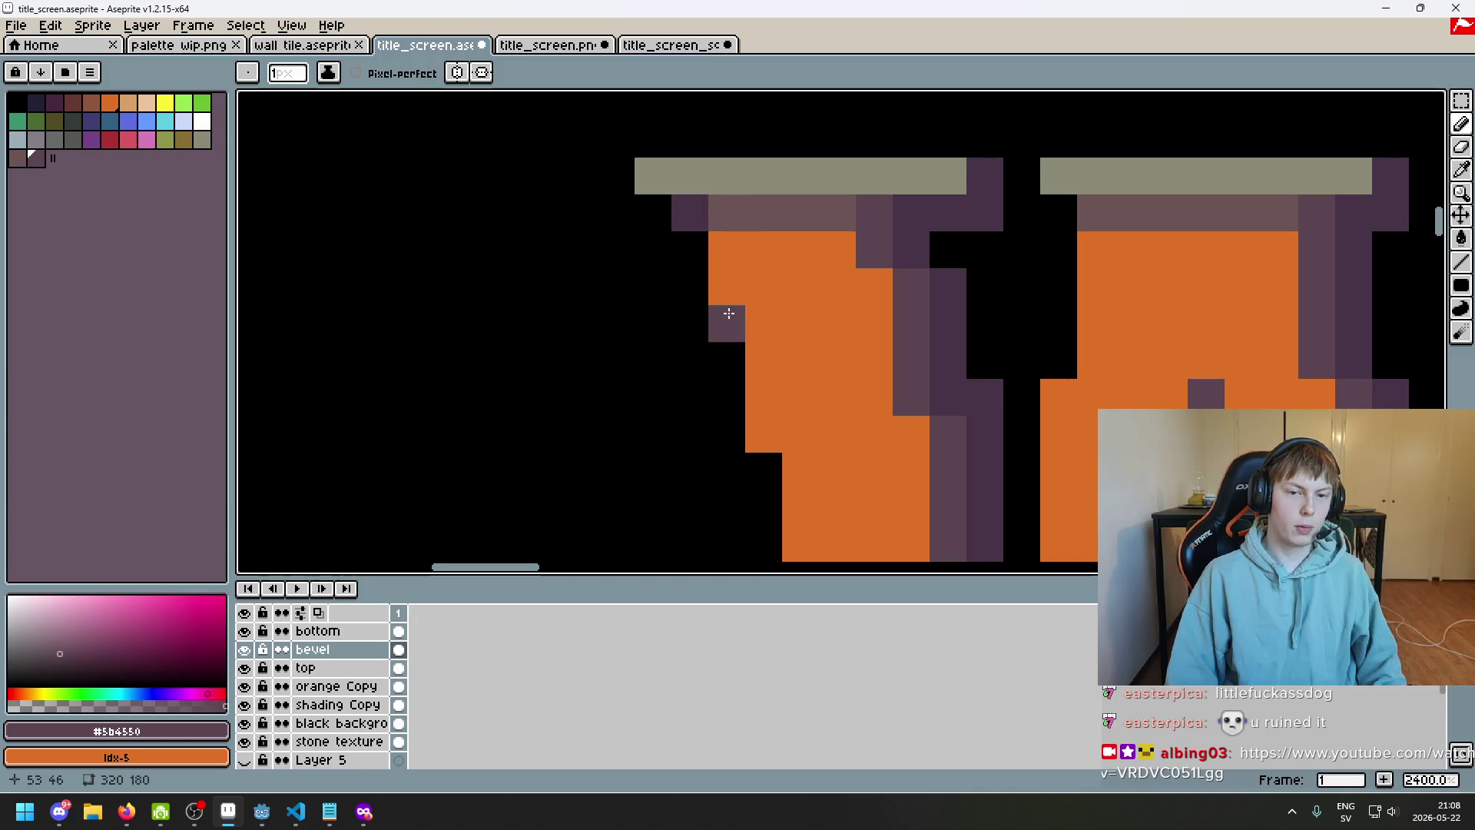
Save title_screen.aseprite
scroll(719, 240, down, 8)
scroll(856, 392, up, 1)
key(ctrl+s)
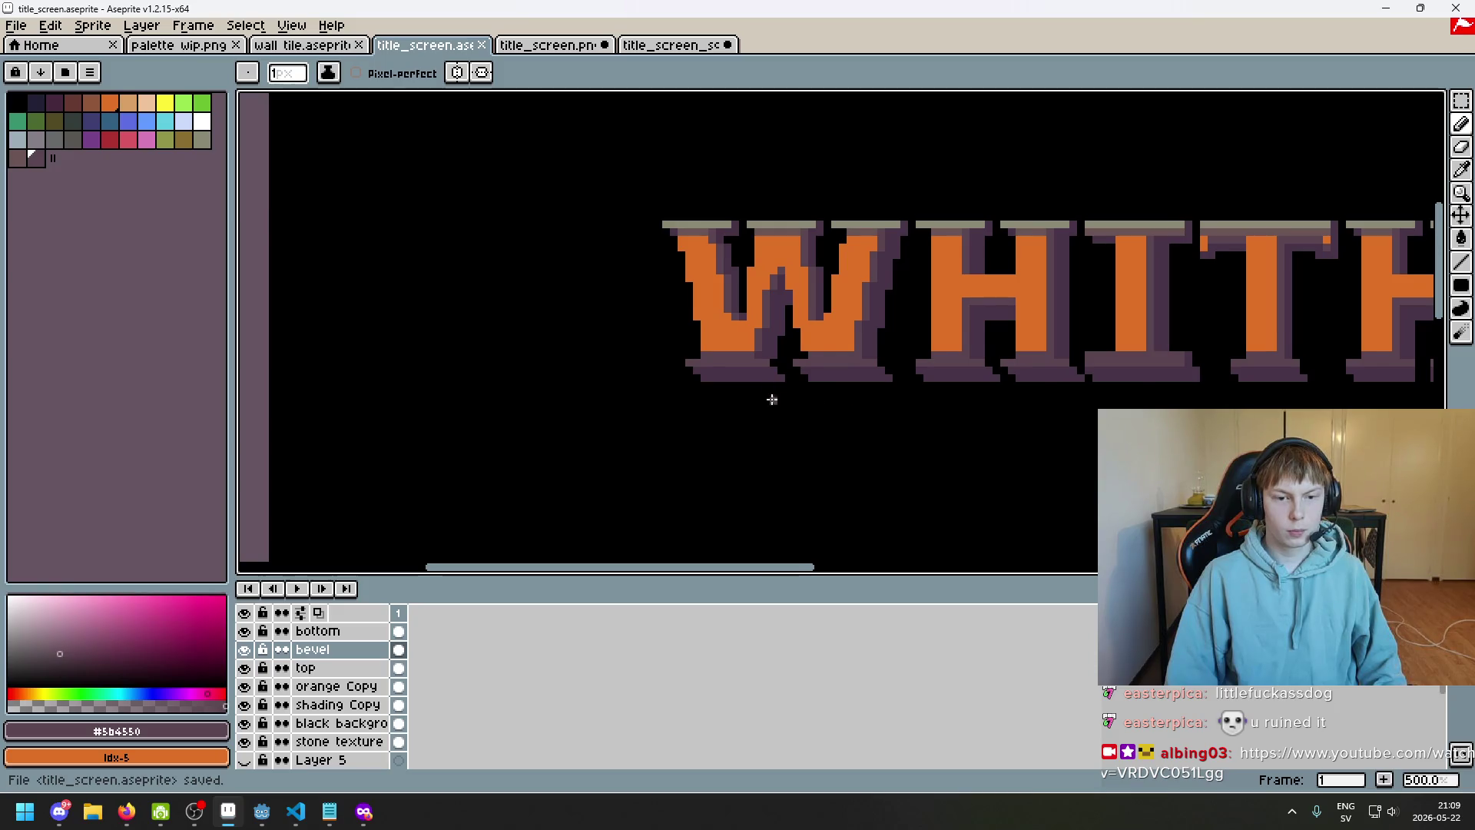
Hide the 'orange Copy' layer so the purple stone-textured title shows
scroll(772, 398, up, 1)
scroll(814, 411, down, 4)
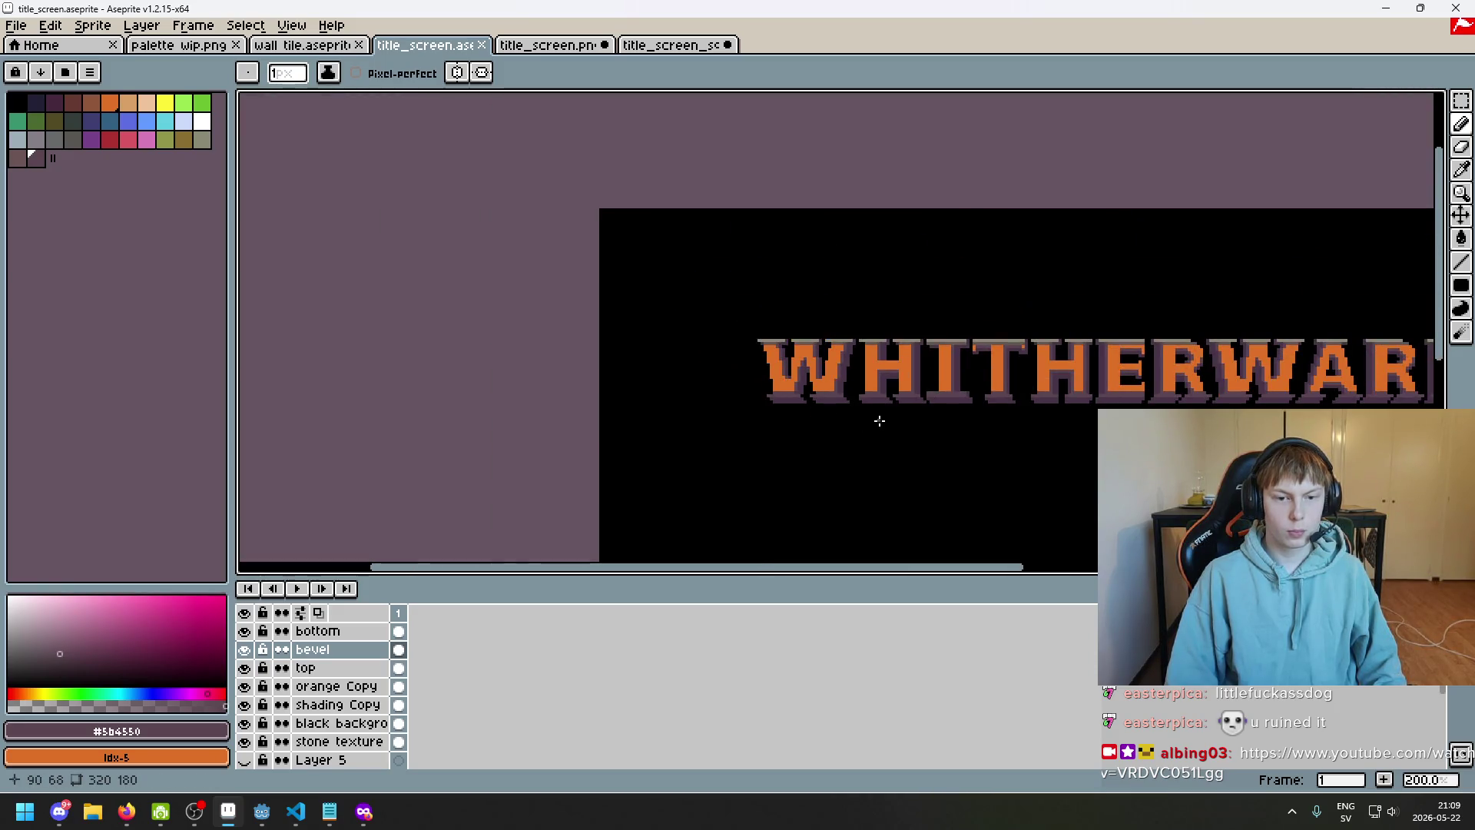
drag(880, 421, 689, 418)
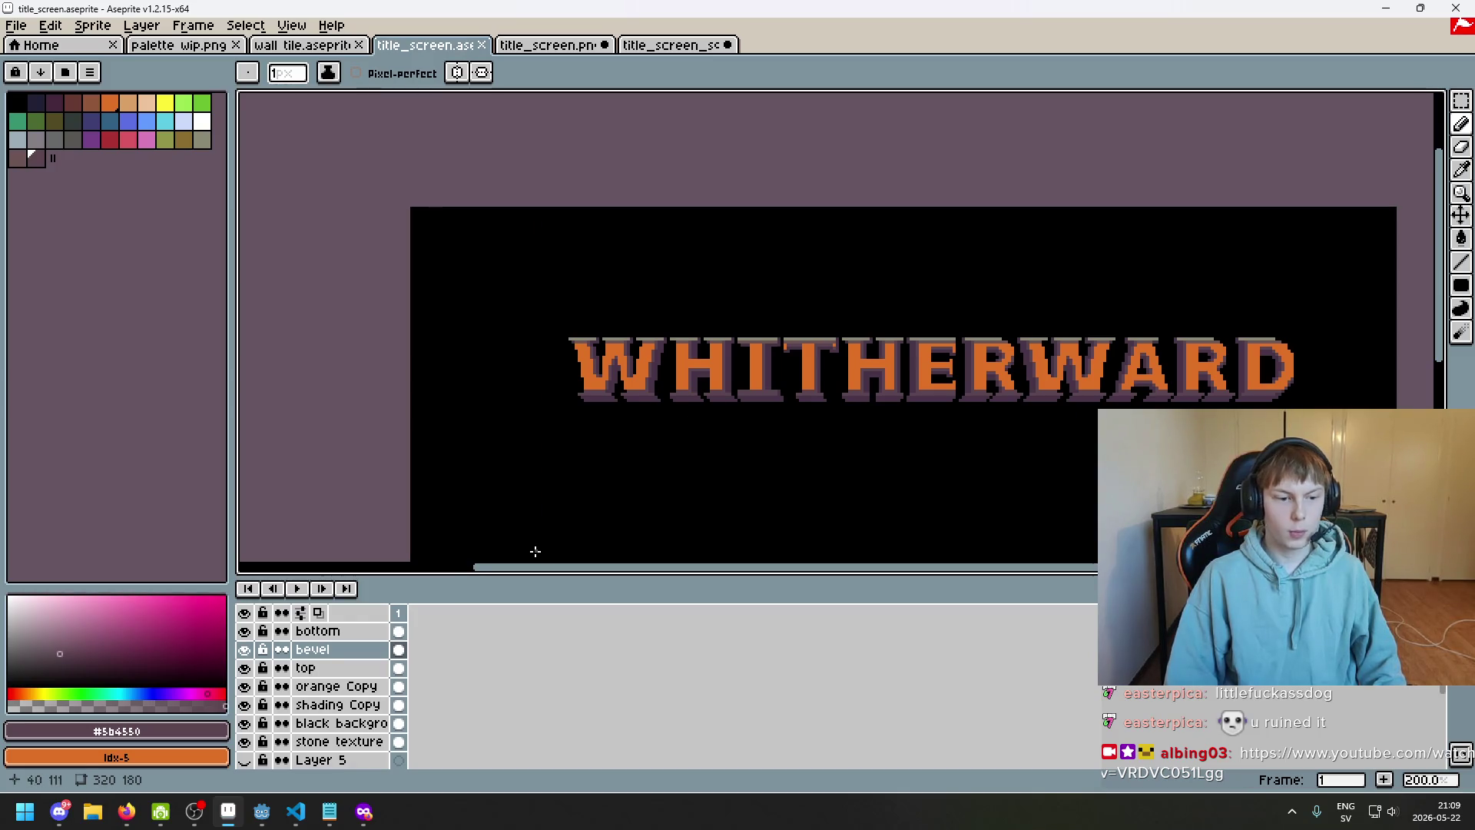
scroll(609, 422, up, 1)
scroll(596, 405, down, 2)
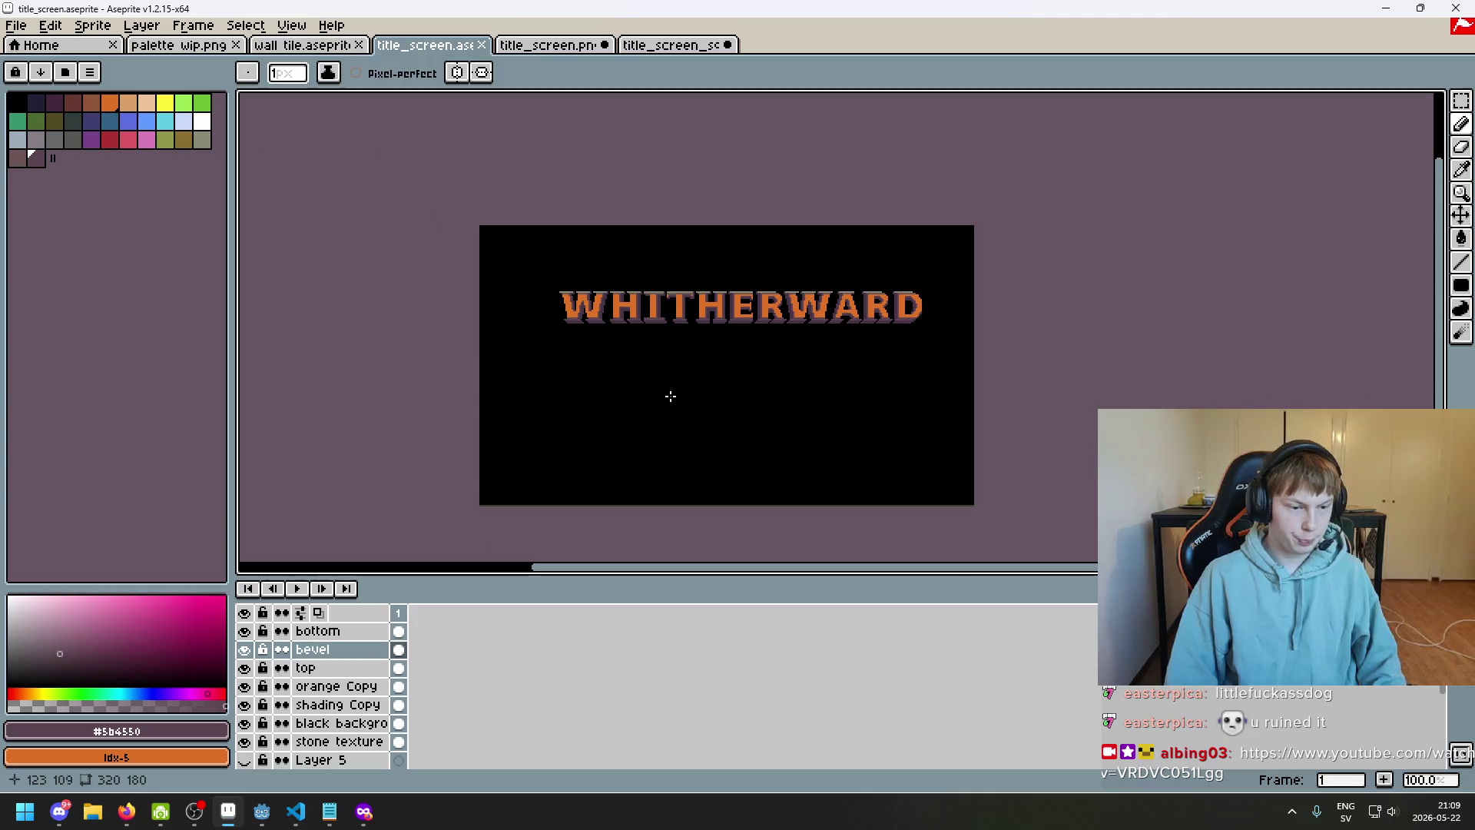
key(v)
click(245, 688)
key(b)
Look along the title to the final D and open the F8 full-screen preview
scroll(656, 386, up, 1)
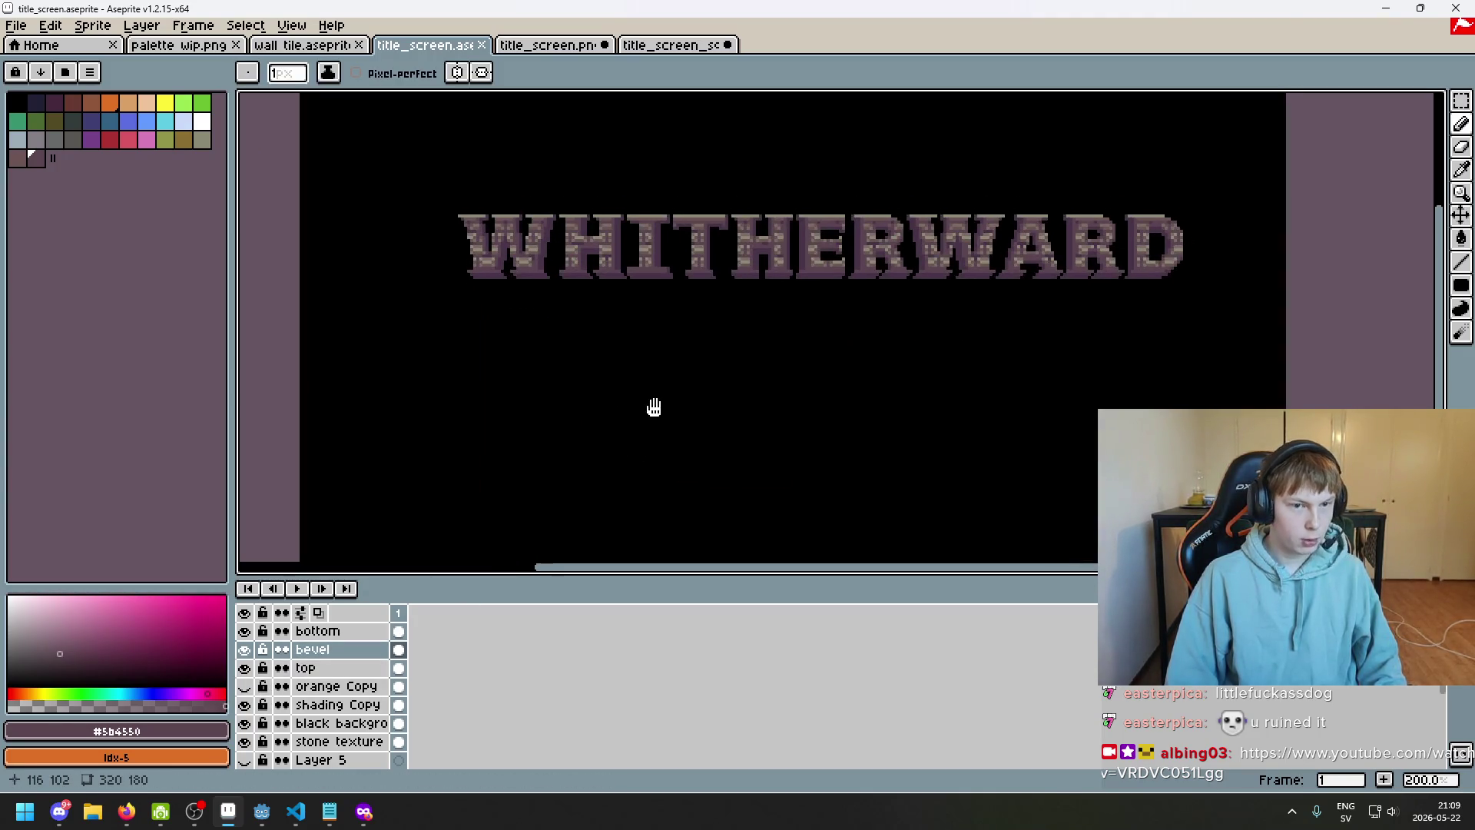
scroll(633, 403, up, 1)
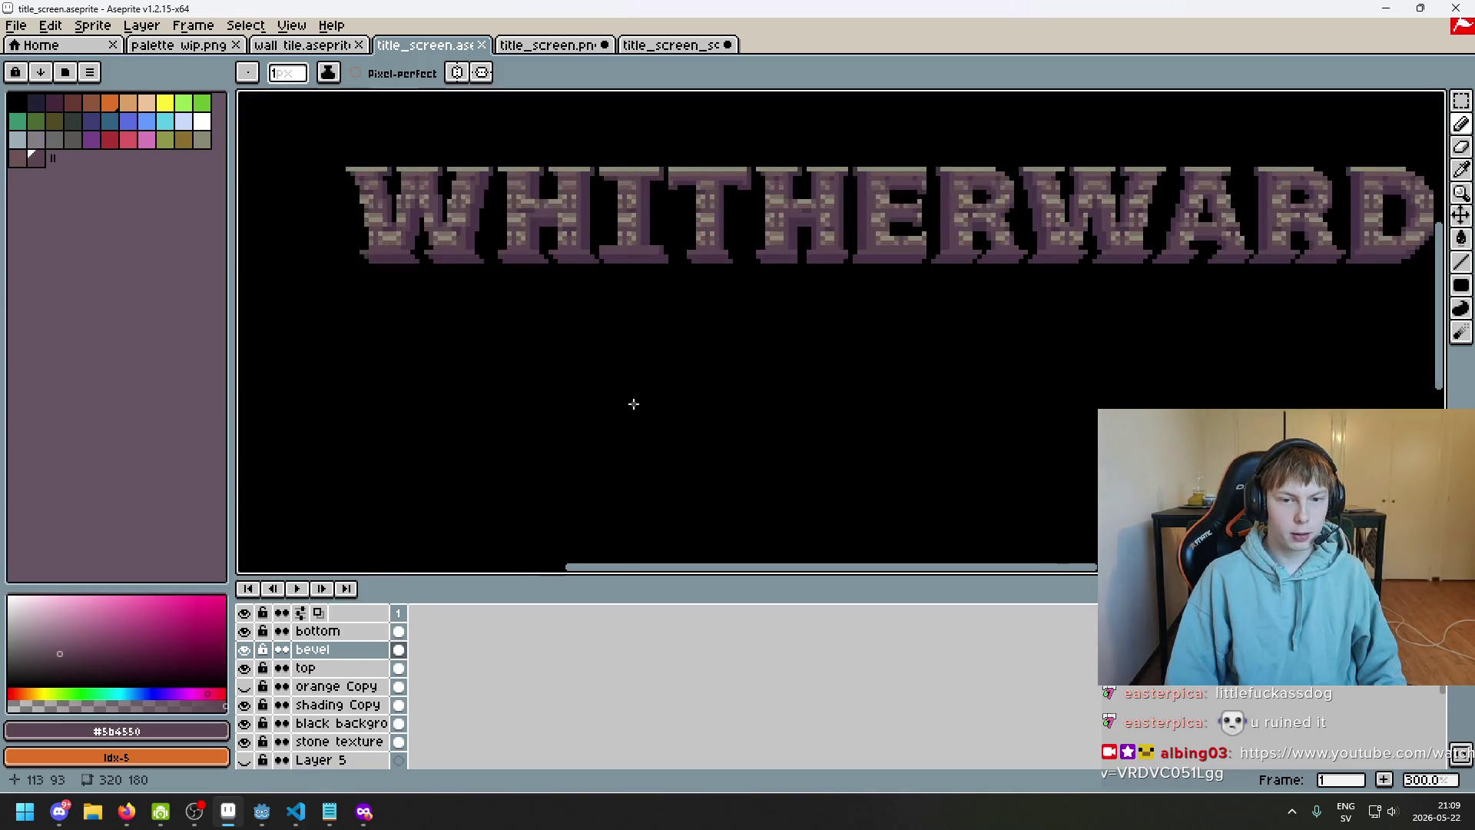
drag(633, 402, 640, 453)
scroll(815, 266, up, 6)
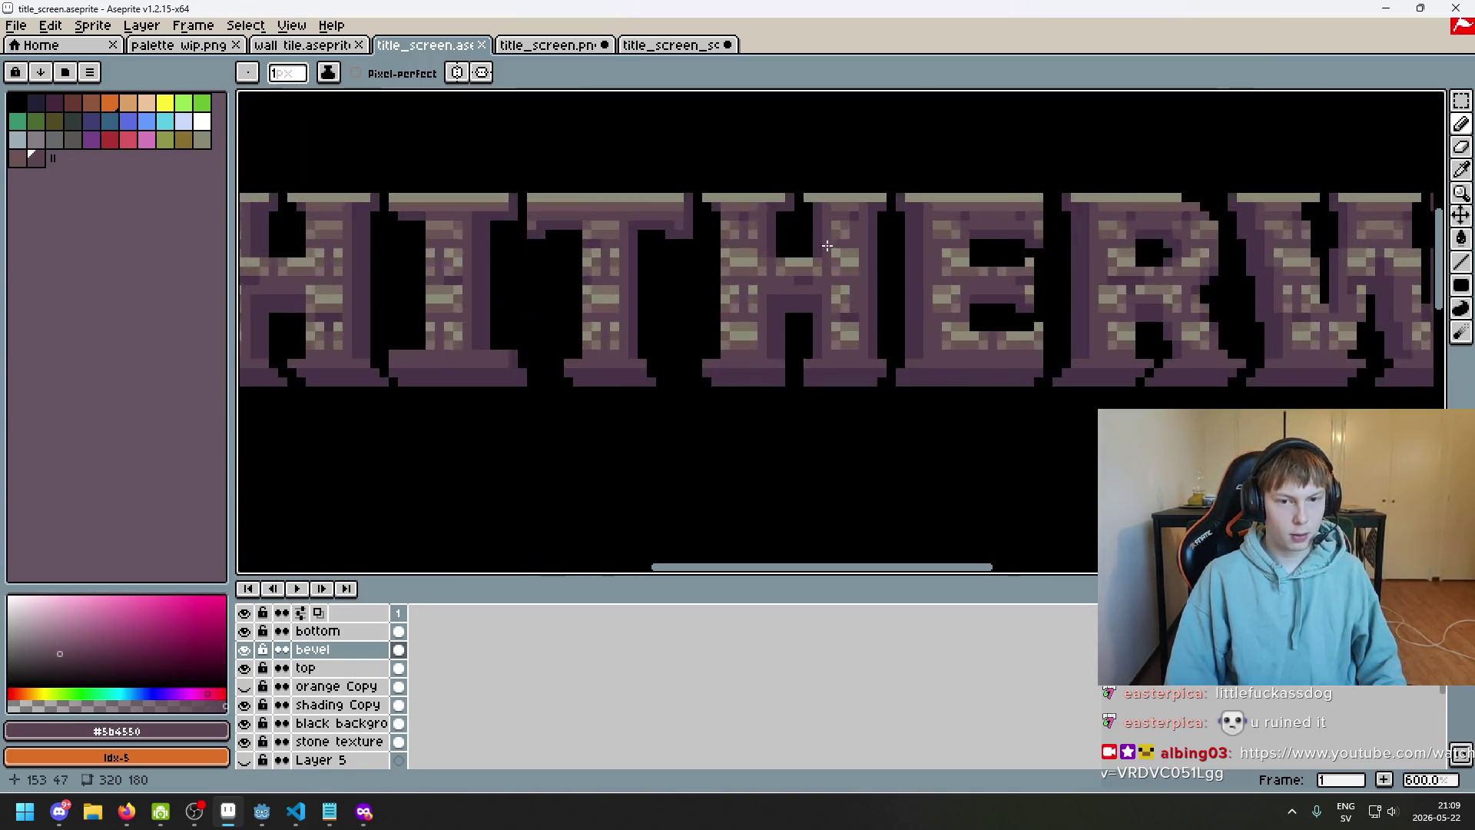
scroll(815, 267, down, 6)
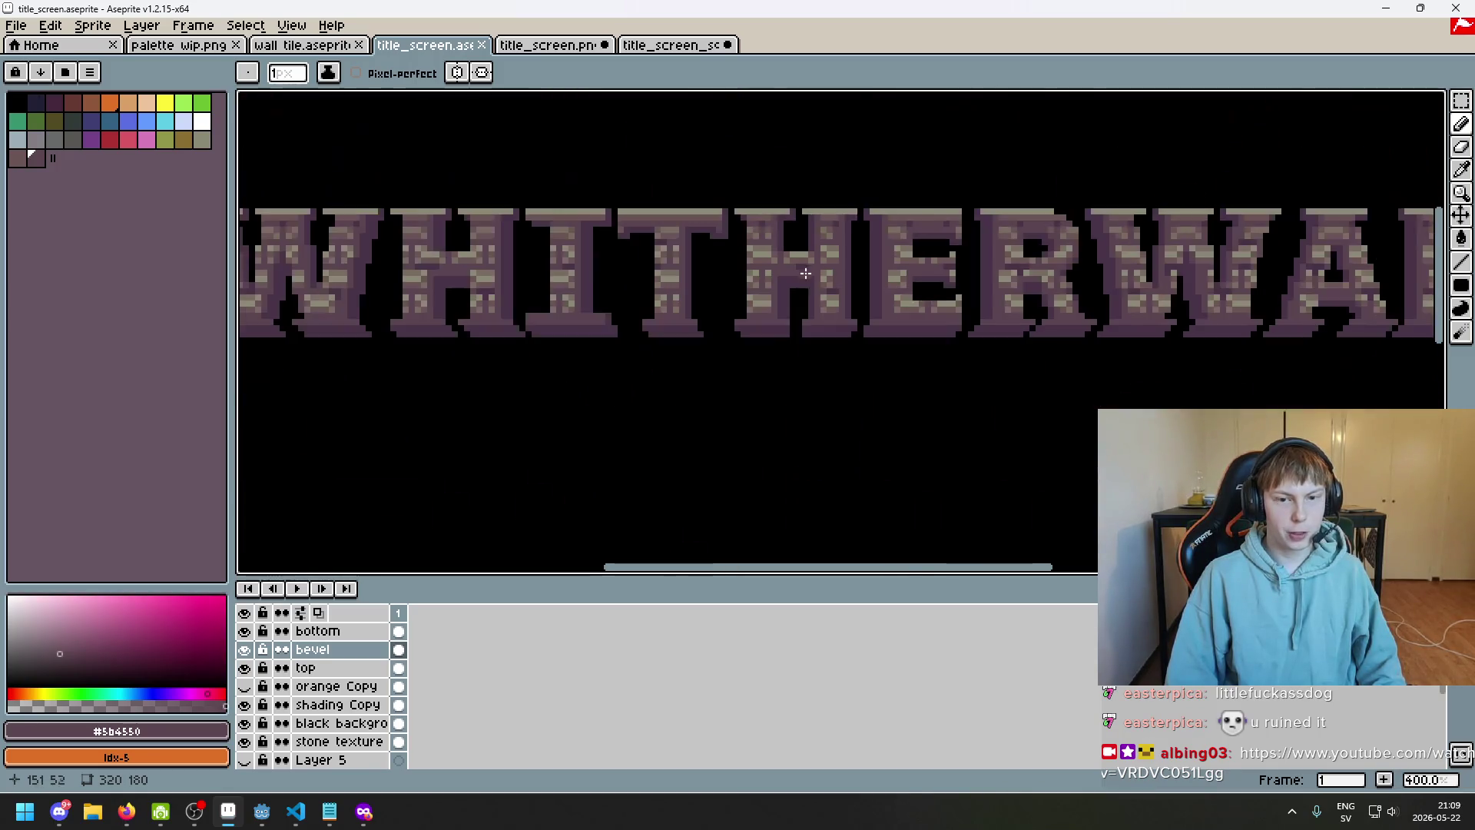
drag(823, 389, 875, 387)
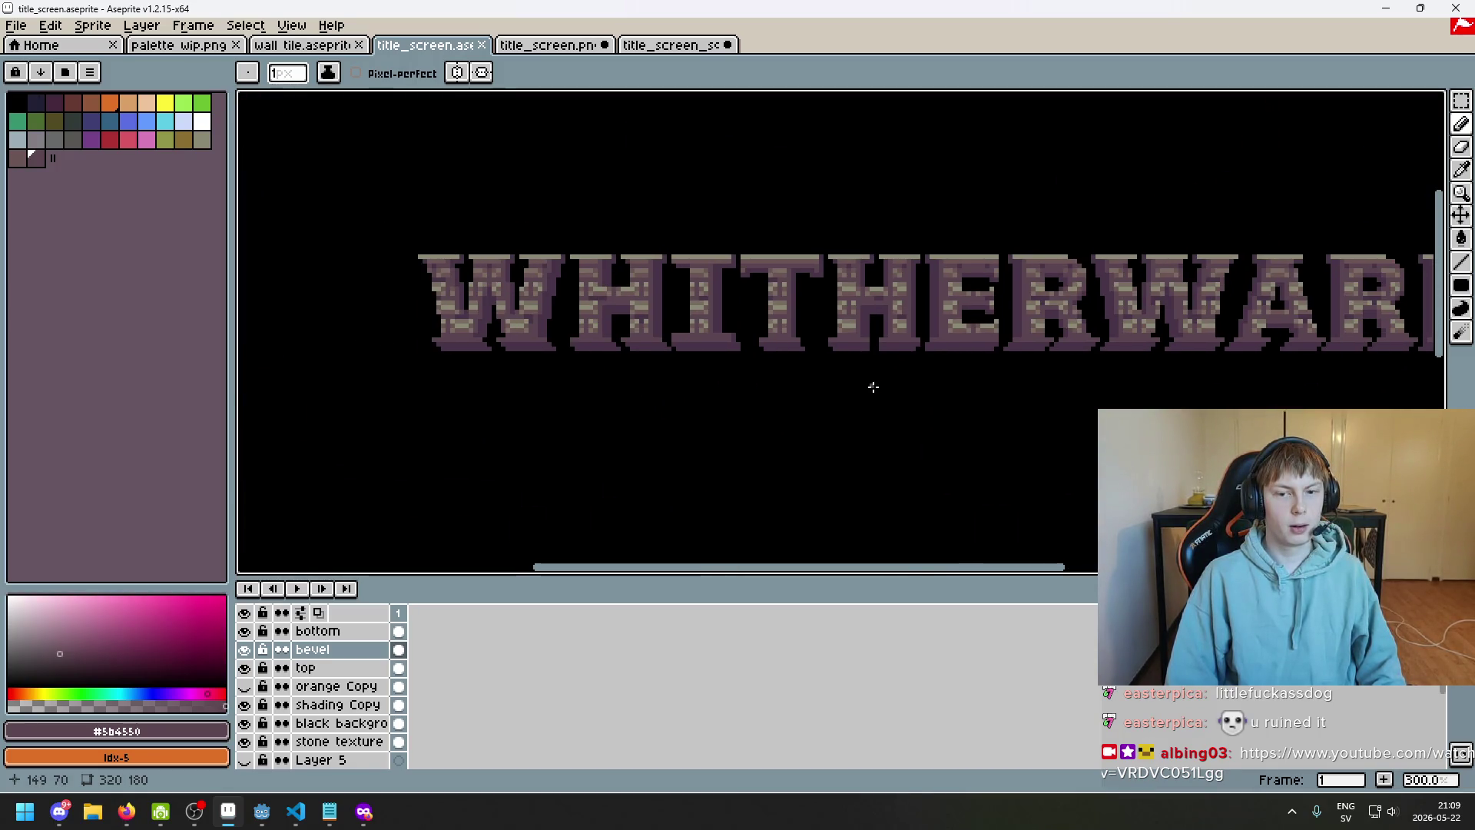
drag(871, 388, 768, 392)
scroll(768, 407, down, 1)
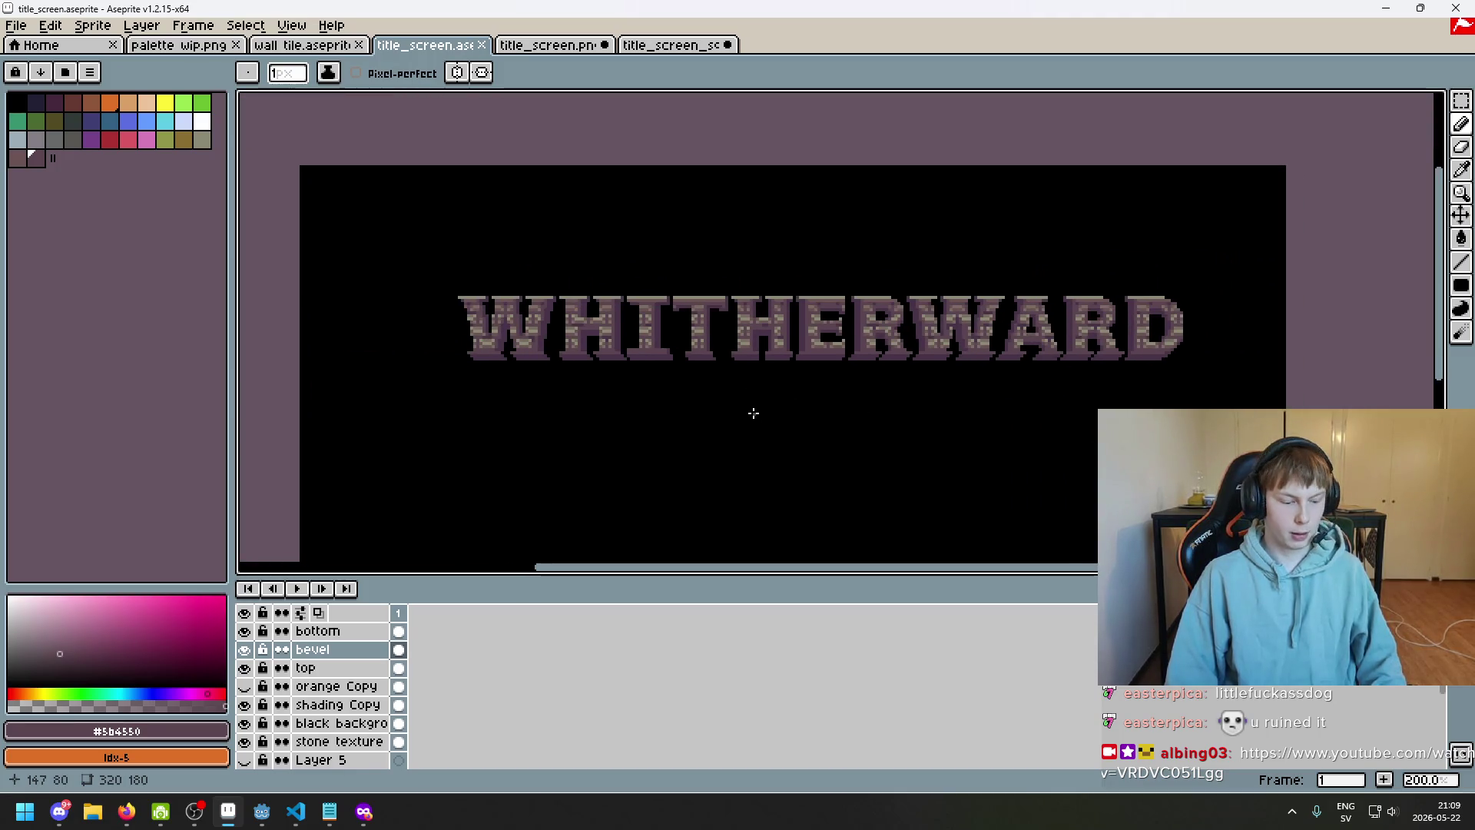
key(F8)
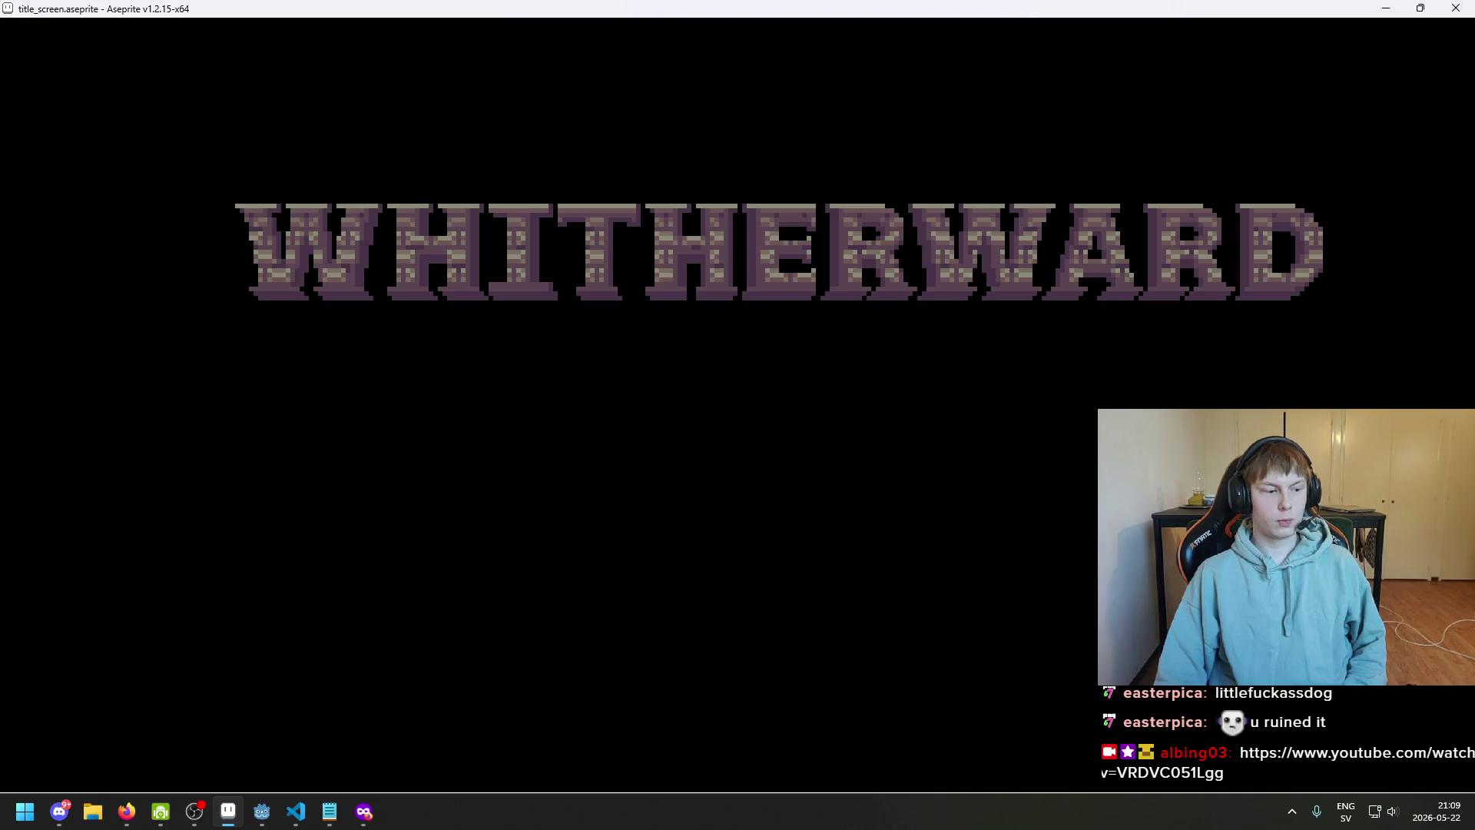
drag(738, 415, 737, 415)
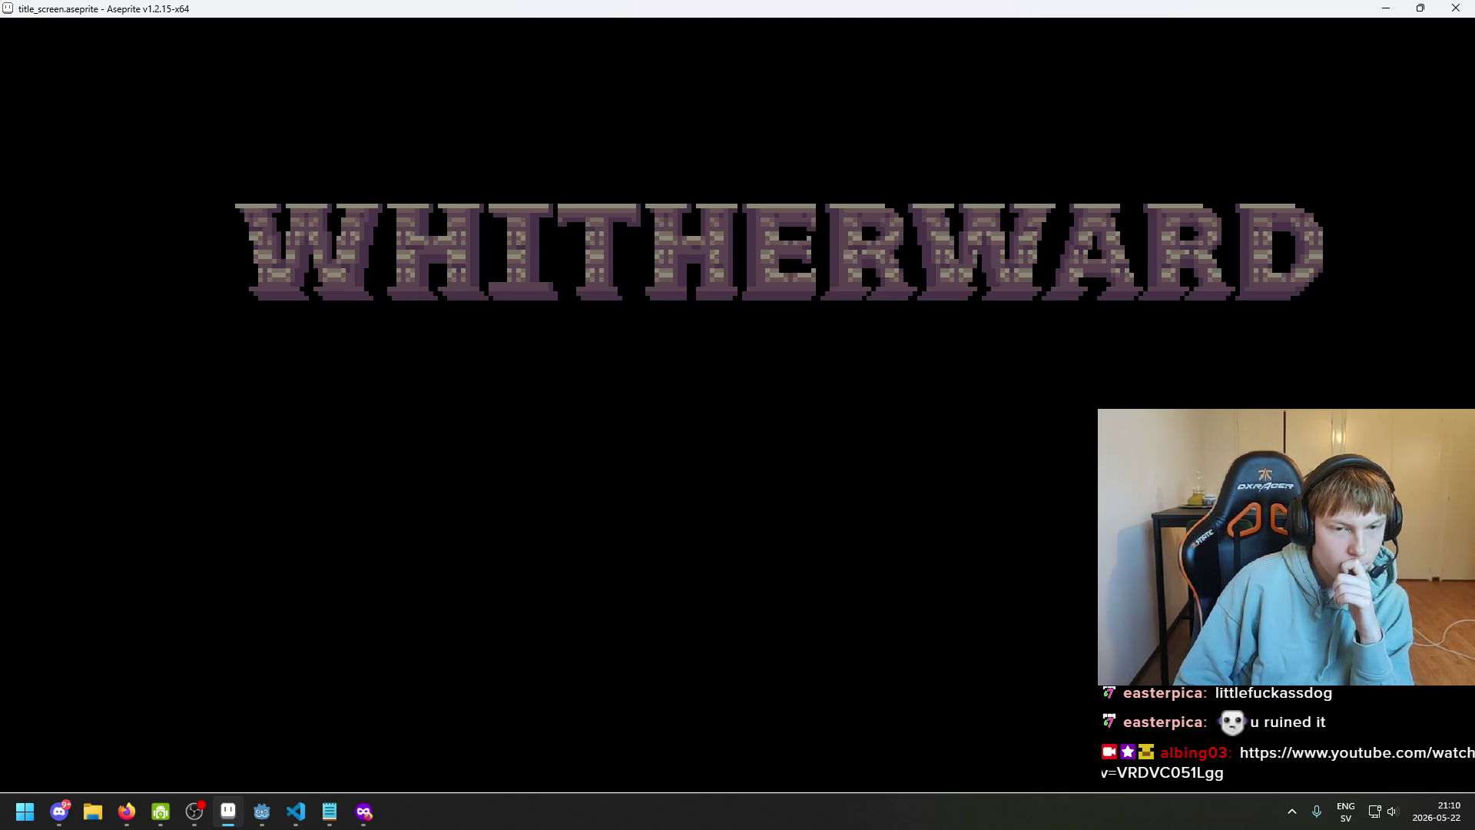
drag(737, 415, 732, 410)
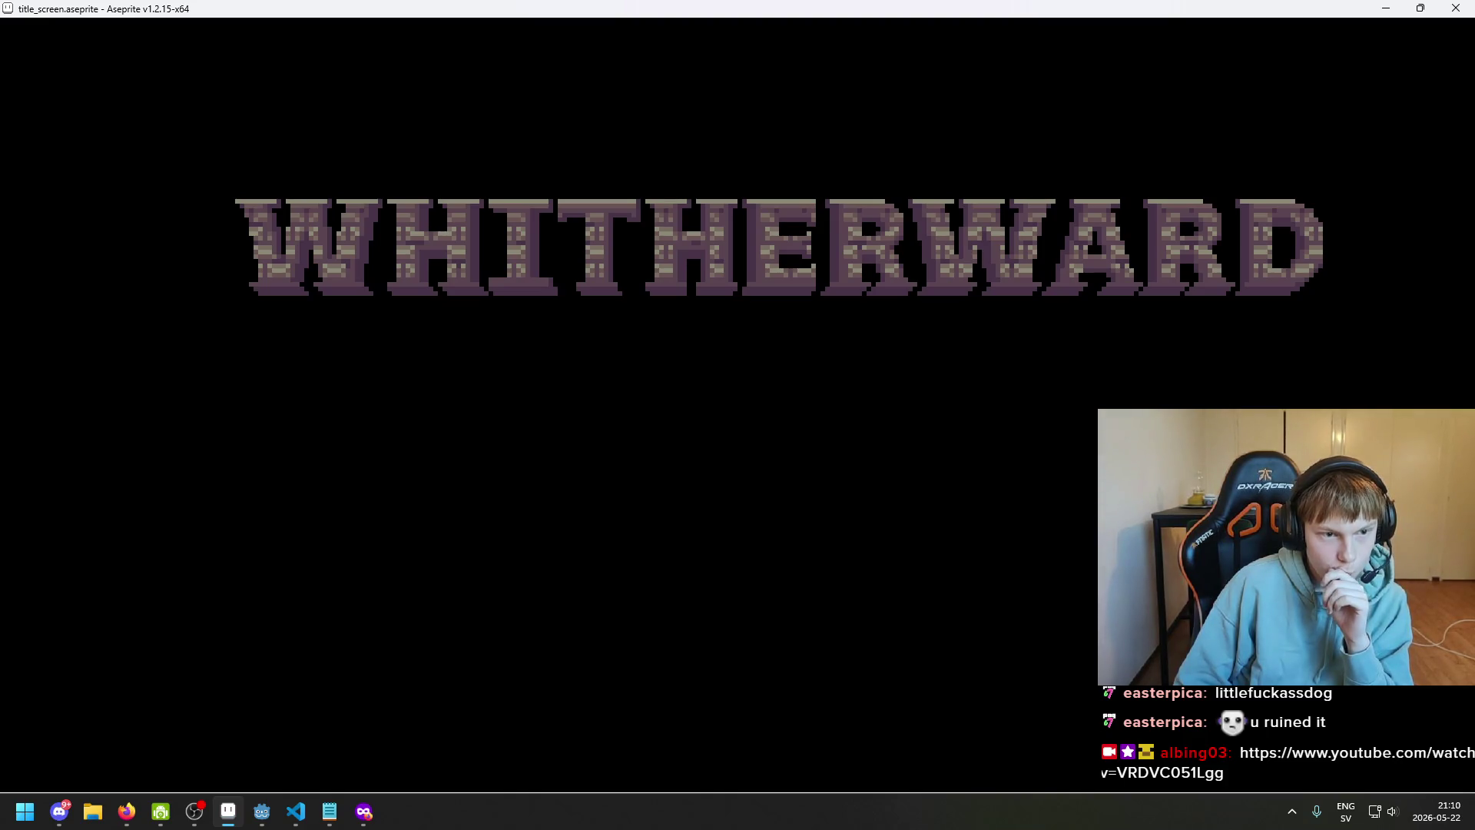
Close the preview and bring the Notepad title-screen notes forward, moved to the left
key(Escape)
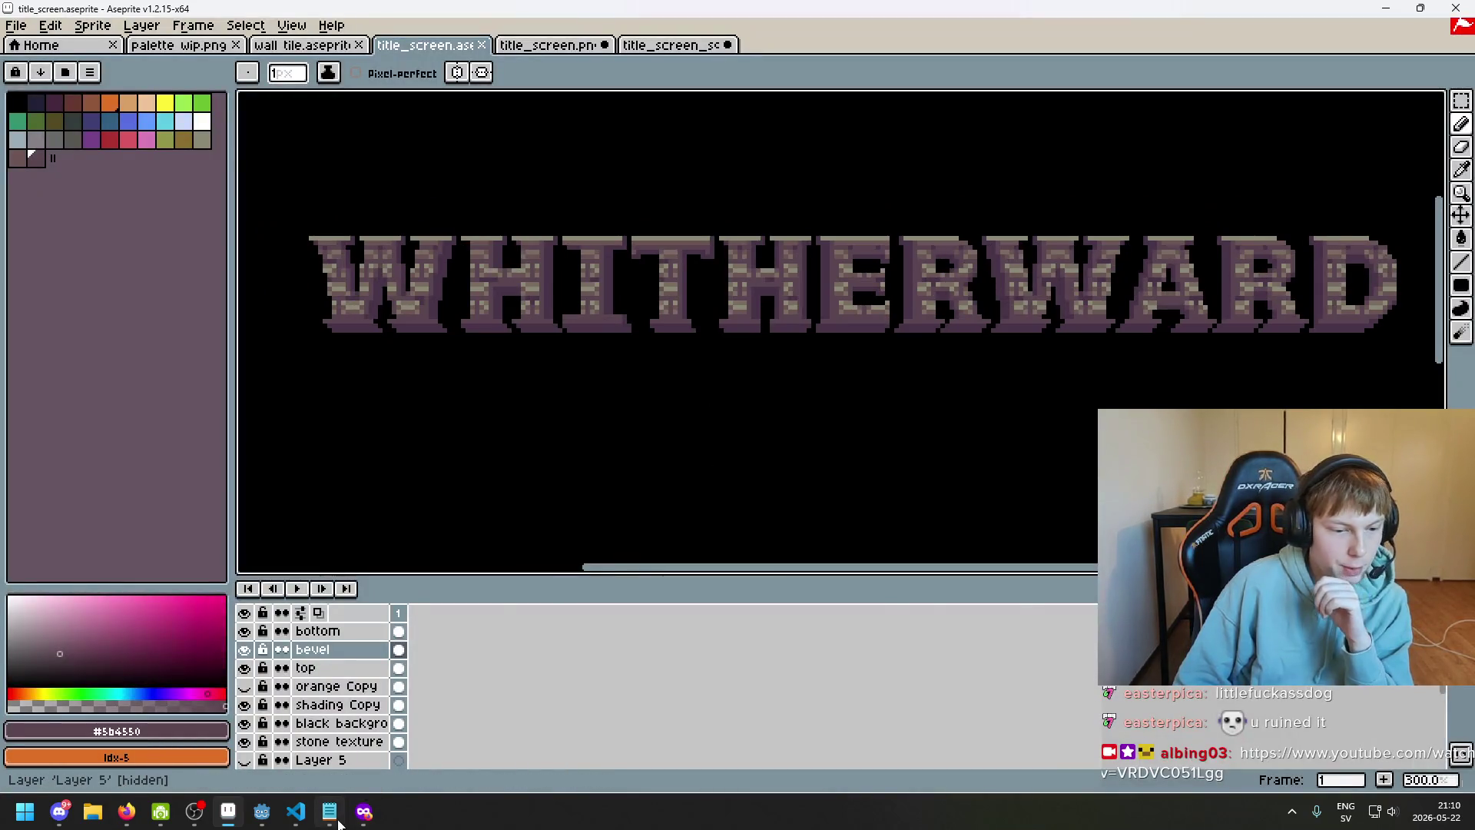
key(alt+Tab)
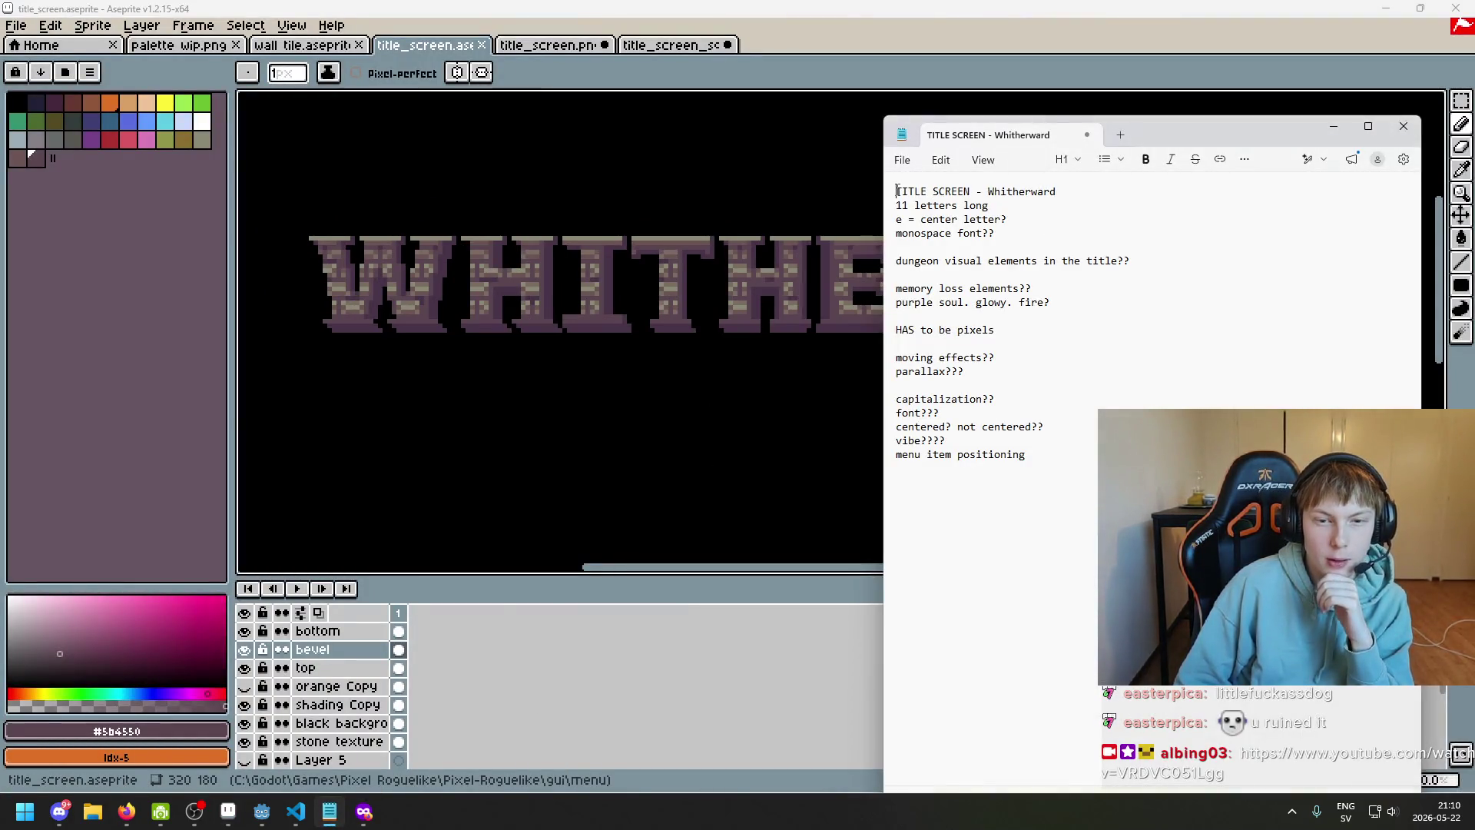
drag(897, 191, 1051, 199)
drag(1158, 129, 667, 119)
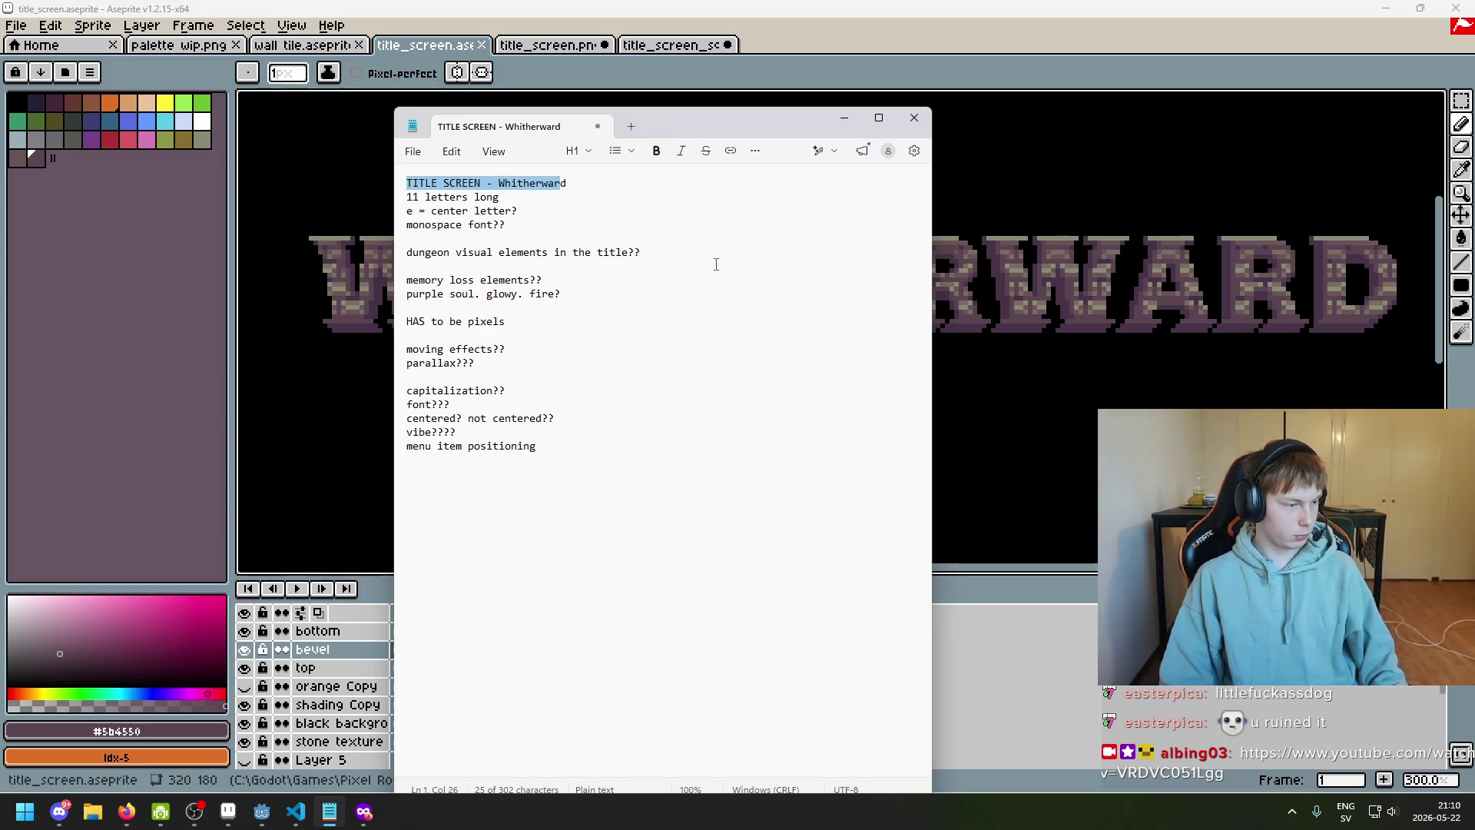
click(597, 188)
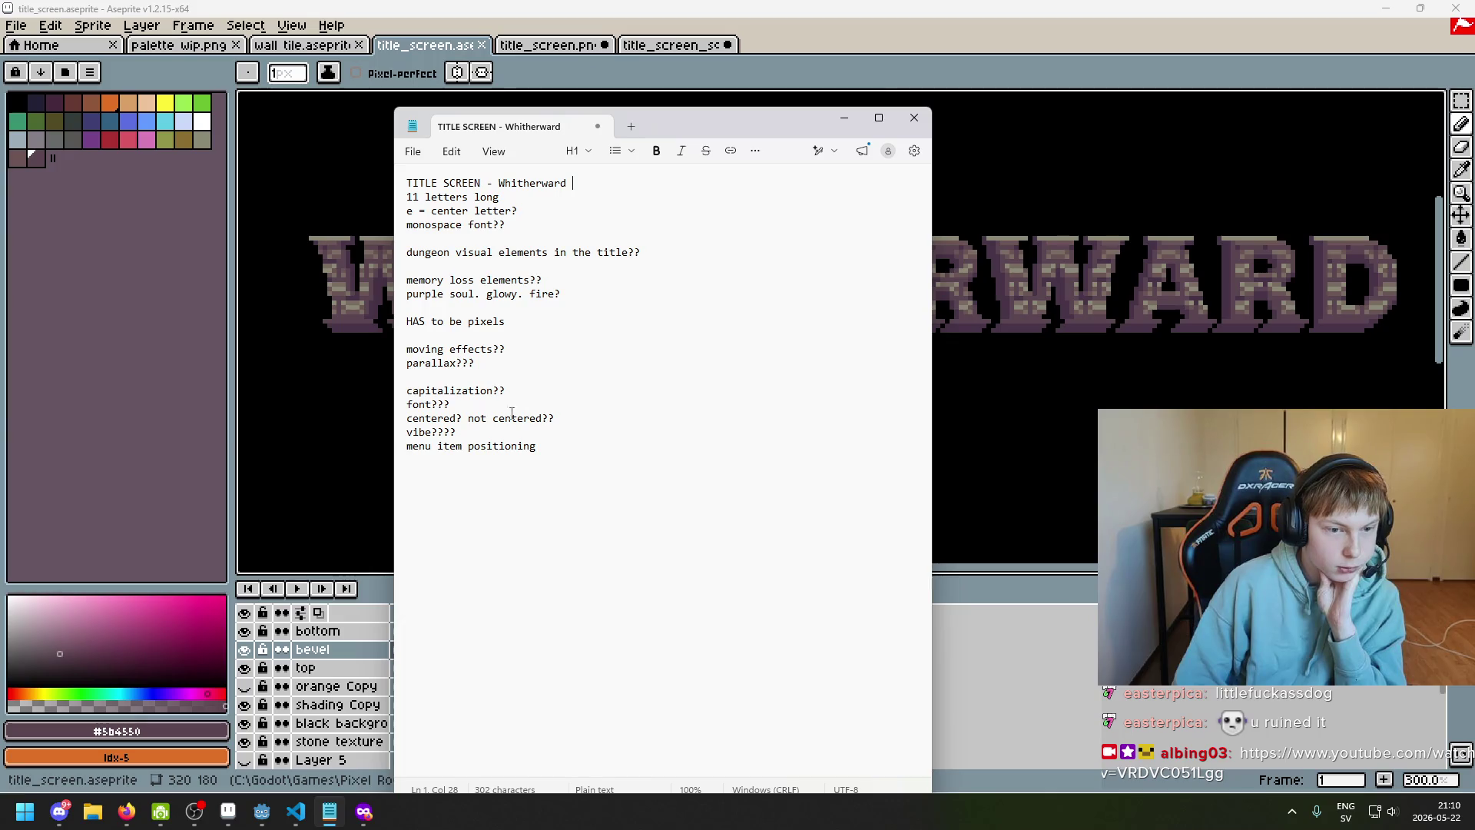
Put '11 letters long' on its own line under the heading with blank lines below it
drag(547, 393, 319, 384)
key(Up)
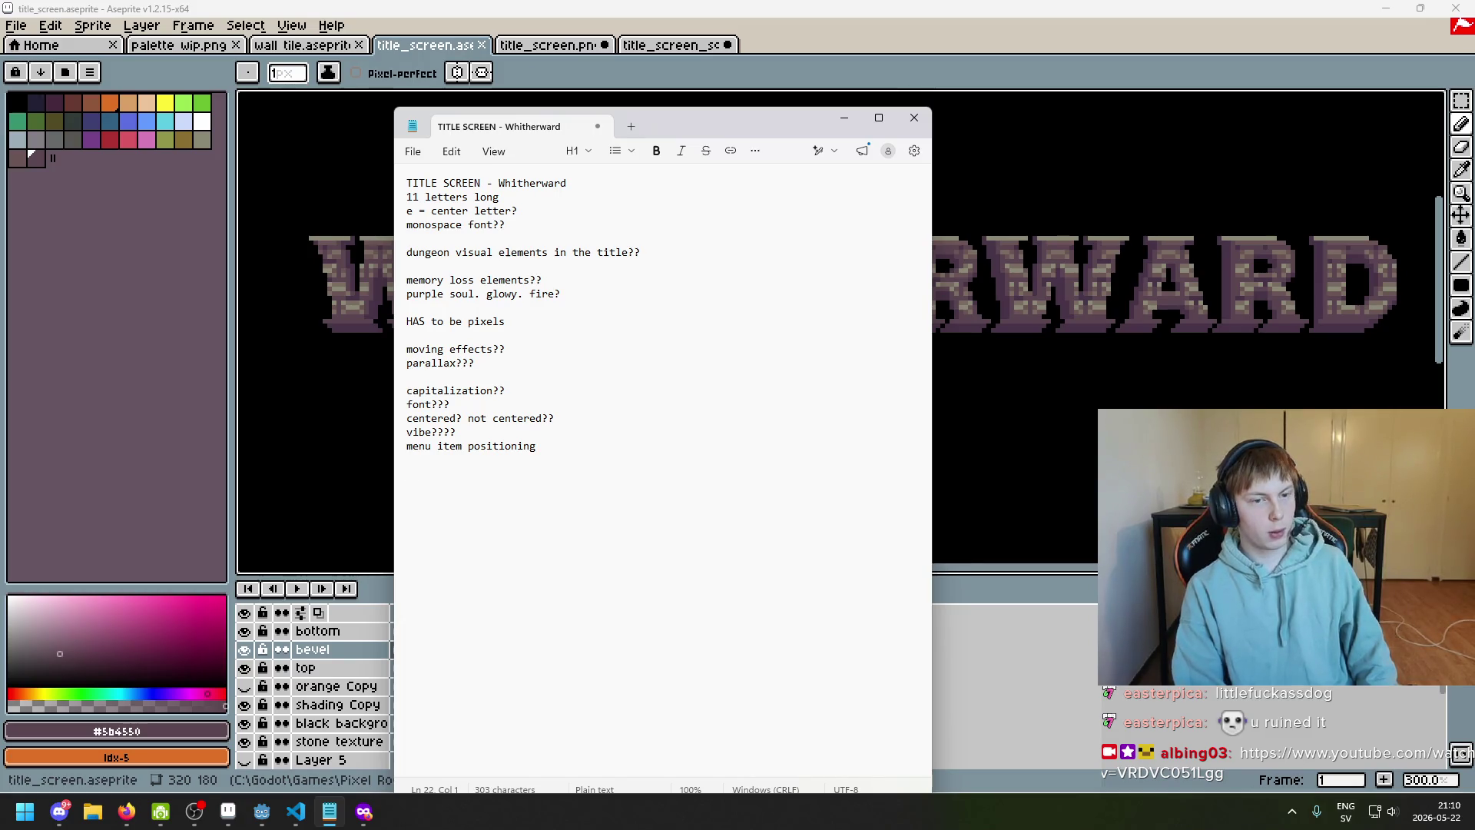
click(682, 182)
key(Delete)
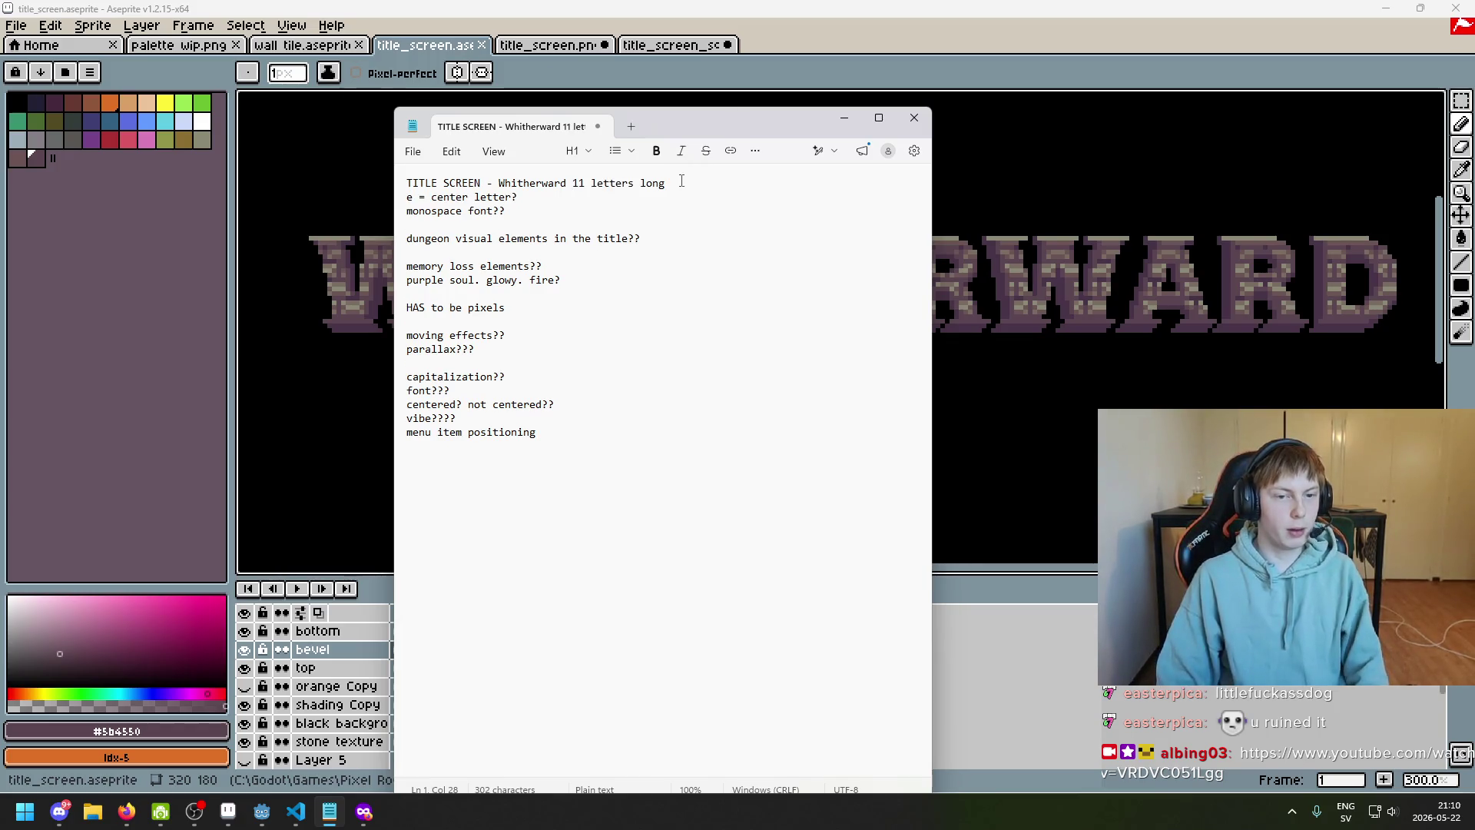
key(Return)
key(Return)
key(Up)
key(Delete)
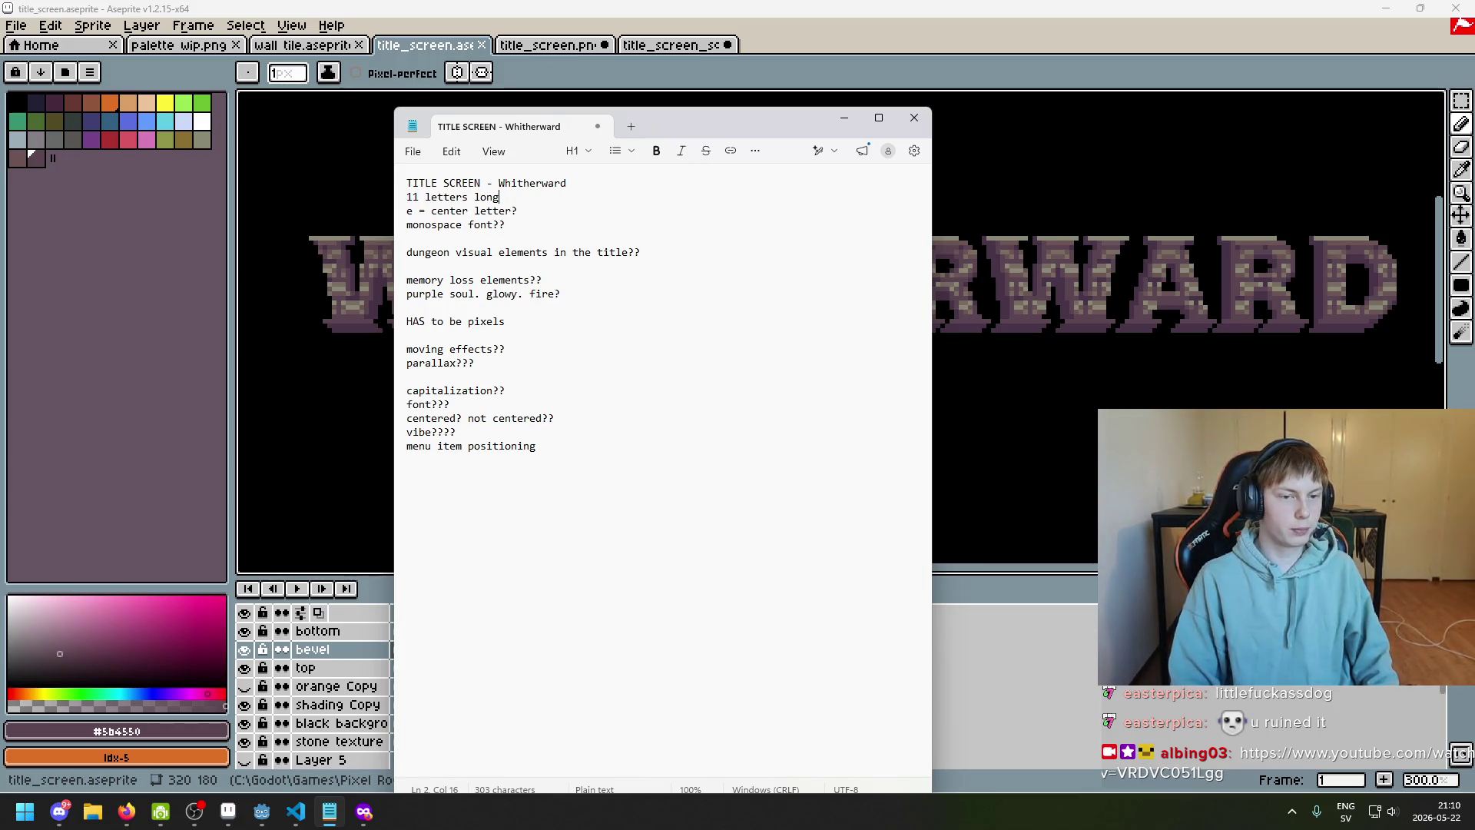
key(End)
key(Return)
key(Return)
key(Return)
key(Return)
key(Up)
key(Up)
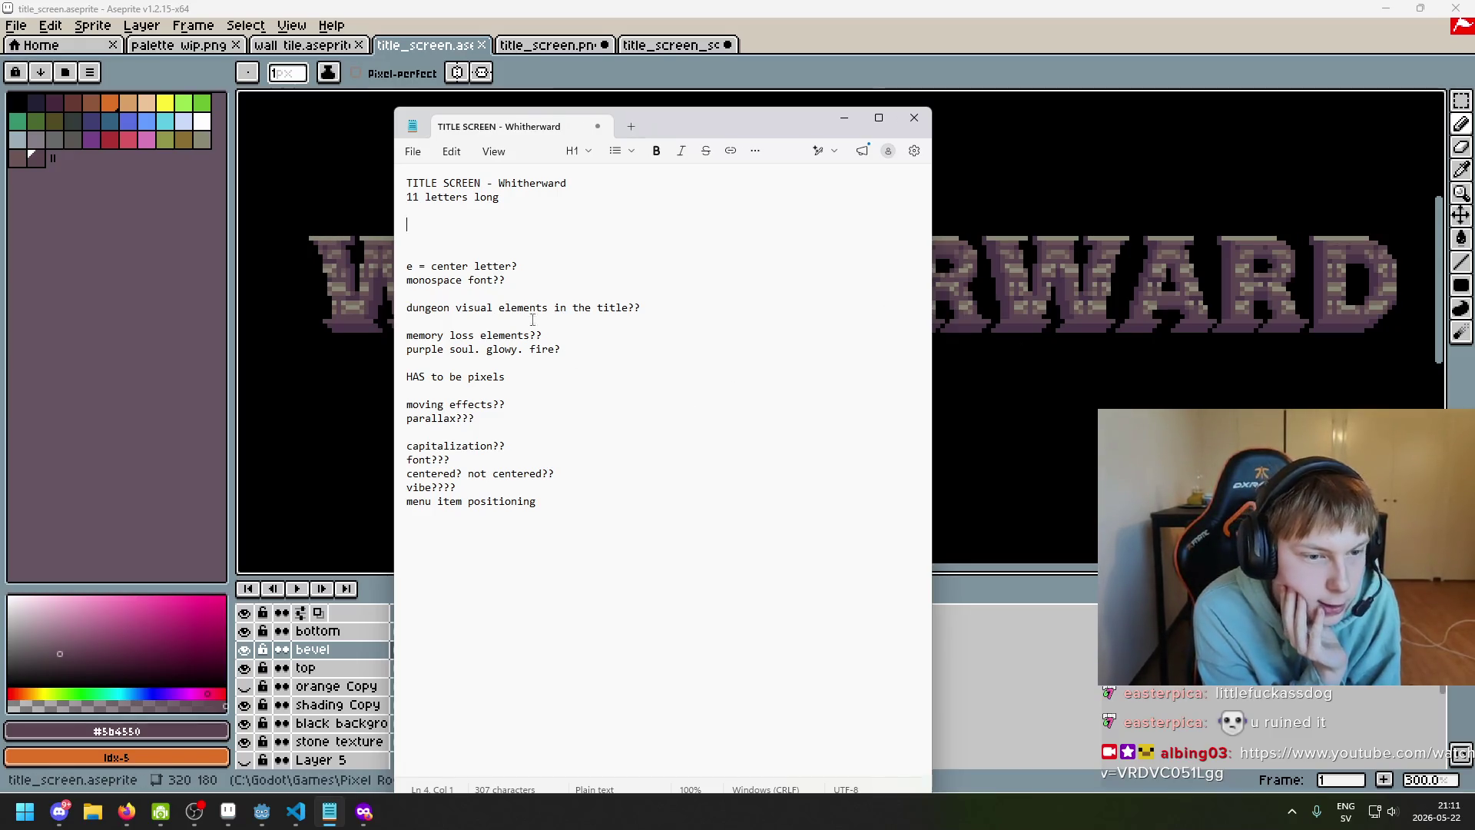
Reposition the notes window centre-left and higher up, off the title
click(427, 308)
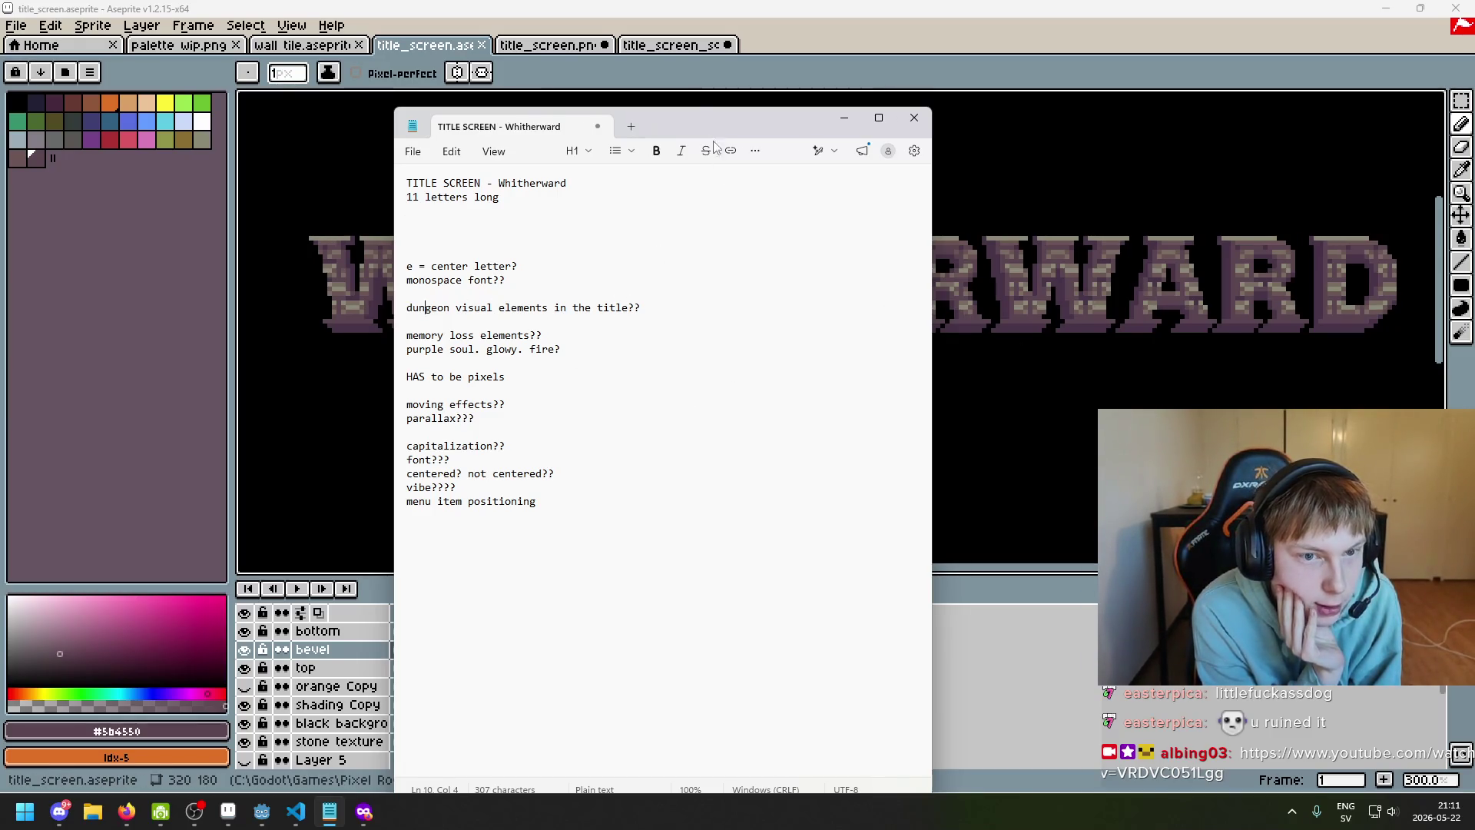
drag(715, 127, 1184, 431)
mouse_move(1101, 415)
mouse_down()
mouse_move(1039, 364)
mouse_move(1036, 324)
mouse_move(911, 372)
mouse_move(830, 389)
mouse_move(827, 370)
mouse_up()
scroll(837, 242, down, 2)
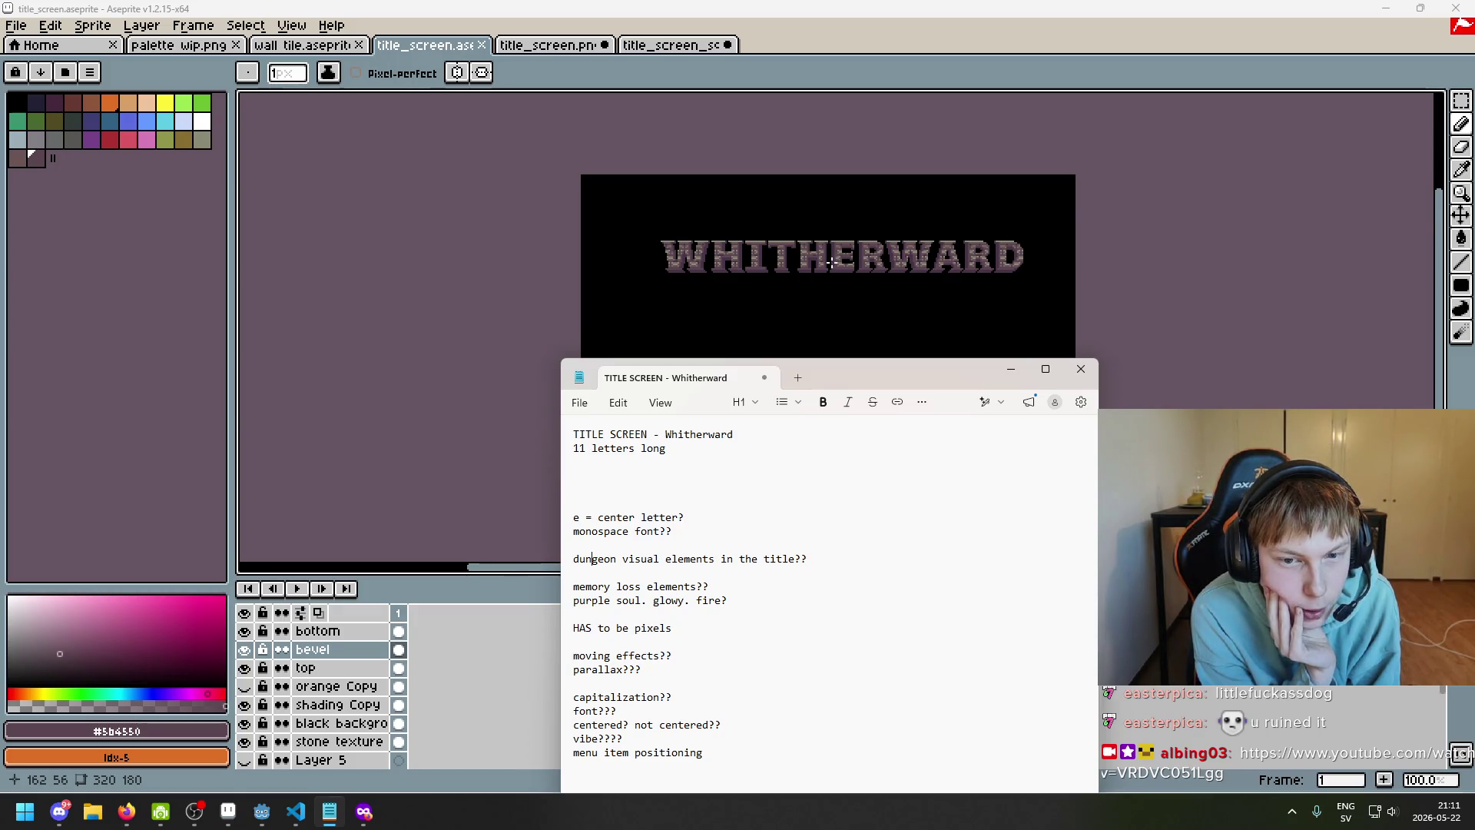
scroll(832, 262, down, 1)
scroll(840, 278, up, 1)
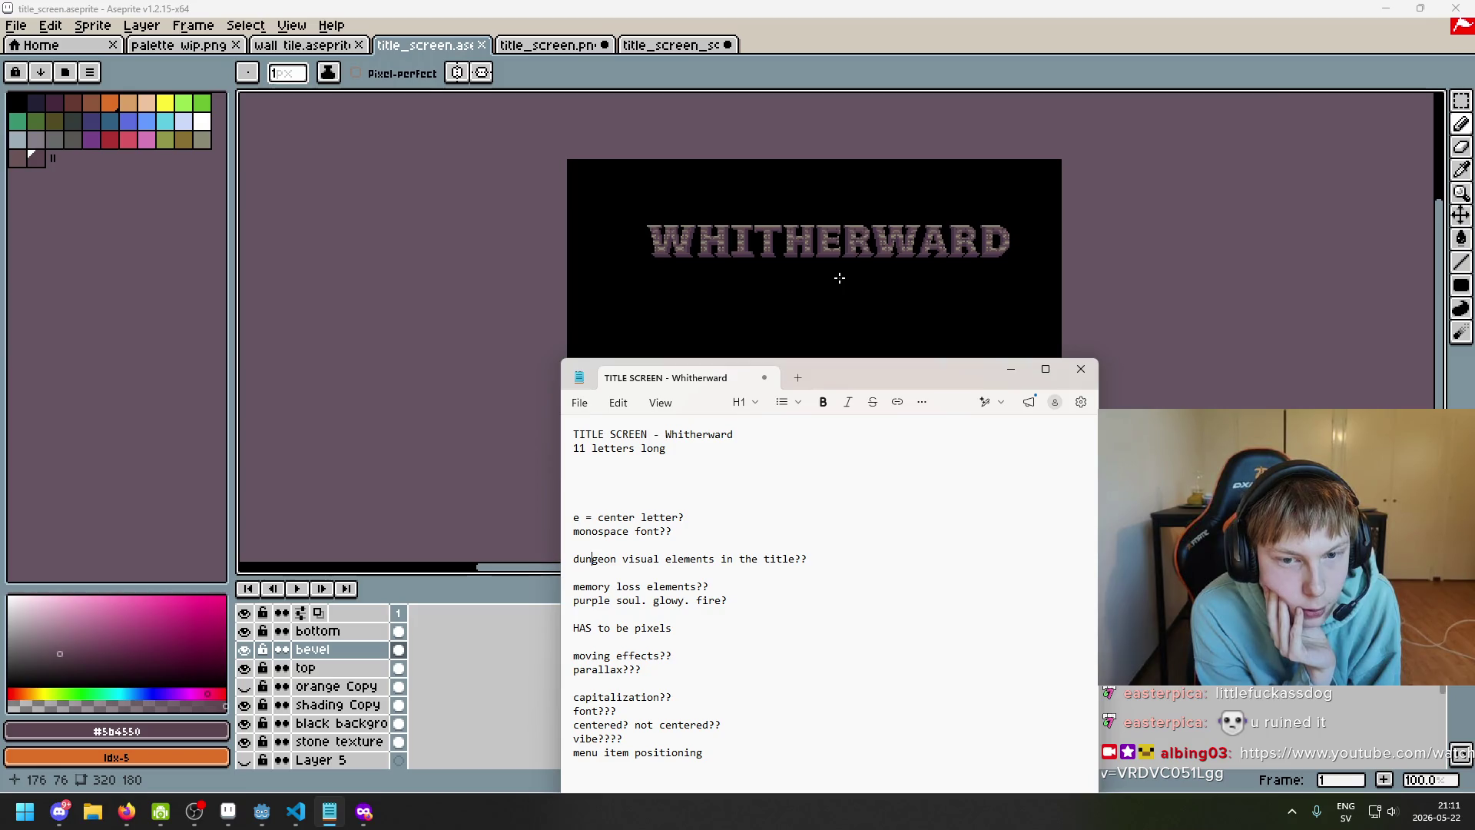
scroll(839, 278, up, 1)
drag(847, 369, 800, 253)
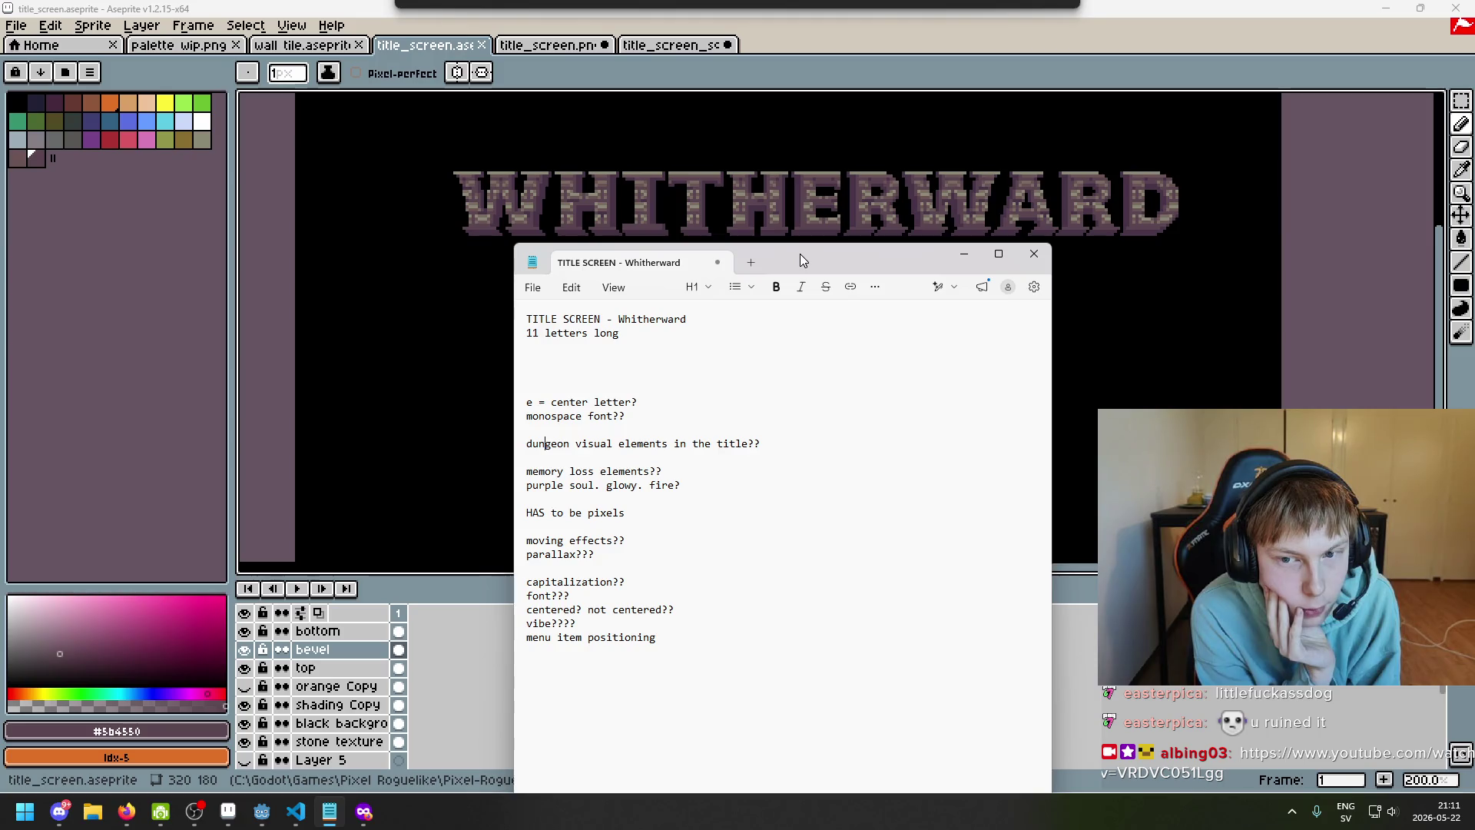
drag(800, 254, 801, 259)
Minimise the Notepad notes window
mouse_move(620, 477)
mouse_down()
mouse_move(544, 477)
mouse_move(633, 477)
mouse_move(609, 482)
mouse_up()
click(644, 476)
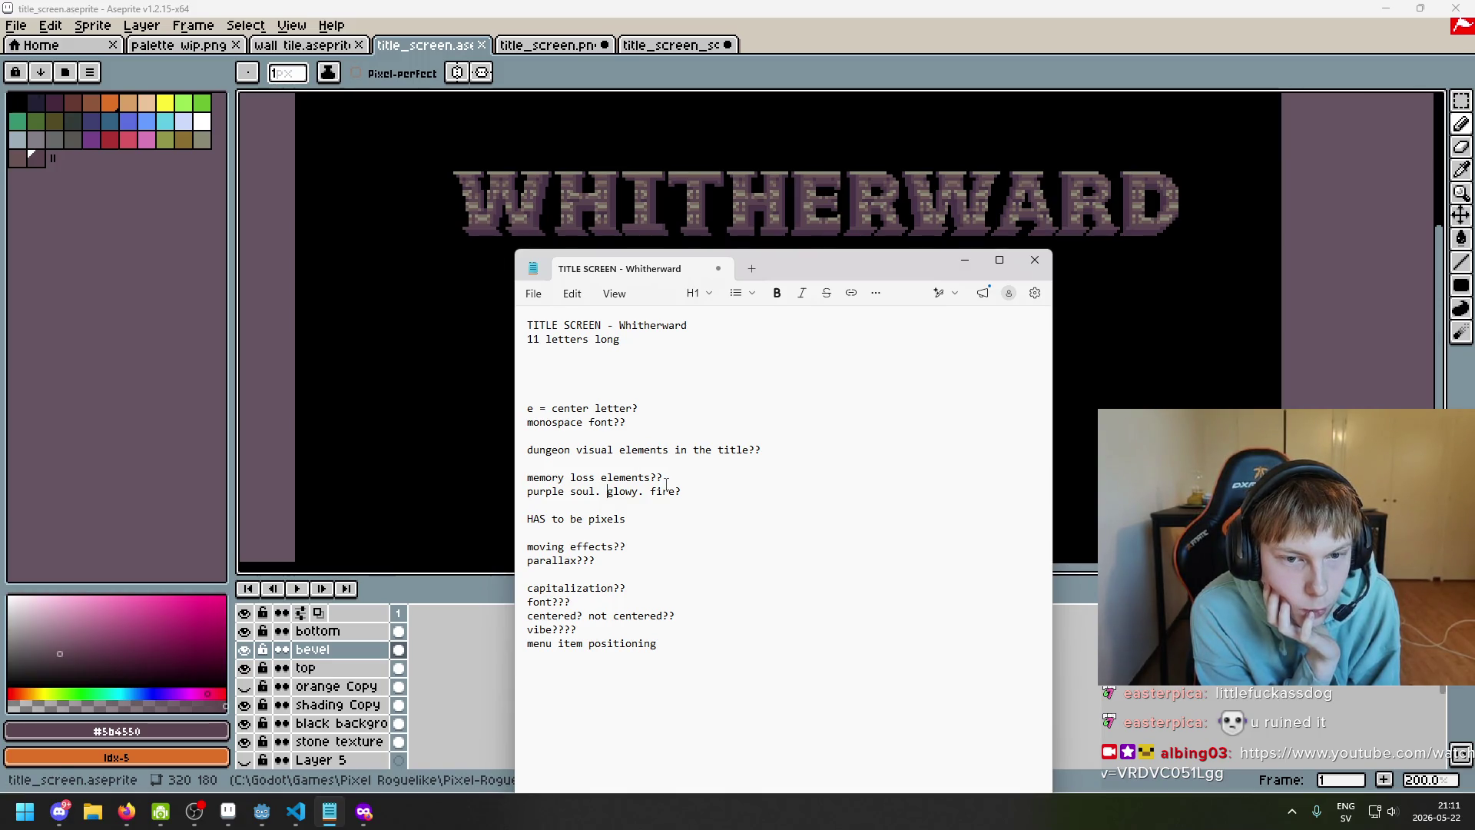
click(960, 261)
scroll(676, 297, down, 2)
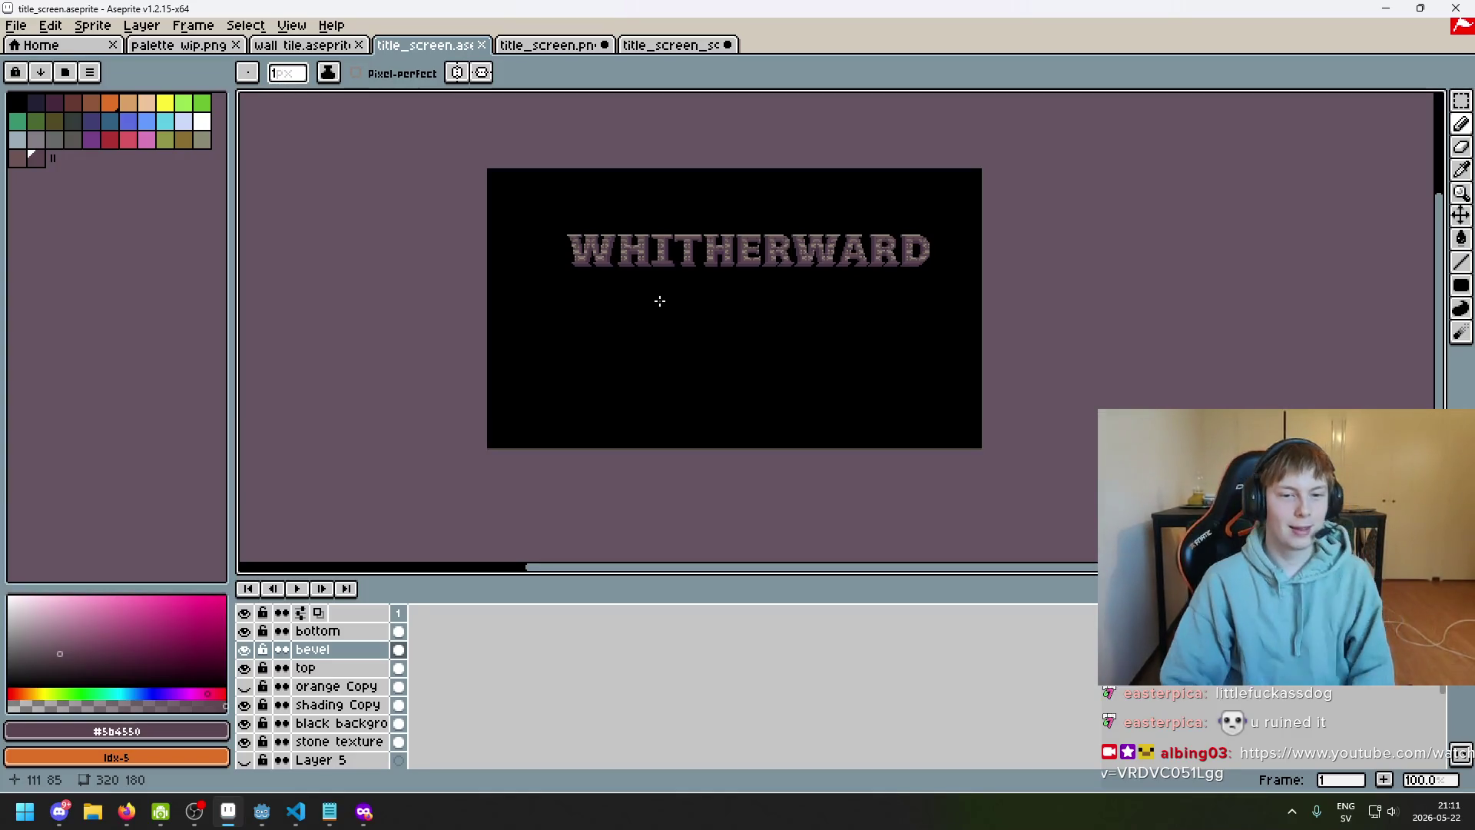
Sample the magenta and purple from the palette wip.png sketch
scroll(733, 288, up, 1)
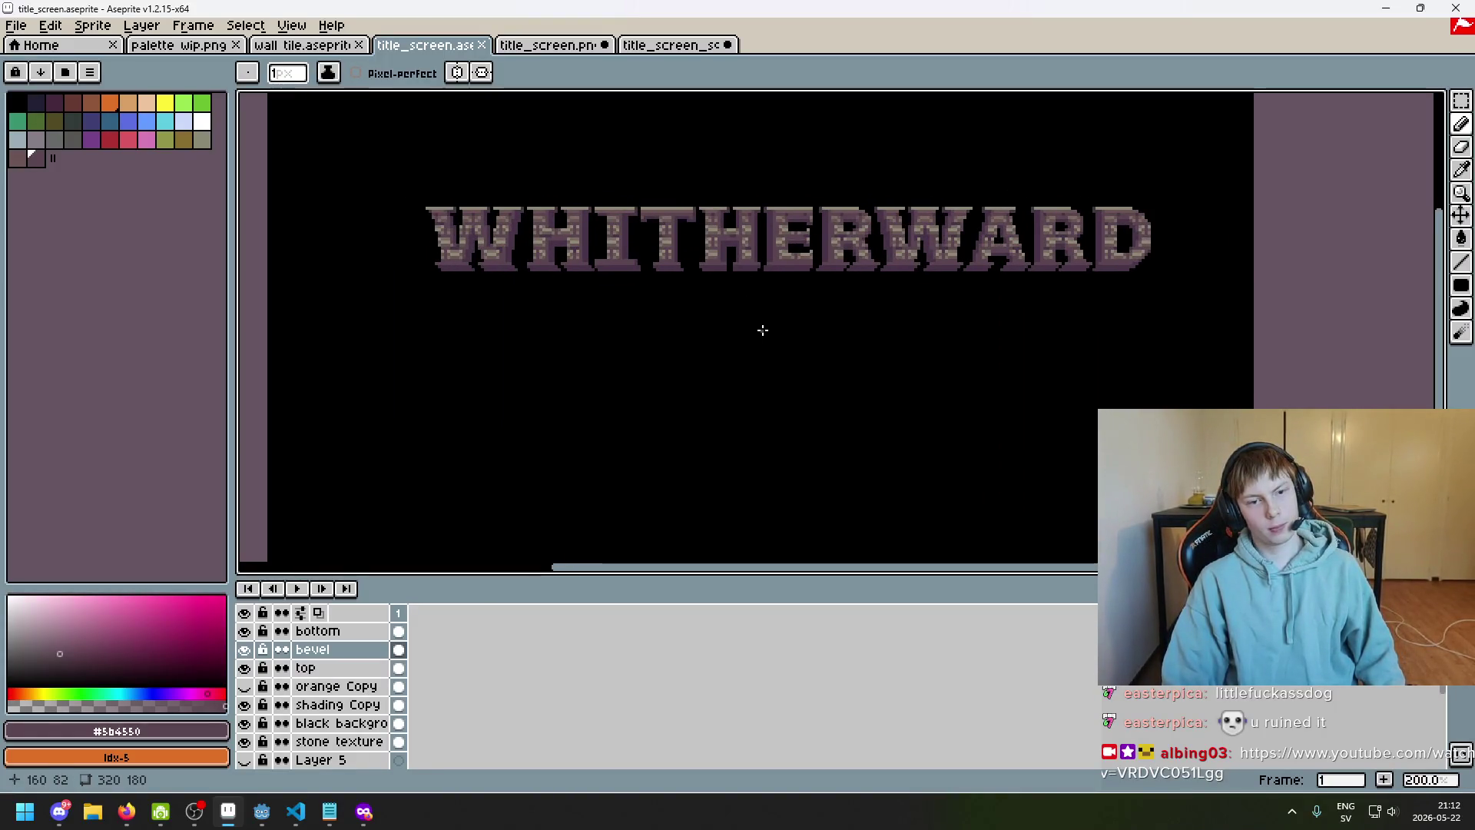
scroll(762, 330, down, 1)
scroll(735, 349, up, 1)
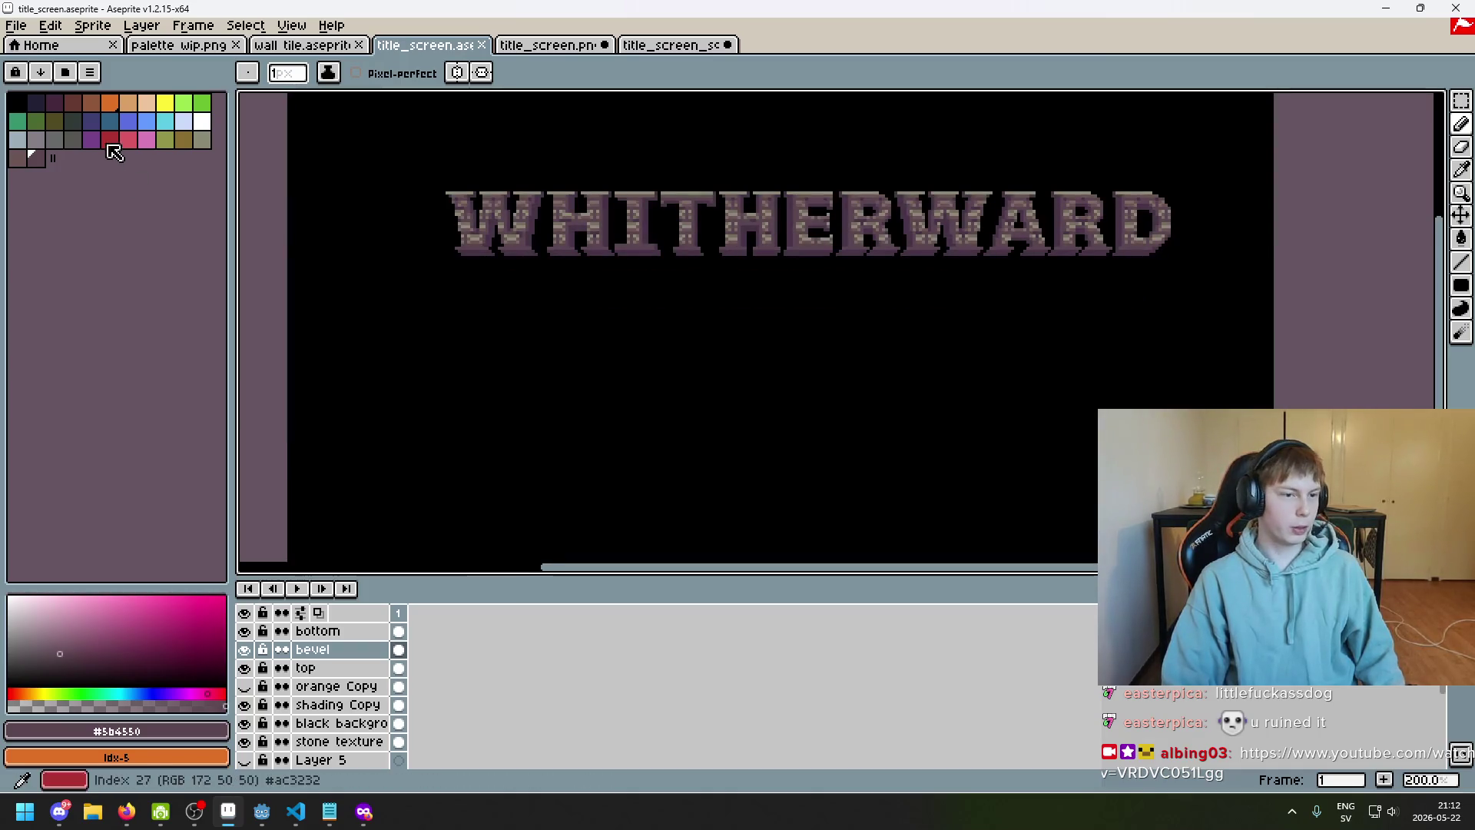
click(146, 139)
key(ctrl)
click(178, 45)
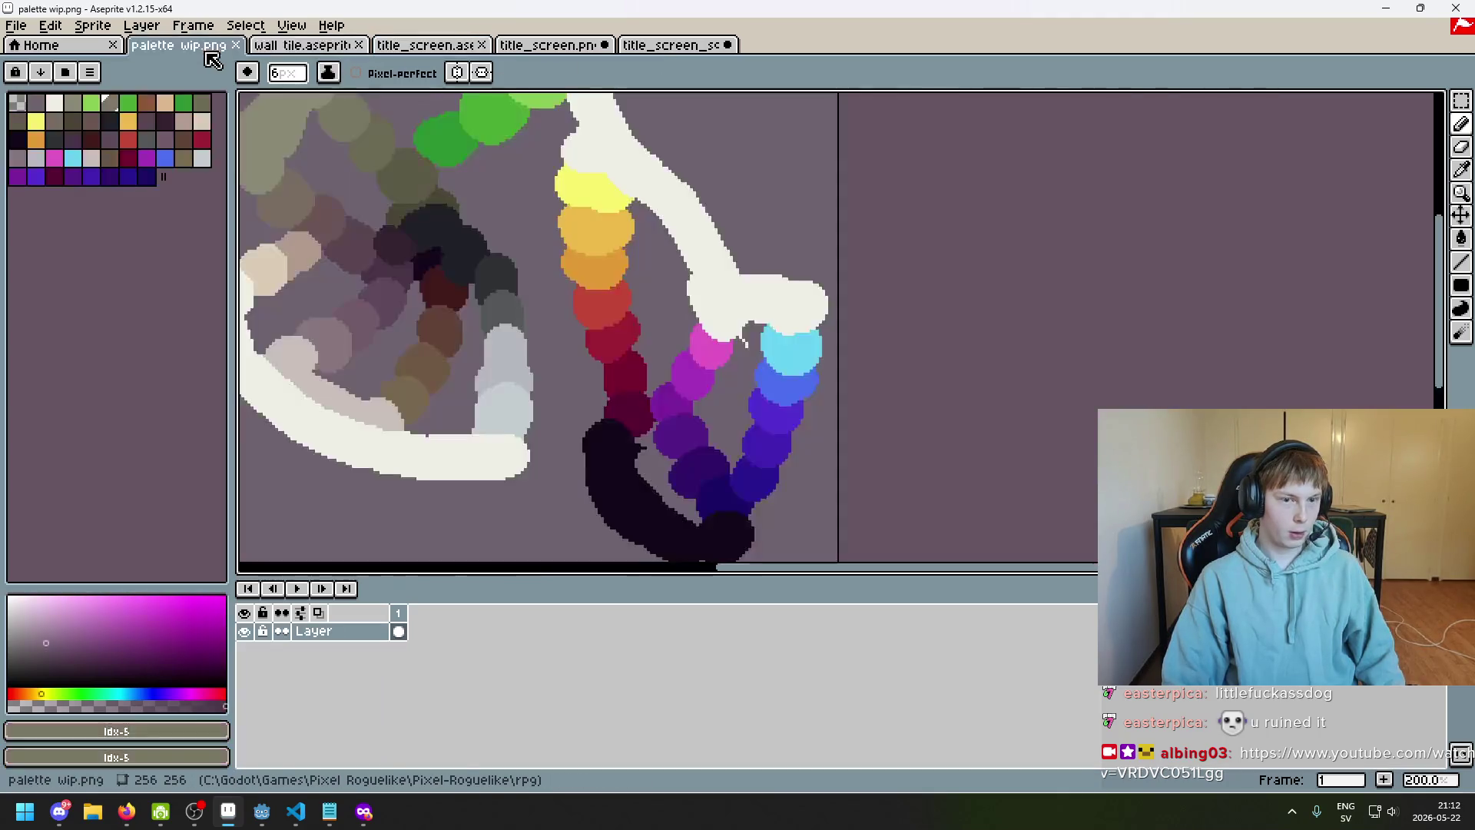
alt+click(710, 344)
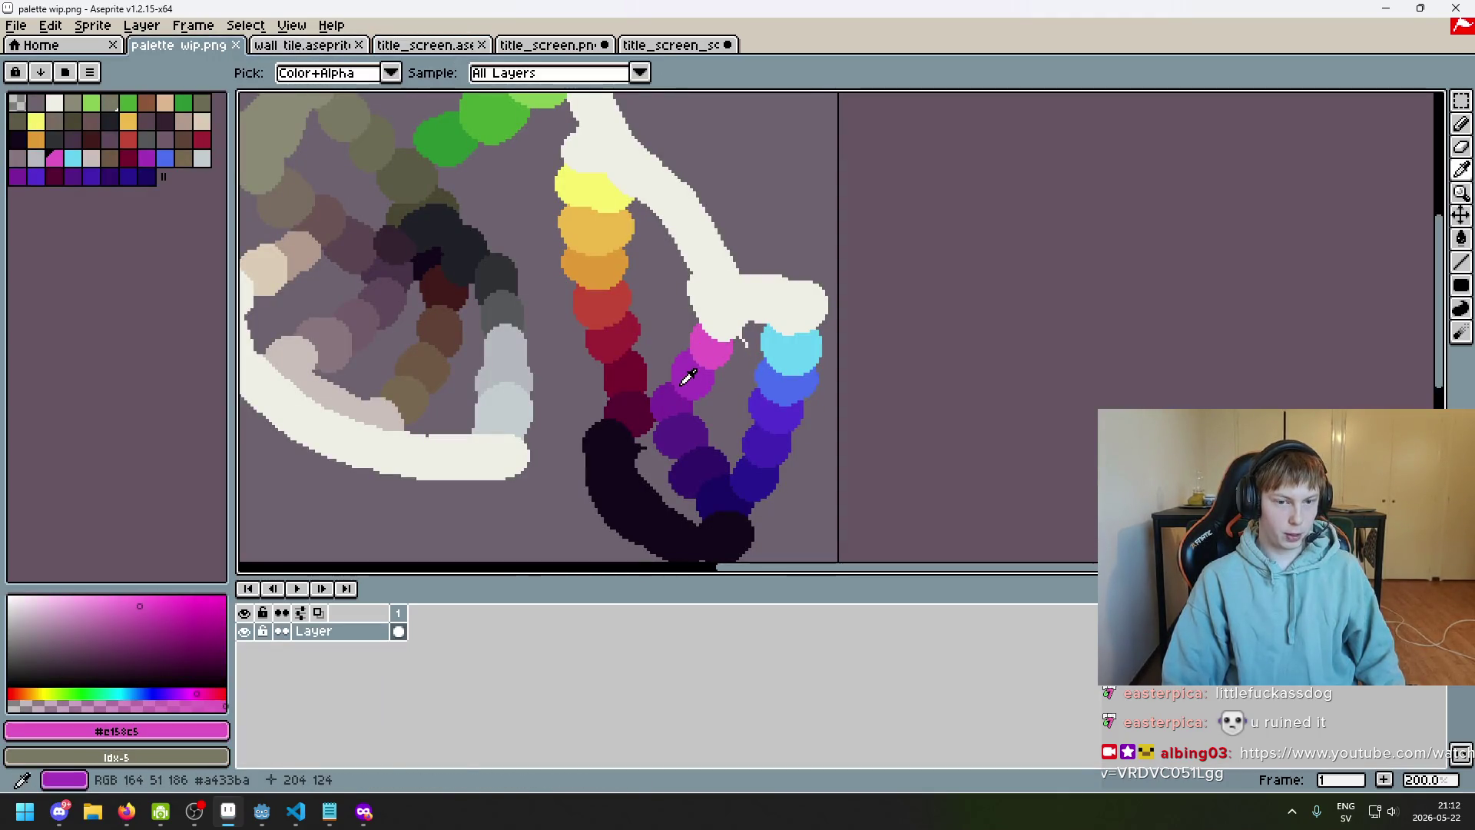
alt+click(688, 376)
Open rogue.aseprite from the rpg folder inside Pixel-Roguelike
click(15, 26)
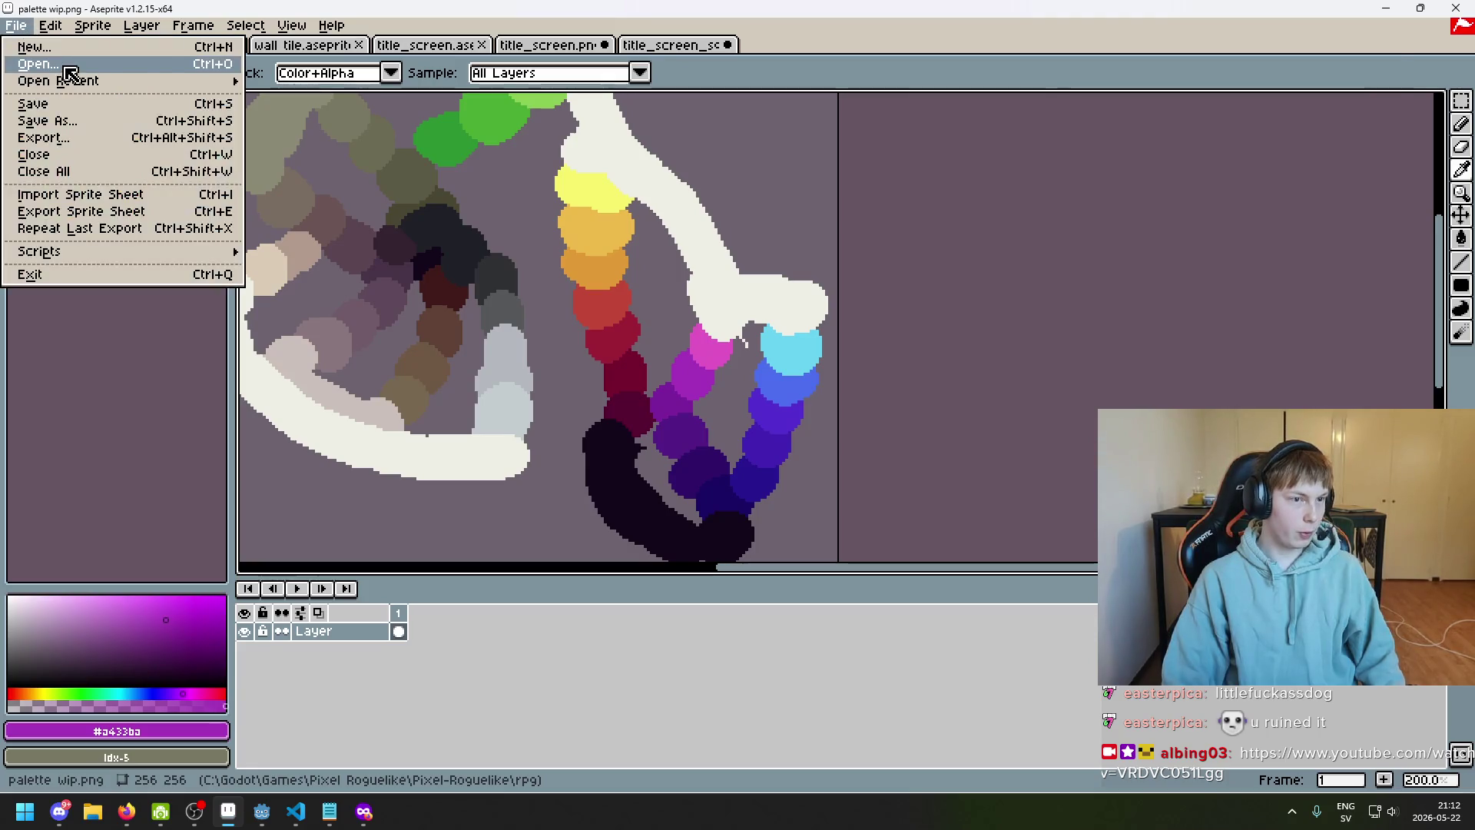
click(66, 66)
click(461, 98)
click(460, 215)
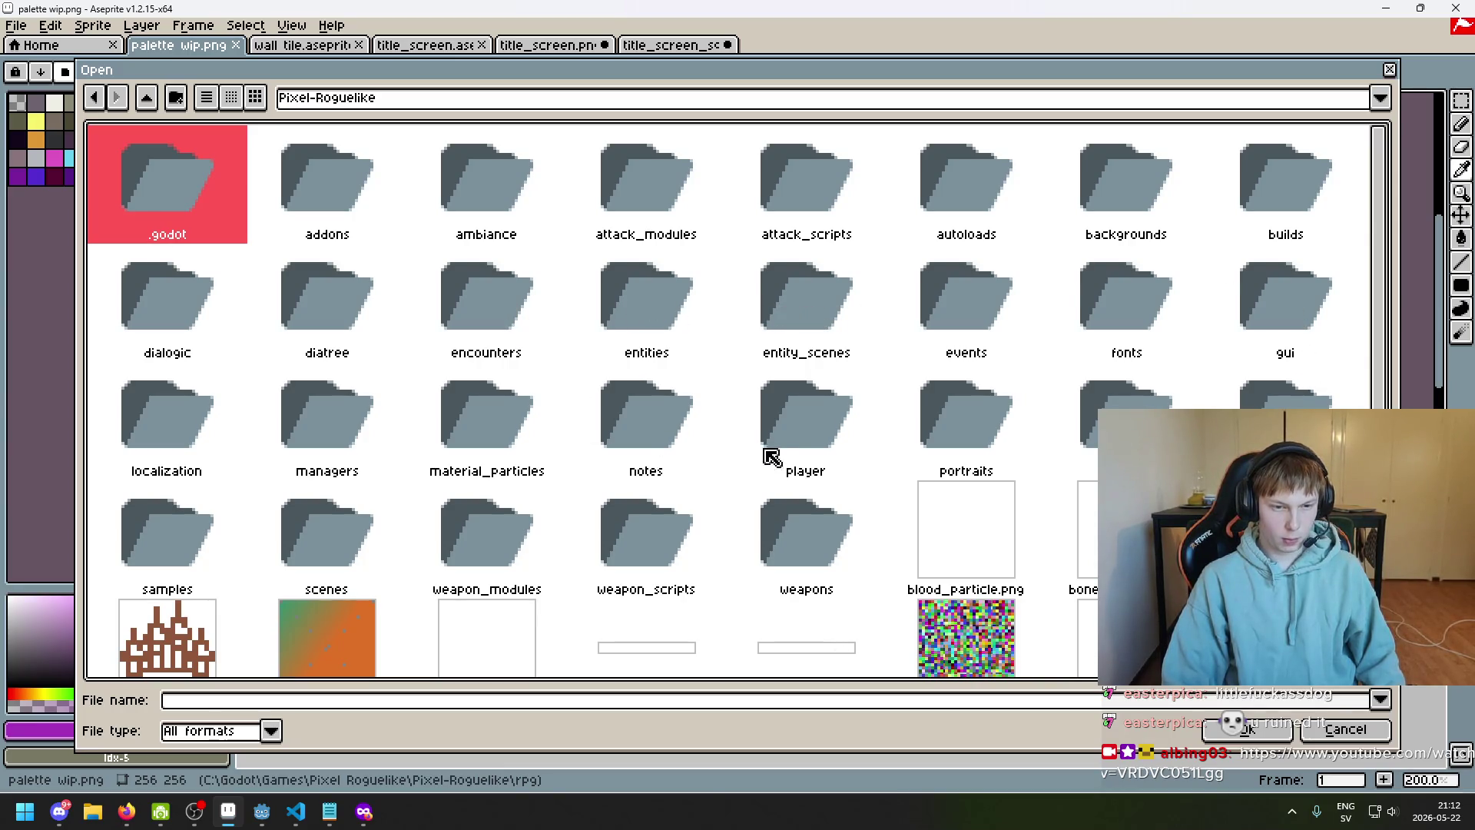
double_click(813, 438)
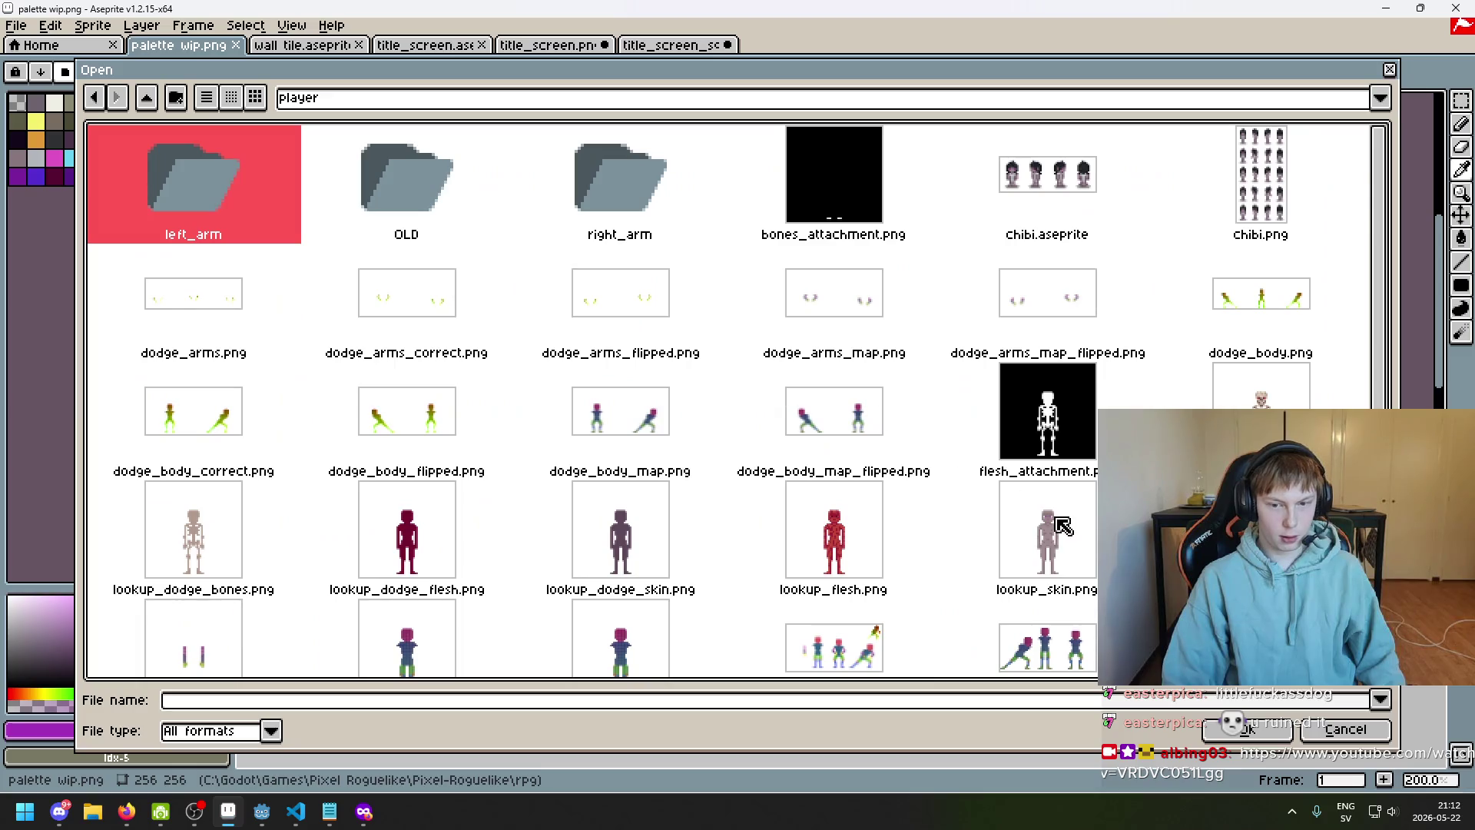
scroll(515, 457, down, 3)
scroll(538, 484, up, 3)
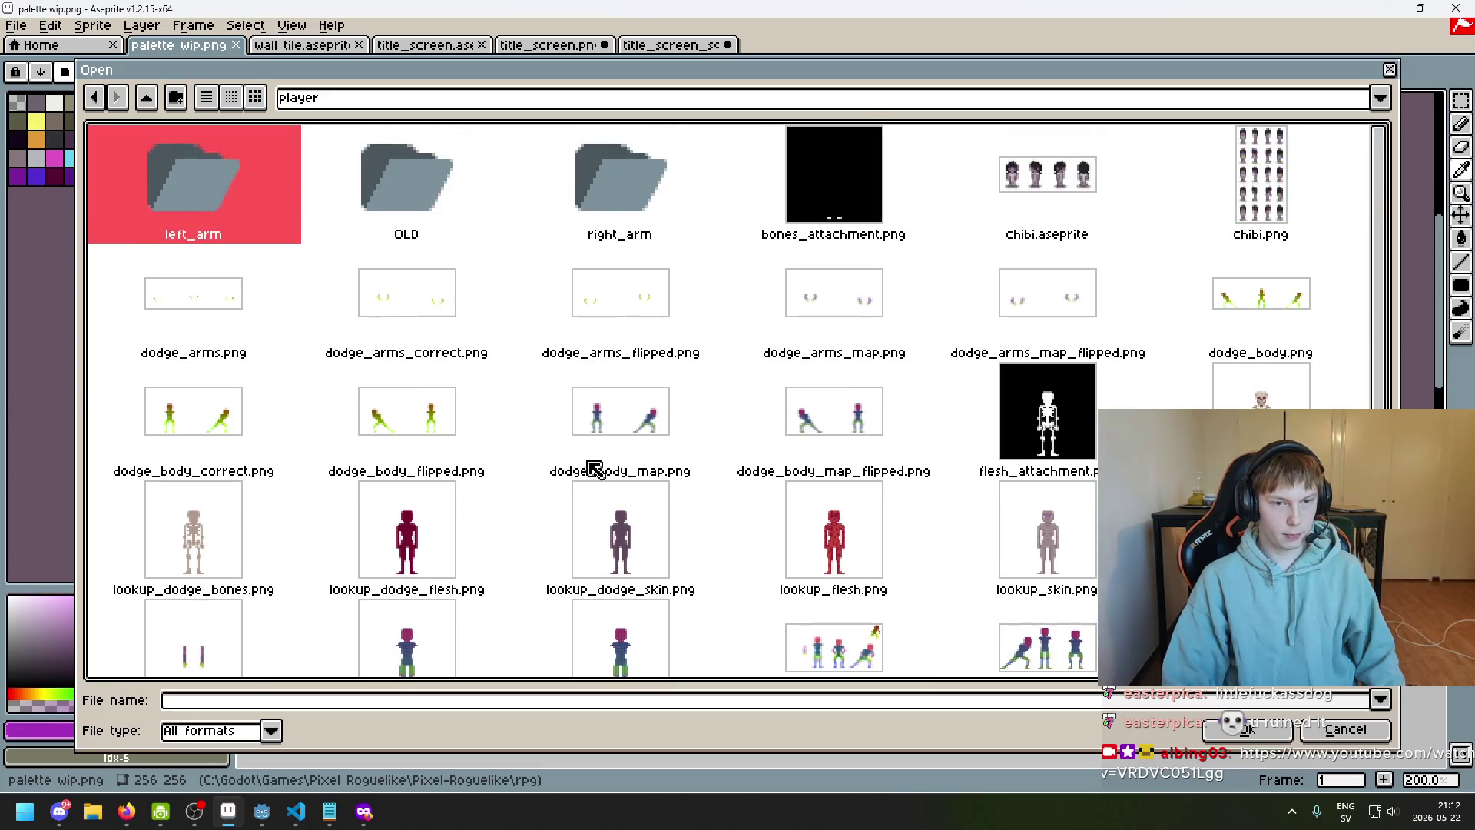
click(95, 97)
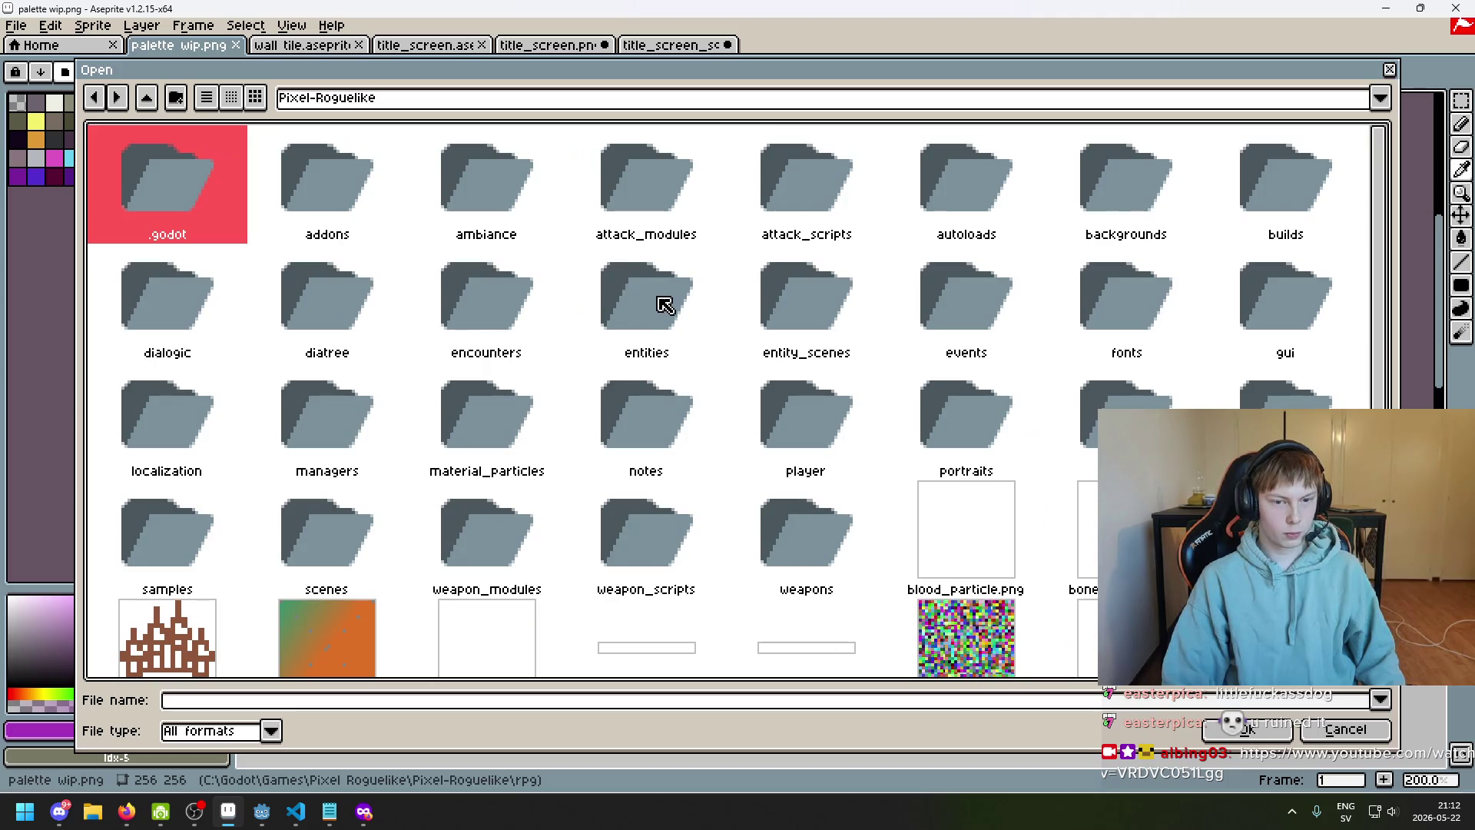
click(1269, 338)
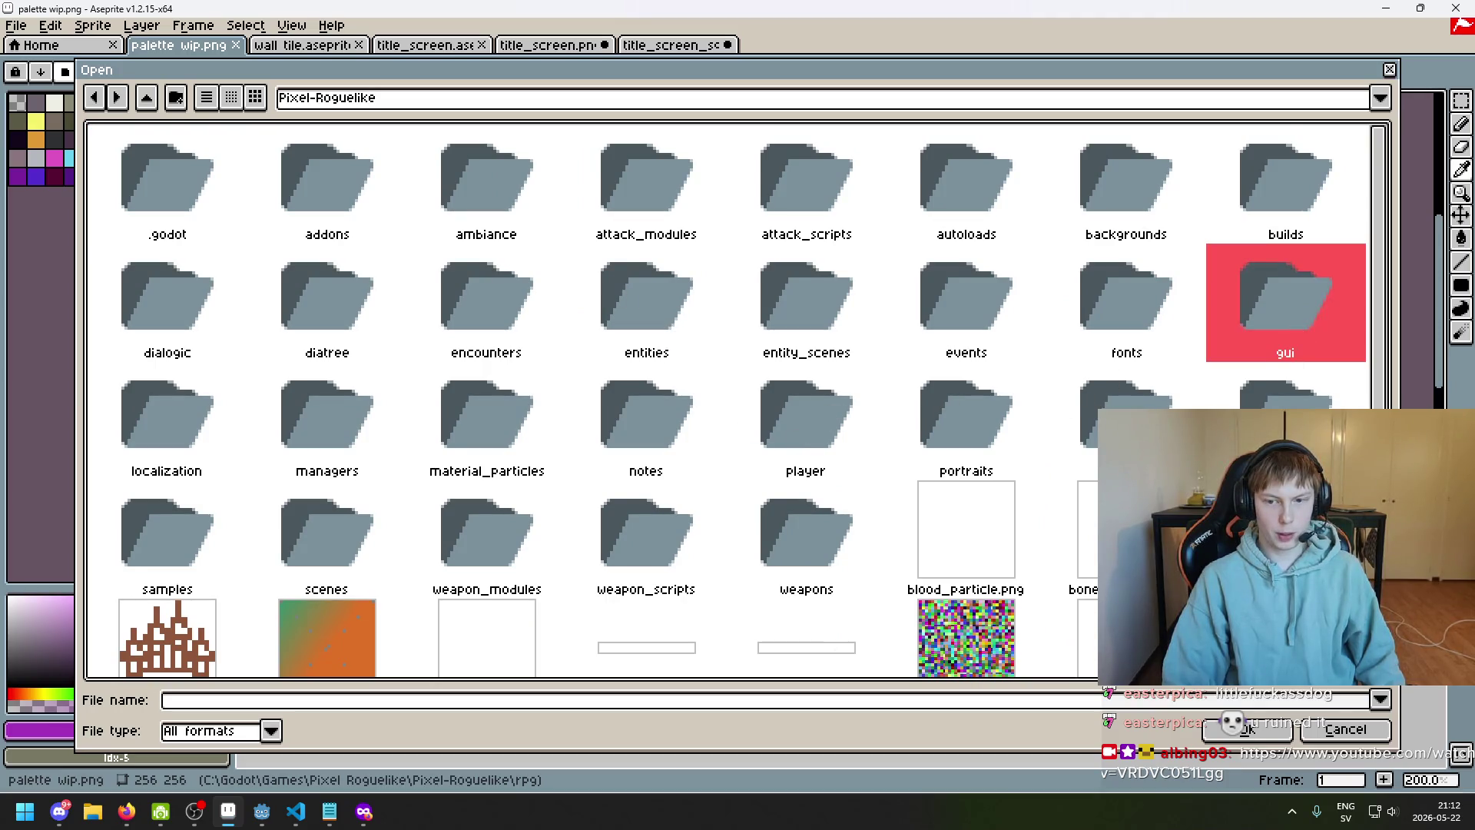
double_click(1283, 396)
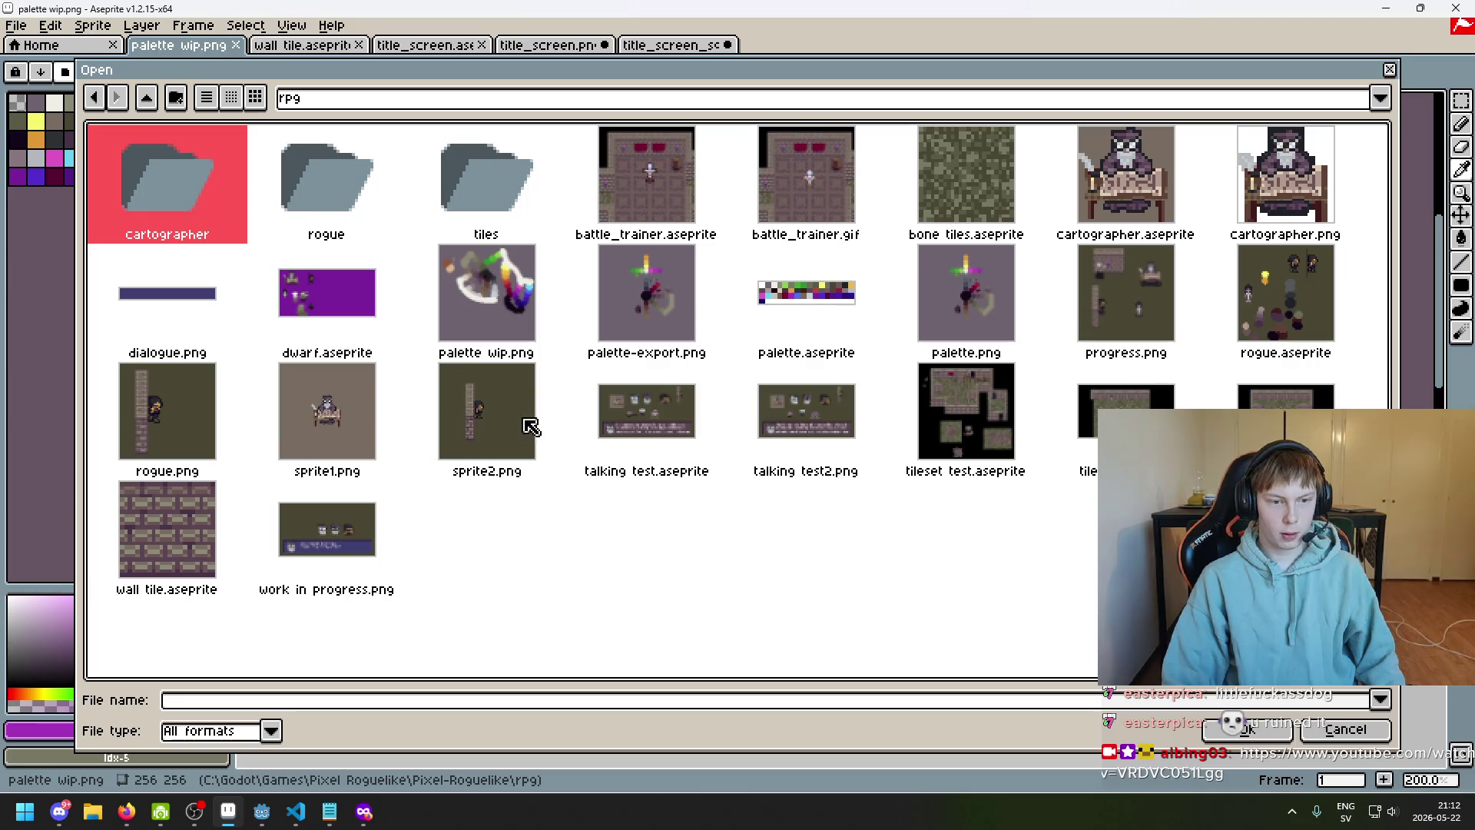
double_click(1314, 275)
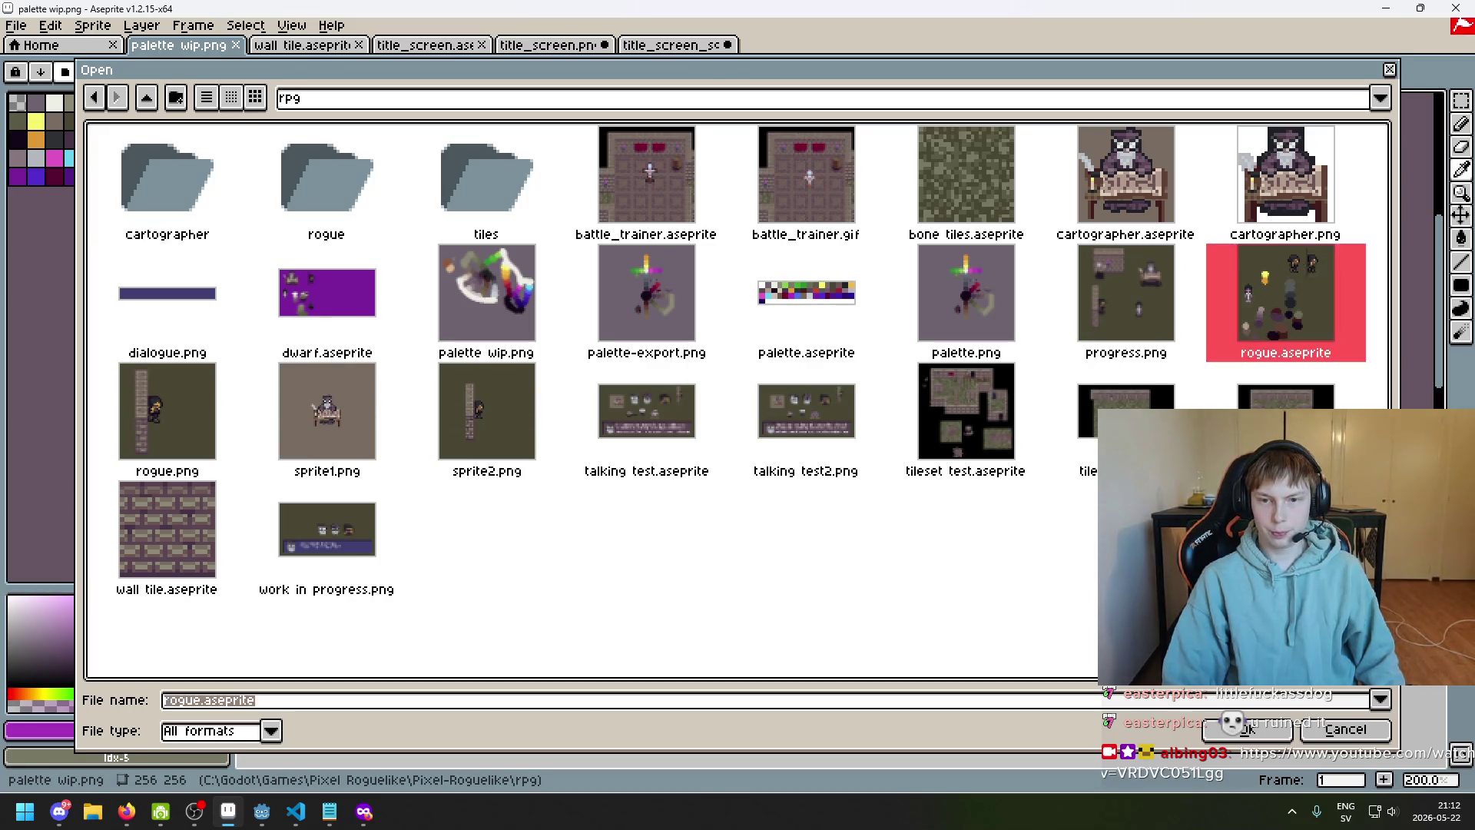
Eyedrop the rogue's magenta eye colour #c23cc2 and return to title_screen.aseprite
scroll(847, 402, up, 5)
drag(830, 405, 934, 515)
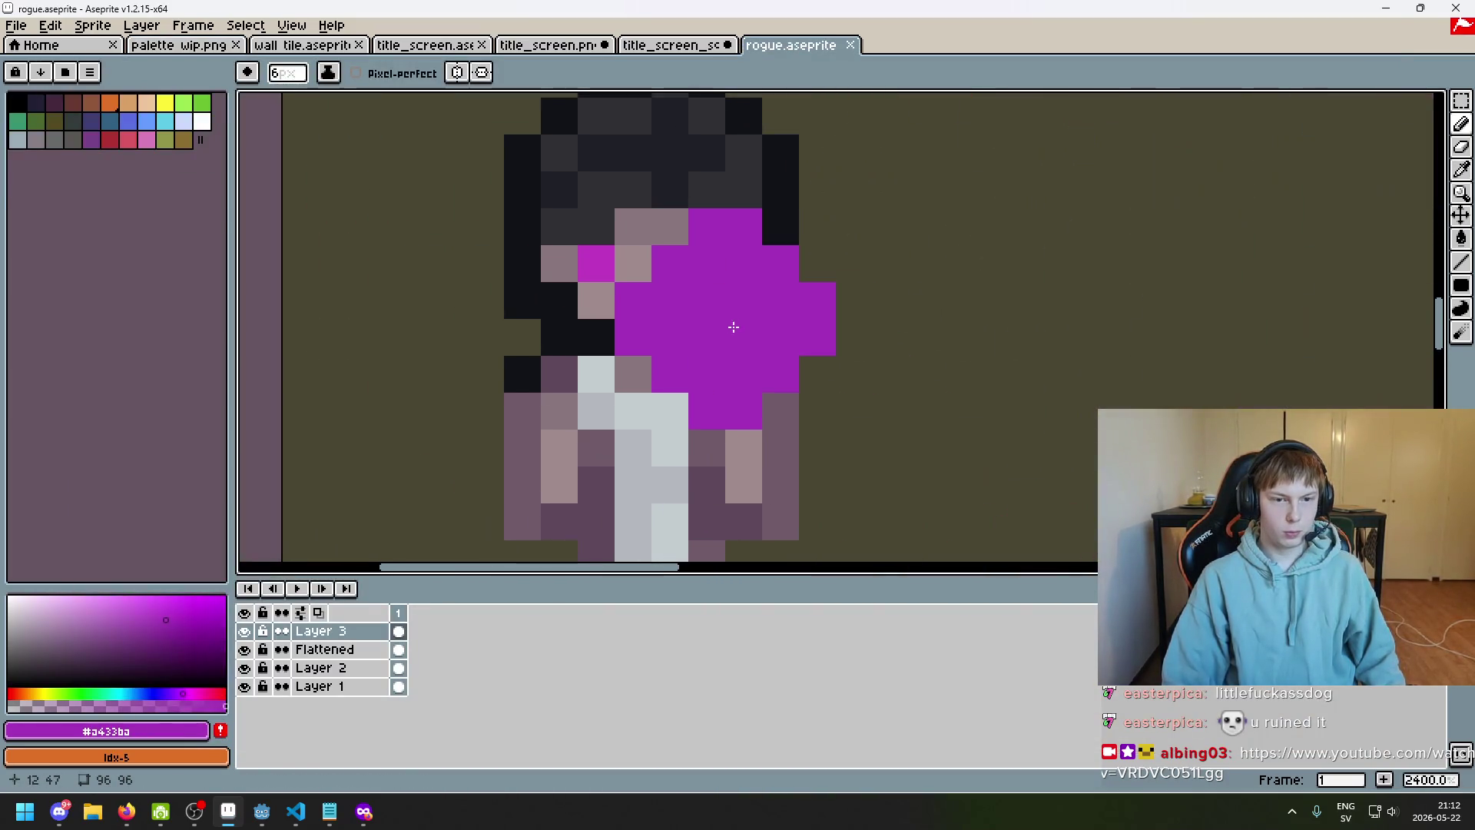
alt+click(707, 261)
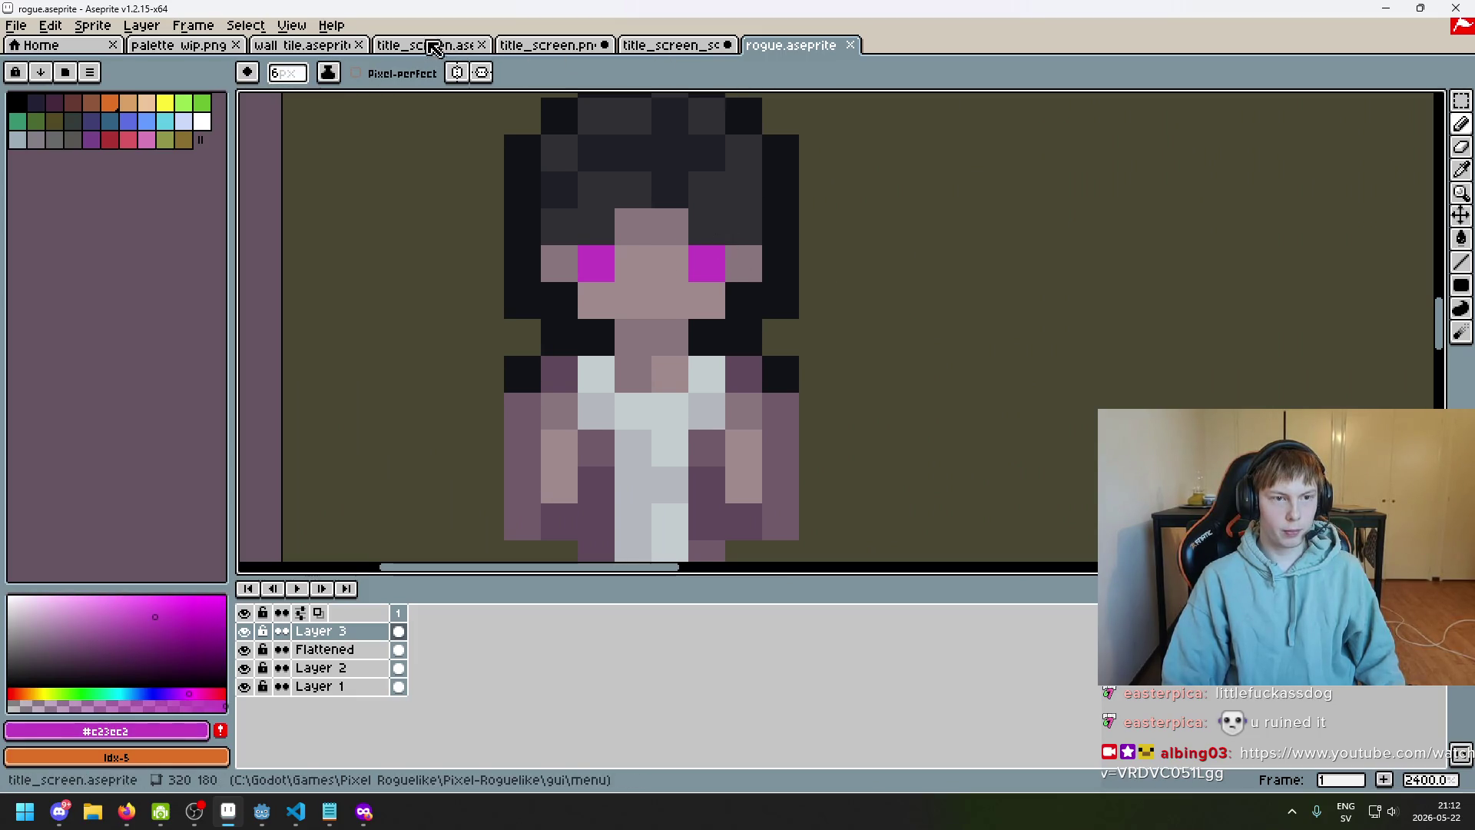
click(307, 45)
click(179, 44)
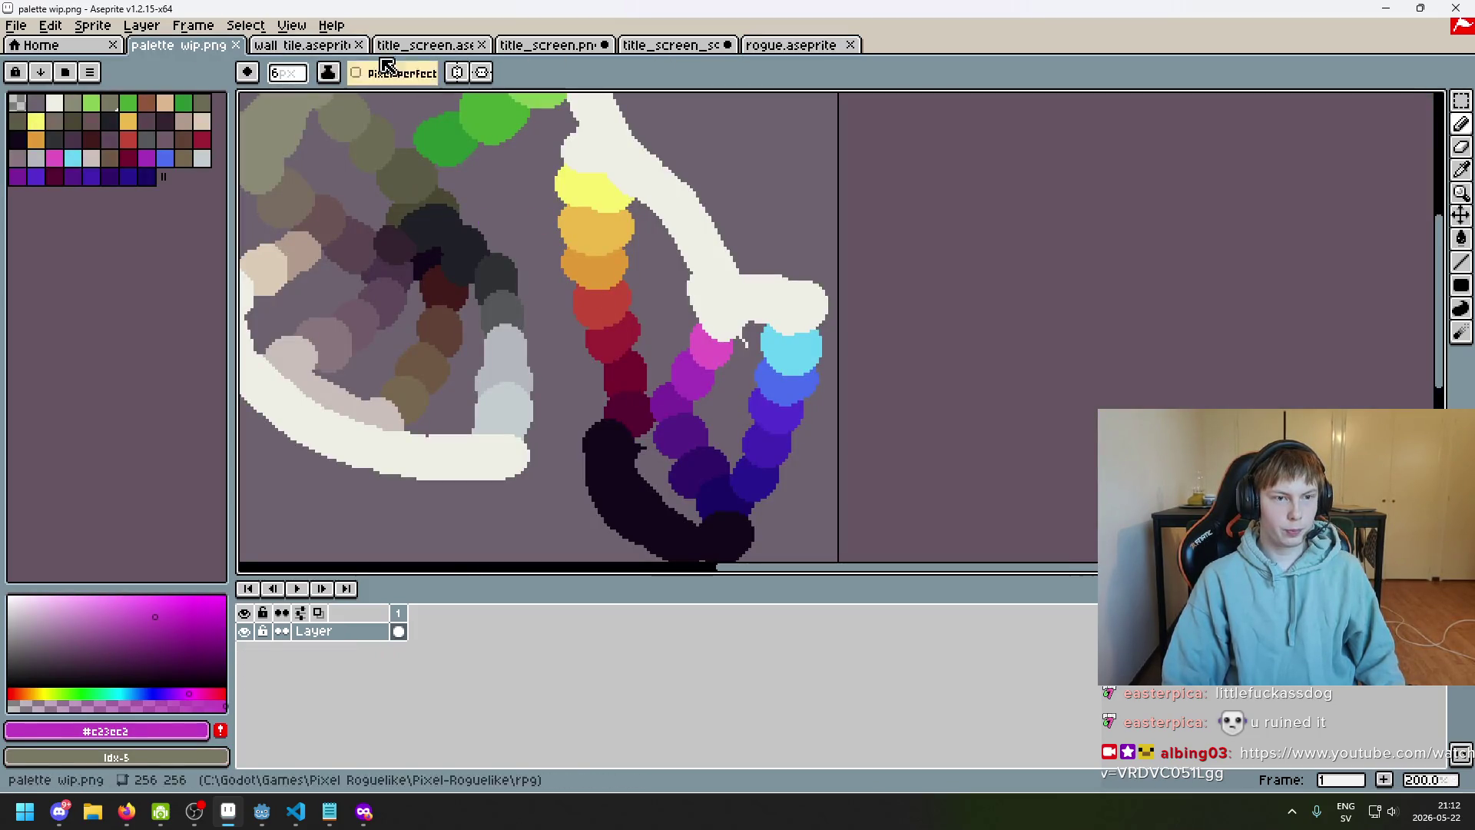
click(330, 44)
click(424, 44)
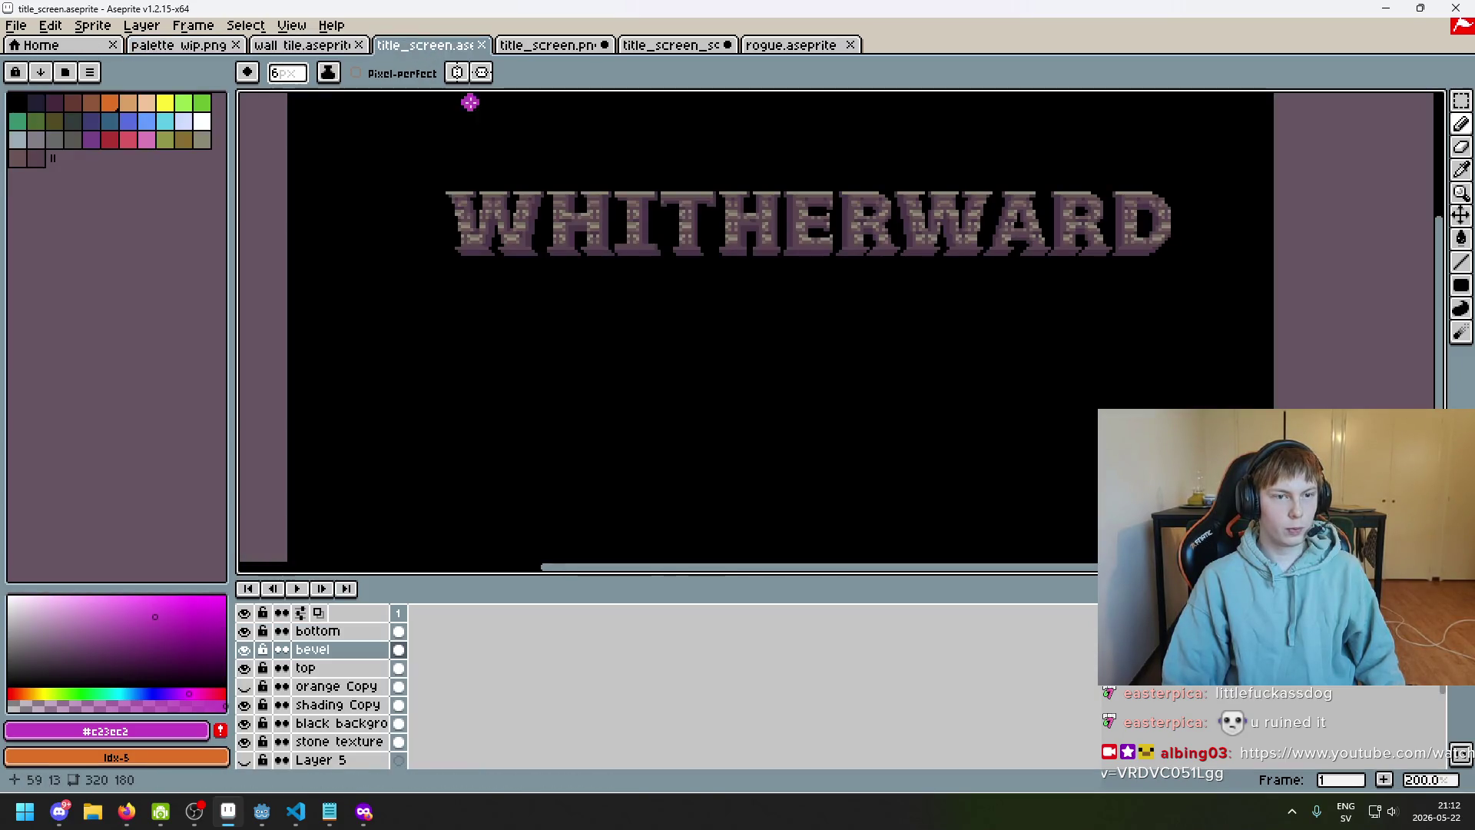
Paint test magenta dots below the title with 4px and 1px brushes, then undo them
key(minus)
key(minus)
key(minus)
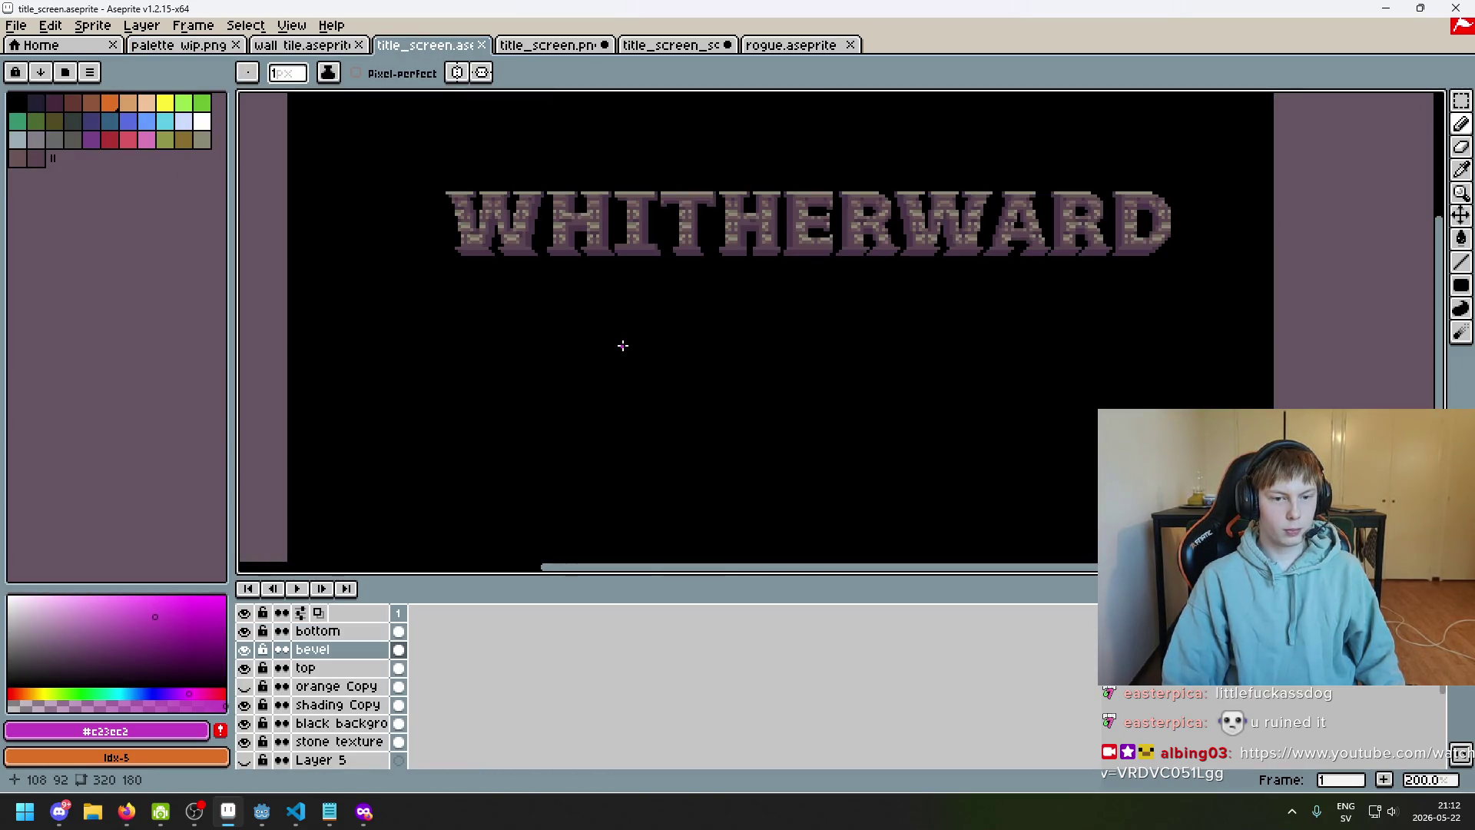
scroll(622, 346, up, 3)
key(plus)
key(plus)
key(plus)
click(624, 324)
scroll(707, 365, down, 4)
scroll(704, 353, up, 3)
scroll(705, 351, up, 1)
scroll(716, 363, down, 1)
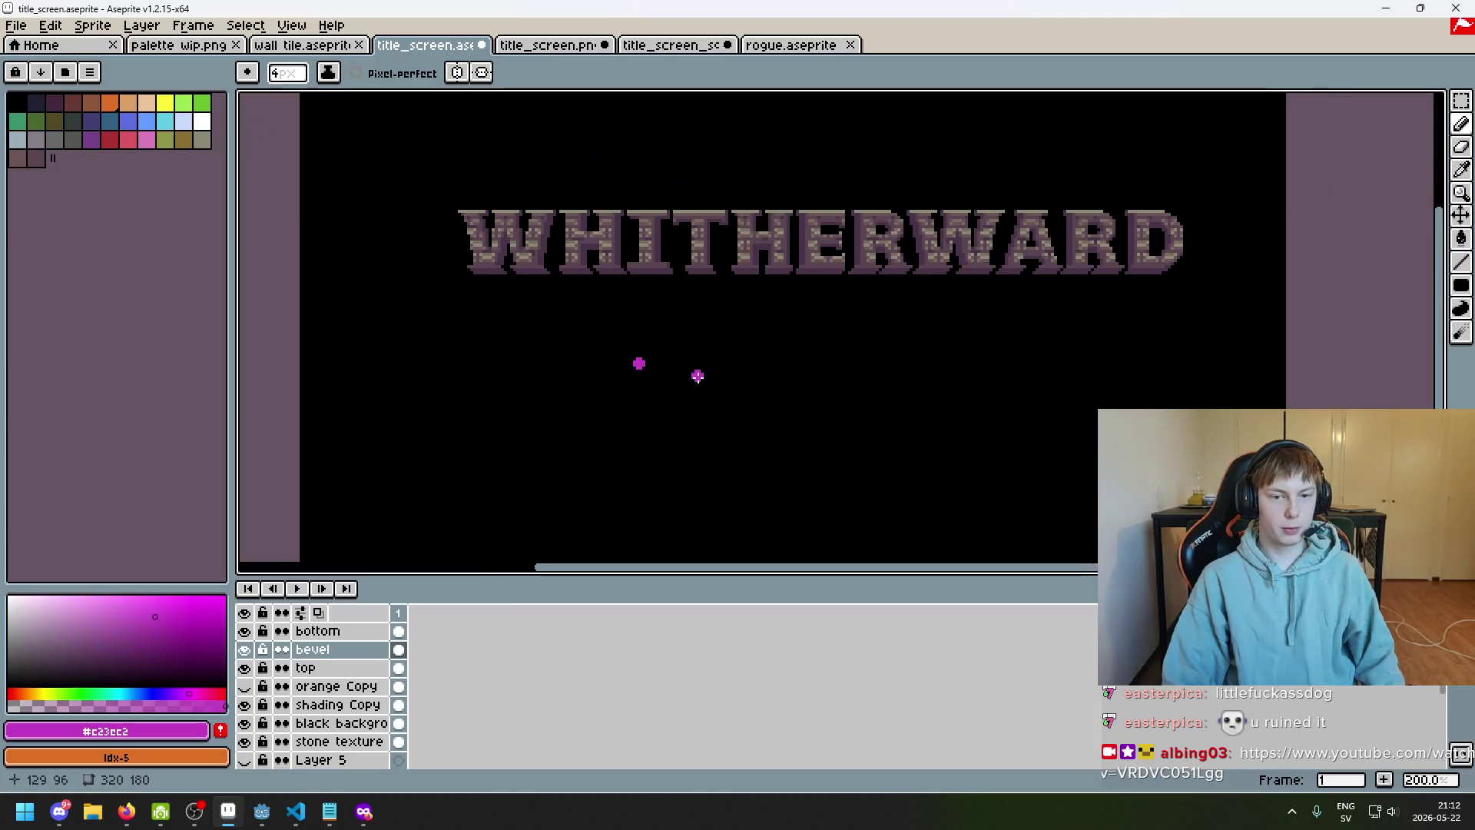
scroll(695, 376, down, 1)
scroll(714, 361, up, 1)
scroll(681, 349, up, 1)
scroll(661, 348, up, 3)
key(minus)
key(minus)
key(minus)
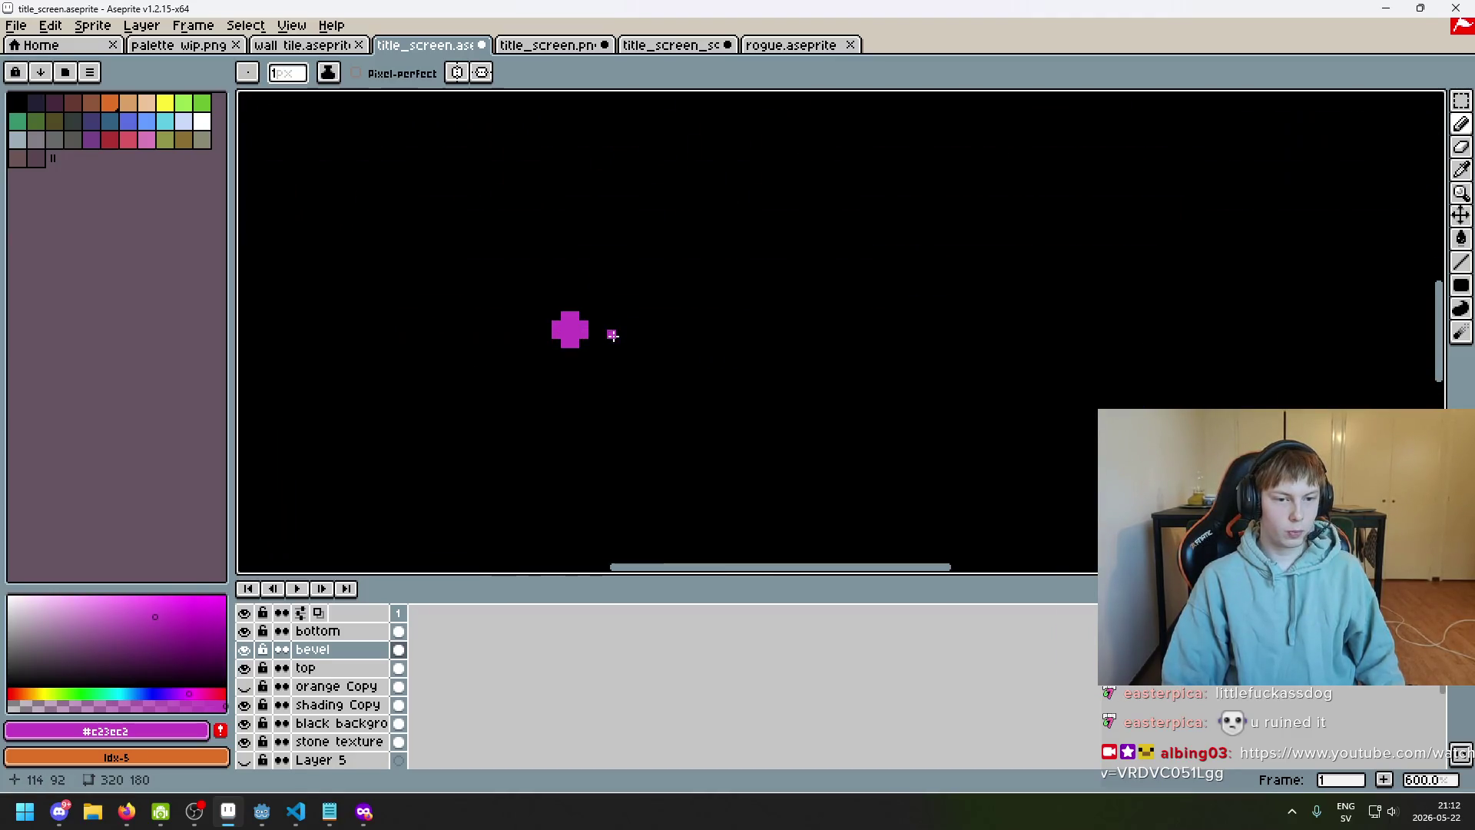
click(546, 306)
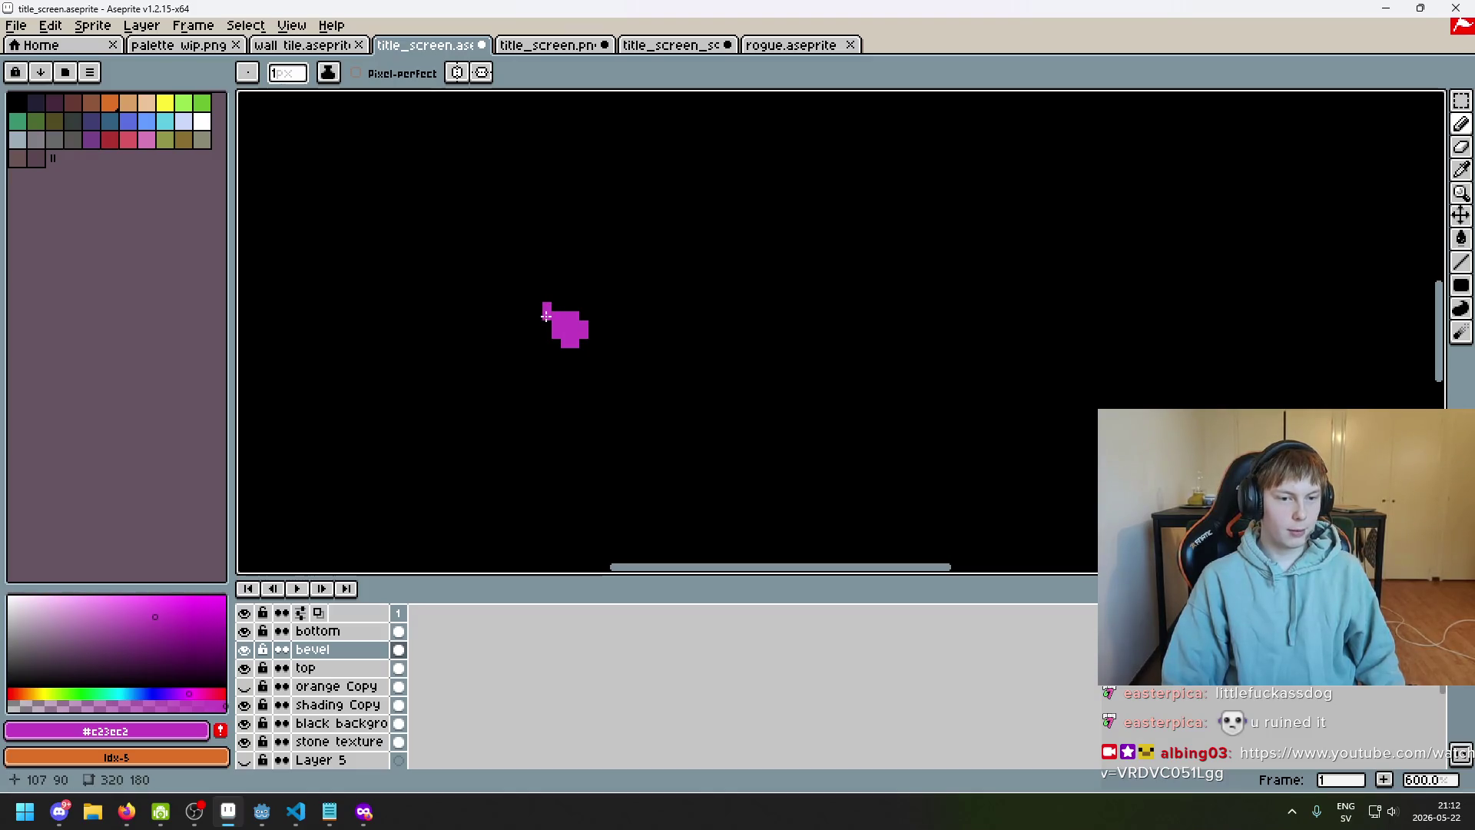
key(ctrl+z)
key(ctrl+z)
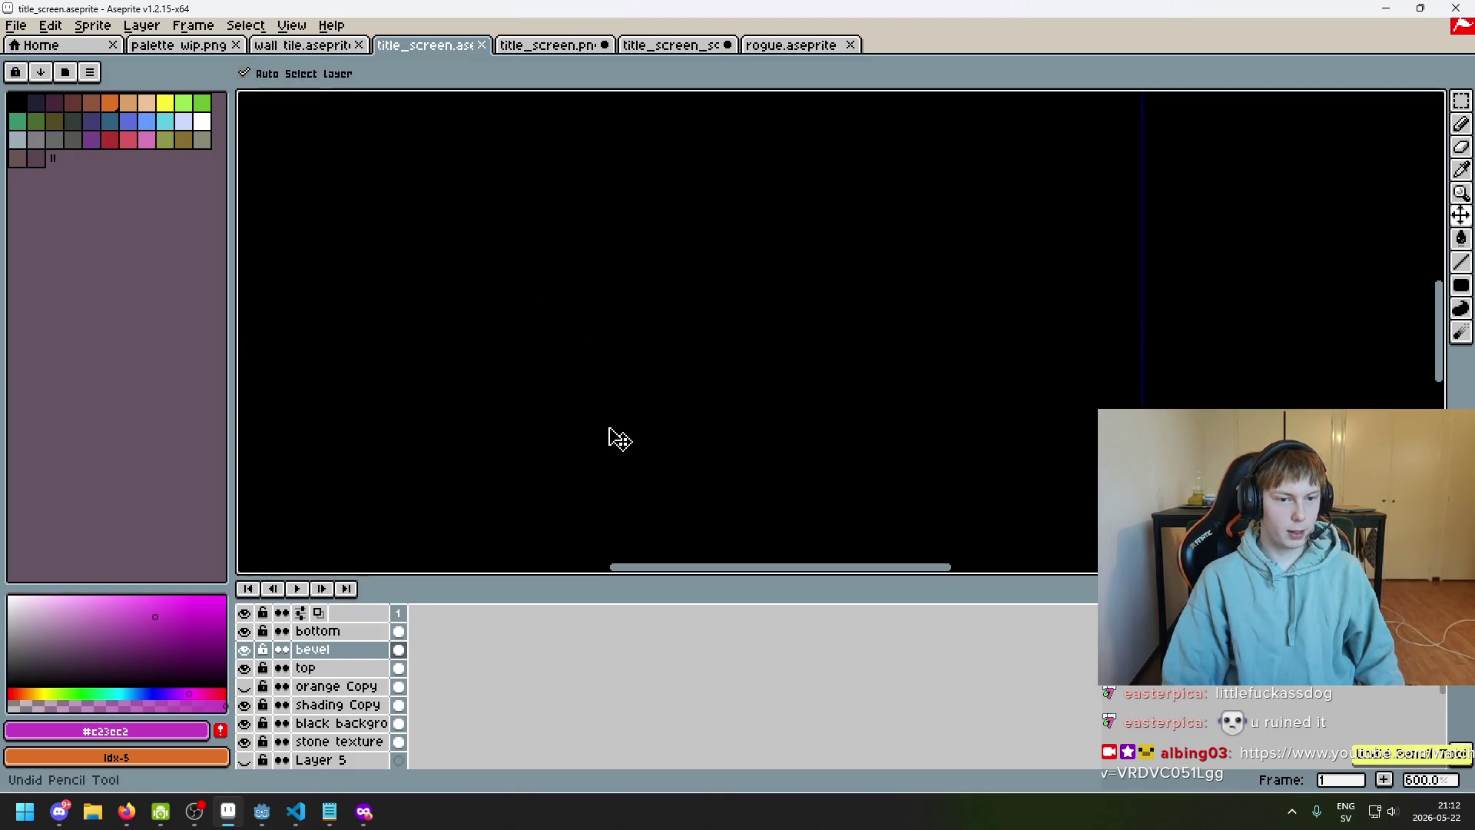
Add a new layer above the bottom layer and name it 'cursor'
right_click(309, 631)
click(310, 631)
right_click(301, 632)
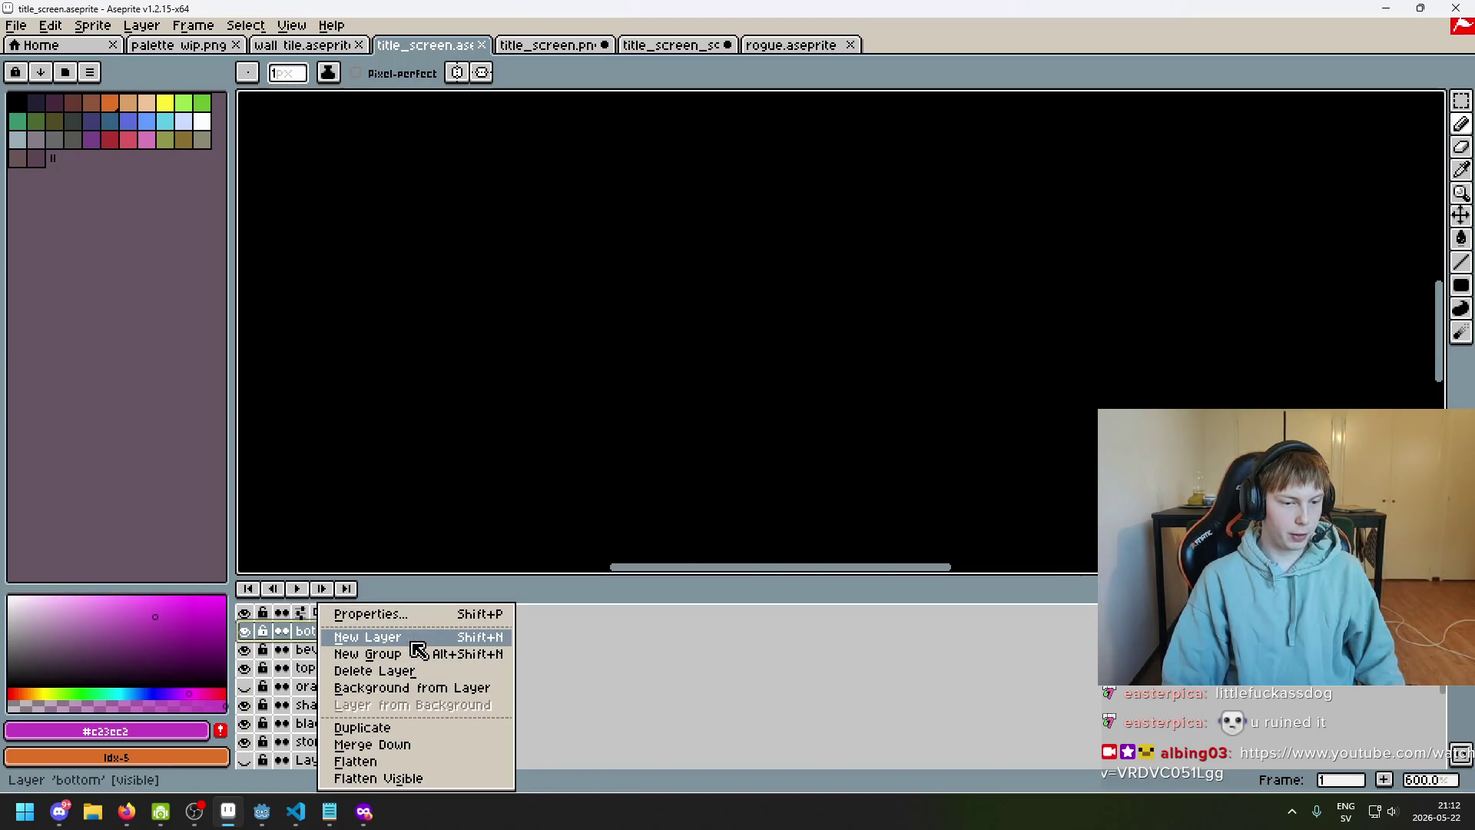
click(423, 644)
double_click(362, 630)
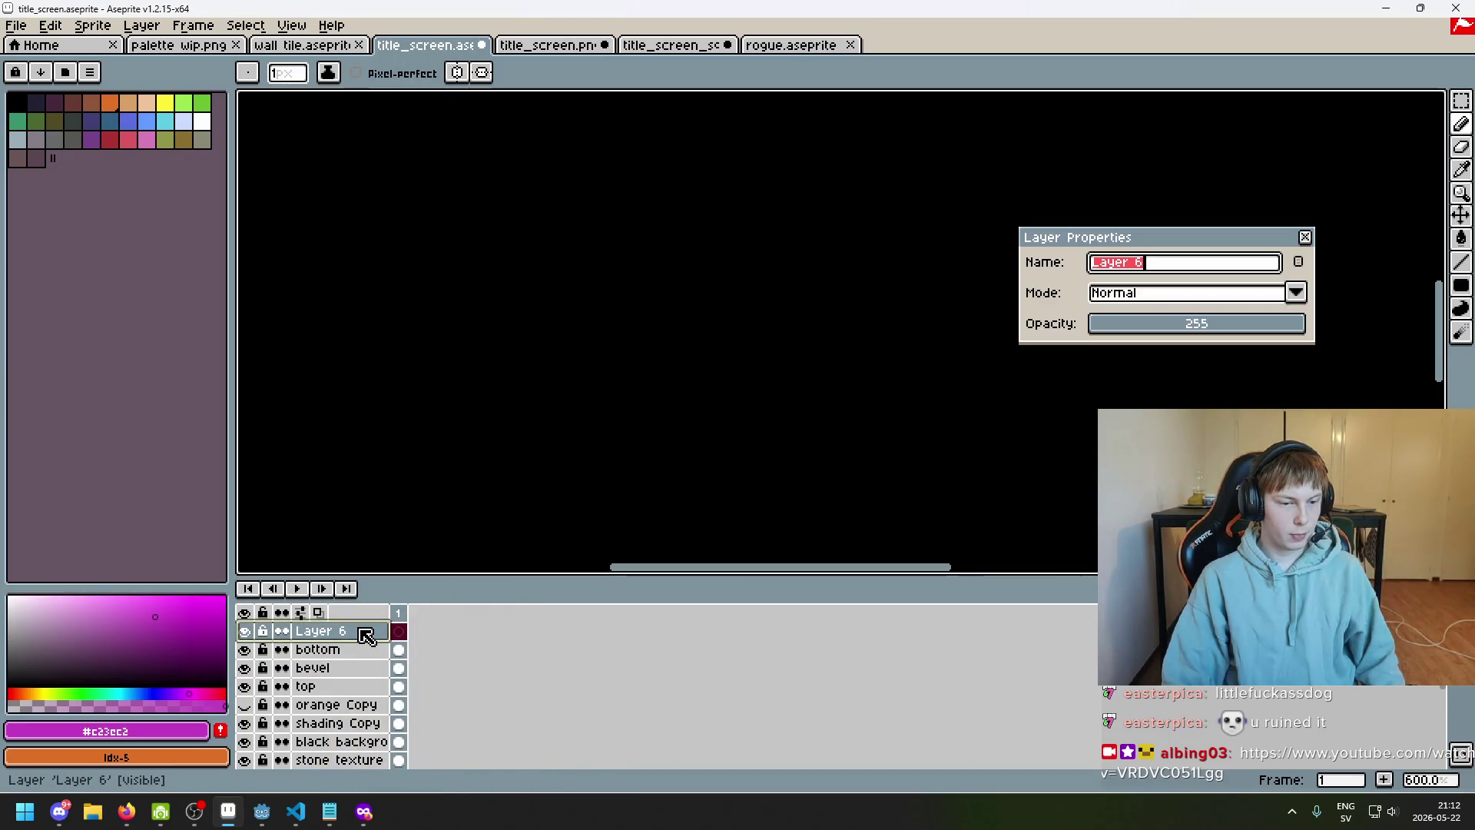
text(cursor)
key(Return)
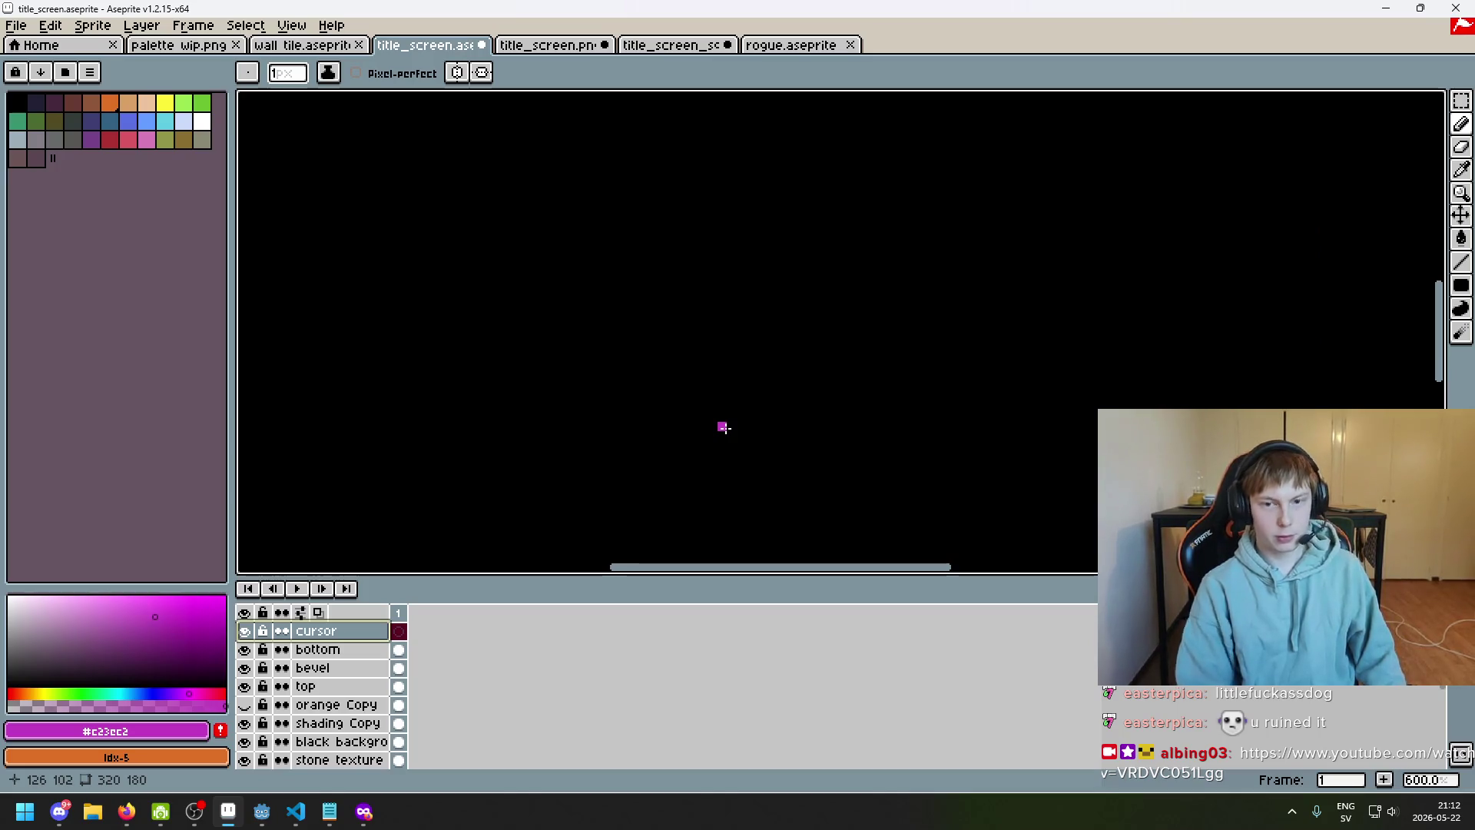
Draw a magenta block on the cursor layer, erase its right column and add pixels
scroll(731, 241, down, 3)
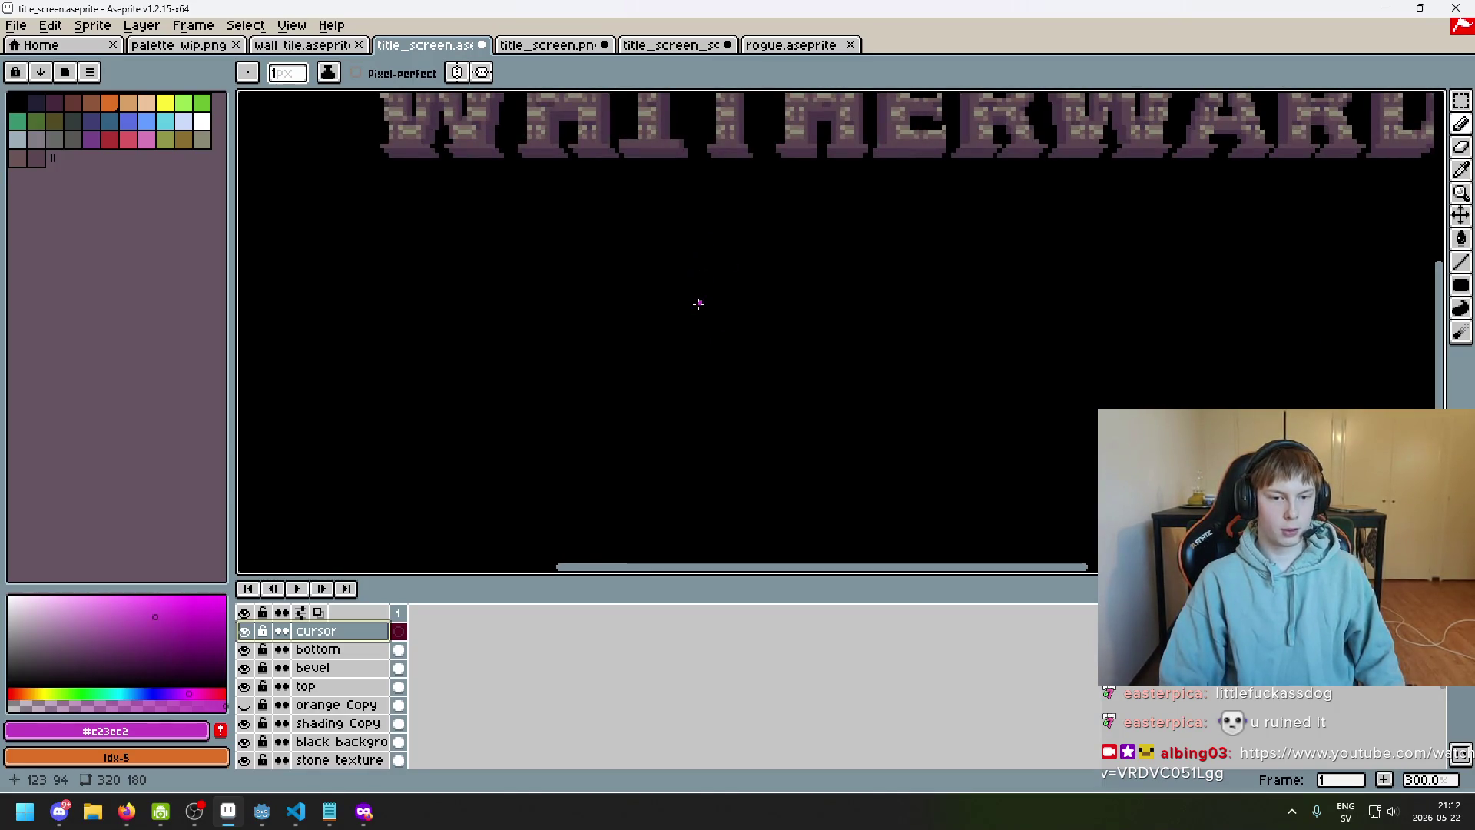
scroll(703, 307, up, 2)
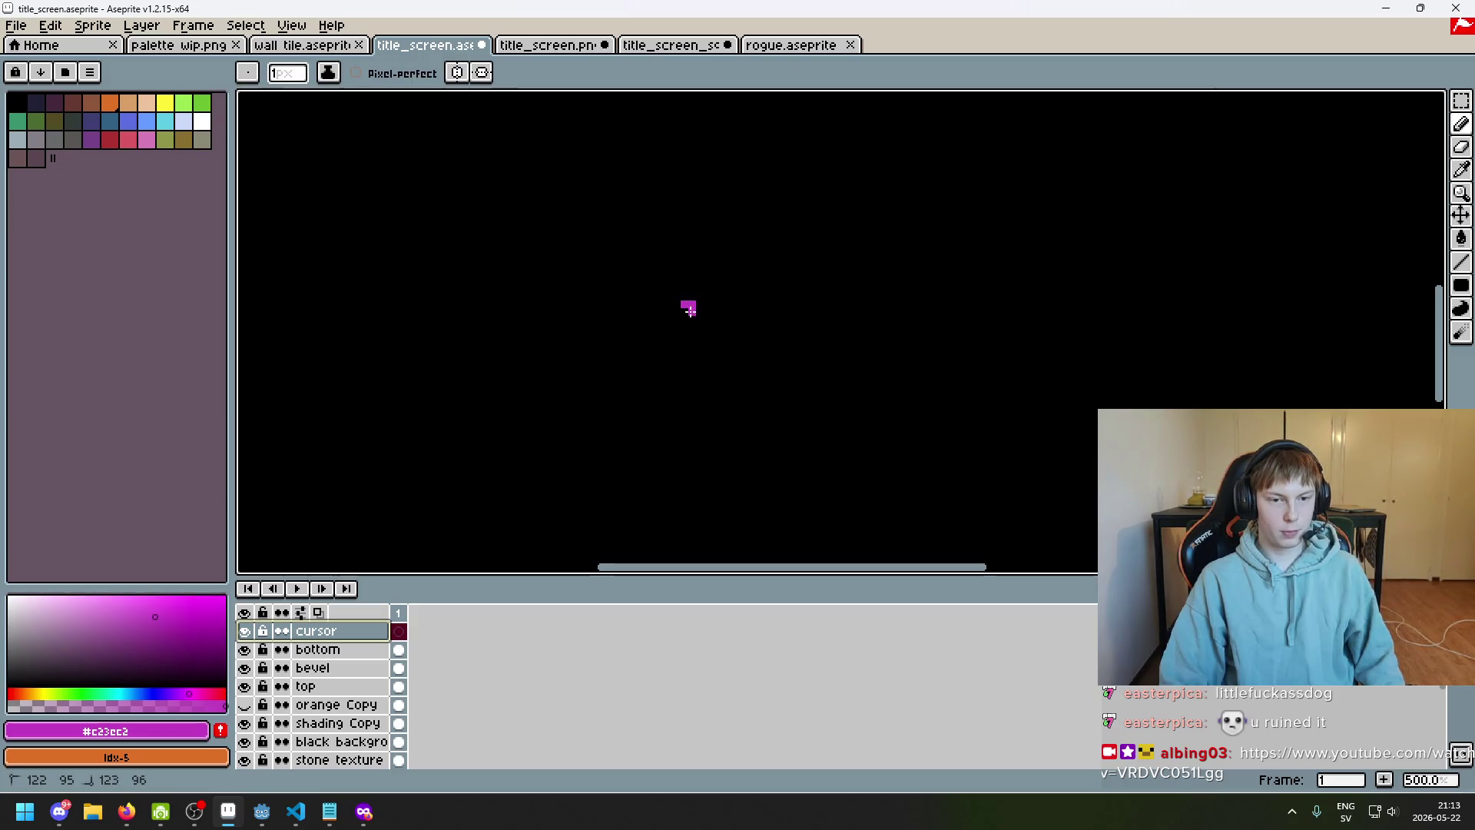
mouse_move(682, 302)
mouse_down()
mouse_move(694, 334)
mouse_move(707, 329)
mouse_up()
key(e)
scroll(723, 335, up, 2)
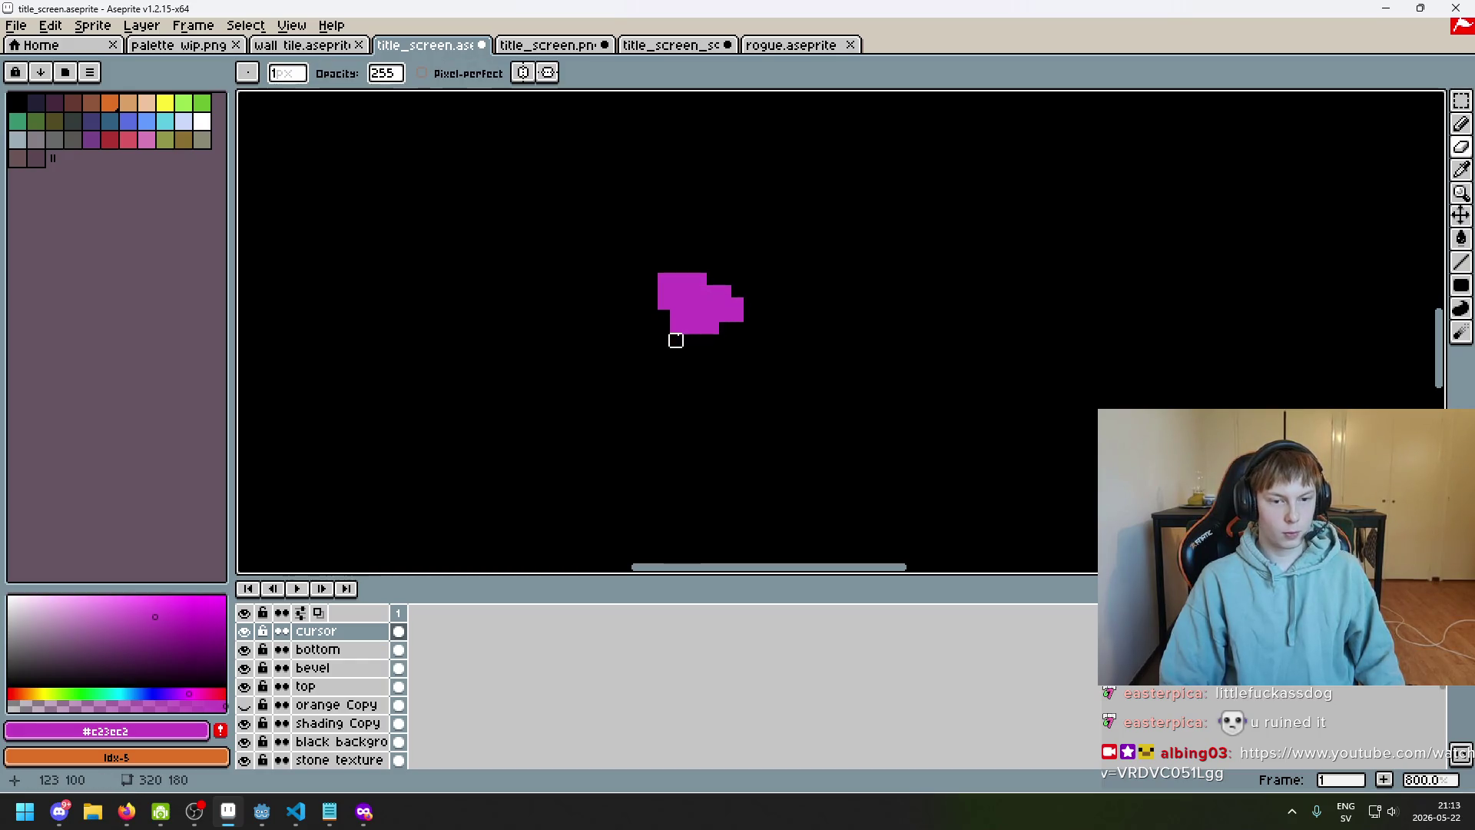
drag(736, 311, 712, 292)
key(b)
key(e)
key(b)
click(715, 278)
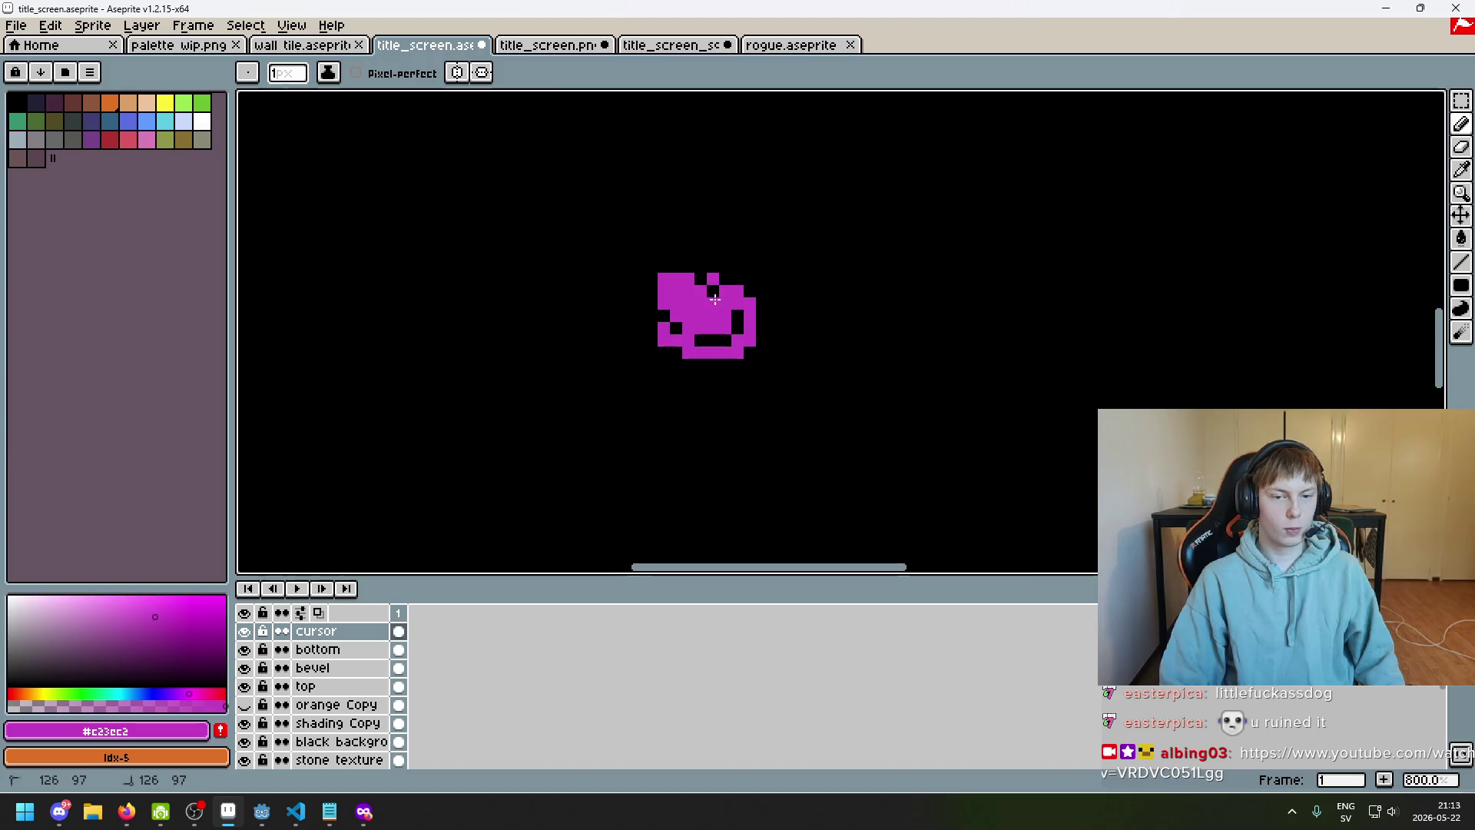
Preview the title screen full screen, closing the accidentally opened convolution matrix dialog
scroll(726, 338, down, 6)
scroll(737, 361, up, 2)
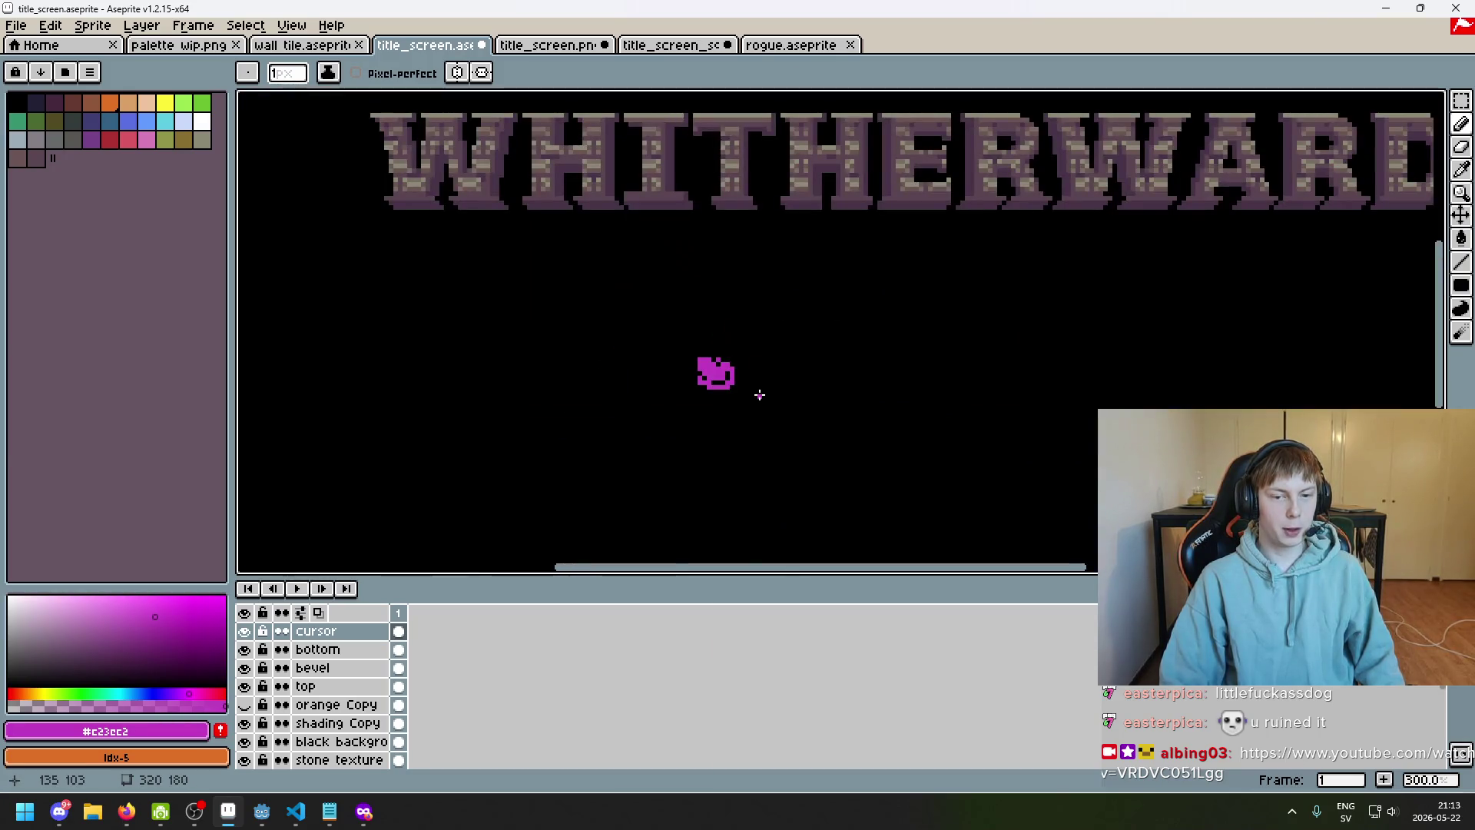
scroll(753, 388, down, 2)
scroll(753, 385, up, 1)
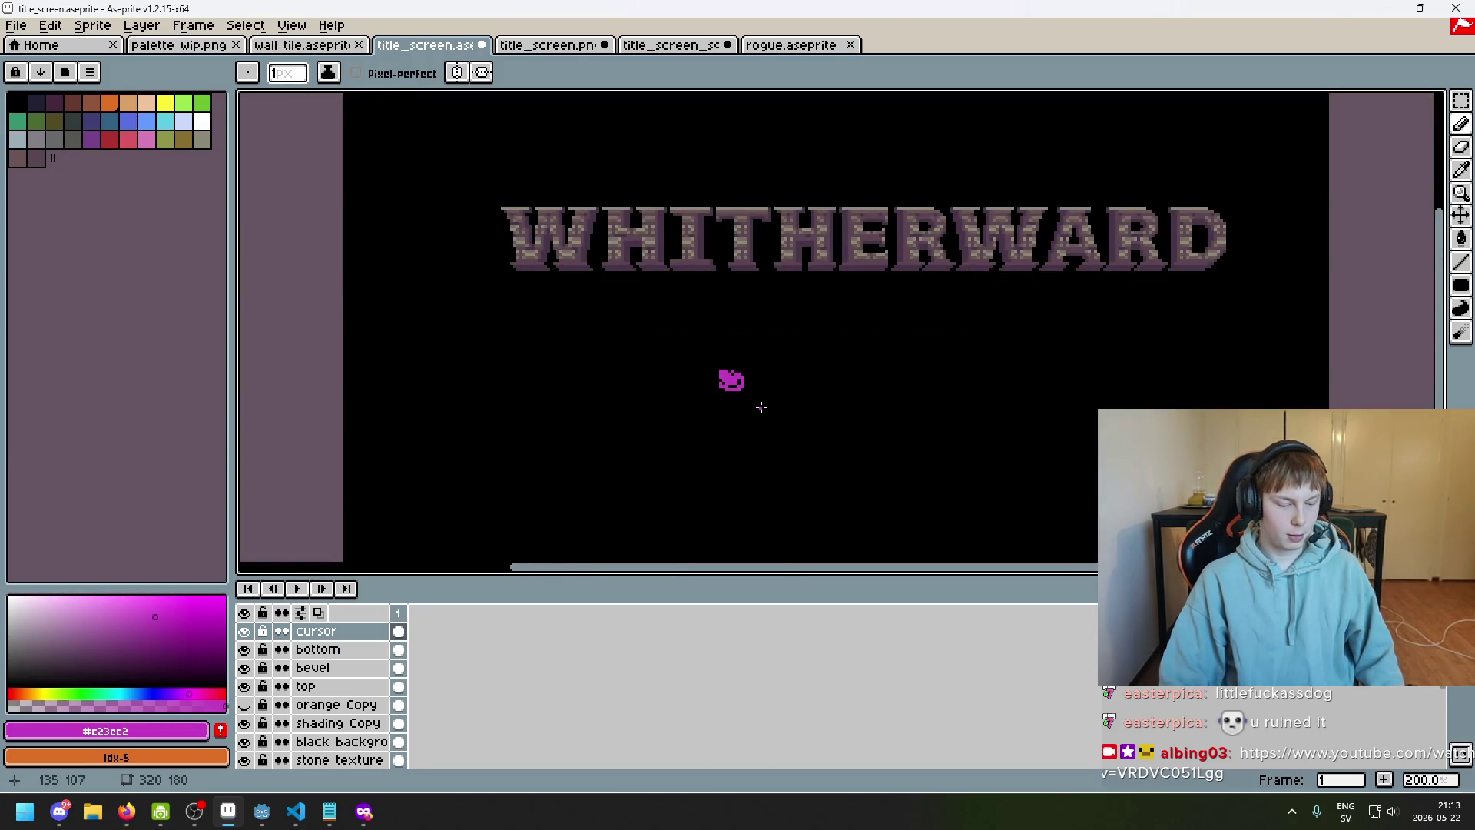
key(F8)
key(Escape)
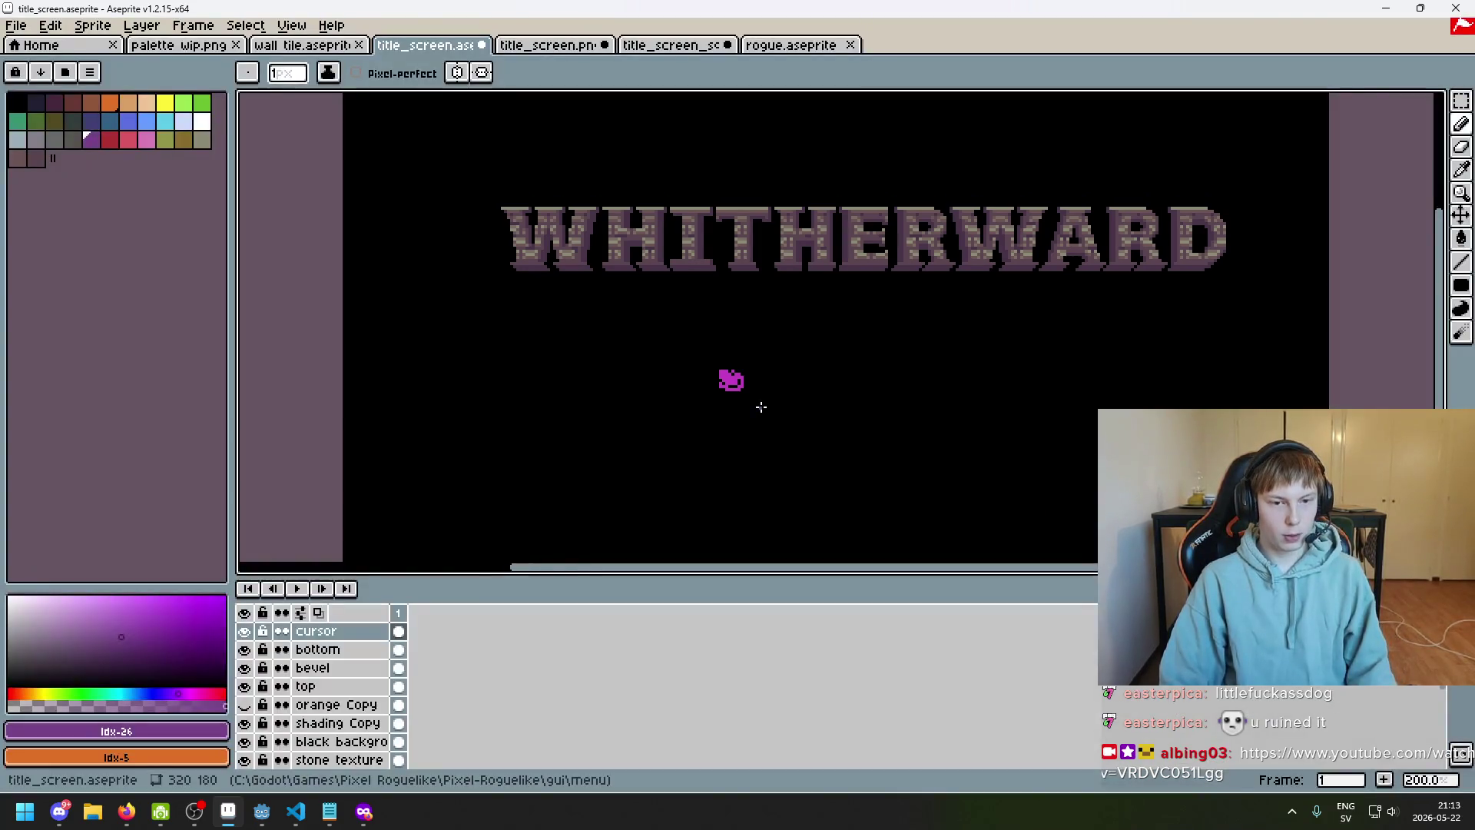
key(F9)
click(874, 321)
scroll(856, 326, up, 1)
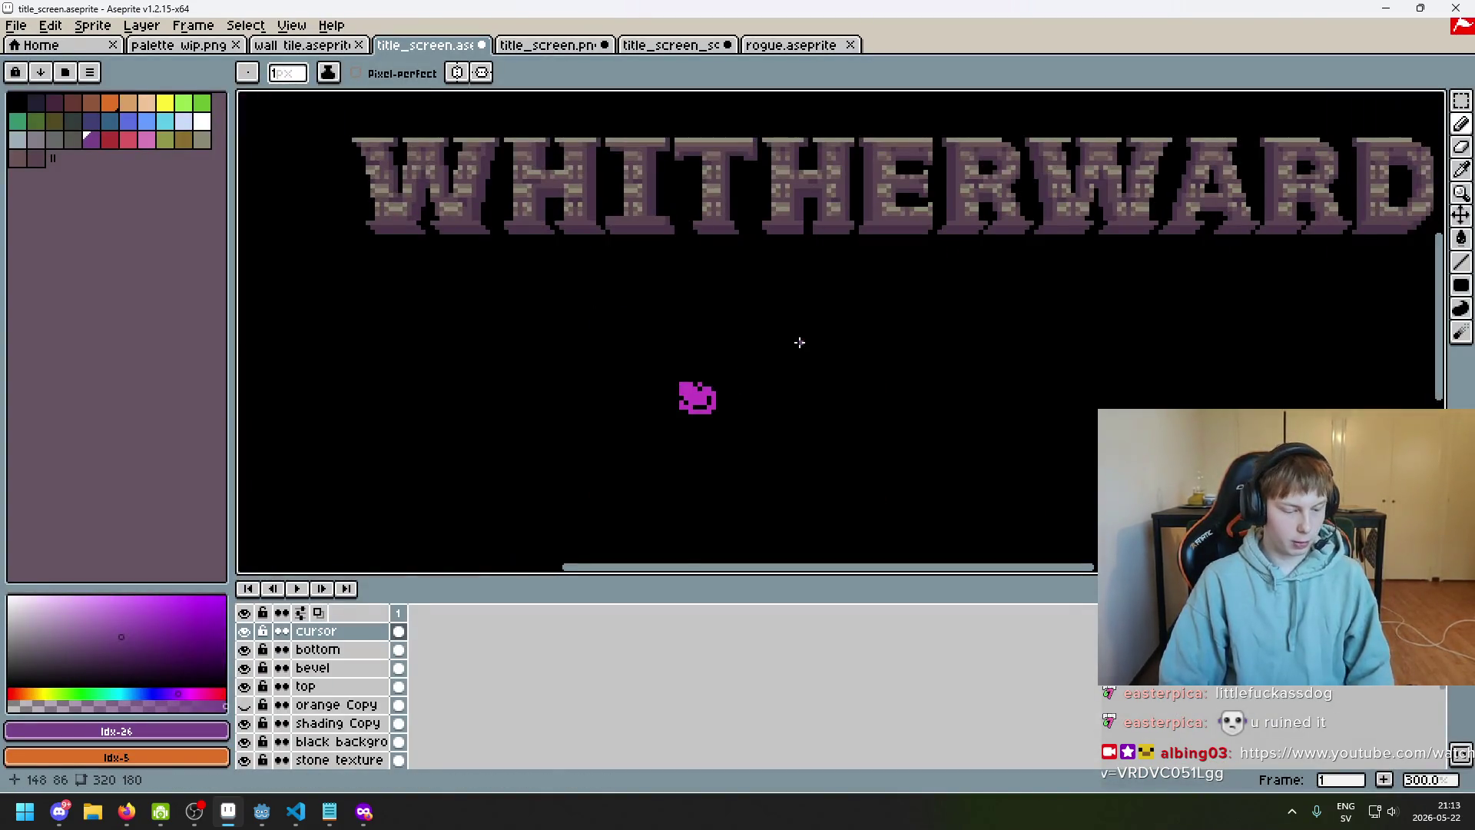
key(F8)
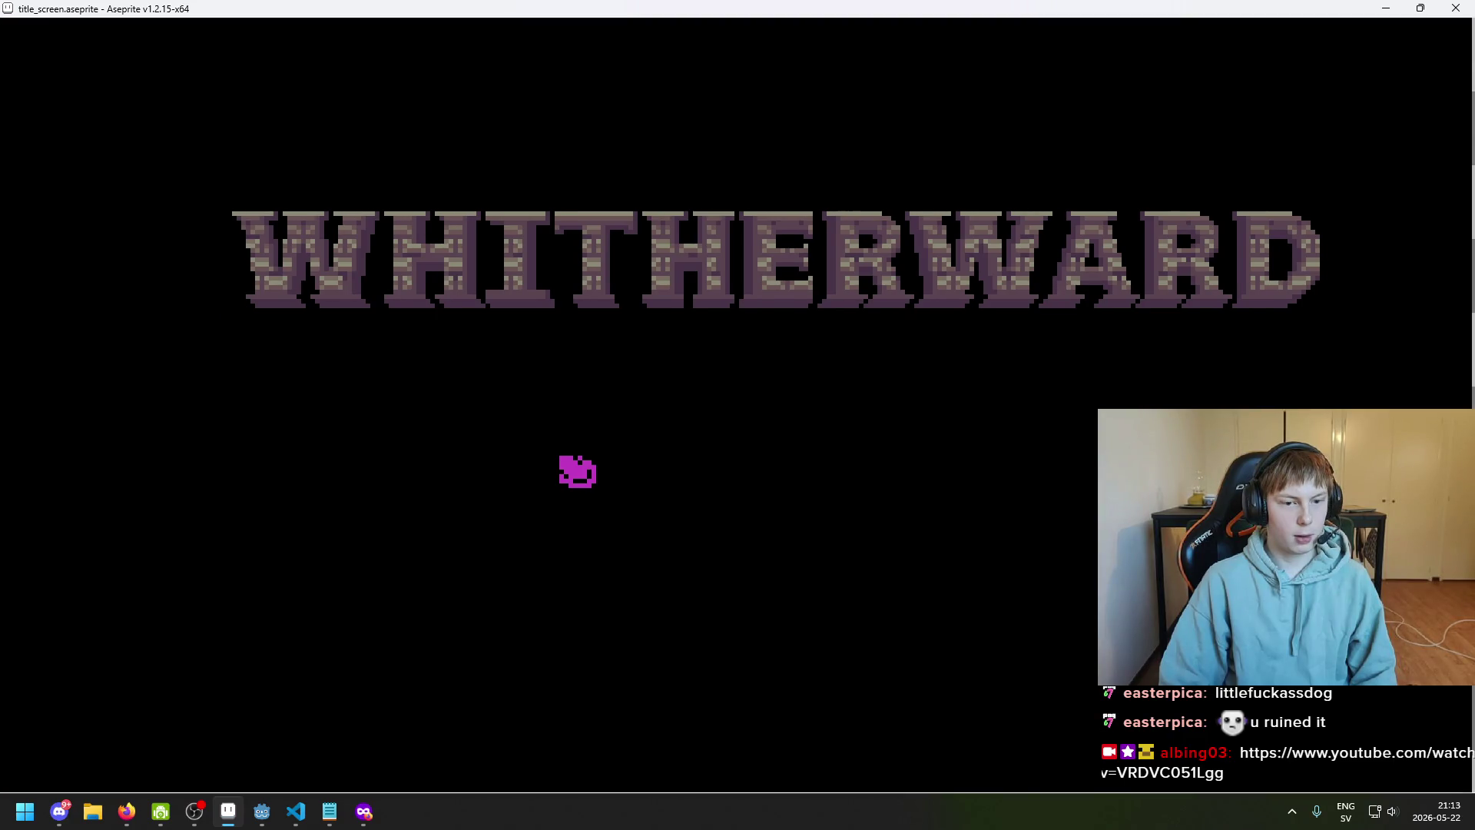
key(Escape)
Eyedrop the cursor's magenta, erase its bottom row and redraw lower-left and right pixels
scroll(749, 390, up, 3)
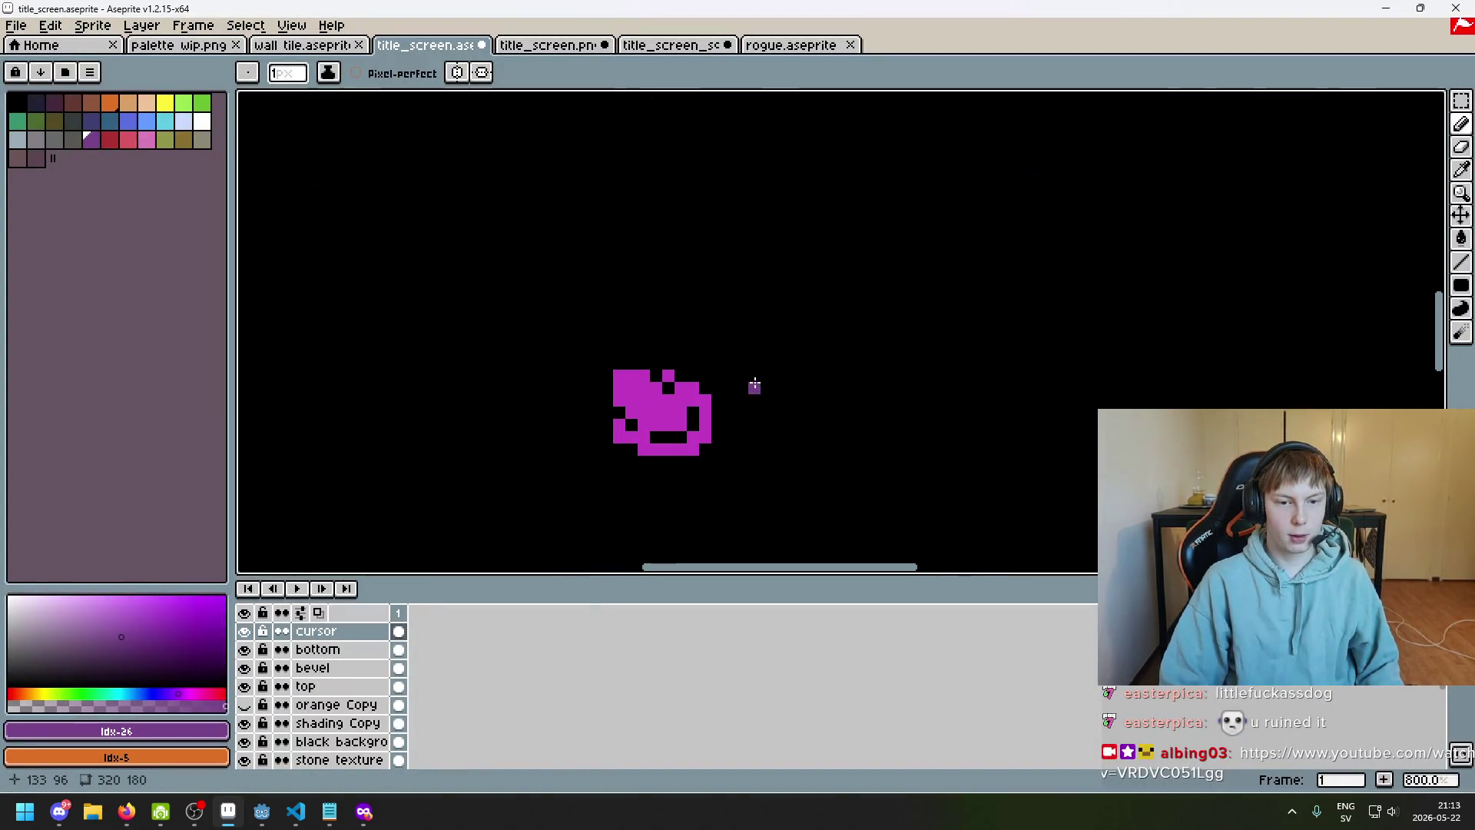
alt+click(692, 395)
scroll(591, 378, up, 2)
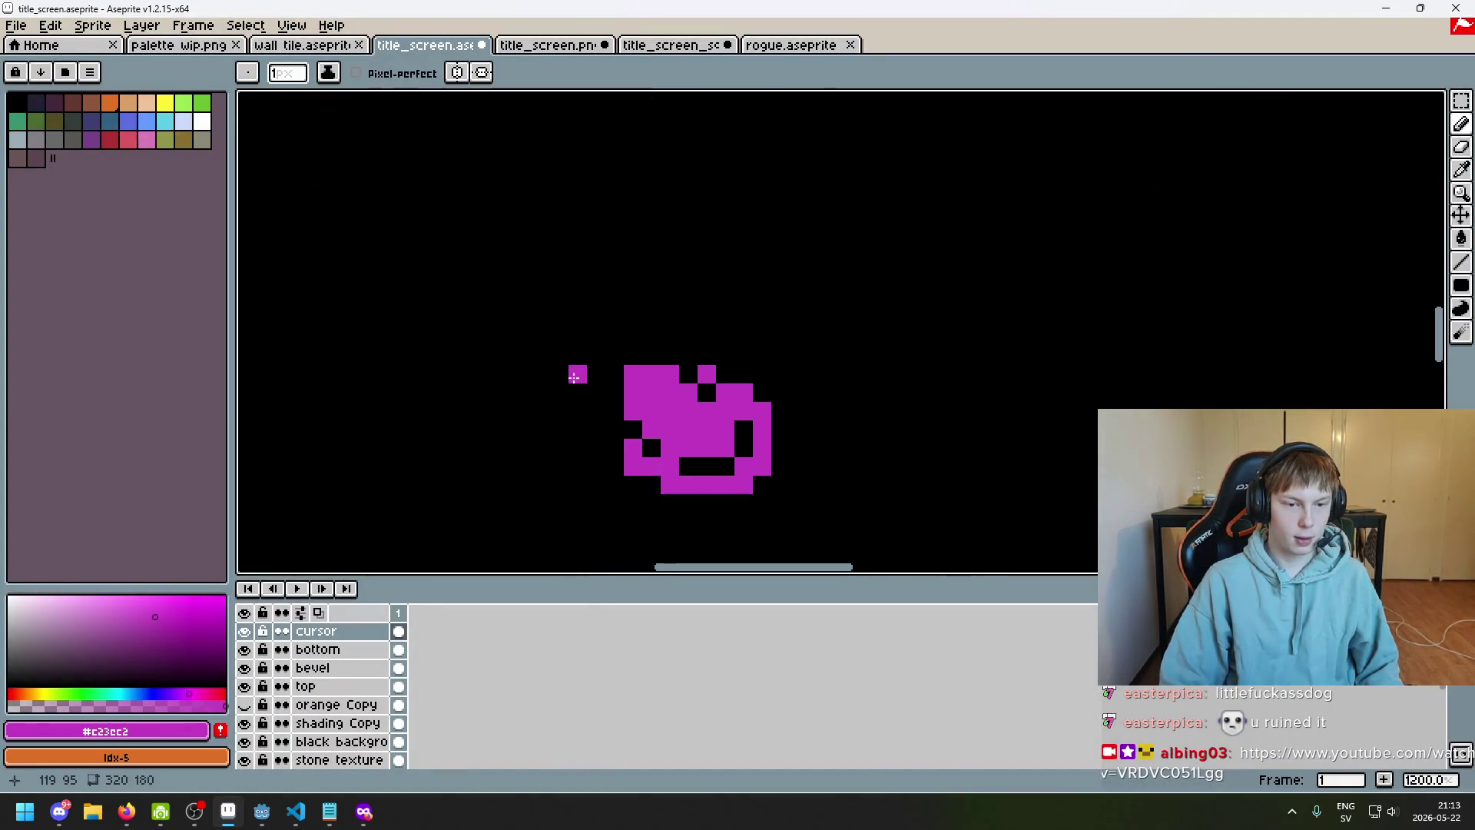
key(e)
mouse_move(630, 411)
mouse_down()
mouse_move(707, 374)
mouse_move(653, 438)
mouse_move(705, 393)
mouse_move(722, 442)
mouse_move(780, 411)
mouse_up()
key(b)
mouse_move(628, 406)
mouse_down()
mouse_move(637, 415)
mouse_move(671, 384)
mouse_up()
Reposition the view on the title and preview it full screen again
scroll(691, 392, down, 7)
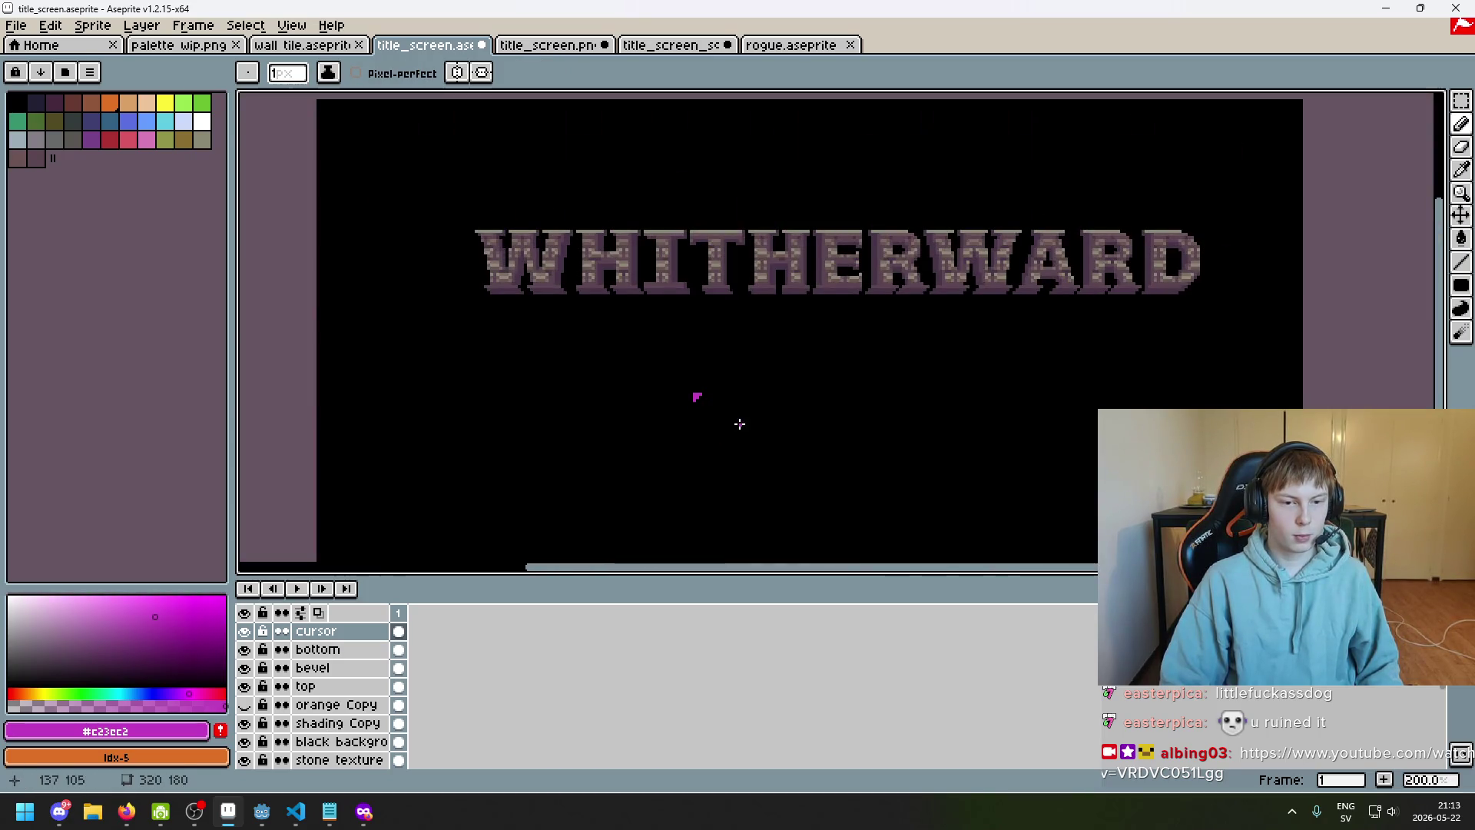
scroll(760, 330, up, 1)
scroll(735, 384, down, 1)
scroll(735, 384, up, 1)
scroll(668, 468, down, 1)
mouse_move(669, 481)
mouse_down()
mouse_move(645, 421)
mouse_move(611, 437)
mouse_up()
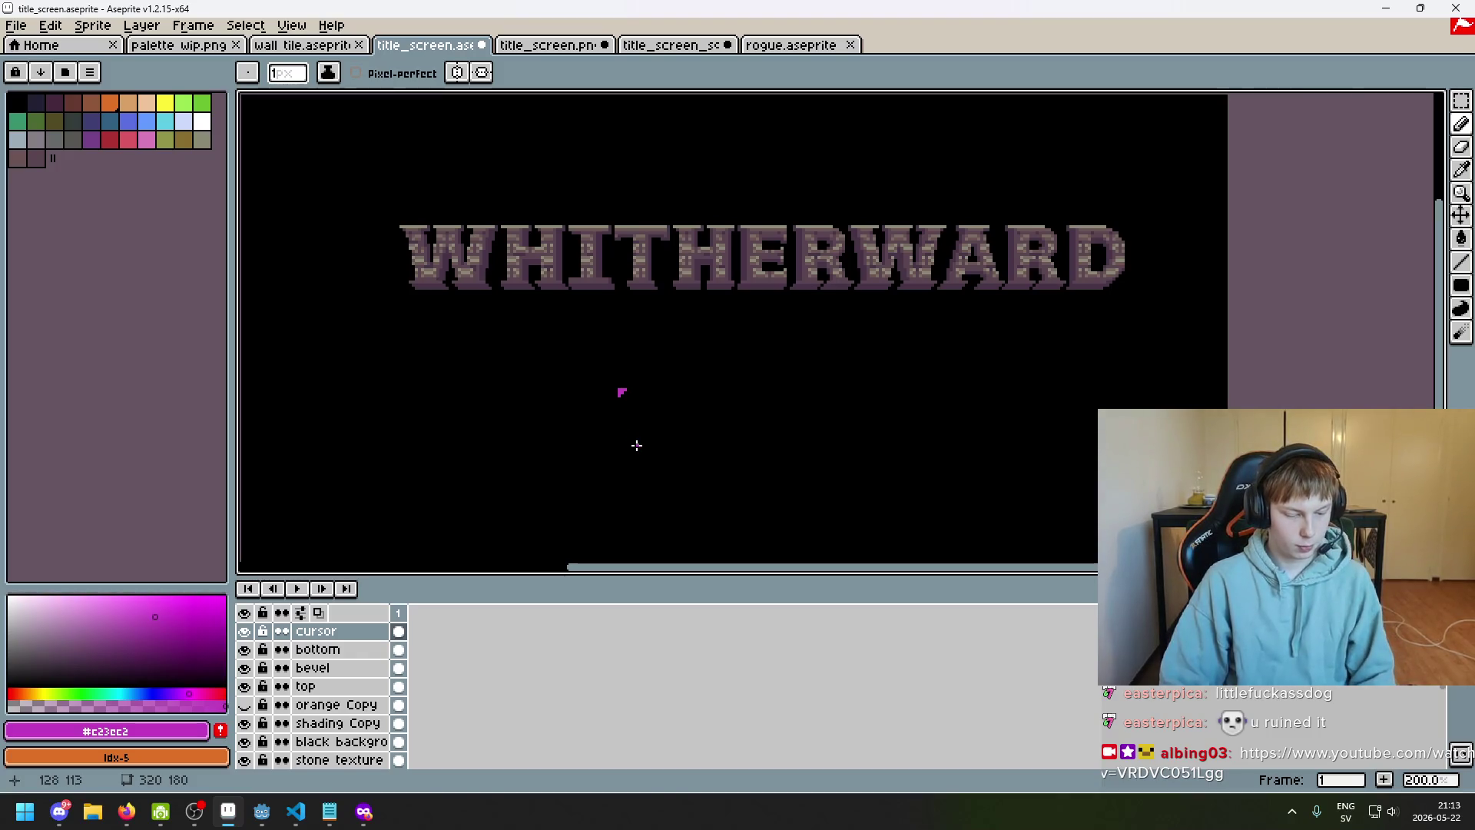
scroll(641, 443, up, 1)
key(F8)
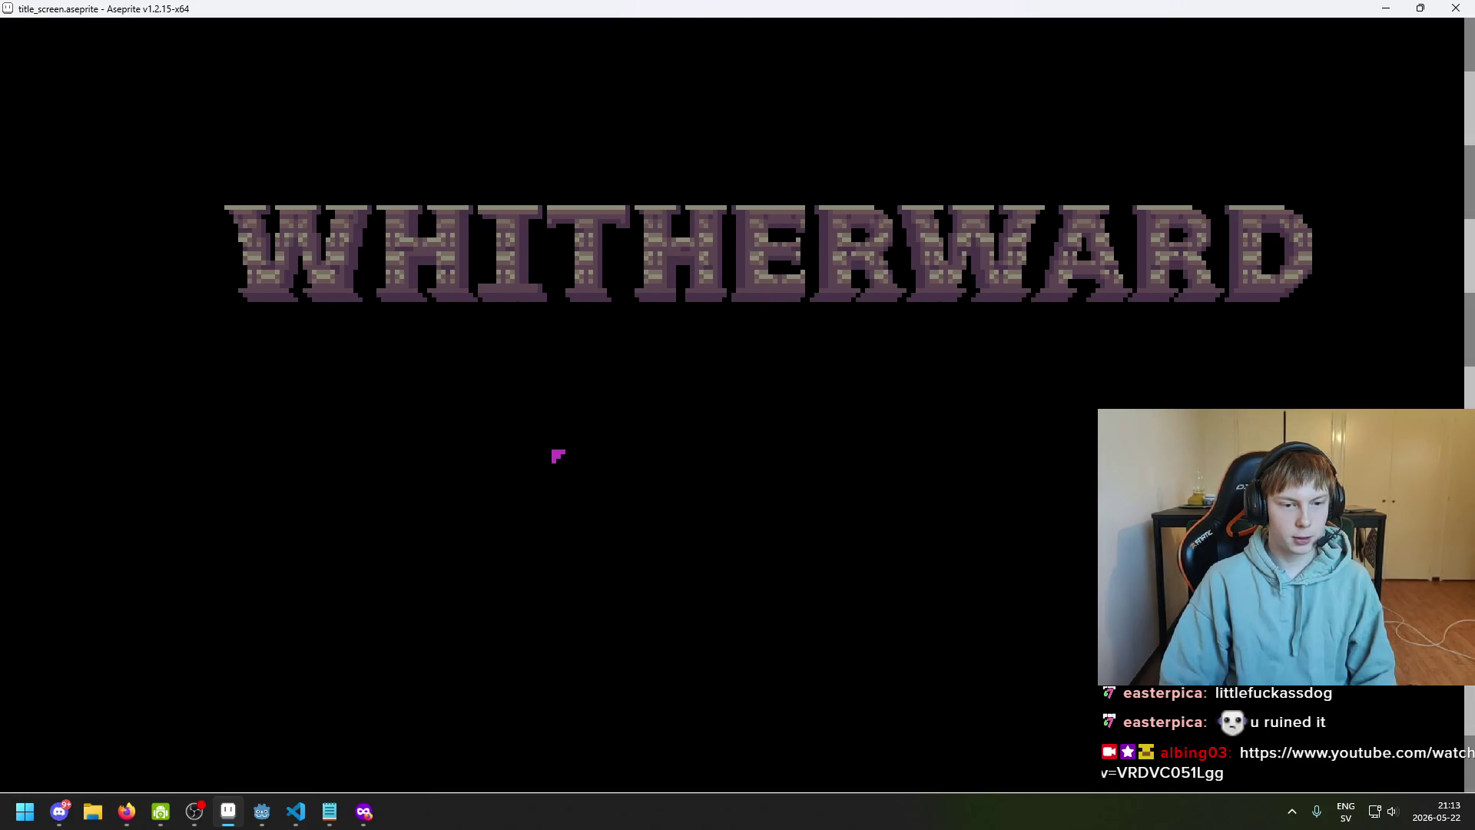
key(Escape)
Erase three stray cursor pixels, return to the Pencil, and switch to palette wip.png
scroll(637, 339, up, 7)
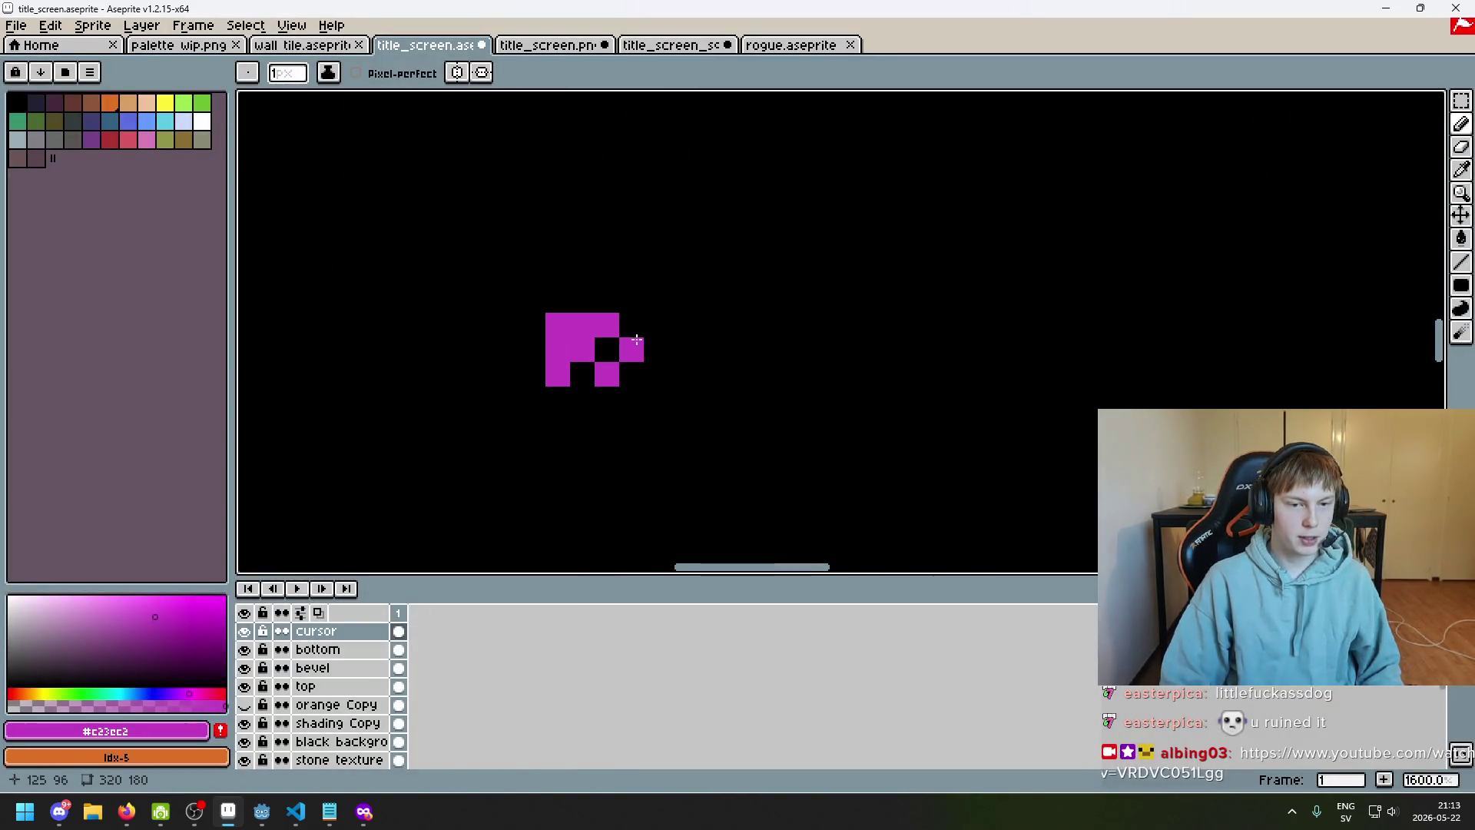
key(e)
click(637, 339)
click(607, 325)
click(557, 375)
scroll(688, 411, down, 5)
scroll(765, 307, up, 3)
key(b)
scroll(720, 307, up, 3)
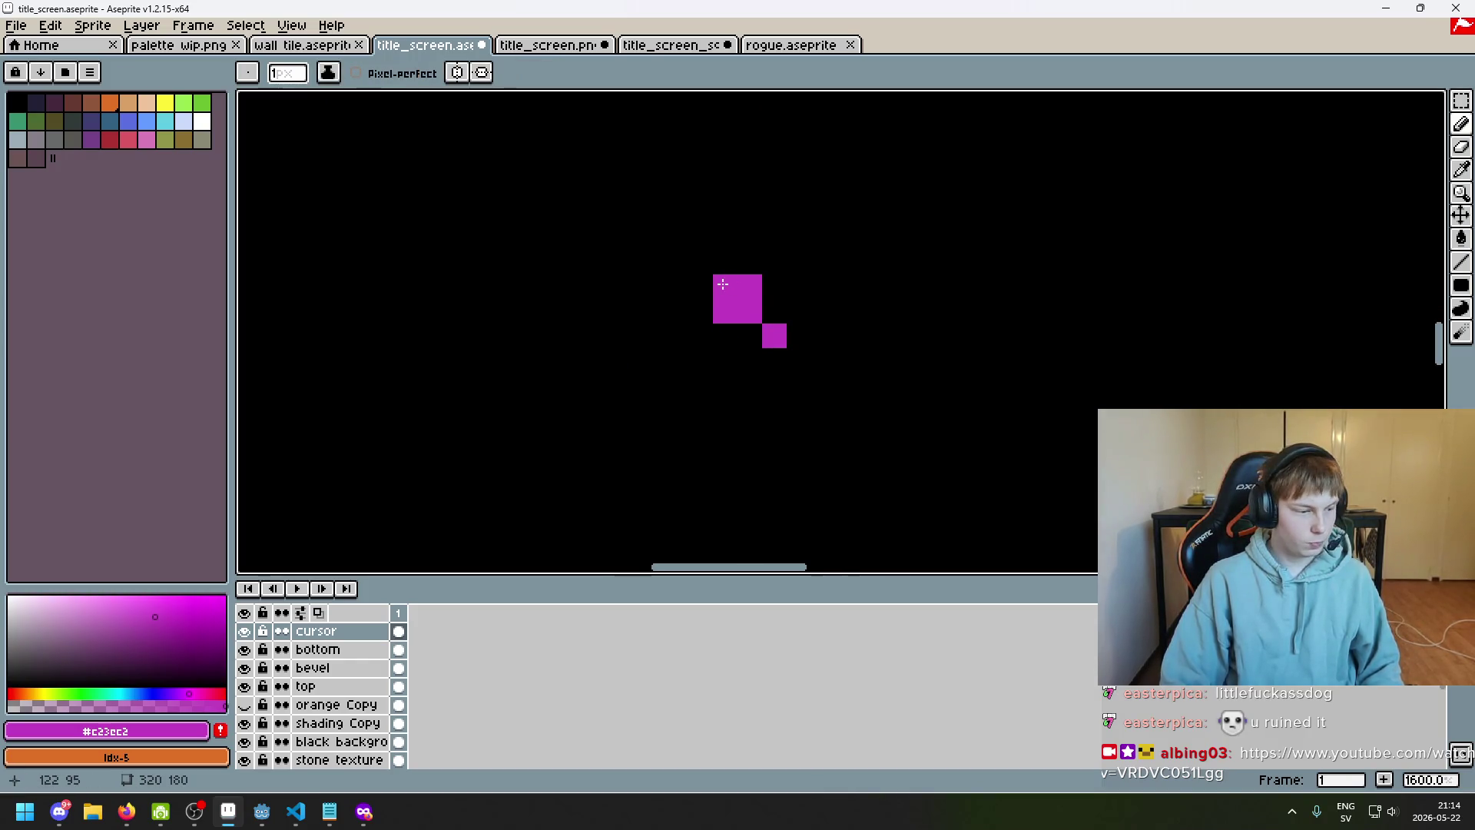
scroll(723, 284, down, 4)
click(511, 45)
key(ctrl+shift+Tab)
key(ctrl+shift+Tab)
key(ctrl+shift+Tab)
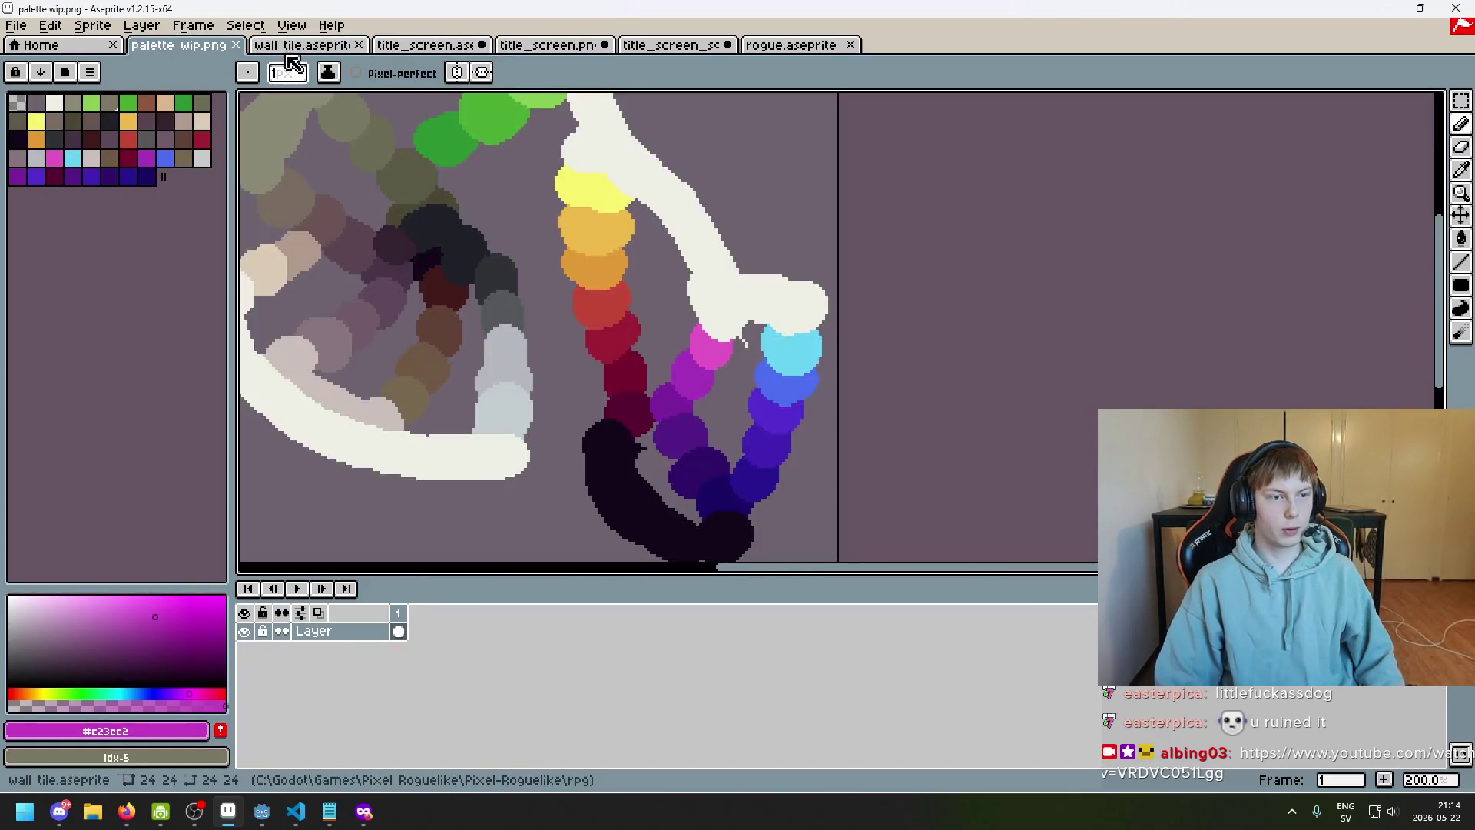
Eyedrop pink and purple from palette wip.png, then return to title_screen
scroll(701, 372, up, 5)
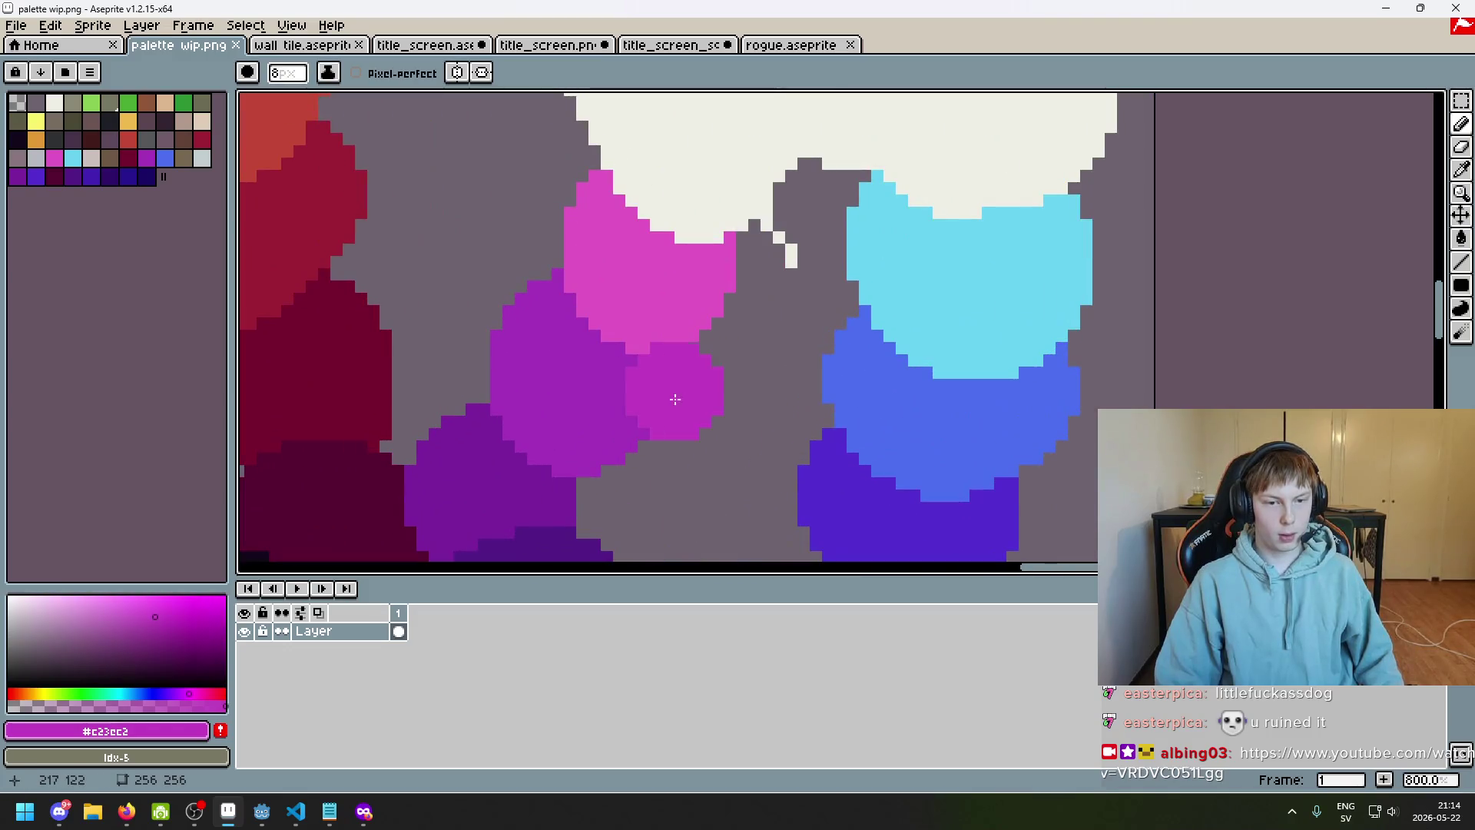
scroll(669, 379, down, 3)
scroll(669, 379, left, 3)
alt+click(733, 171)
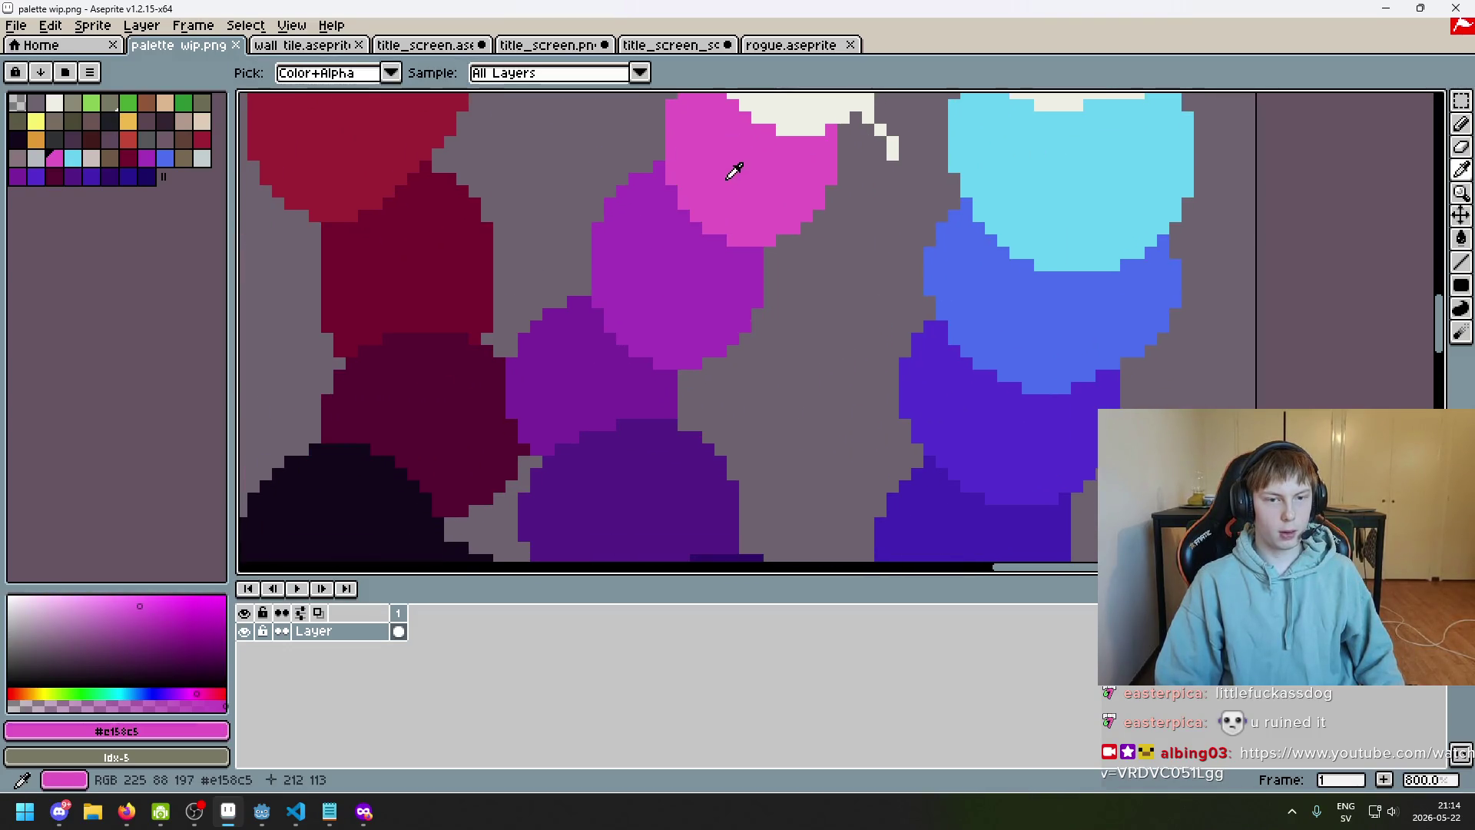
alt+right_click(566, 366)
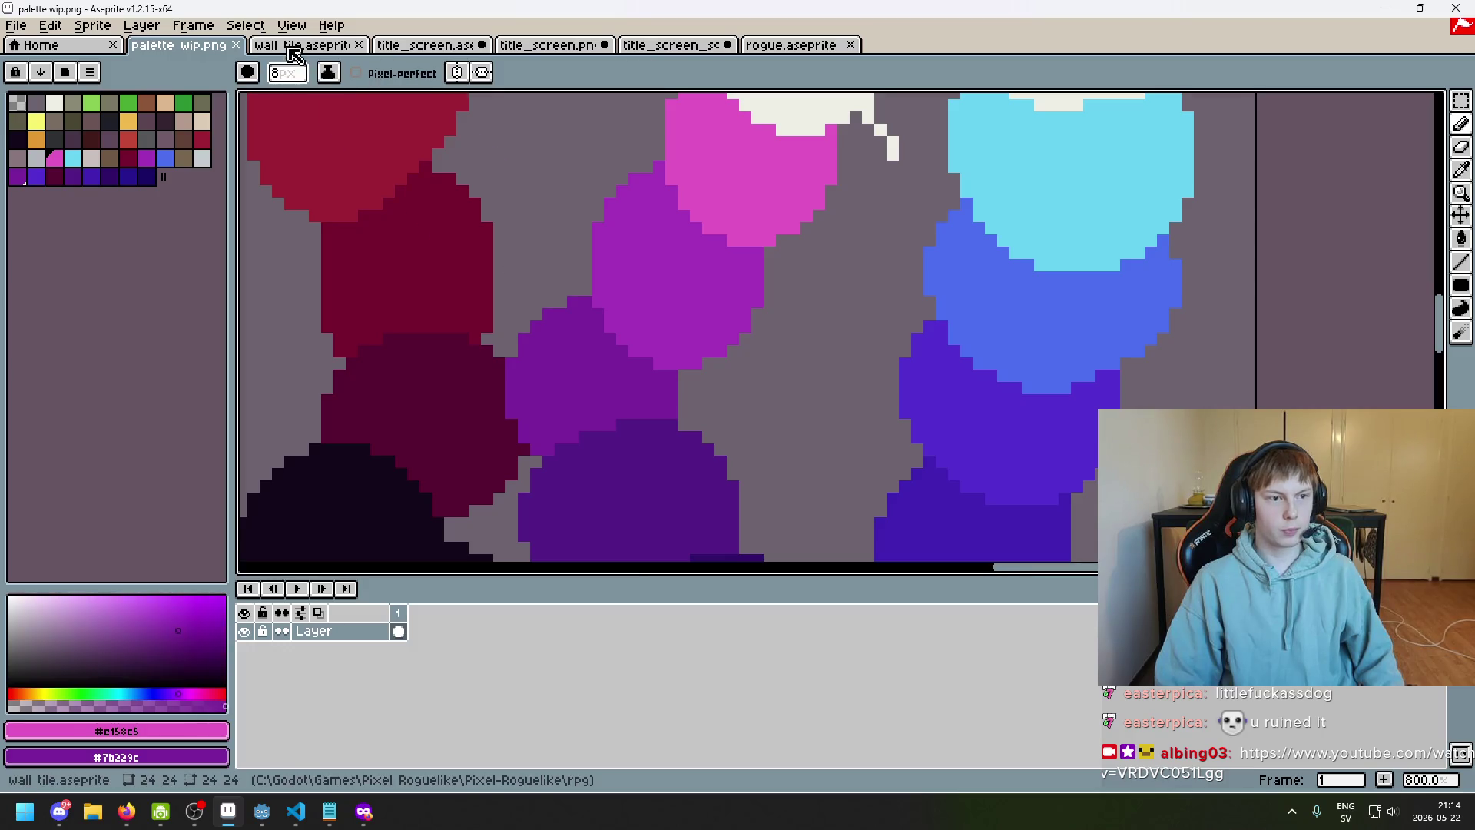
click(294, 48)
click(423, 47)
With a 1px brush, draw pink L and purple test strokes beside the cursor
key(minus)
key(minus)
key(minus)
scroll(758, 281, up, 3)
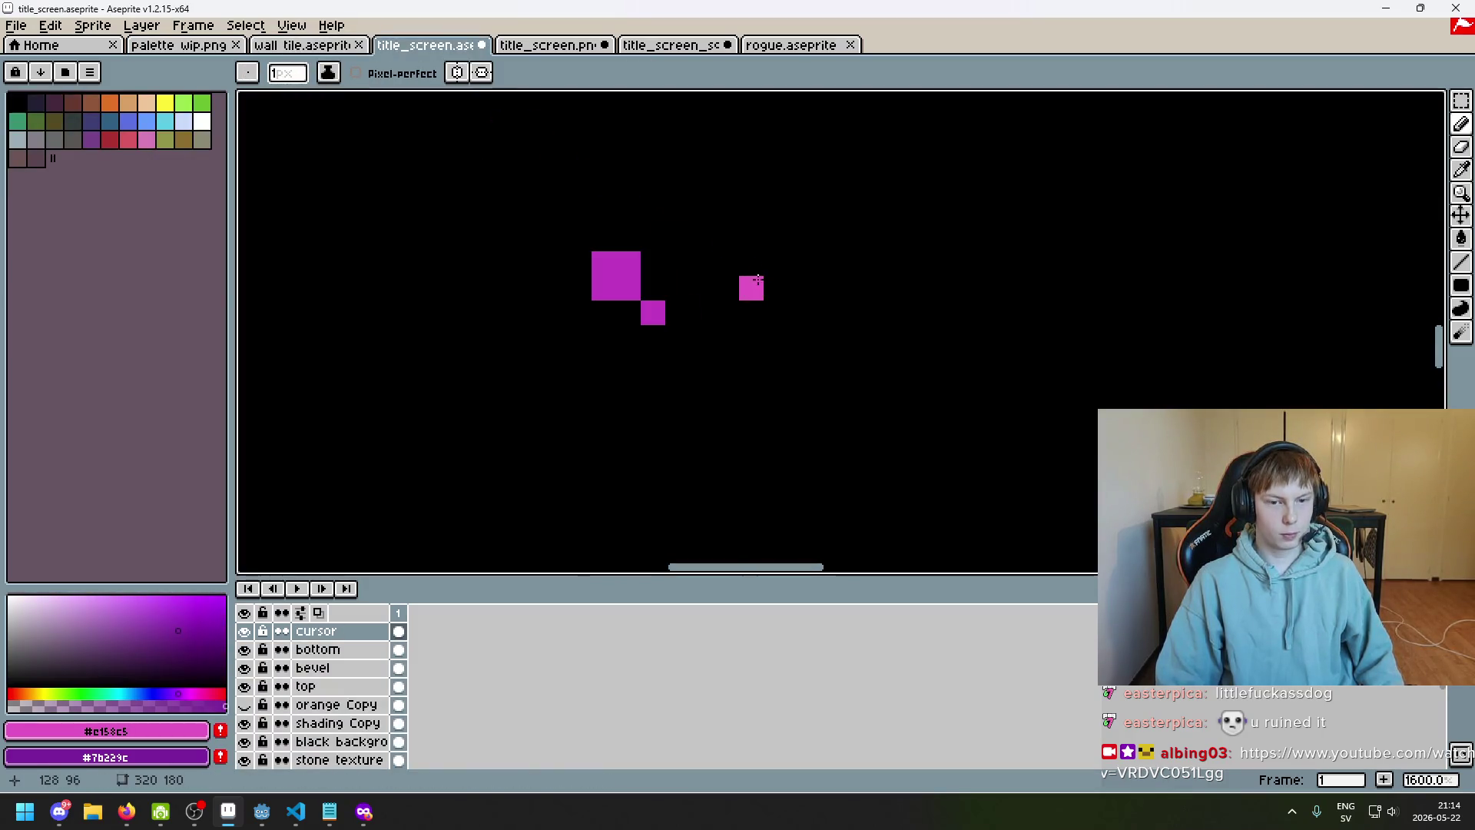
drag(757, 280, 776, 338)
right_click(876, 288)
scroll(672, 339, down, 4)
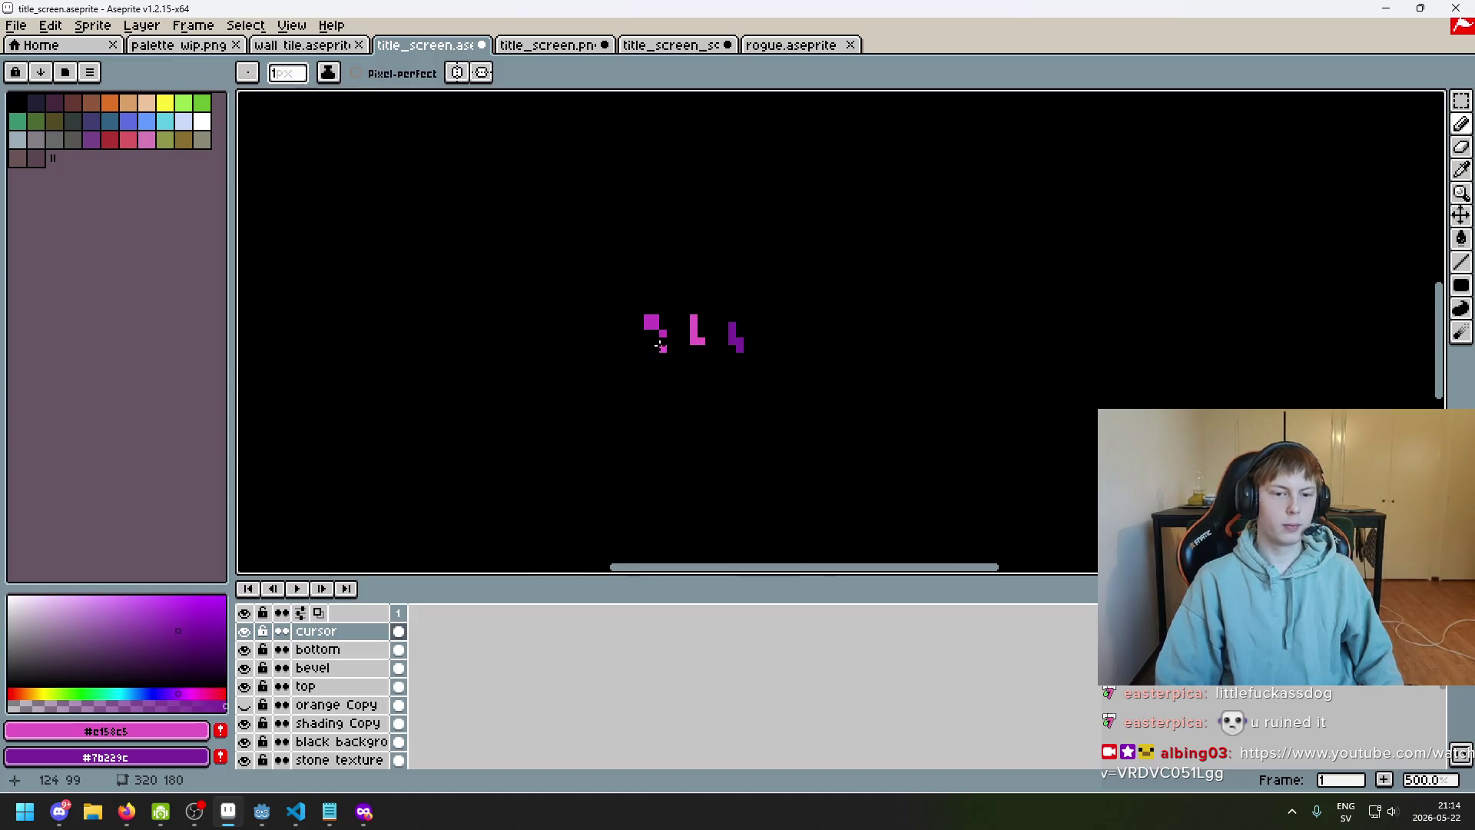
scroll(659, 345, up, 5)
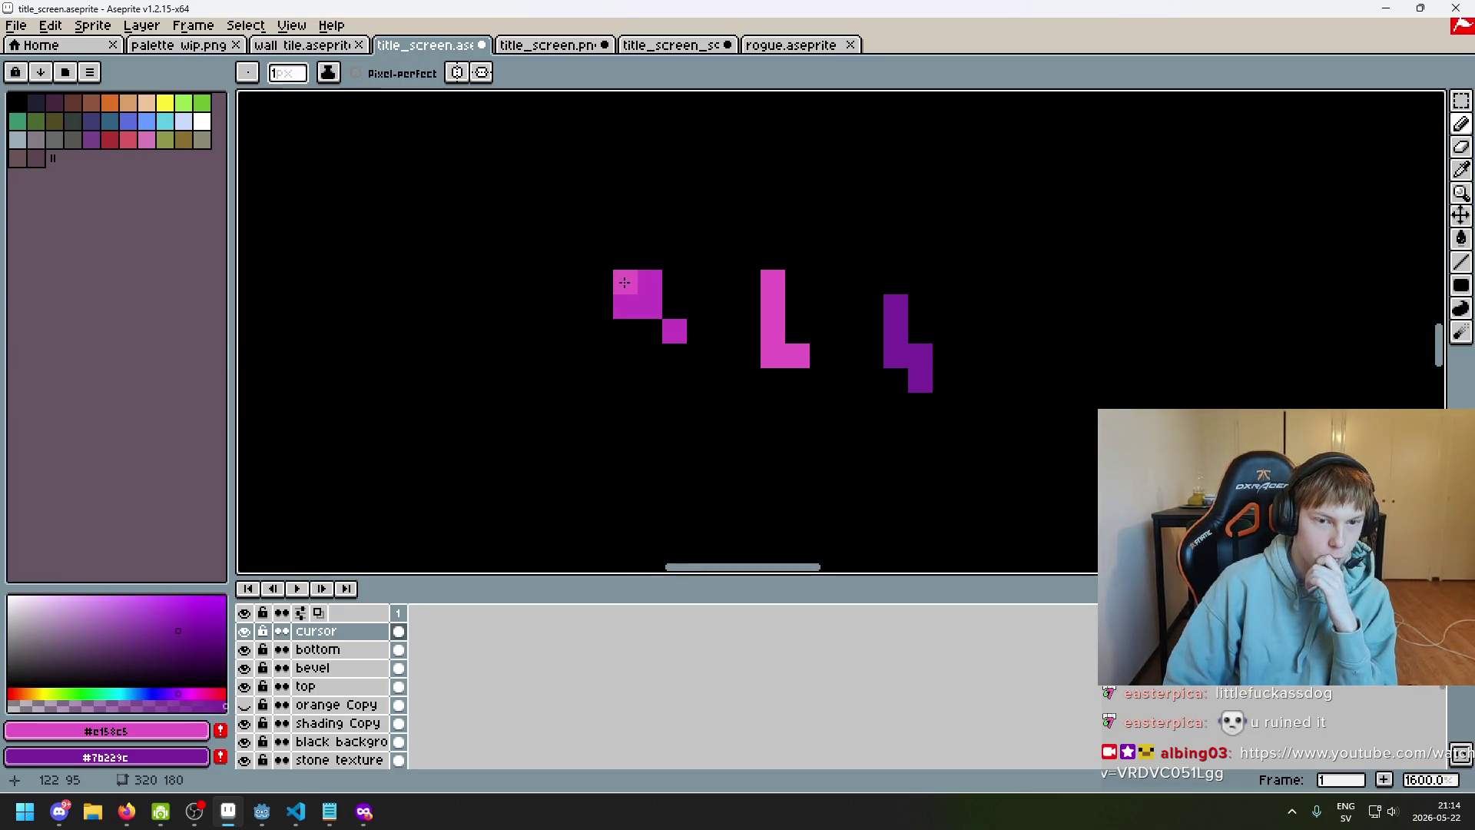
Repaint the cursor's left column pink and add purple pixels above and along its left side
drag(625, 283, 626, 307)
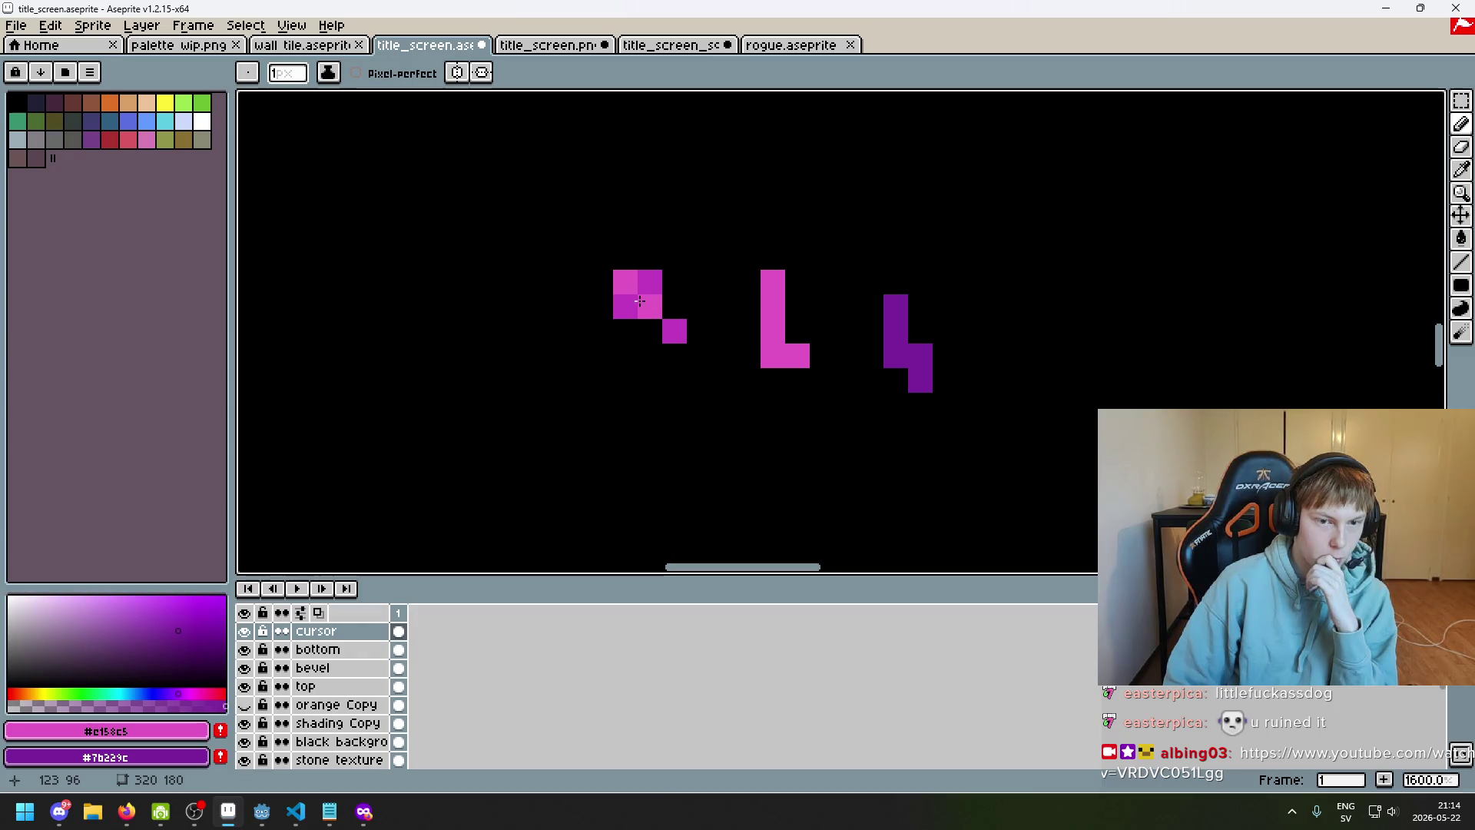
scroll(653, 304, down, 2)
scroll(676, 288, up, 4)
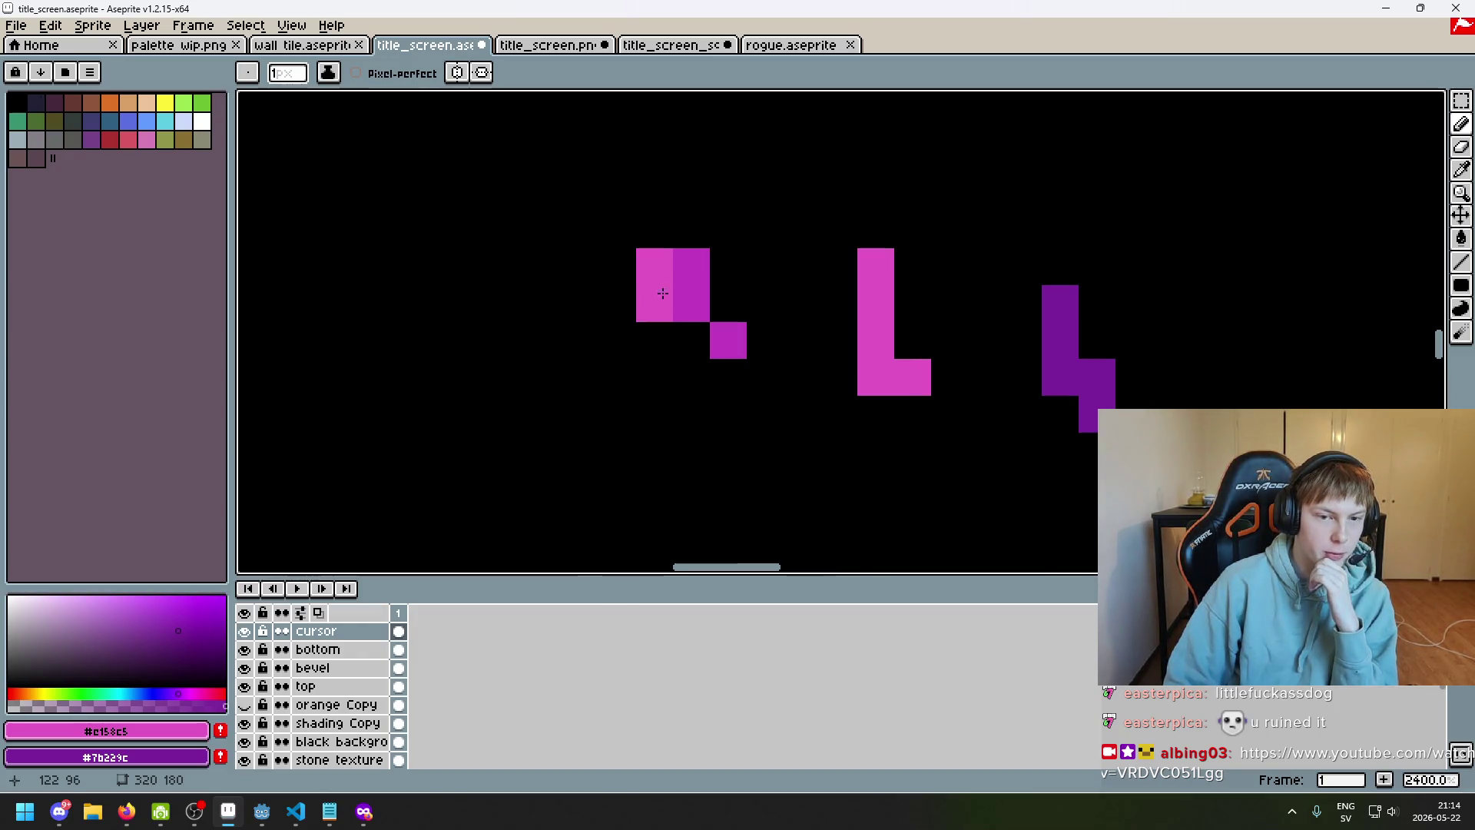
scroll(768, 307, down, 5)
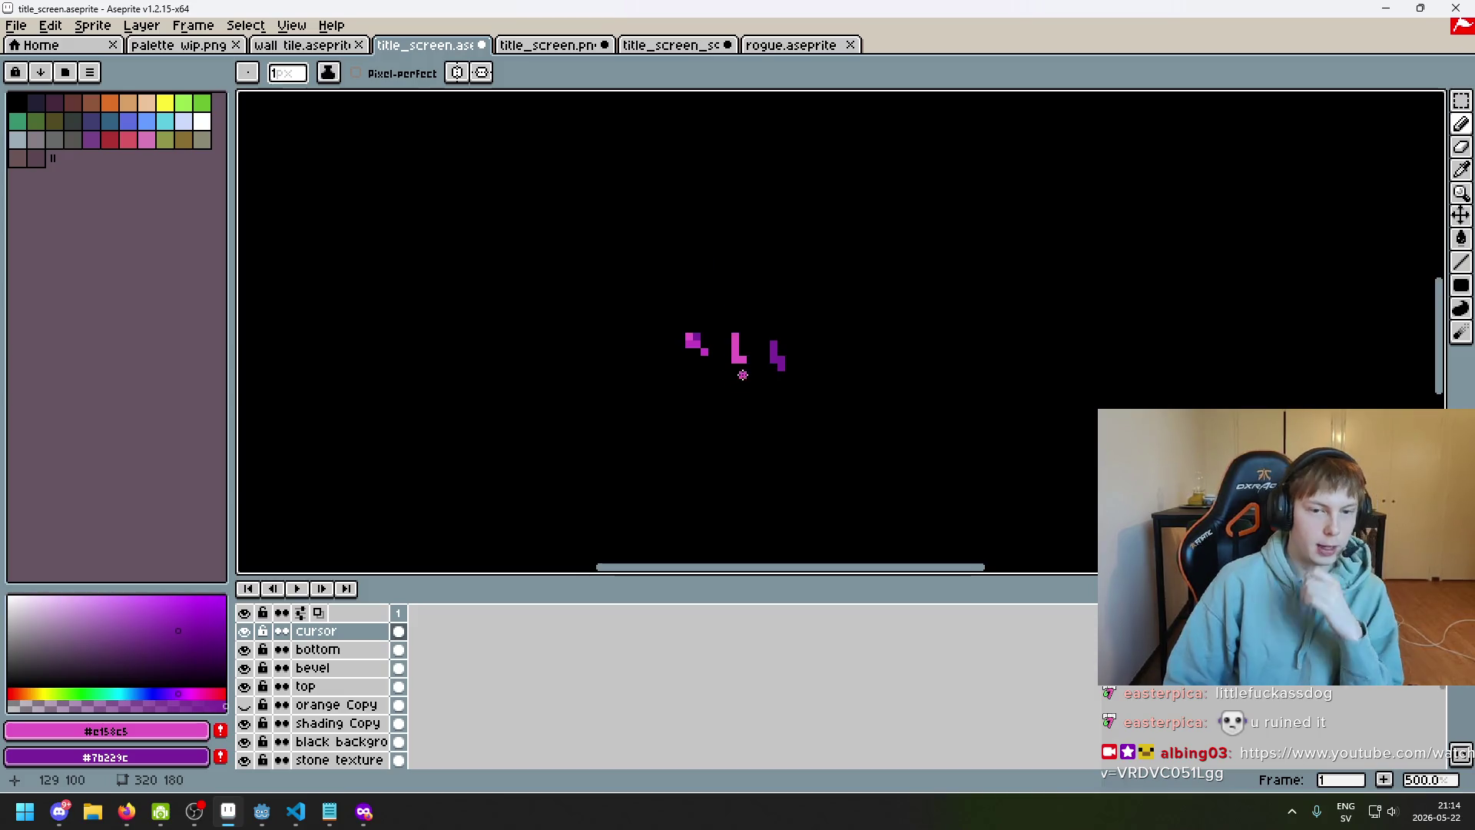
scroll(853, 334, up, 5)
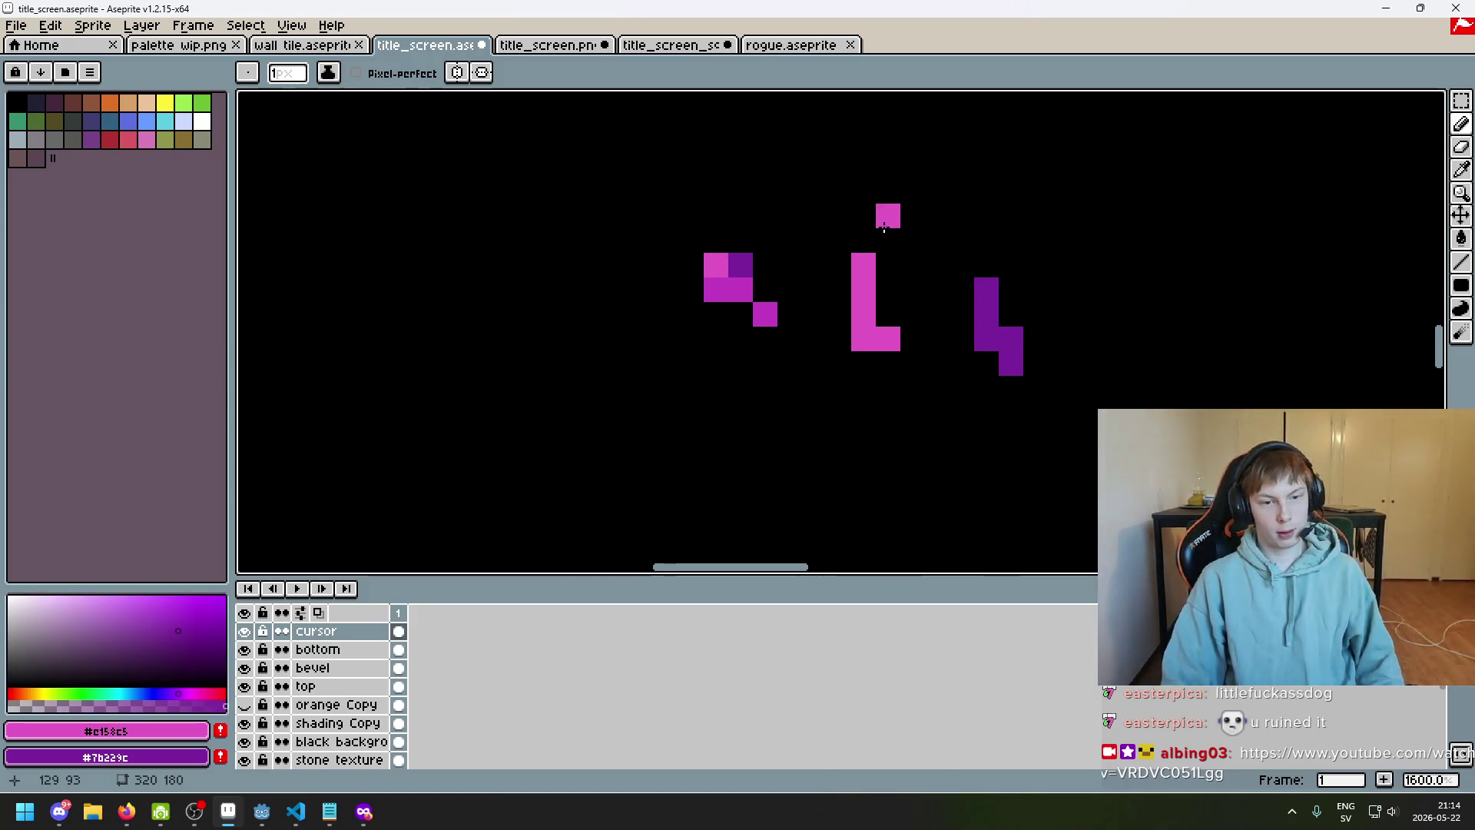
key(ctrl+z)
click(698, 291)
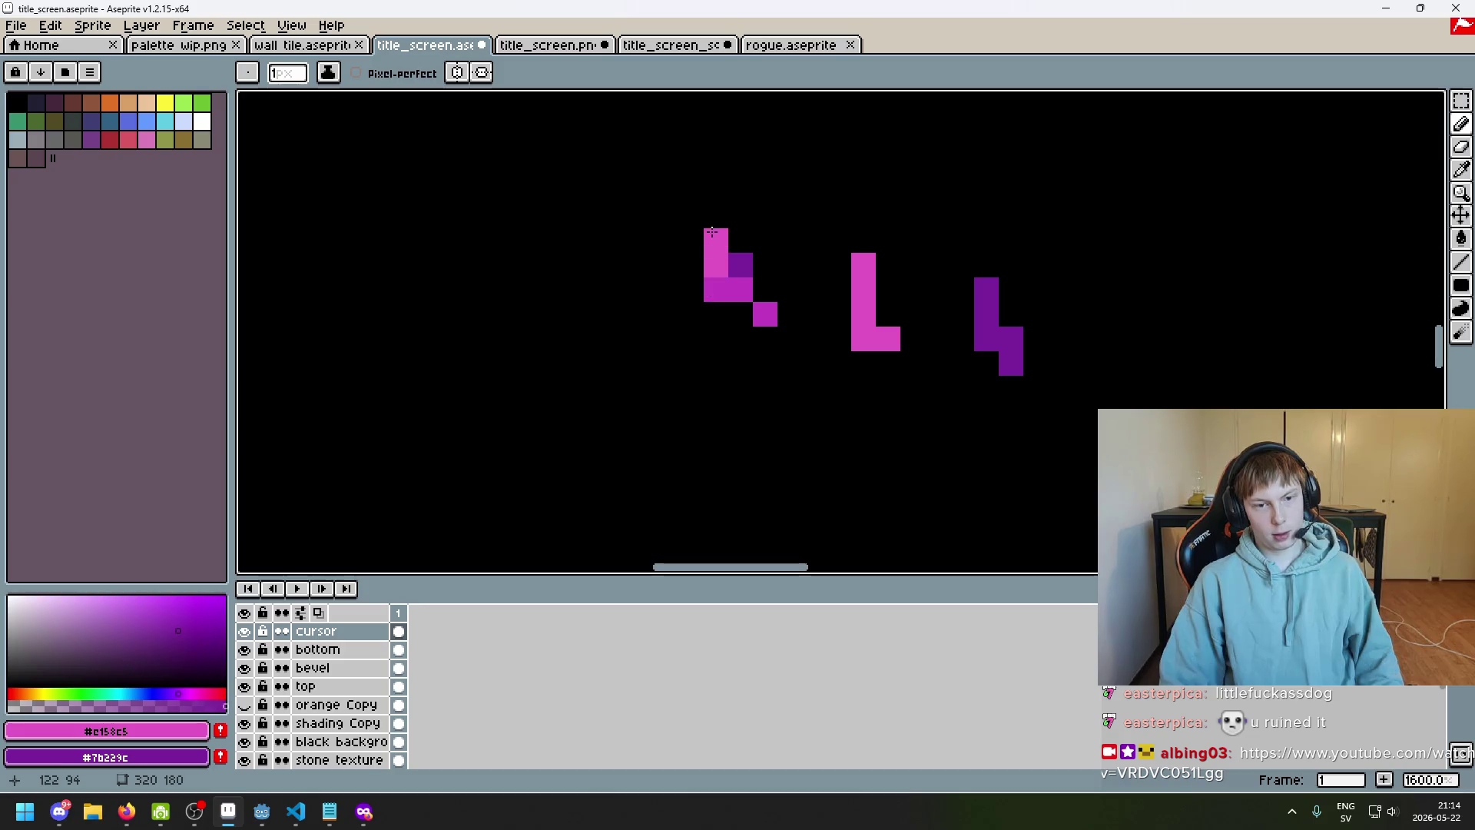
right_click(717, 243)
right_click(740, 240)
right_click(691, 265)
right_click(681, 291)
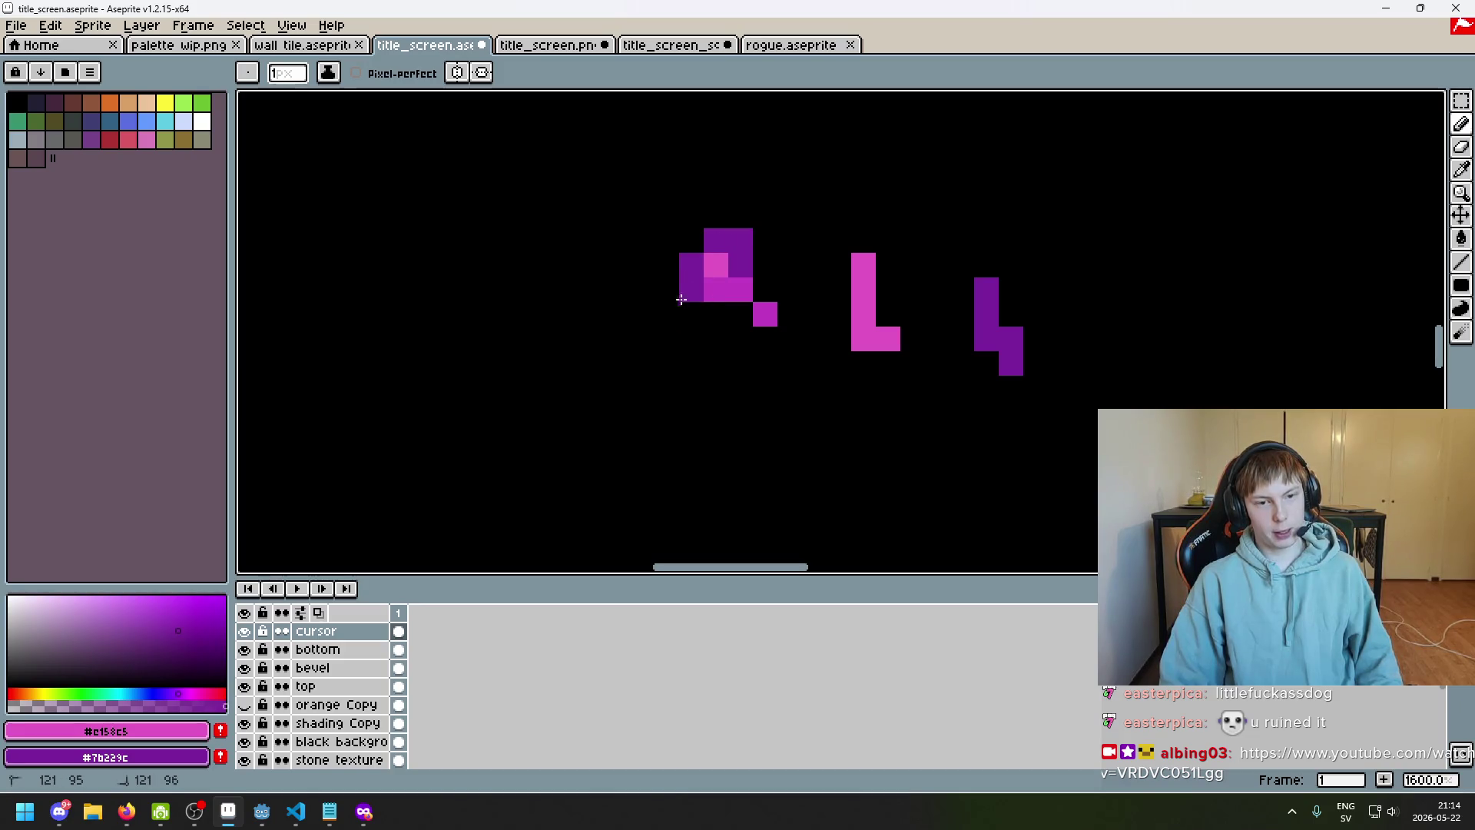
right_click(718, 320)
Add dark purple outline and shading pixels and restore two cursor pixels to pink
key(e)
key(b)
right_click(764, 271)
scroll(738, 340, down, 7)
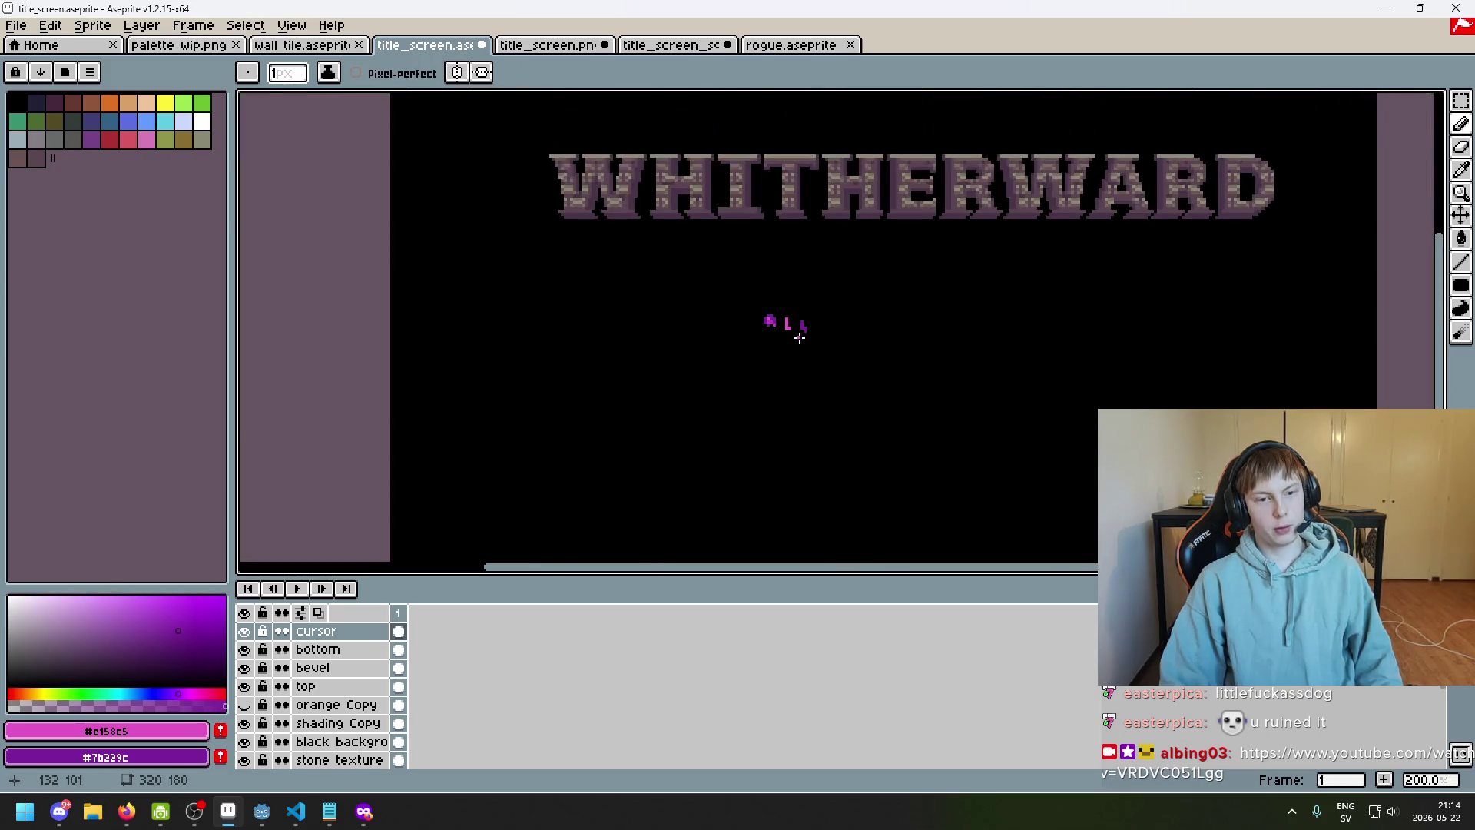
scroll(800, 338, up, 8)
right_click(779, 291)
click(737, 339)
click(791, 316)
Touch up the cursor using magenta #c23ec2 and purple #7b229c pixels
scroll(791, 316, down, 4)
scroll(745, 313, up, 5)
right_click(744, 313)
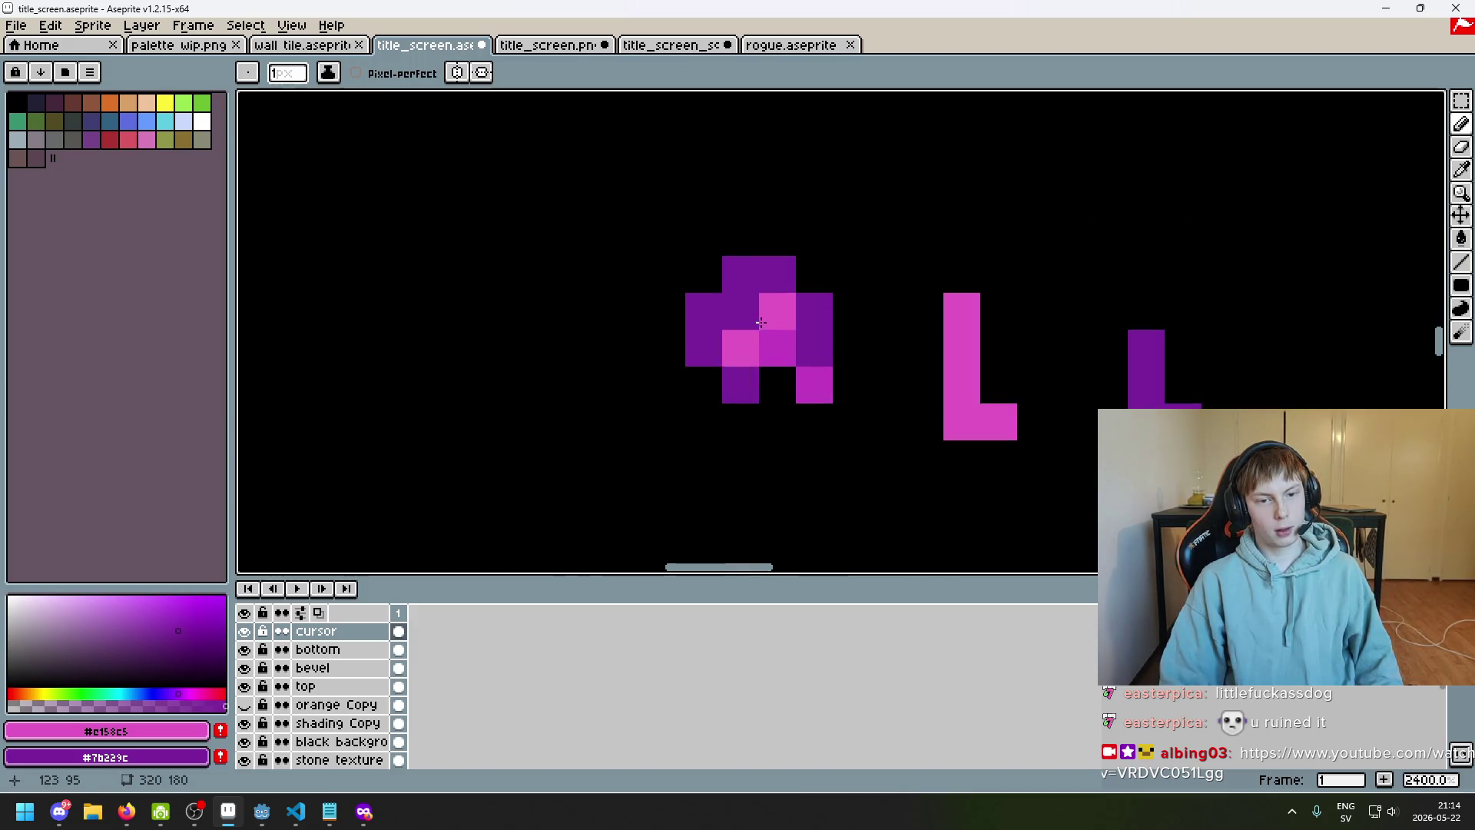
alt+click(762, 323)
click(740, 312)
alt+click(731, 267)
click(694, 277)
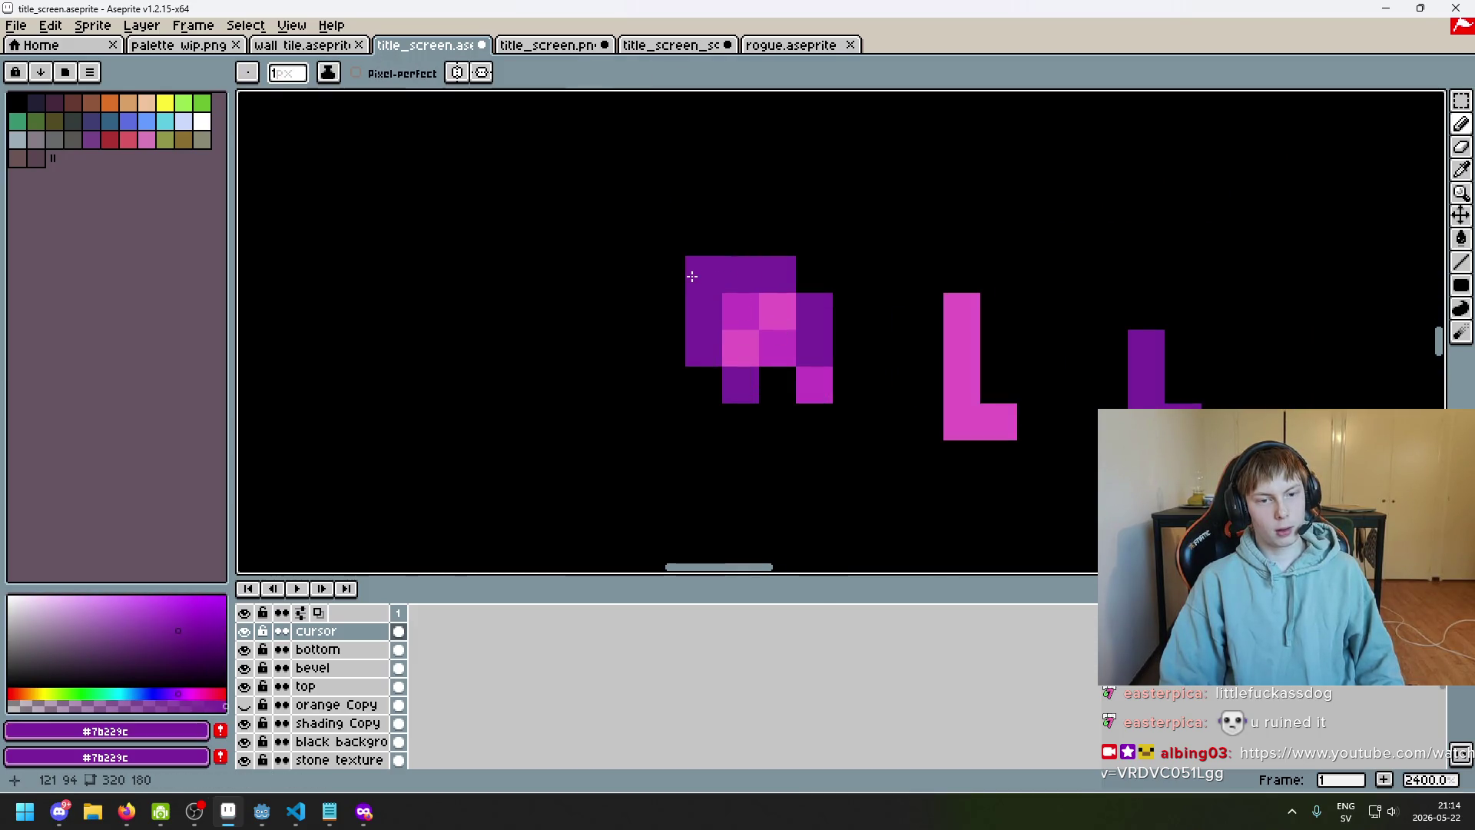
Erase the pink and purple test strokes beside the cursor
scroll(749, 350, down, 5)
scroll(753, 305, up, 4)
drag(733, 255, 777, 293)
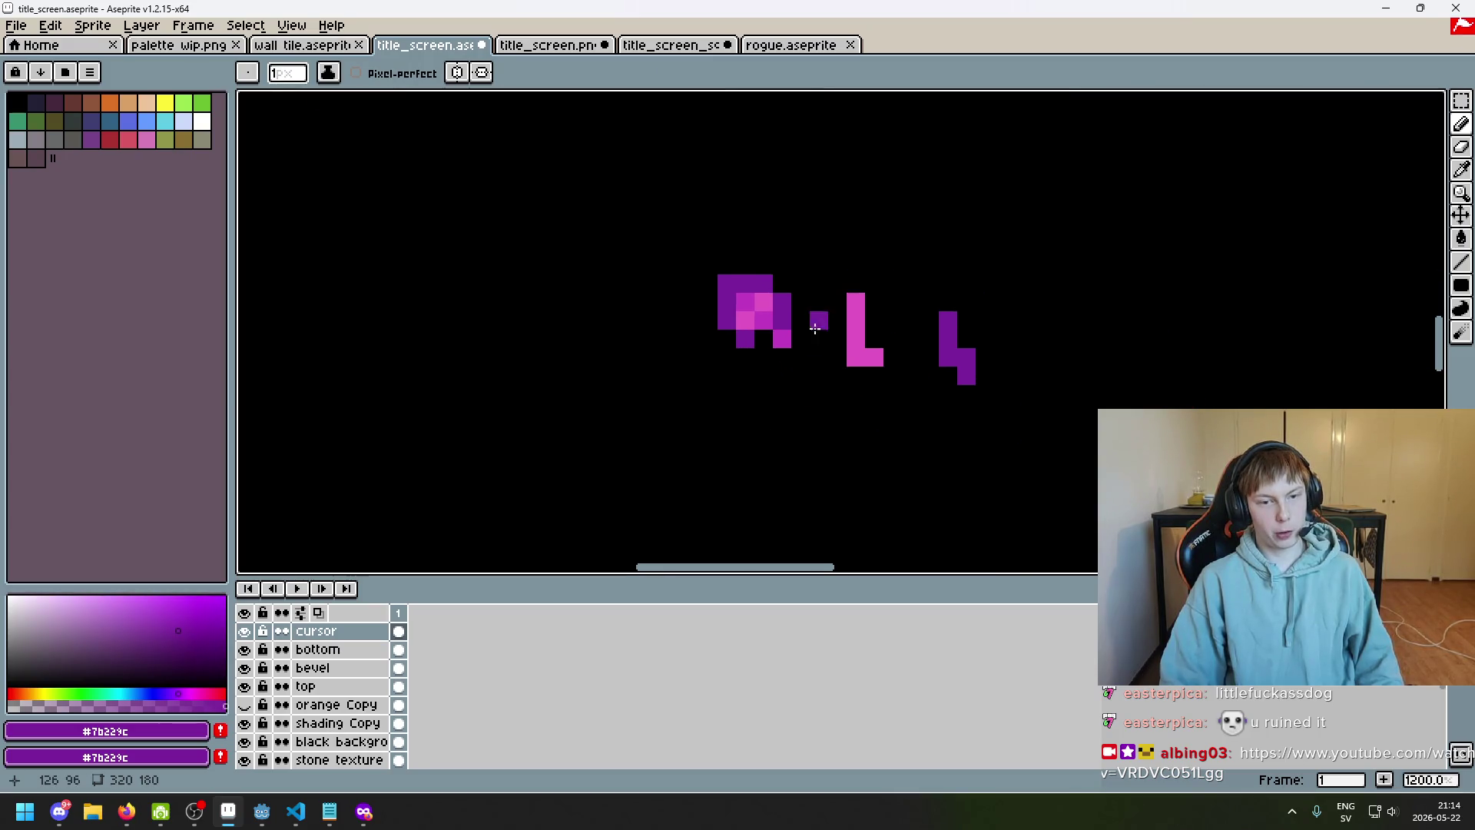
key(e)
mouse_move(874, 319)
mouse_down()
mouse_move(928, 300)
mouse_move(984, 319)
mouse_move(966, 320)
mouse_up()
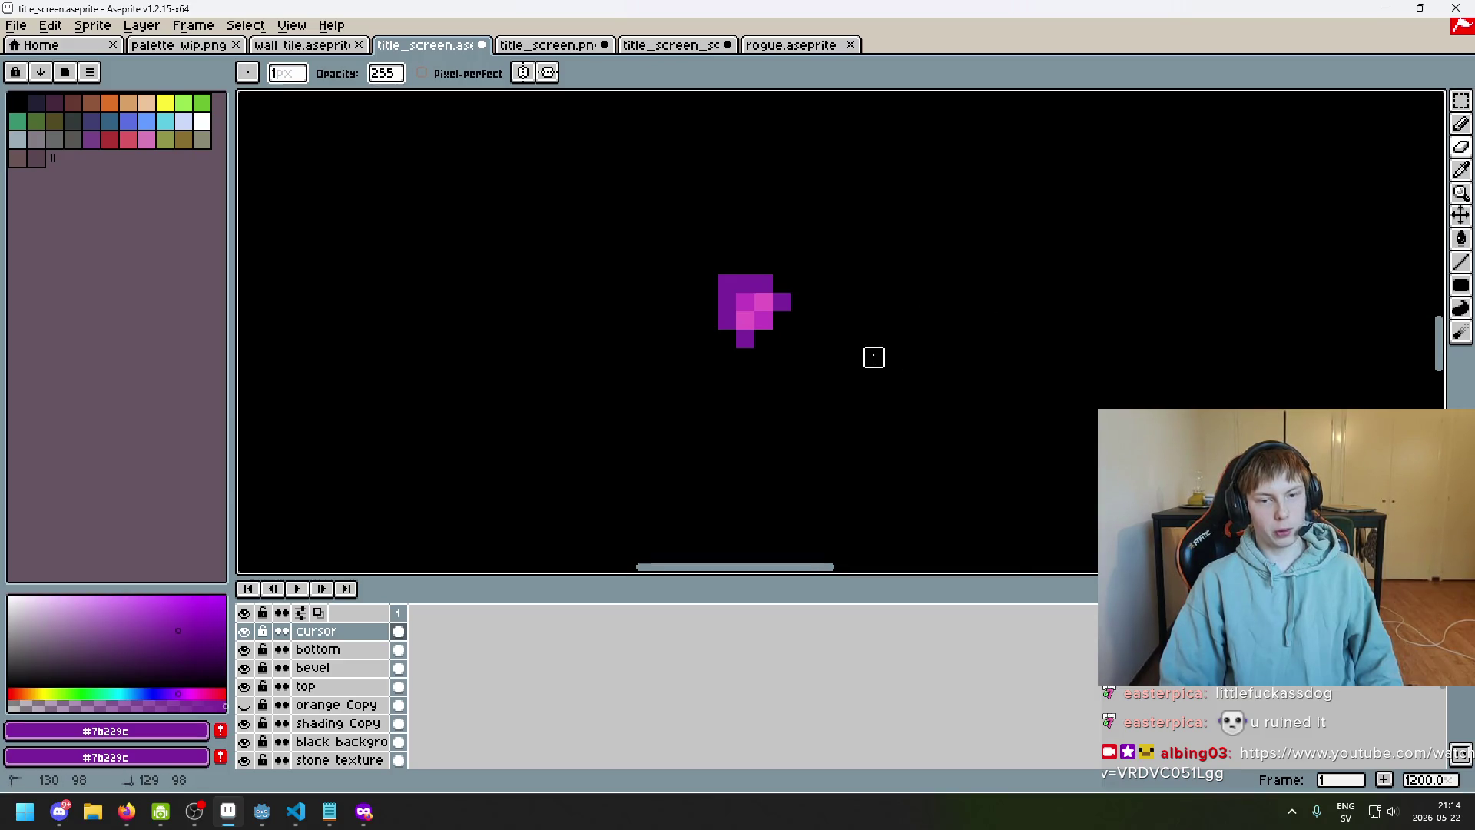
Try, then erase, pink pixels at the cursor's lower right; add purple pixels below and magenta at right
scroll(873, 357, down, 5)
scroll(879, 388, up, 9)
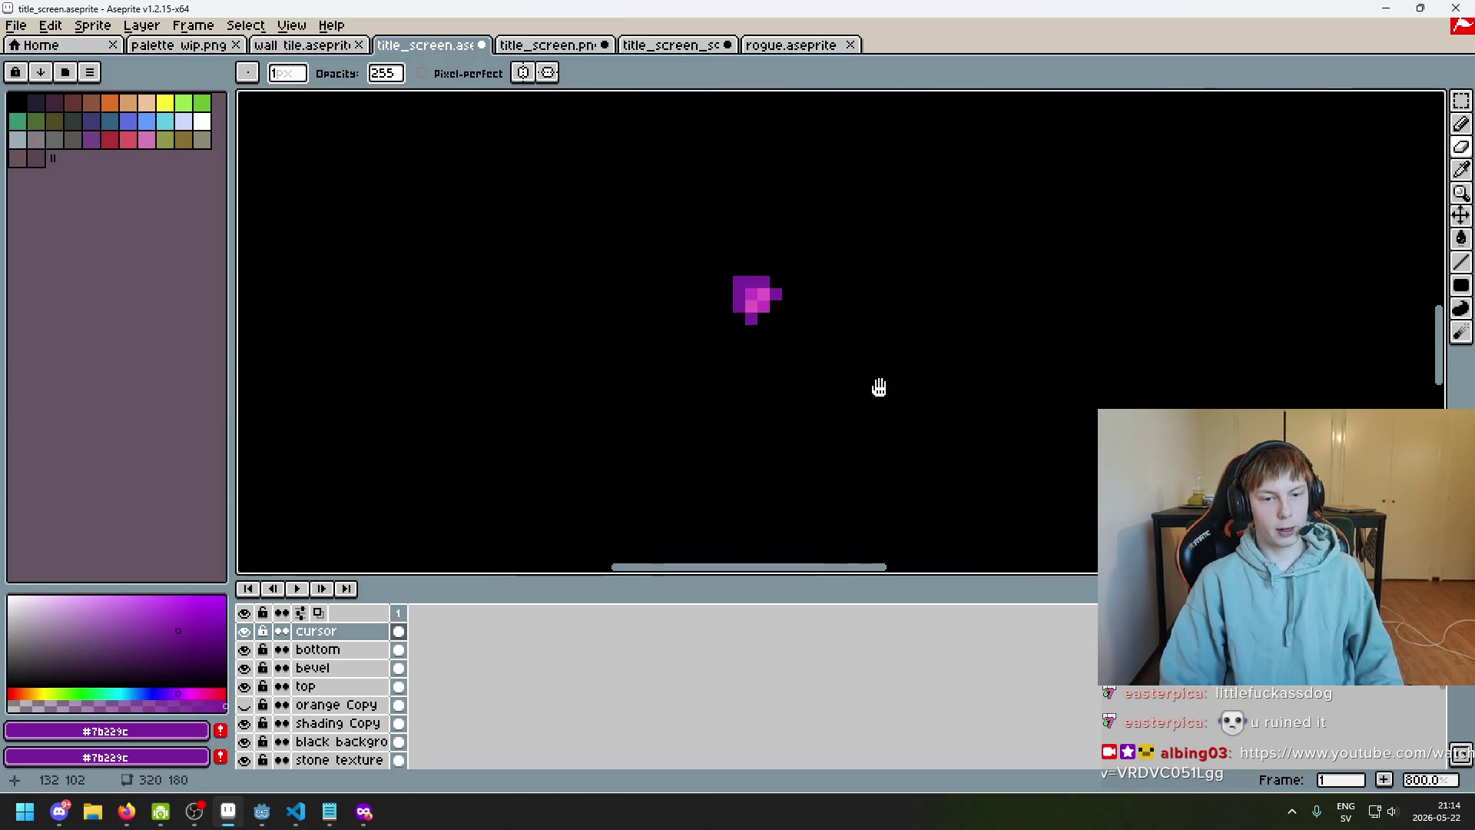
alt+click(807, 315)
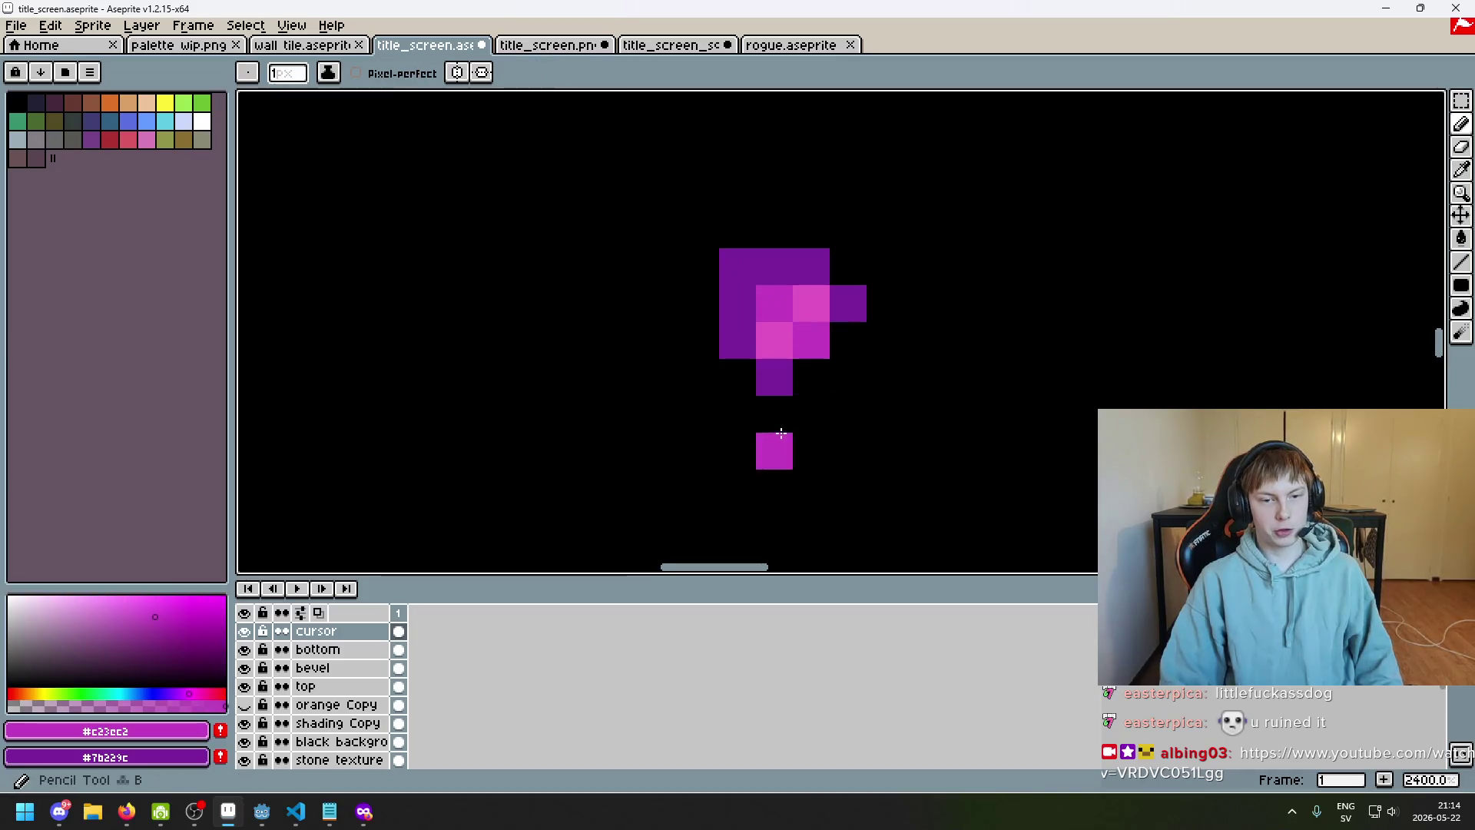
scroll(770, 448, down, 3)
scroll(807, 396, up, 1)
drag(816, 371, 824, 395)
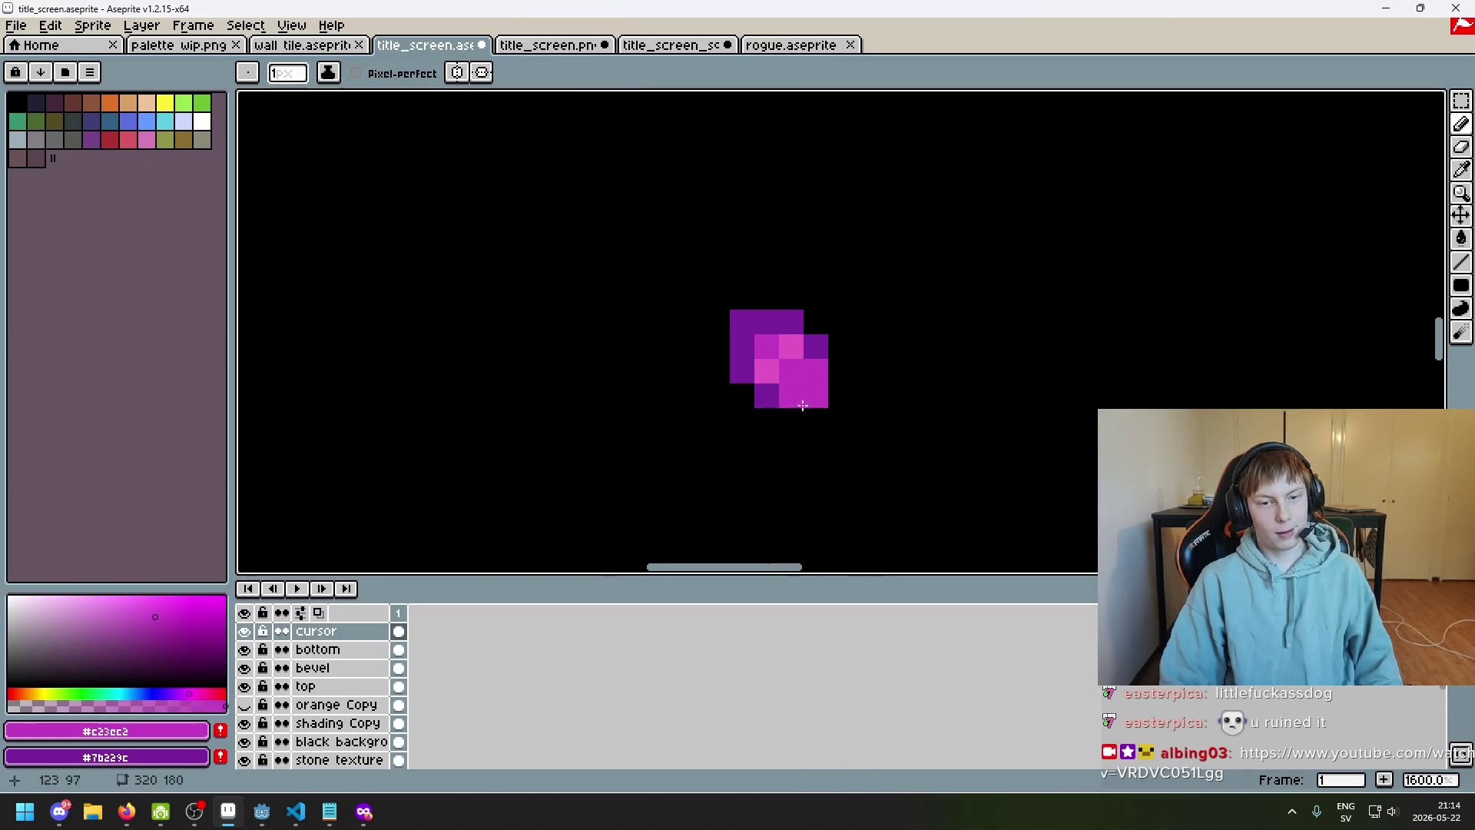
click(841, 395)
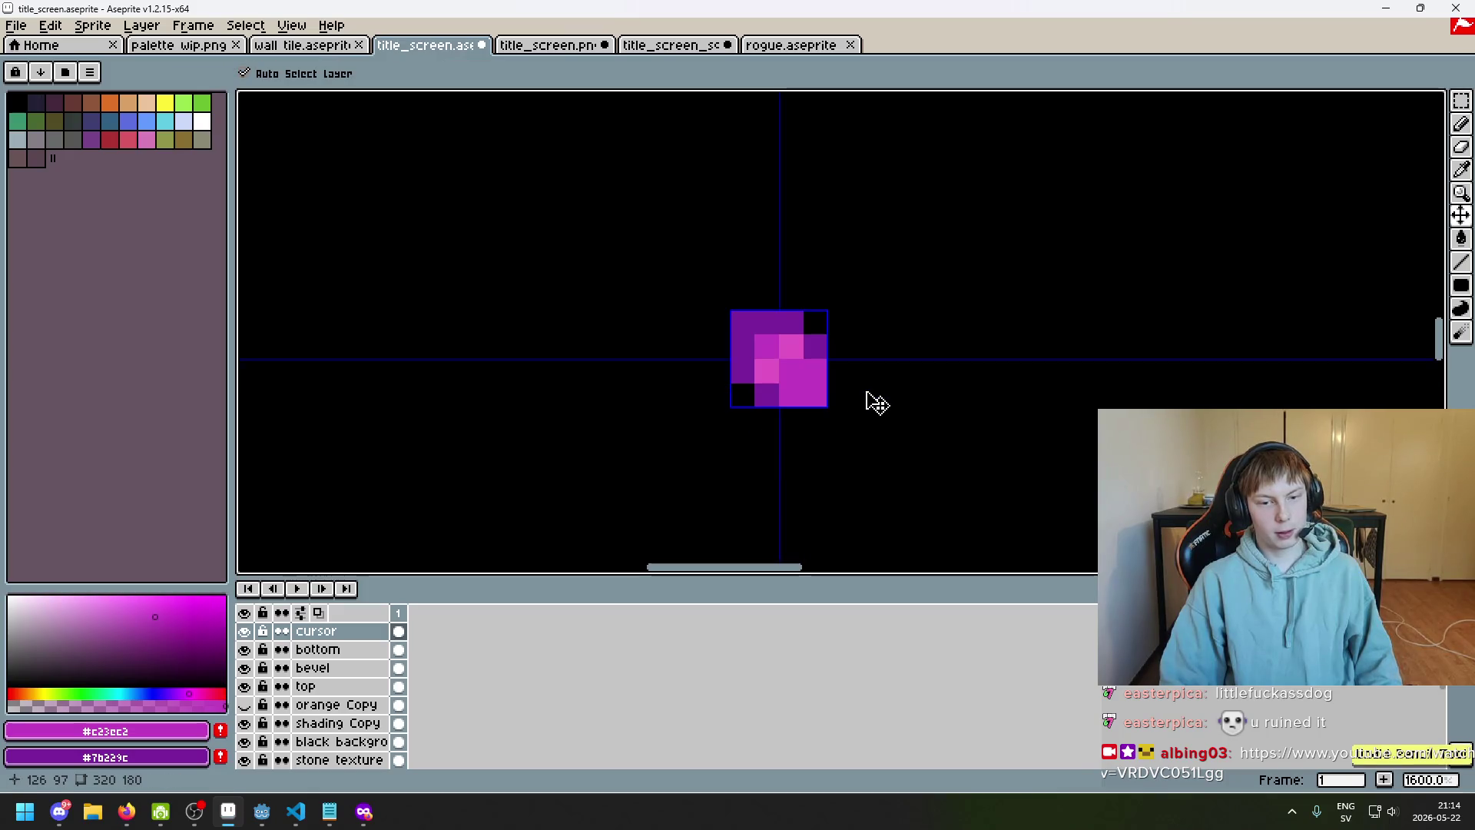
key(e)
drag(848, 393, 791, 395)
click(792, 395)
click(792, 420)
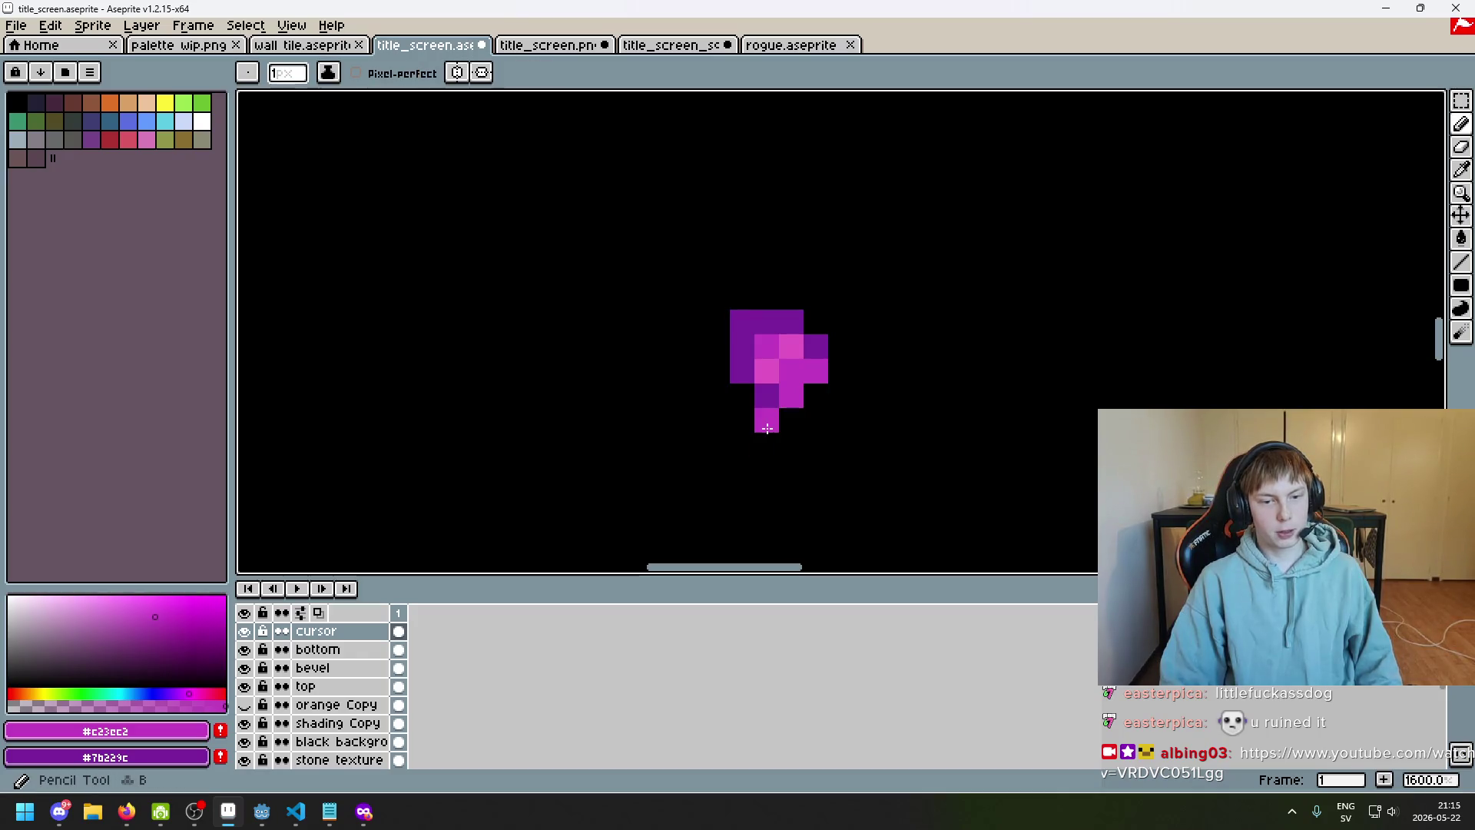
click(865, 346)
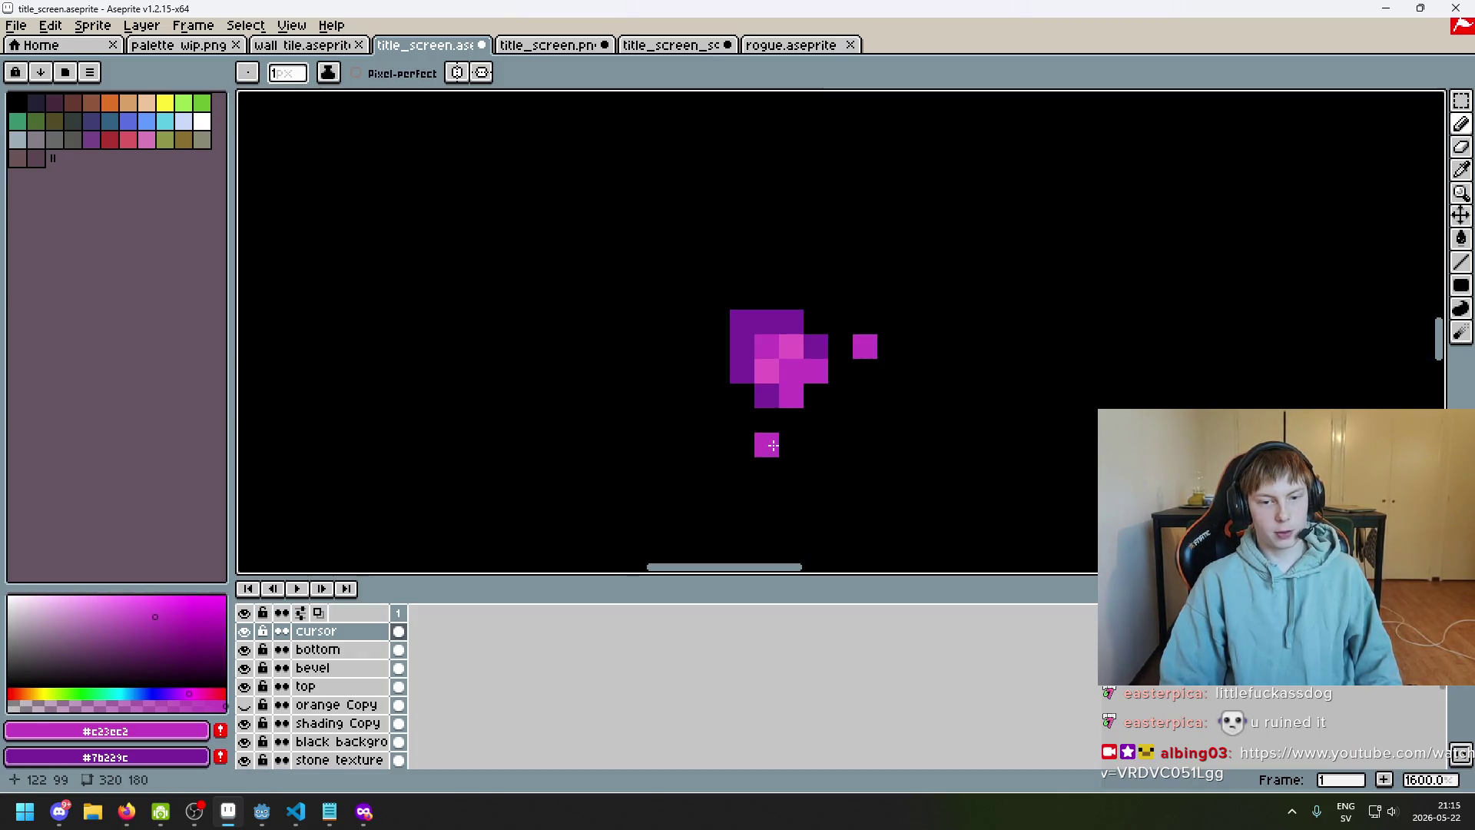
Pick the cursor's dark purple and erase a stray pixel from the cursor
scroll(814, 415, down, 6)
scroll(803, 388, up, 4)
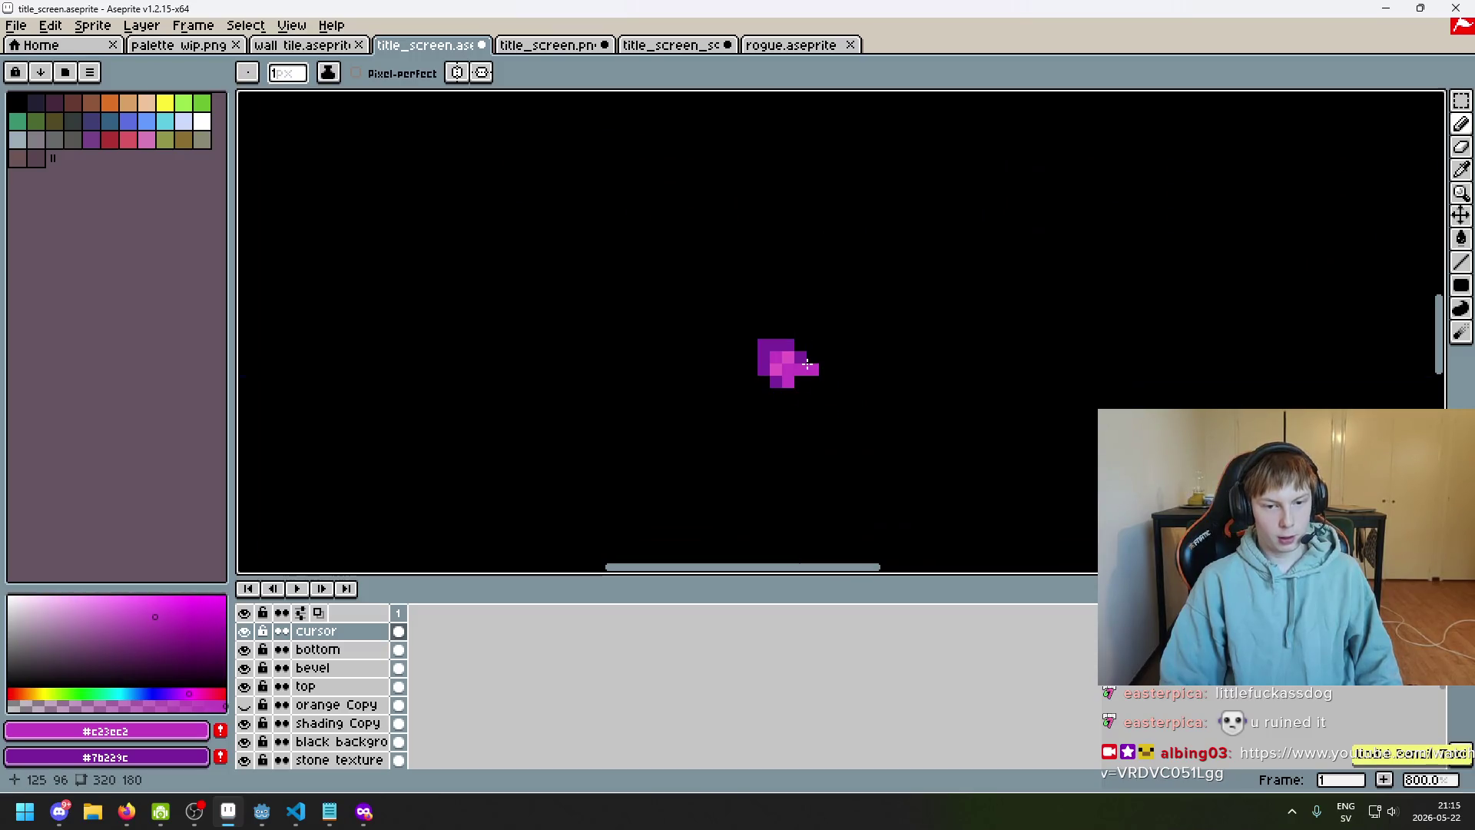
scroll(782, 394, down, 5)
scroll(807, 402, up, 2)
scroll(766, 393, up, 4)
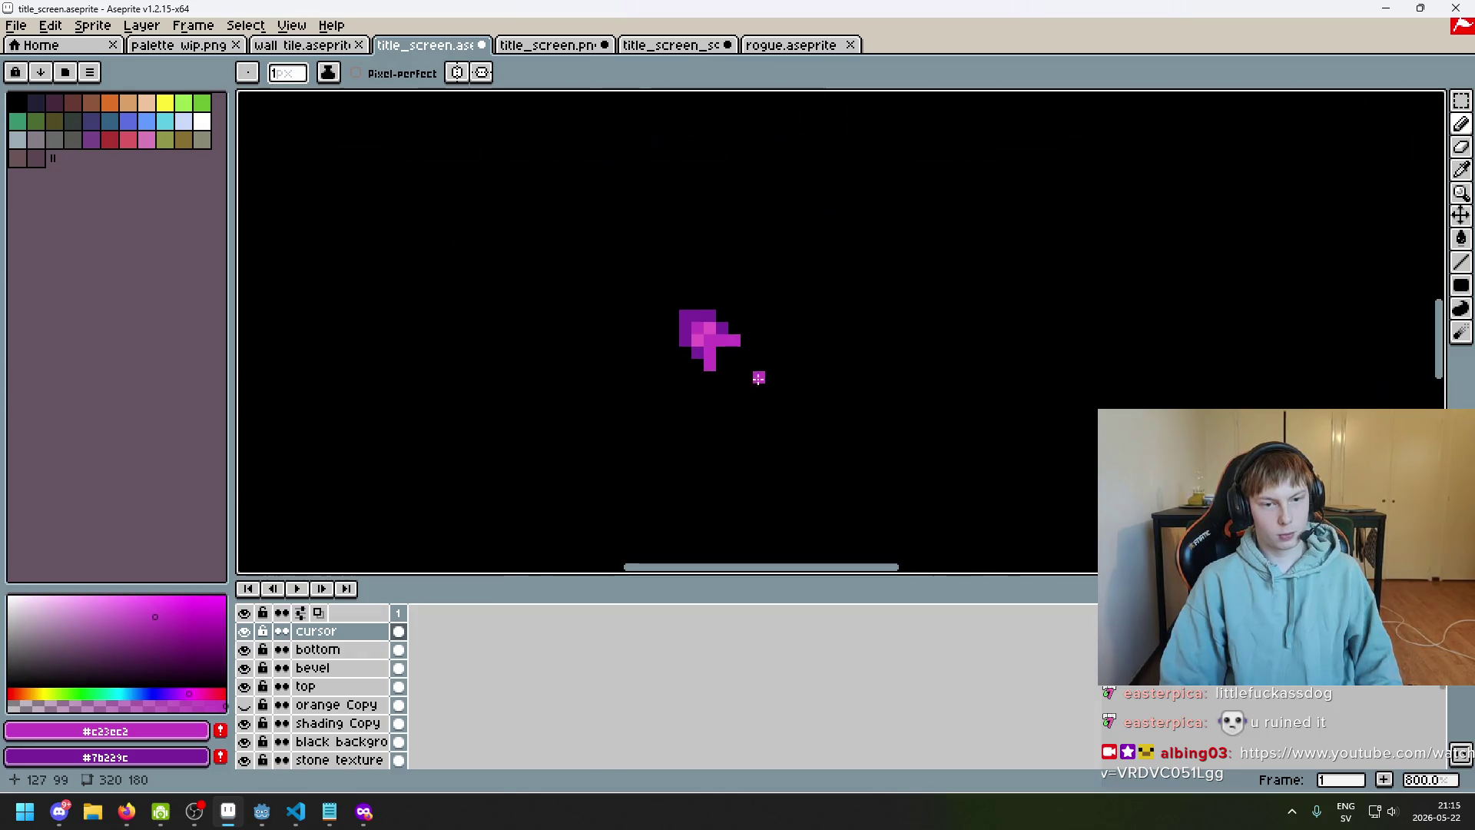
scroll(722, 352, down, 4)
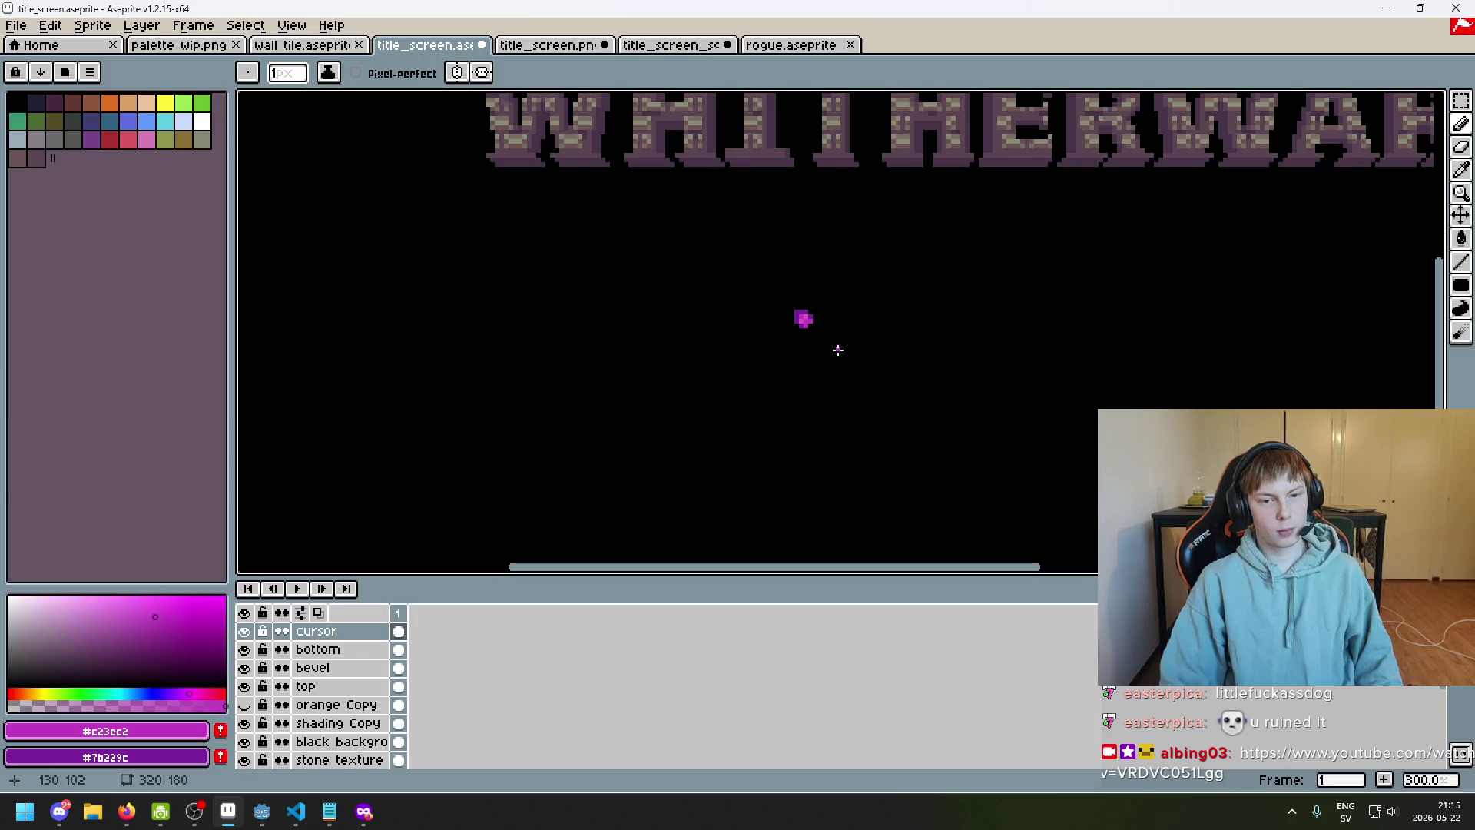
scroll(820, 338, up, 7)
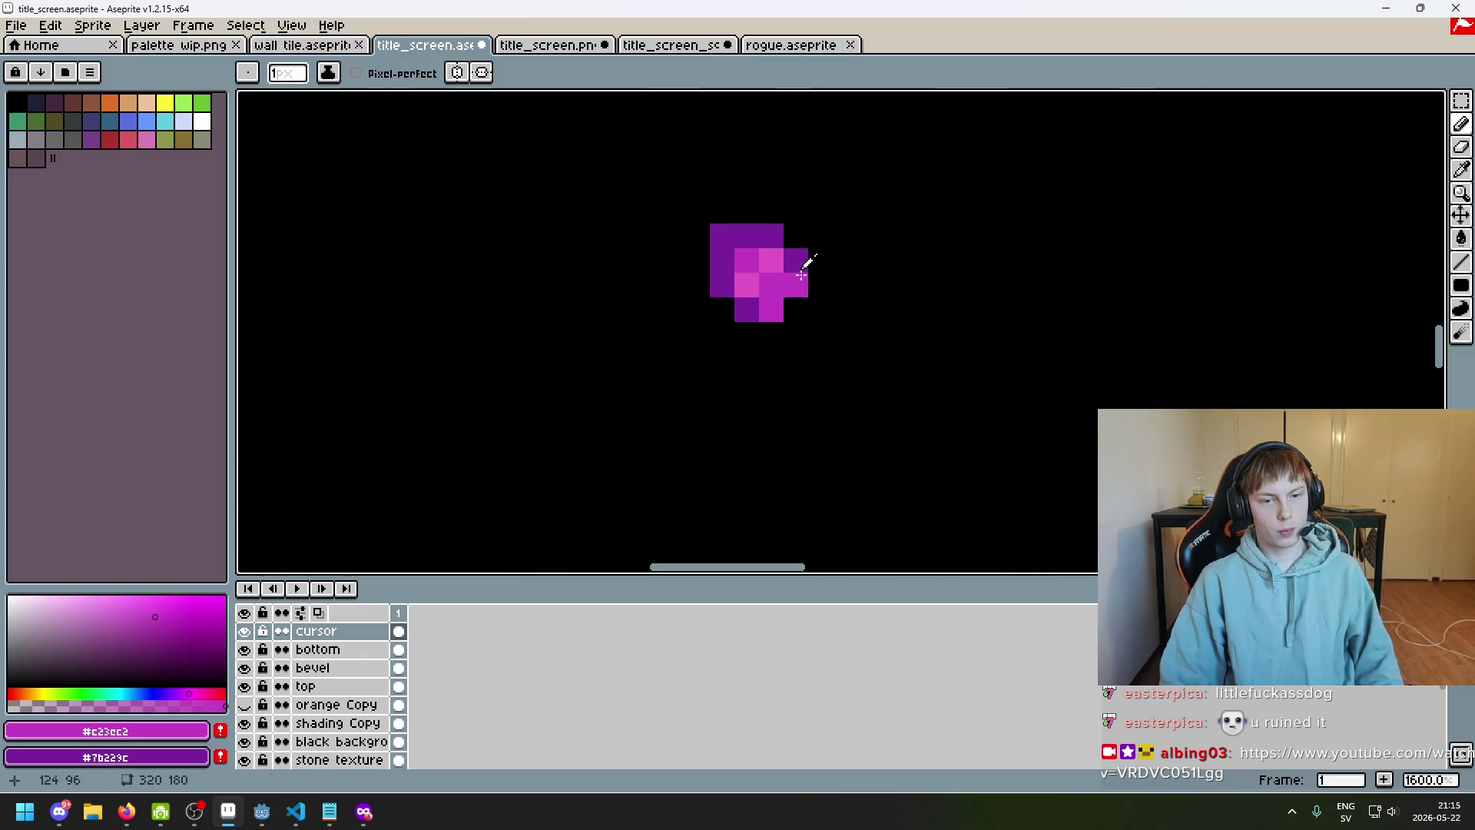
alt+click(779, 289)
scroll(787, 300, up, 1)
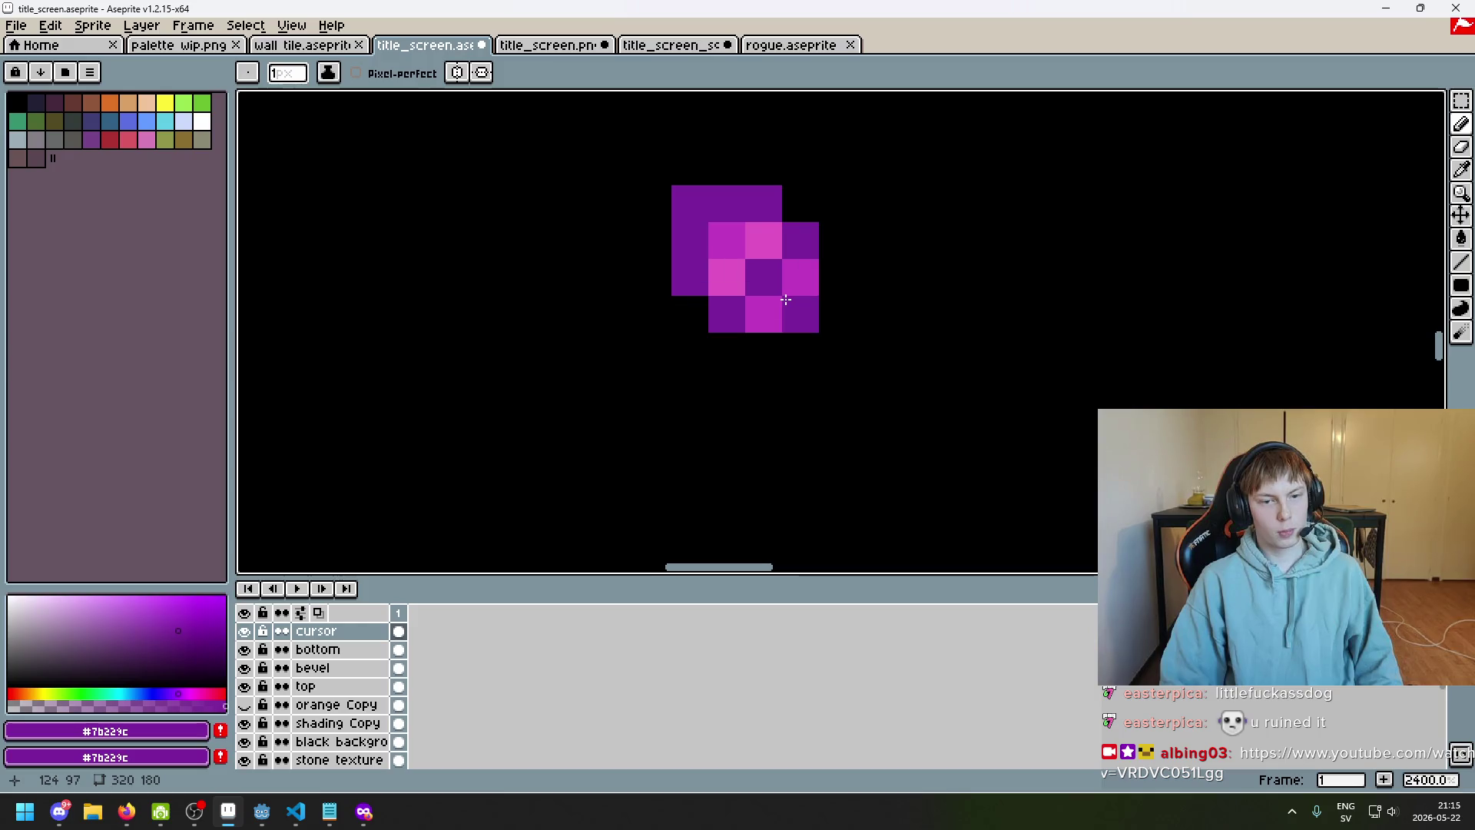
scroll(785, 300, down, 5)
scroll(827, 313, up, 3)
key(e)
click(777, 285)
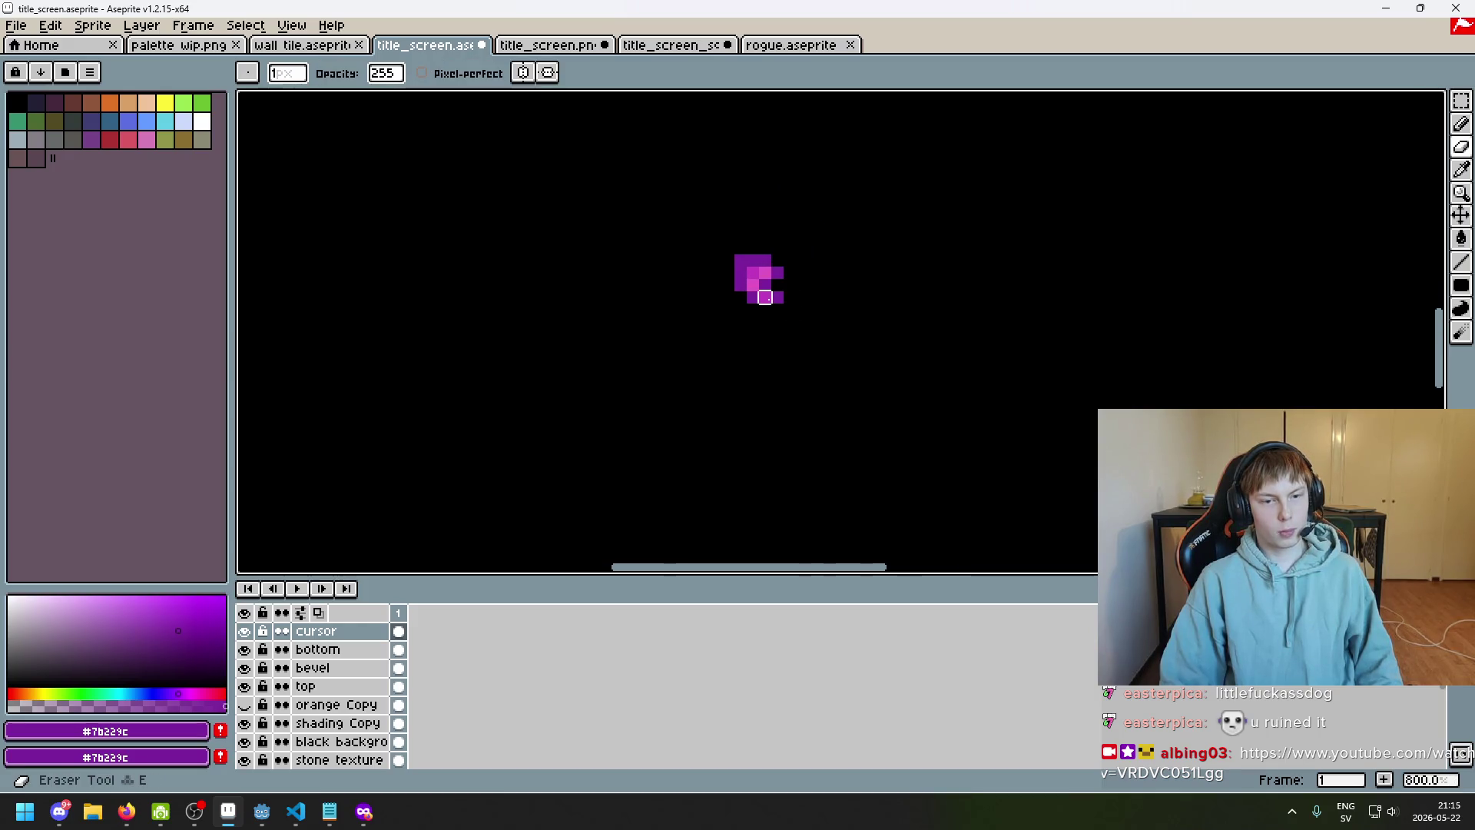
scroll(790, 322, down, 4)
scroll(800, 315, up, 3)
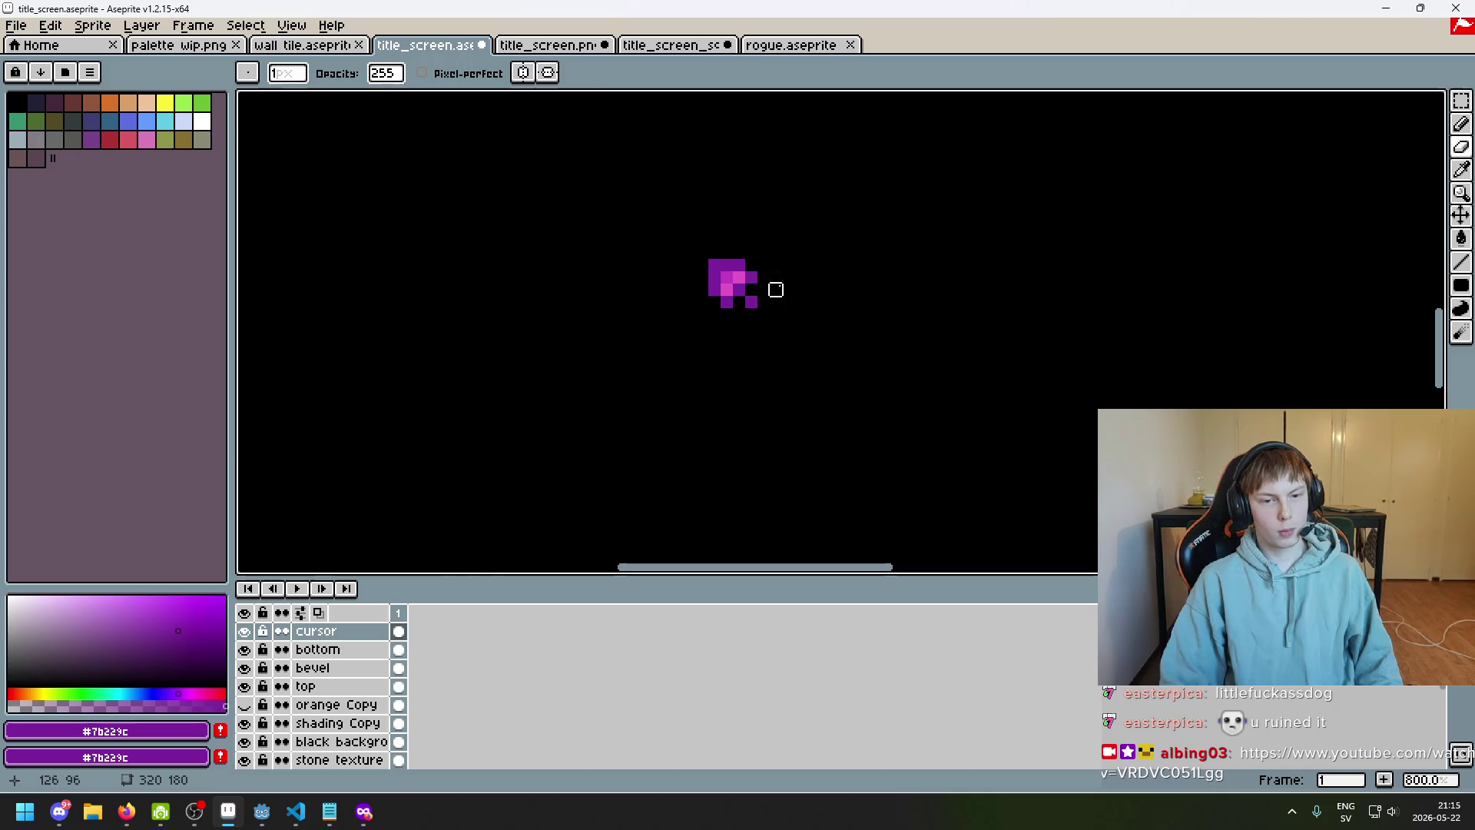
Erase the cursor's bottom-right pixels and purple beside the pink block, adding dark purple pixels beneath
key(b)
scroll(754, 314, down, 4)
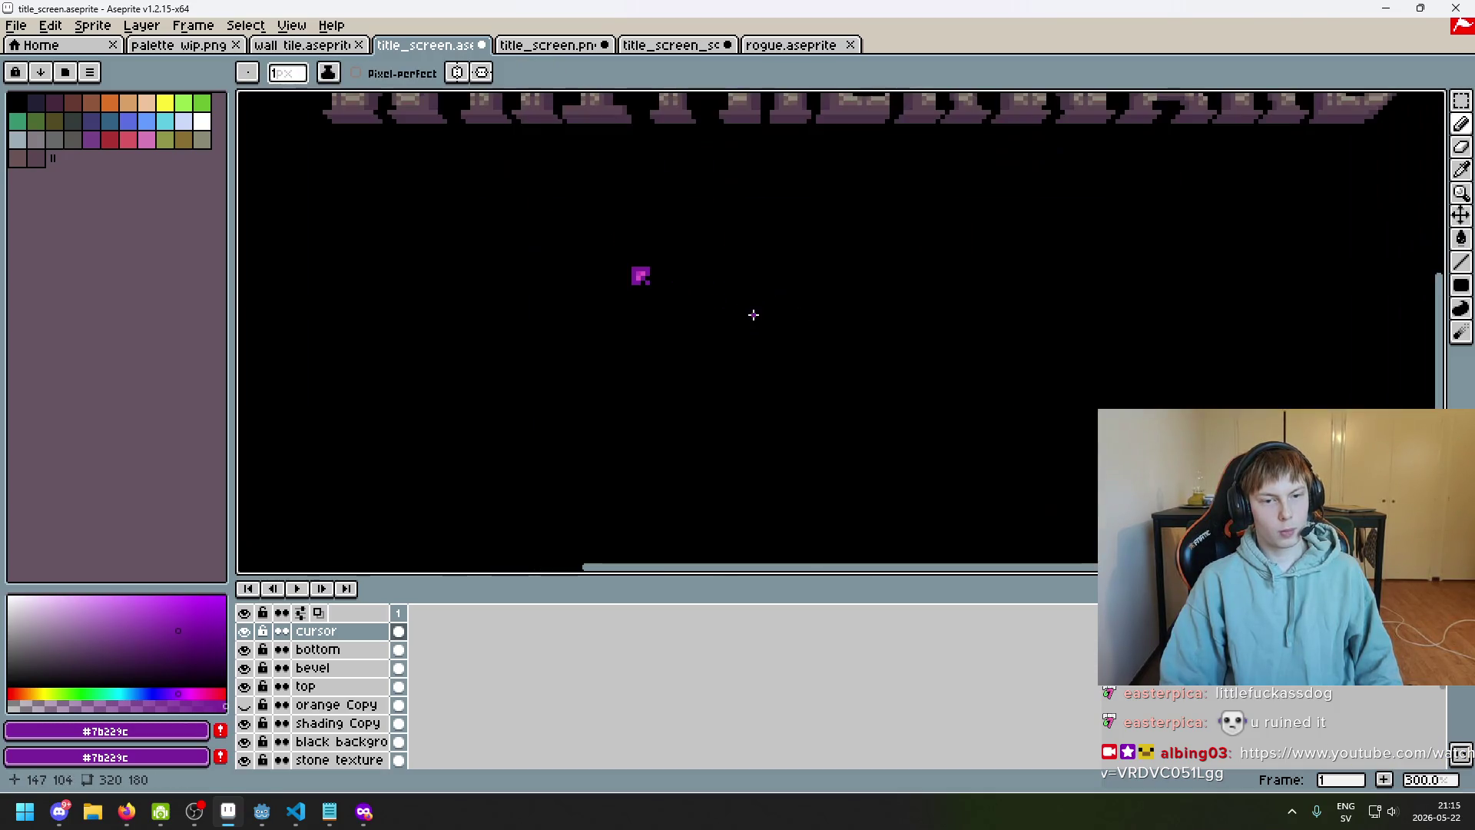
scroll(647, 302, up, 3)
key(e)
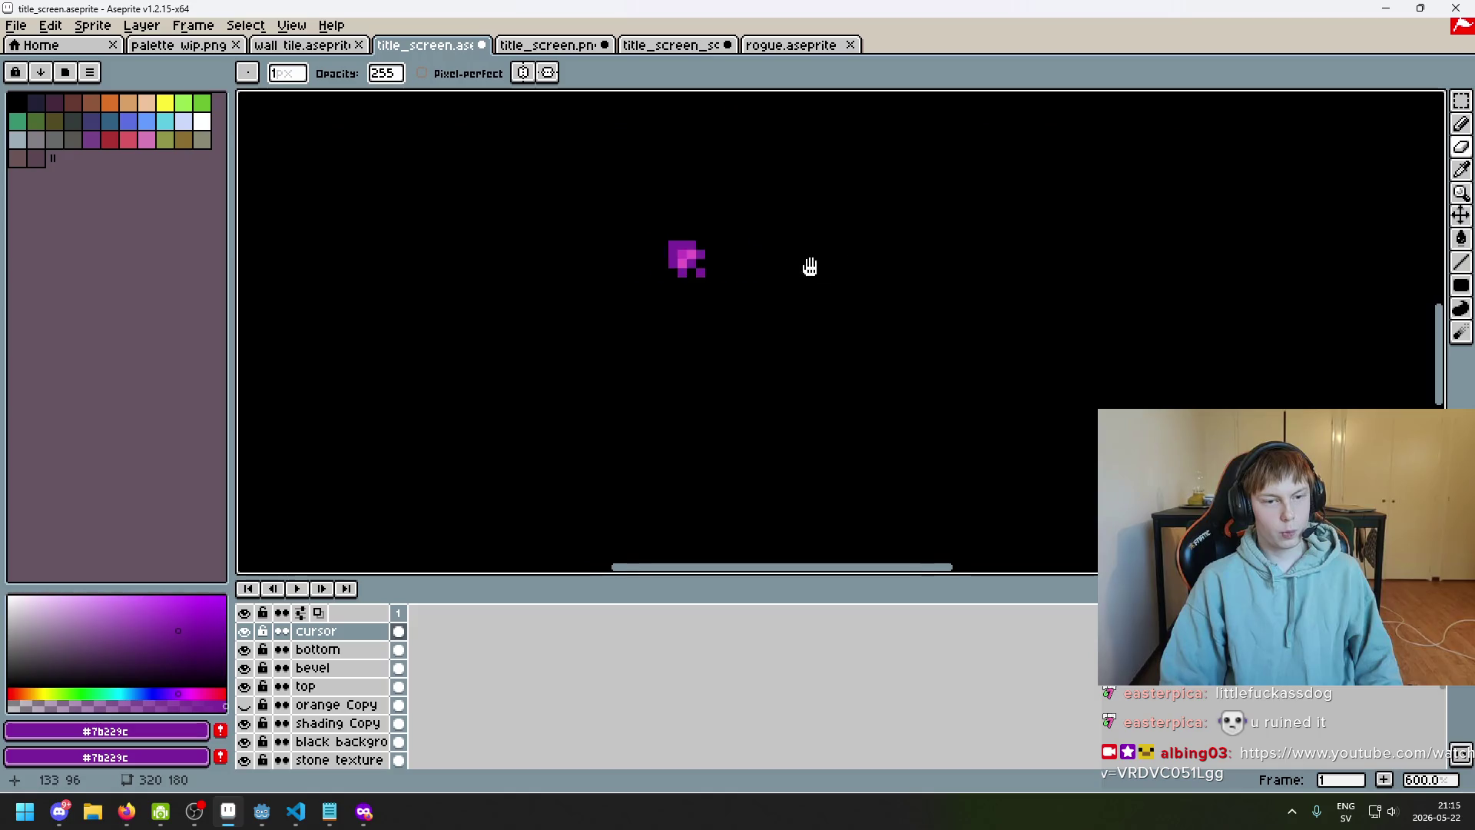
scroll(771, 283, up, 2)
key(b)
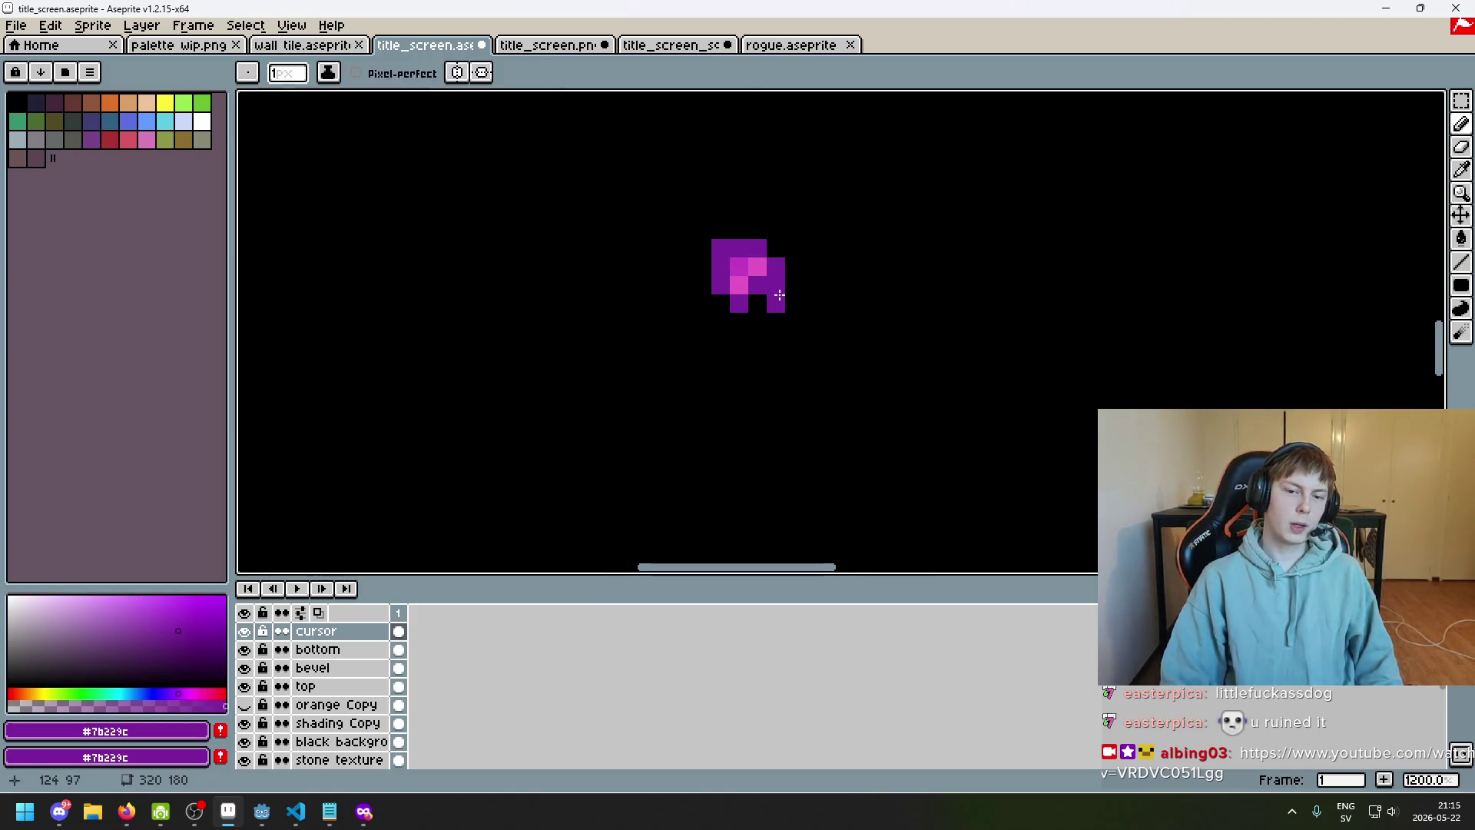
key(e)
drag(757, 304, 776, 304)
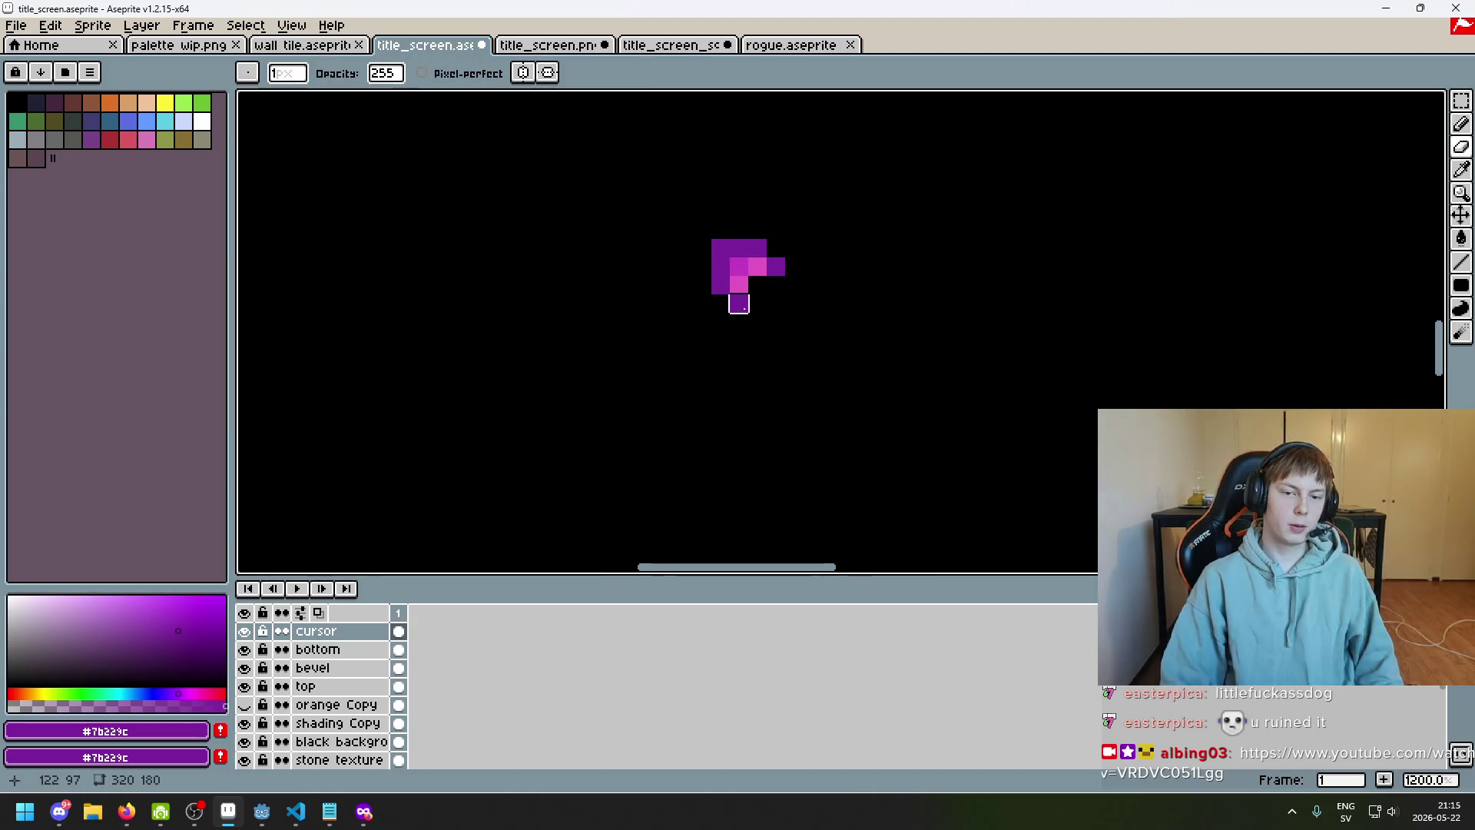
alt+click(753, 265)
key(b)
alt+click(775, 266)
click(775, 285)
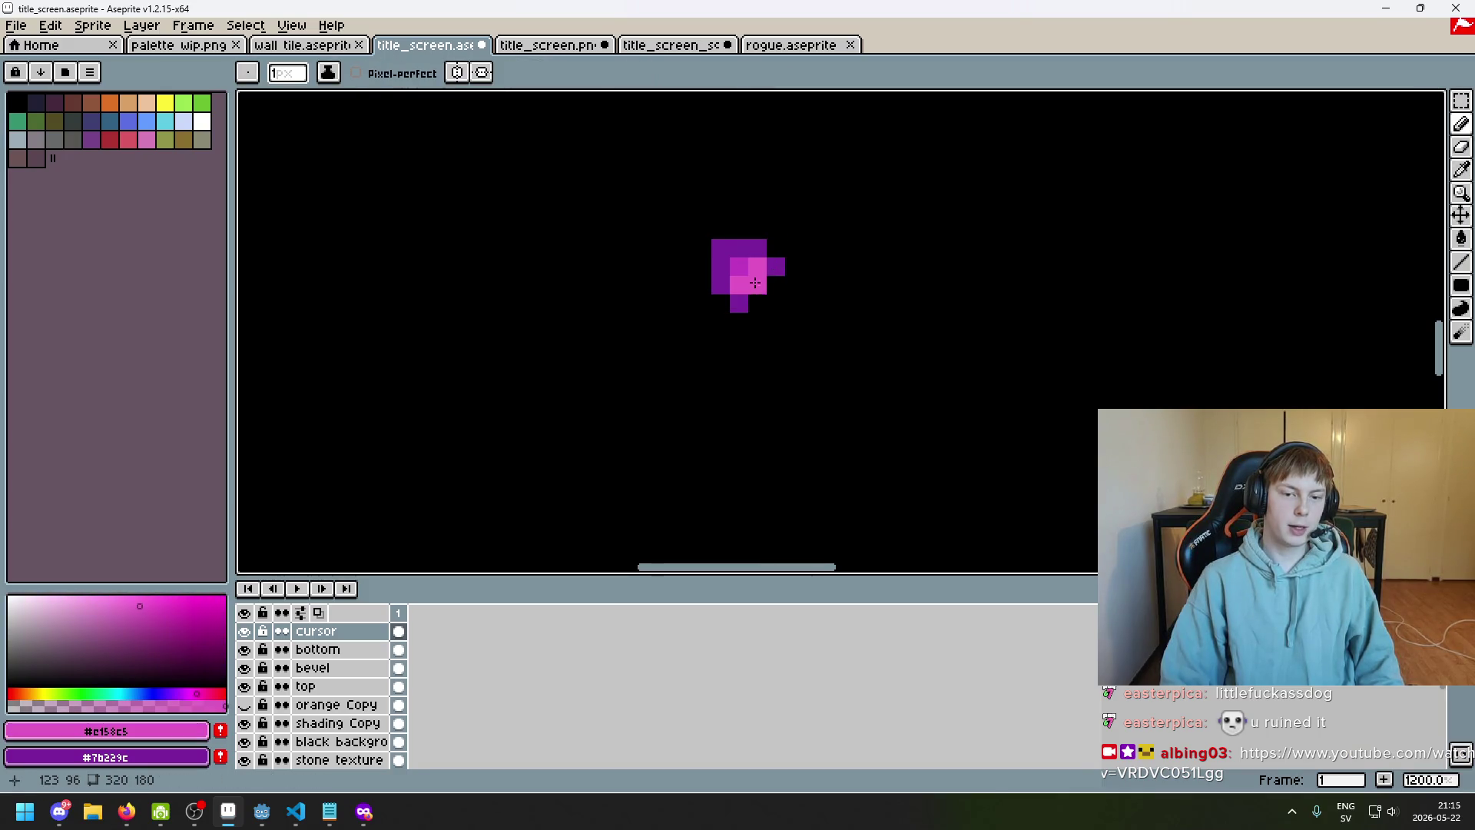
scroll(765, 303, down, 6)
scroll(766, 296, up, 3)
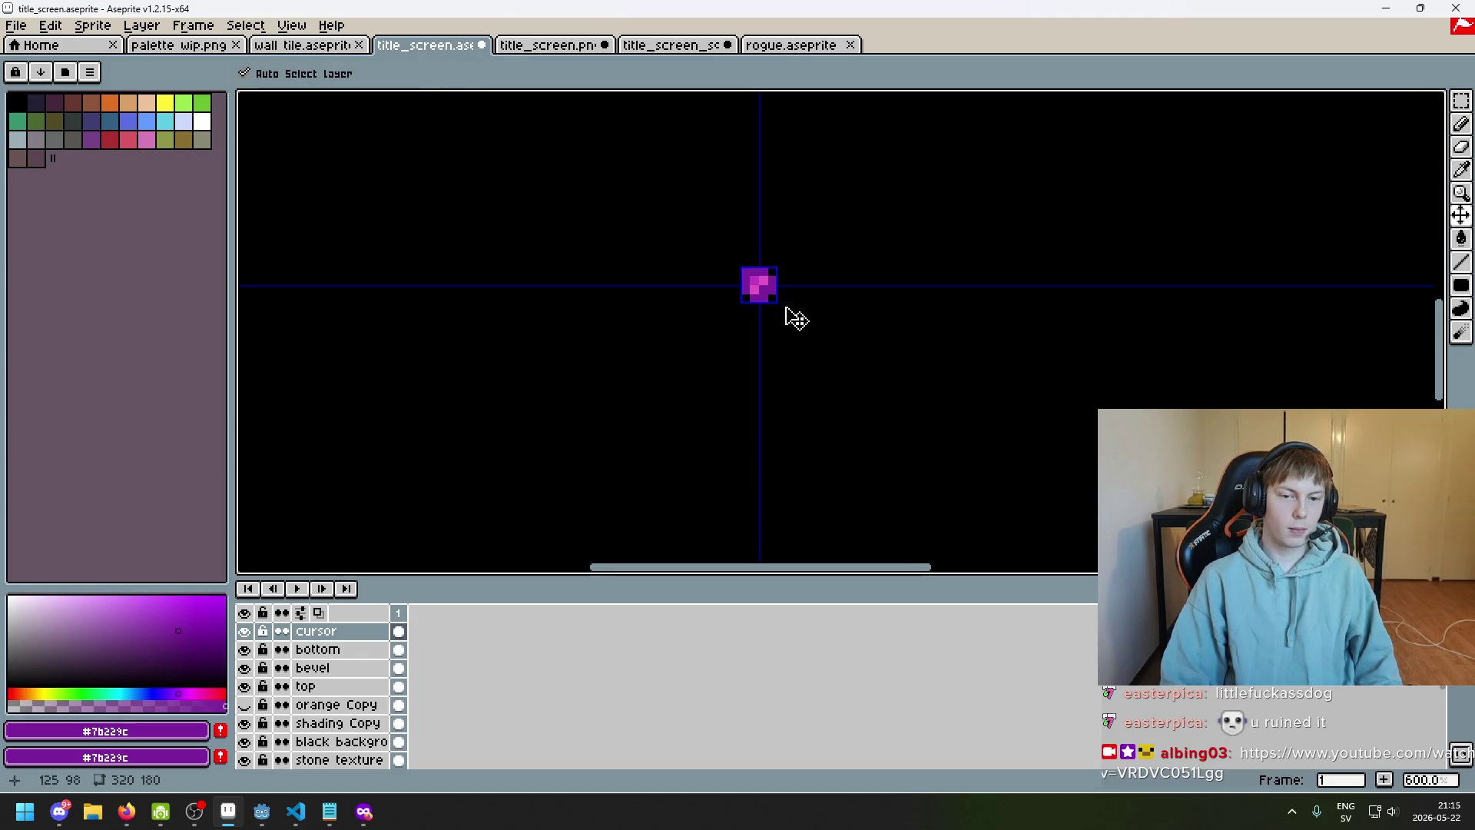
scroll(781, 302, up, 4)
key(e)
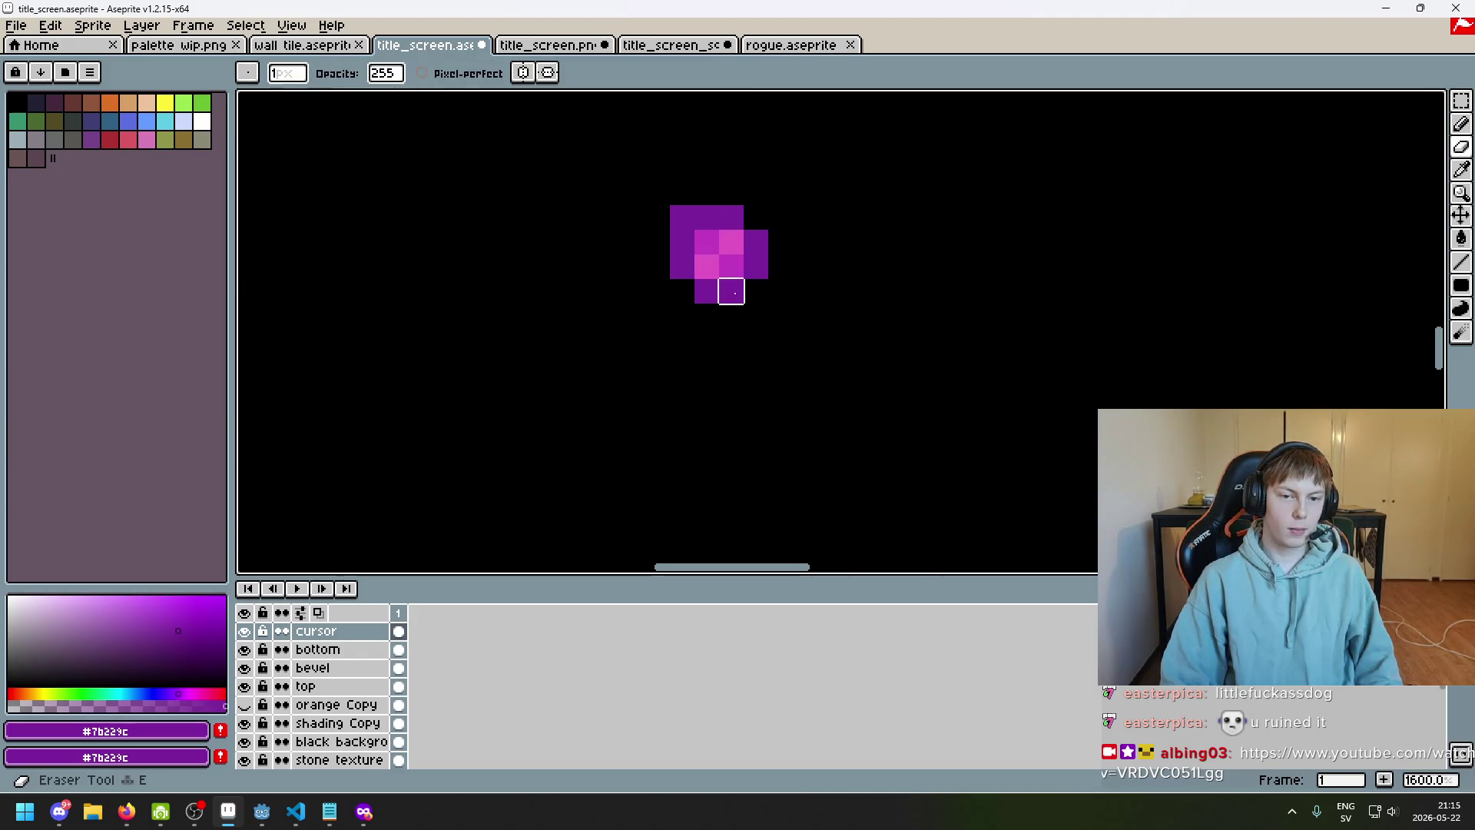
drag(727, 286, 754, 261)
key(b)
click(769, 284)
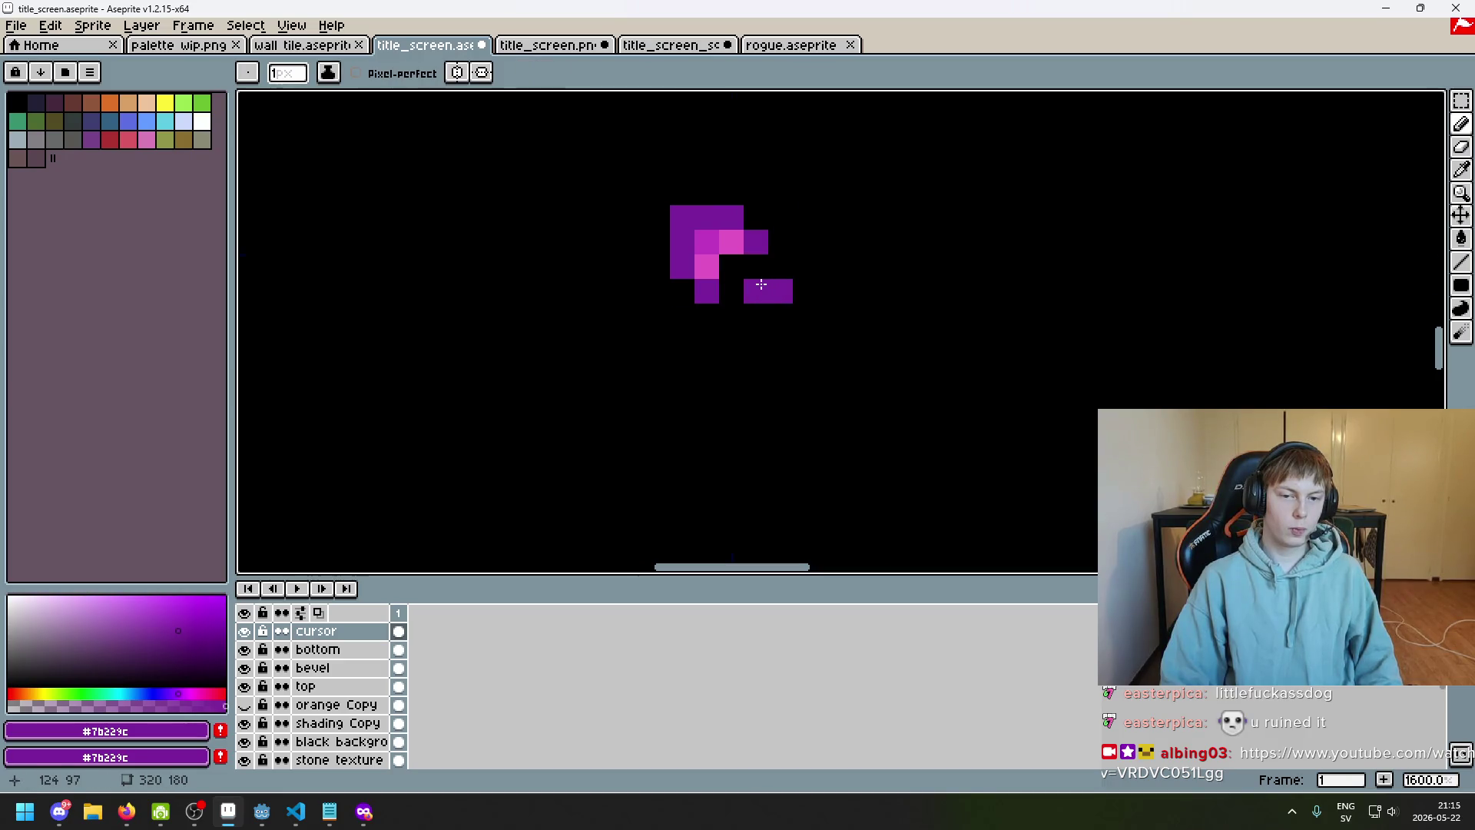
scroll(770, 288, down, 7)
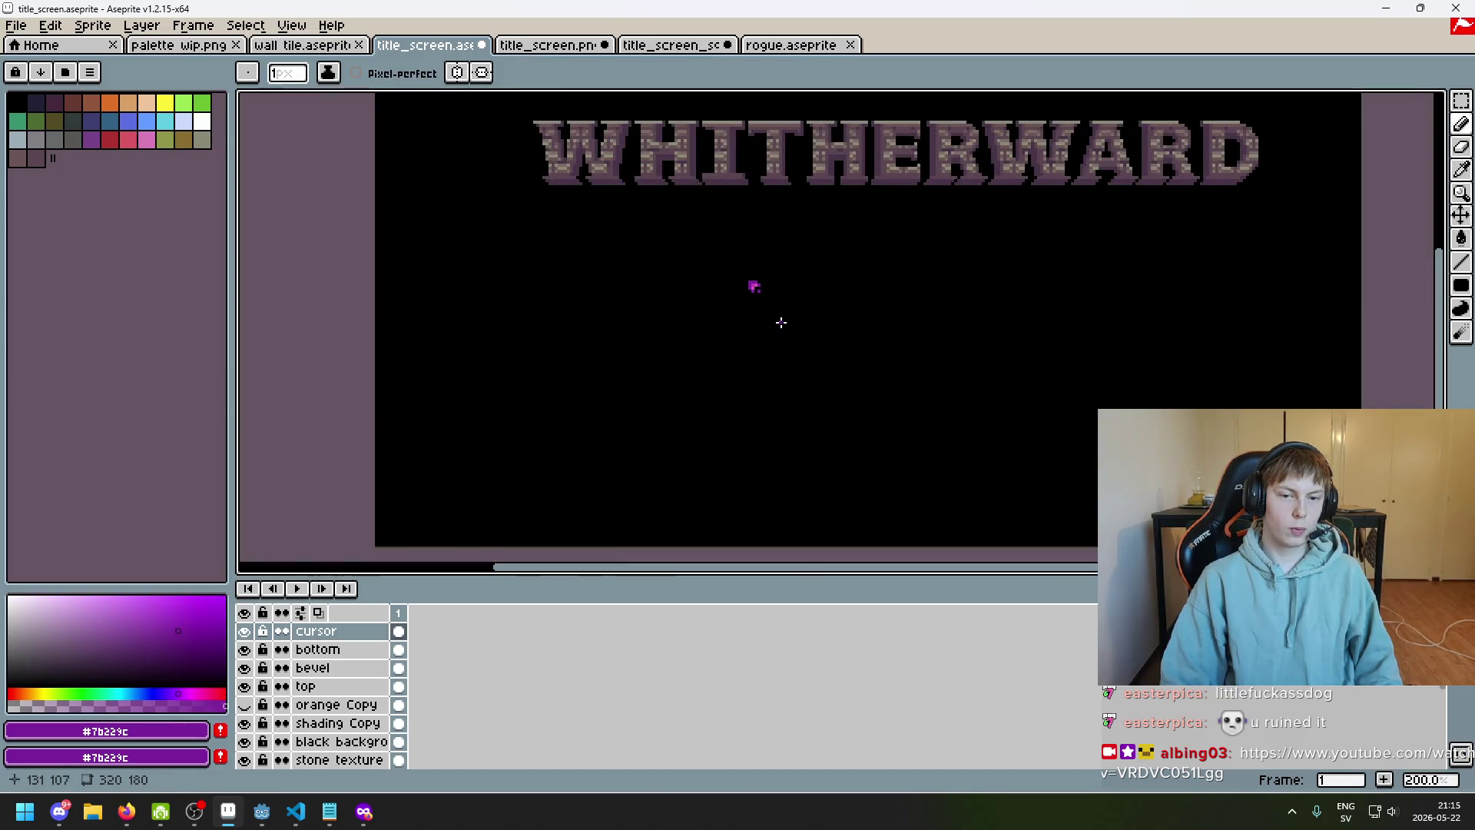
Undo the last edit, remove the right-end purple pixel and paint a light pink highlight
mouse_move(797, 313)
mouse_down()
mouse_move(907, 227)
mouse_move(912, 323)
mouse_up()
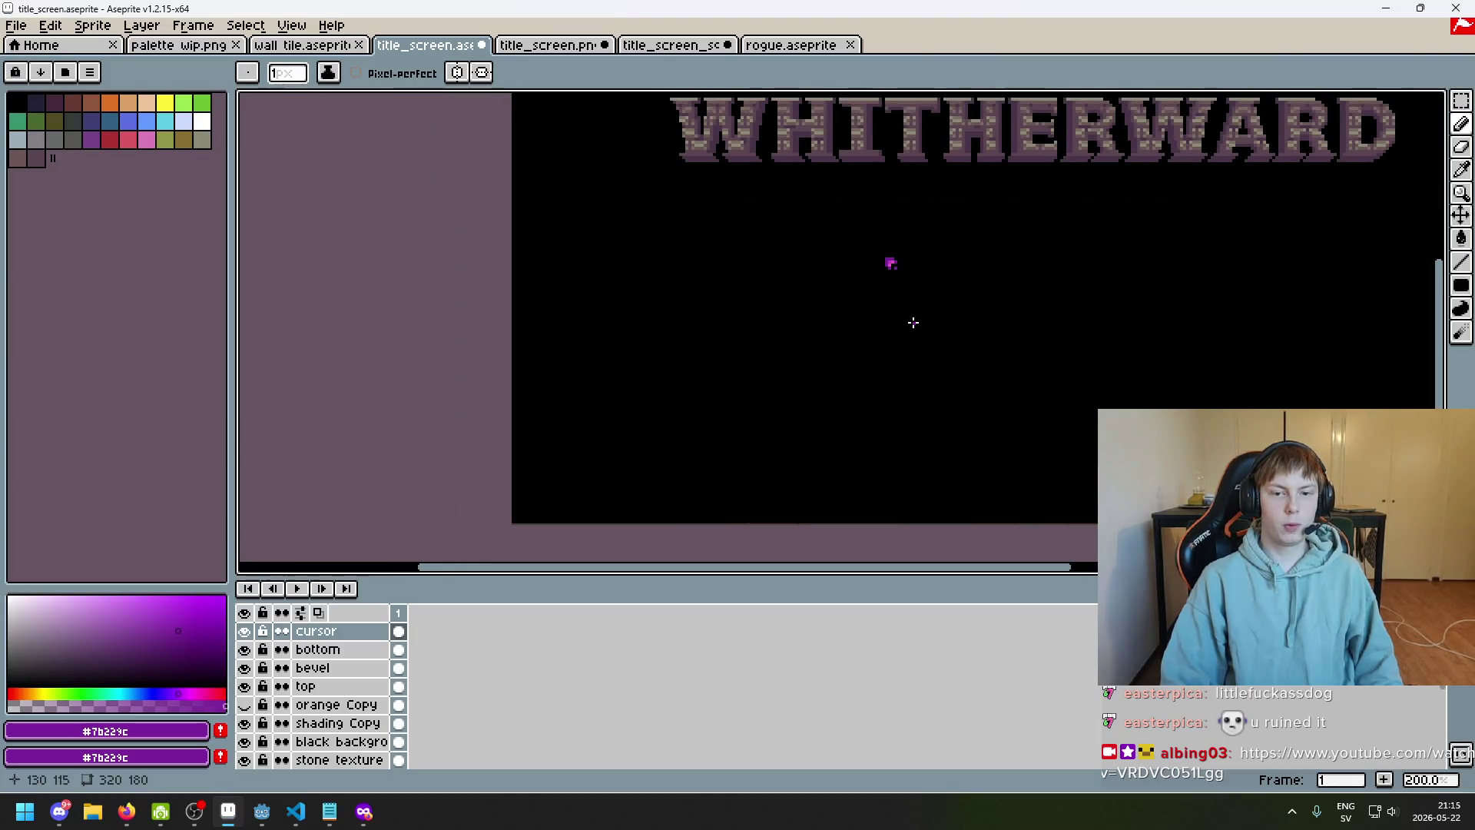
drag(916, 270, 898, 349)
scroll(883, 338, up, 7)
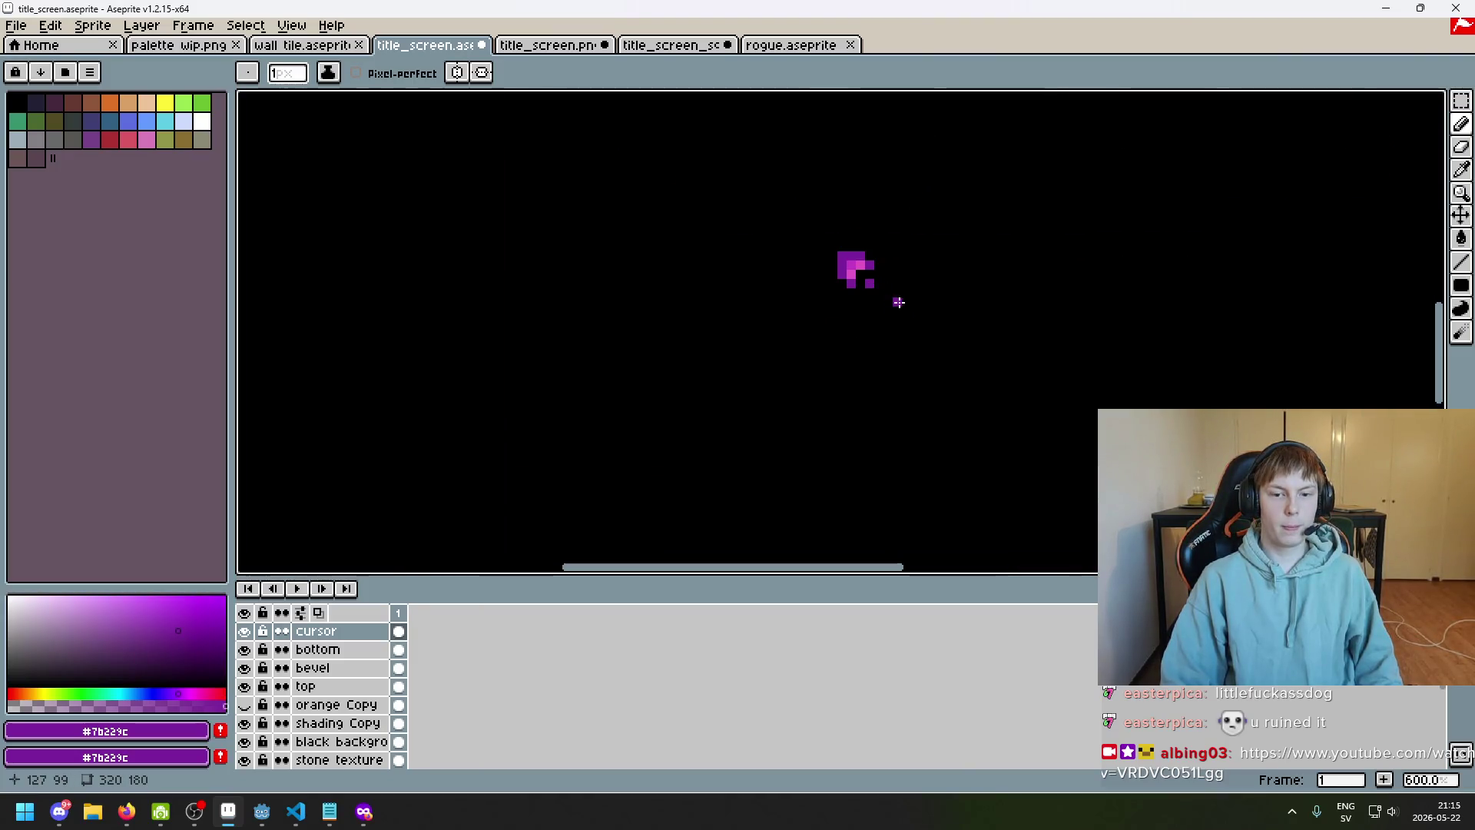
key(ctrl+z)
alt+click(792, 315)
click(791, 336)
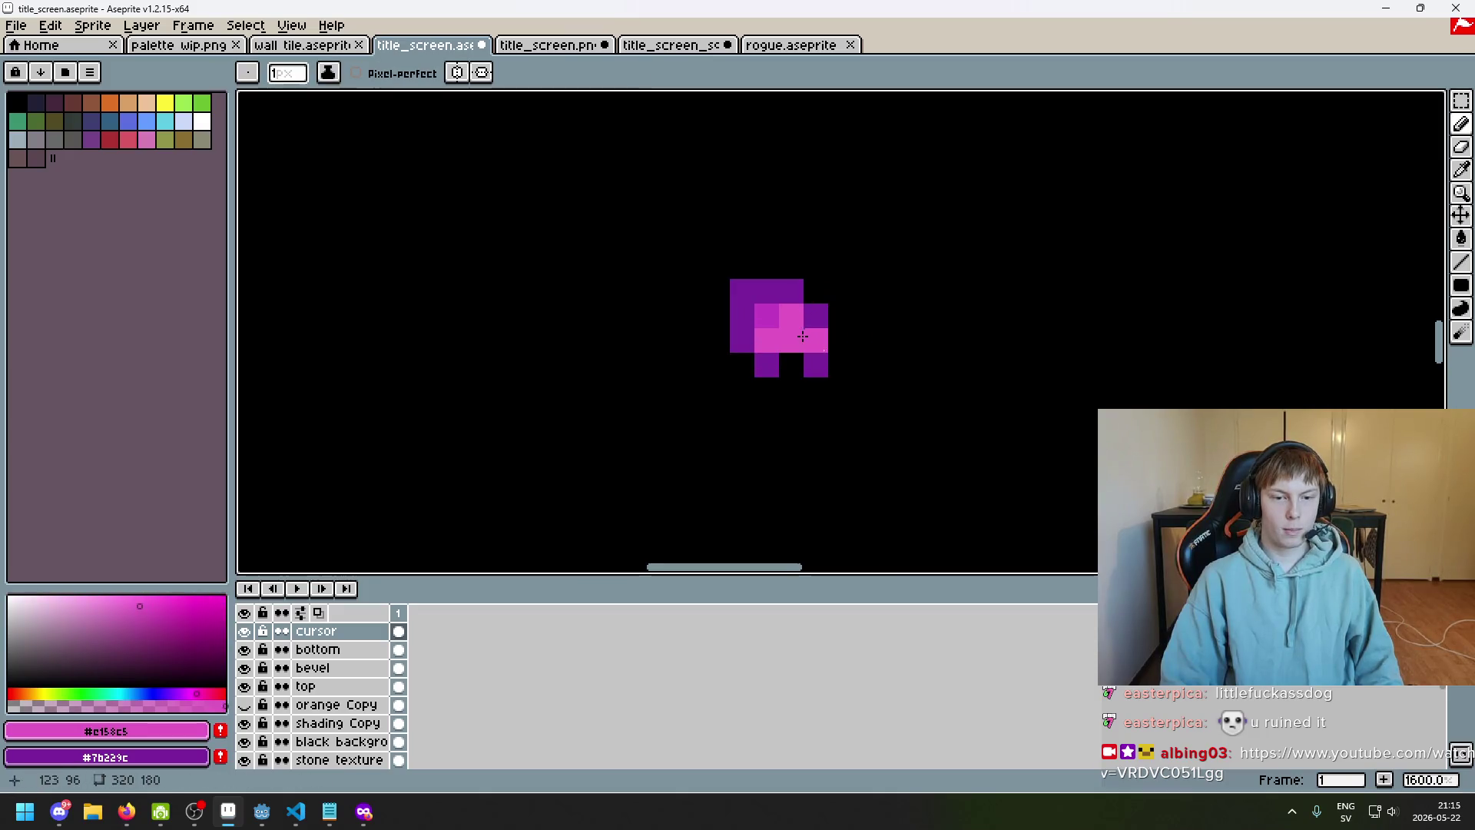
scroll(803, 336, down, 5)
drag(833, 350, 889, 240)
scroll(865, 238, up, 2)
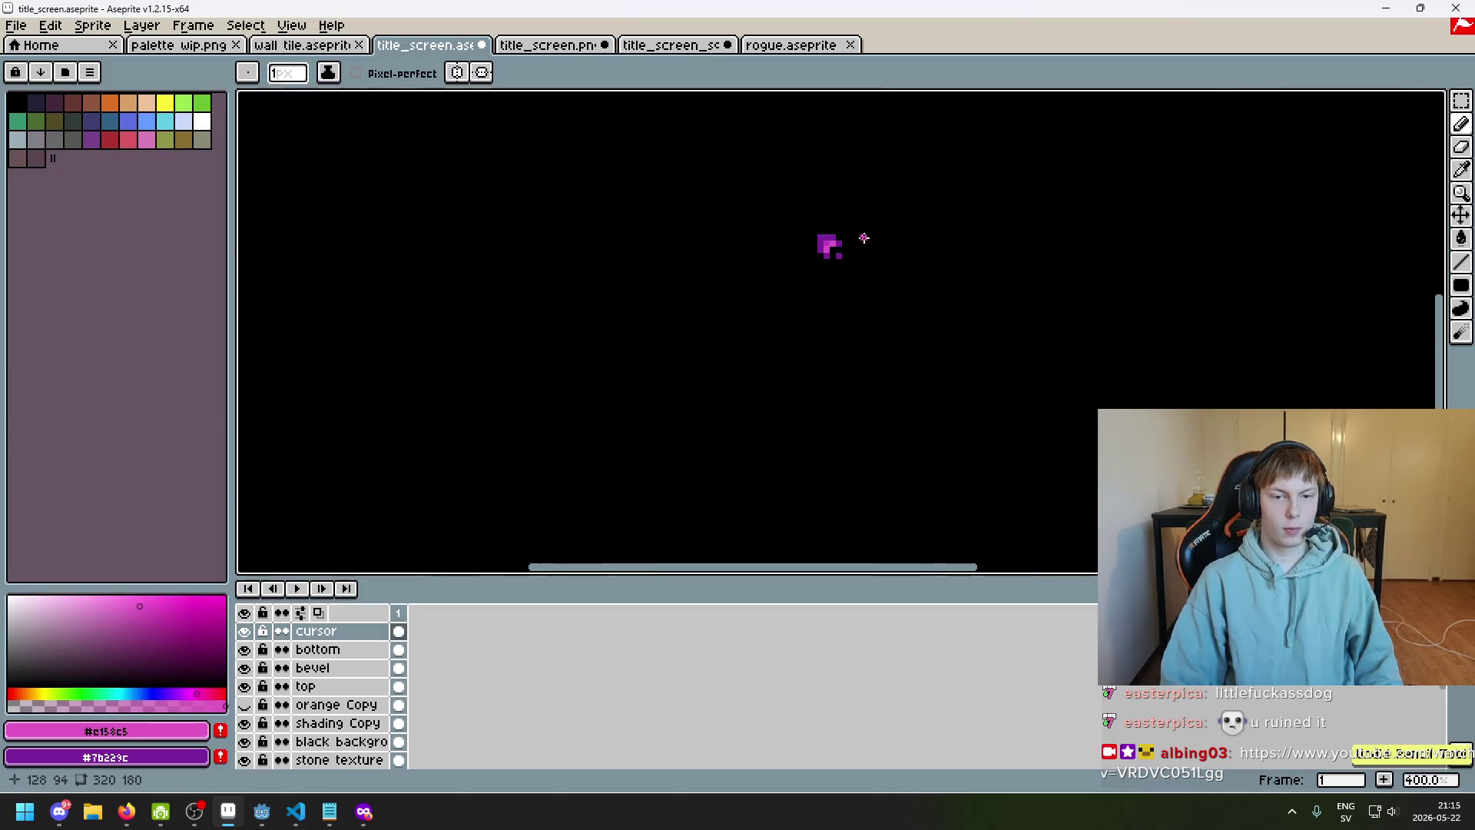
scroll(865, 238, up, 1)
Darken the top-right and bottom-left pink pixels to magenta and paint the bottom-right light pink
alt+click(797, 259)
scroll(842, 303, down, 3)
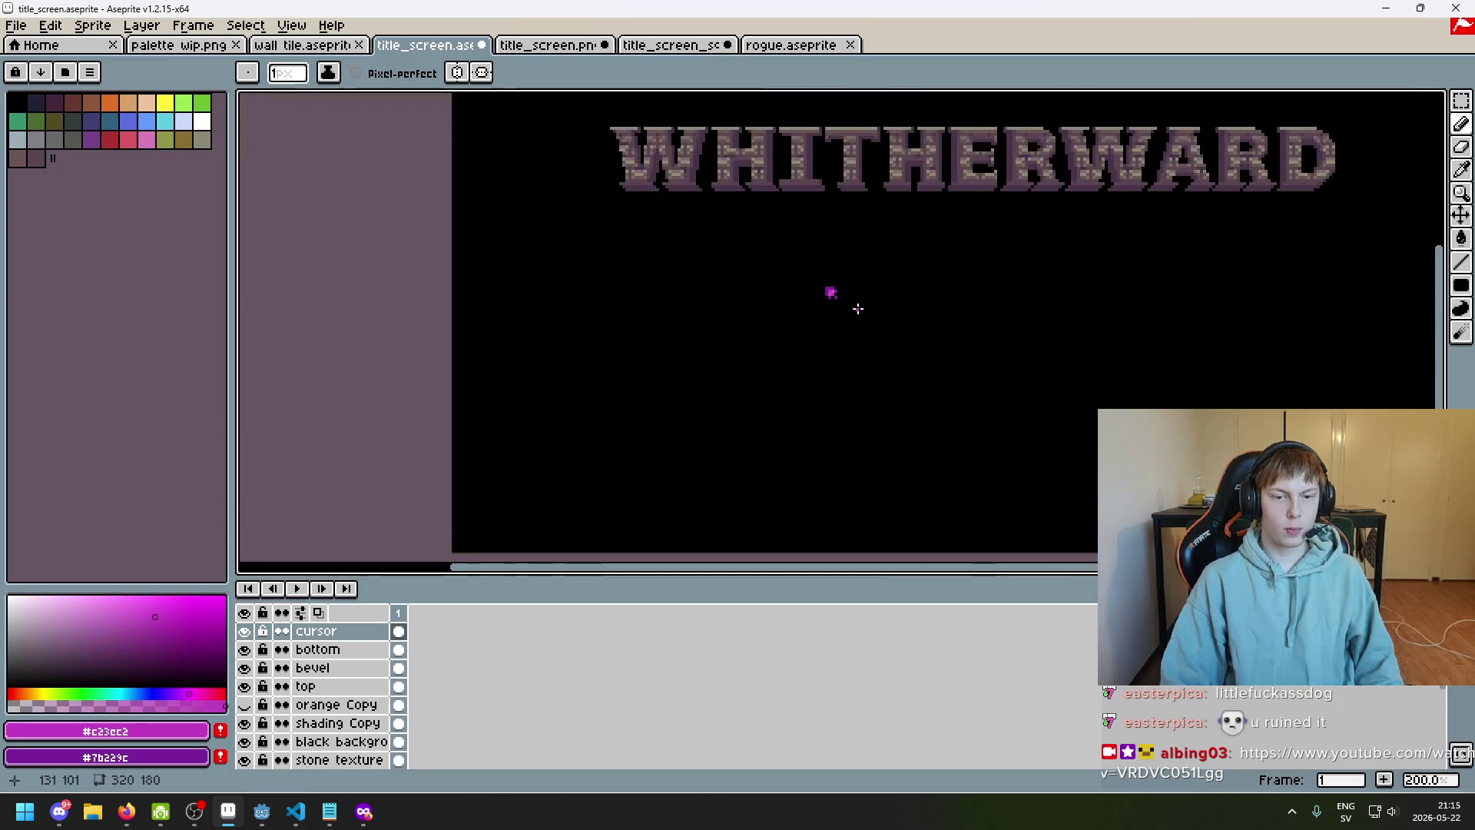
drag(856, 307, 851, 260)
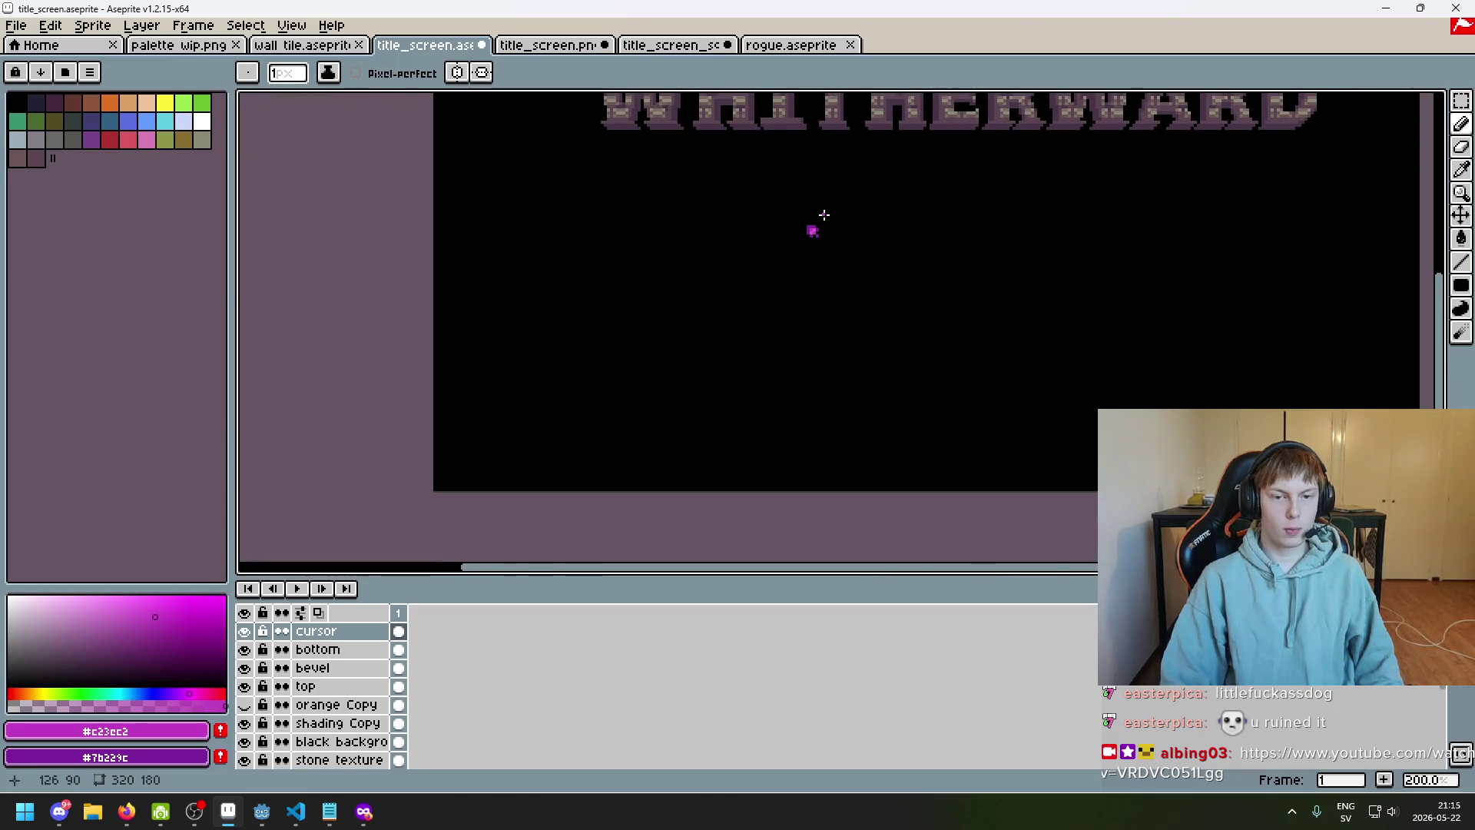
scroll(823, 215, up, 2)
scroll(806, 280, up, 3)
alt+click(704, 324)
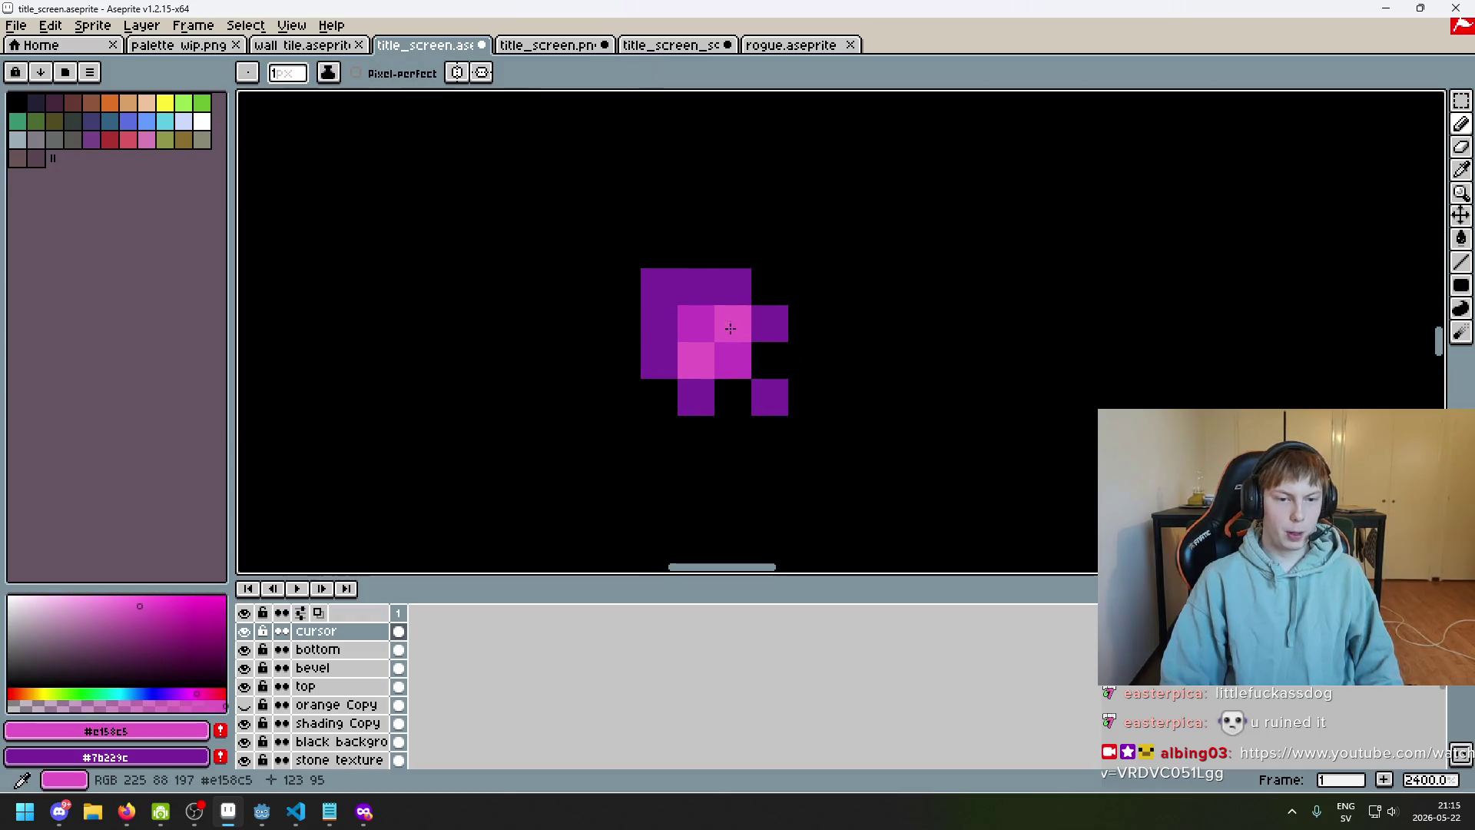
key(alt)
alt+click(734, 348)
click(732, 327)
click(696, 359)
alt+click(710, 317)
click(728, 344)
Frame the whole WHITHERWARD title and view the title screen in full-screen preview
scroll(728, 345, down, 7)
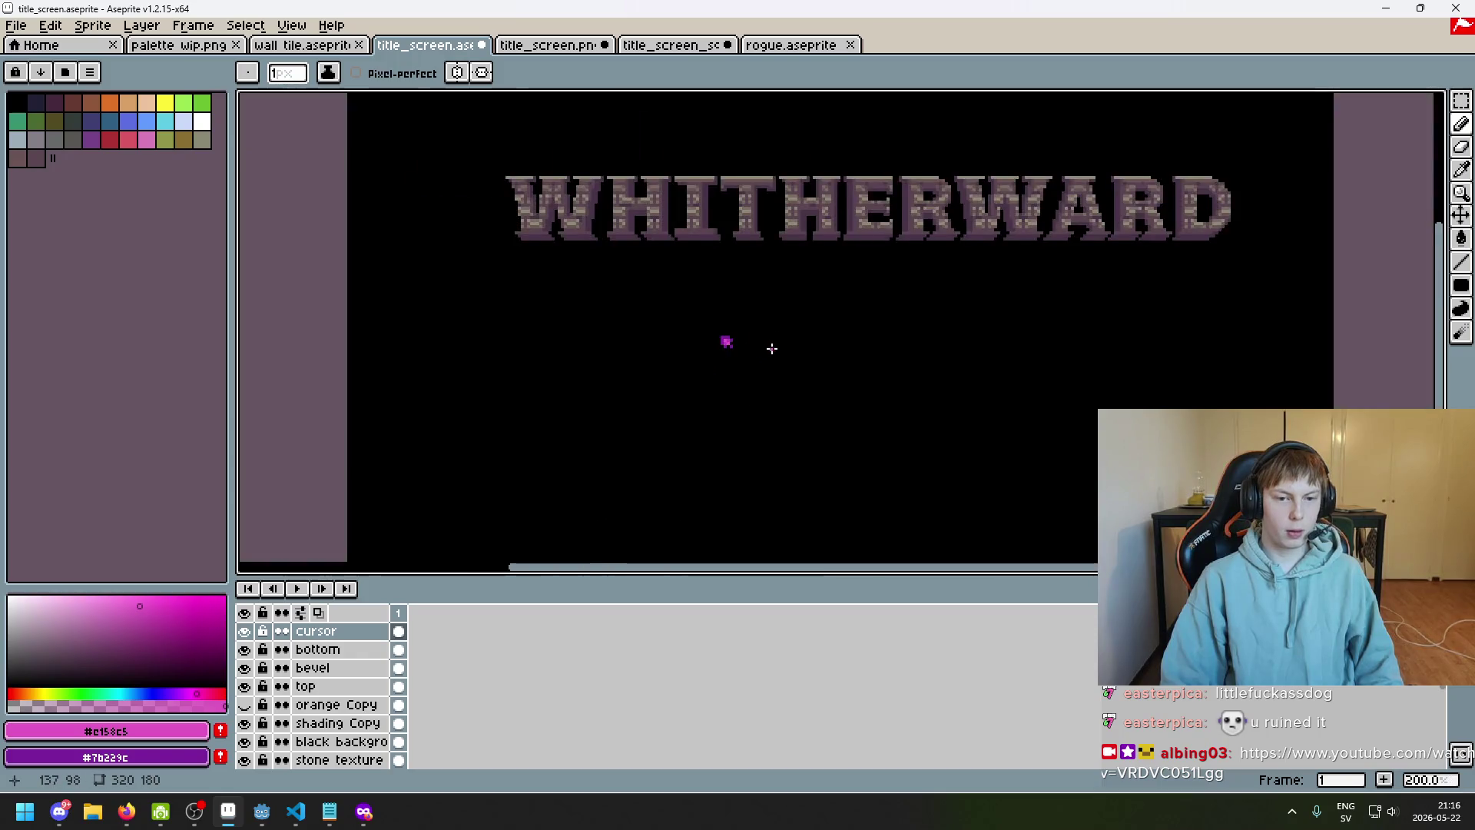
scroll(838, 235, down, 1)
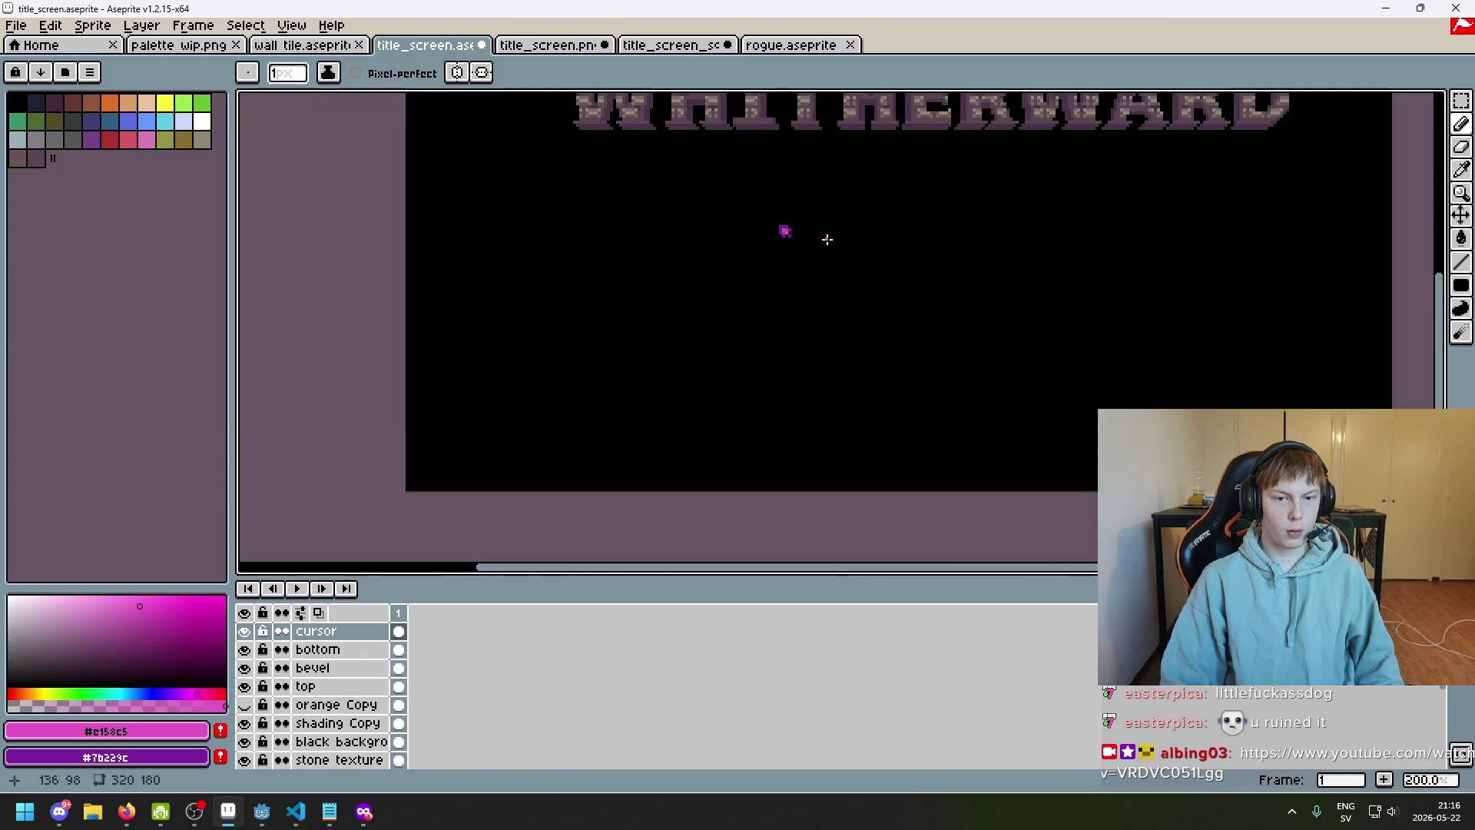
drag(826, 239, 816, 274)
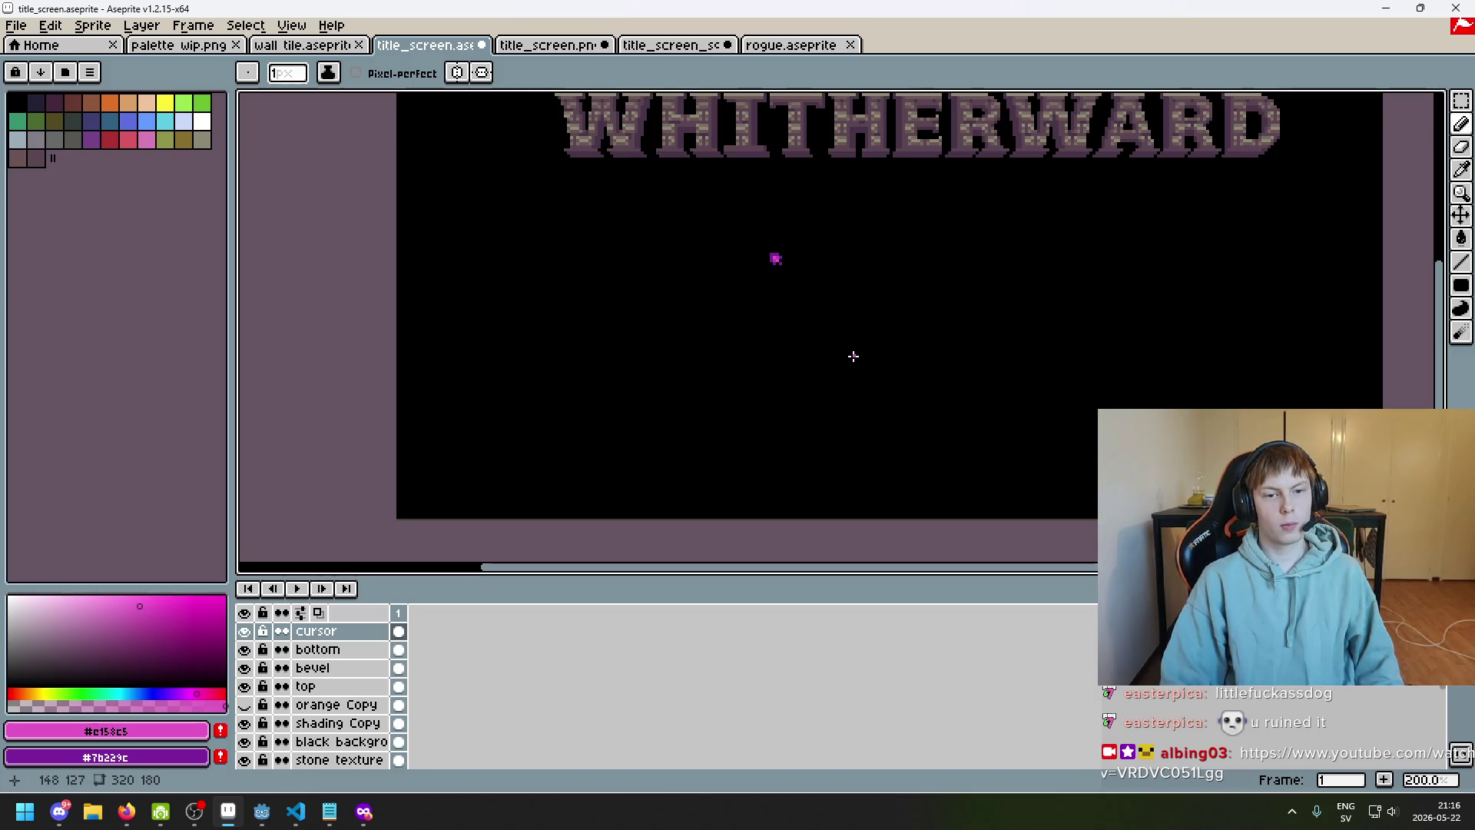
scroll(799, 275, up, 3)
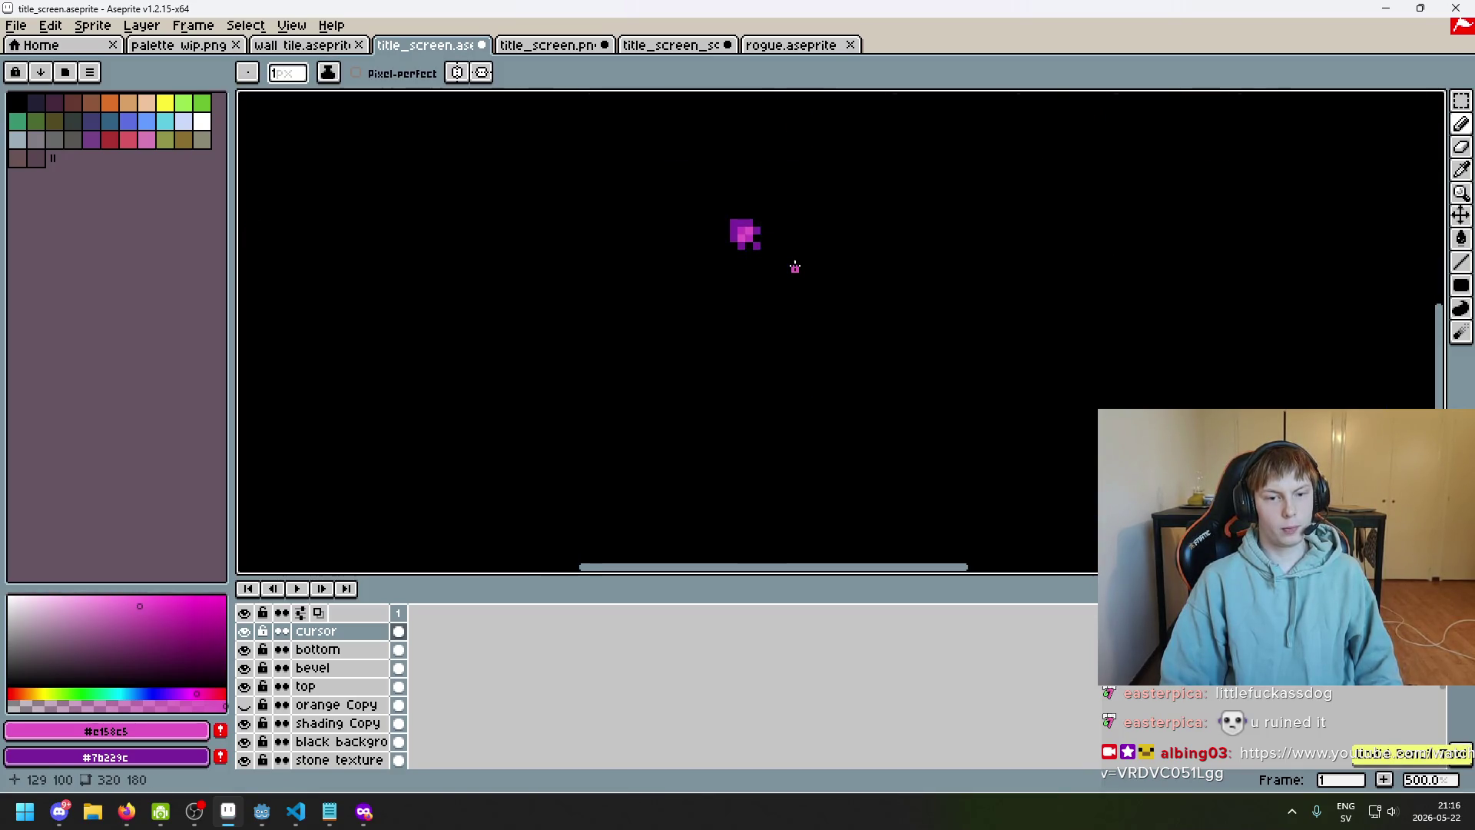
scroll(795, 267, down, 3)
scroll(794, 269, up, 5)
alt+click(762, 255)
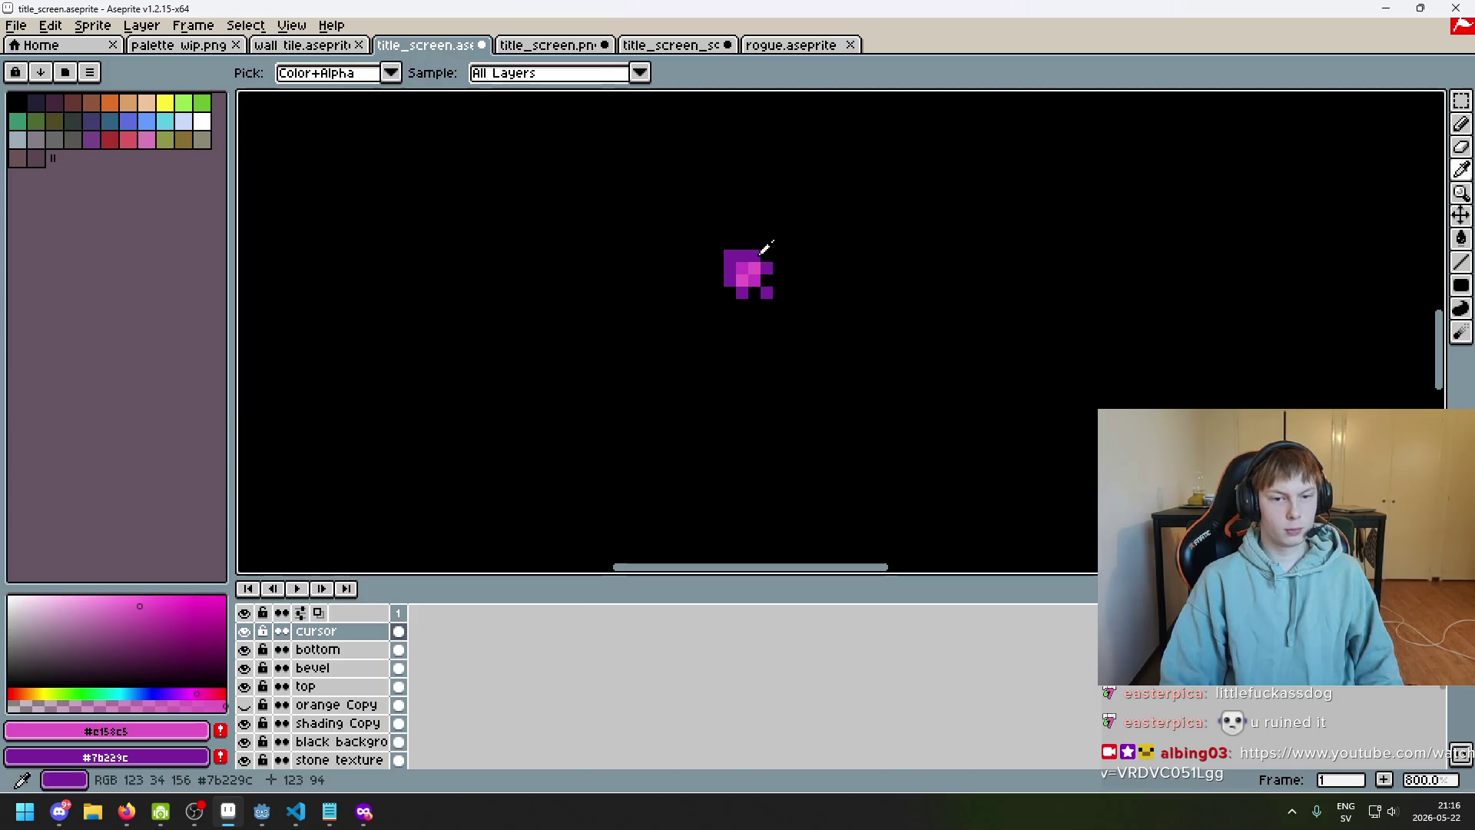
scroll(740, 287, down, 5)
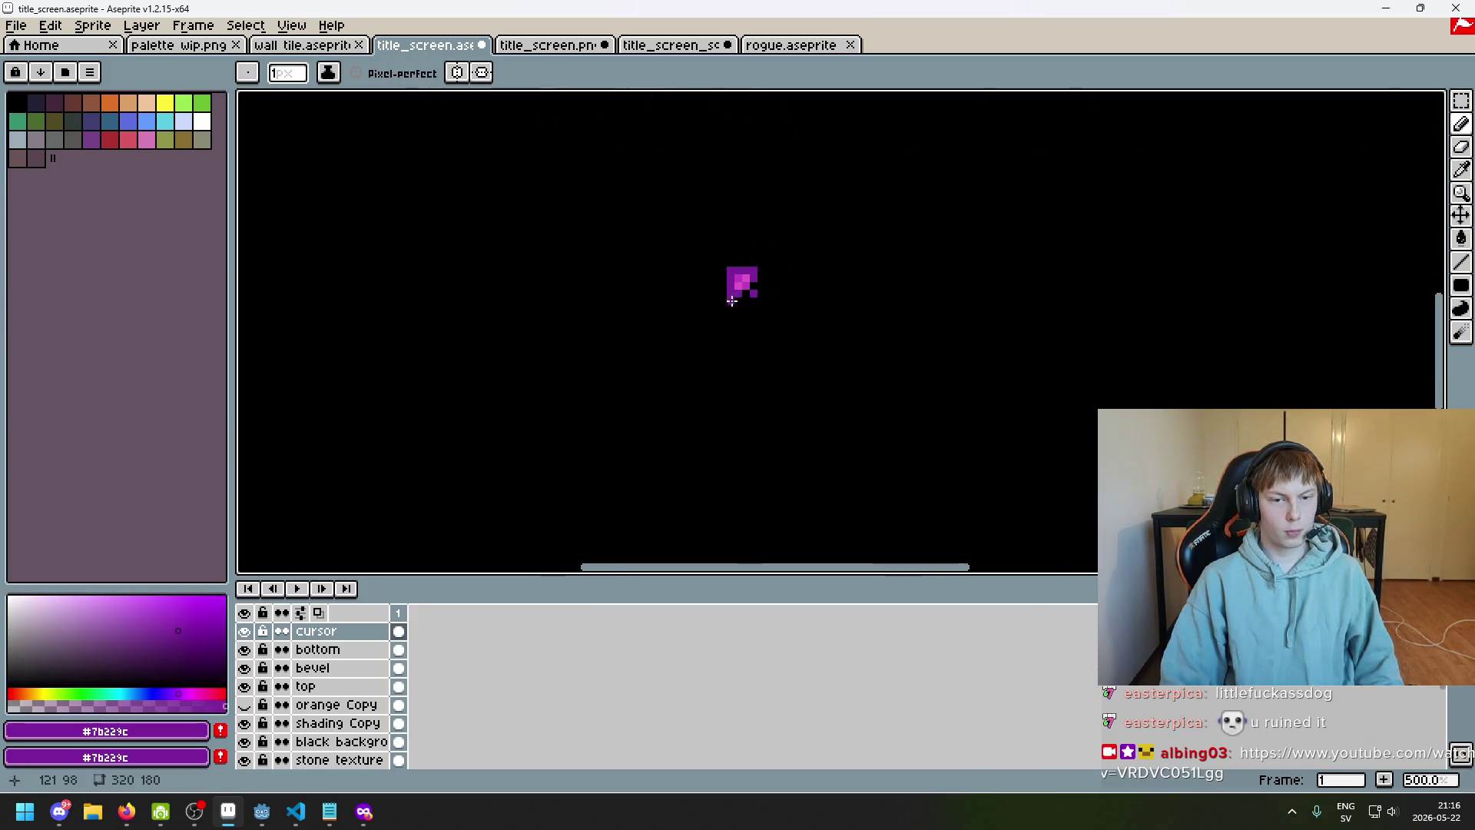
scroll(776, 317, up, 1)
drag(767, 313, 810, 356)
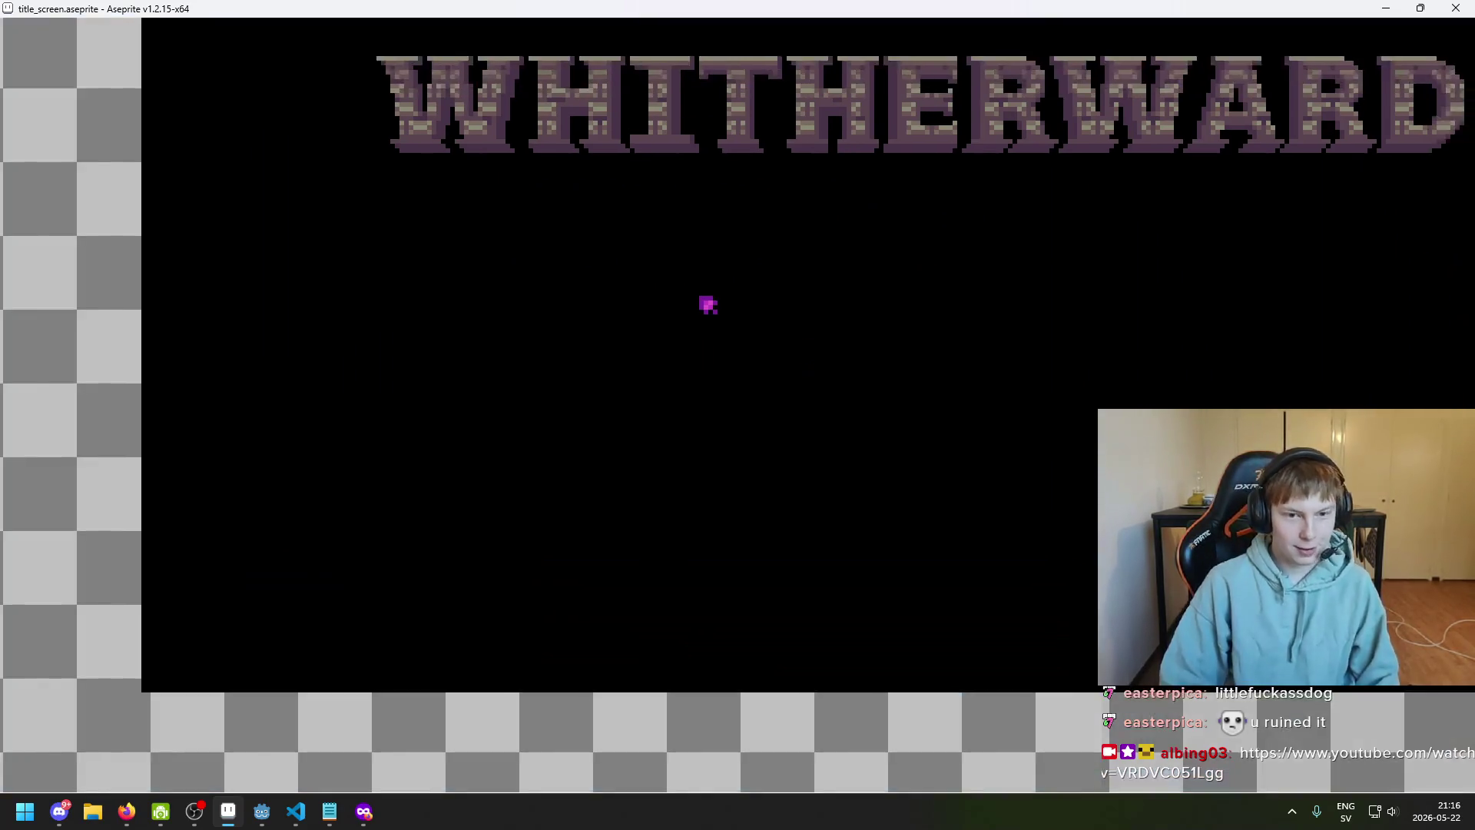
key(F8)
drag(584, 416, 598, 411)
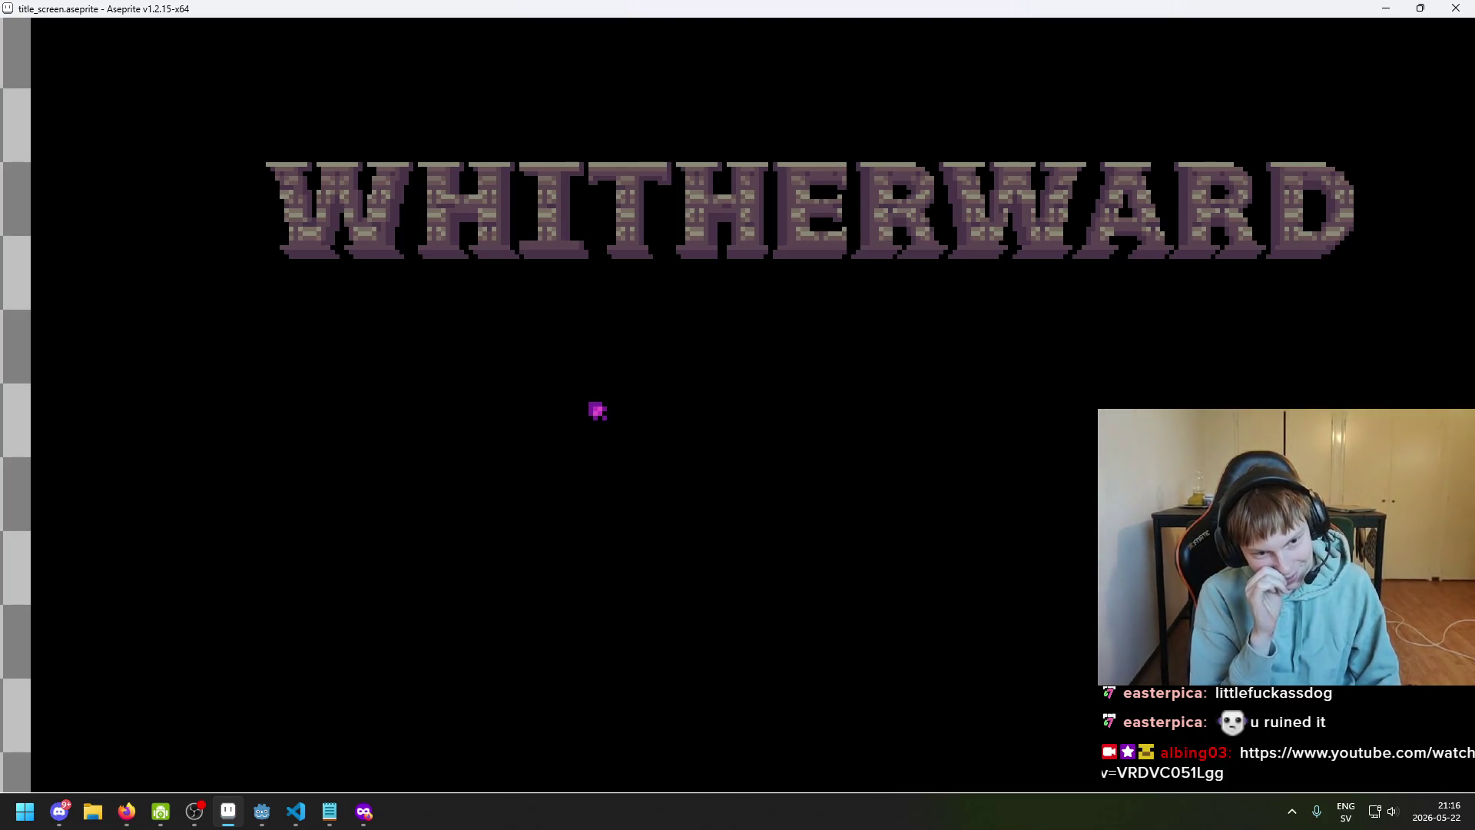
Close the full-screen preview and switch to the Eraser
key(Escape)
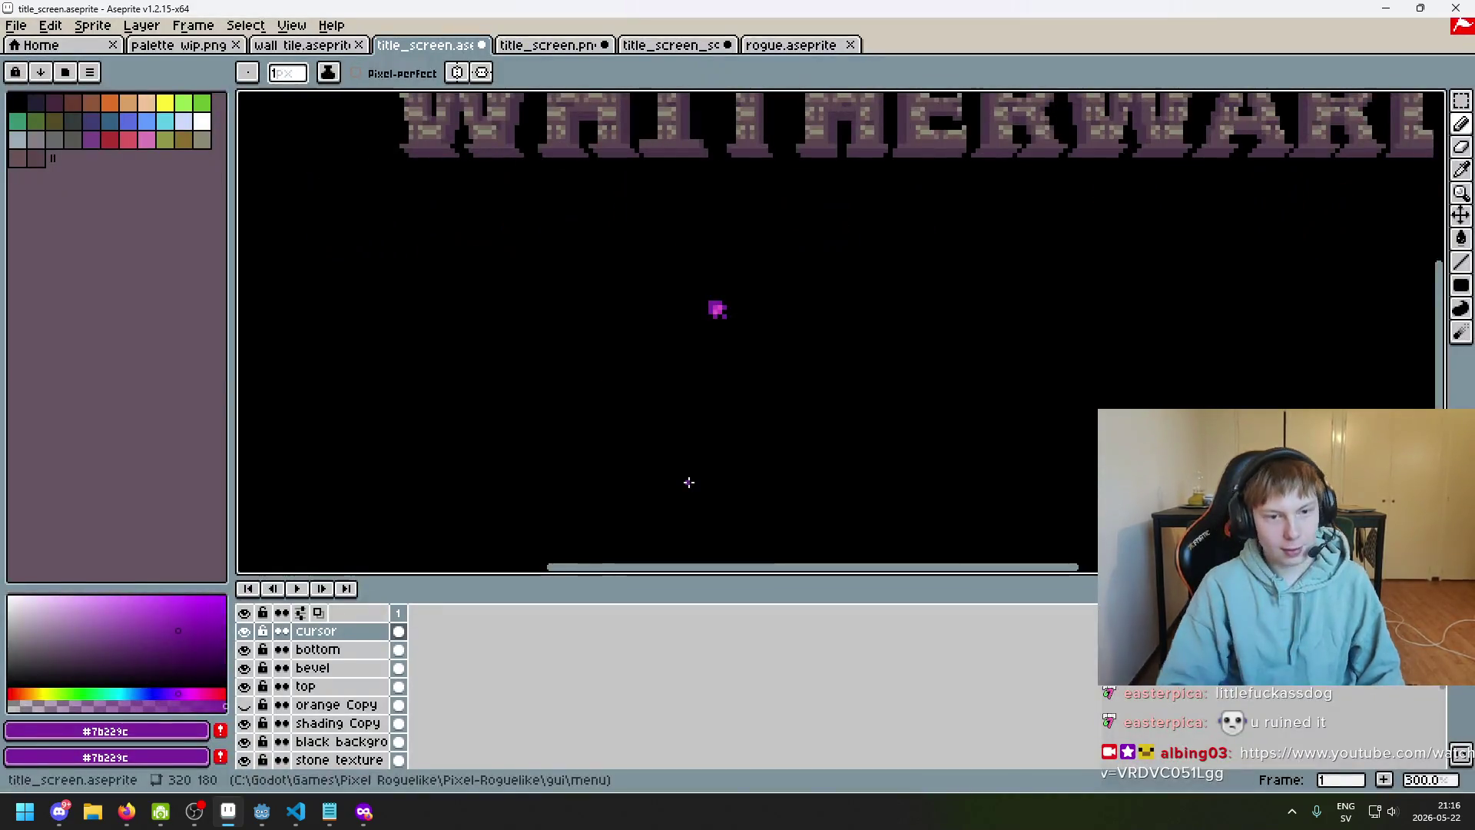
scroll(707, 338, up, 3)
scroll(722, 357, up, 1)
key(e)
scroll(701, 356, down, 2)
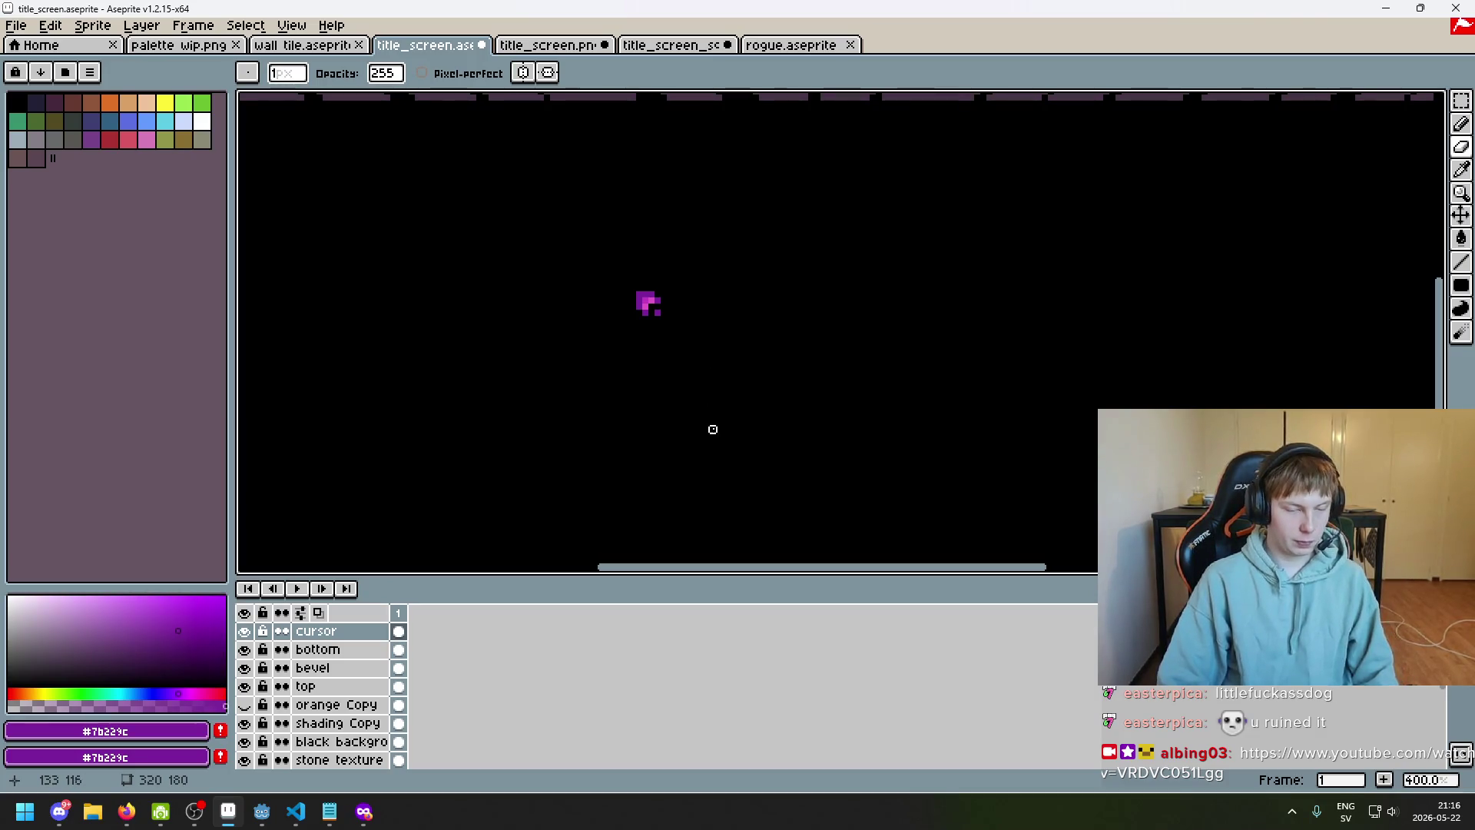
Recheck the full title in F8 preview, then zoom back in on the cursor sprite
key(F8)
key(Escape)
scroll(698, 534, down, 1)
key(F8)
drag(668, 420, 561, 419)
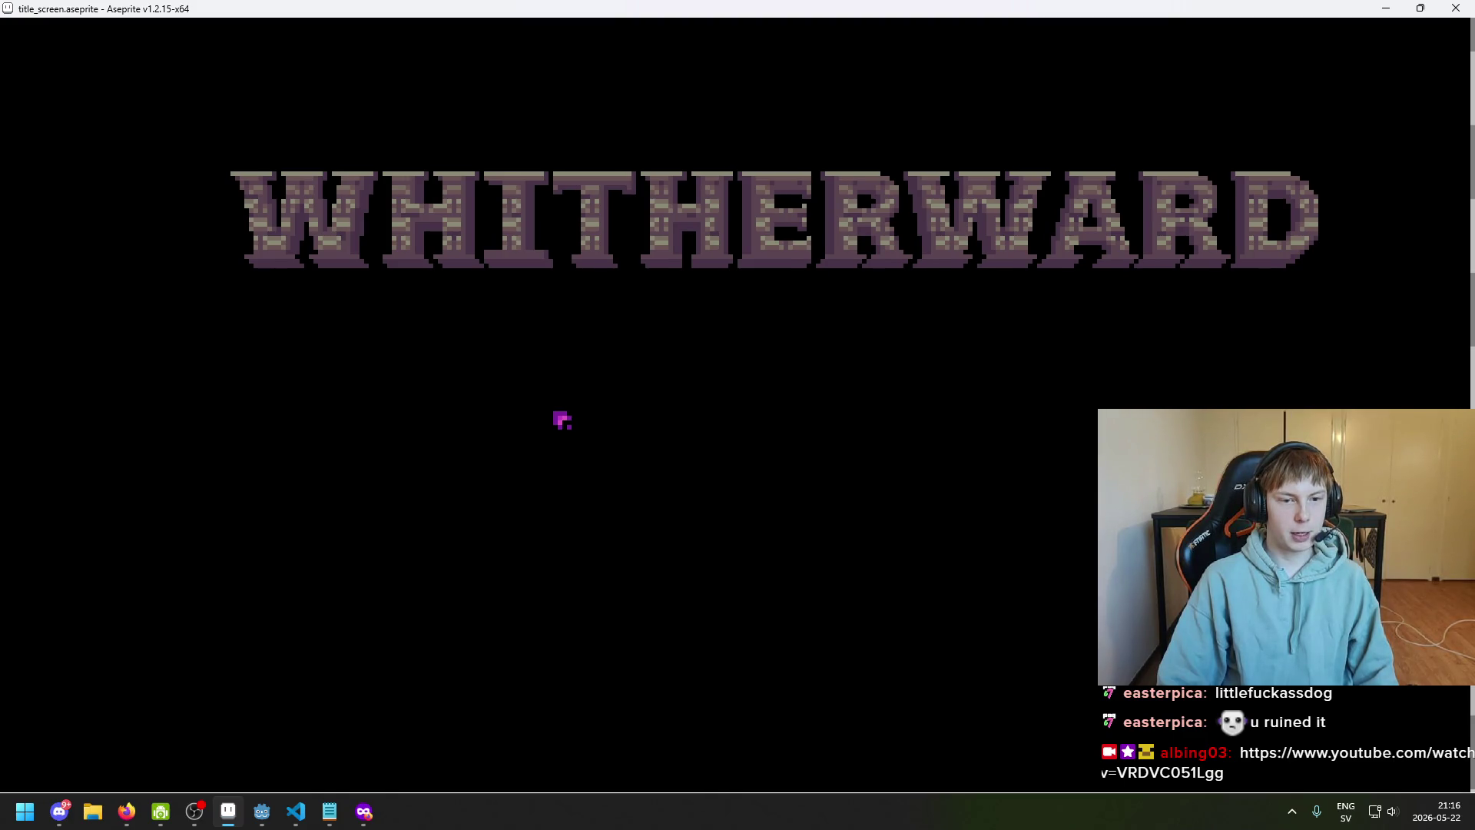
key(Escape)
scroll(688, 411, up, 3)
scroll(754, 366, up, 3)
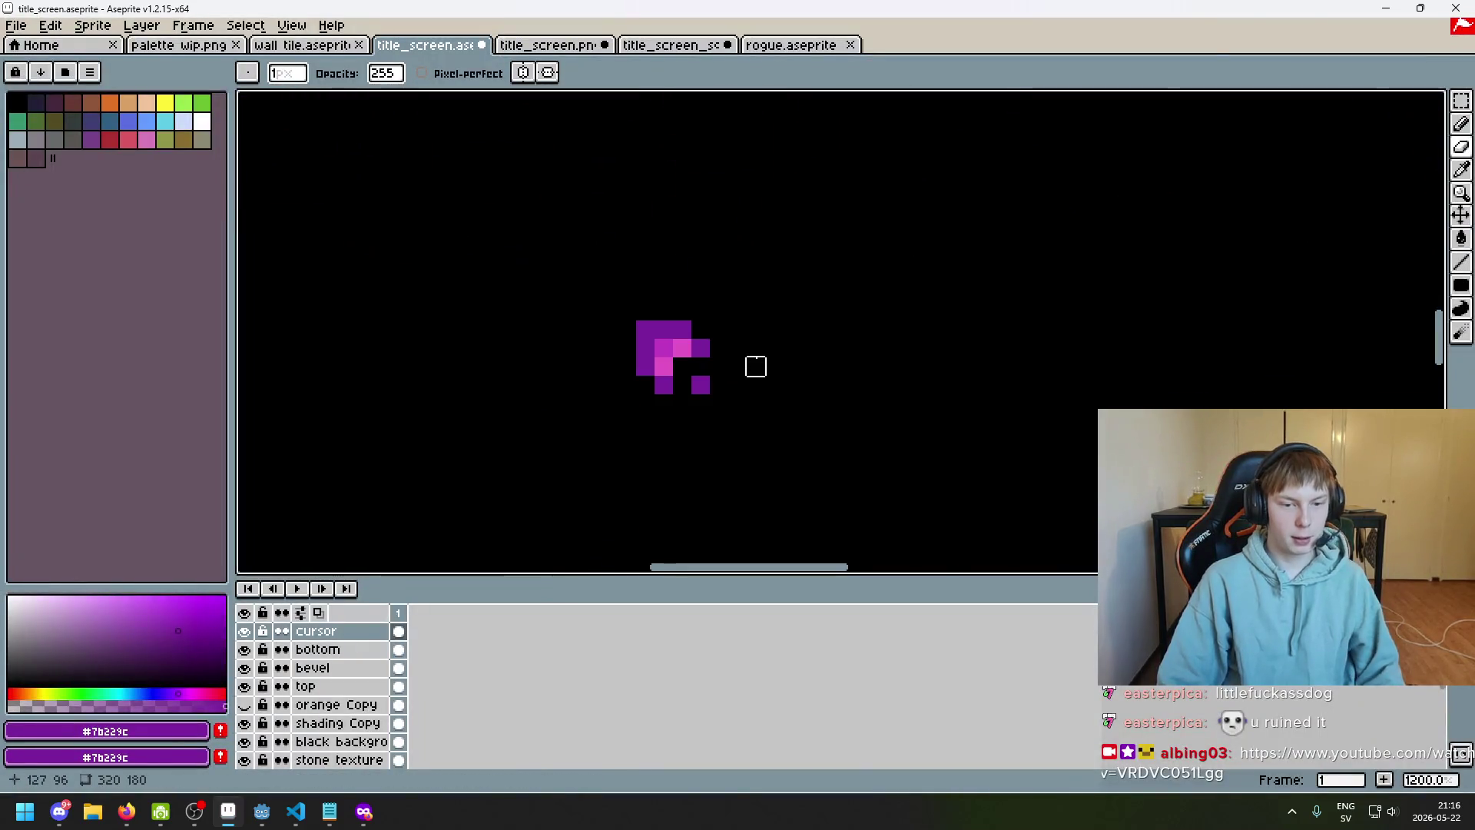
scroll(756, 355, up, 1)
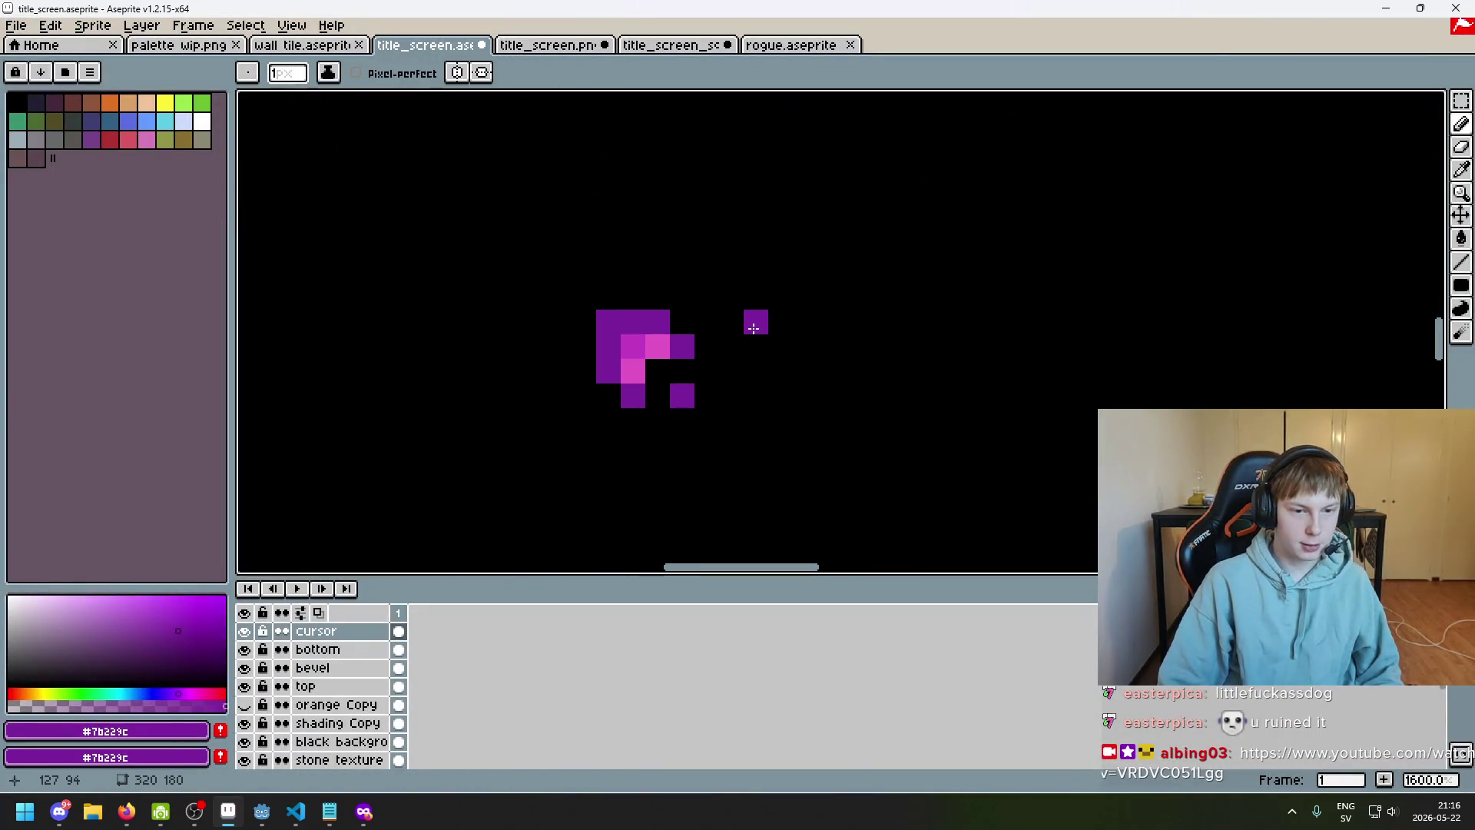
Draw a small dark purple shape right of the cursor and give it a pink highlight pixel
drag(754, 341, 755, 324)
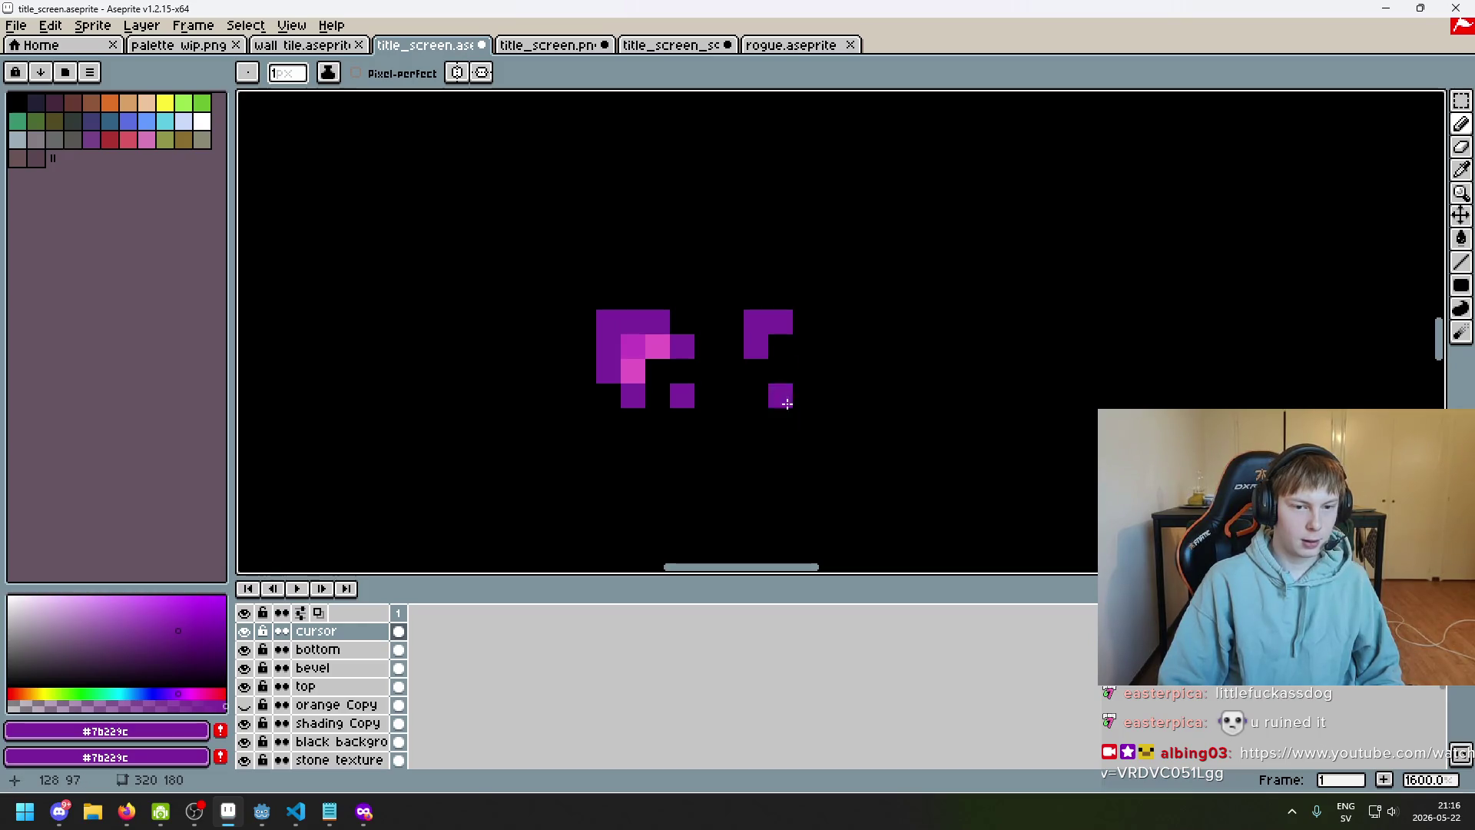
alt+click(633, 339)
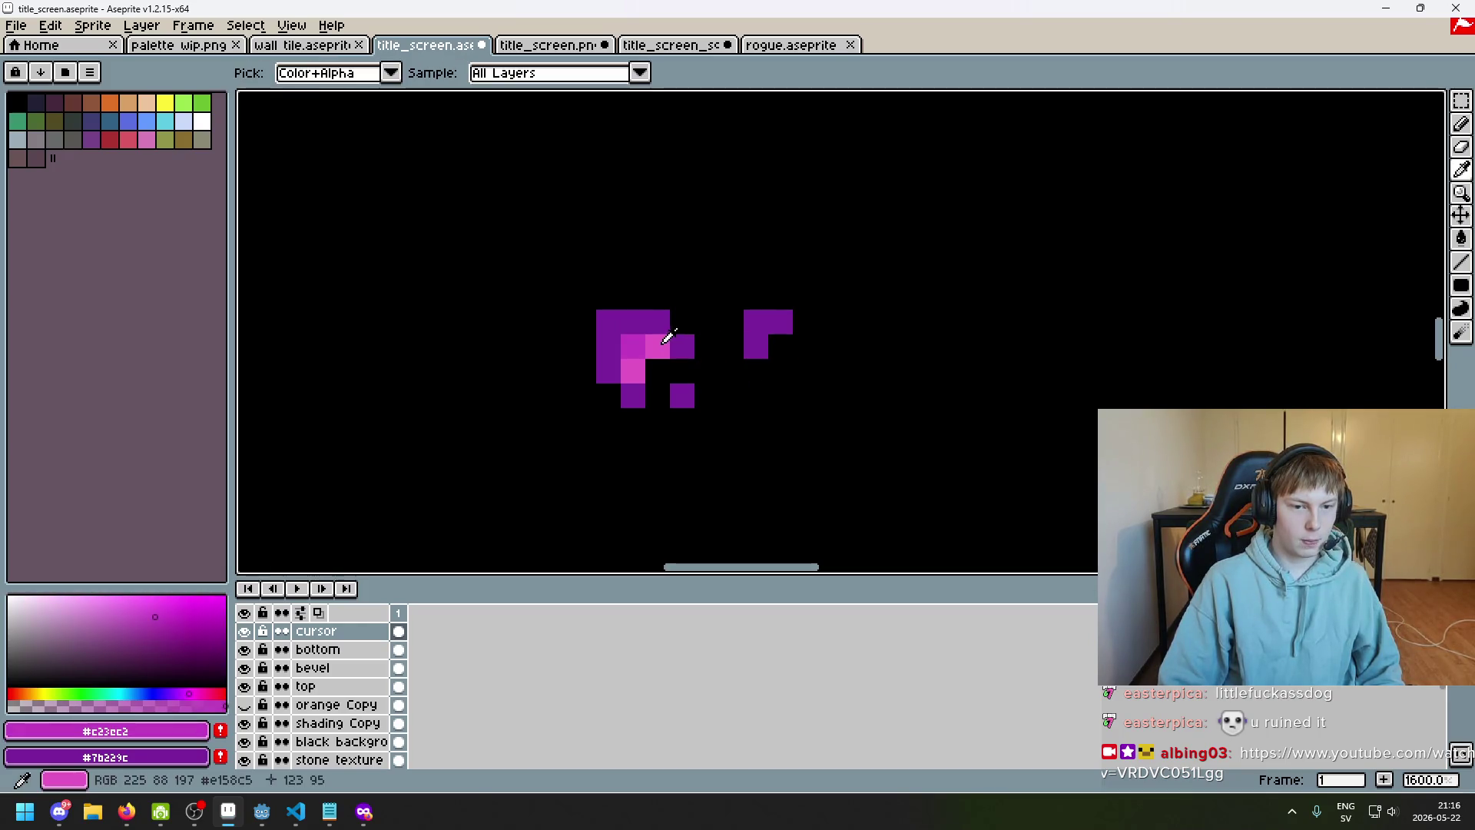
alt+click(645, 343)
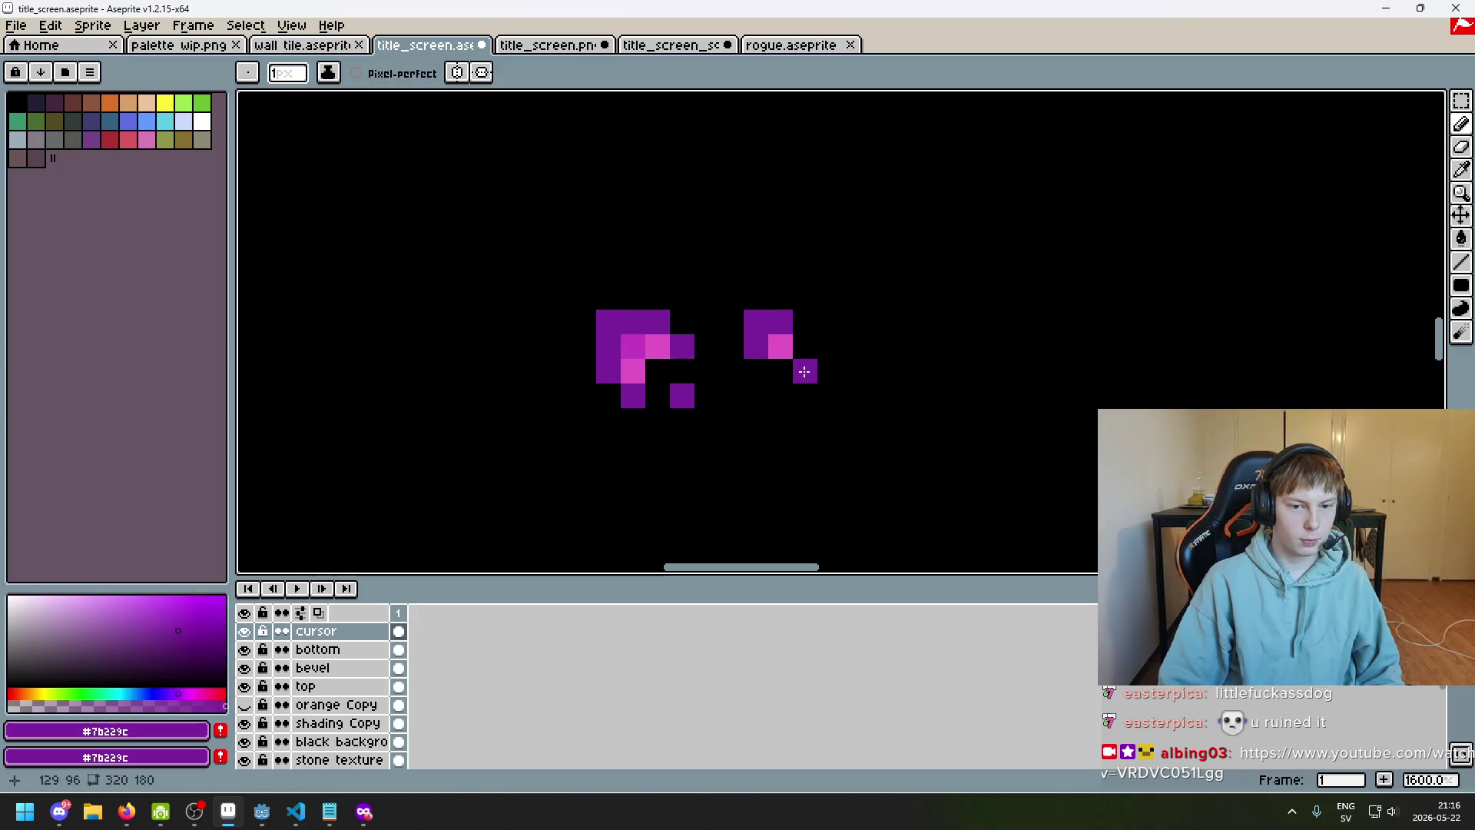
scroll(827, 381, down, 6)
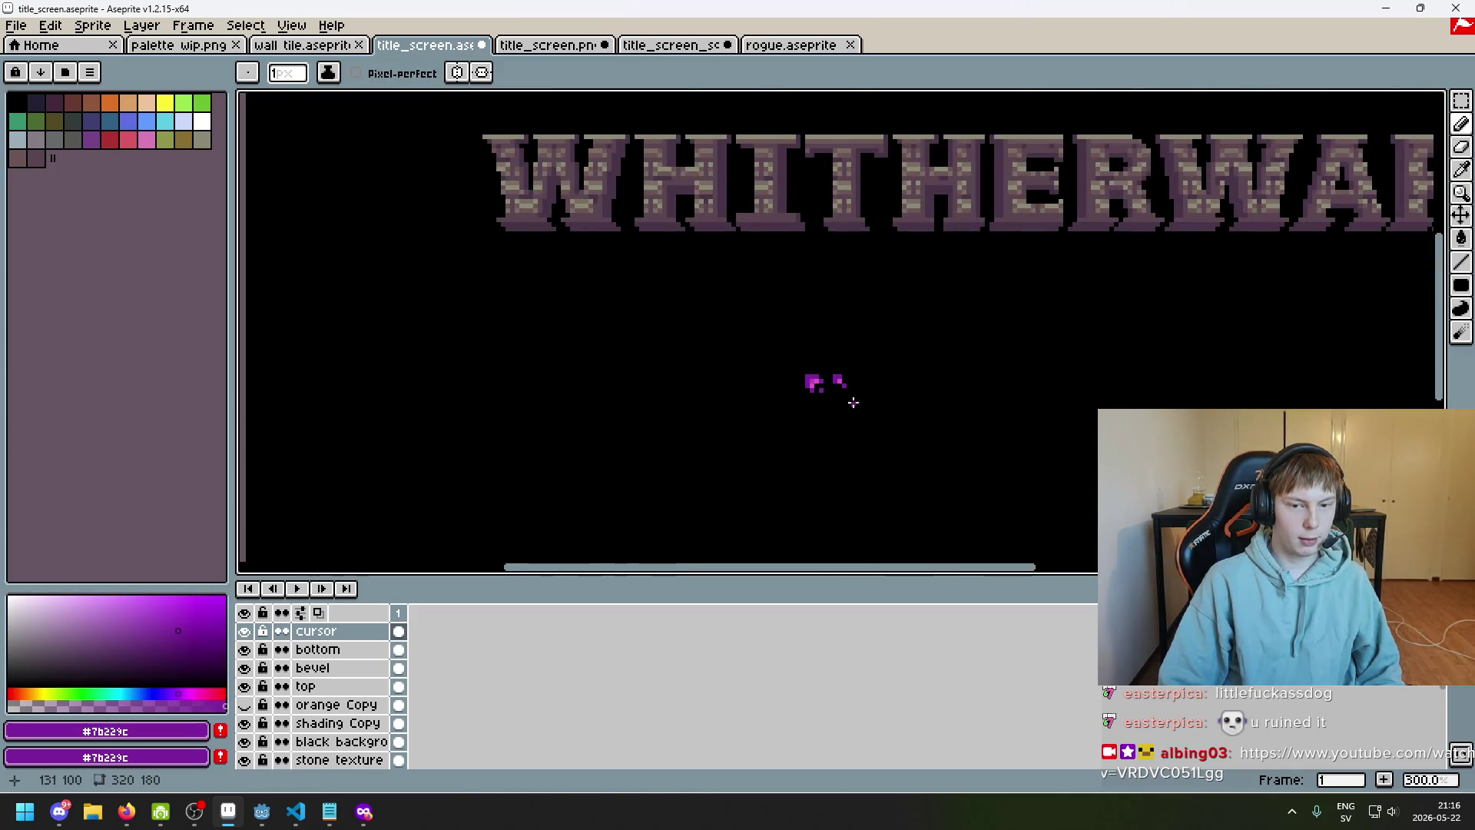
scroll(853, 402, up, 6)
scroll(899, 376, down, 6)
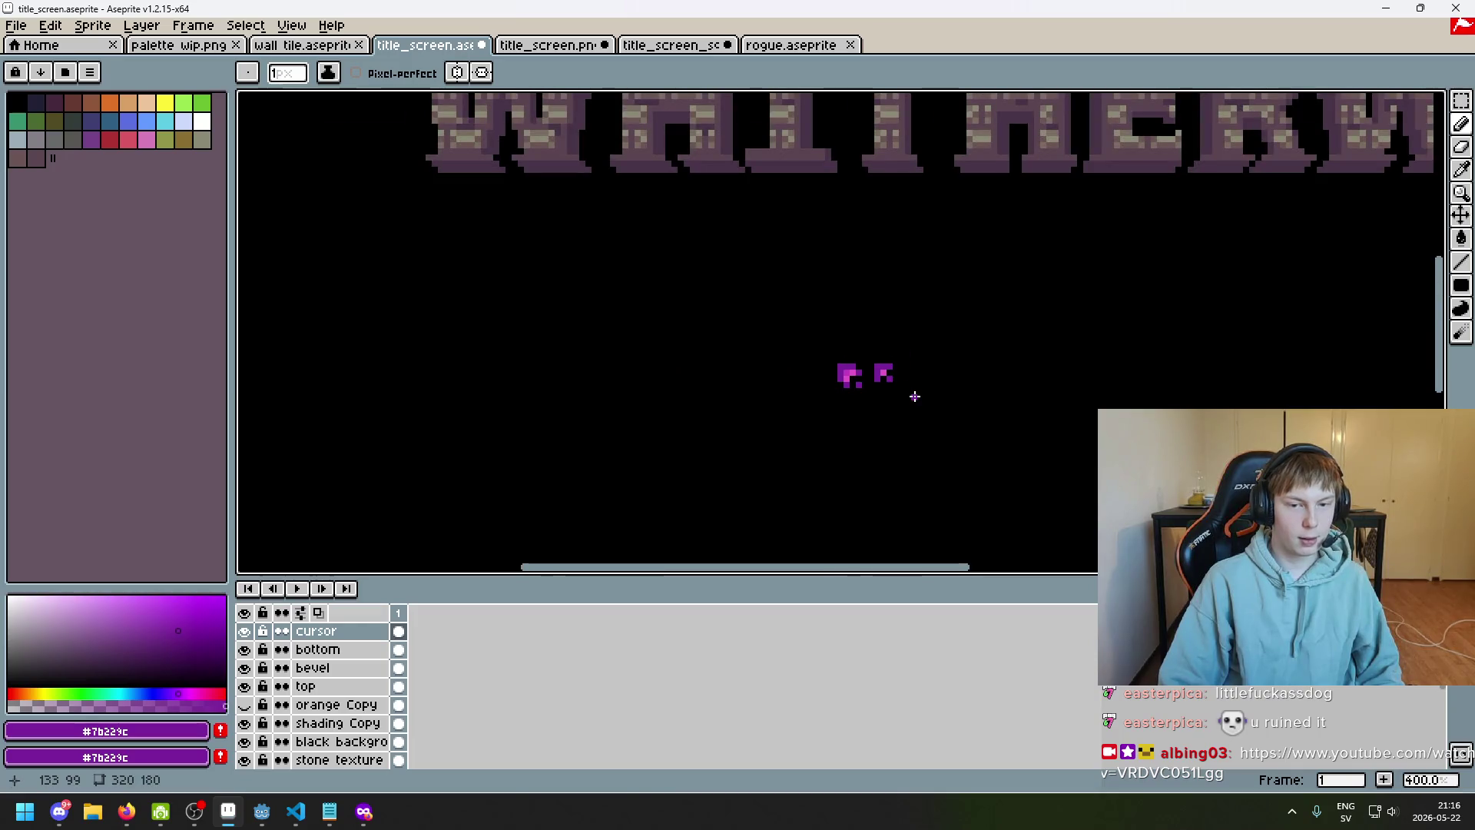
scroll(910, 399, up, 7)
drag(885, 372, 823, 412)
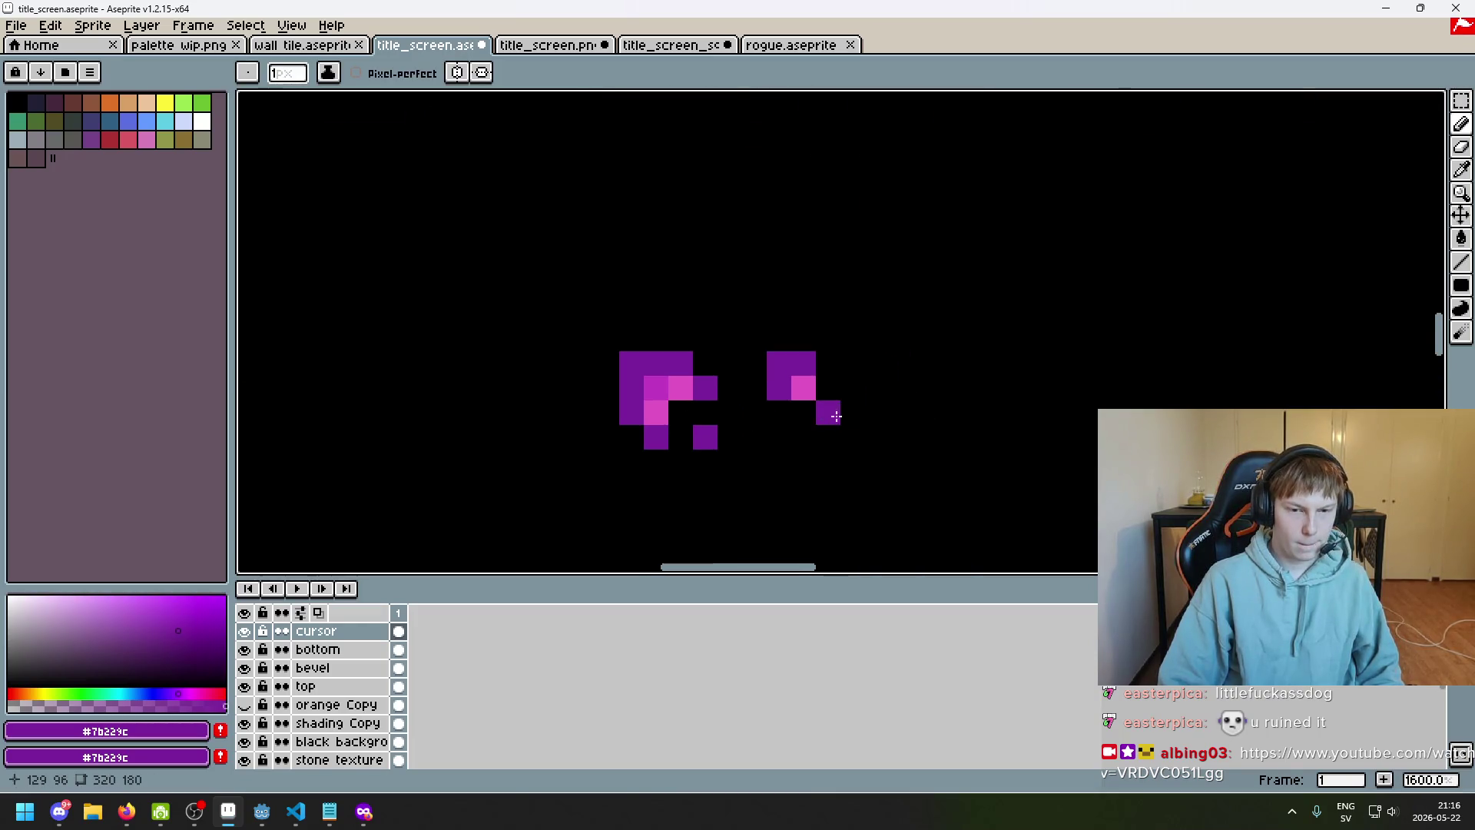
alt+click(659, 387)
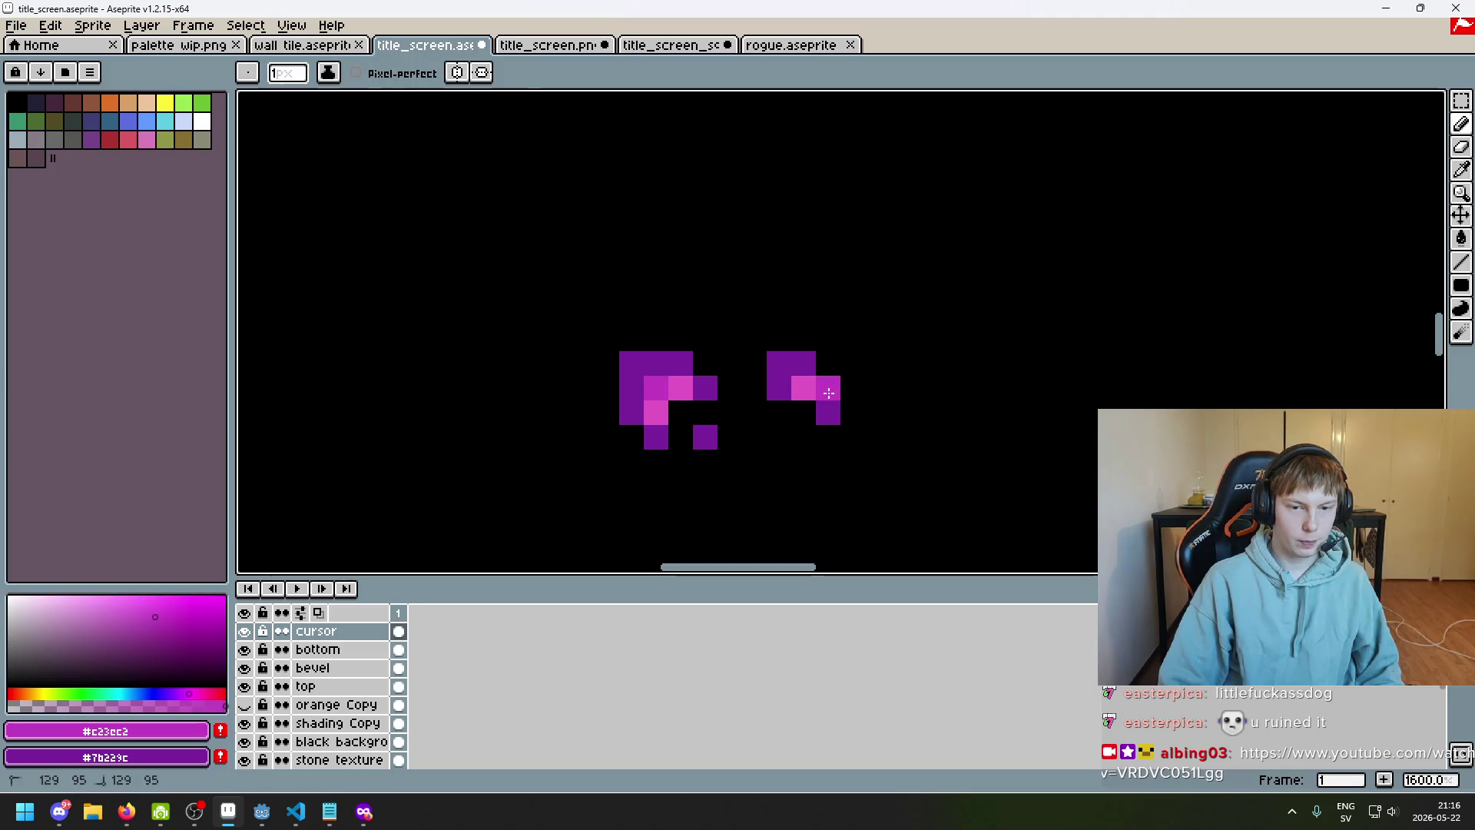
Add another pink pixel to the right icon and erase two stray purple pixels beside the pink block
scroll(665, 385, down, 5)
drag(823, 411, 889, 328)
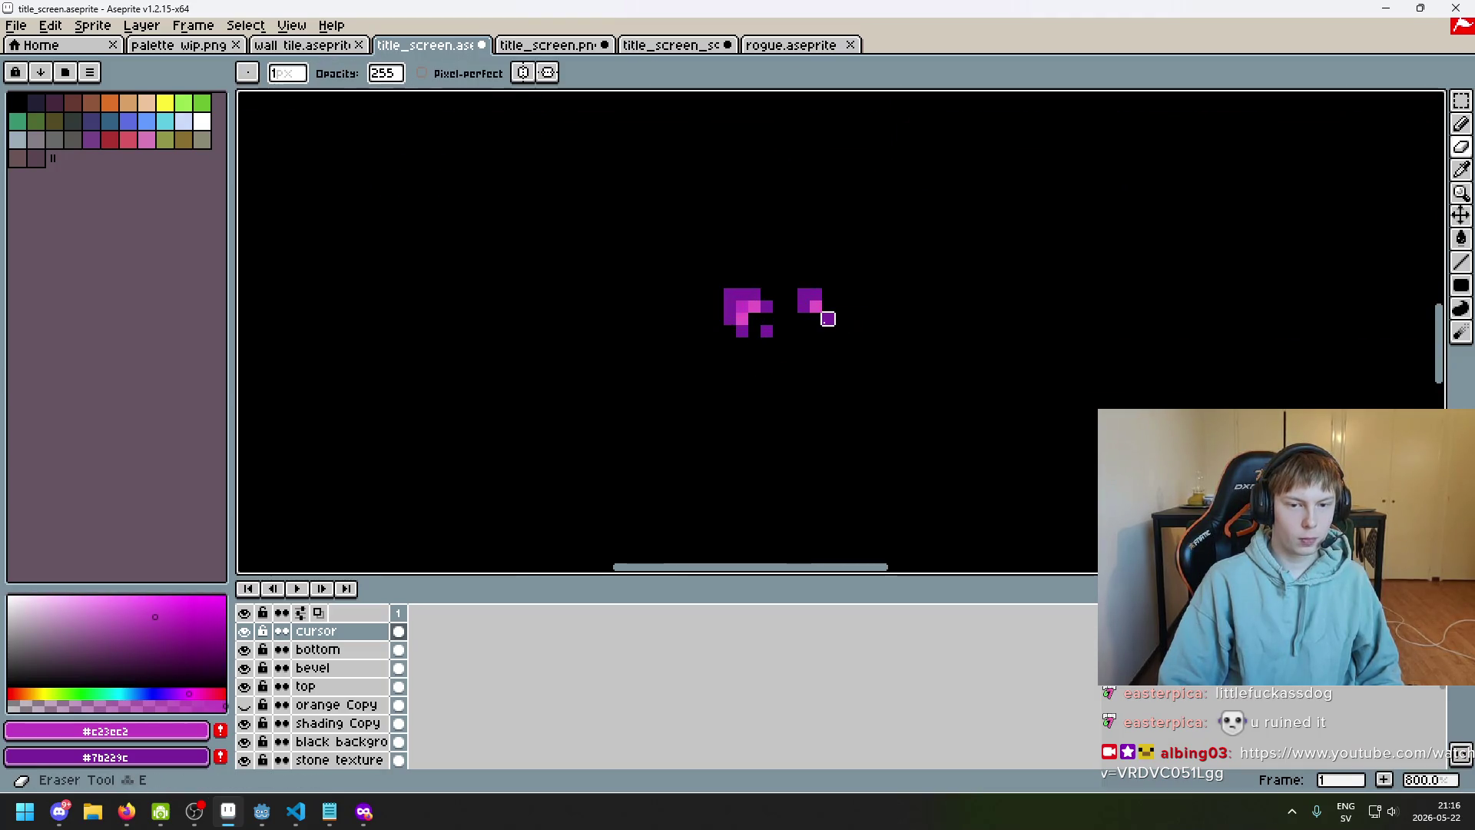
scroll(836, 316, up, 8)
scroll(822, 297, down, 8)
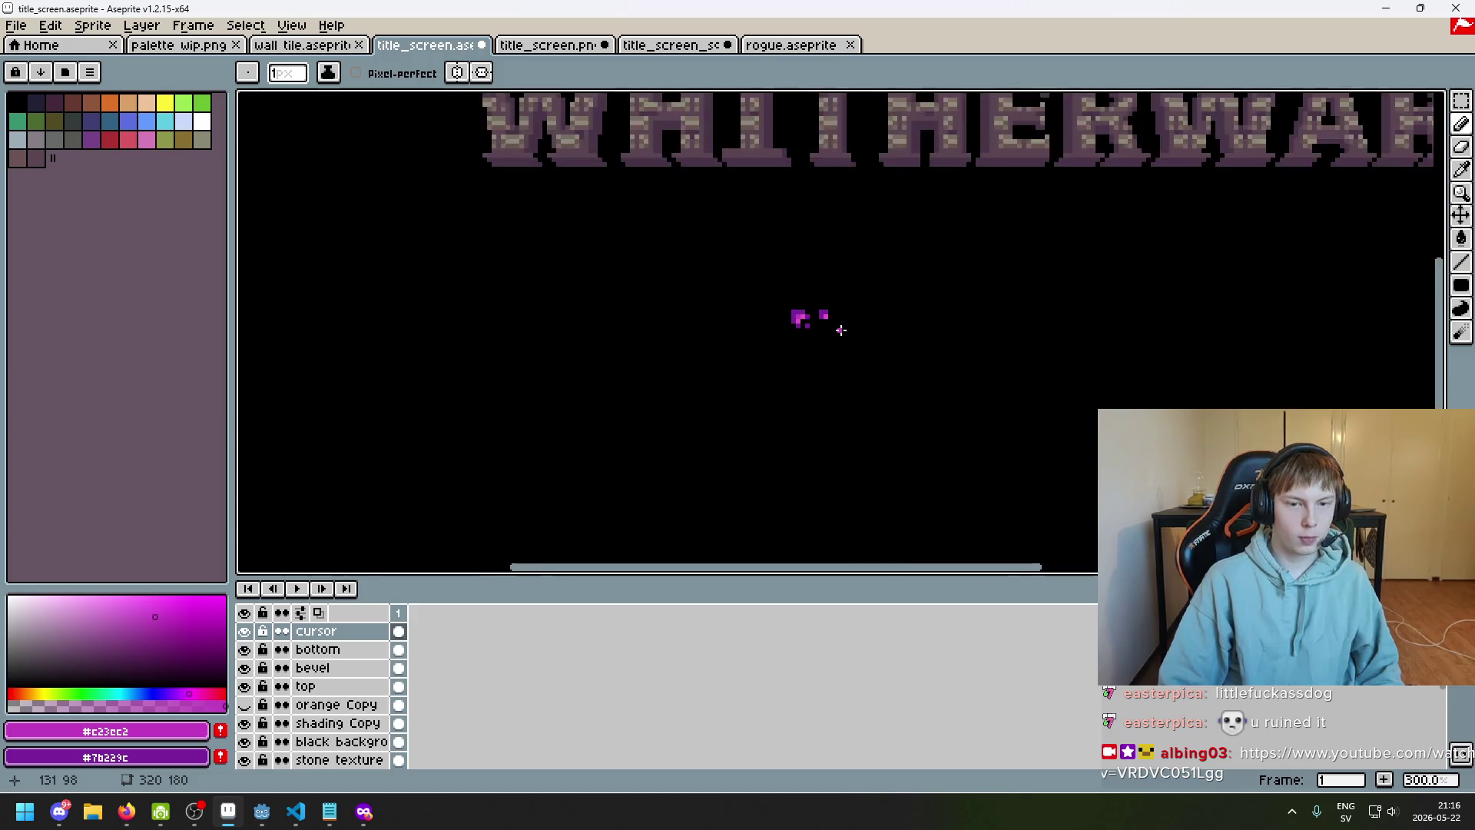
scroll(832, 319, up, 1)
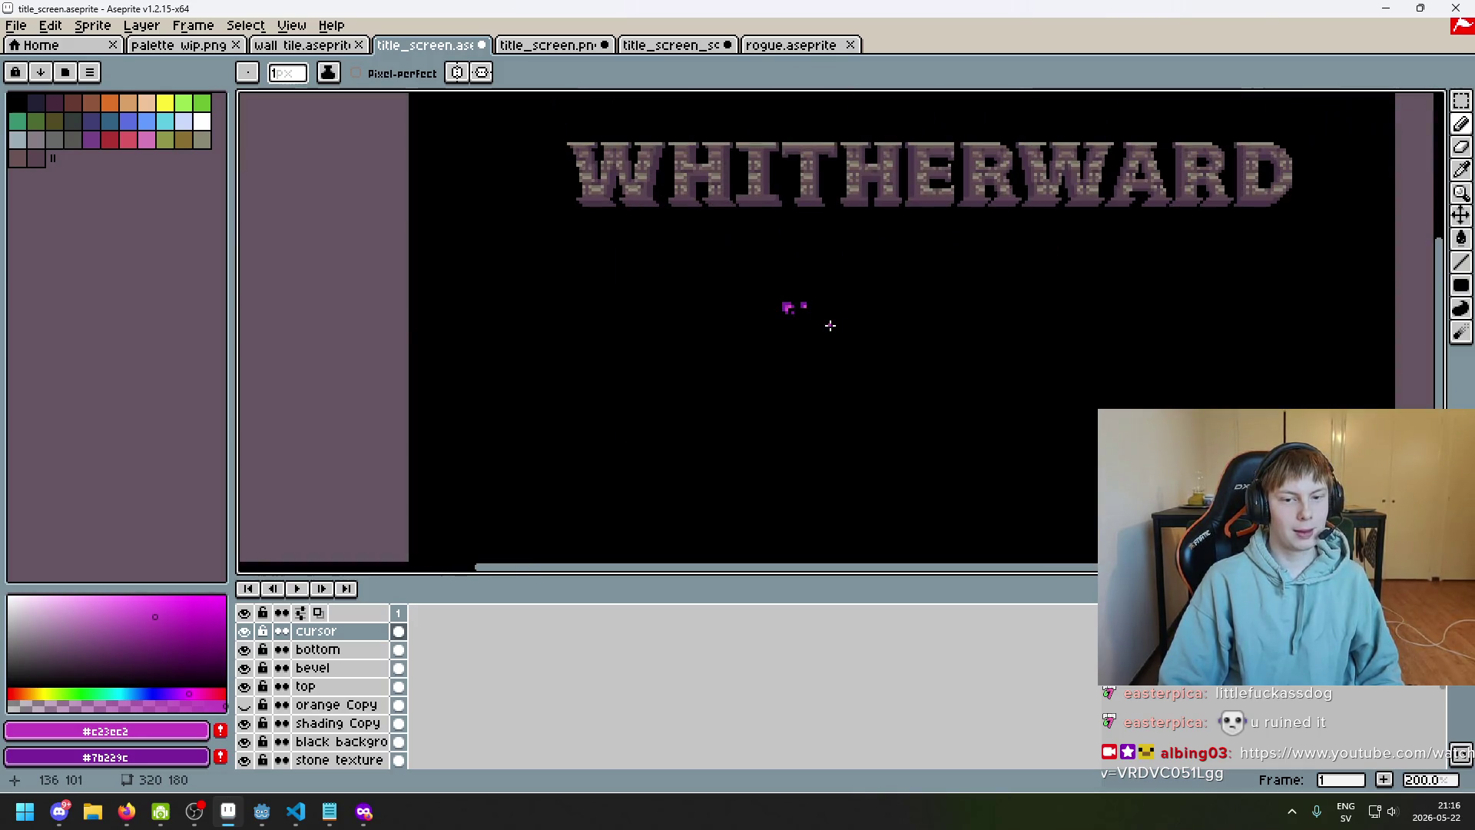
scroll(827, 328, up, 7)
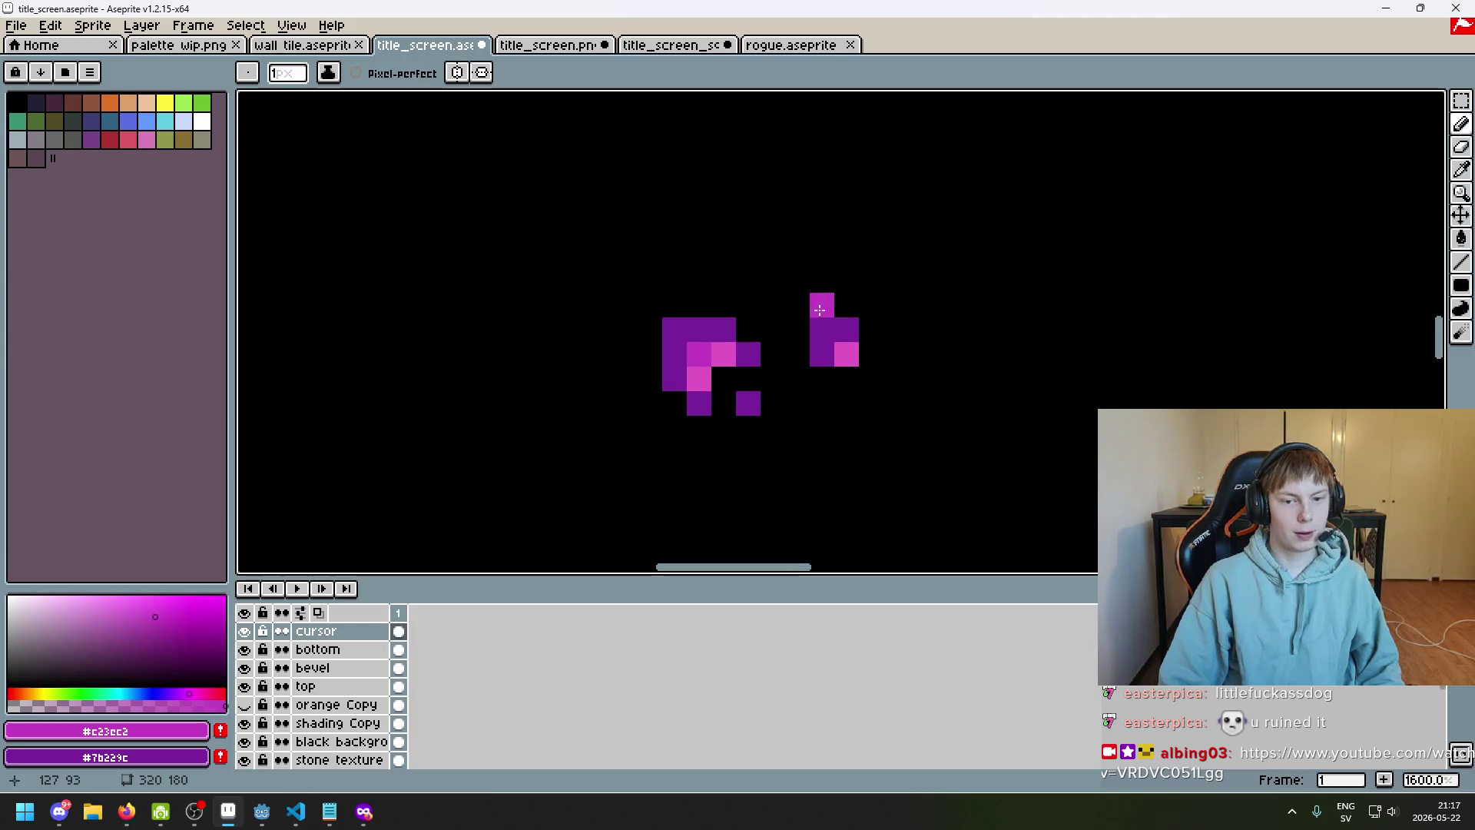
key(alt)
click(864, 329)
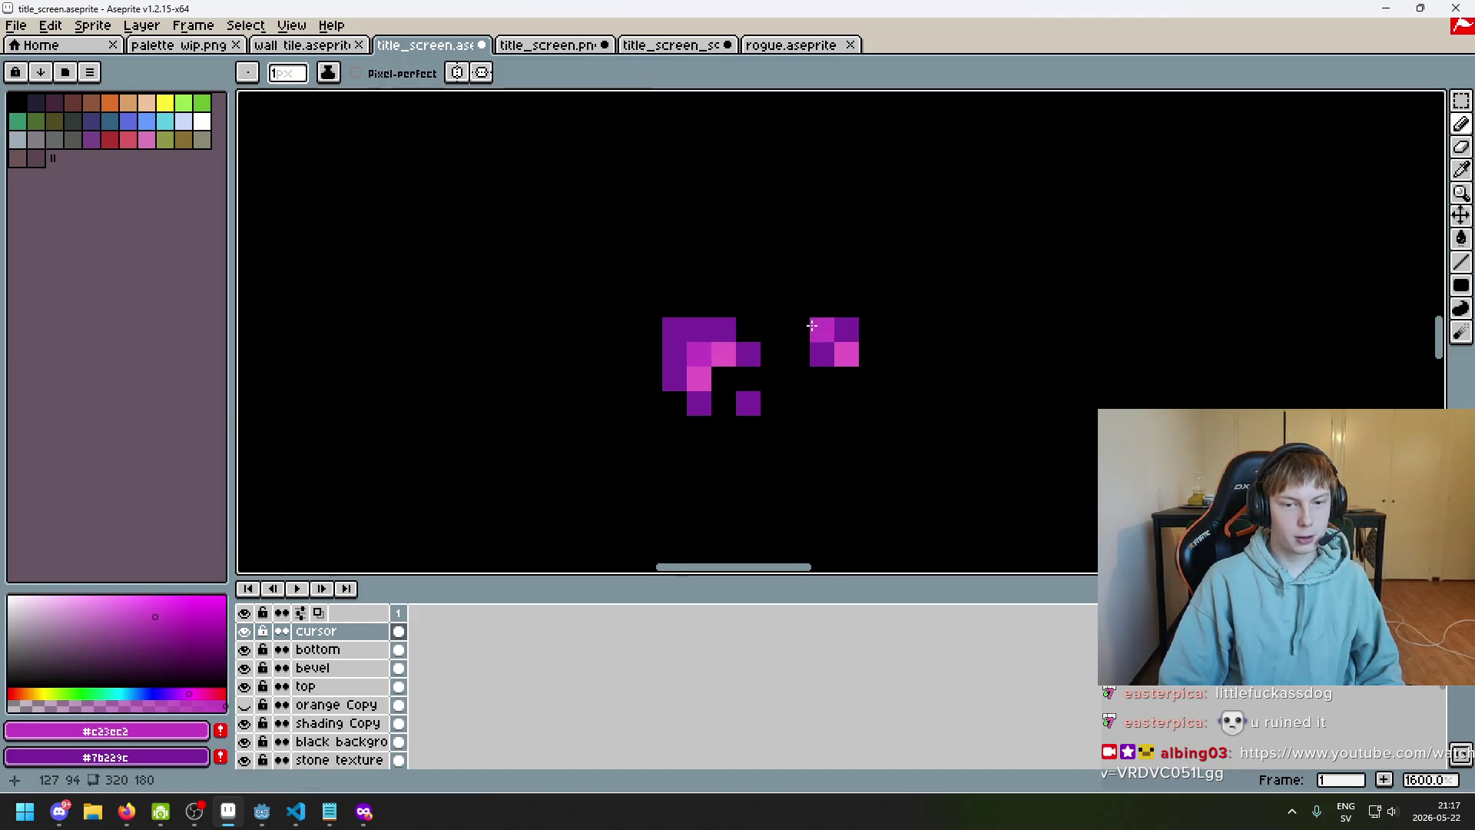
scroll(826, 335, down, 5)
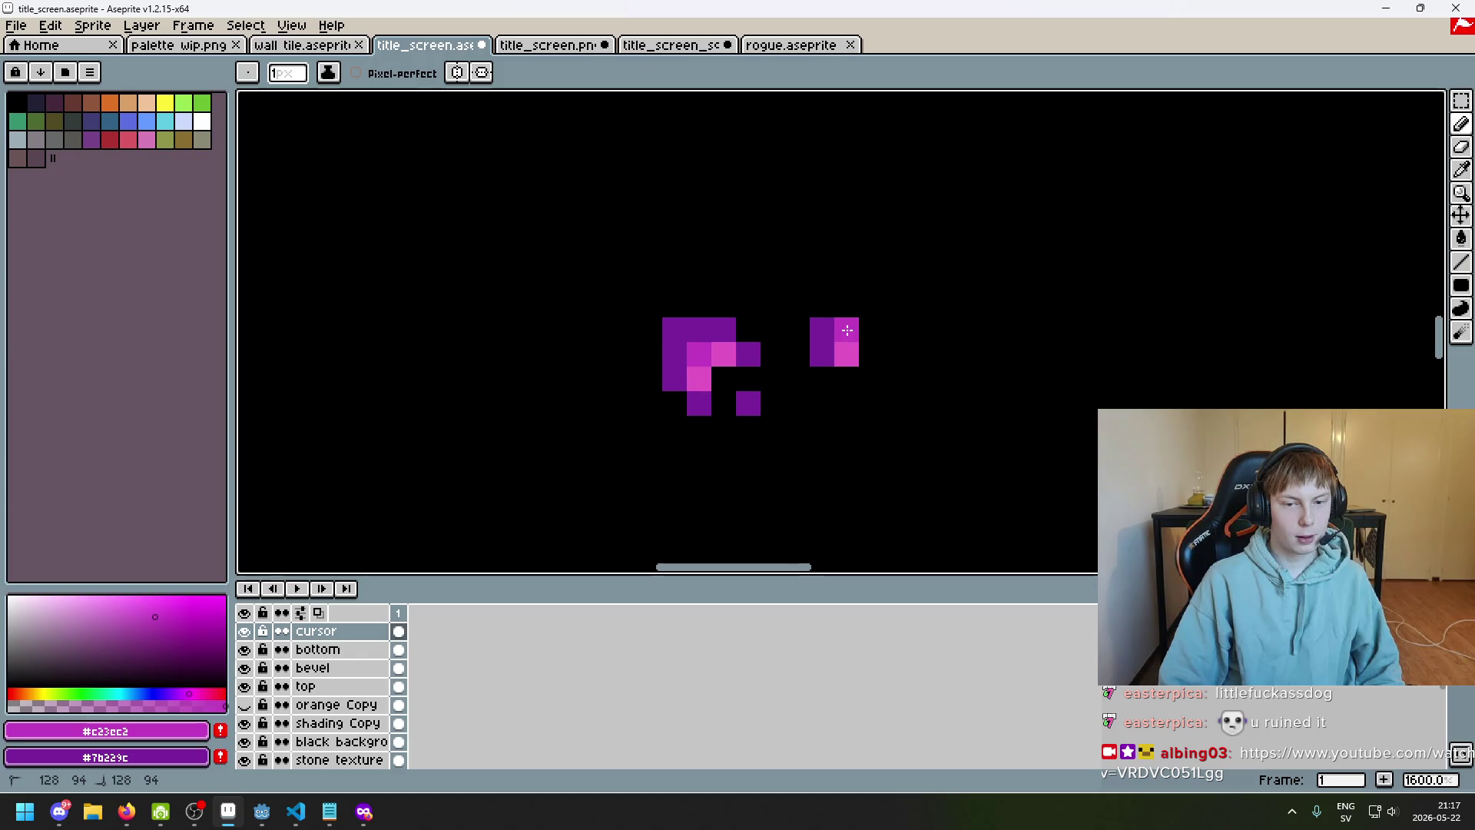
scroll(859, 374, down, 2)
scroll(876, 313, up, 3)
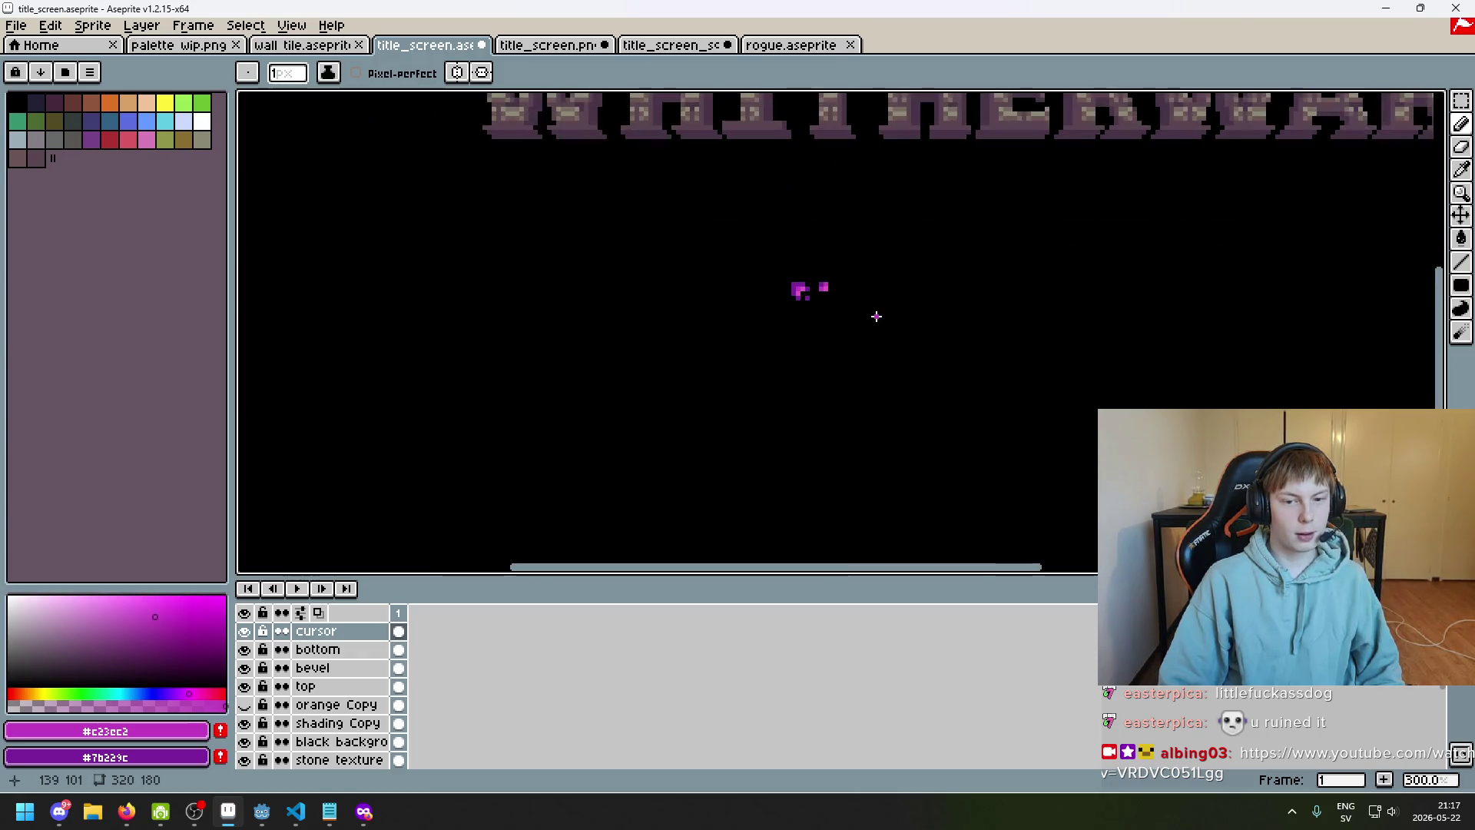
key(e)
drag(798, 274, 781, 280)
scroll(786, 287, down, 3)
scroll(816, 297, up, 1)
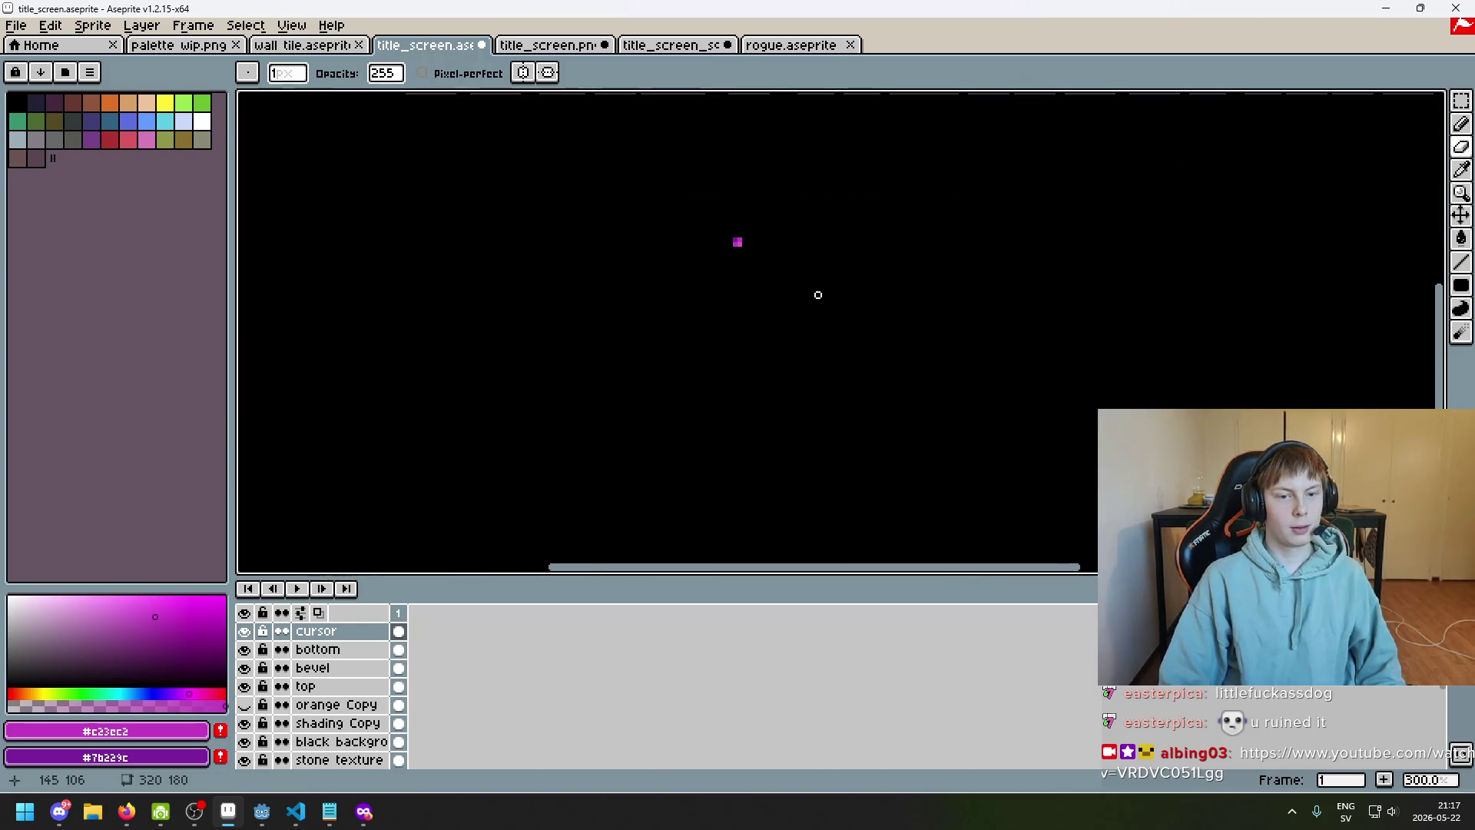
scroll(818, 295, down, 1)
scroll(749, 296, up, 10)
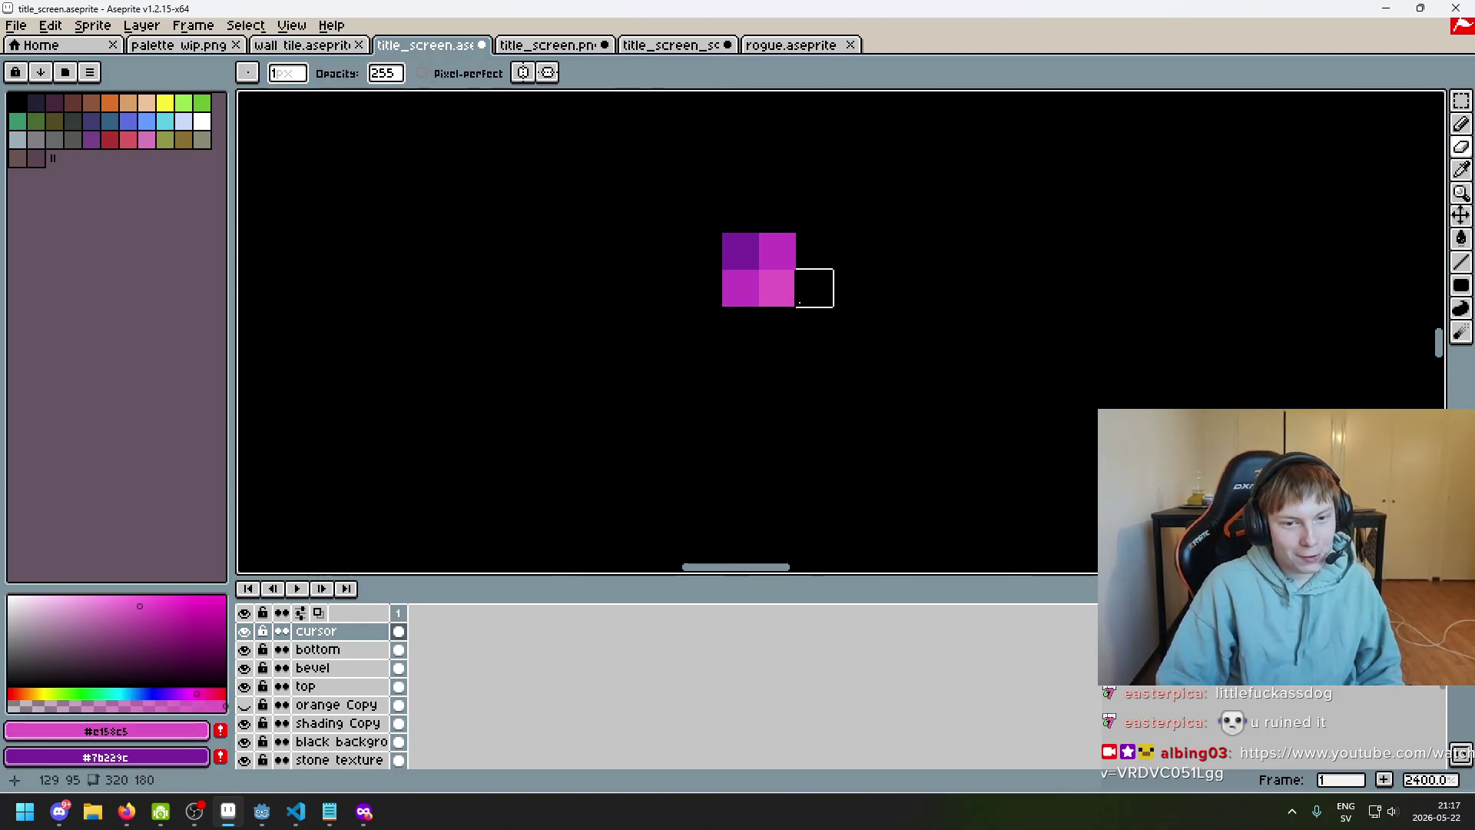
key(b)
click(814, 288)
scroll(826, 328, down, 9)
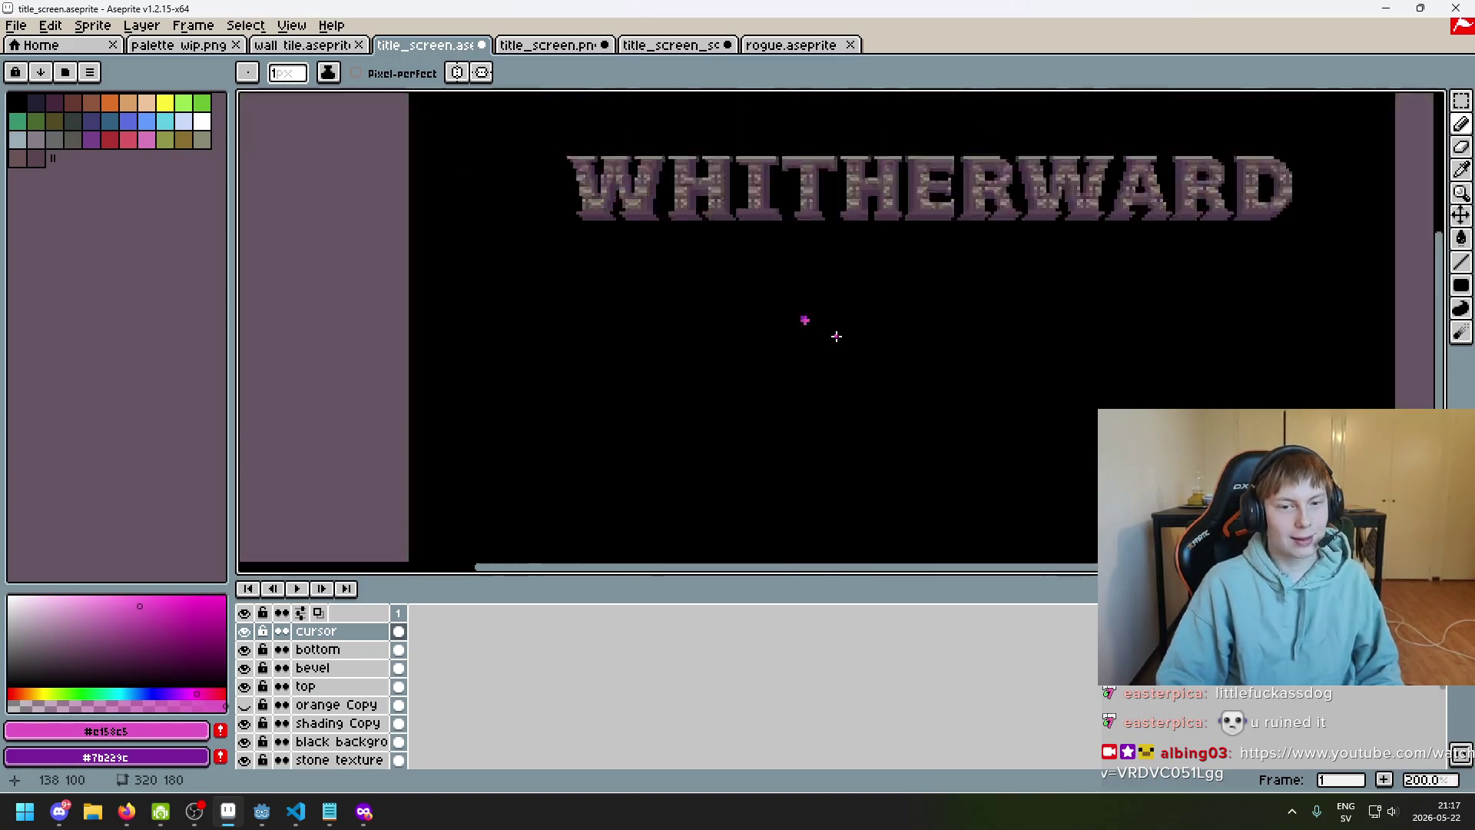
scroll(807, 307, up, 8)
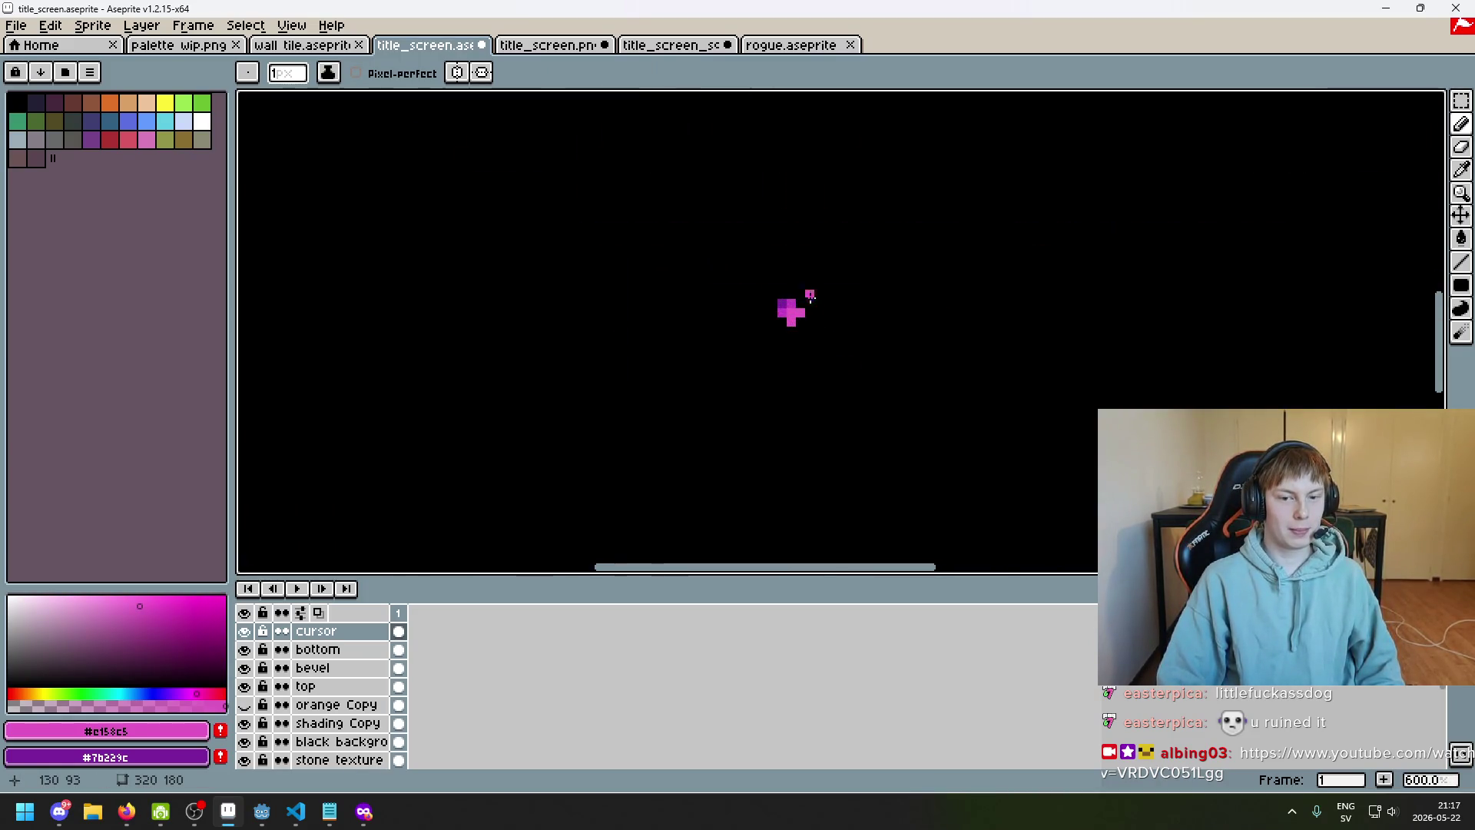
alt+click(726, 288)
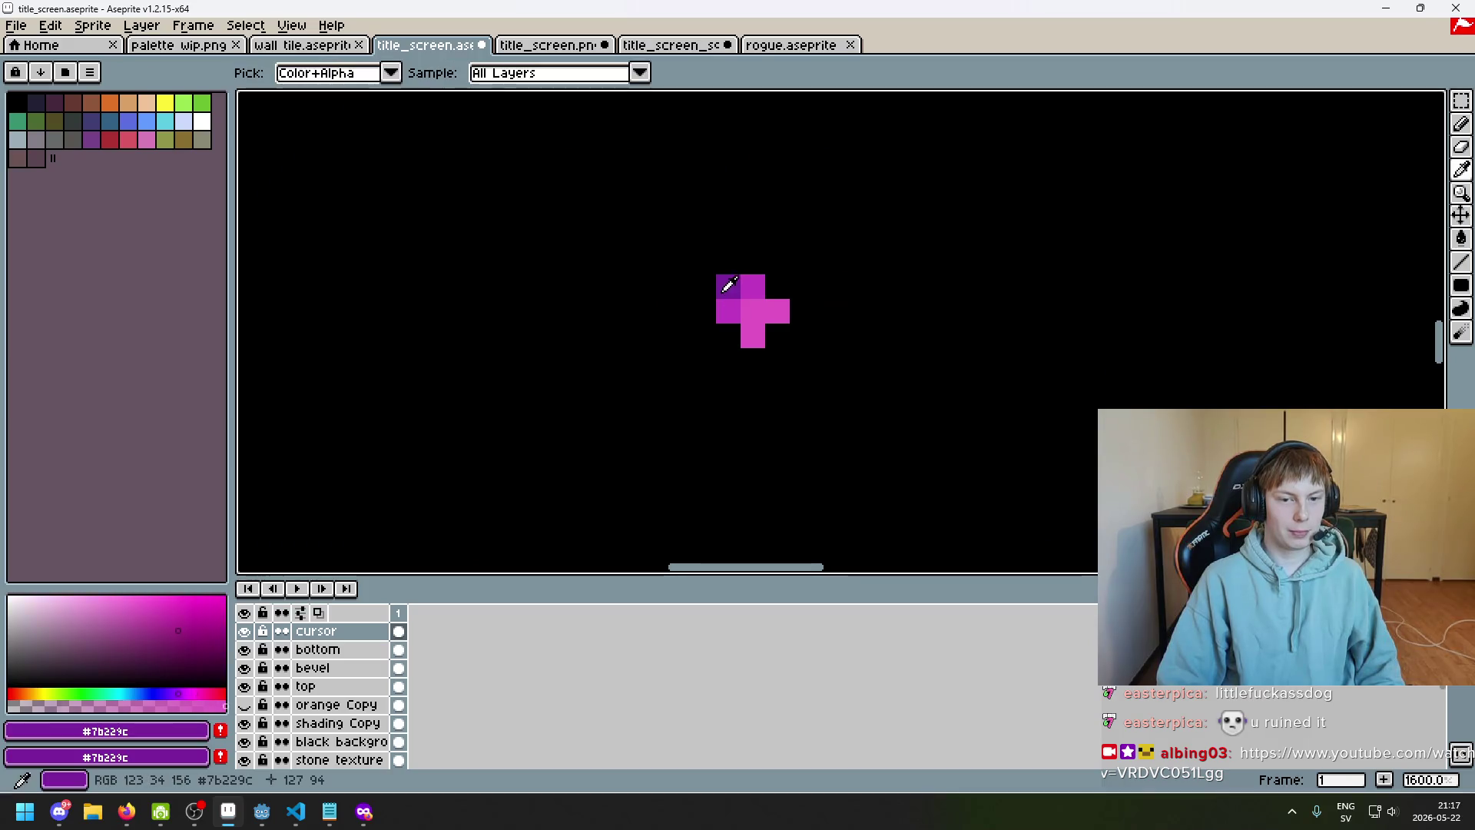
key(ctrl+z)
click(761, 311)
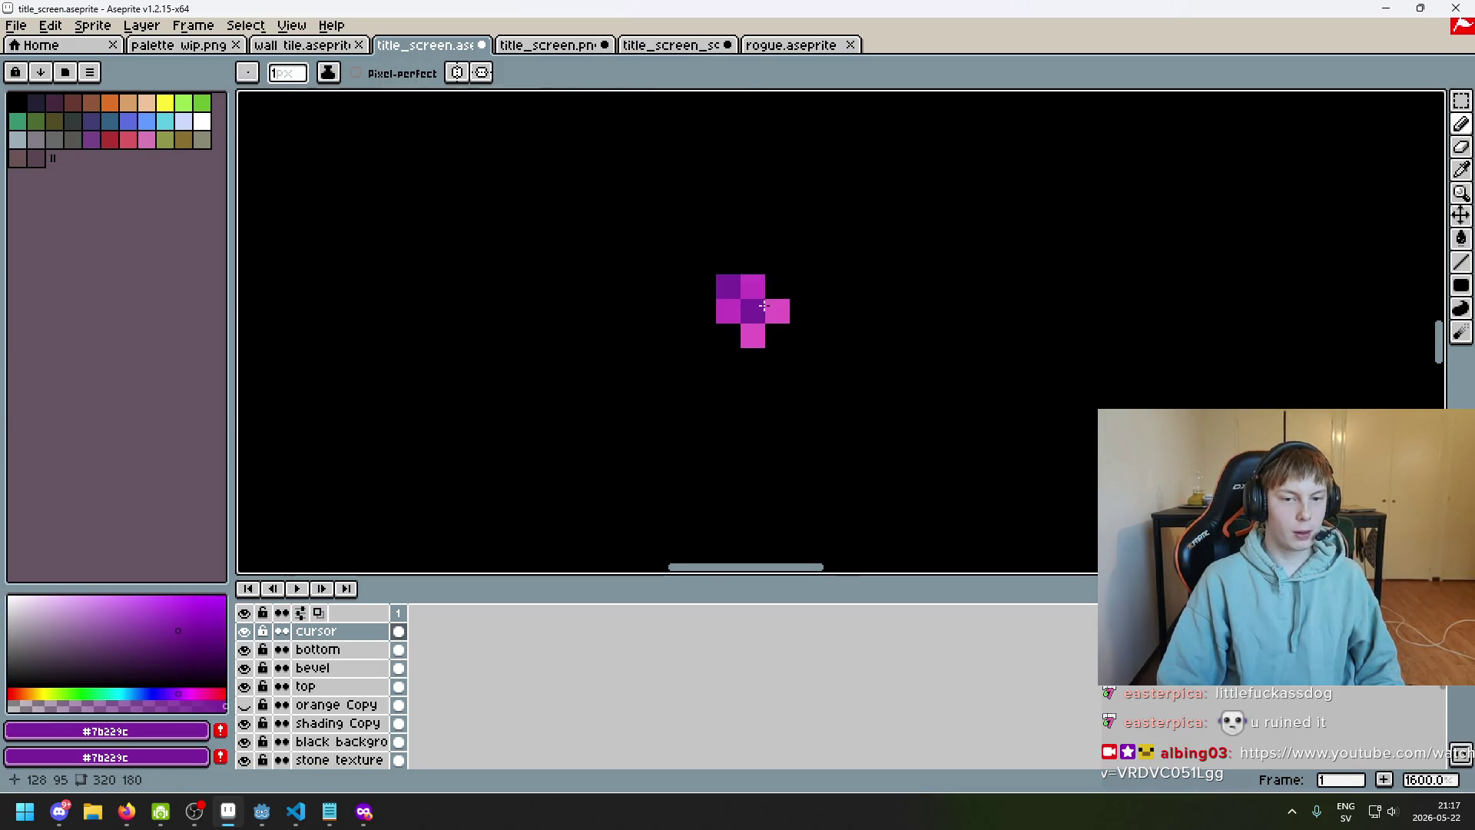
scroll(763, 308, down, 6)
key(ctrl)
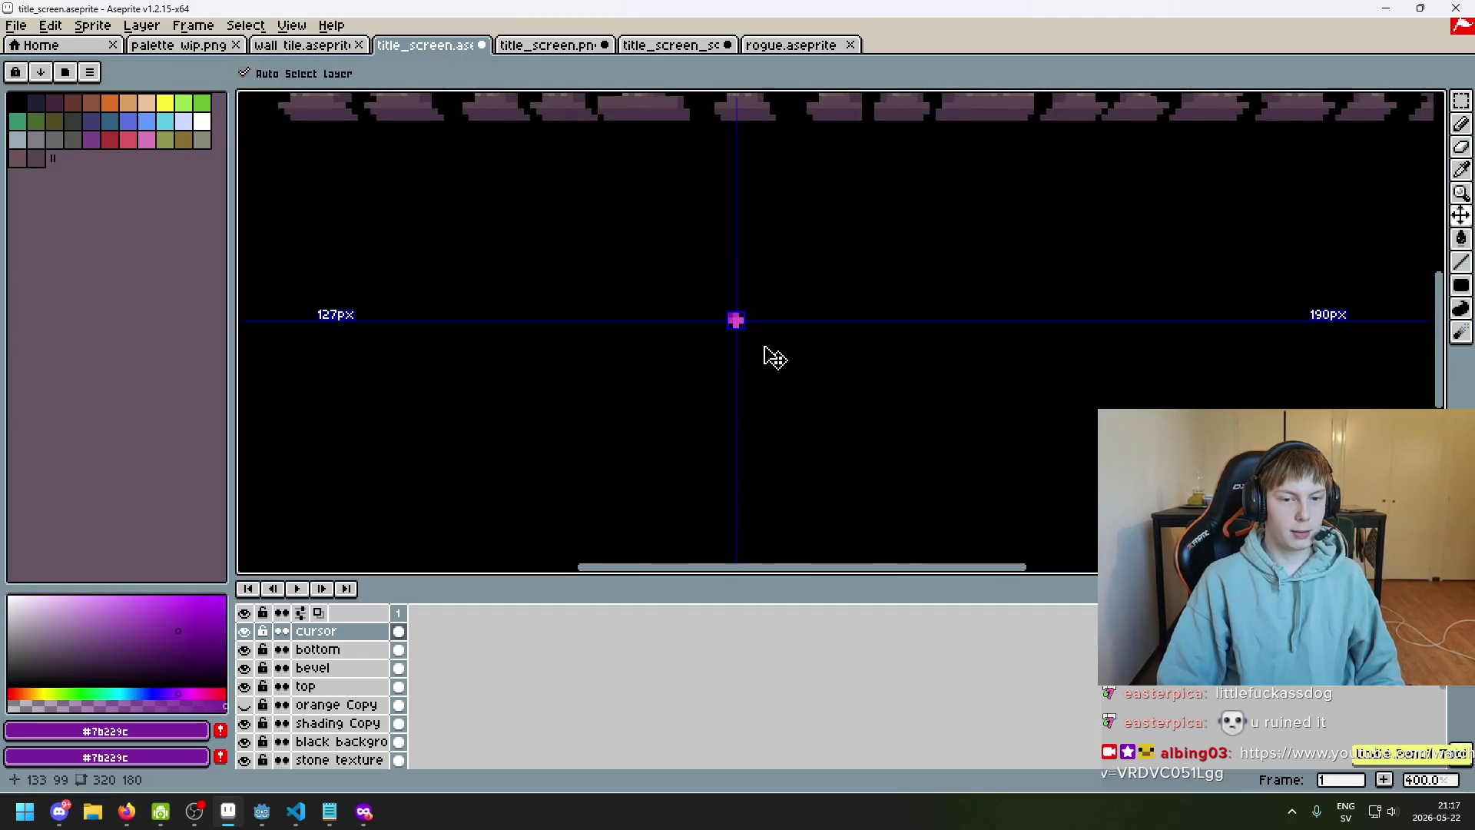
scroll(768, 350, up, 3)
scroll(745, 343, down, 2)
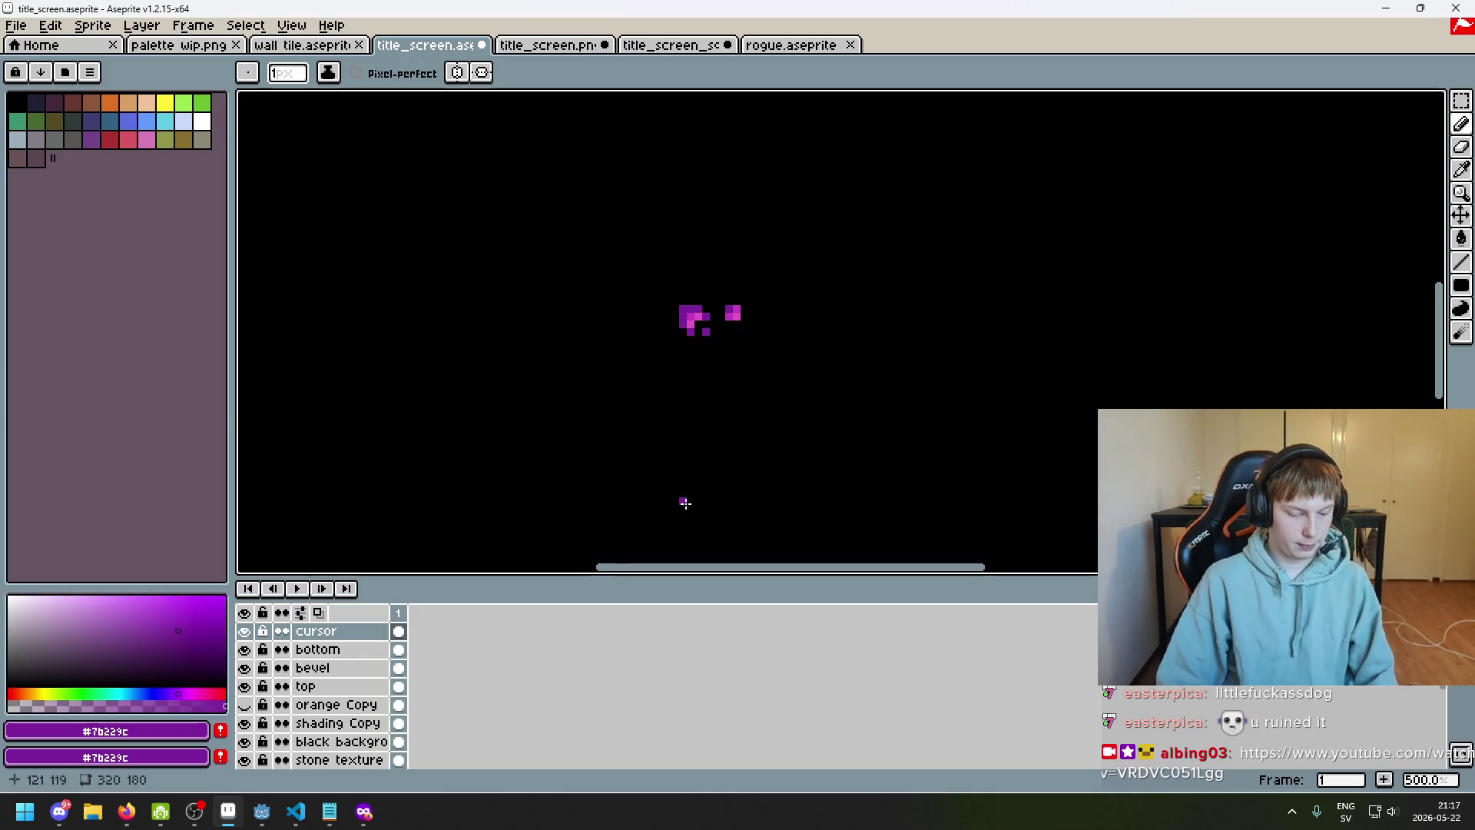
key(F8)
key(F8)
key(F8)
key(F8)
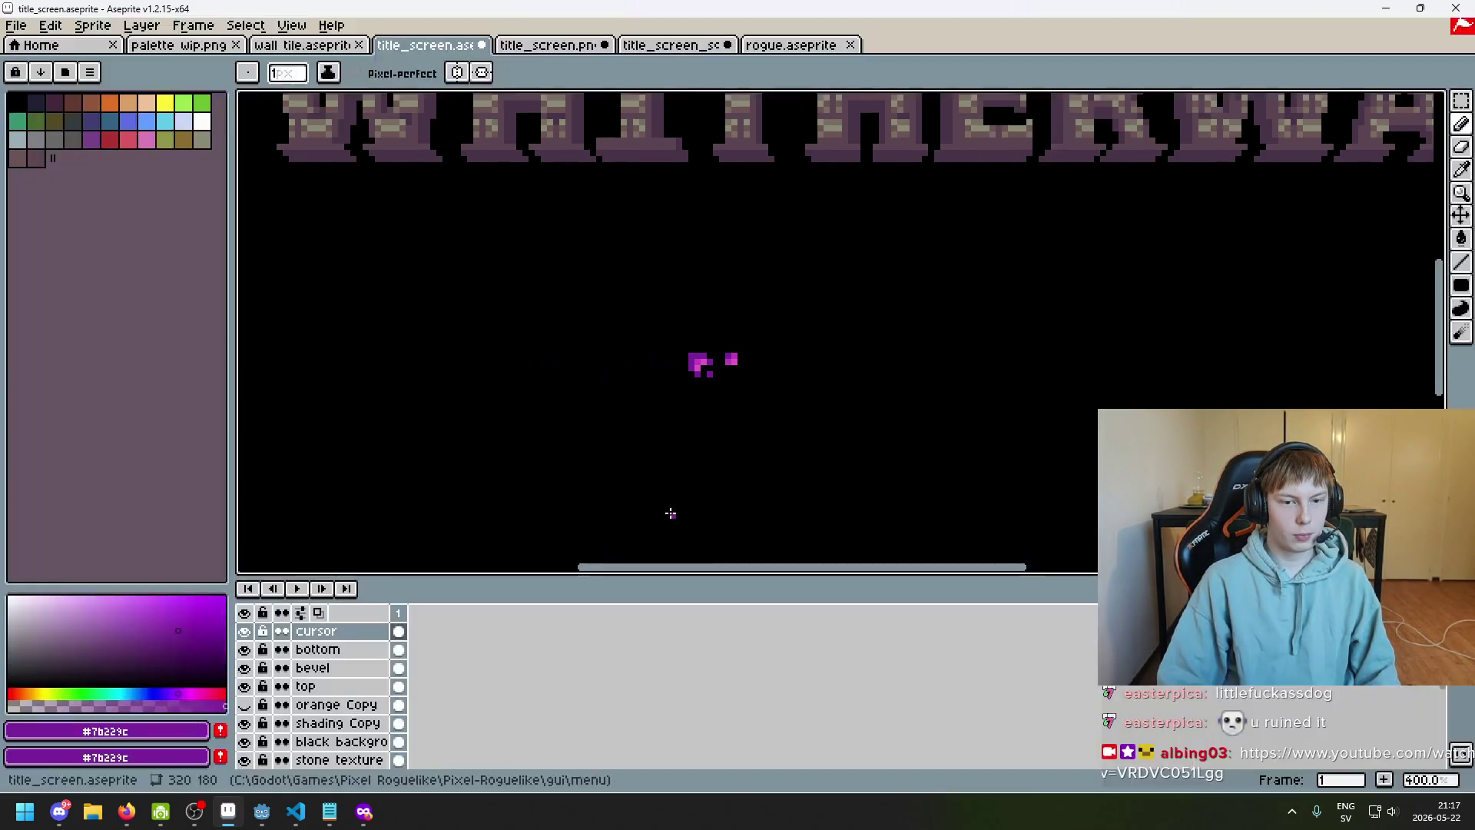
key(F8)
drag(737, 415, 765, 419)
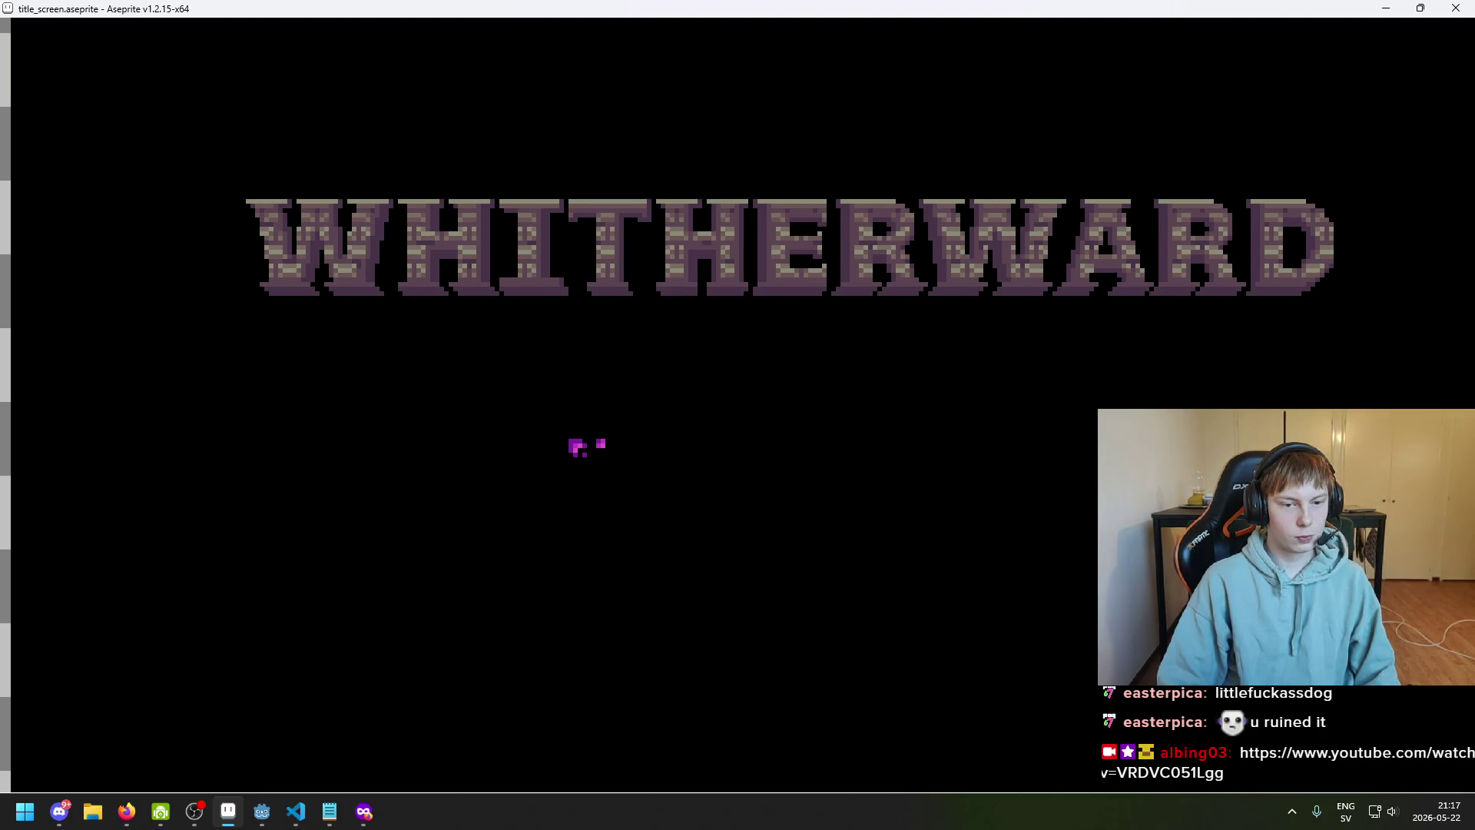
key(Escape)
scroll(719, 407, up, 4)
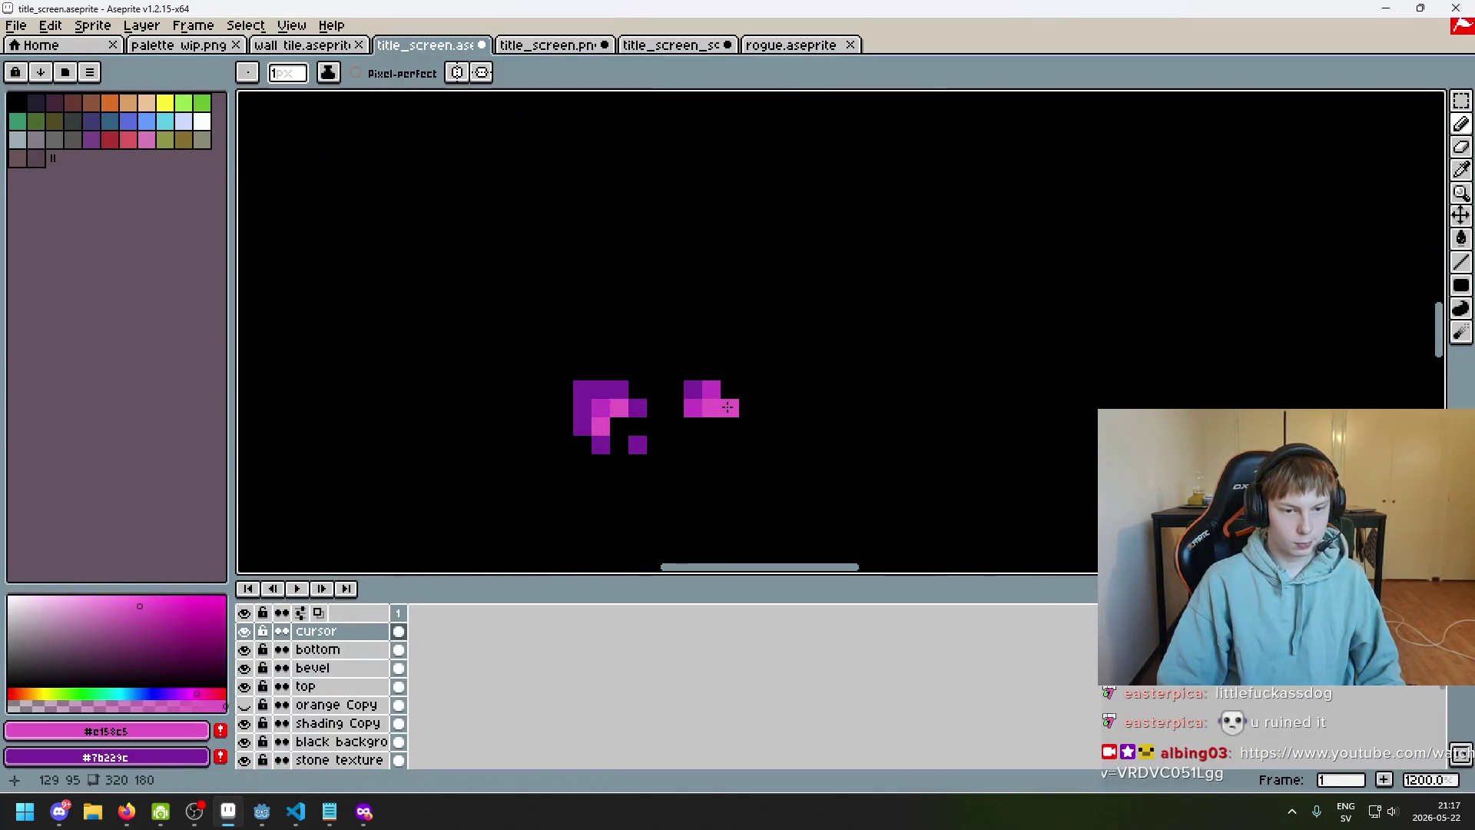
click(713, 390)
alt+click(721, 399)
key(alt)
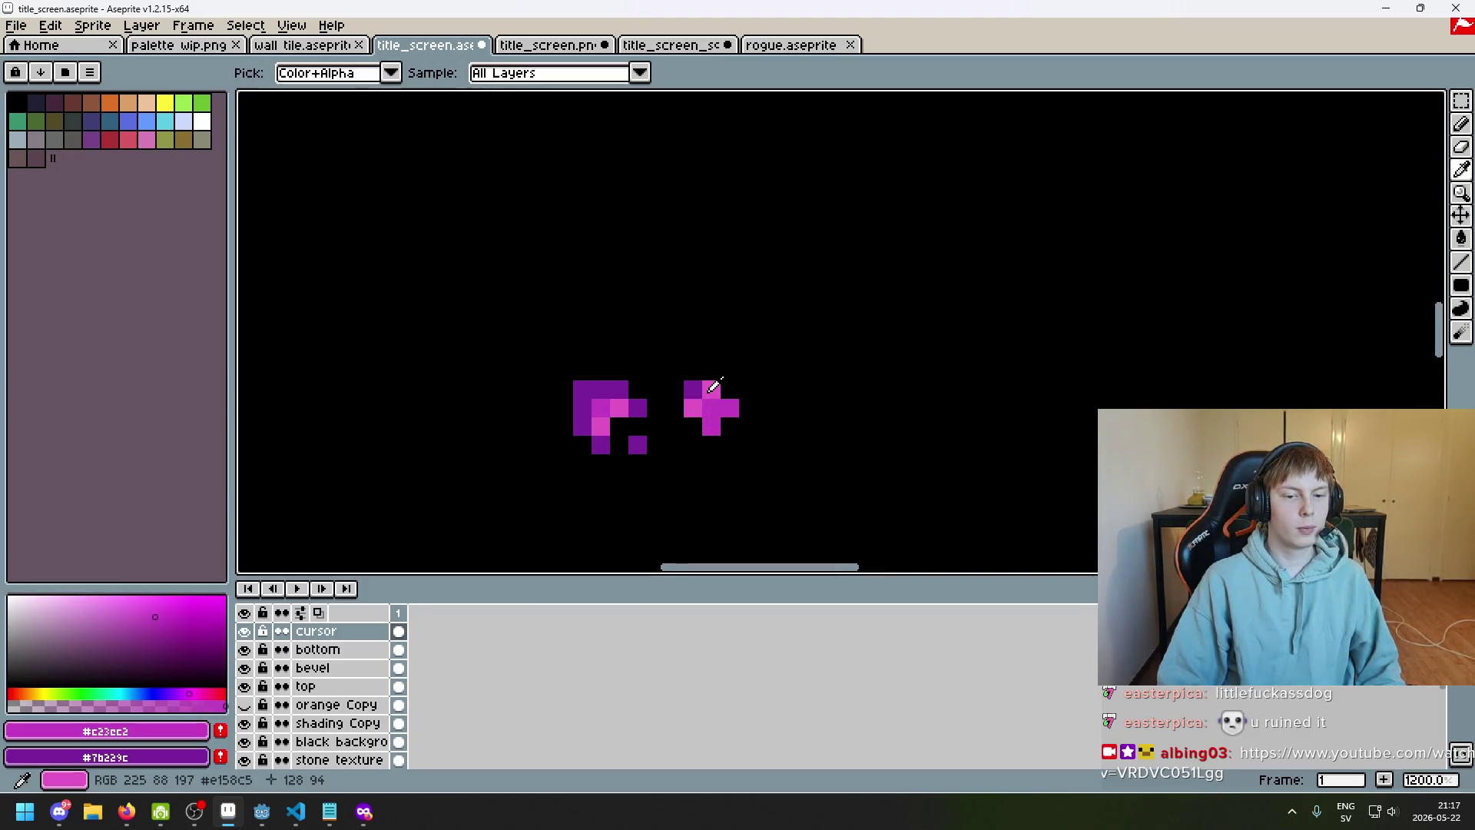
alt+click(709, 391)
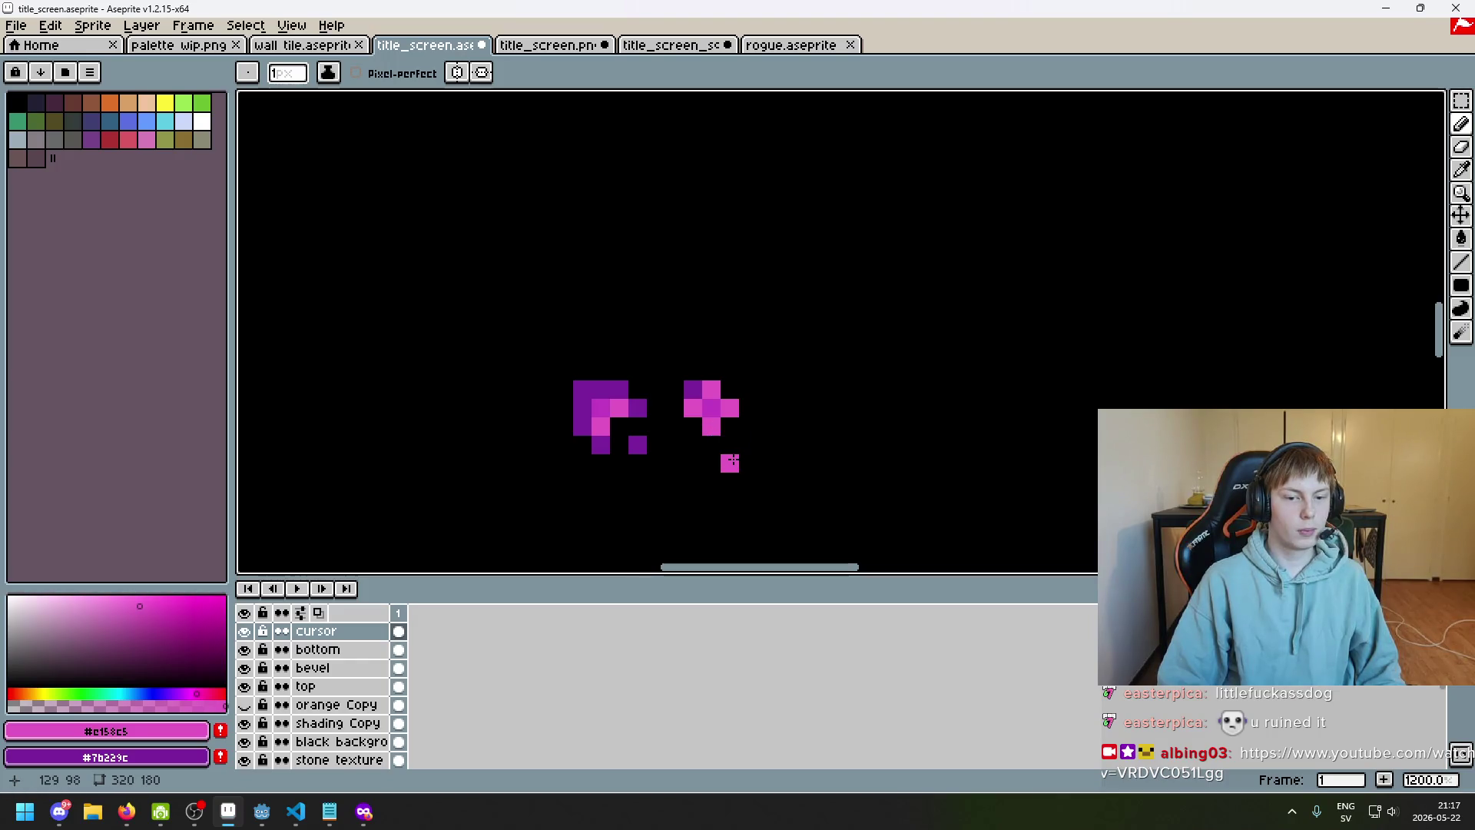
alt+click(715, 393)
scroll(734, 425, down, 6)
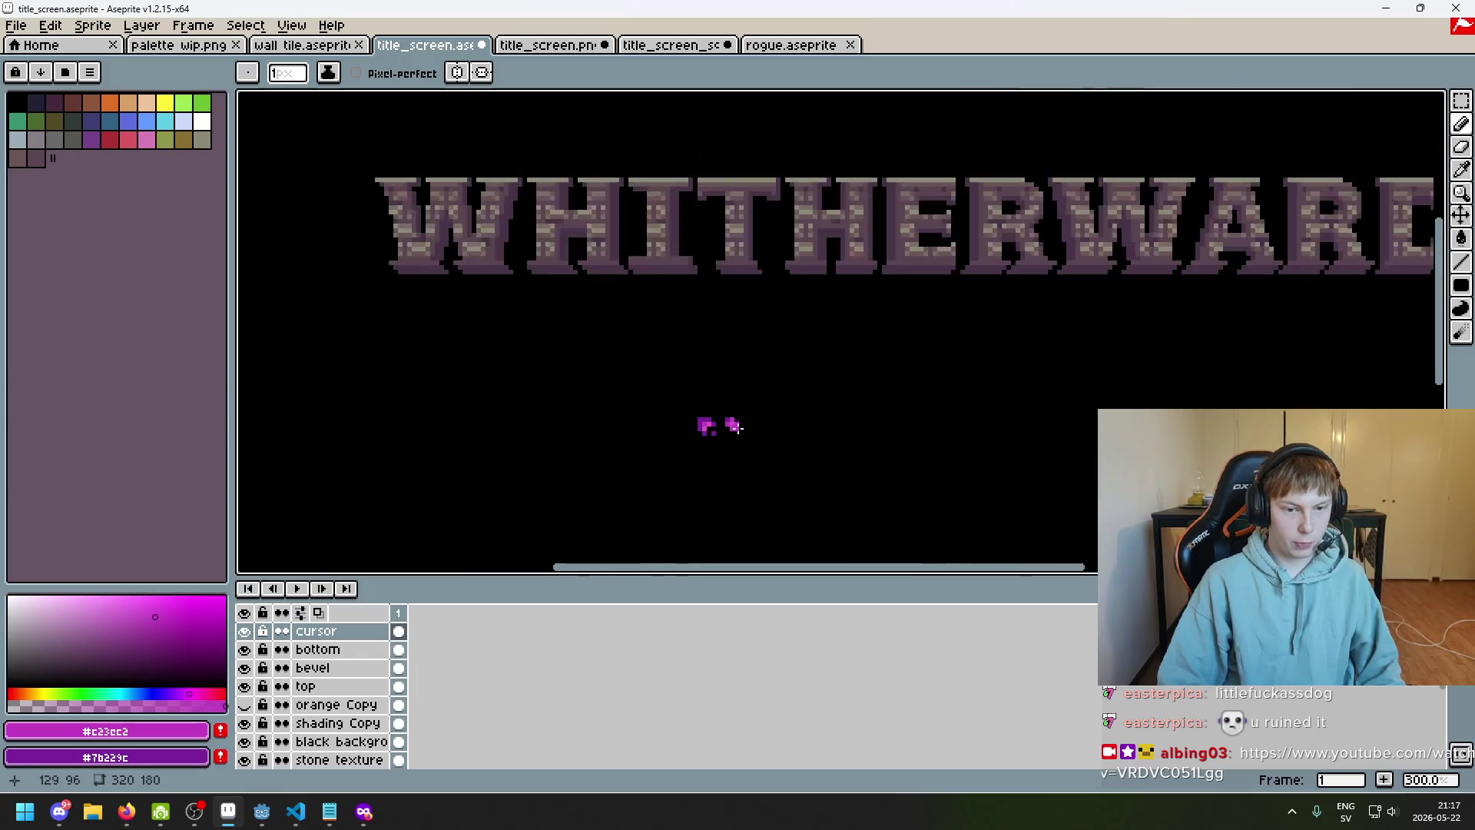
drag(764, 468, 766, 382)
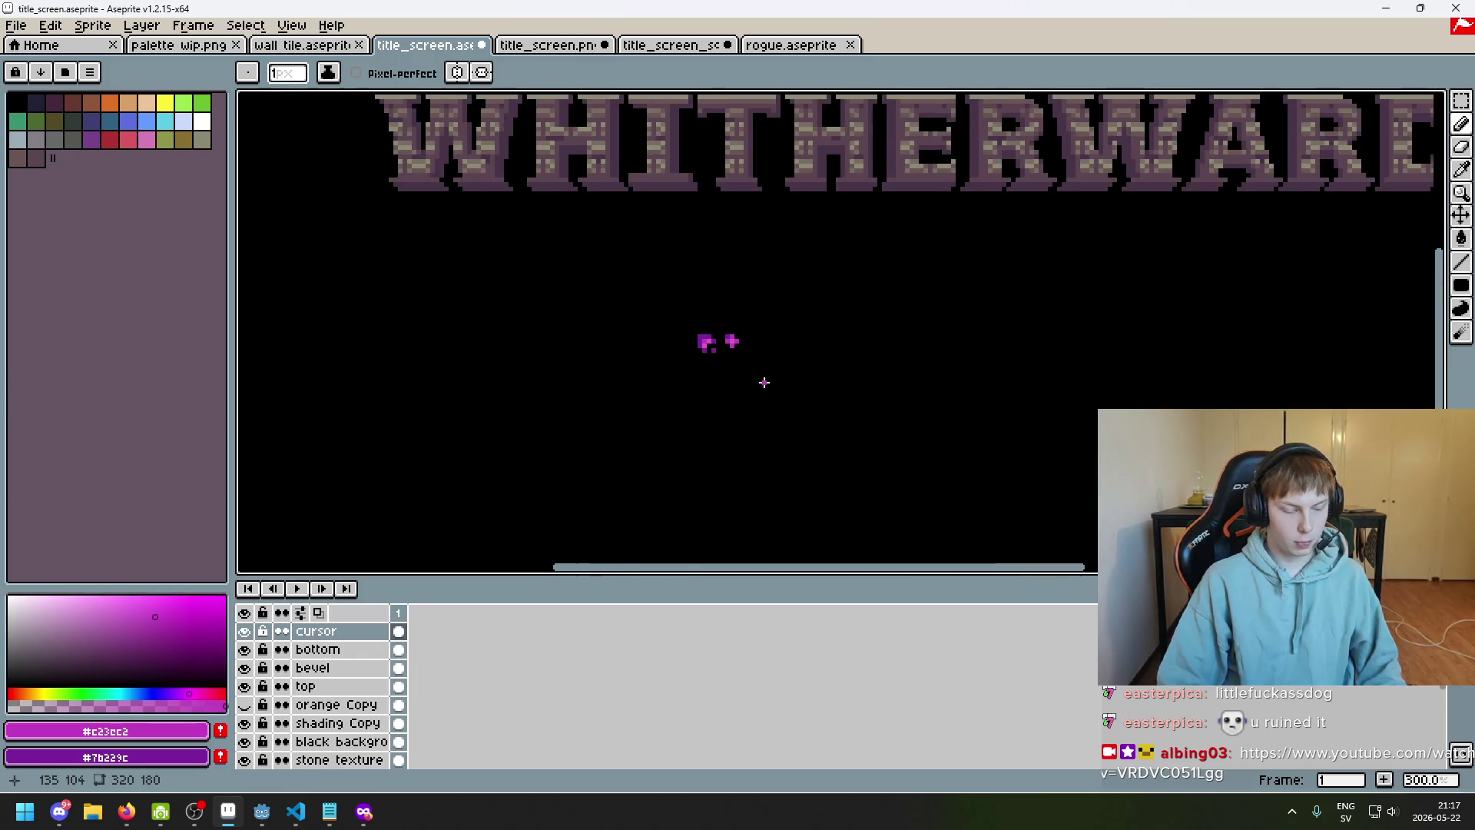
key(F8)
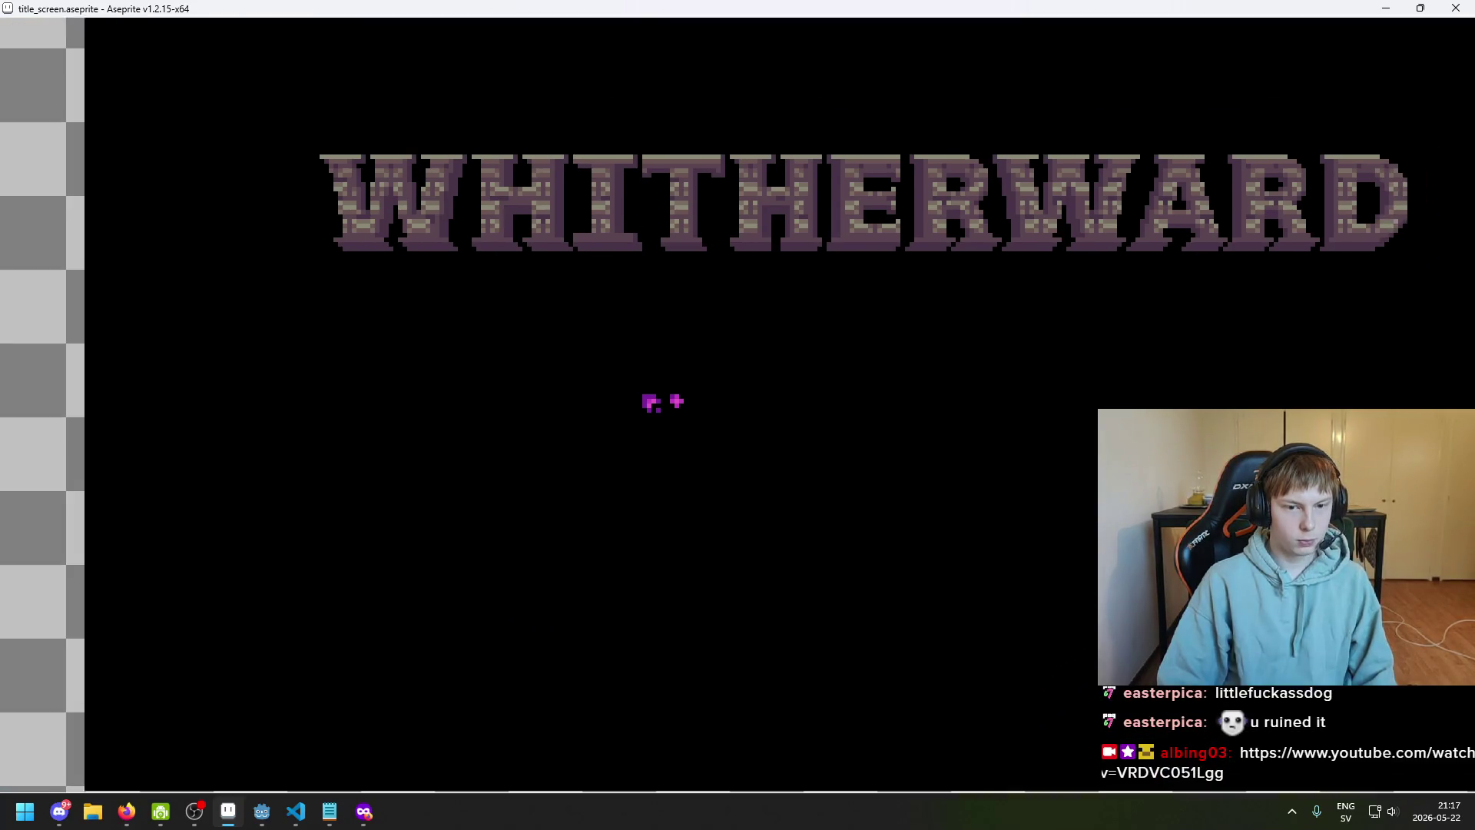
drag(676, 401, 620, 433)
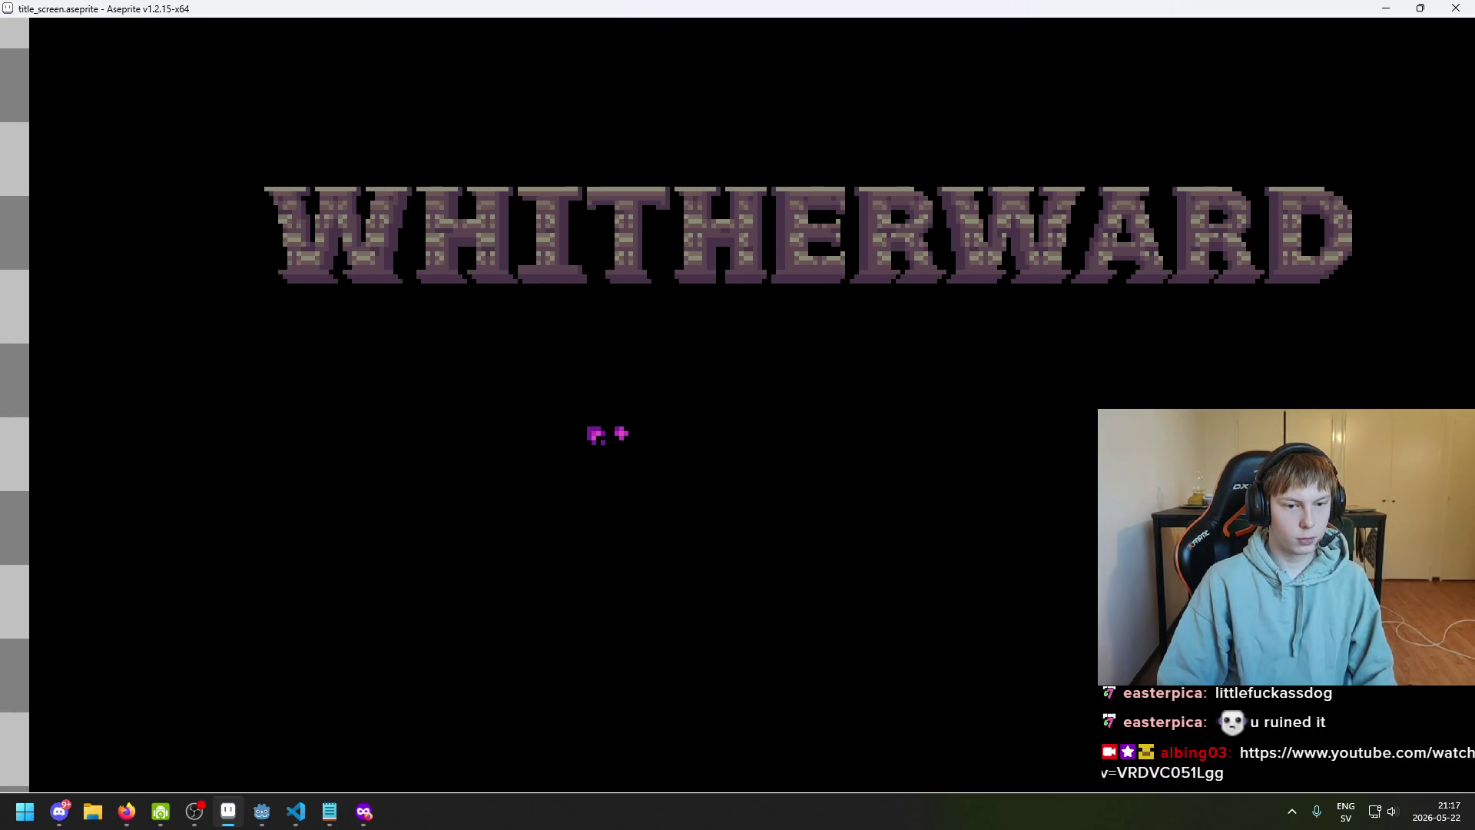
mouse_move(621, 433)
mouse_down()
mouse_move(576, 484)
mouse_move(590, 452)
mouse_move(598, 461)
mouse_up()
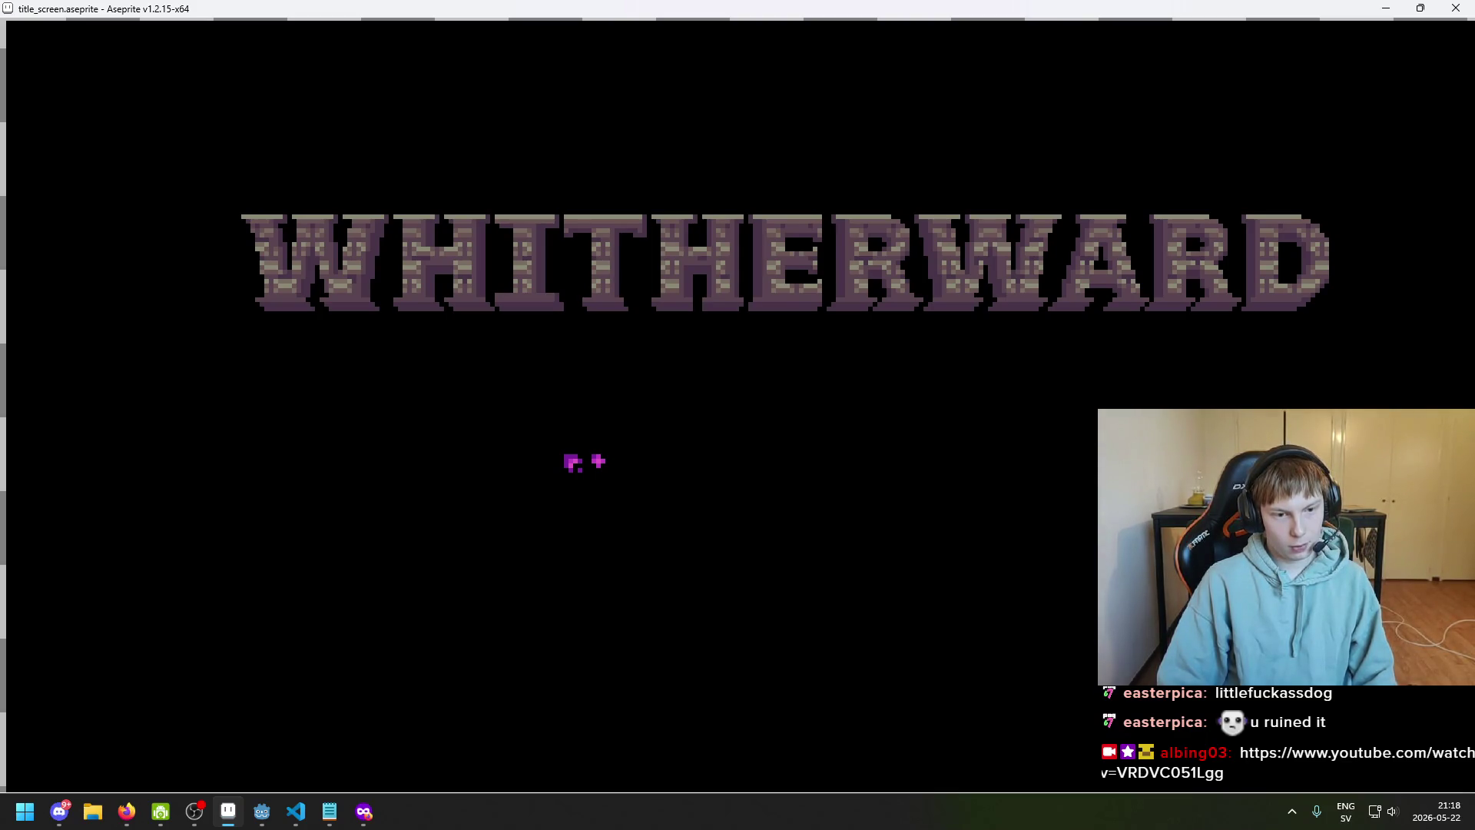
key(Escape)
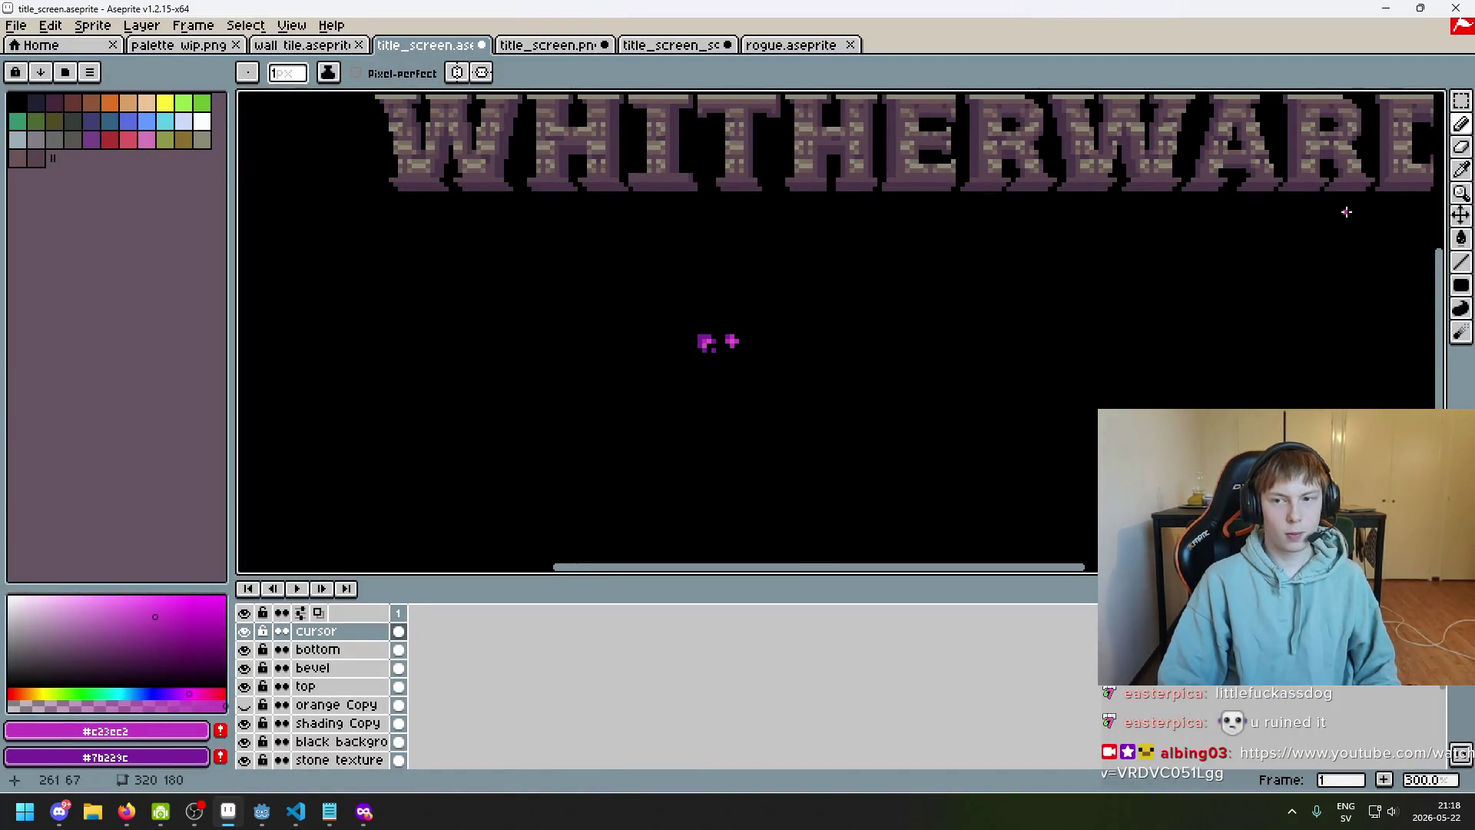
scroll(792, 381, down, 2)
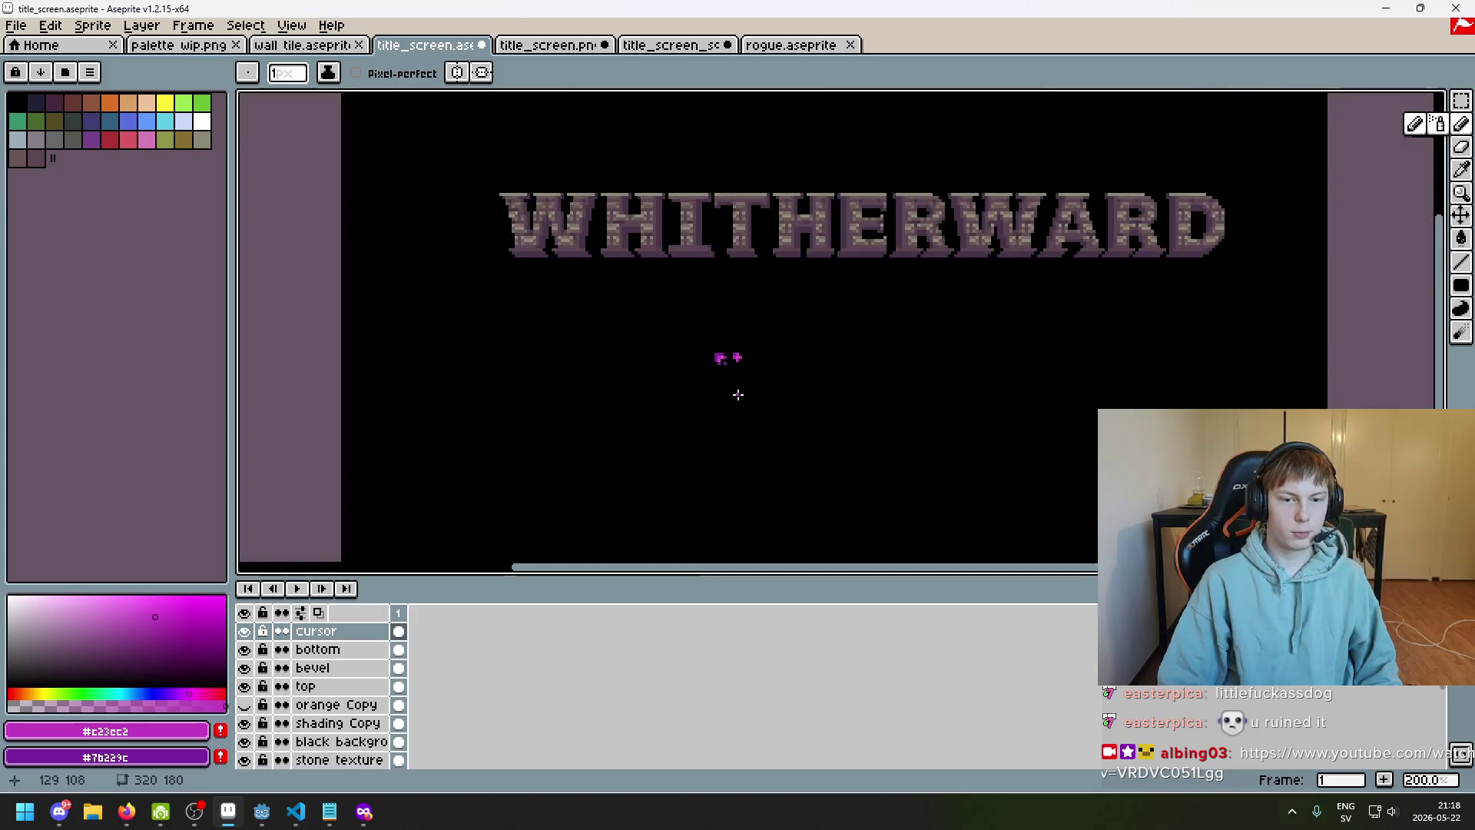
Undo the last edit and paint dark purple #7b229c onto the plus icon's upper left
scroll(738, 388, up, 9)
key(ctrl+z)
alt+click(709, 342)
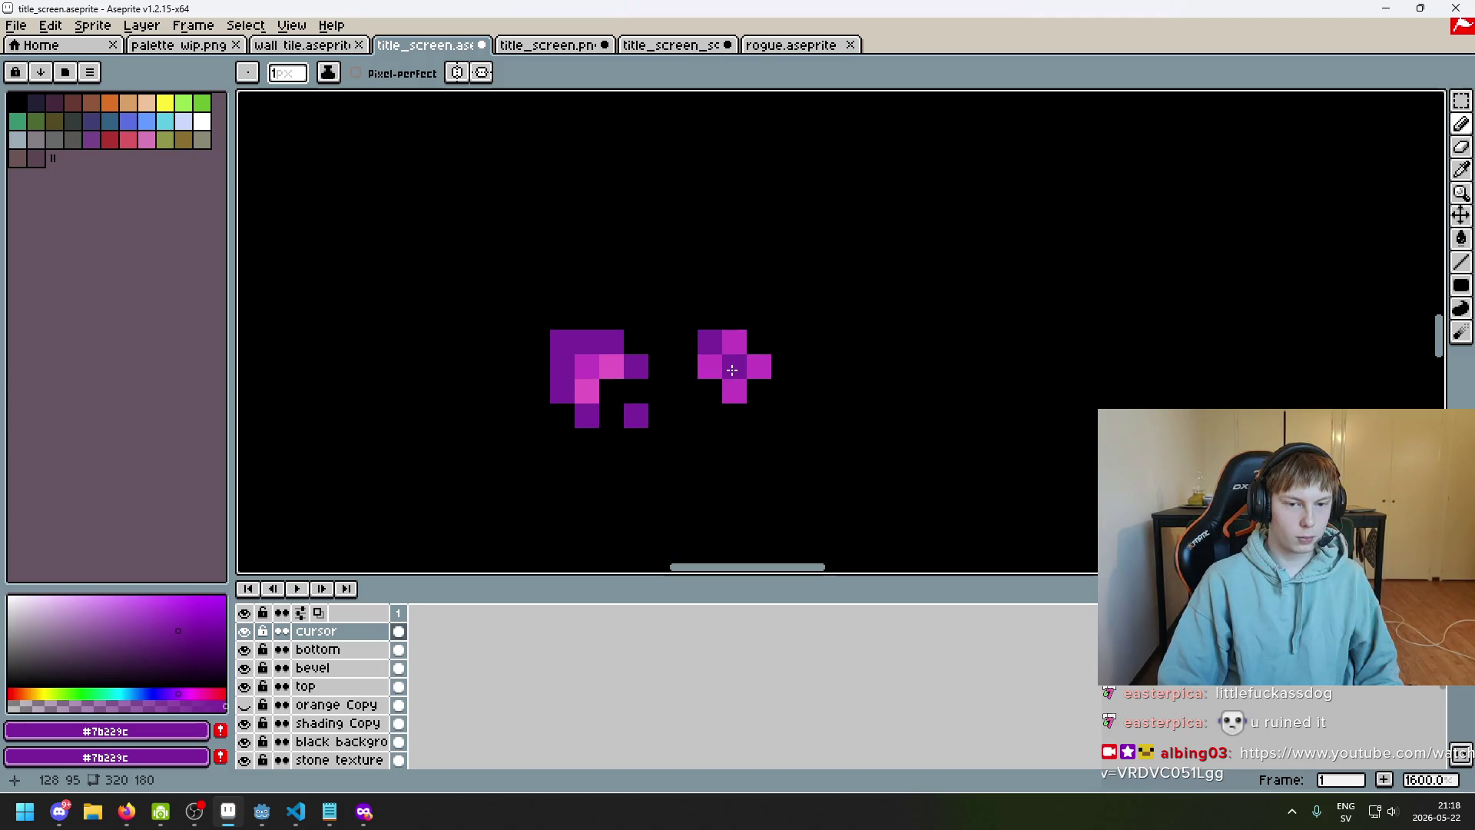
alt+click(705, 360)
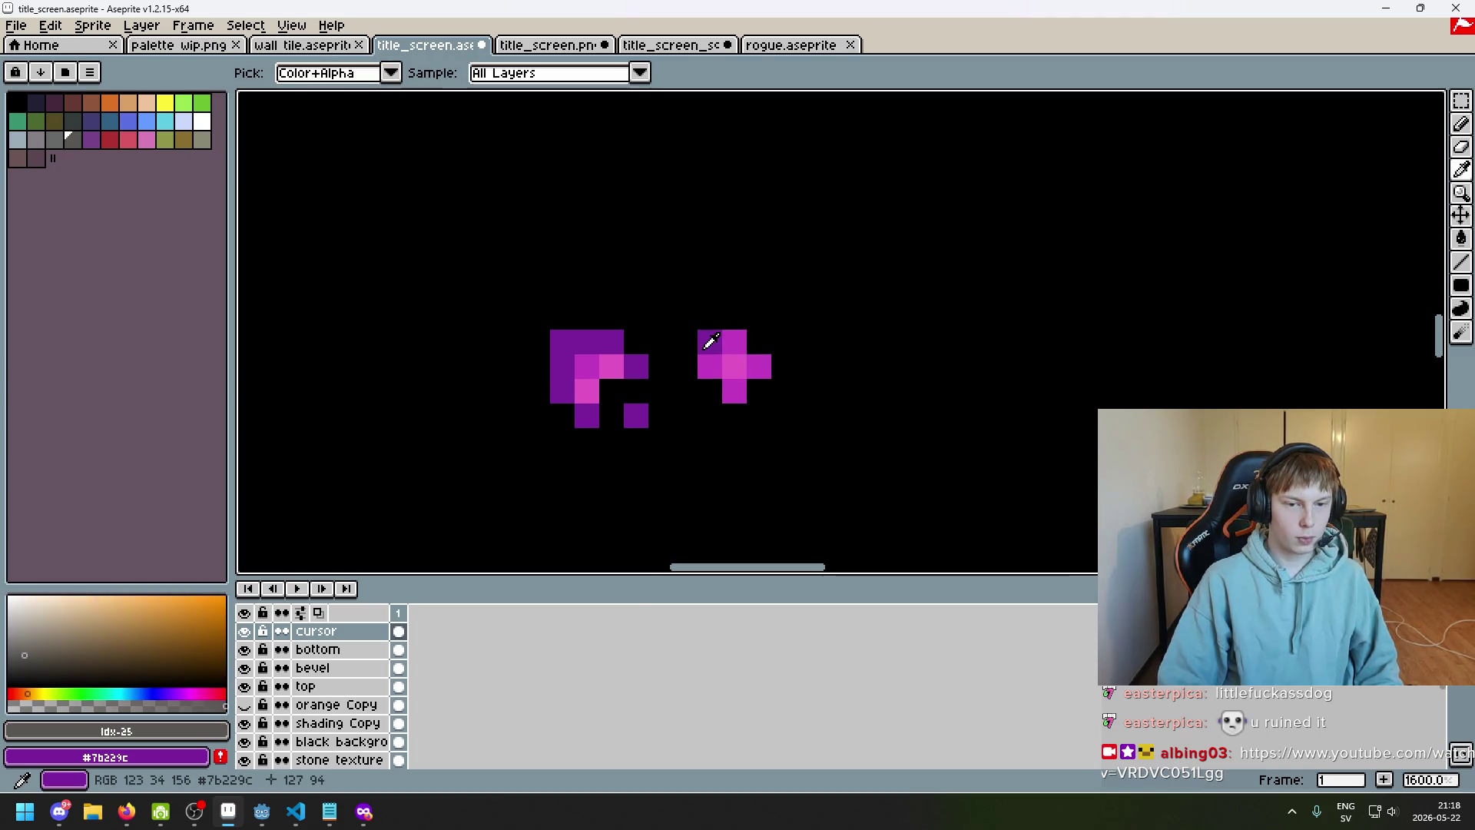
alt+click(705, 341)
Check the shaded sprite in F8 full-screen preview, then return to the editing canvas
scroll(705, 340, down, 1)
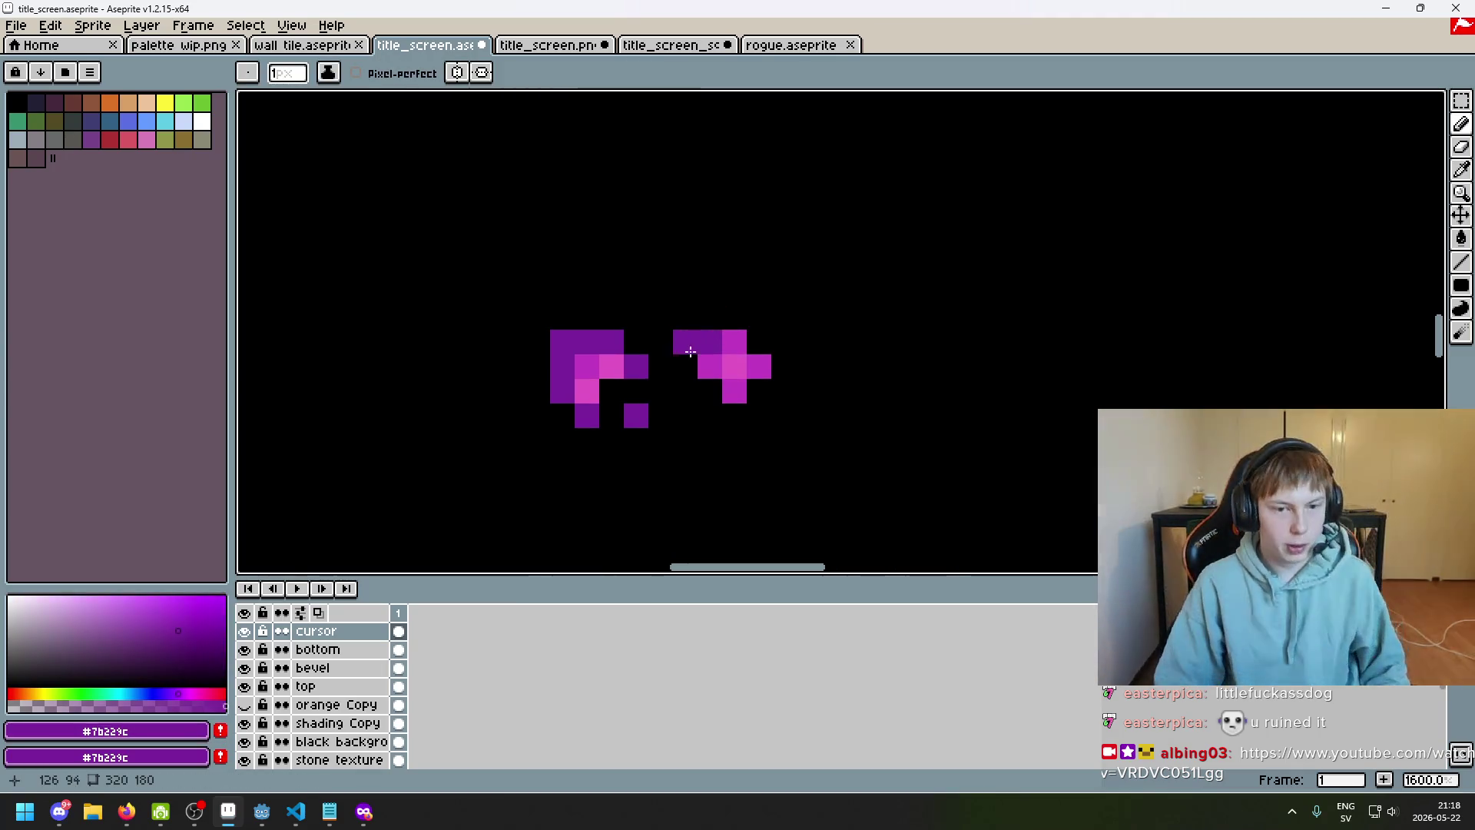
scroll(731, 388, down, 3)
key(F8)
key(F8)
key(F8)
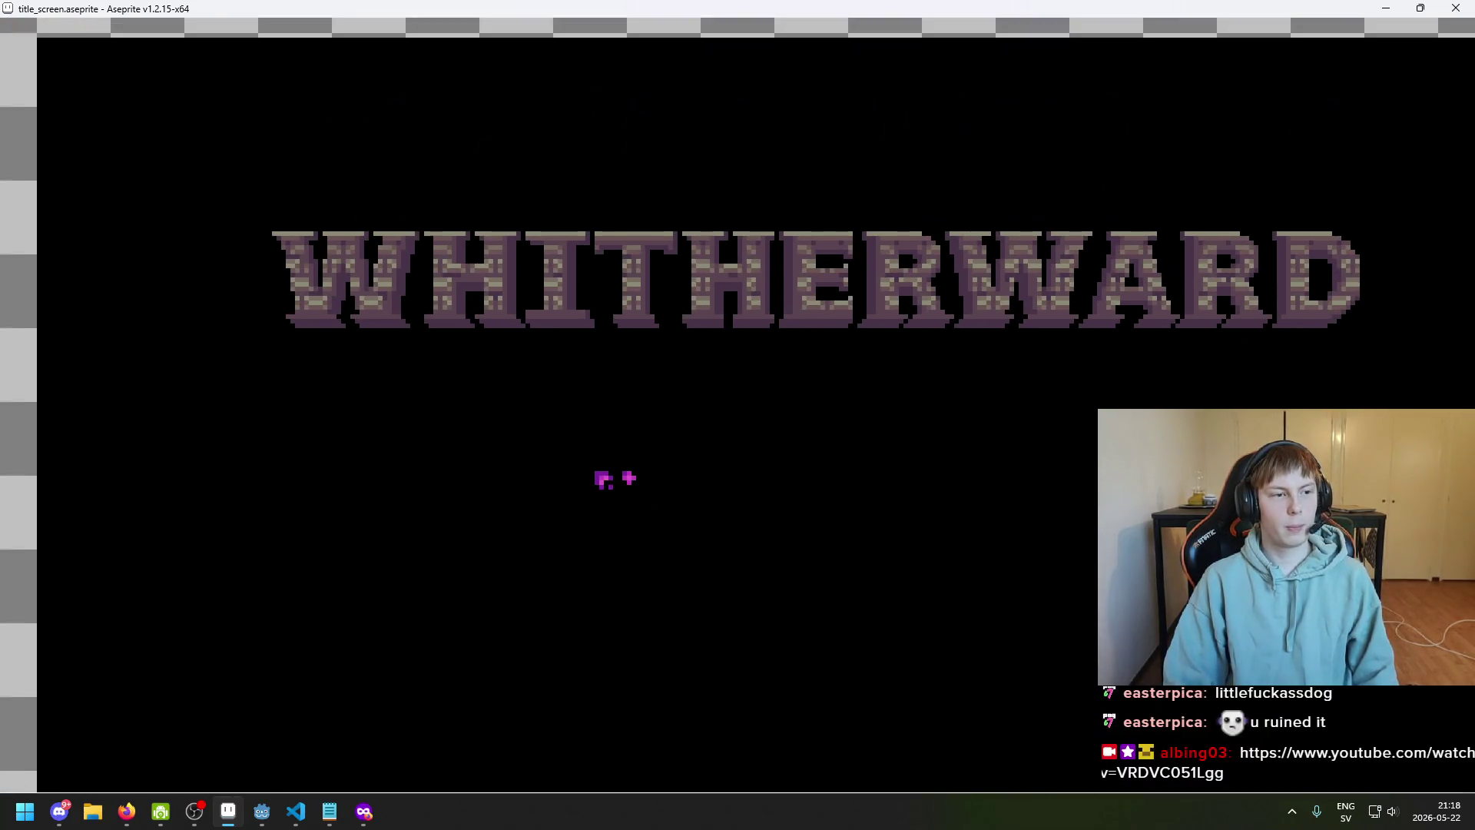
drag(737, 415, 723, 410)
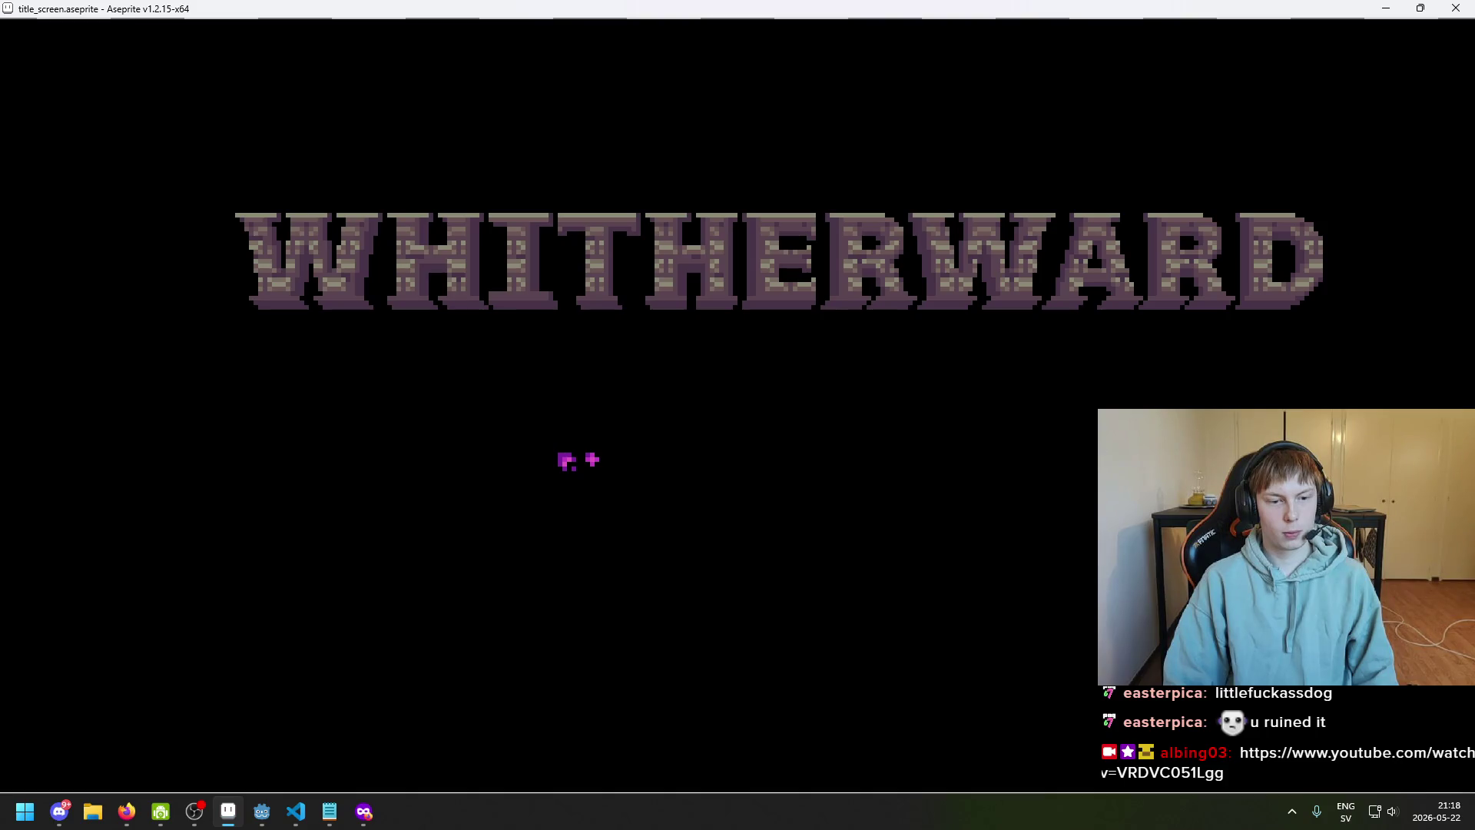
key(Escape)
scroll(838, 338, up, 8)
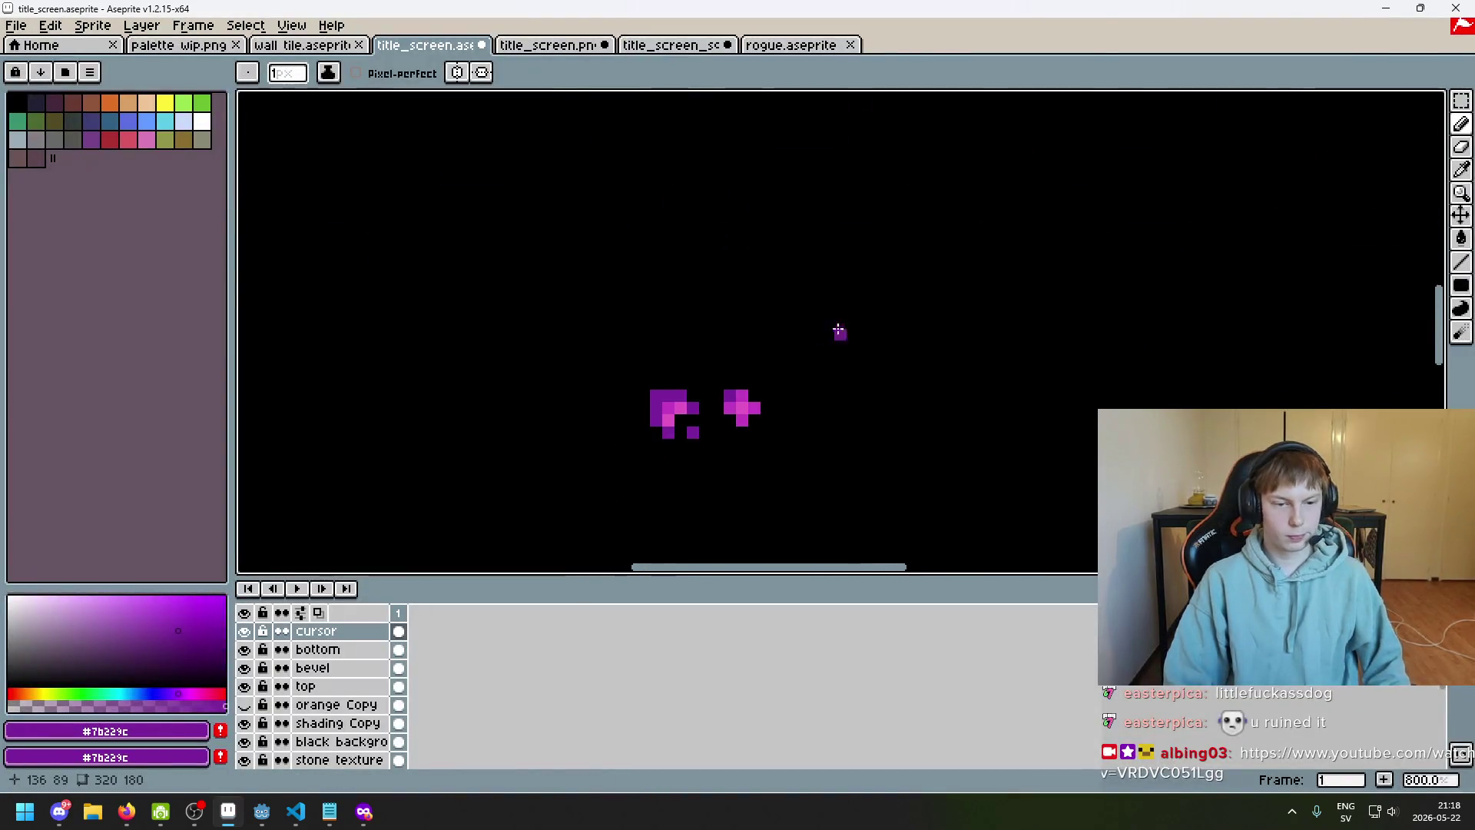
Toggle the full-screen preview several times, zooming out to compare the title and remaining cursor
scroll(768, 438, down, 5)
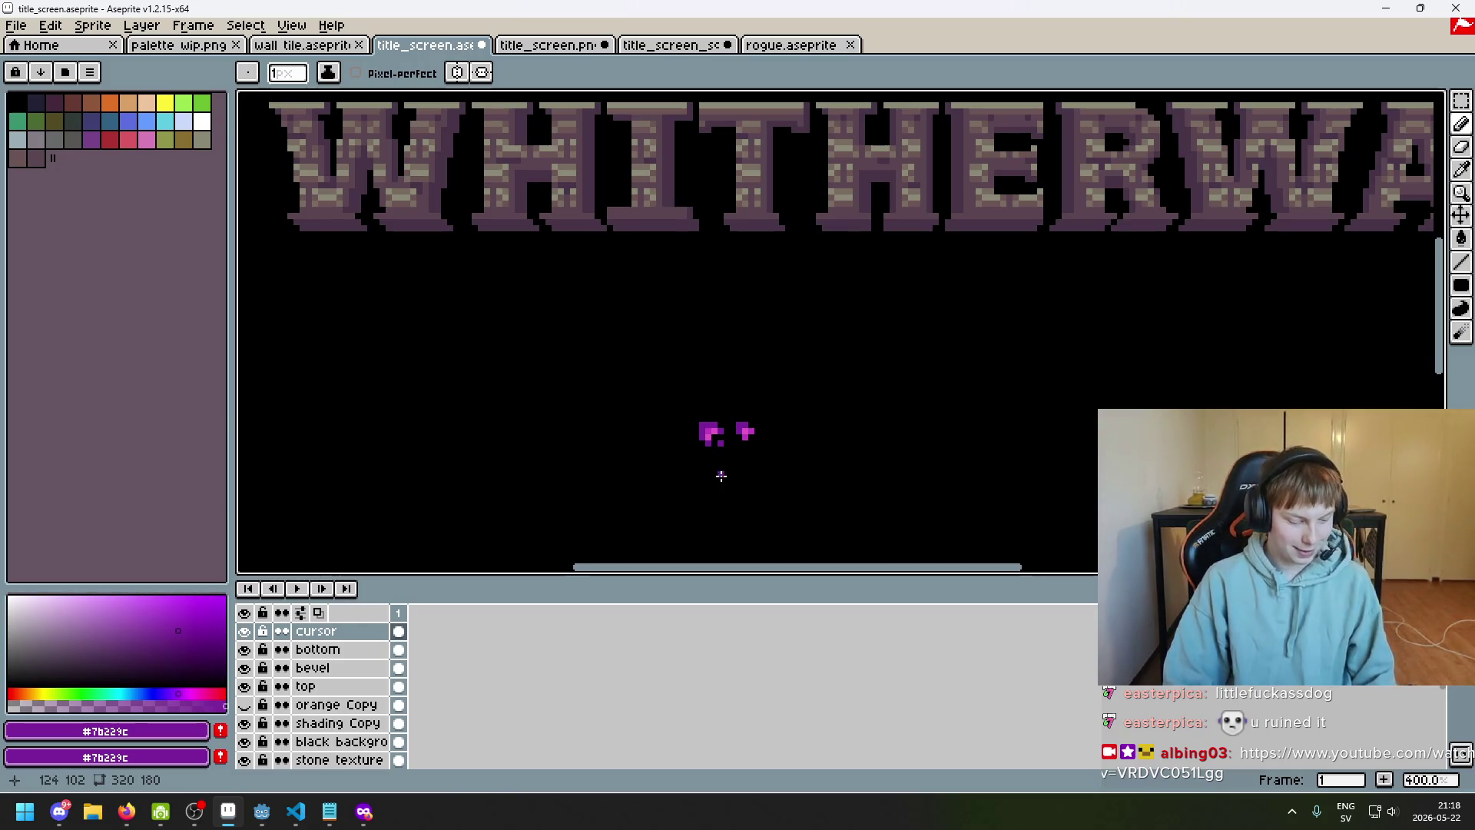
key(F8)
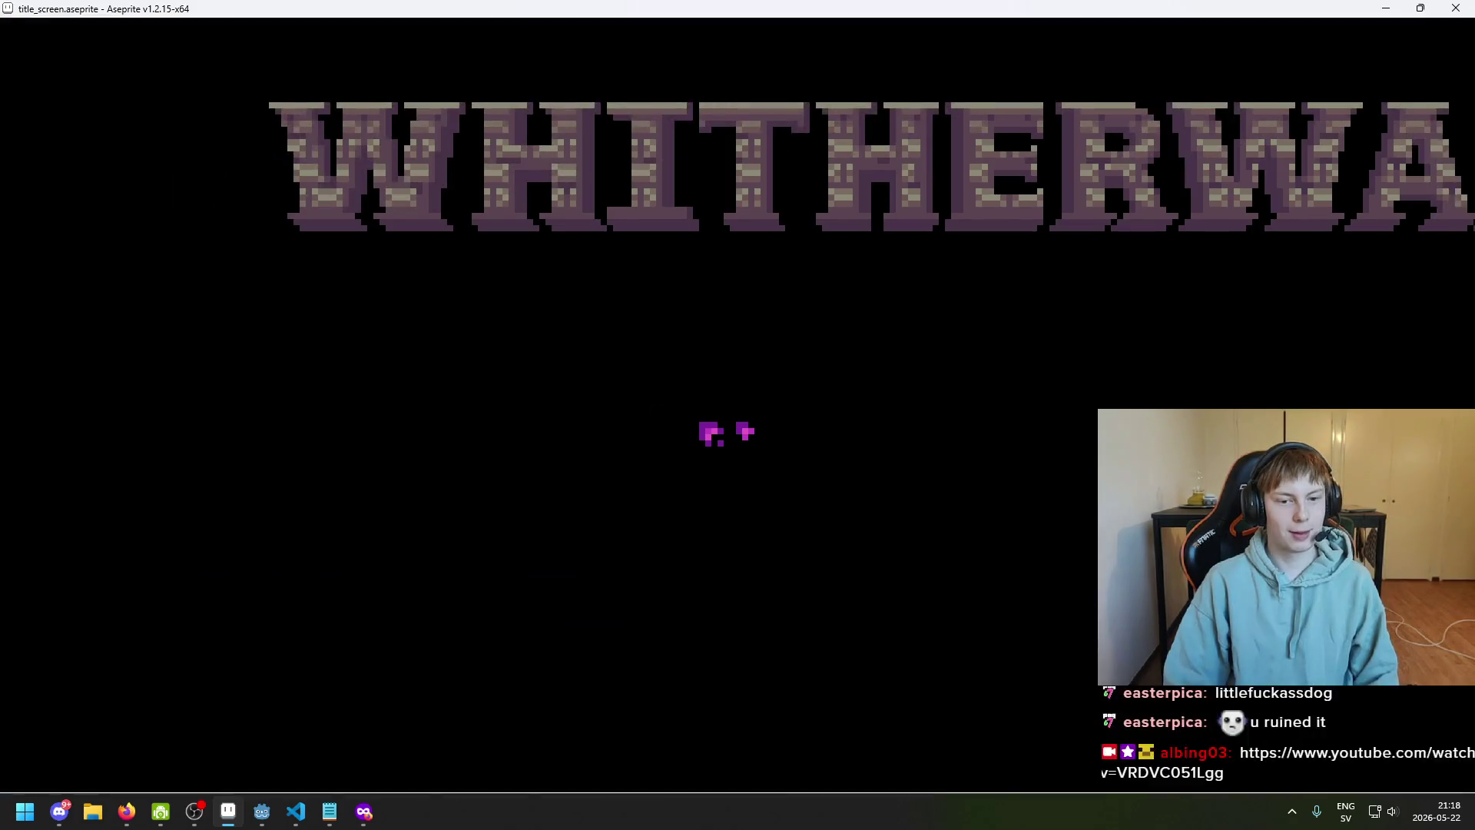
key(Escape)
key(F8)
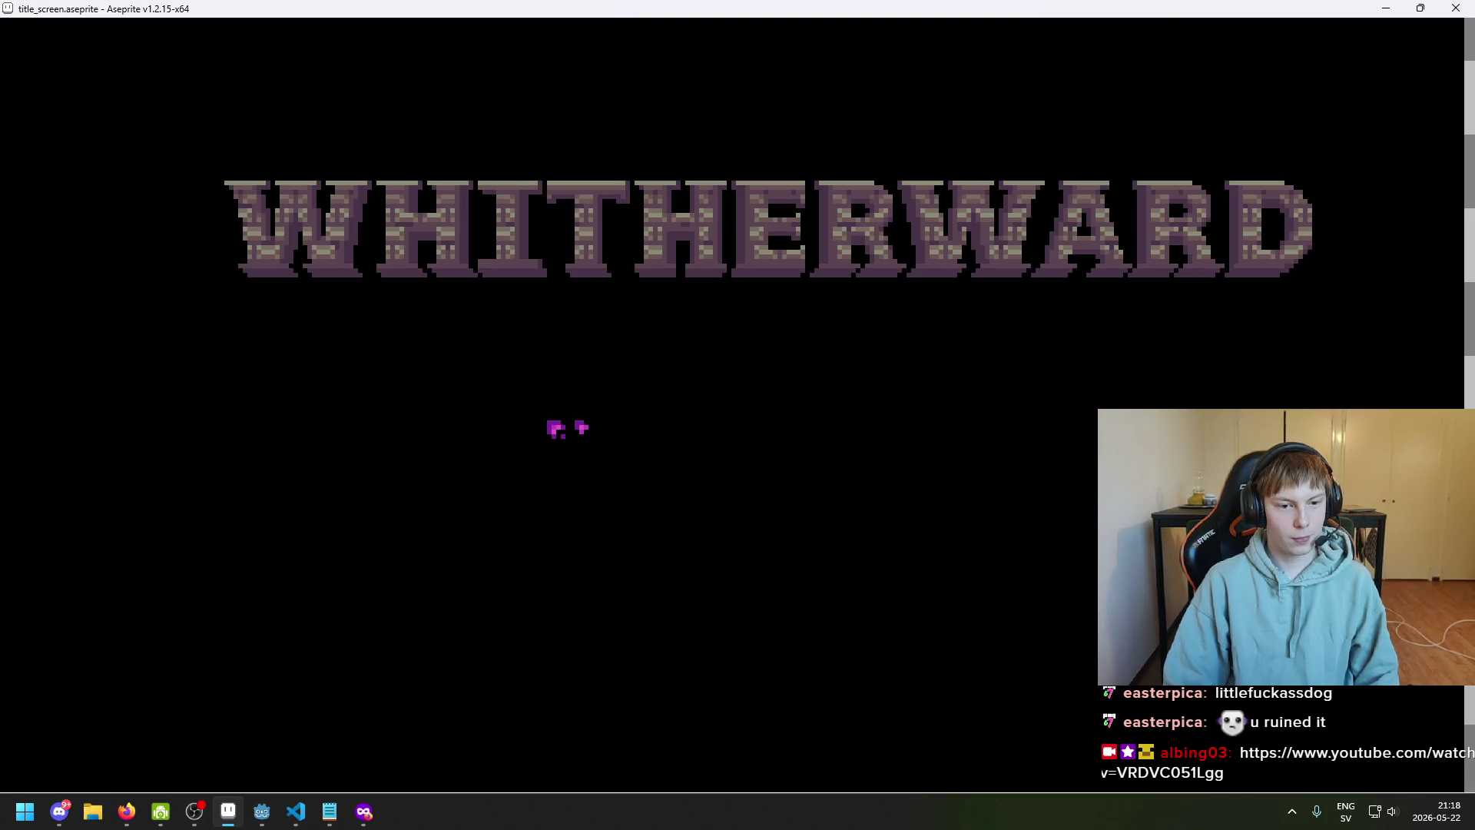
key(Escape)
scroll(721, 427, up, 4)
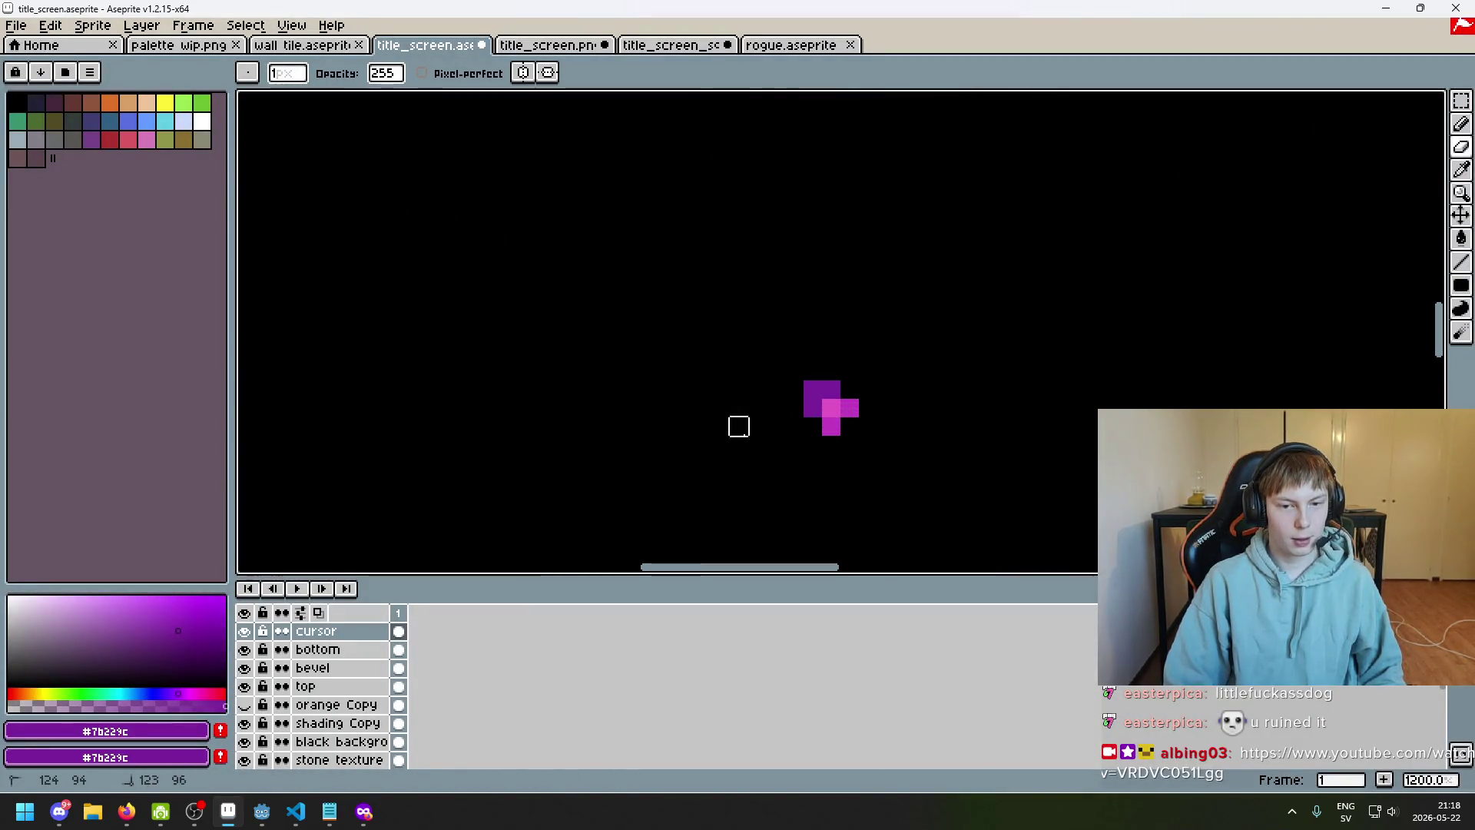
scroll(739, 426, down, 4)
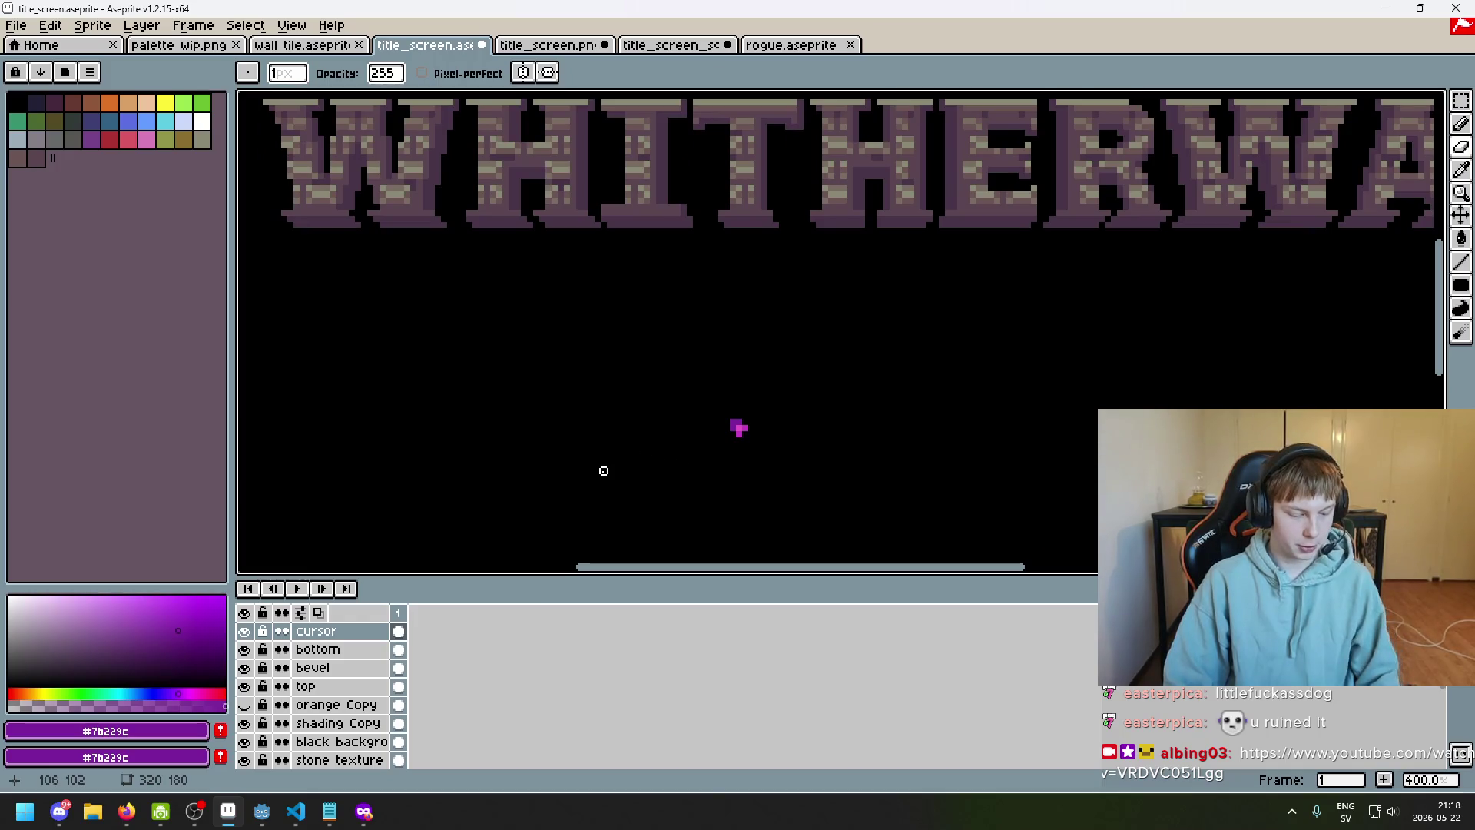
key(F8)
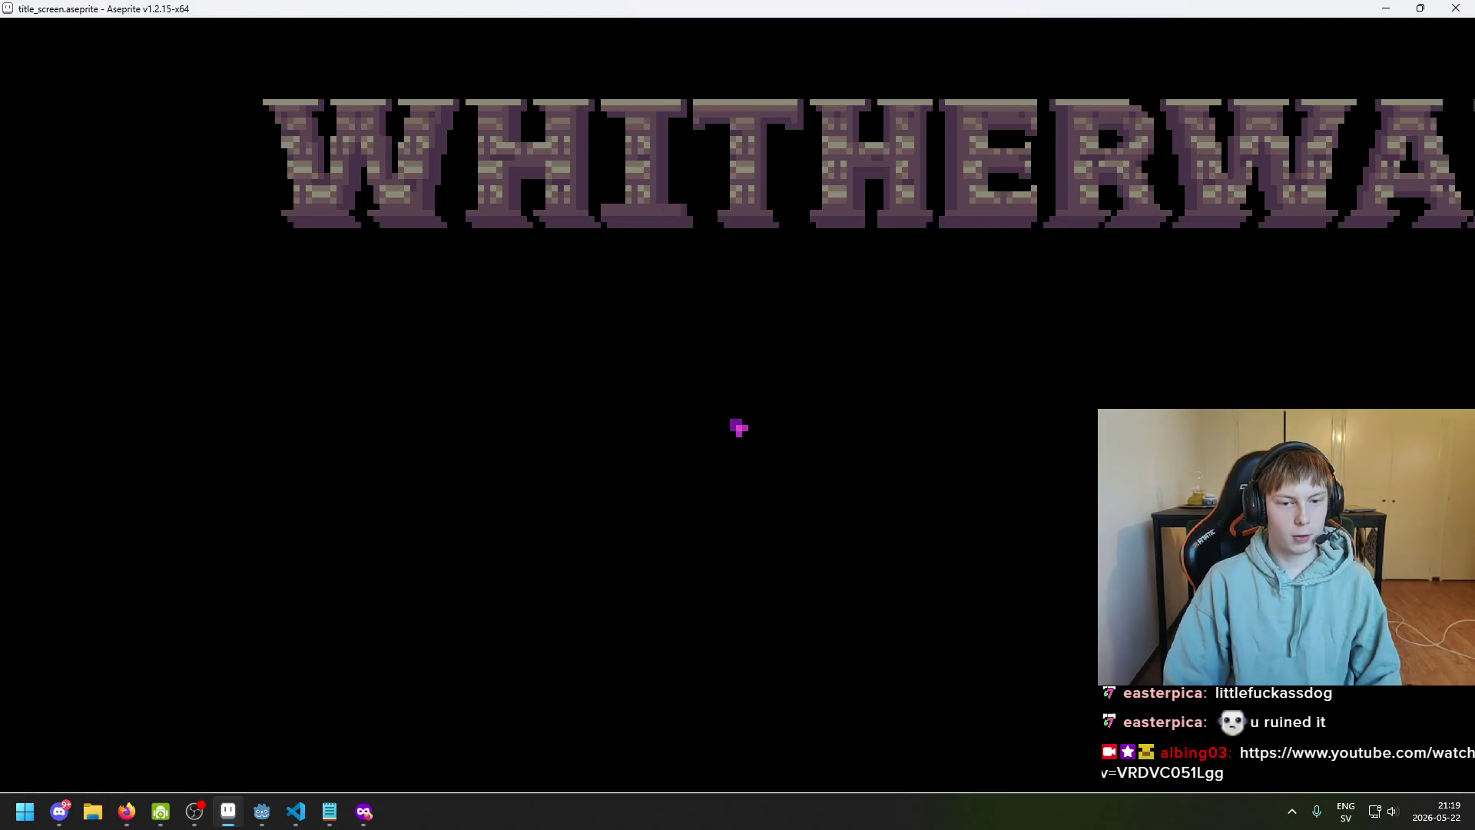
key(Escape)
Keep zooming between full-screen previews, panning the preview so the title sits further left
scroll(527, 418, down, 1)
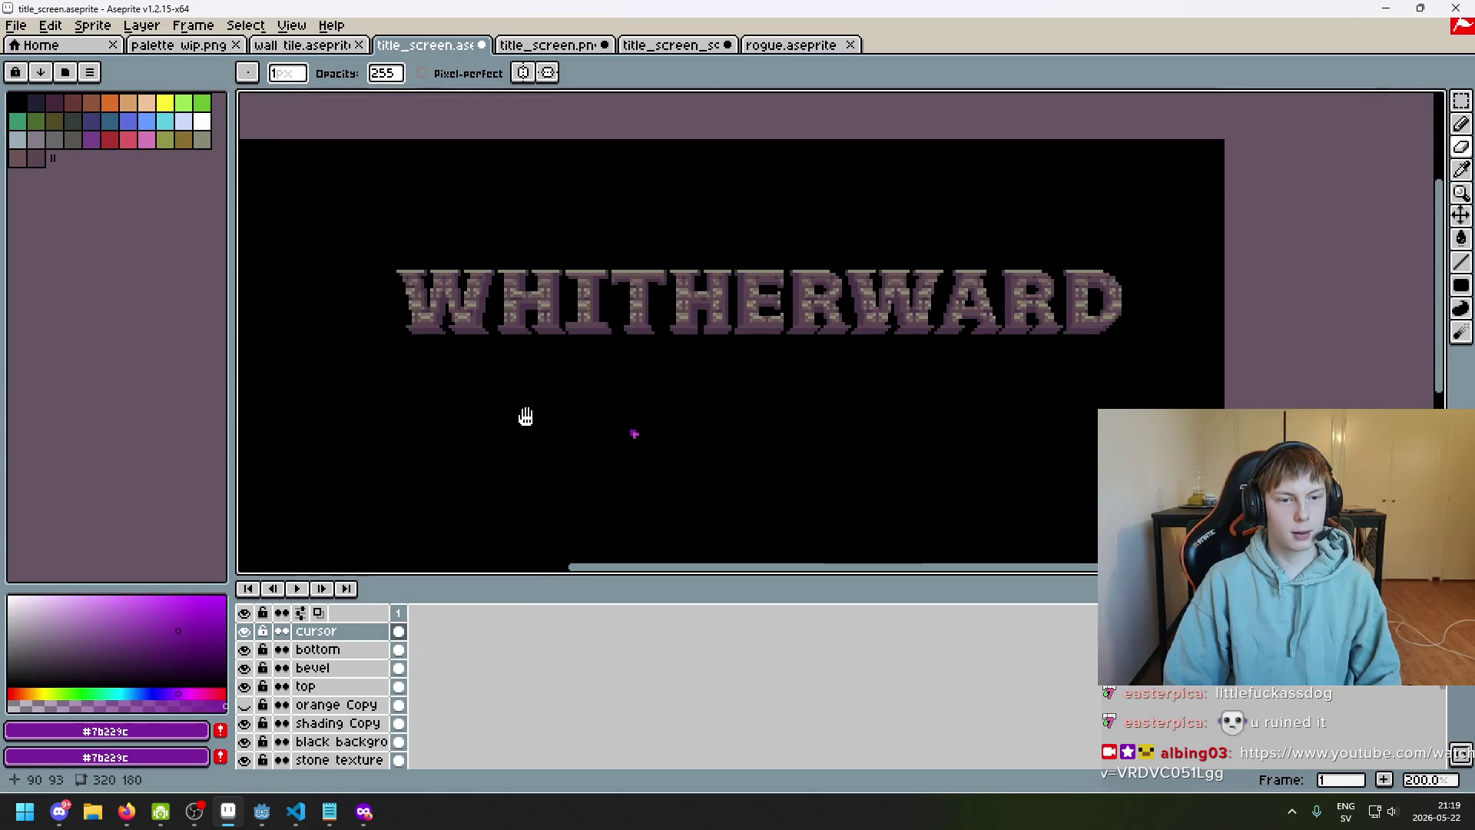
scroll(570, 405, up, 2)
key(F8)
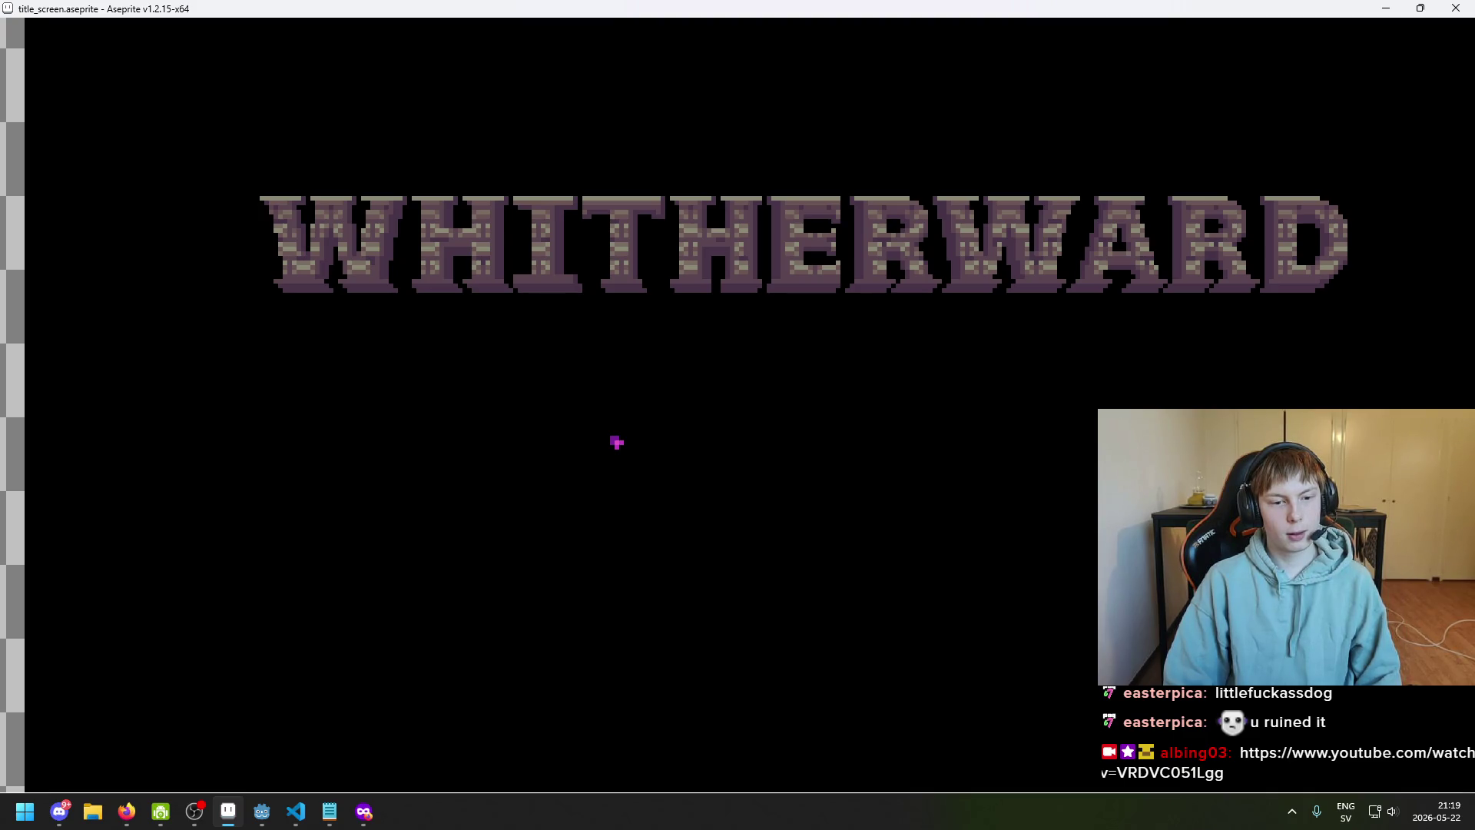
key(Escape)
scroll(764, 417, up, 4)
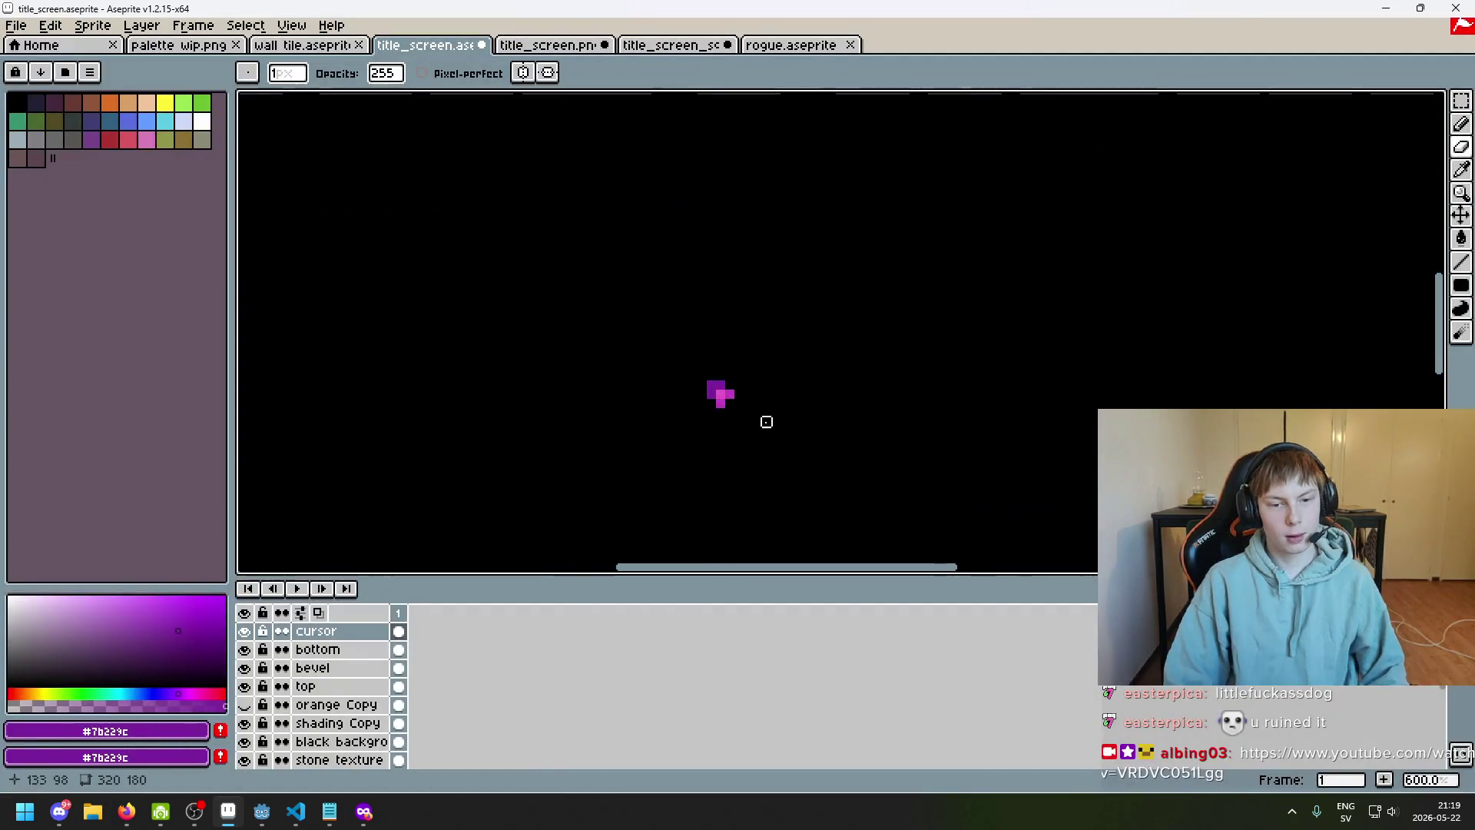
scroll(707, 399, down, 7)
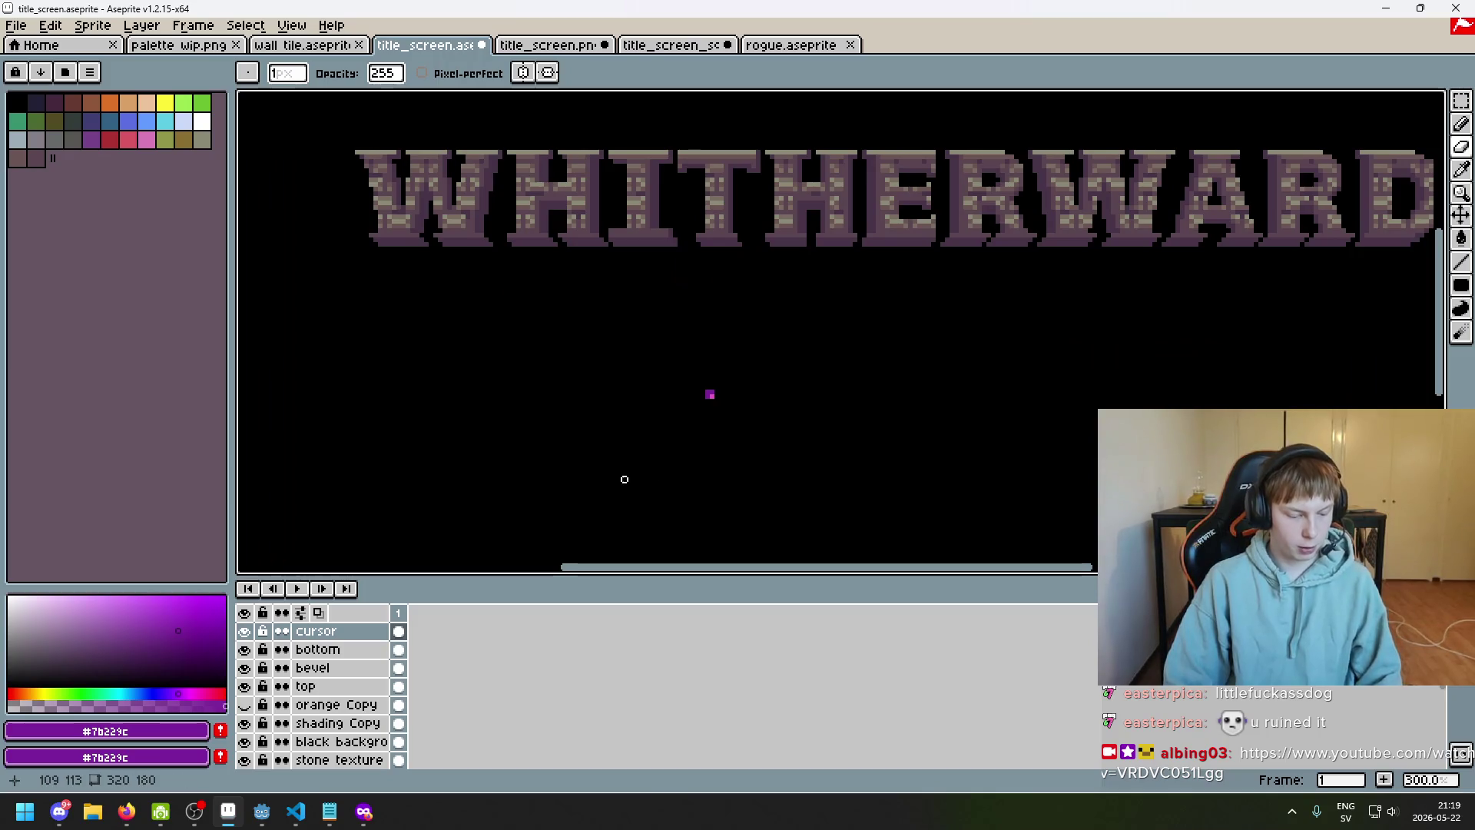
key(F8)
drag(700, 394, 576, 417)
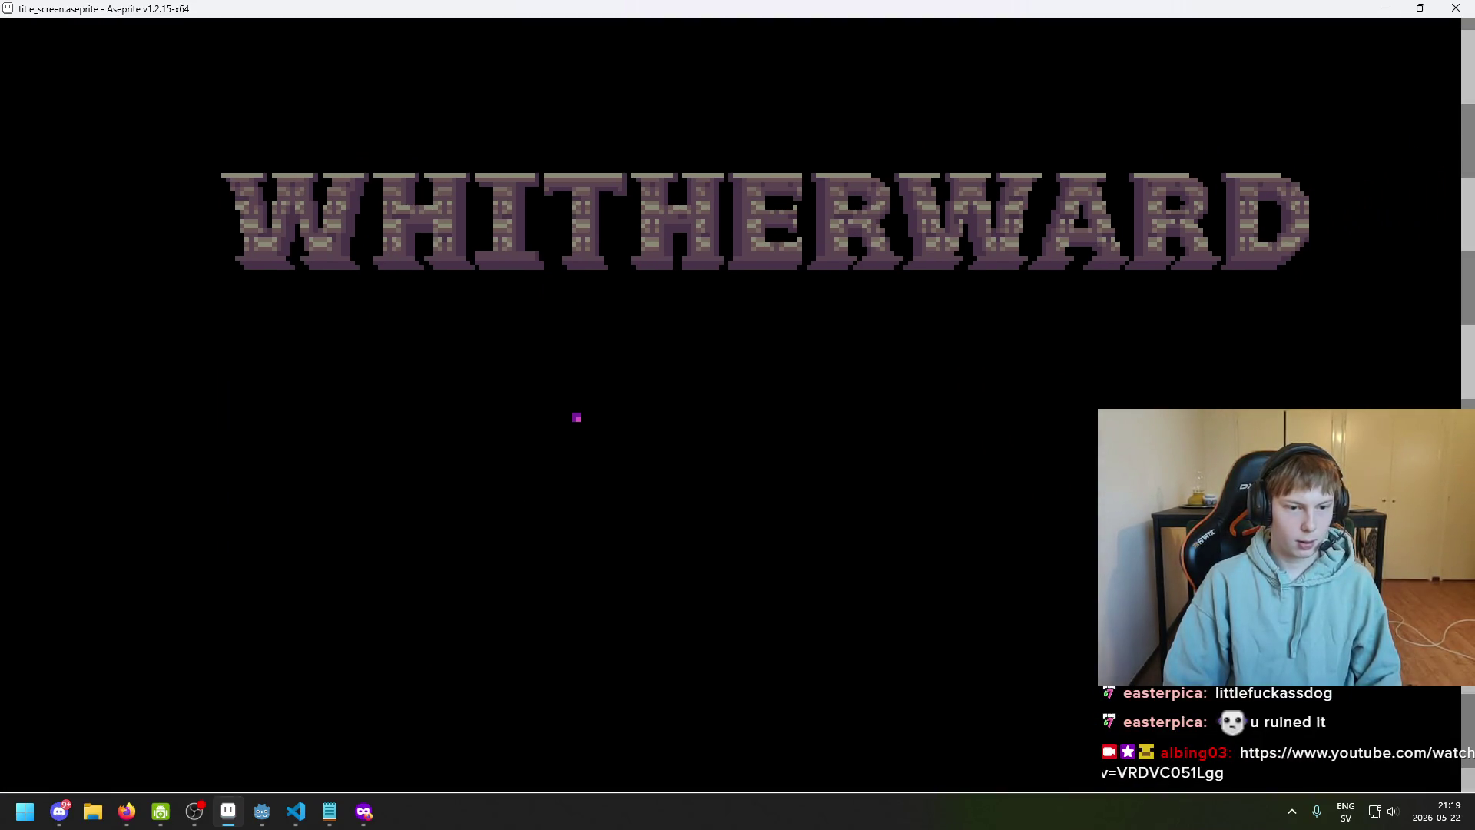
key(Escape)
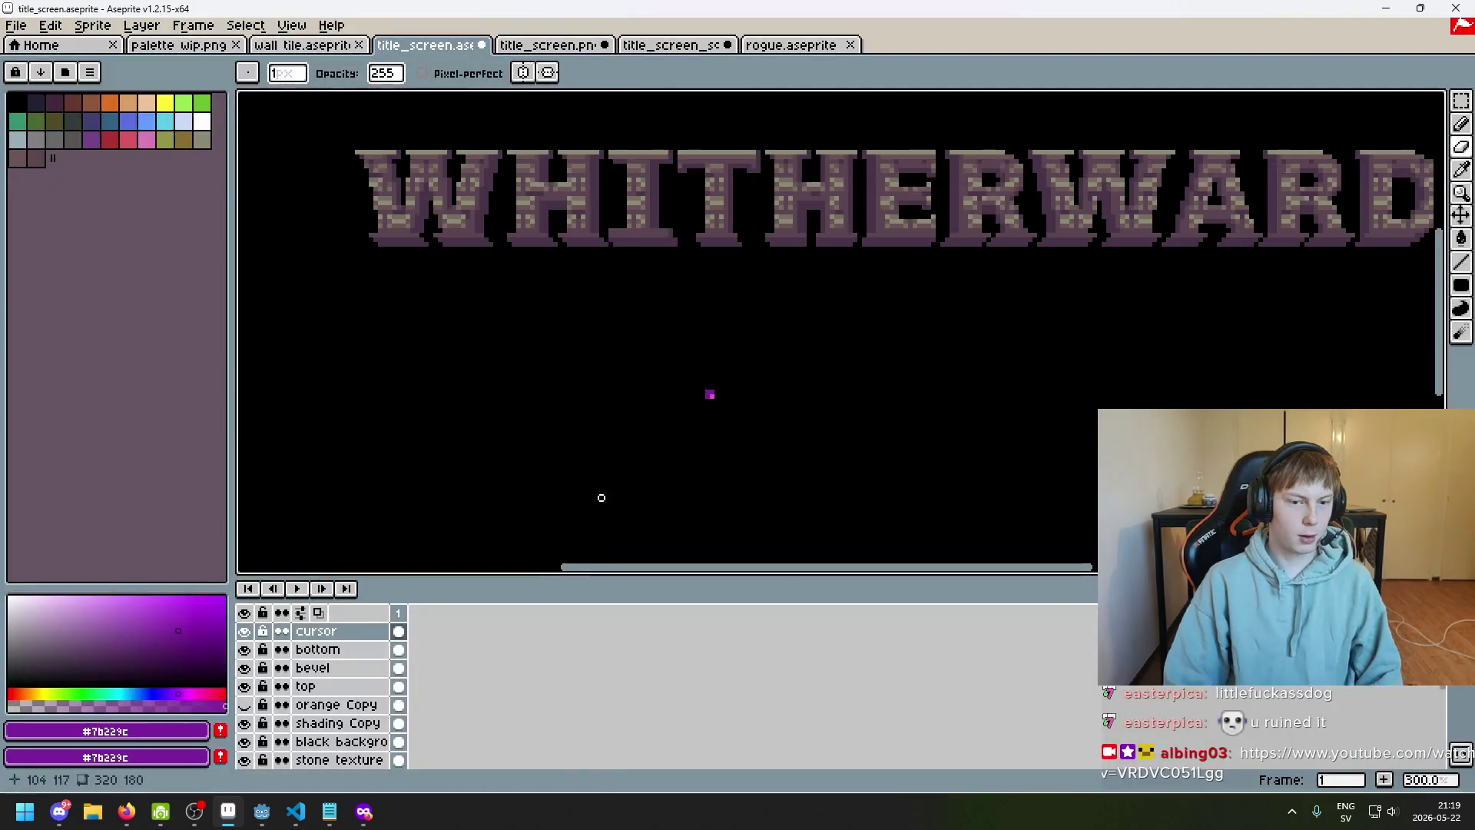
Sample the icon's pink and add two pink pixels to the small icon
scroll(718, 363, up, 10)
alt+click(652, 289)
alt+click(656, 319)
click(676, 324)
Sample the icon's dark purple, then check the title screen in full-screen preview
scroll(675, 327, down, 10)
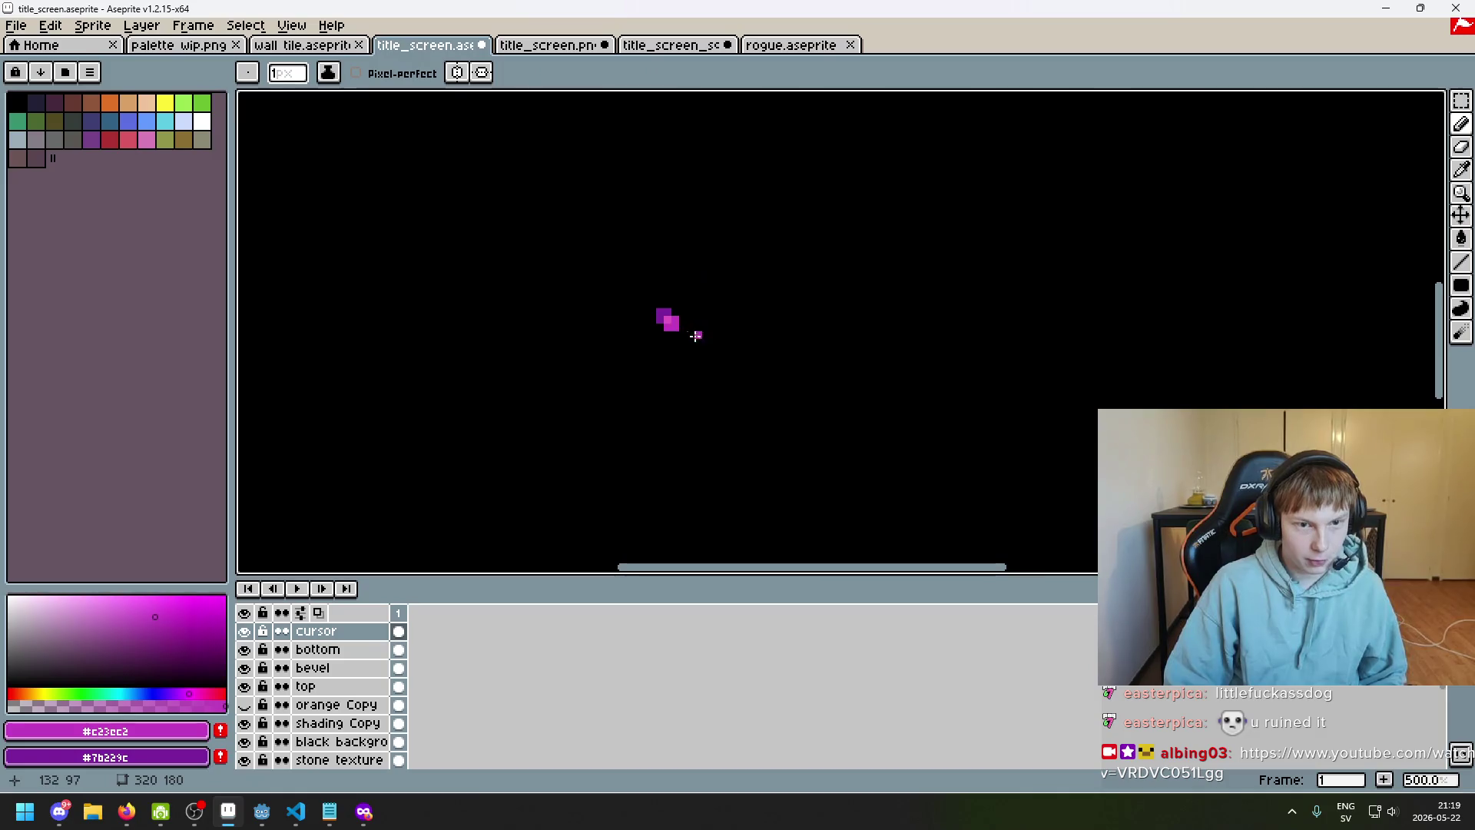
scroll(691, 331, up, 1)
scroll(691, 330, up, 6)
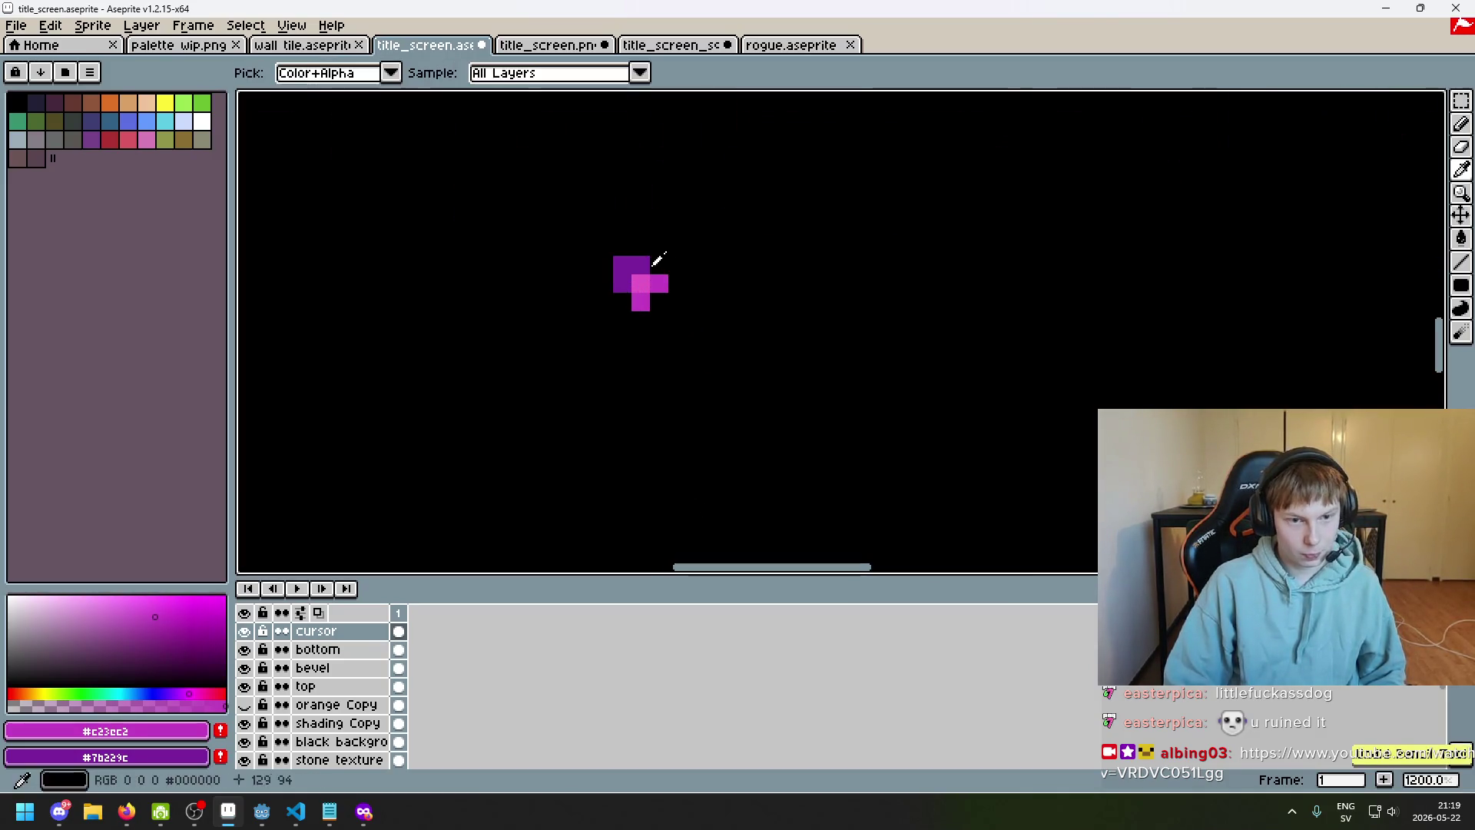
alt+click(656, 269)
scroll(624, 297, down, 7)
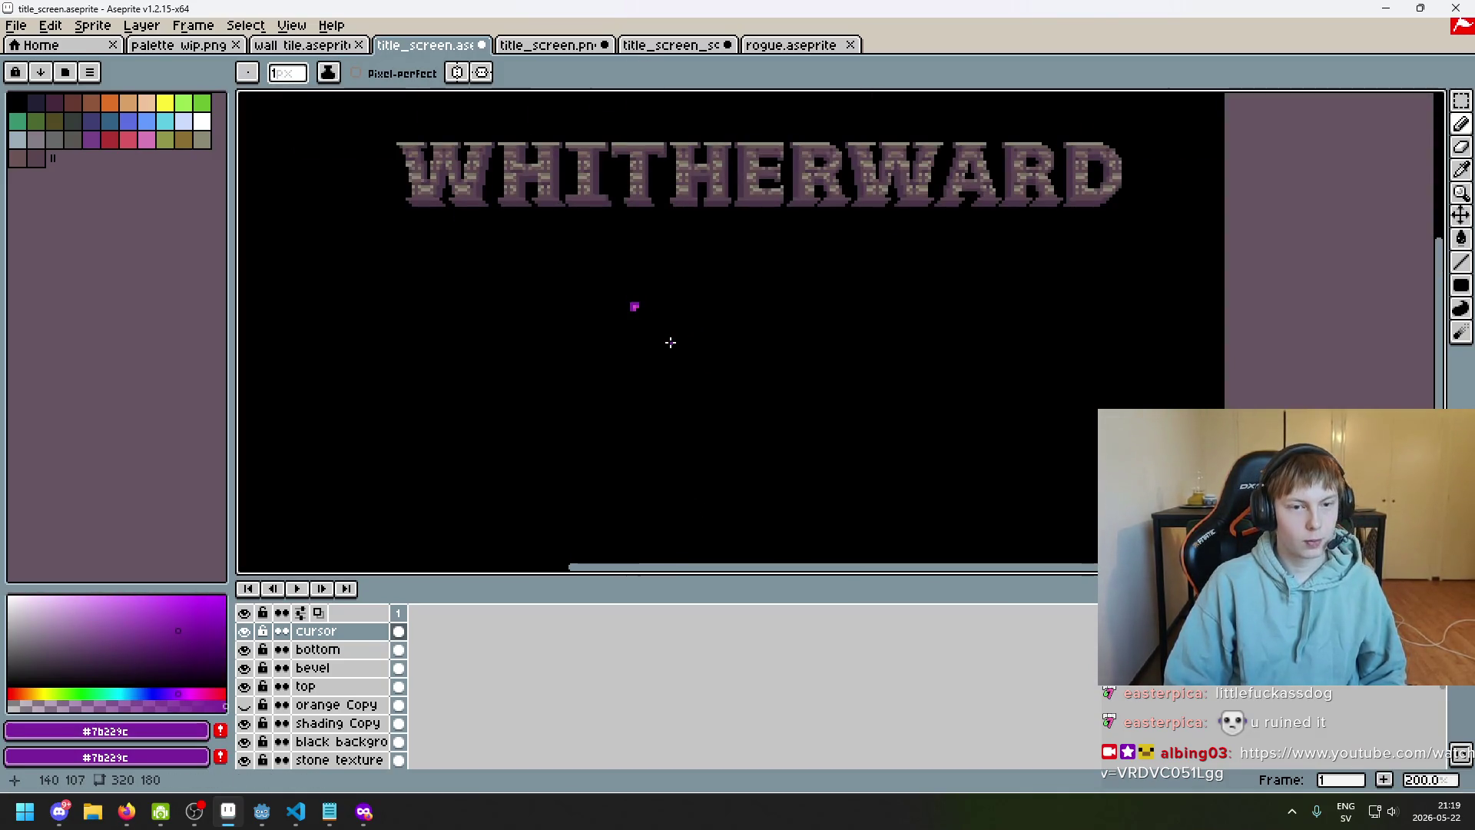
key(F8)
click(527, 557)
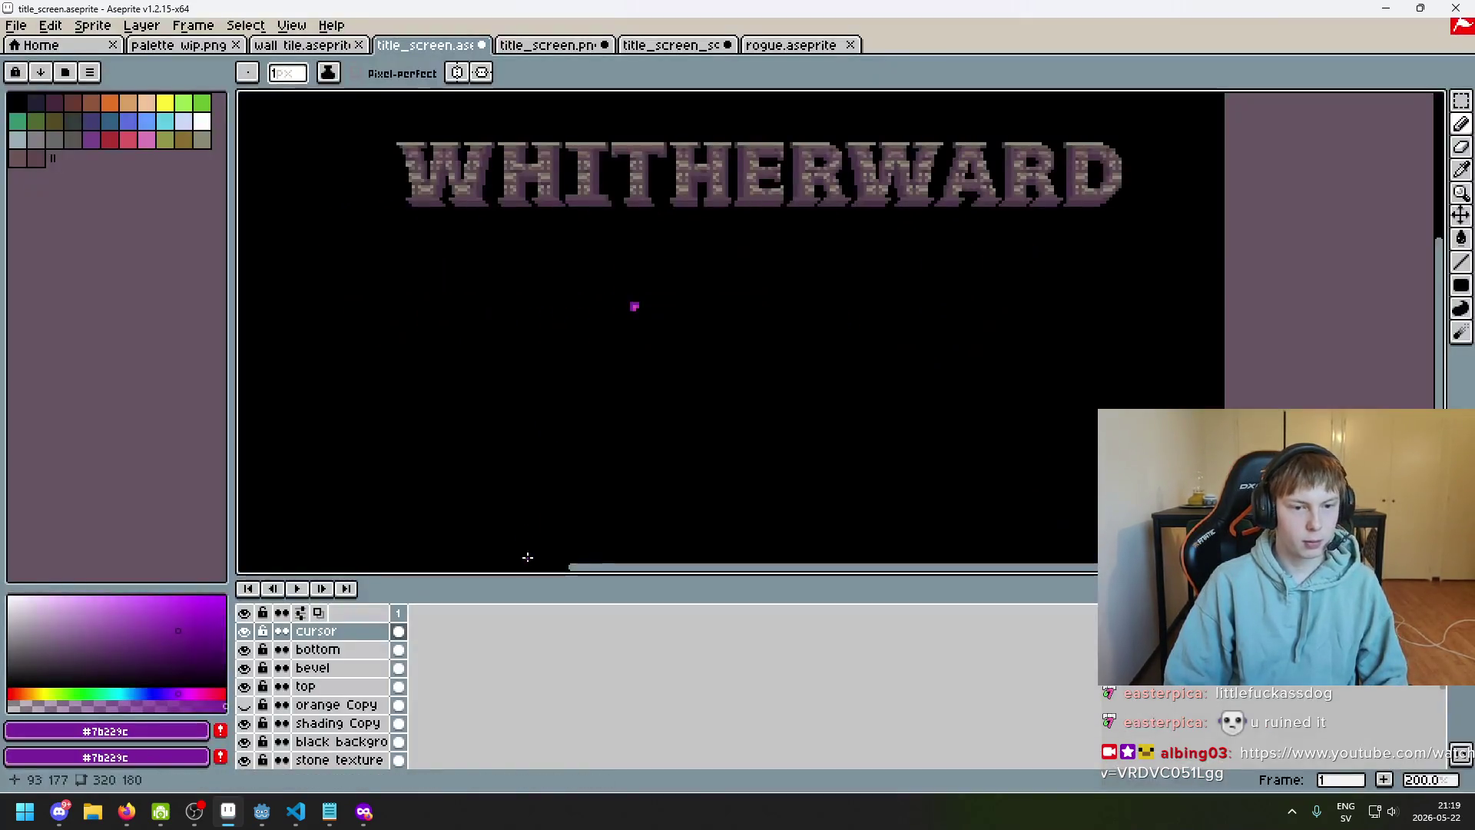
key(F8)
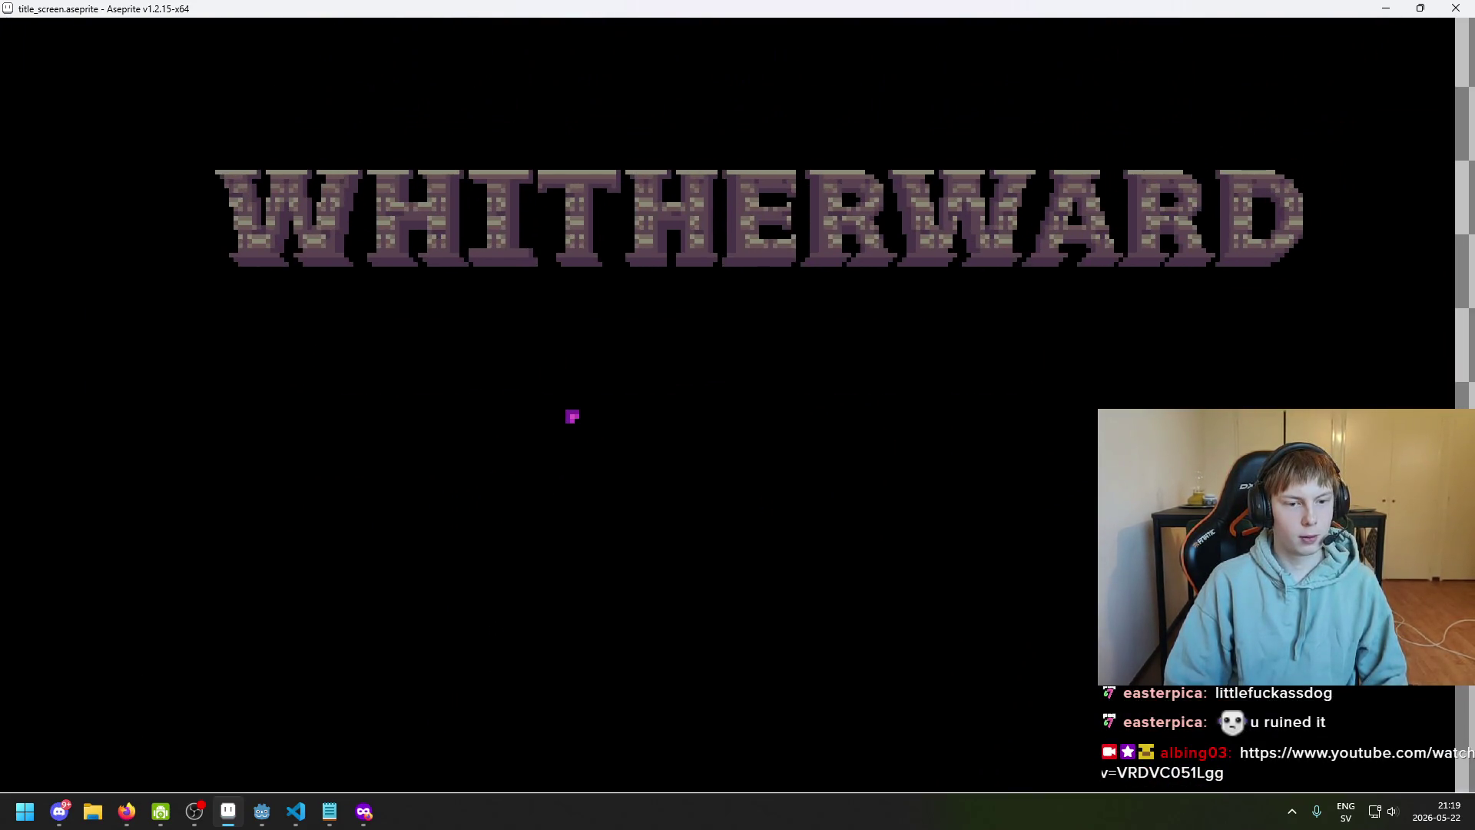
mouse_move(573, 416)
mouse_down()
mouse_move(616, 413)
mouse_move(566, 418)
mouse_move(586, 416)
mouse_up()
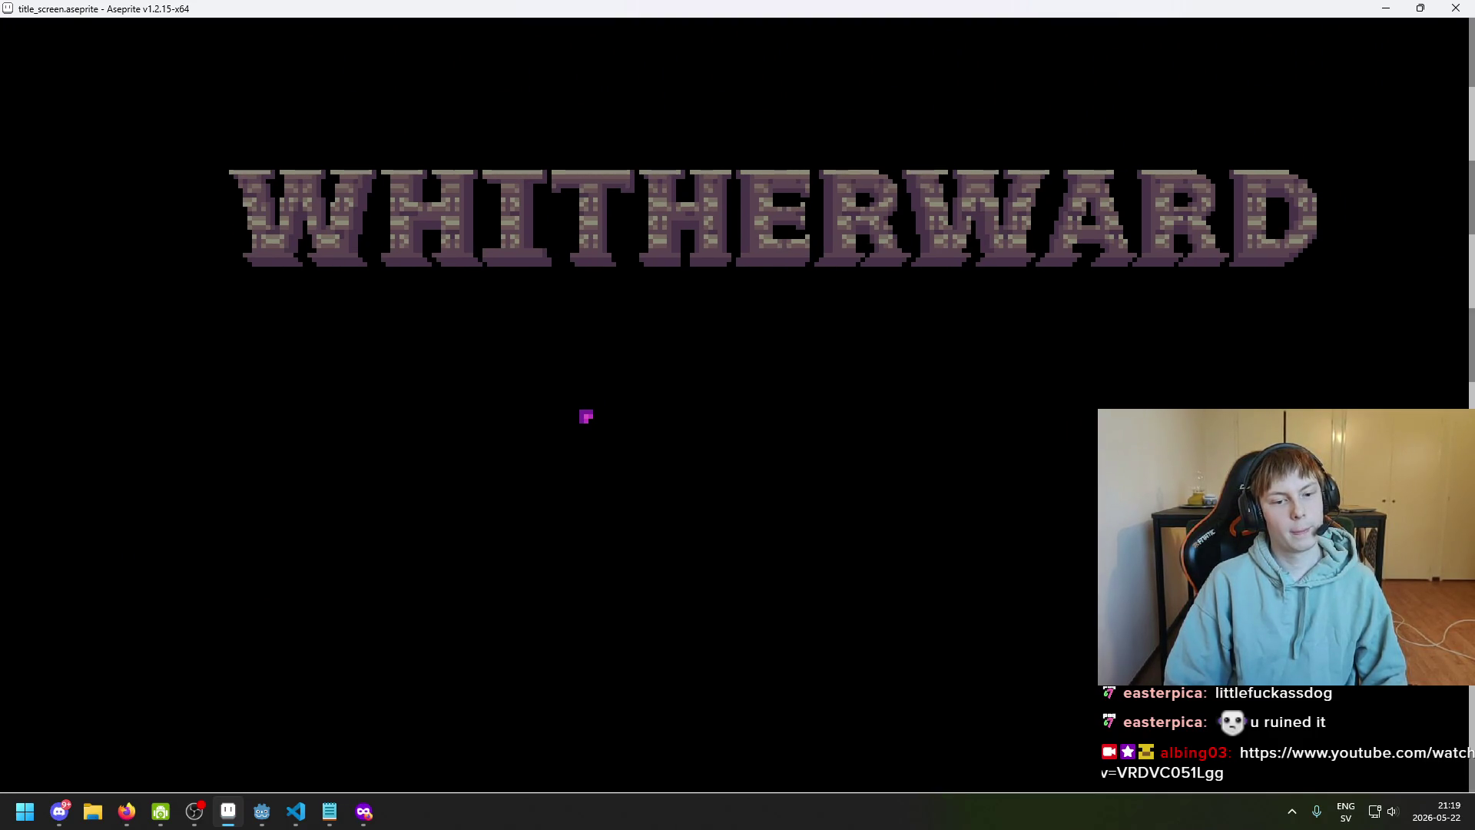
key(Escape)
Lower the icon in view, pick its pink again and preview the whole title screen
scroll(658, 291, up, 3)
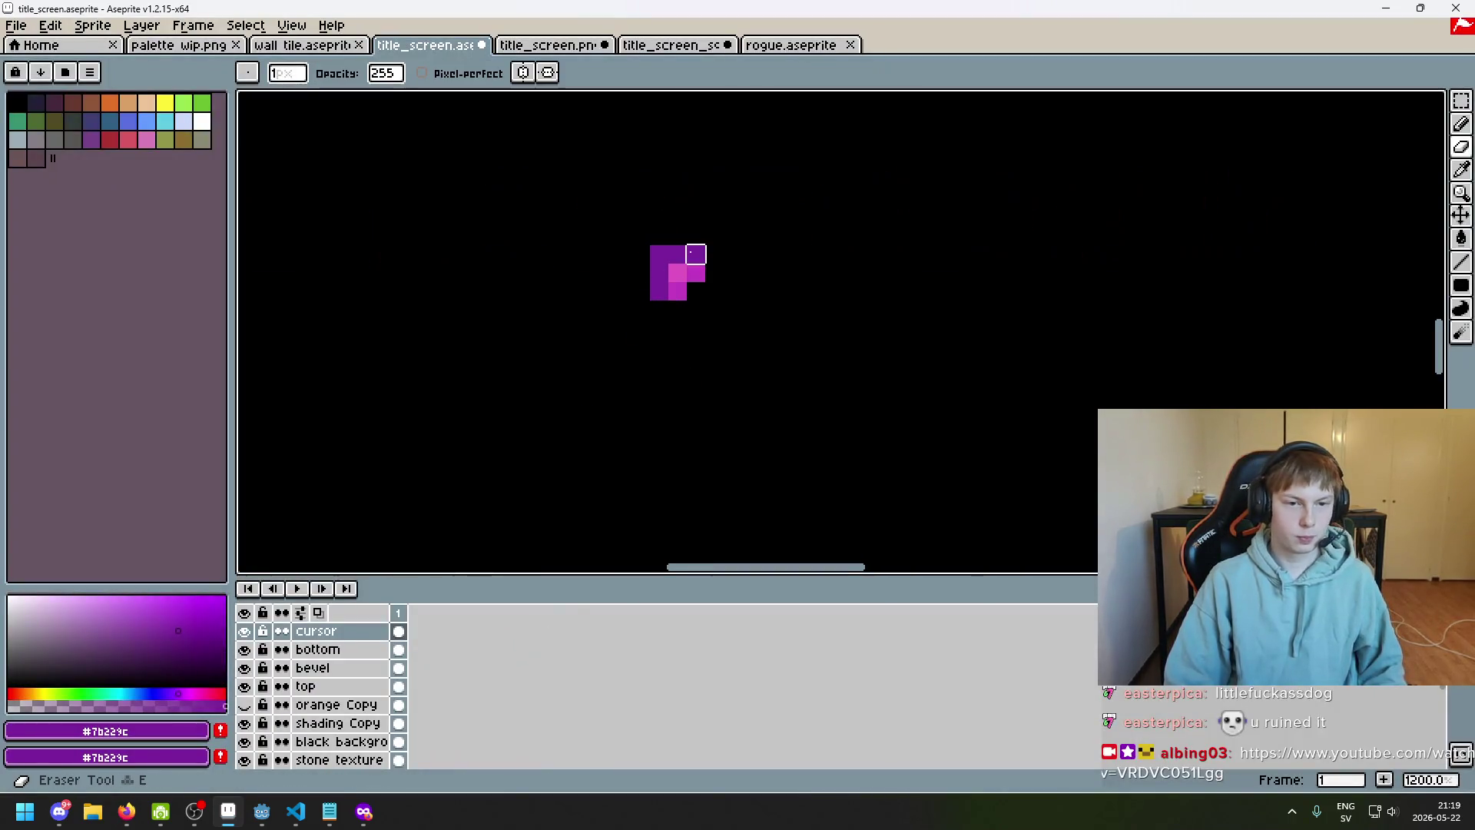
drag(690, 353, 696, 406)
alt+click(701, 323)
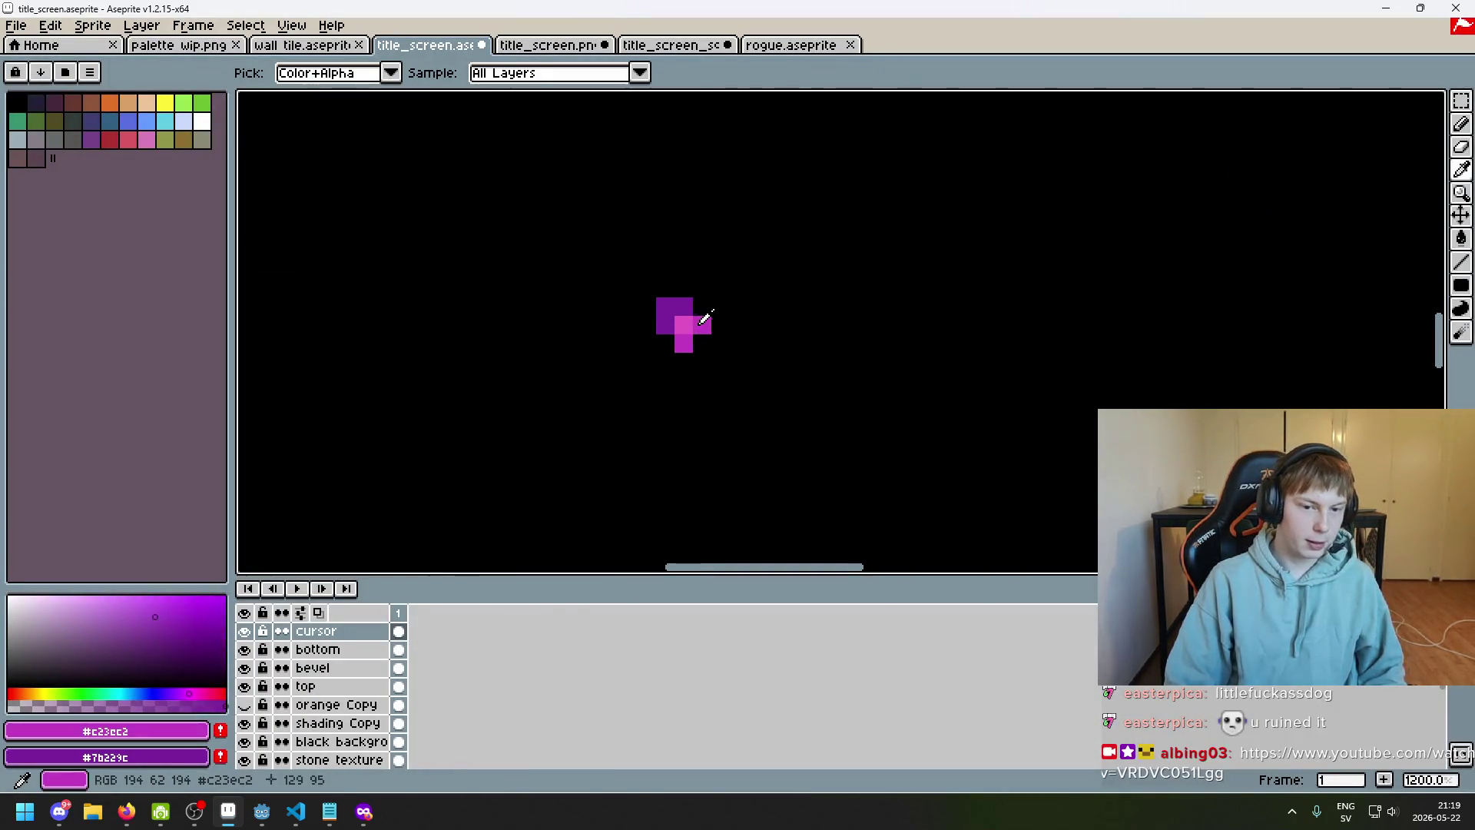
alt+click(702, 340)
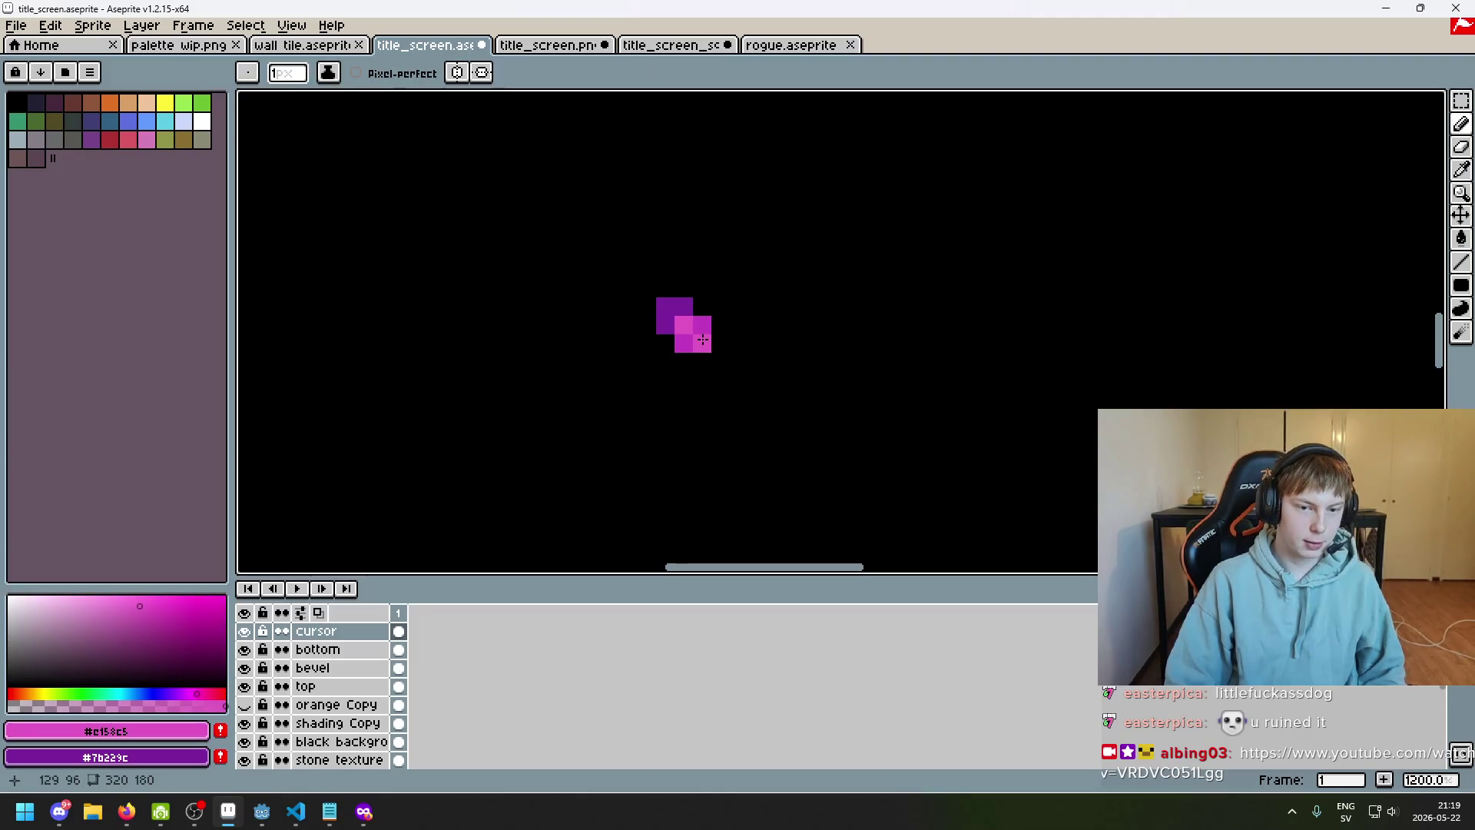
scroll(699, 338, down, 5)
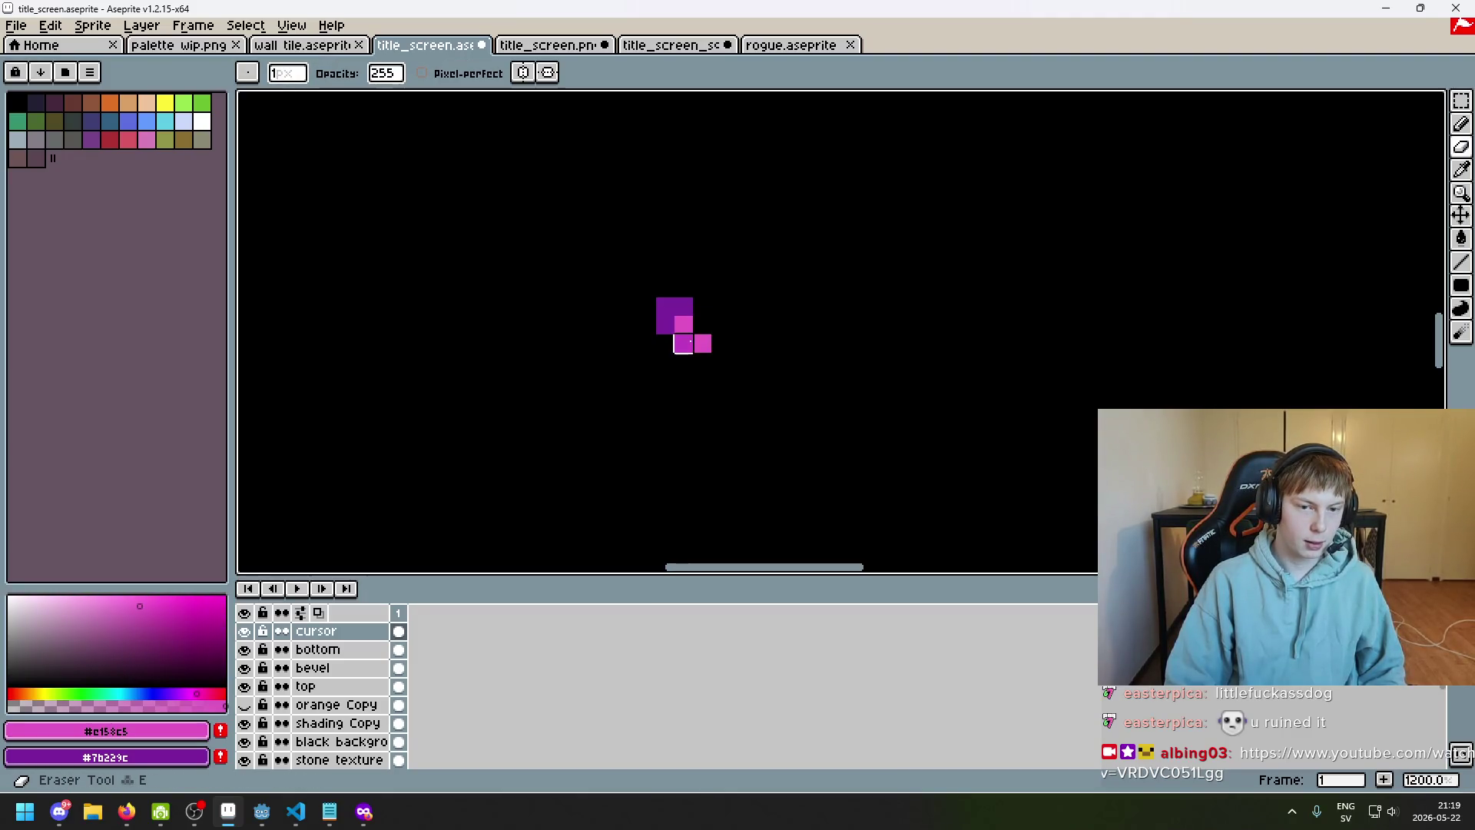
scroll(720, 368, up, 5)
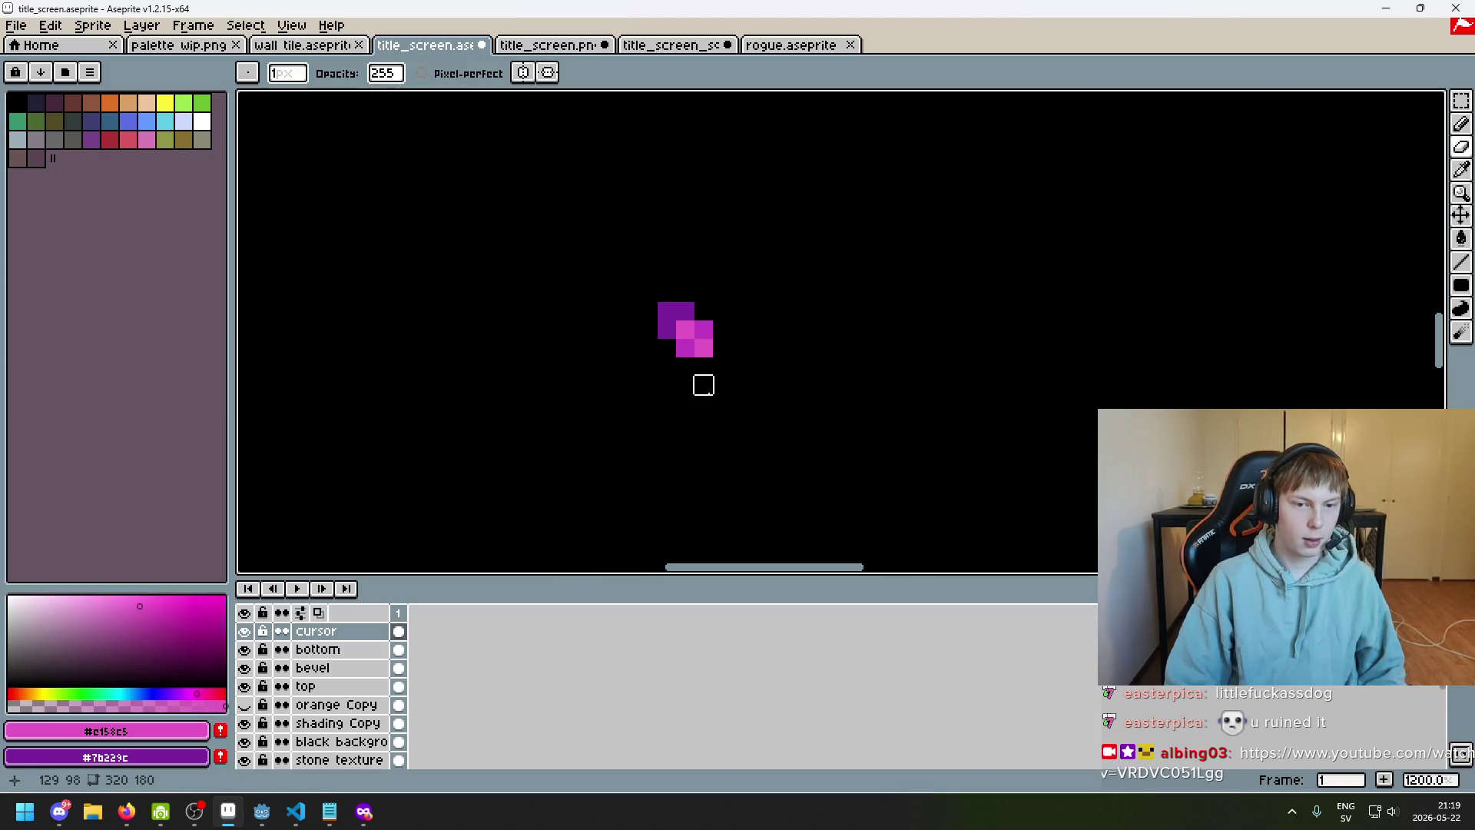
scroll(703, 385, down, 3)
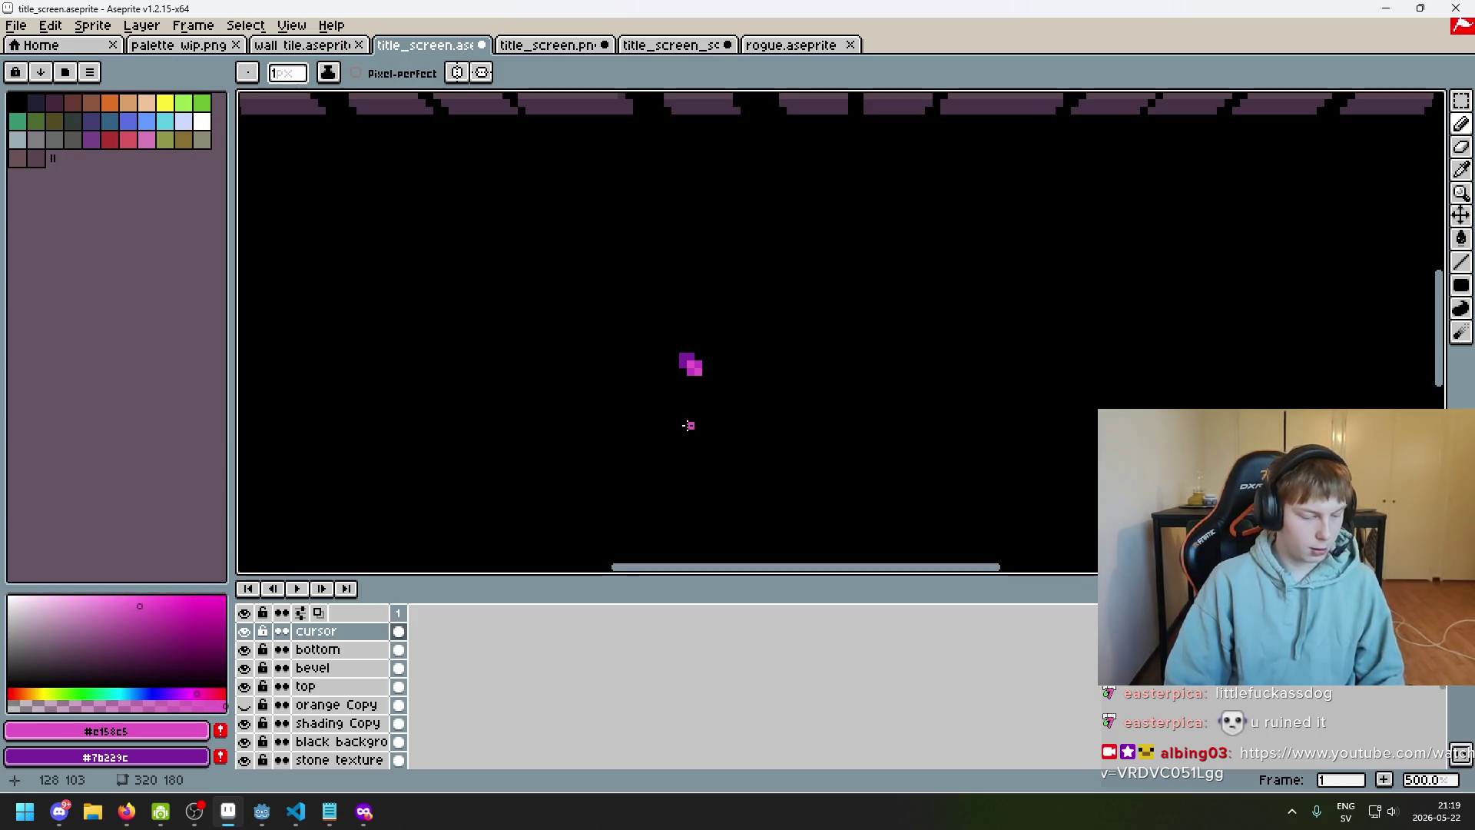
key(F8)
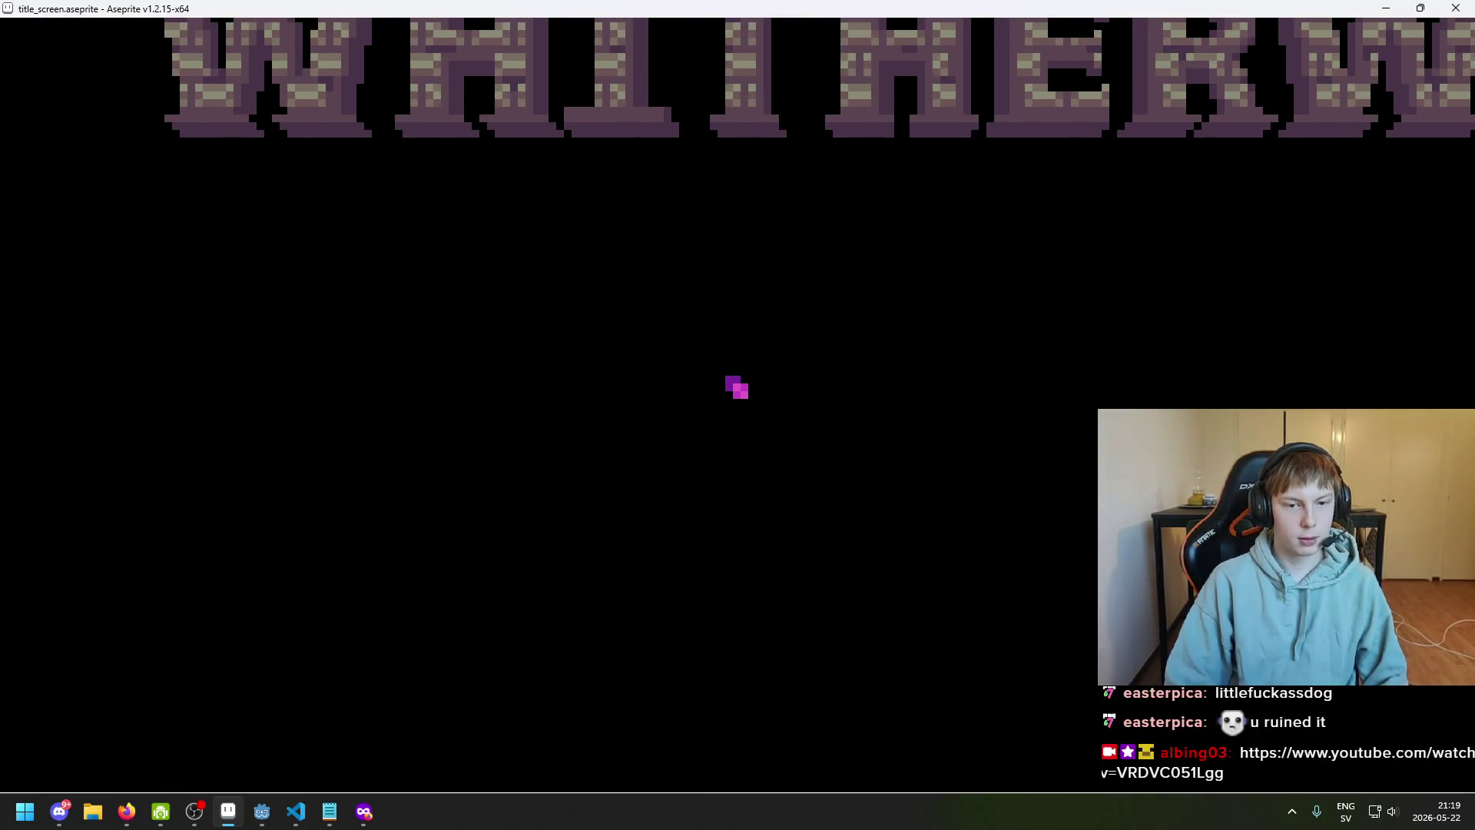
key(F8)
Paint a pink pixel beside the cursor sprite with the Pencil
scroll(721, 343, up, 5)
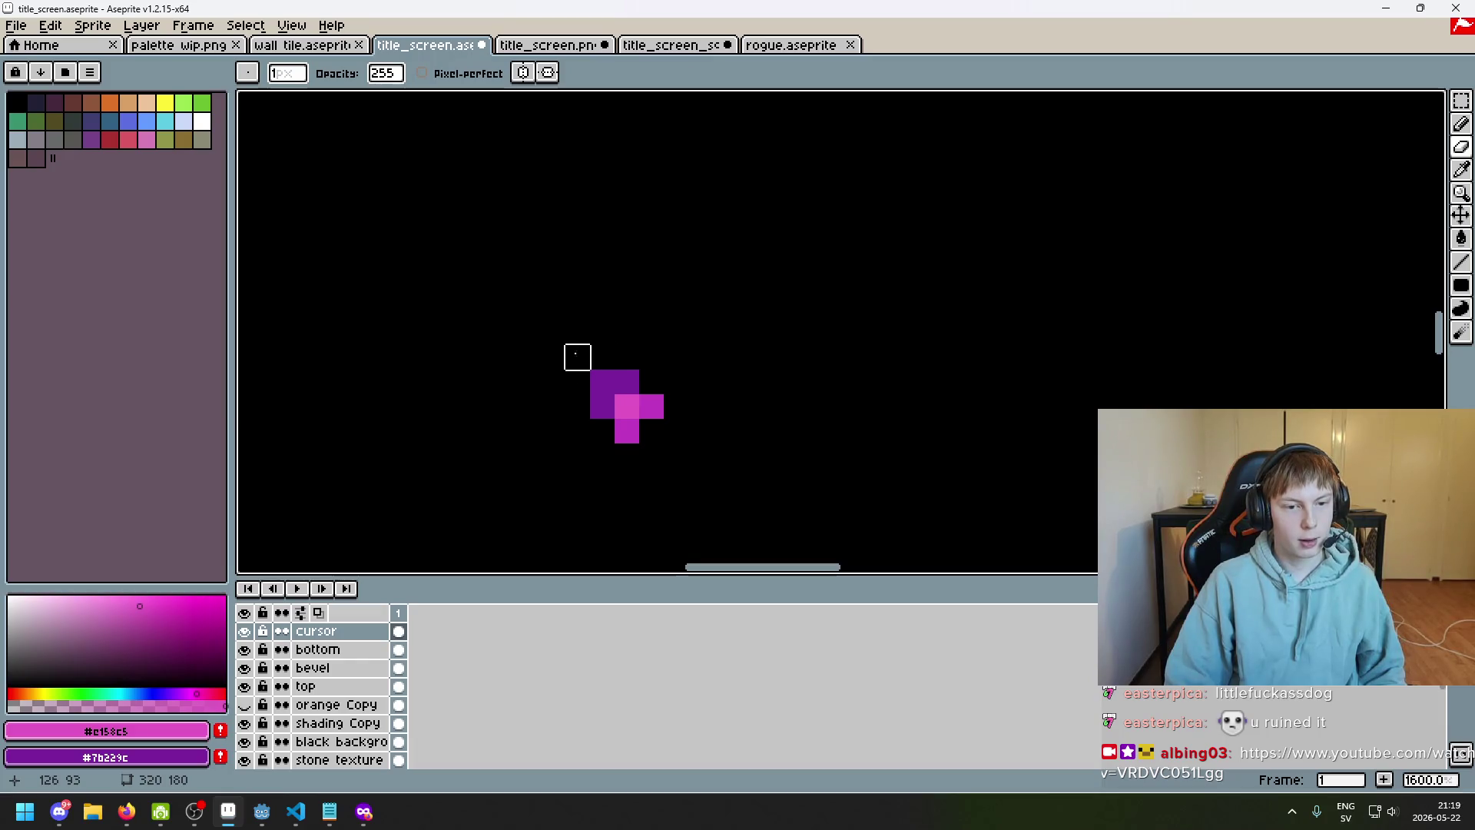
key(b)
click(705, 442)
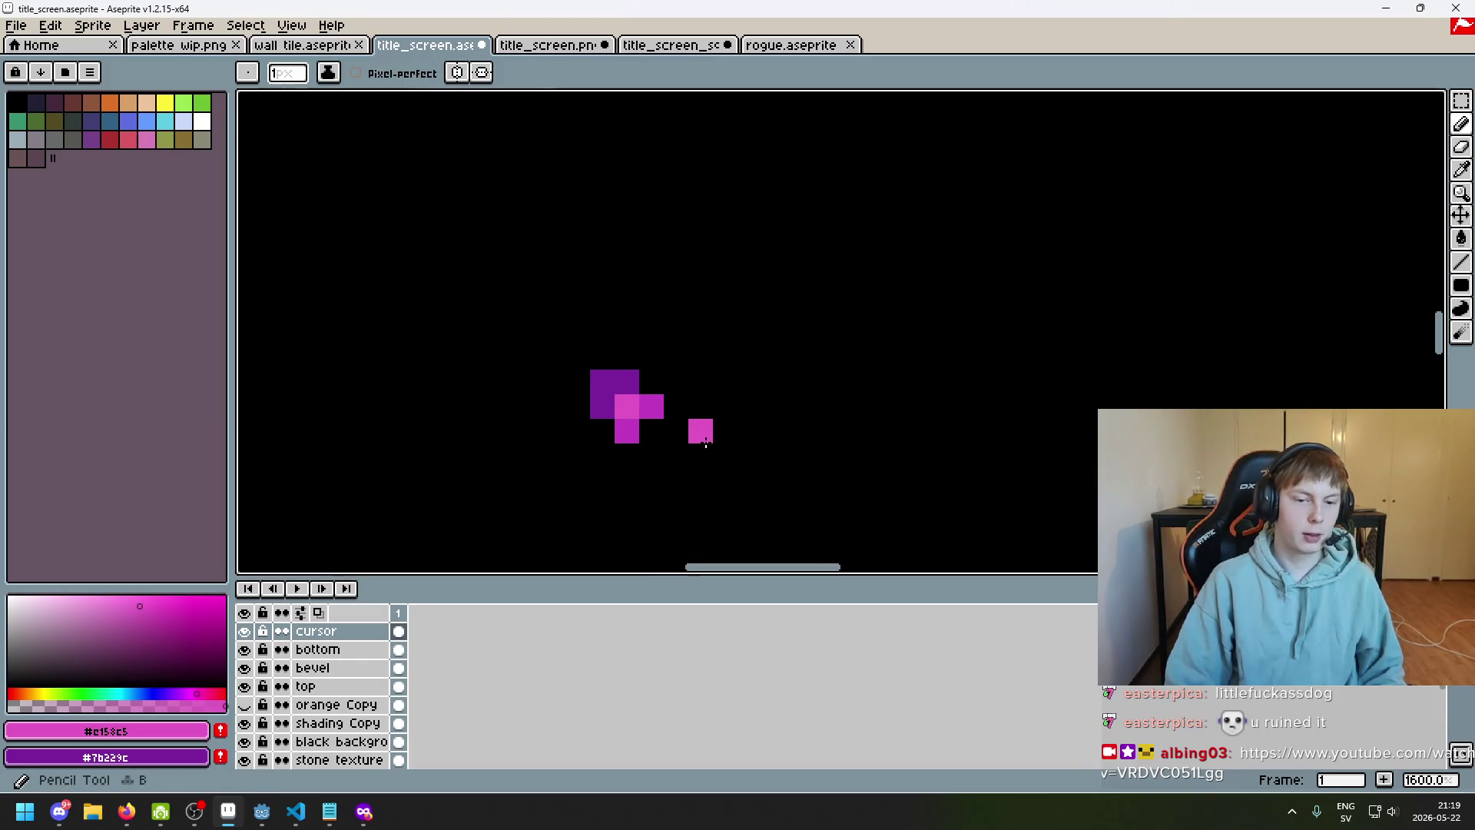
scroll(676, 401, down, 2)
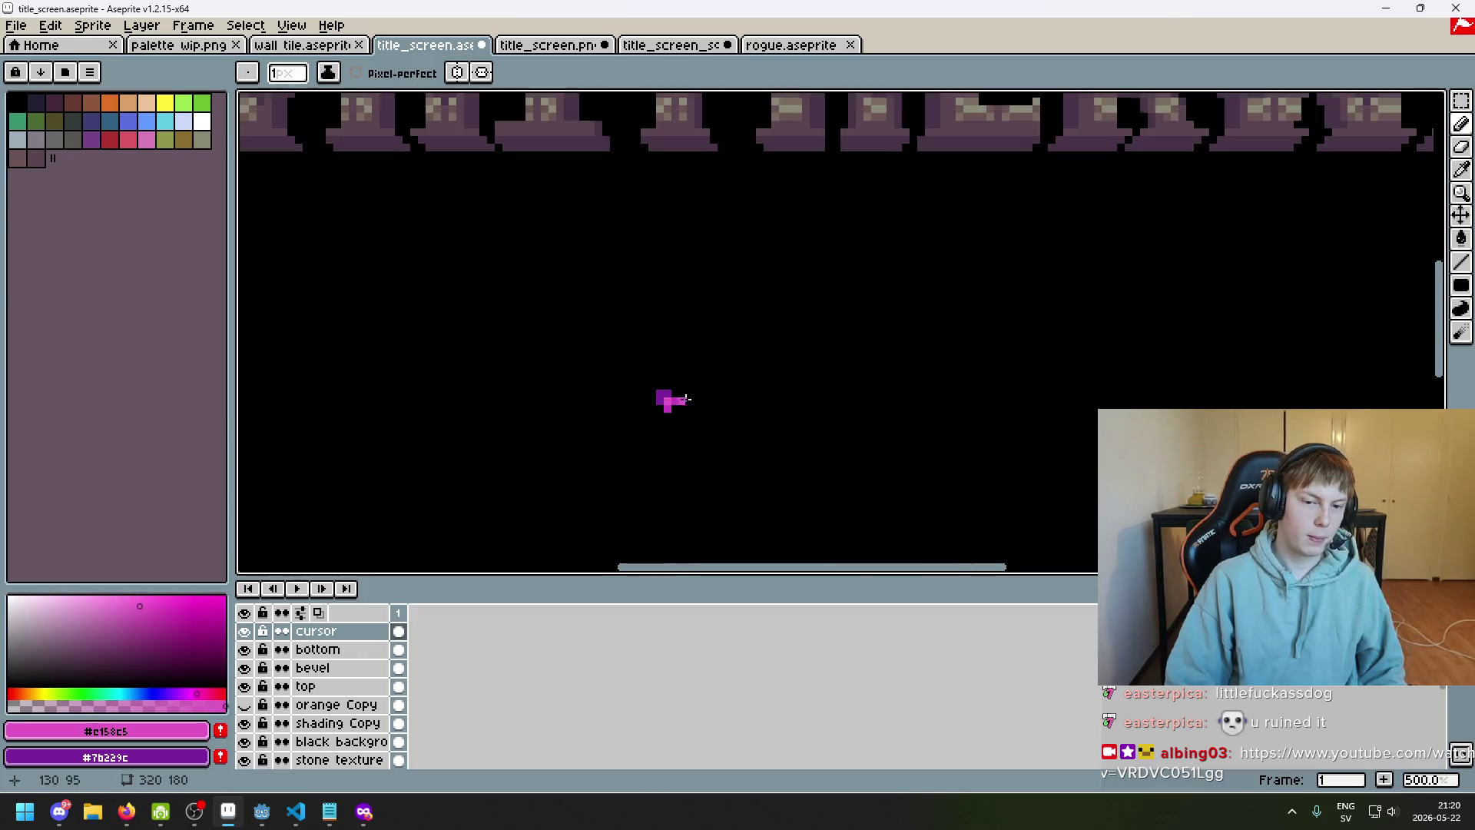
scroll(684, 400, up, 2)
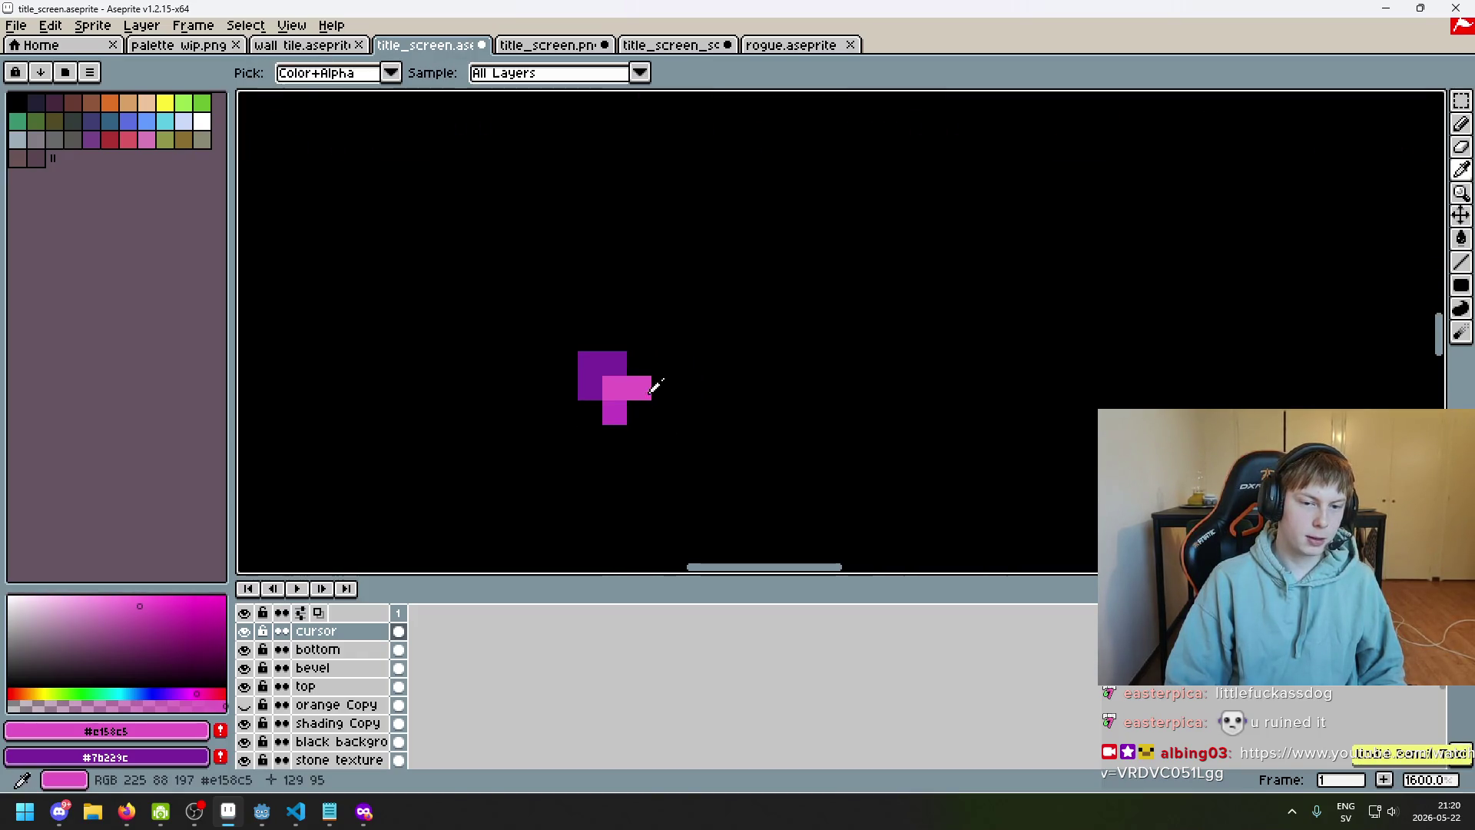
scroll(659, 445, down, 6)
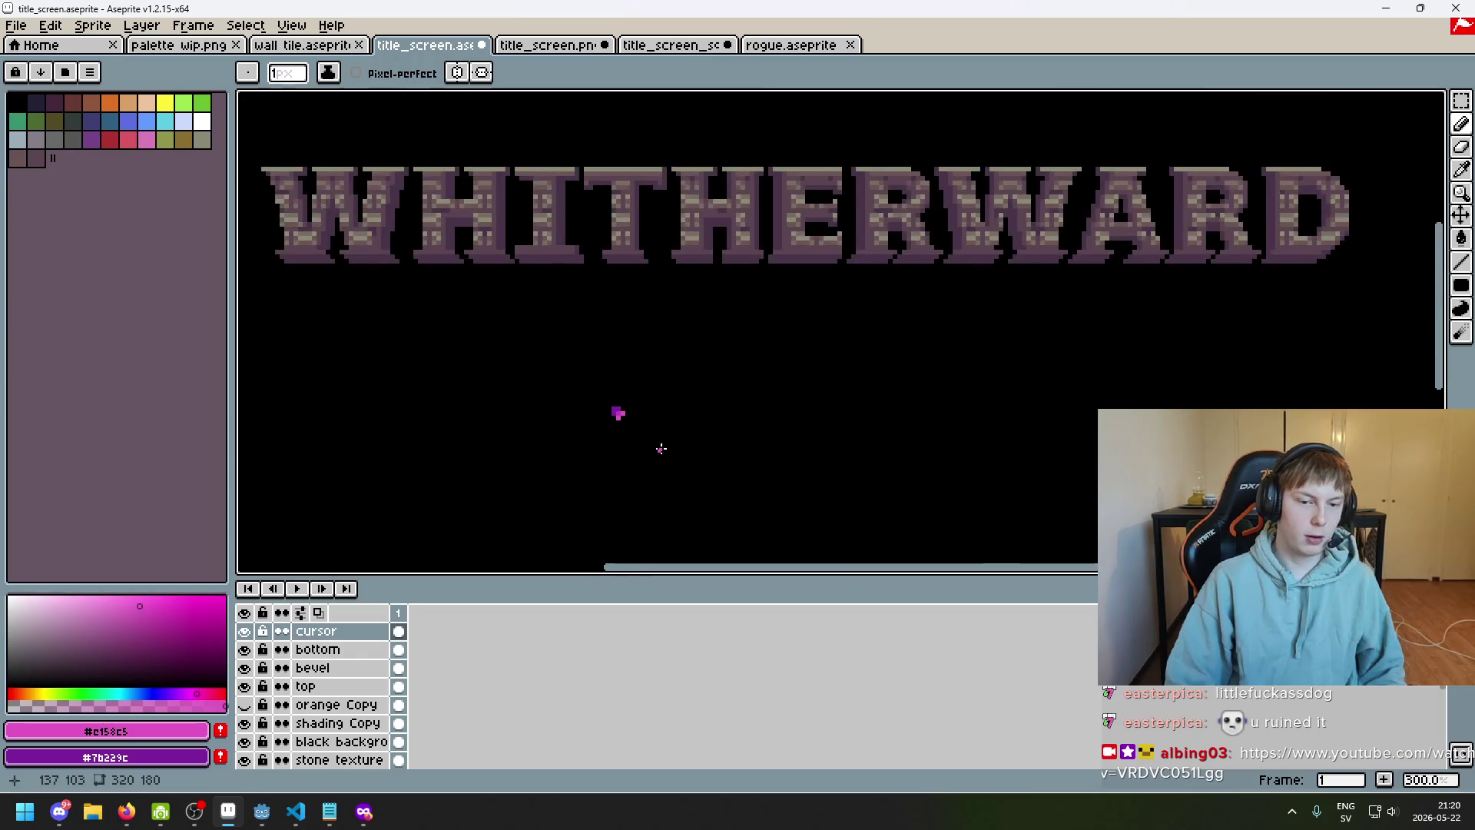
scroll(731, 385, up, 2)
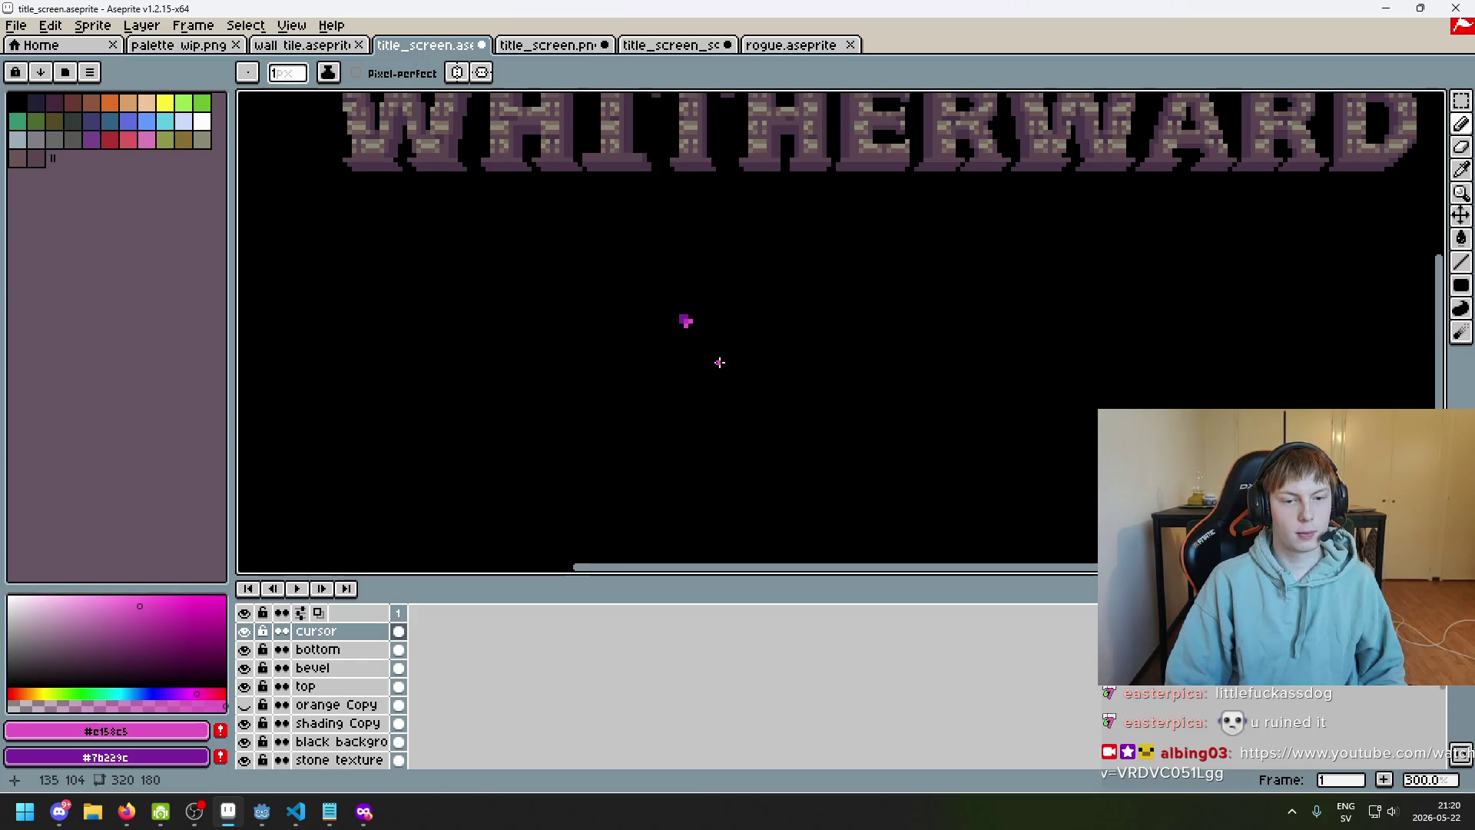
scroll(719, 362, up, 7)
Erase the sprite's lower pink pixel and bring the WHITHERWARD title back into view
key(e)
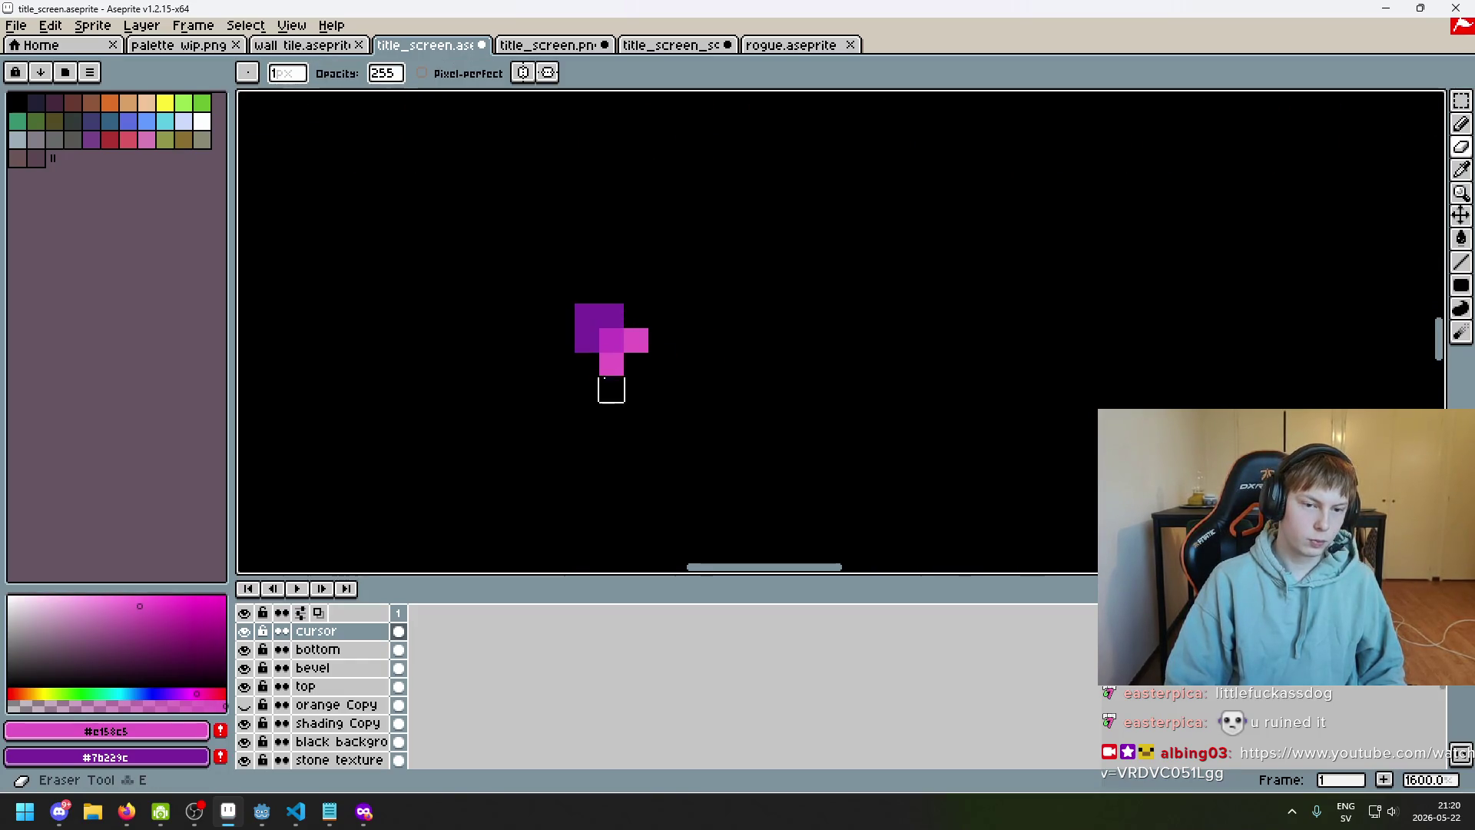
click(612, 363)
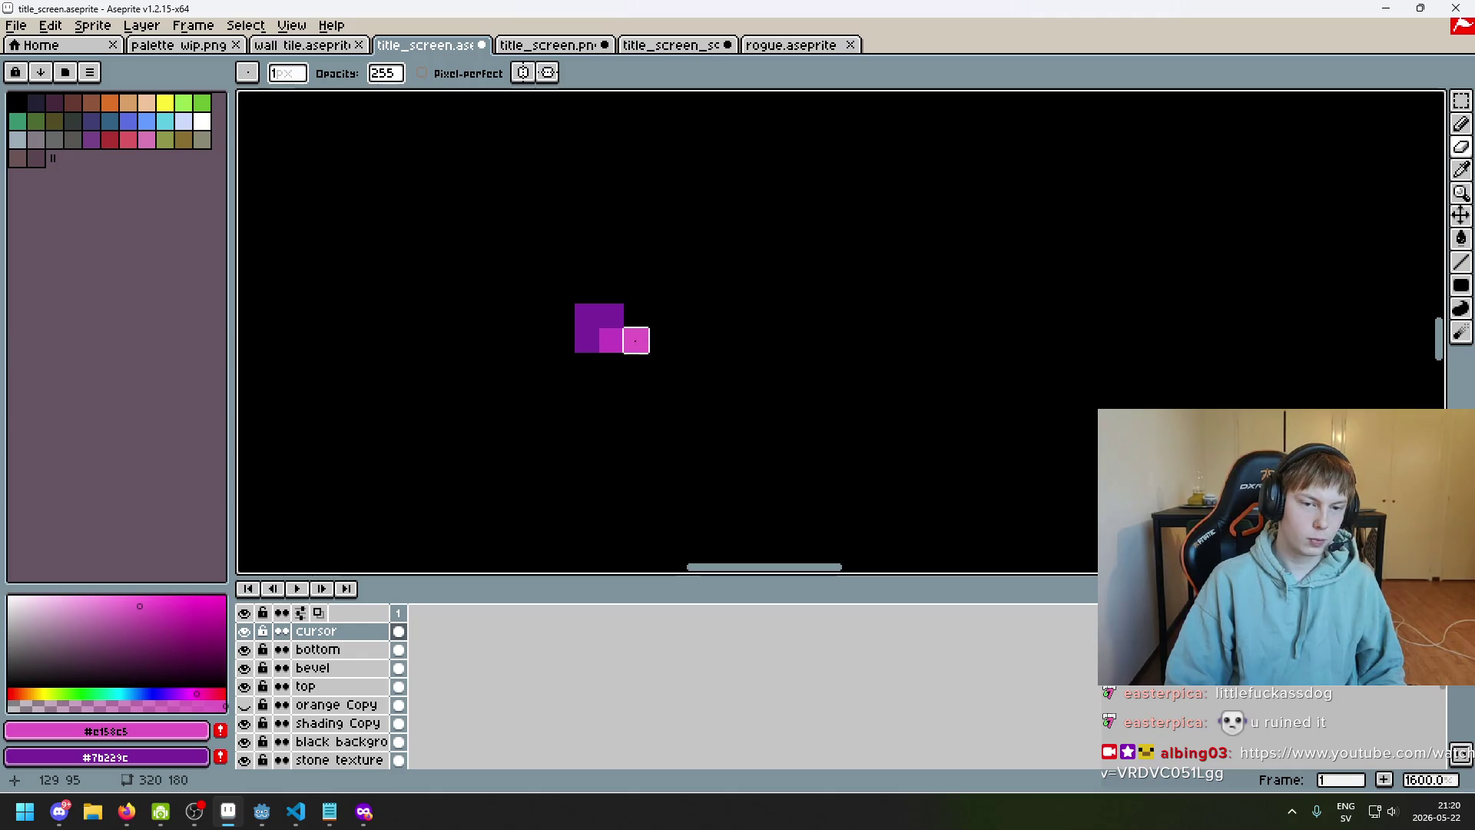
key(b)
scroll(642, 388, down, 3)
scroll(627, 359, up, 3)
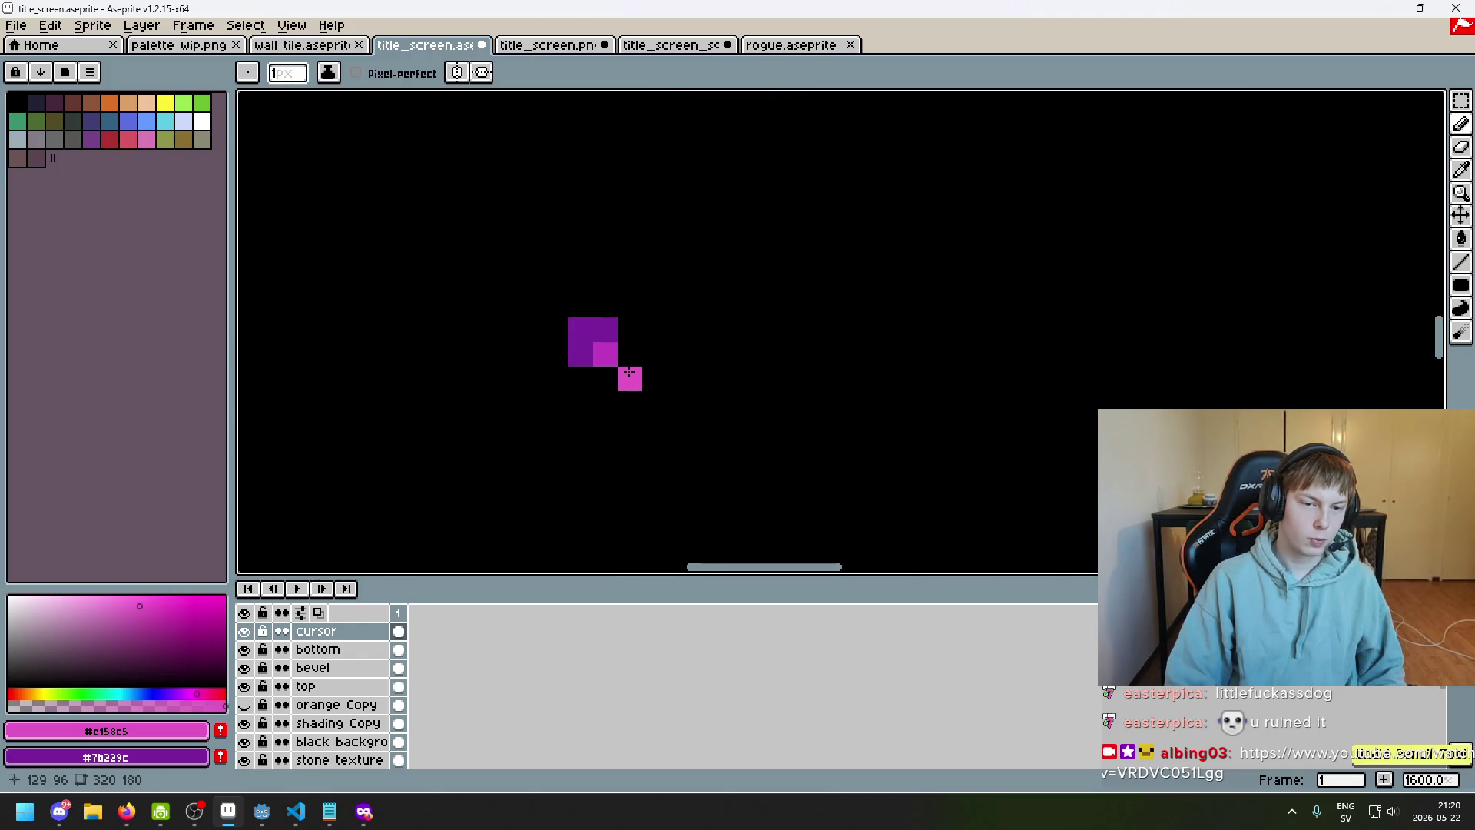
scroll(646, 380, up, 5)
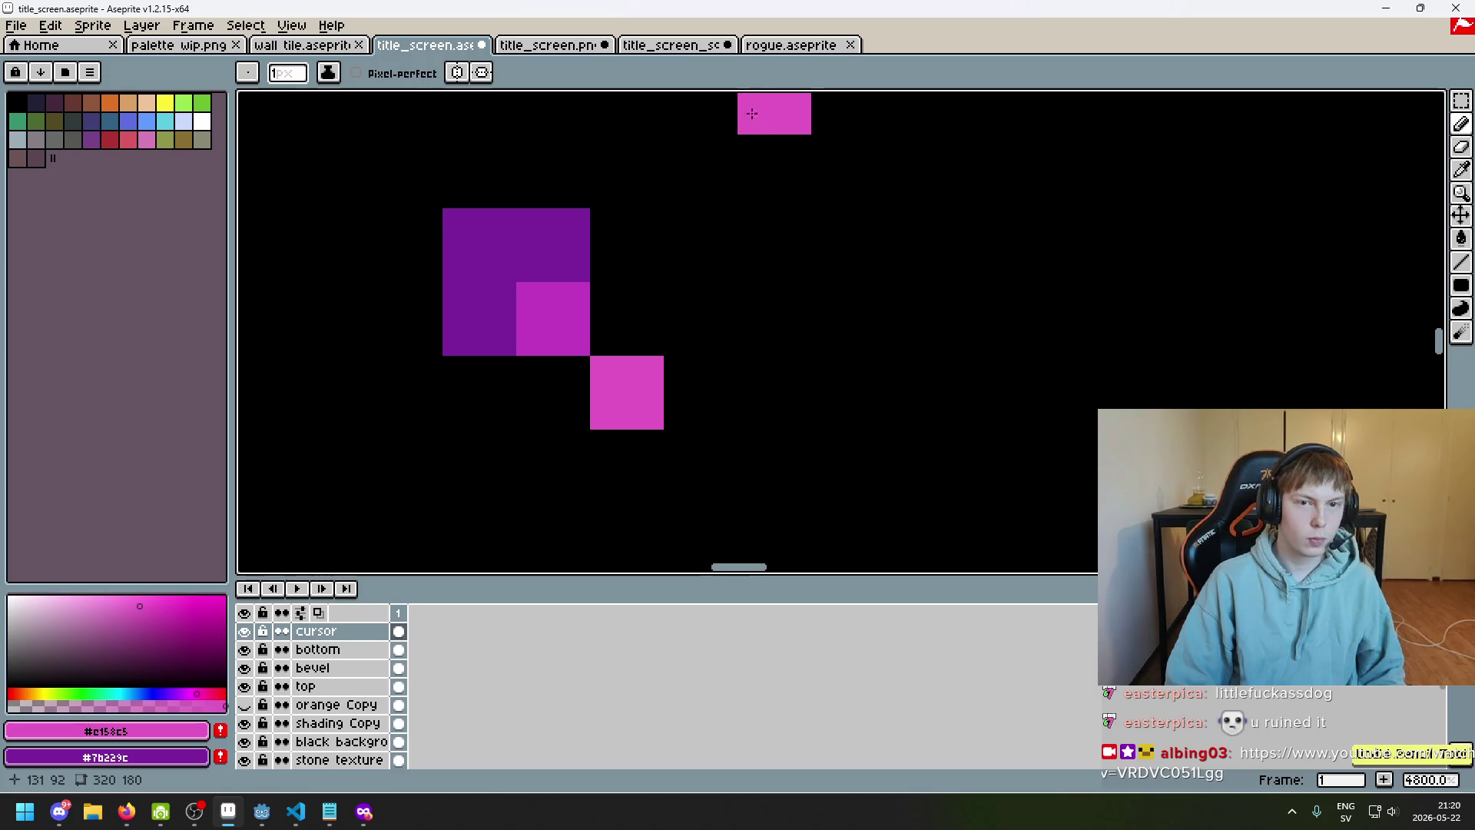
key(v)
key(b)
scroll(625, 385, down, 8)
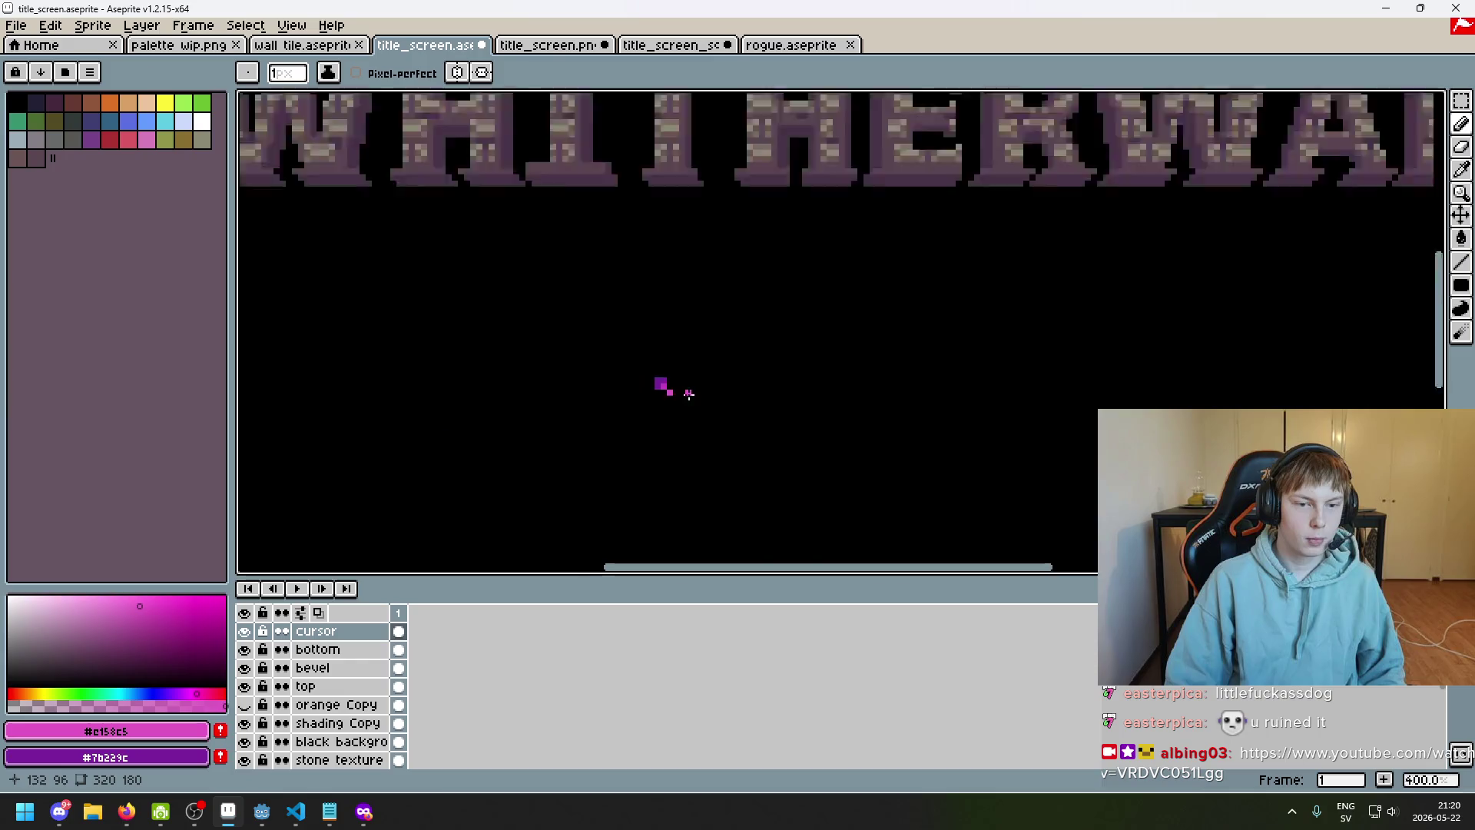
drag(746, 367, 800, 316)
scroll(791, 320, down, 1)
scroll(784, 323, up, 6)
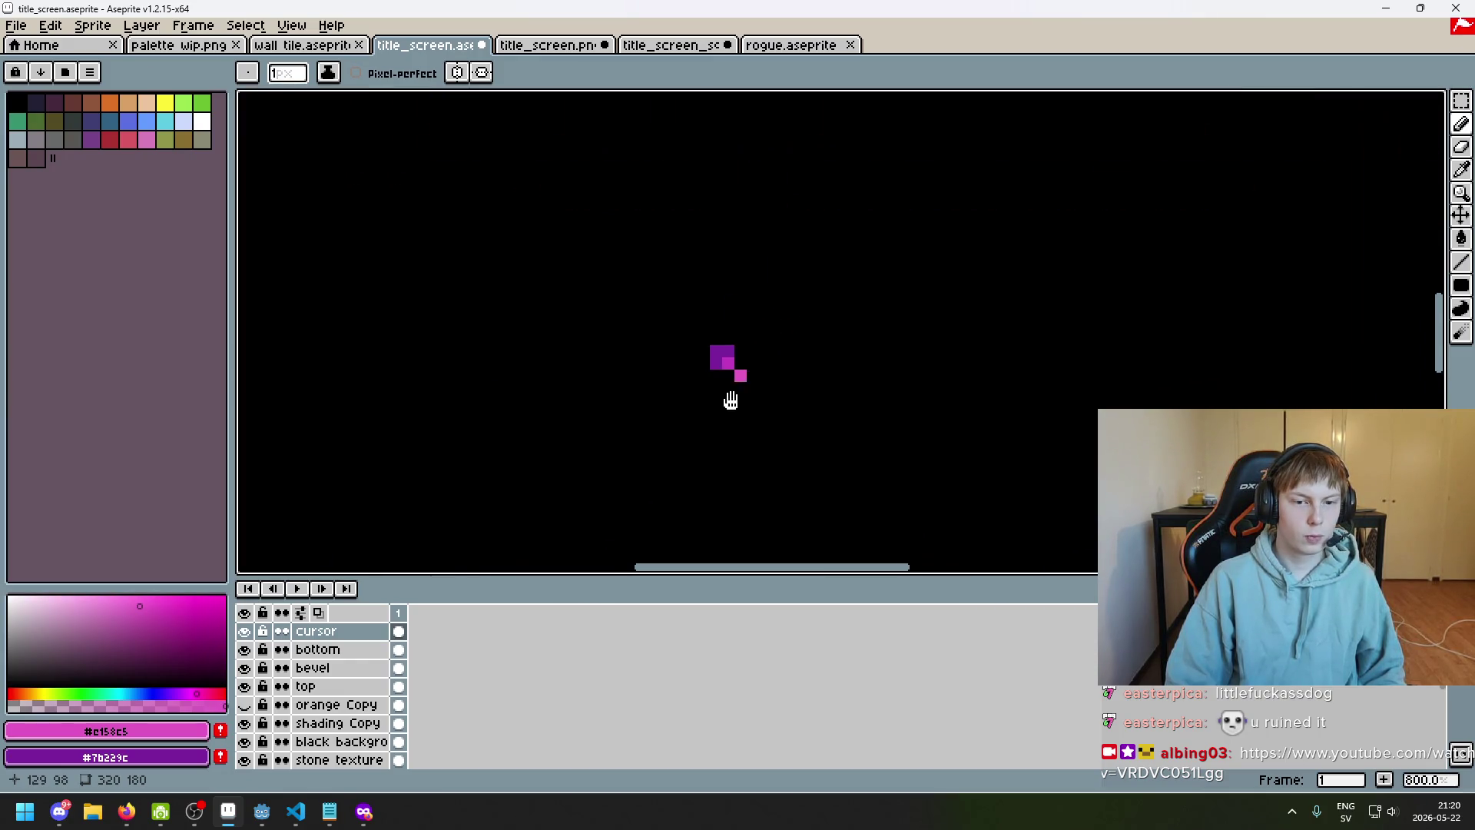
Paint two pixels dark purple beside the cursor block
alt+click(688, 362)
drag(714, 358, 735, 355)
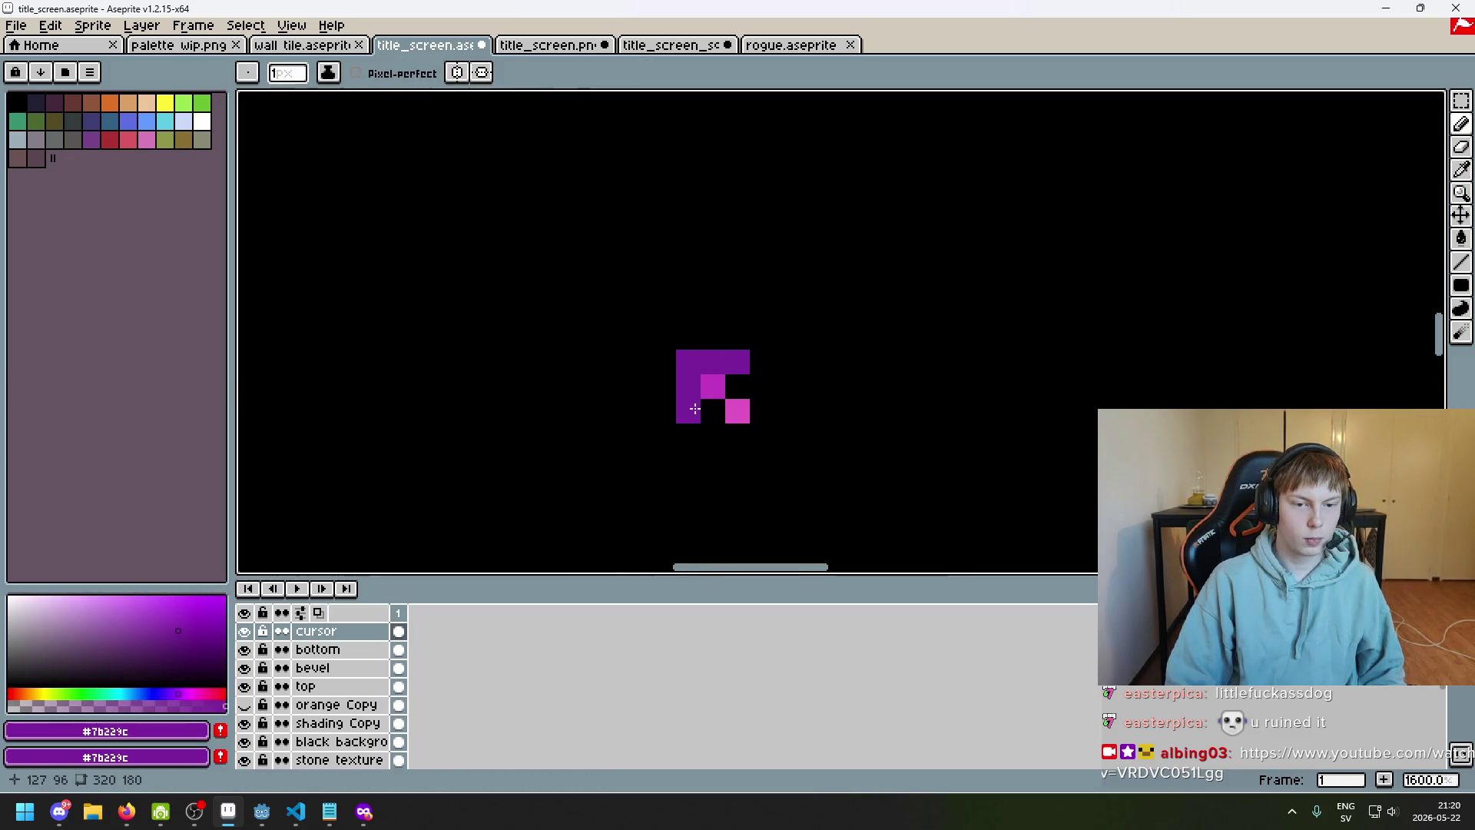
scroll(705, 398, down, 6)
drag(753, 418, 775, 308)
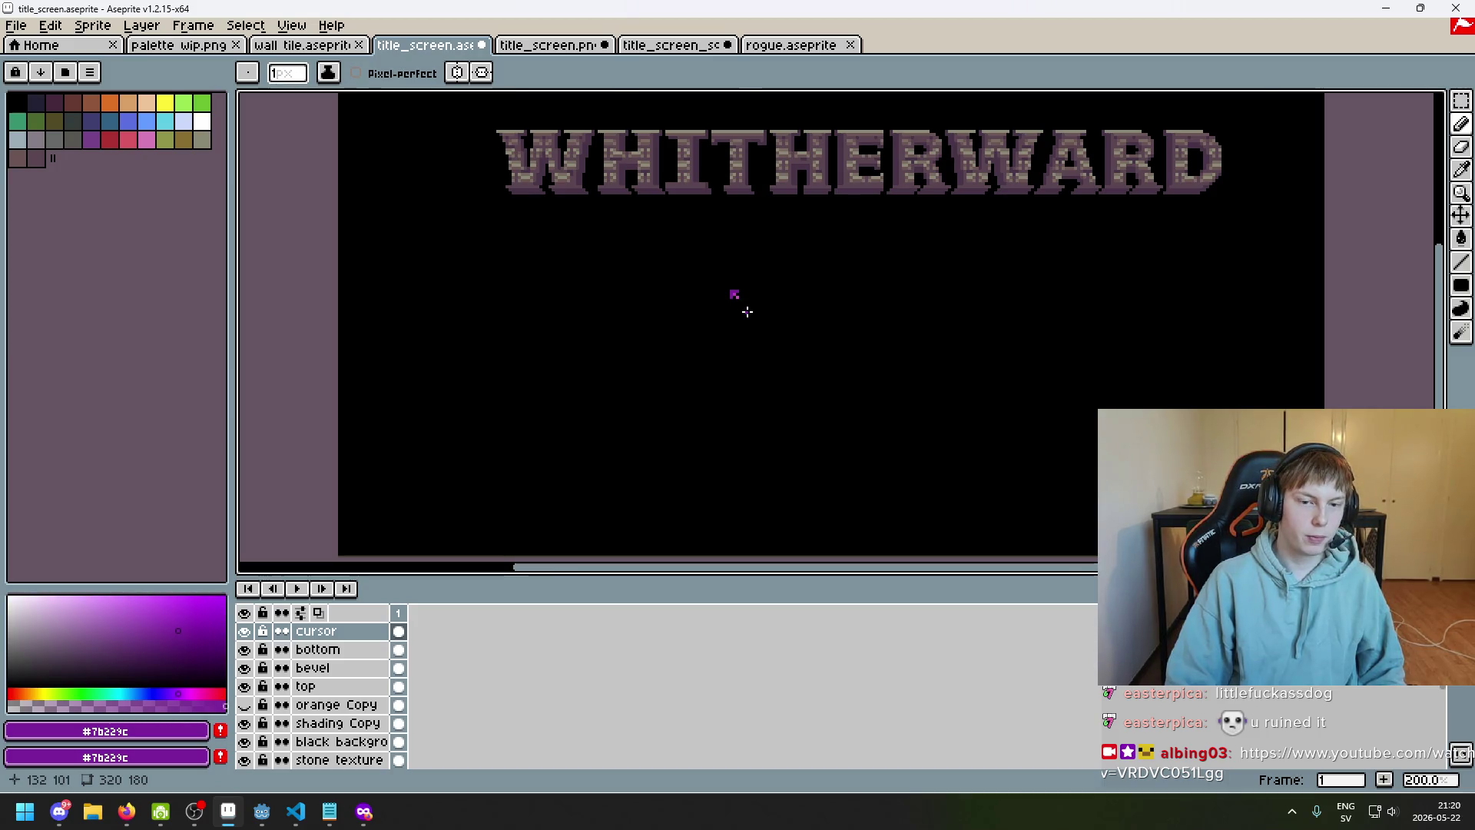
scroll(748, 311, up, 10)
Paint the sprite's bottom-left, top-right and bottom-right corner pixels in the brighter pink
alt+click(669, 247)
click(614, 304)
click(720, 210)
click(703, 311)
scroll(723, 321, down, 6)
scroll(776, 315, up, 3)
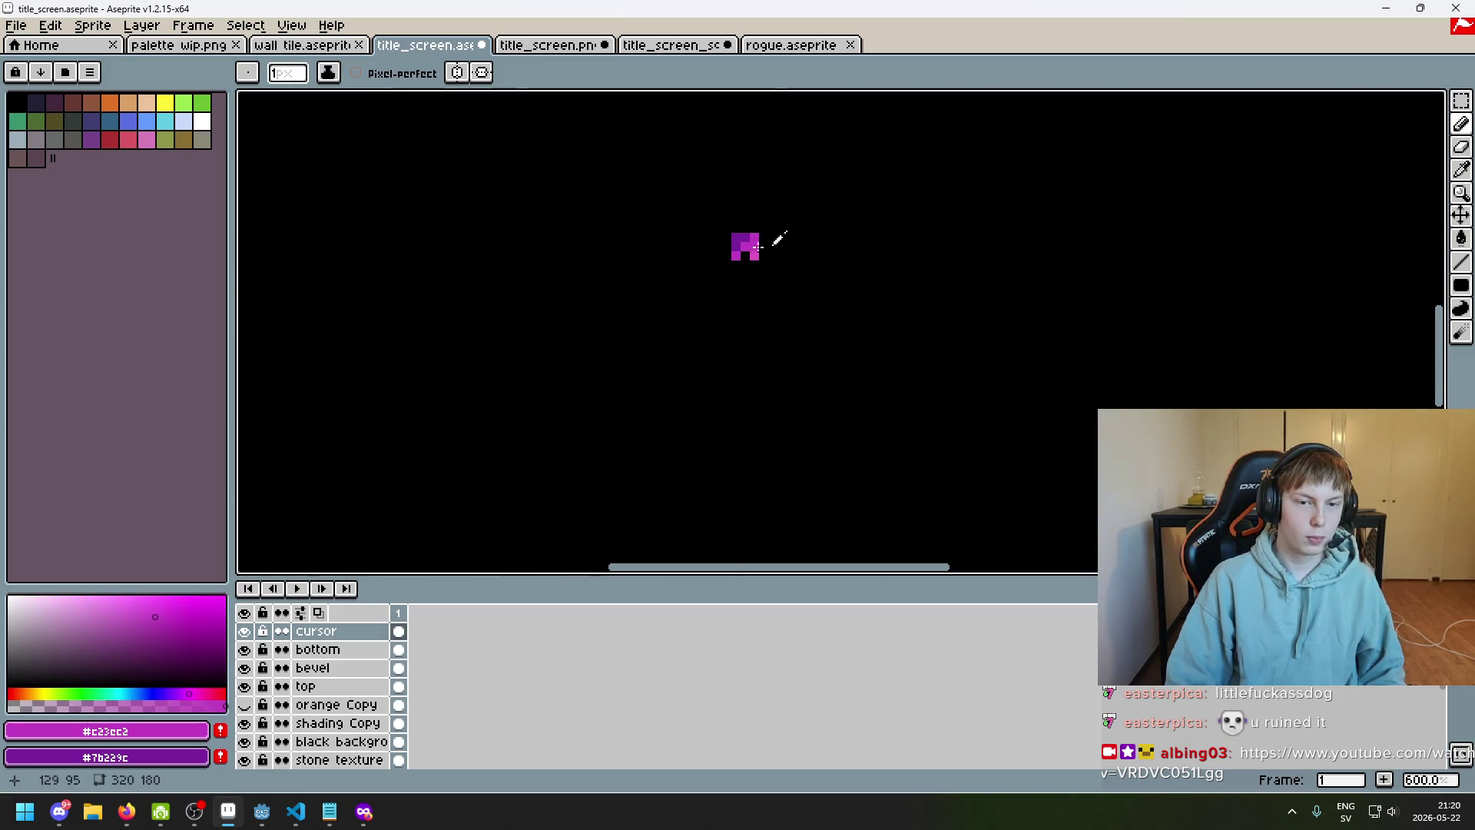
Sample the lighter pink and paint a middle sprite pixel with it
alt+click(757, 246)
scroll(749, 249, up, 4)
alt+click(769, 202)
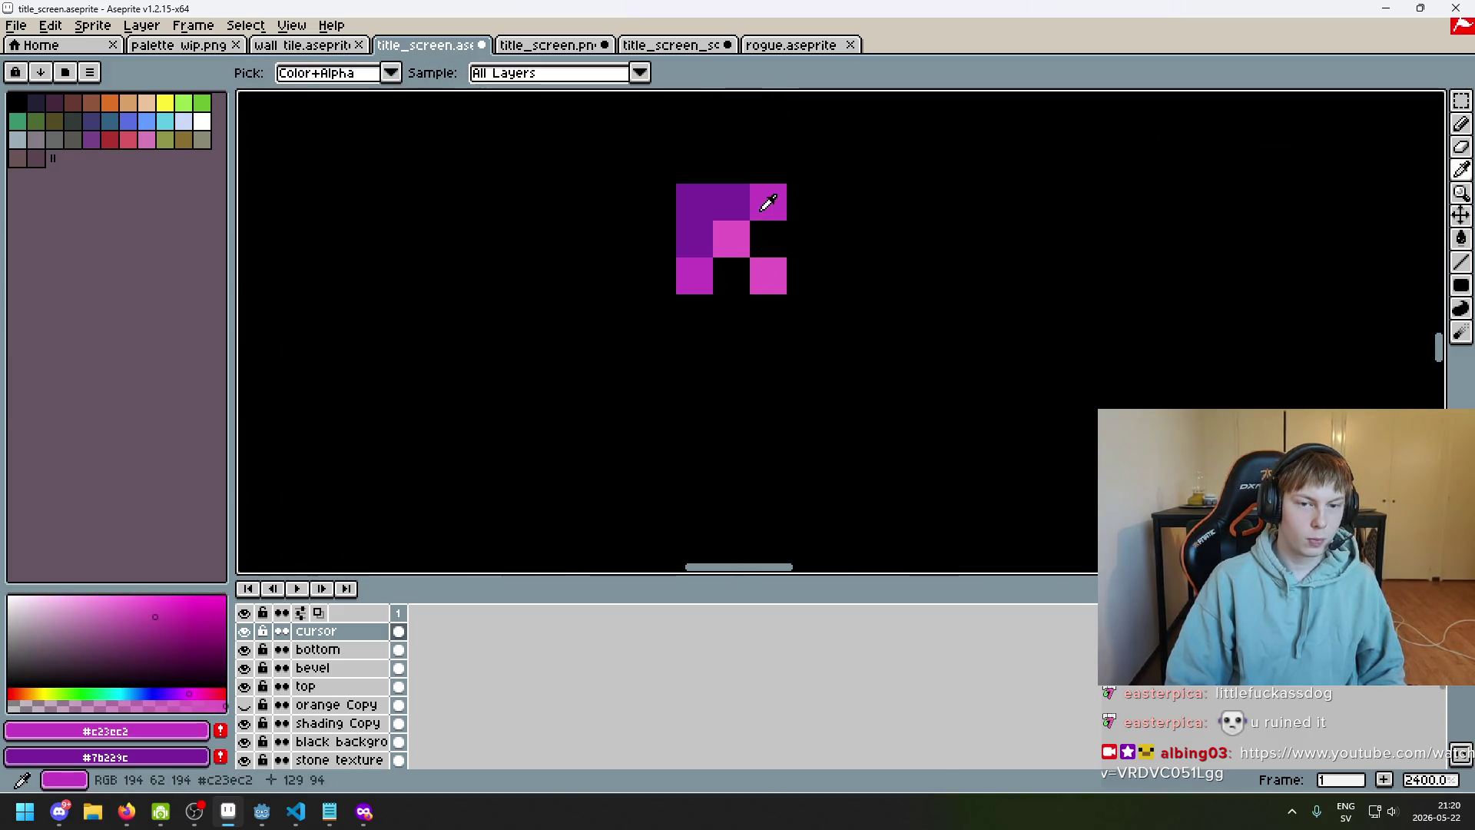
scroll(768, 254, down, 8)
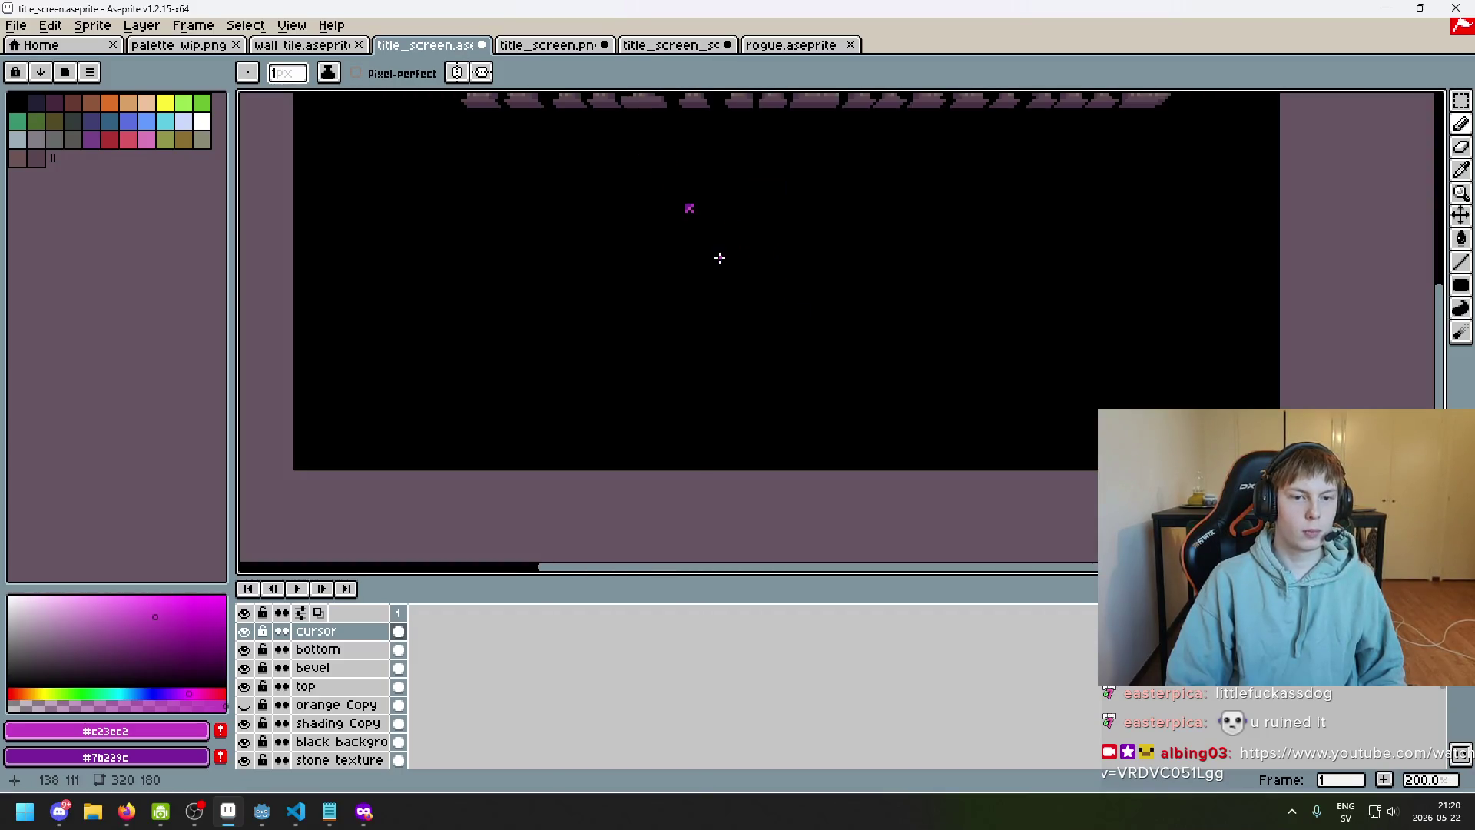
scroll(698, 224, up, 1)
scroll(706, 231, up, 8)
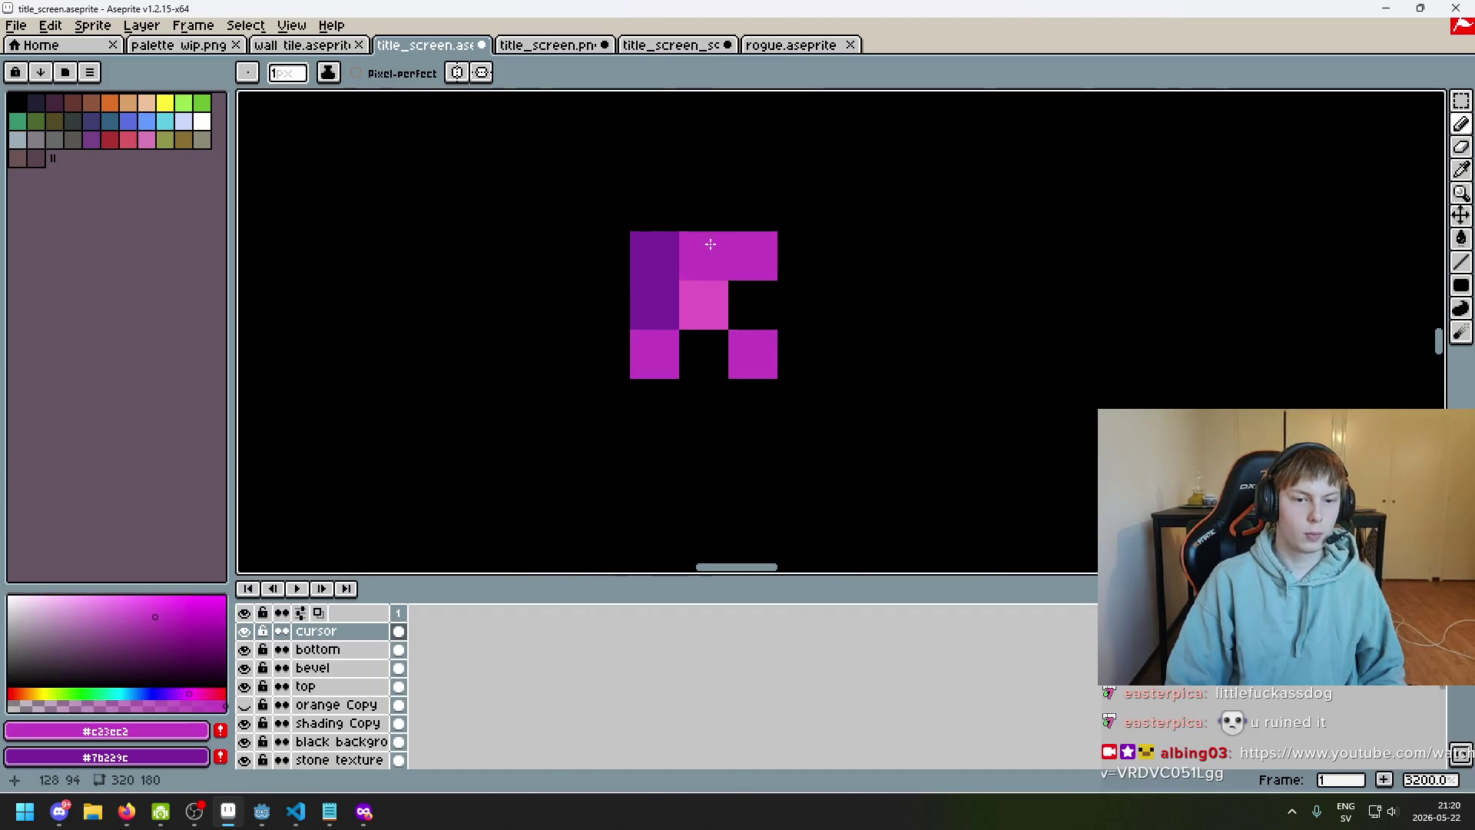
alt+click(705, 250)
click(675, 299)
scroll(678, 299, down, 7)
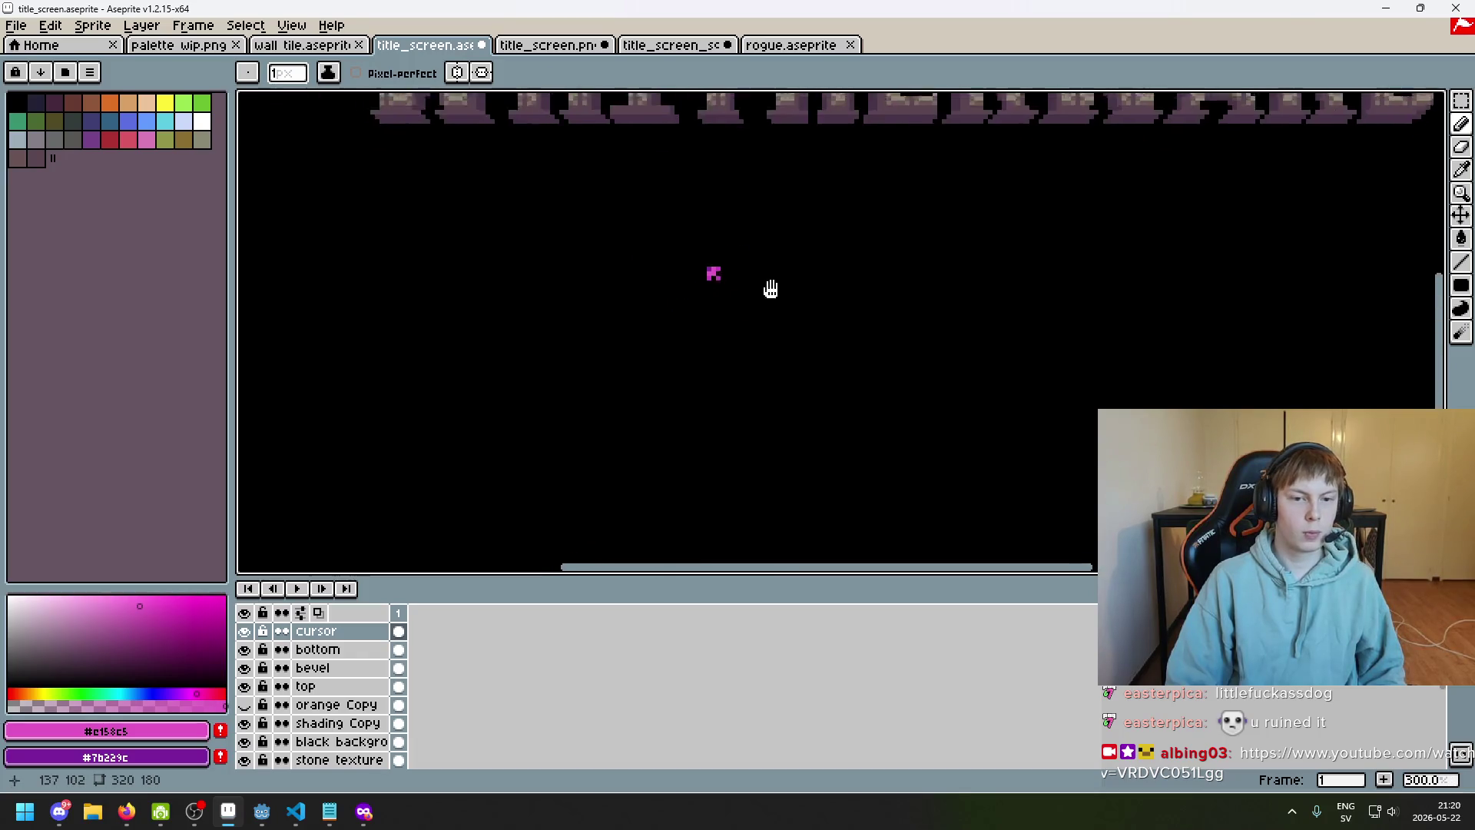
scroll(799, 276, down, 3)
scroll(812, 281, up, 1)
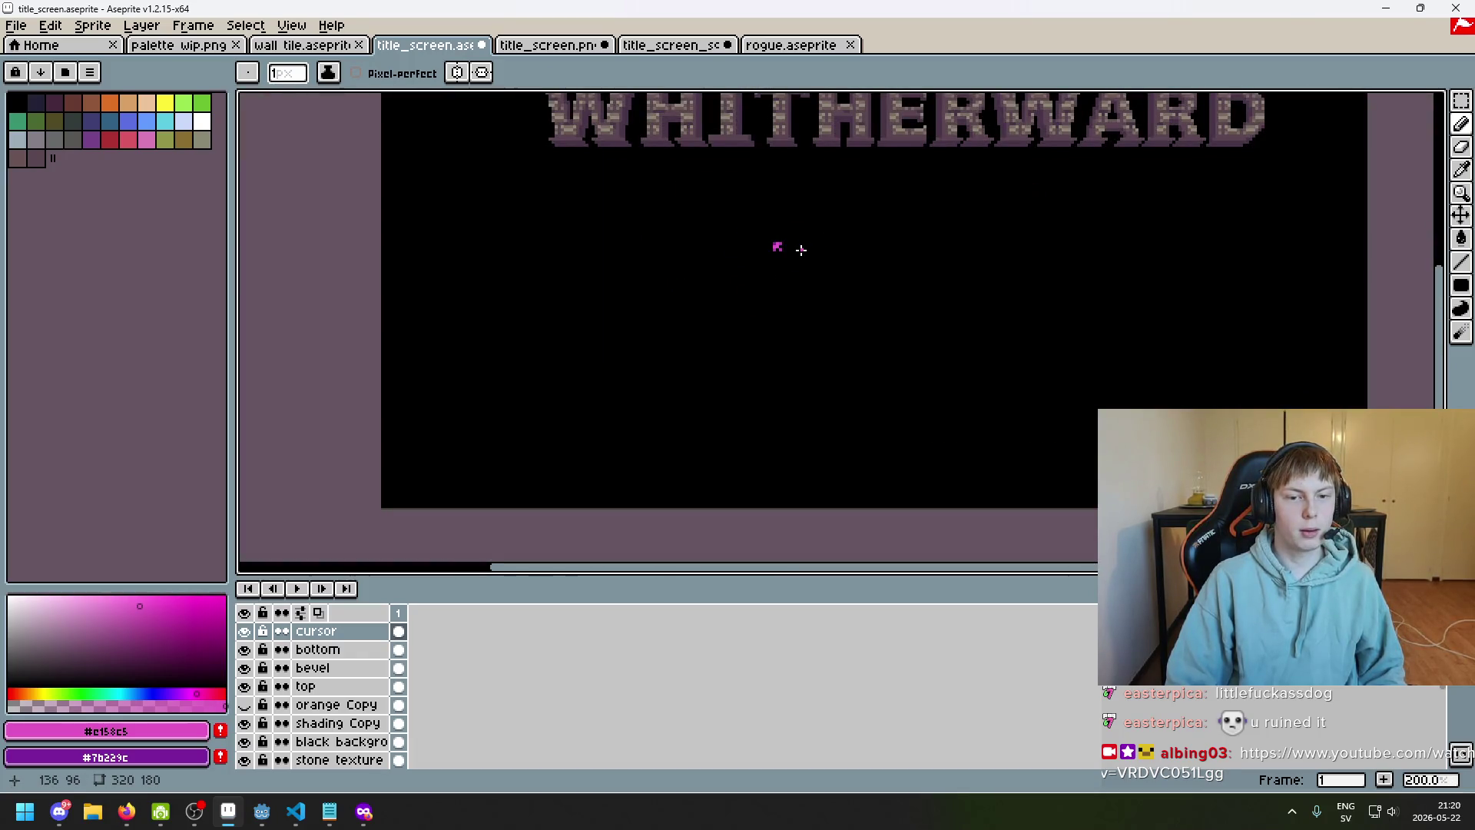
scroll(801, 250, up, 12)
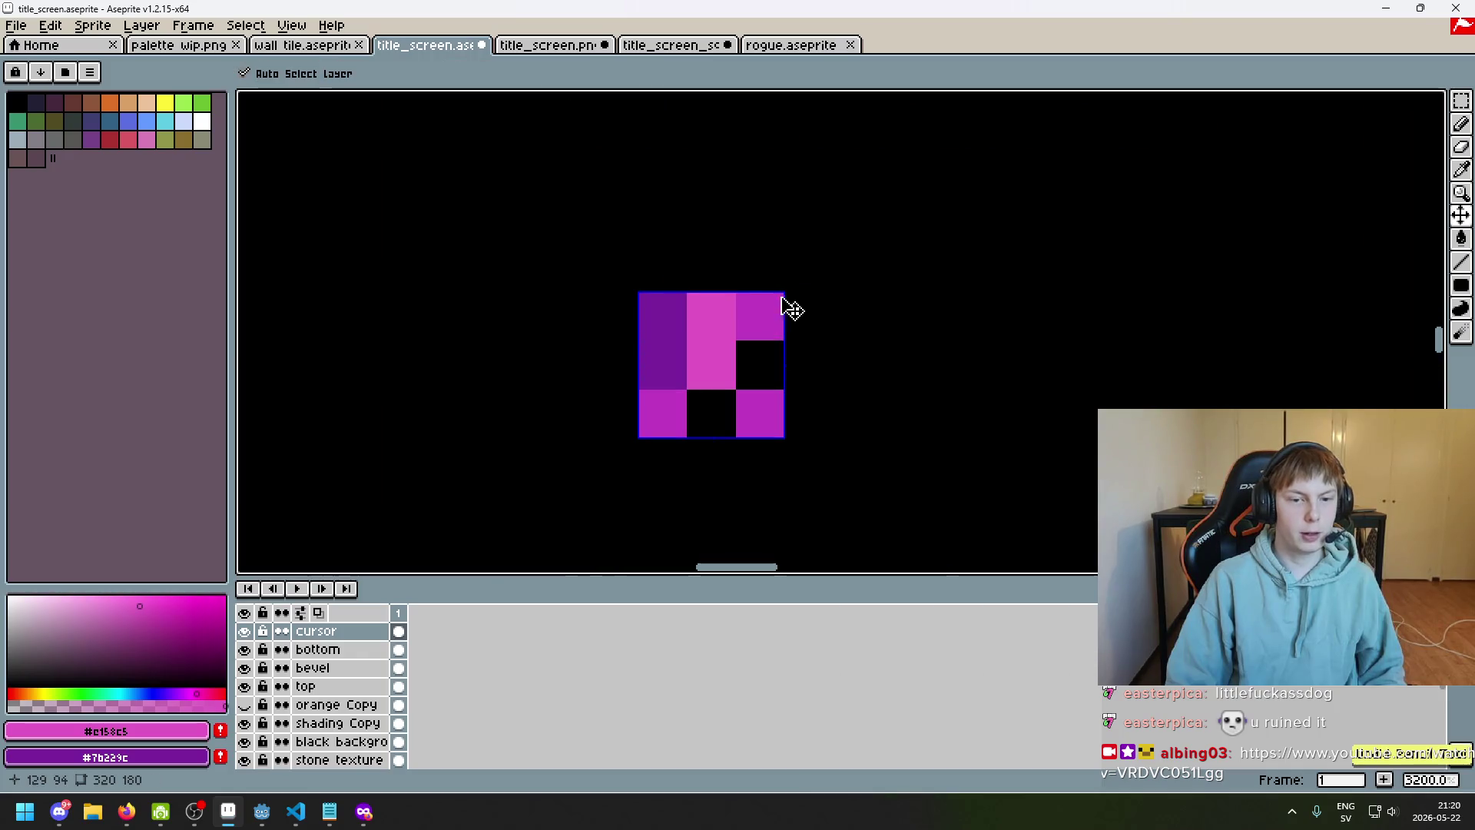
Make the top-middle pixel dark purple, paint two more pixels pink, then preview full-screen
right_click(712, 316)
alt+click(664, 308)
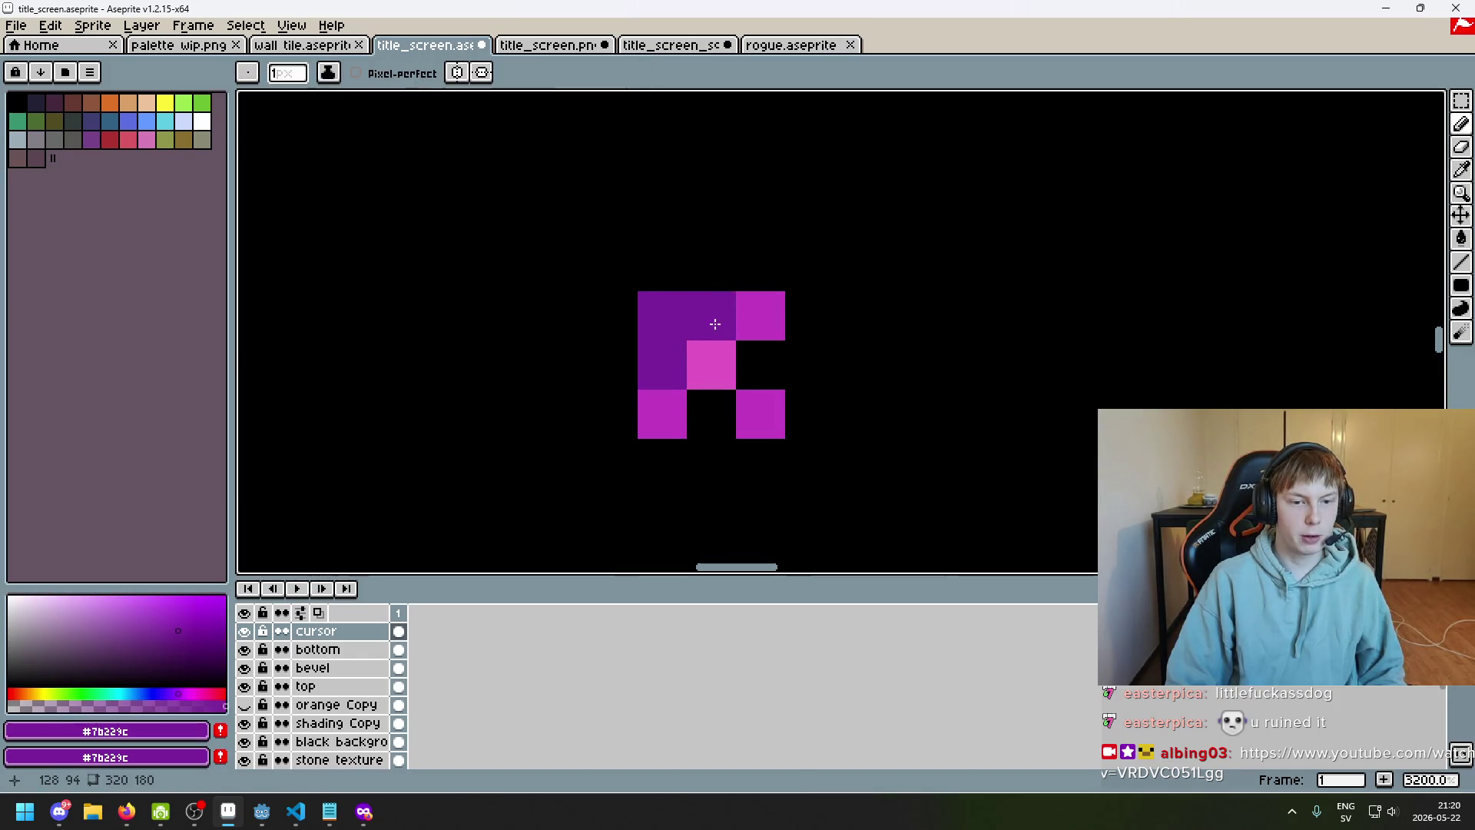
alt+click(764, 410)
click(707, 315)
click(662, 365)
scroll(724, 356, down, 9)
scroll(807, 215, up, 1)
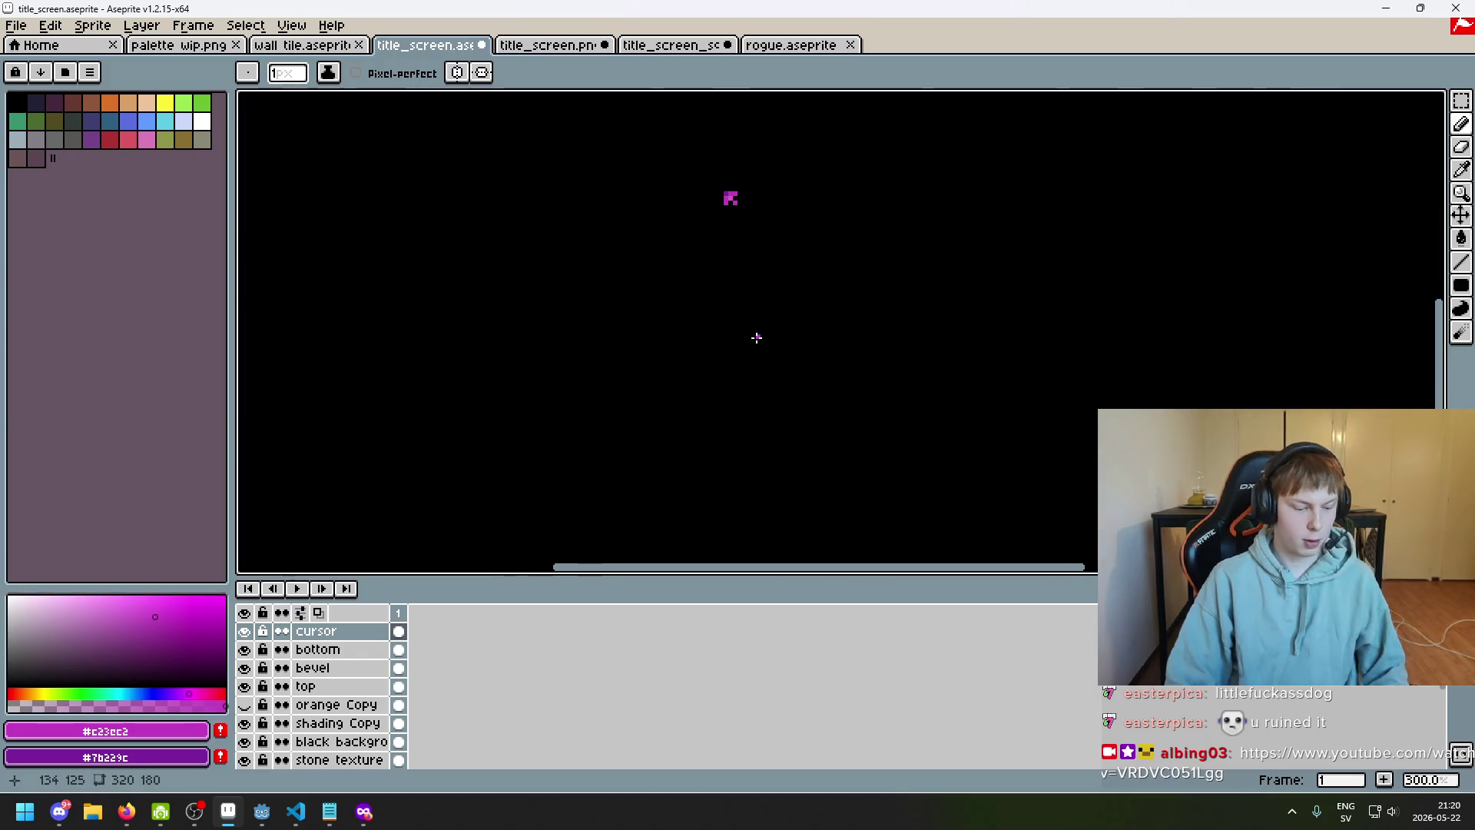
key(F8)
drag(737, 415, 719, 442)
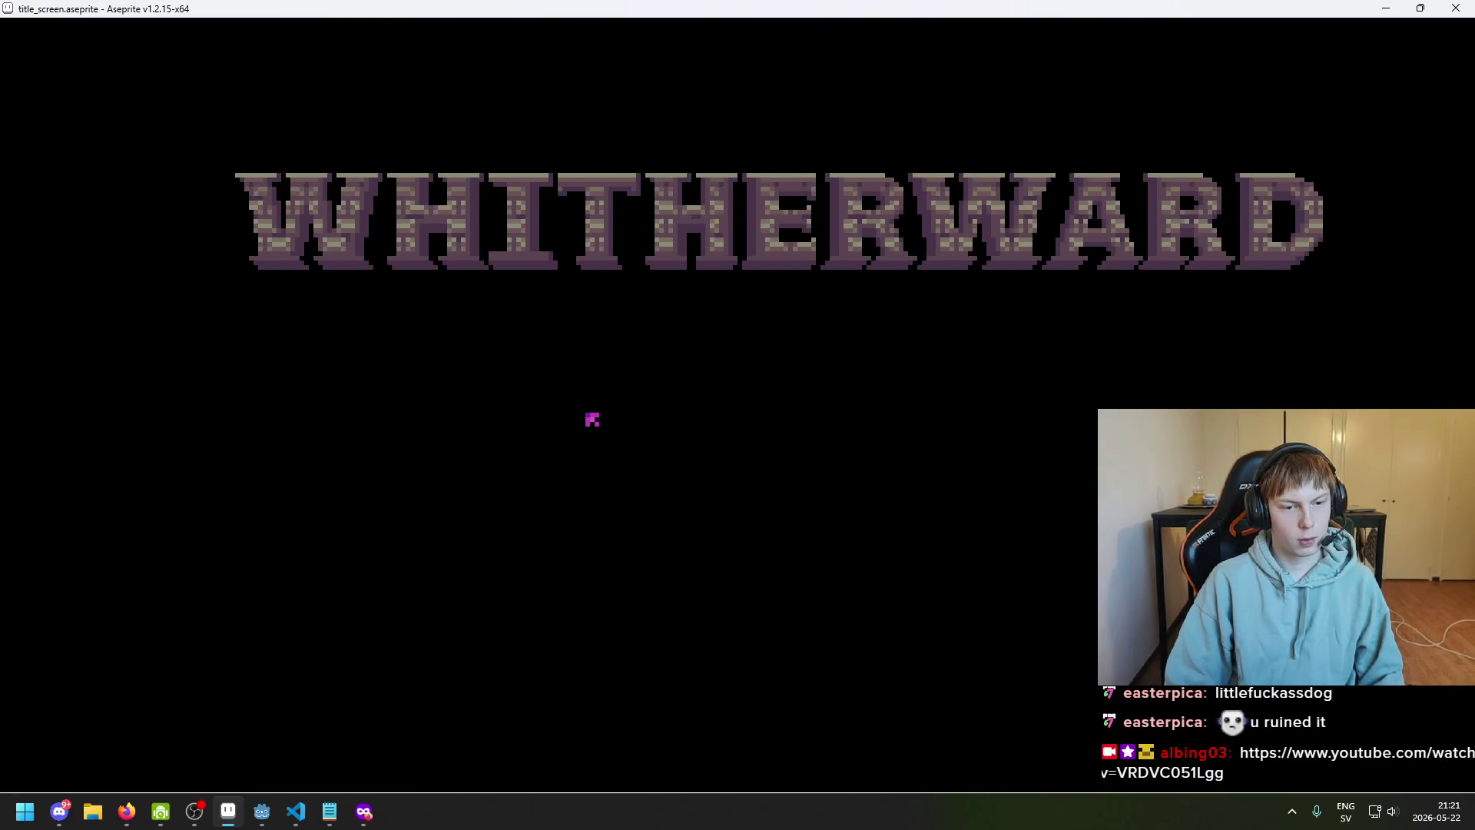
key(Escape)
scroll(728, 228, up, 9)
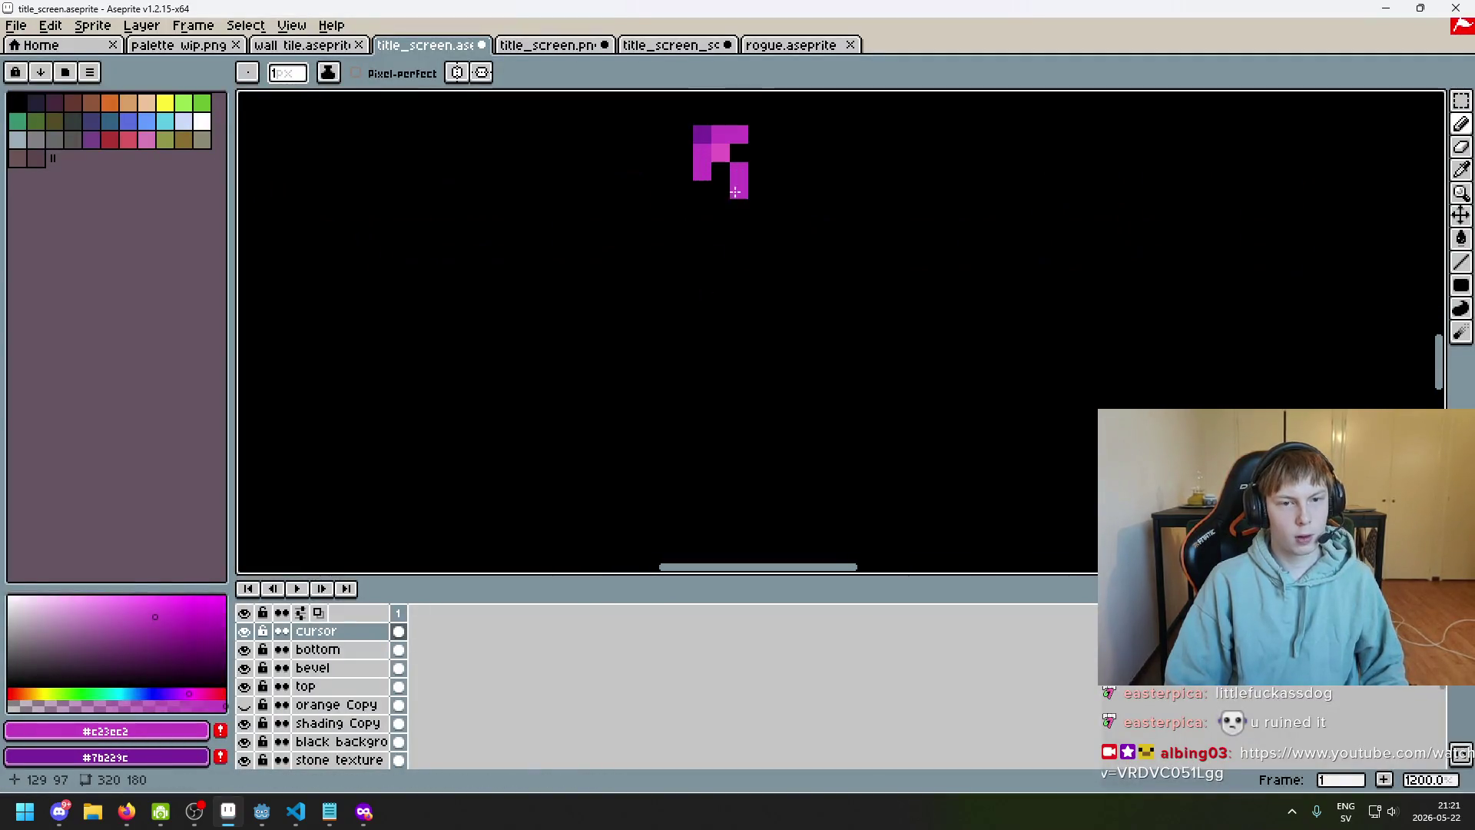
key(b)
scroll(711, 247, down, 6)
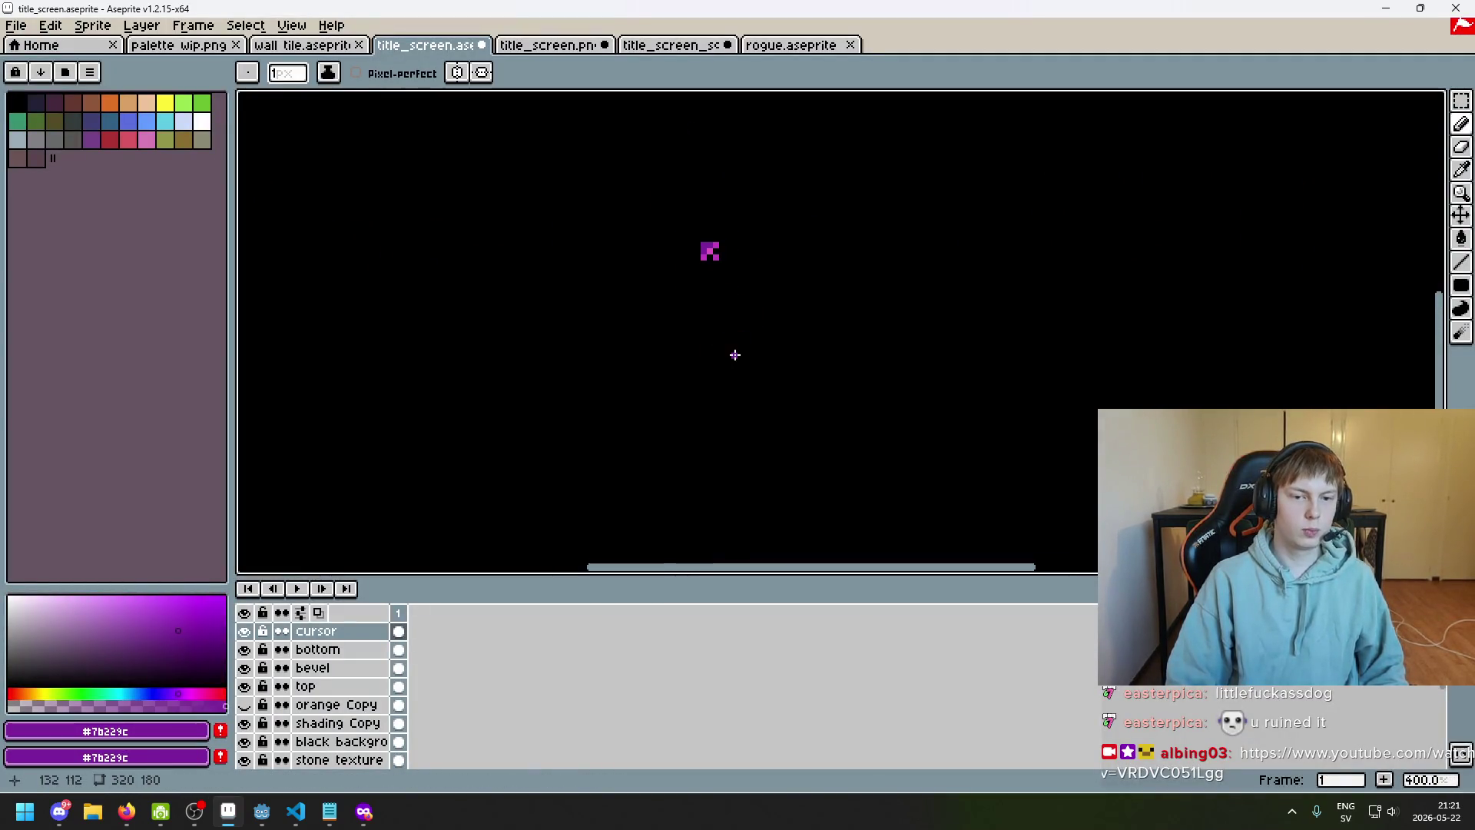
key(F8)
drag(702, 447, 701, 521)
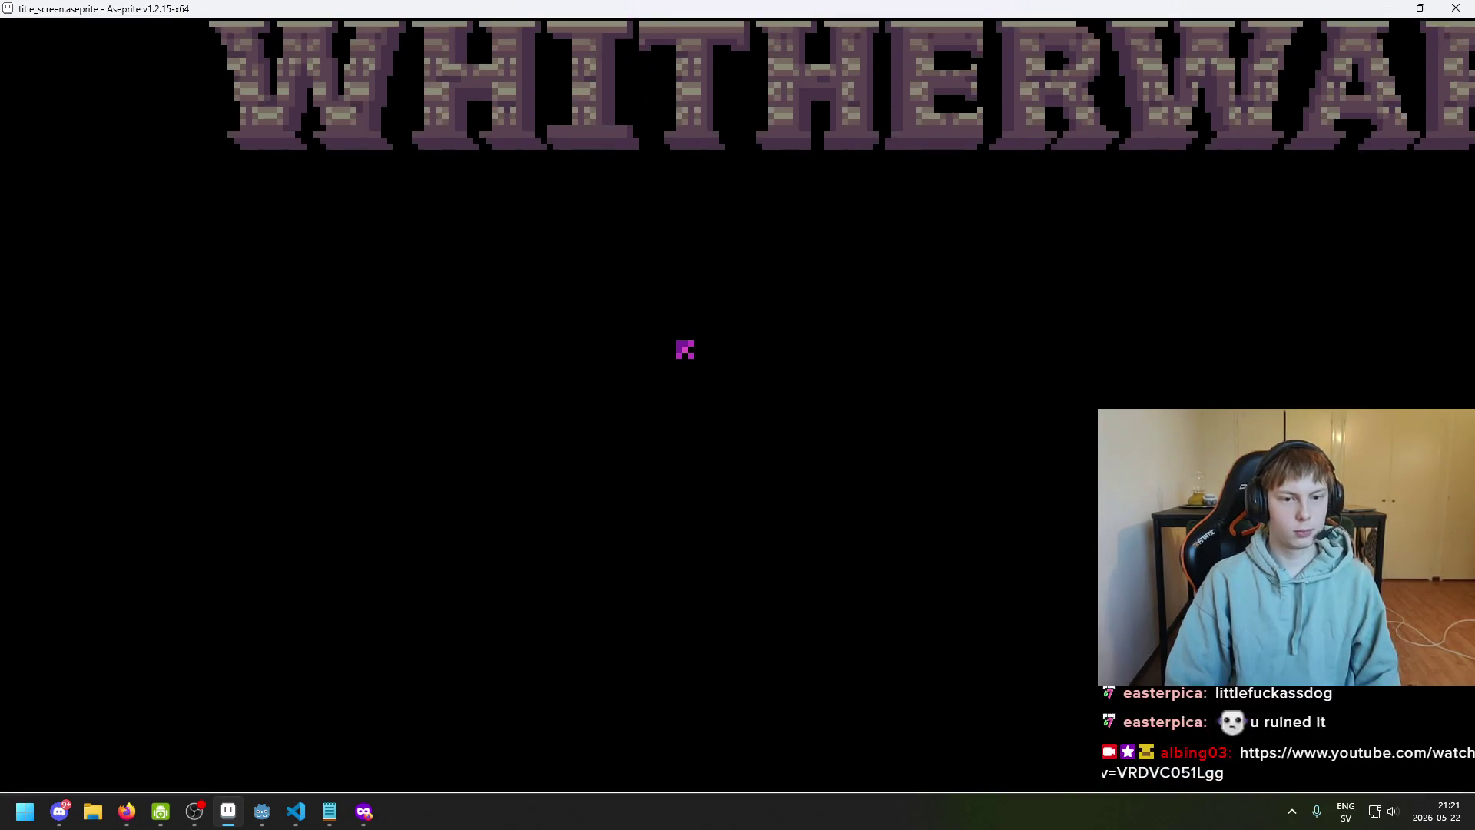
key(Escape)
scroll(694, 467, down, 2)
key(F8)
drag(692, 470, 600, 592)
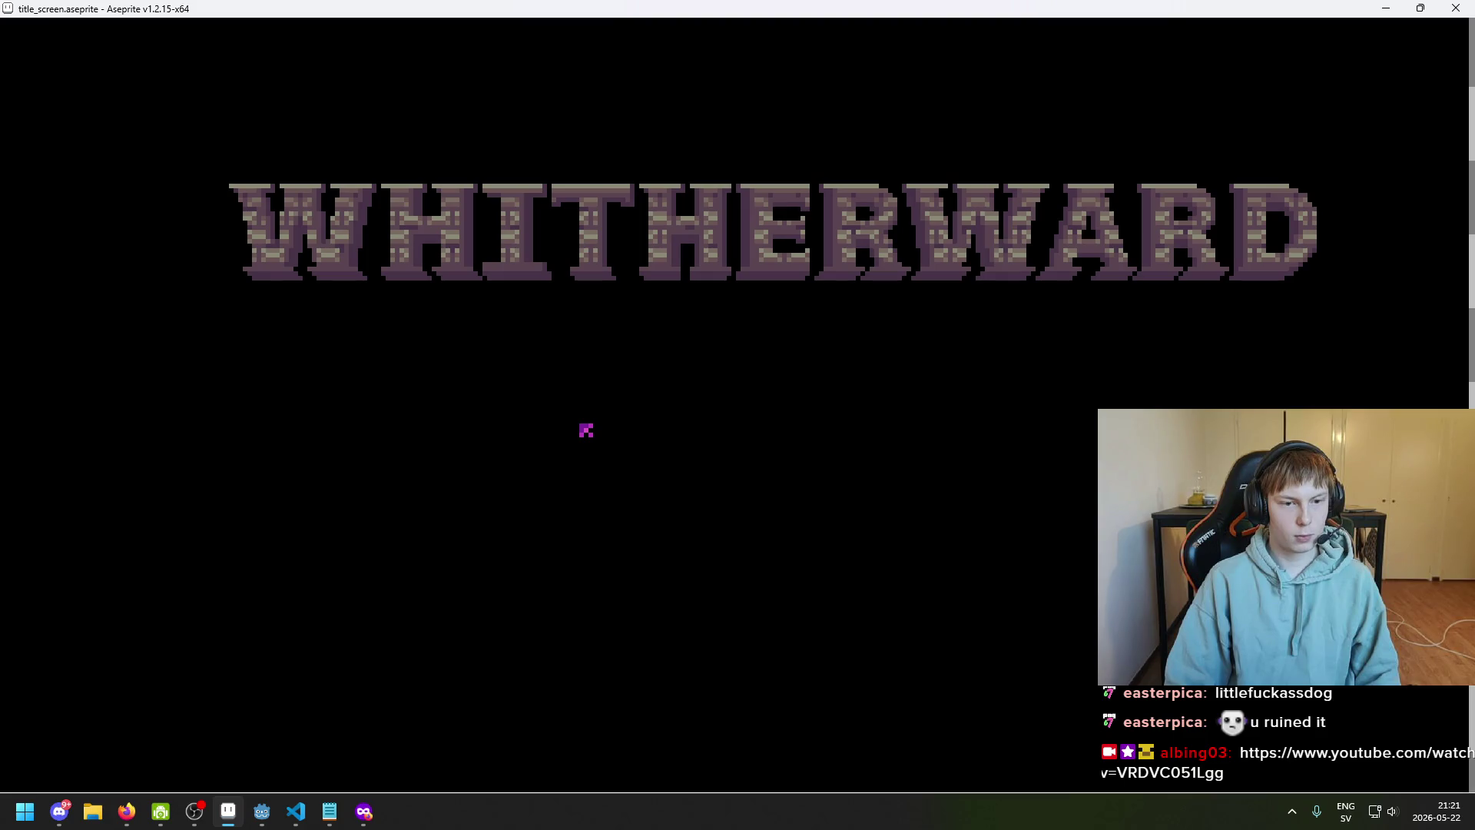
drag(587, 431, 605, 435)
drag(586, 458, 582, 444)
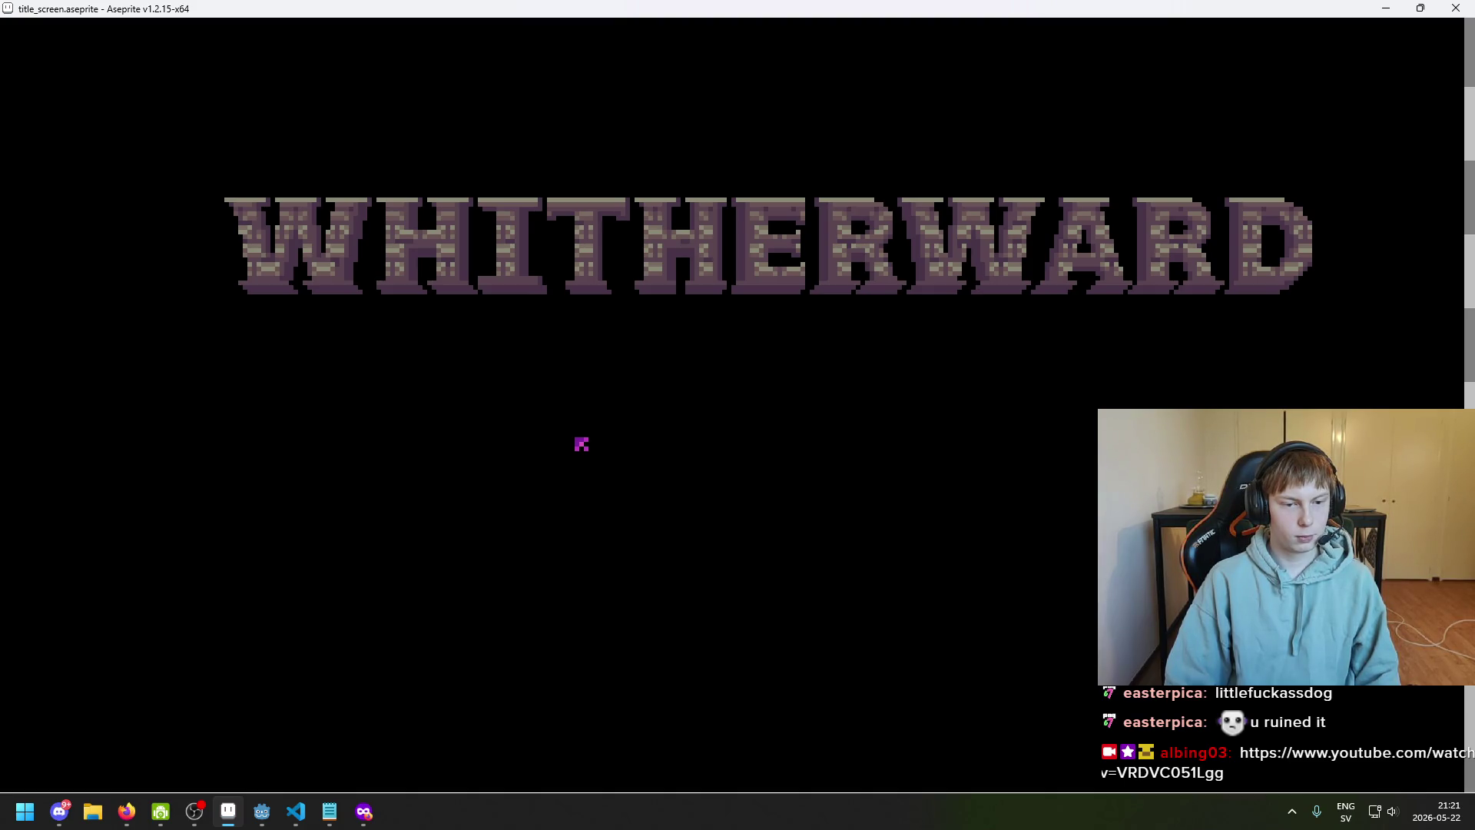
drag(582, 444, 586, 444)
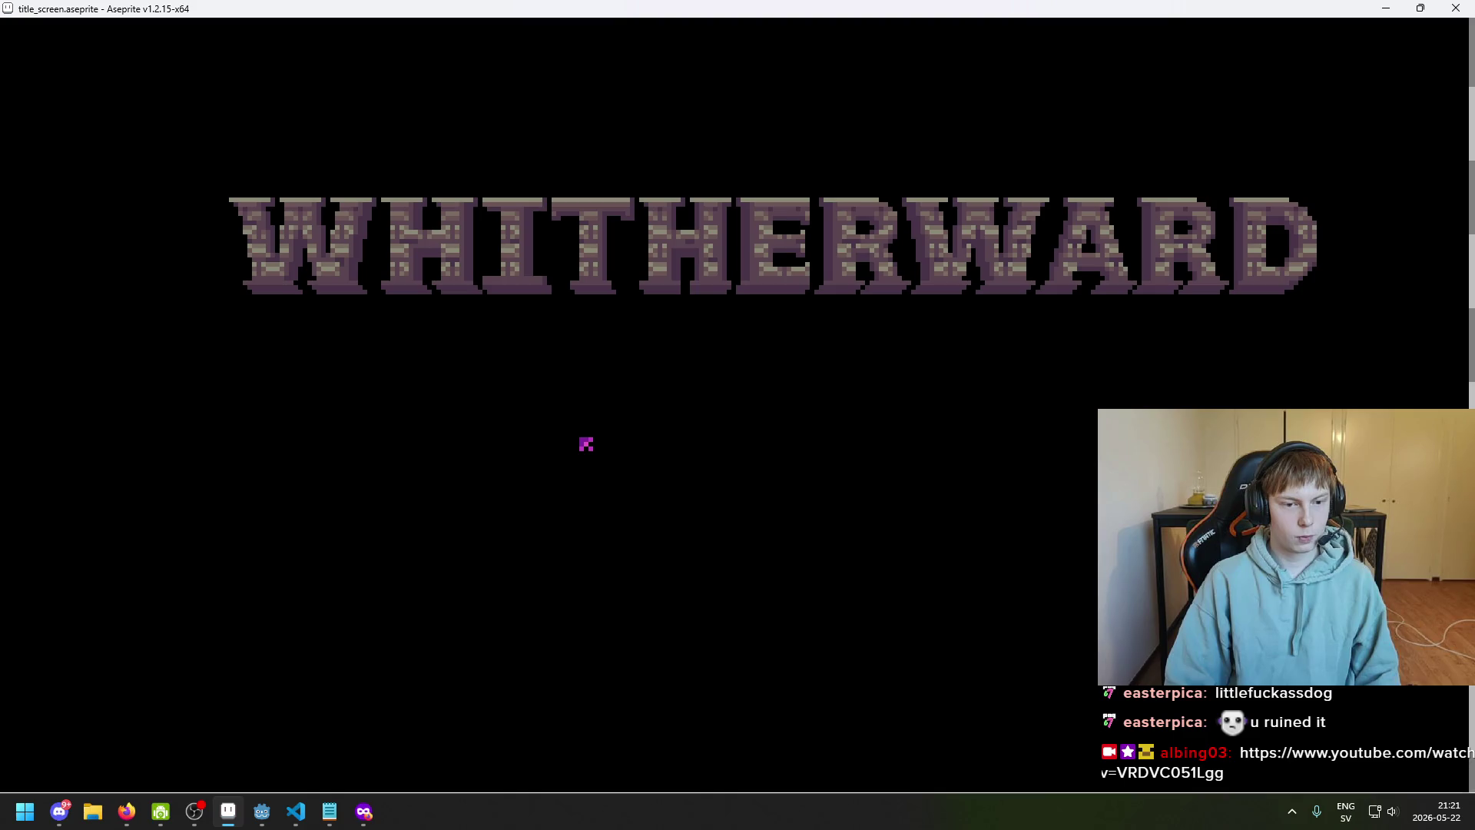
key(Escape)
scroll(735, 277, up, 8)
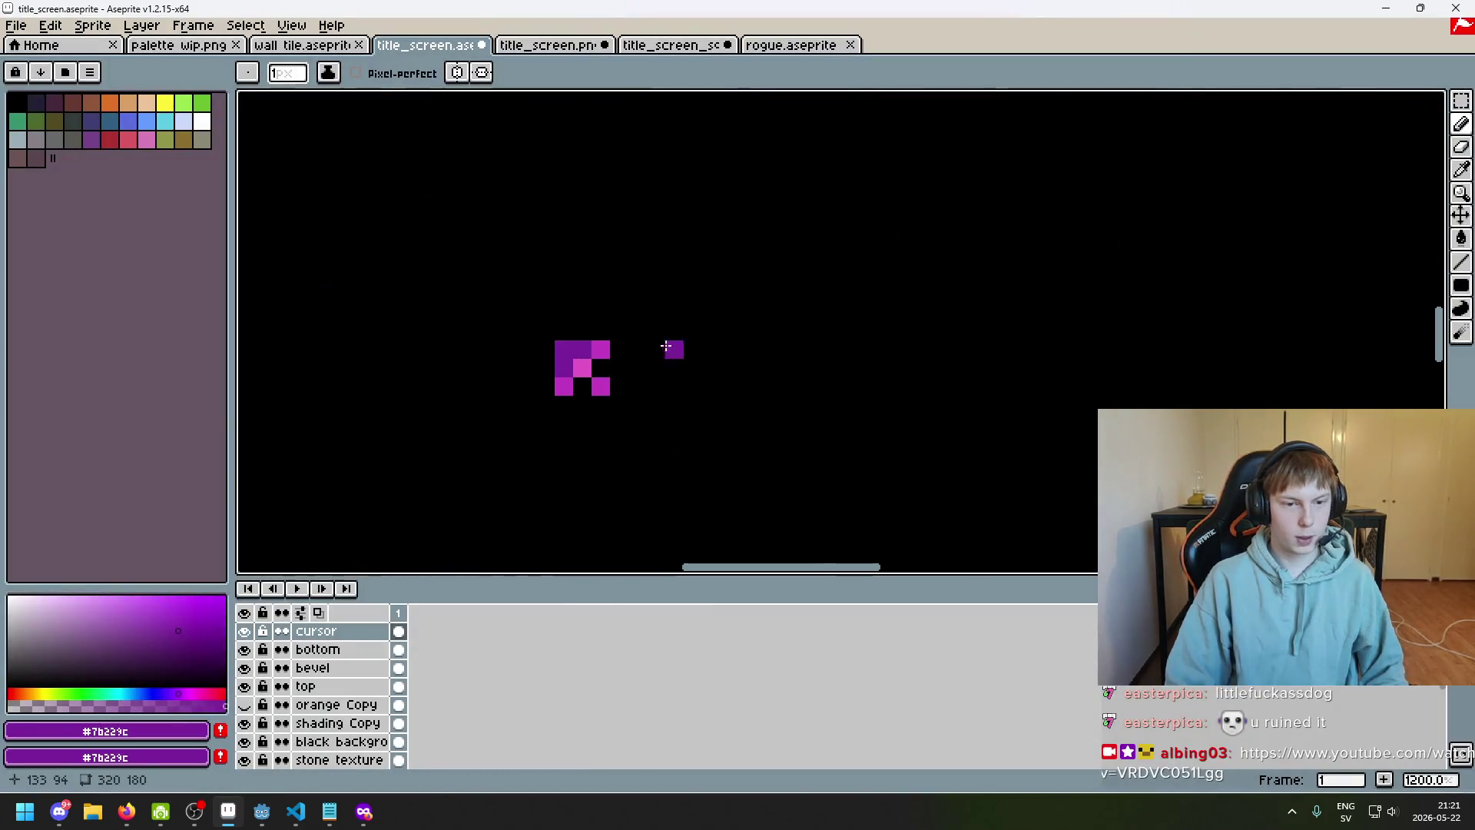
Erase three stray cursor pixels and draw a purple diagonal stroke left of the cursor
key(e)
drag(736, 276, 621, 371)
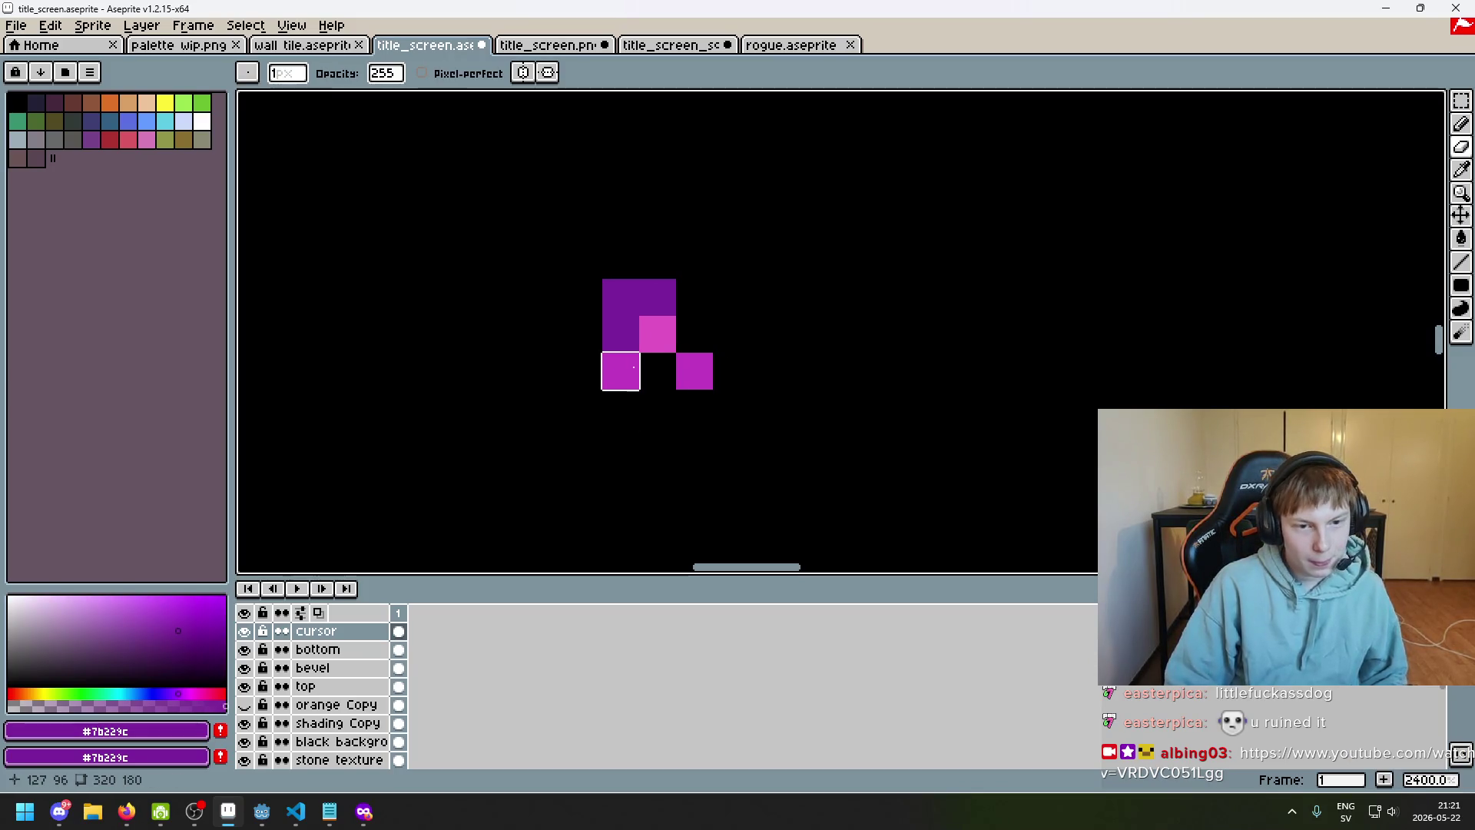
drag(726, 330, 799, 306)
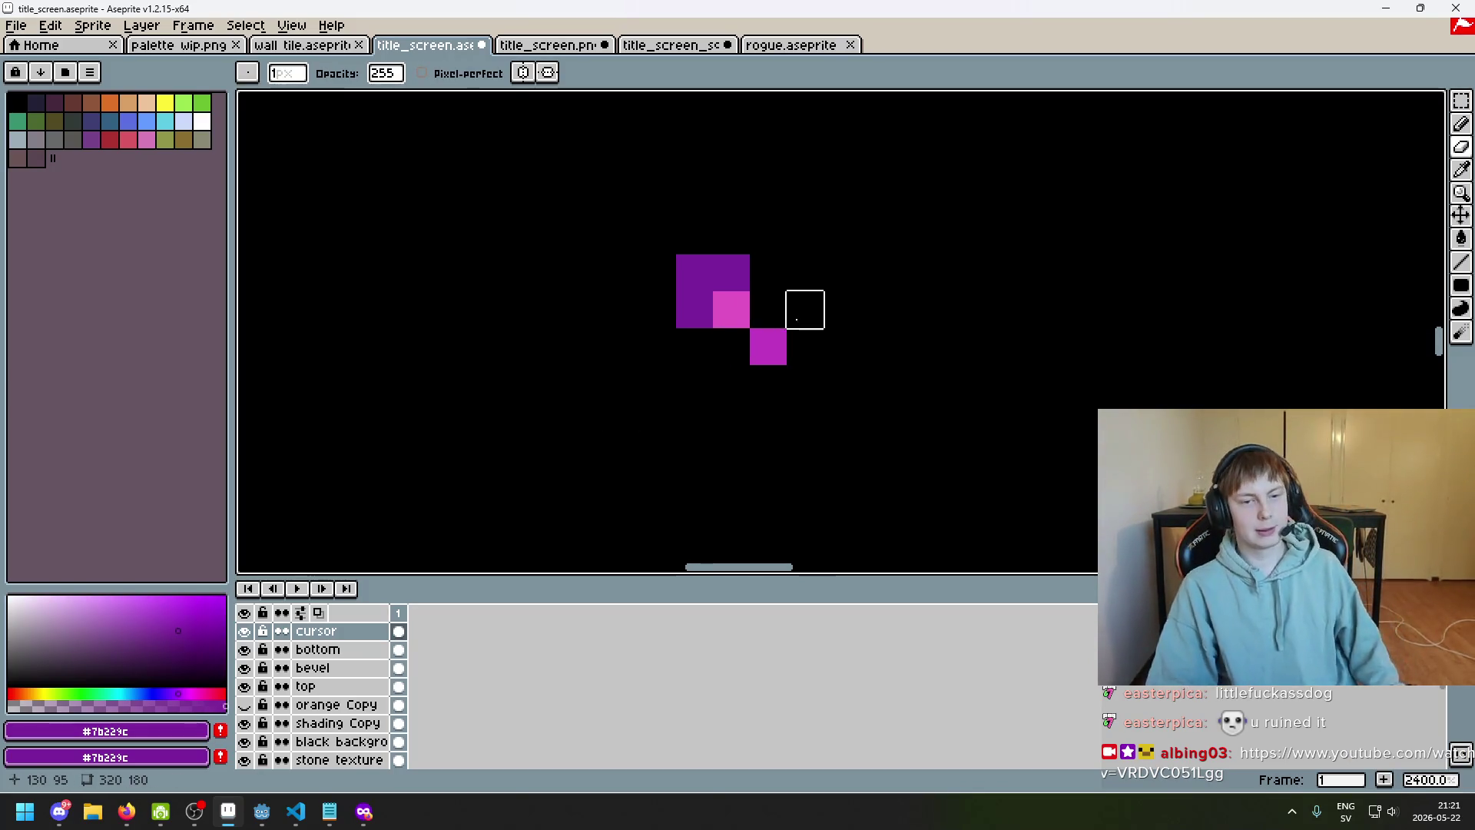
key(i)
key(b)
click(879, 346)
key(ctrl+z)
key(v)
key(b)
drag(400, 346, 474, 457)
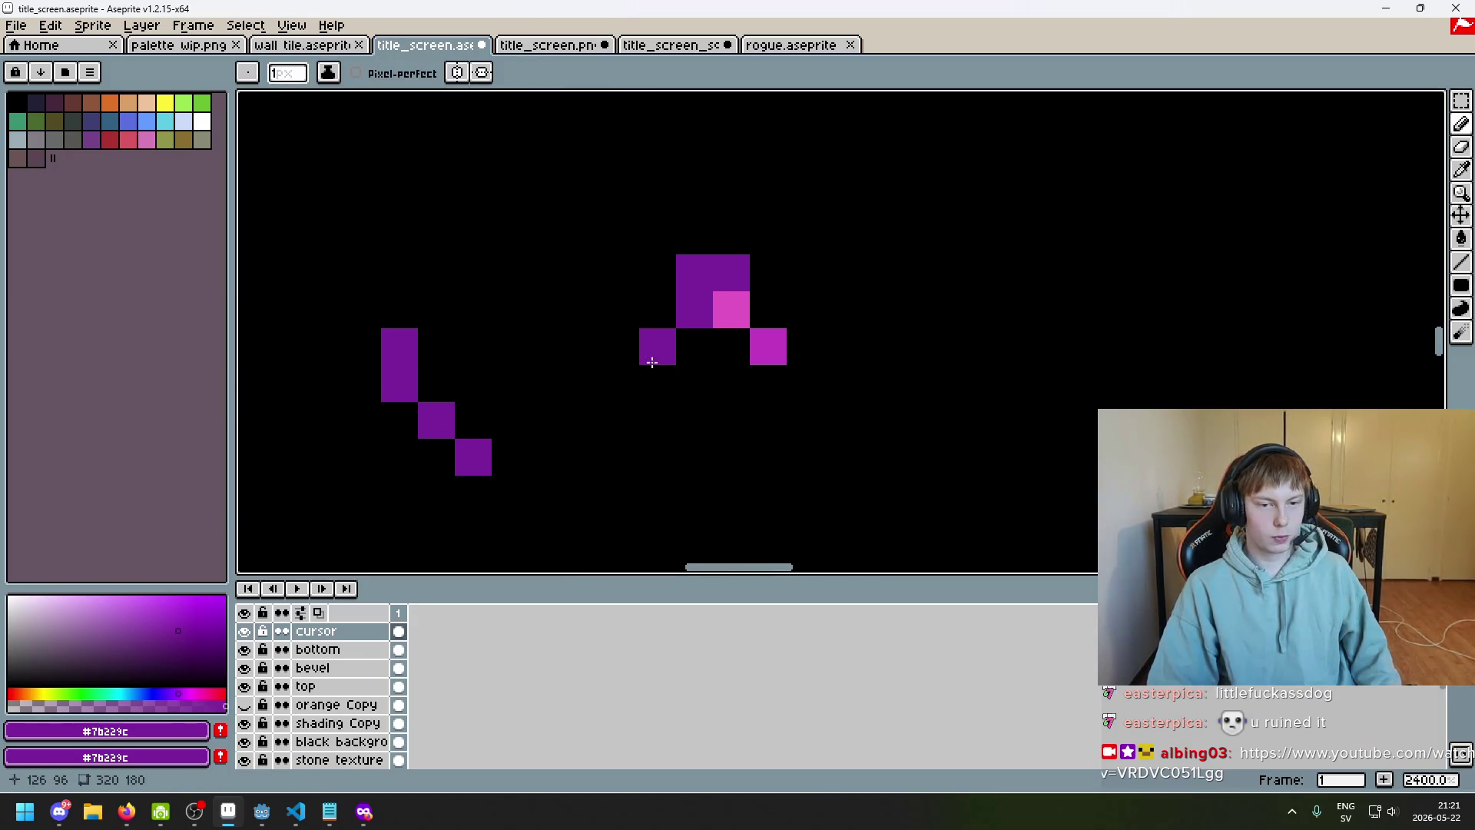
Sample the cursor's pink and magenta, trying a magenta pixel and undoing it
scroll(826, 399, down, 7)
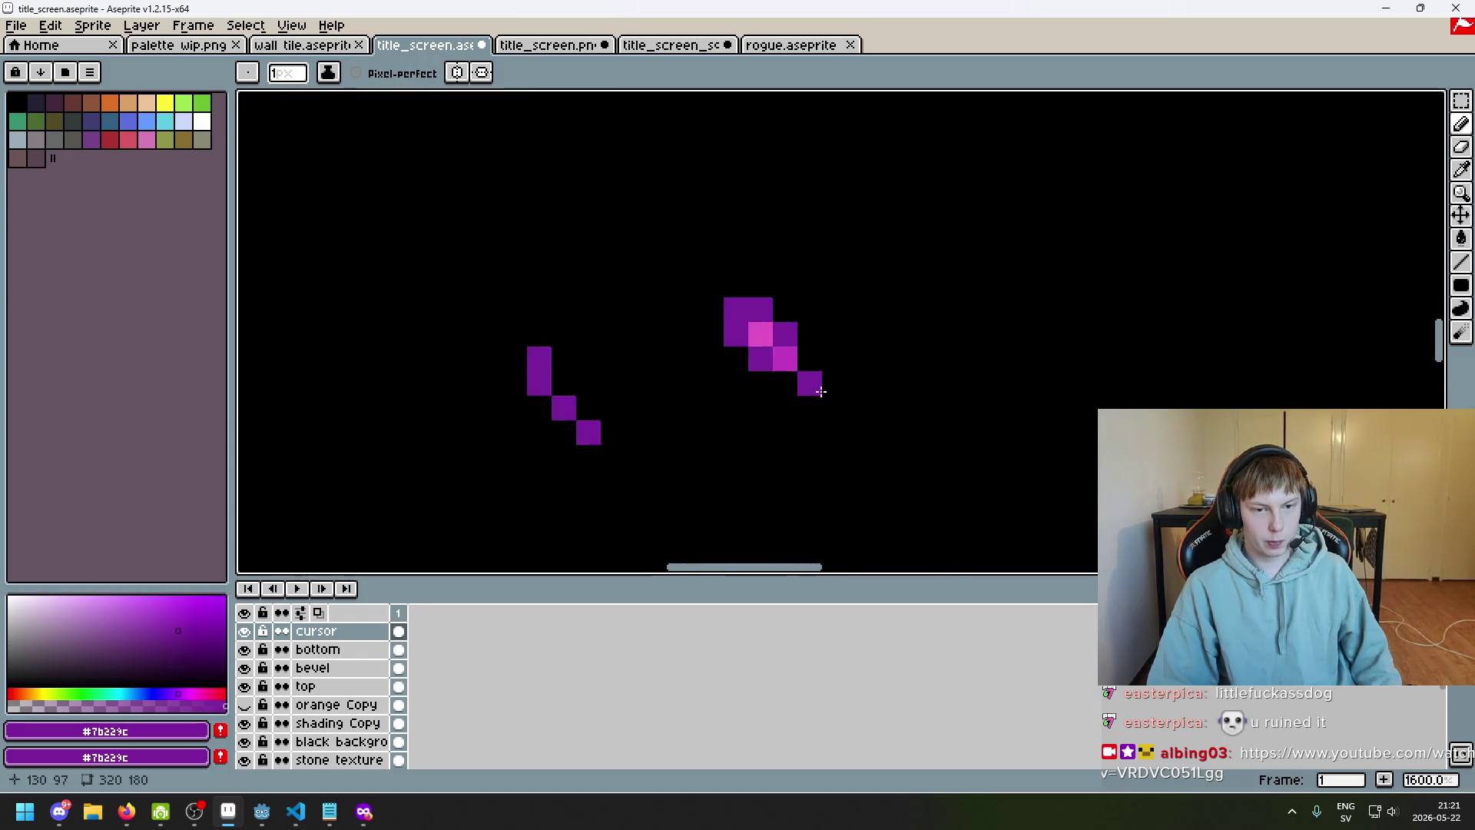
scroll(832, 398, up, 5)
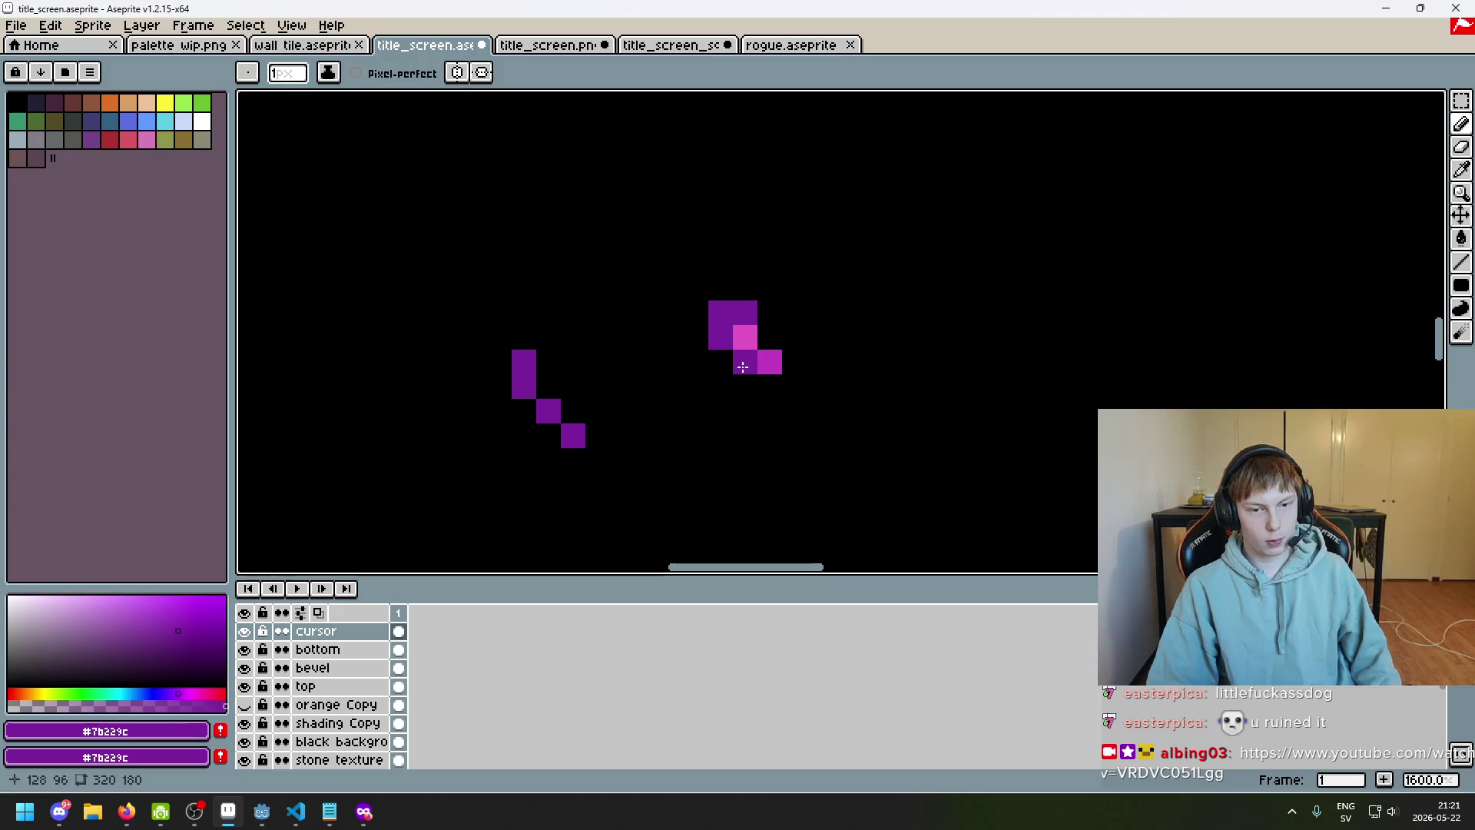
alt+click(749, 336)
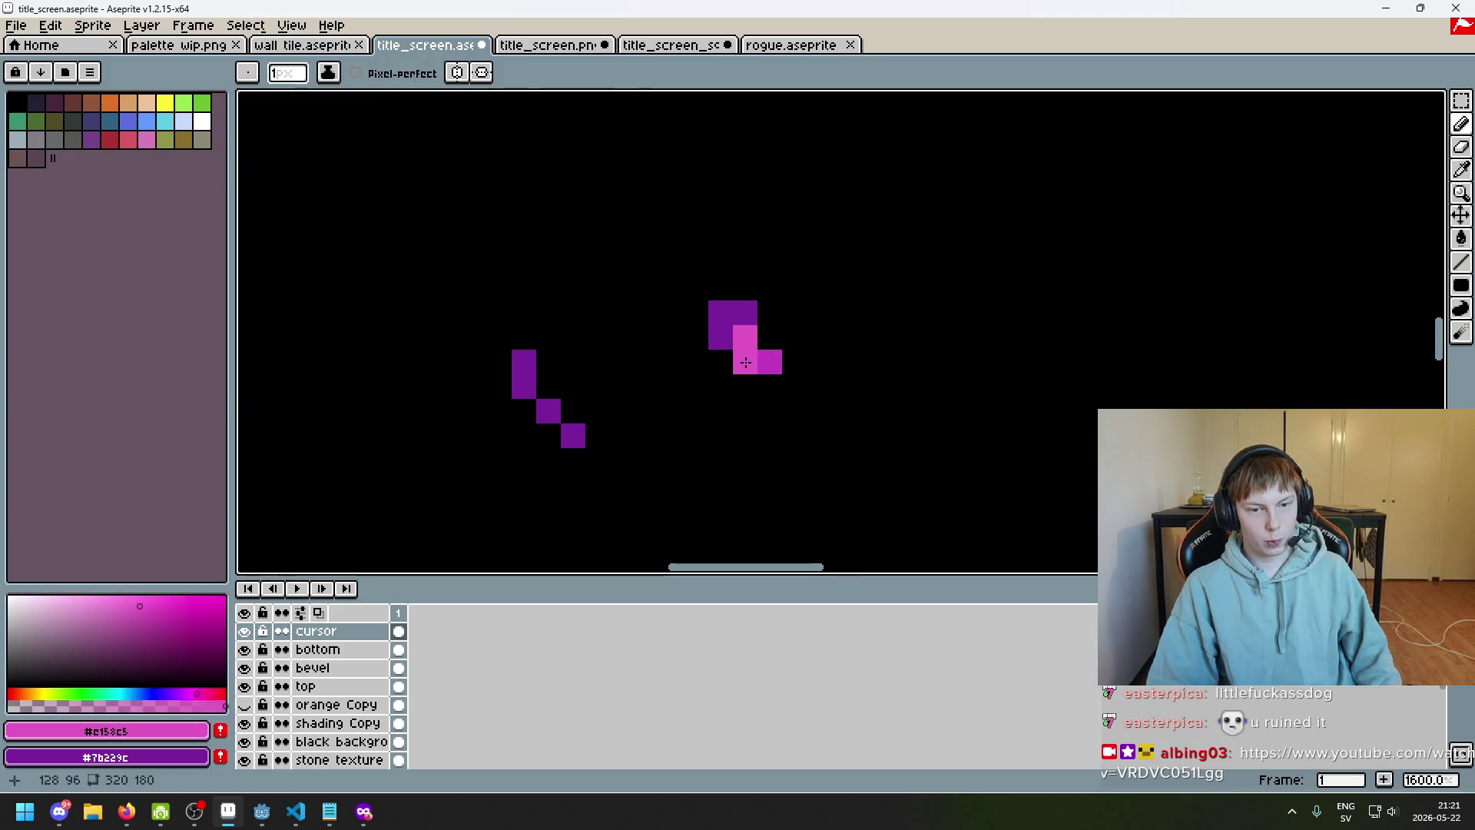
alt+click(768, 358)
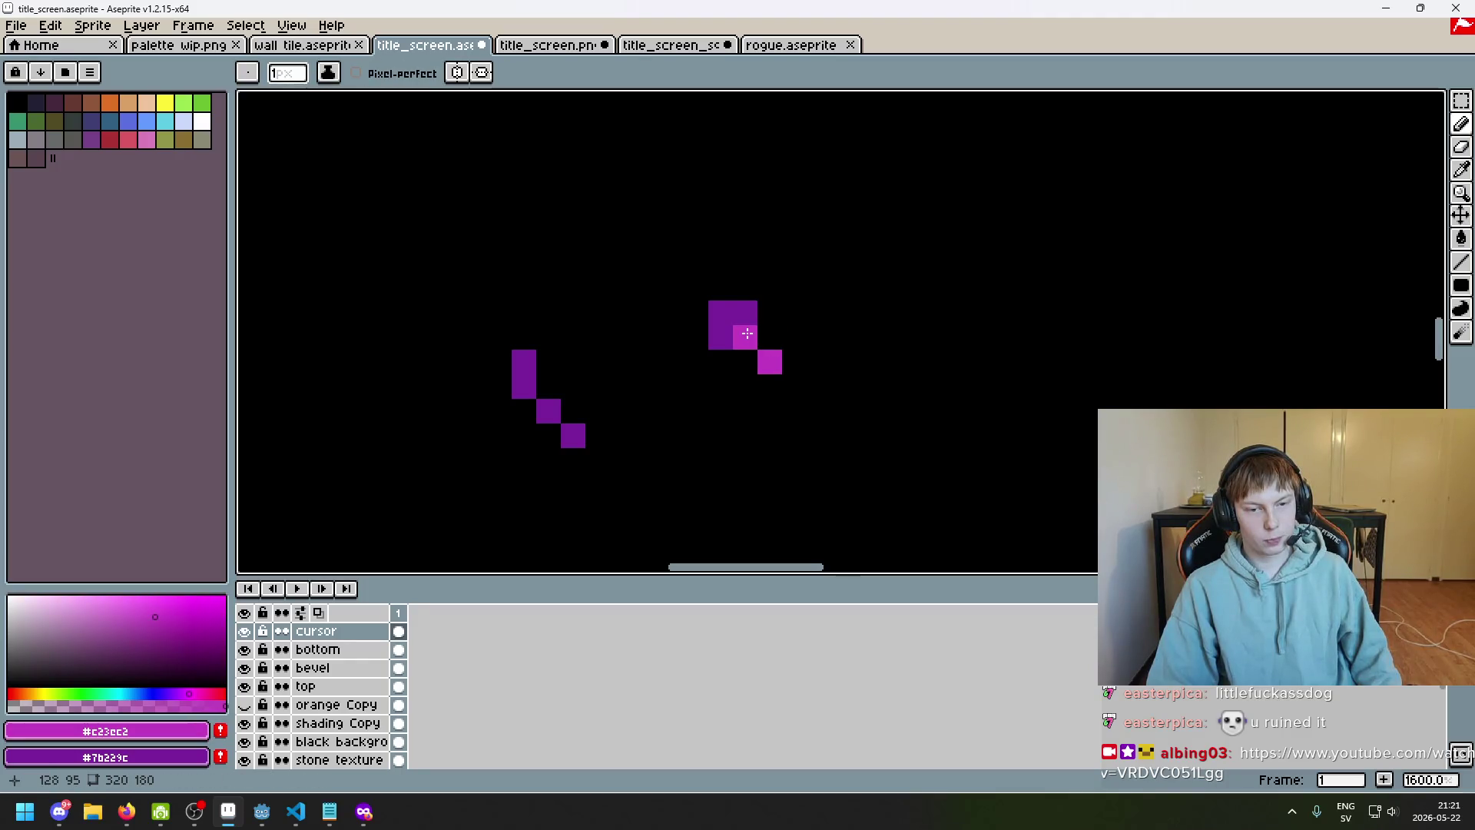
click(747, 333)
key(ctrl+z)
scroll(807, 380, down, 5)
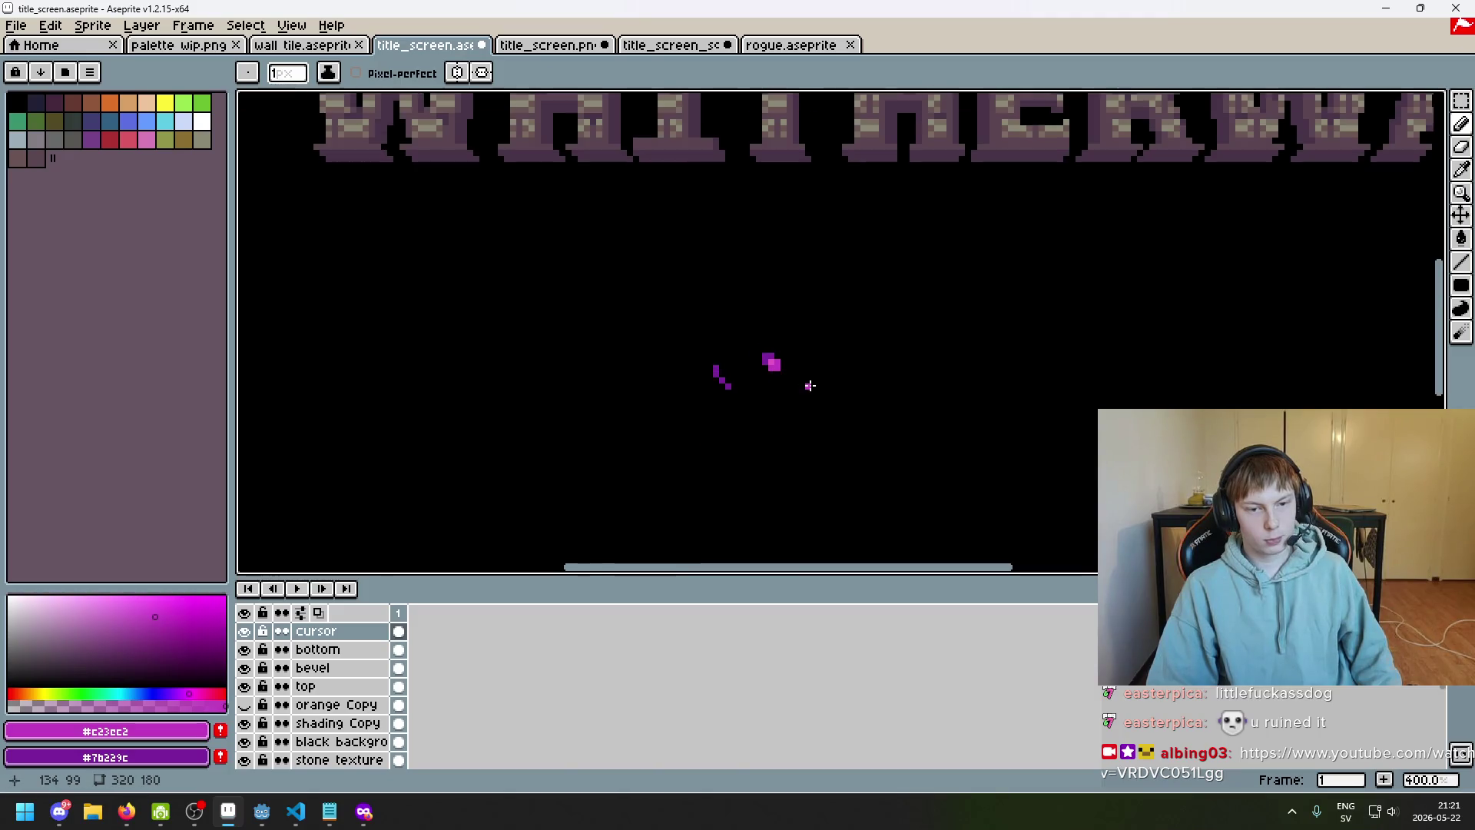
key(v)
key(b)
scroll(749, 346, up, 6)
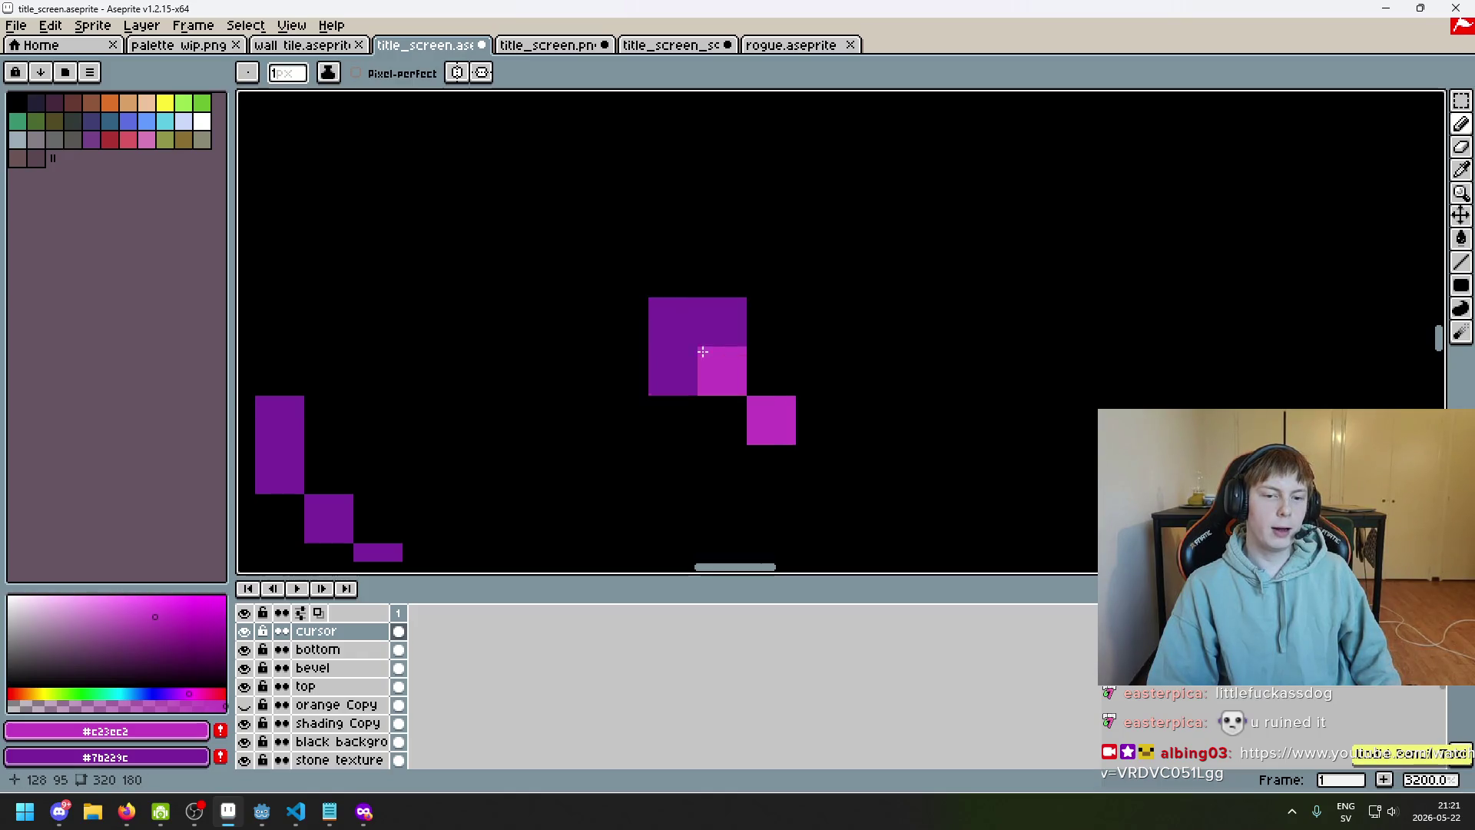
scroll(692, 382, down, 5)
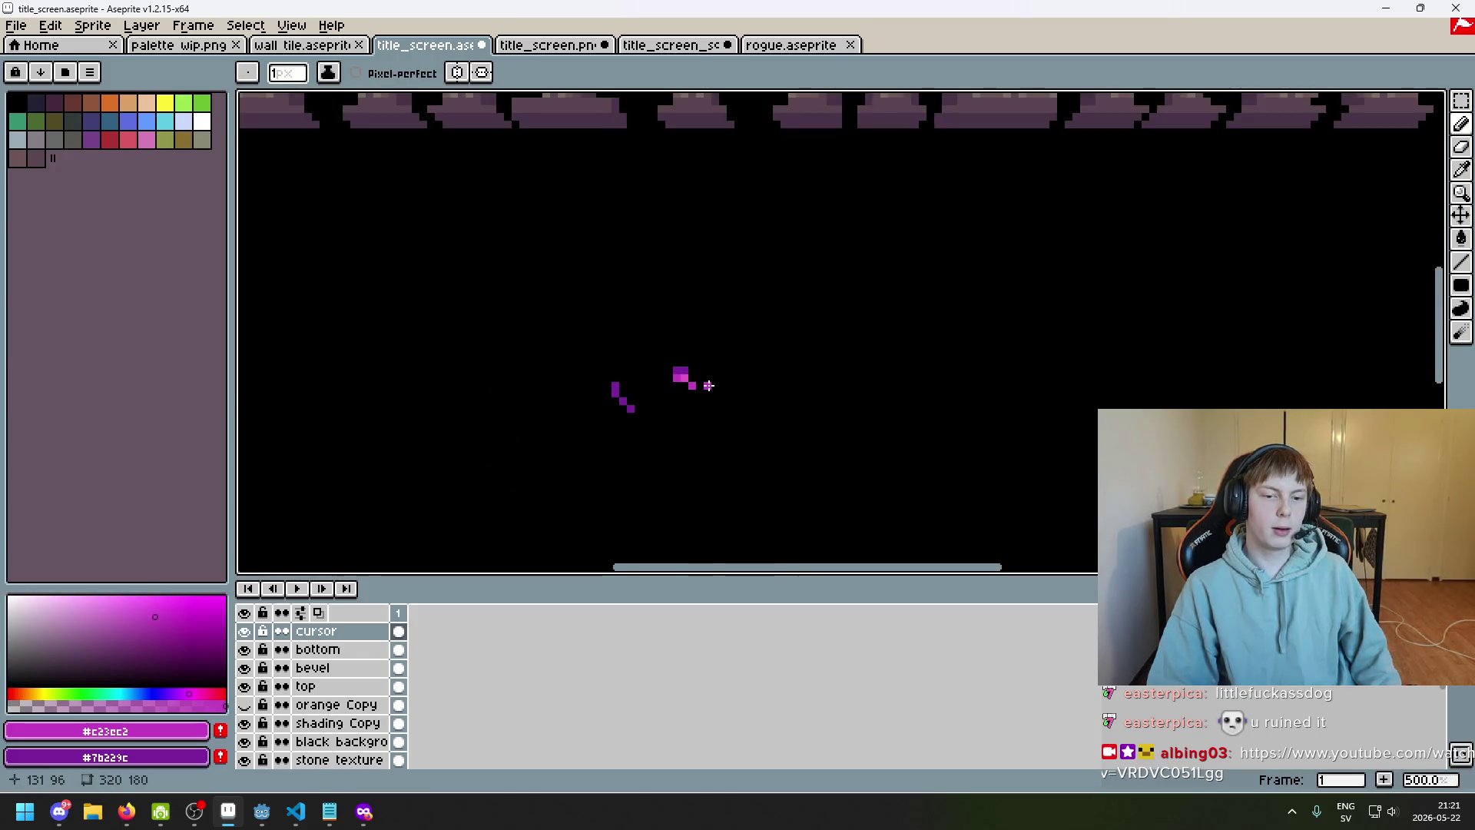
scroll(708, 385, down, 3)
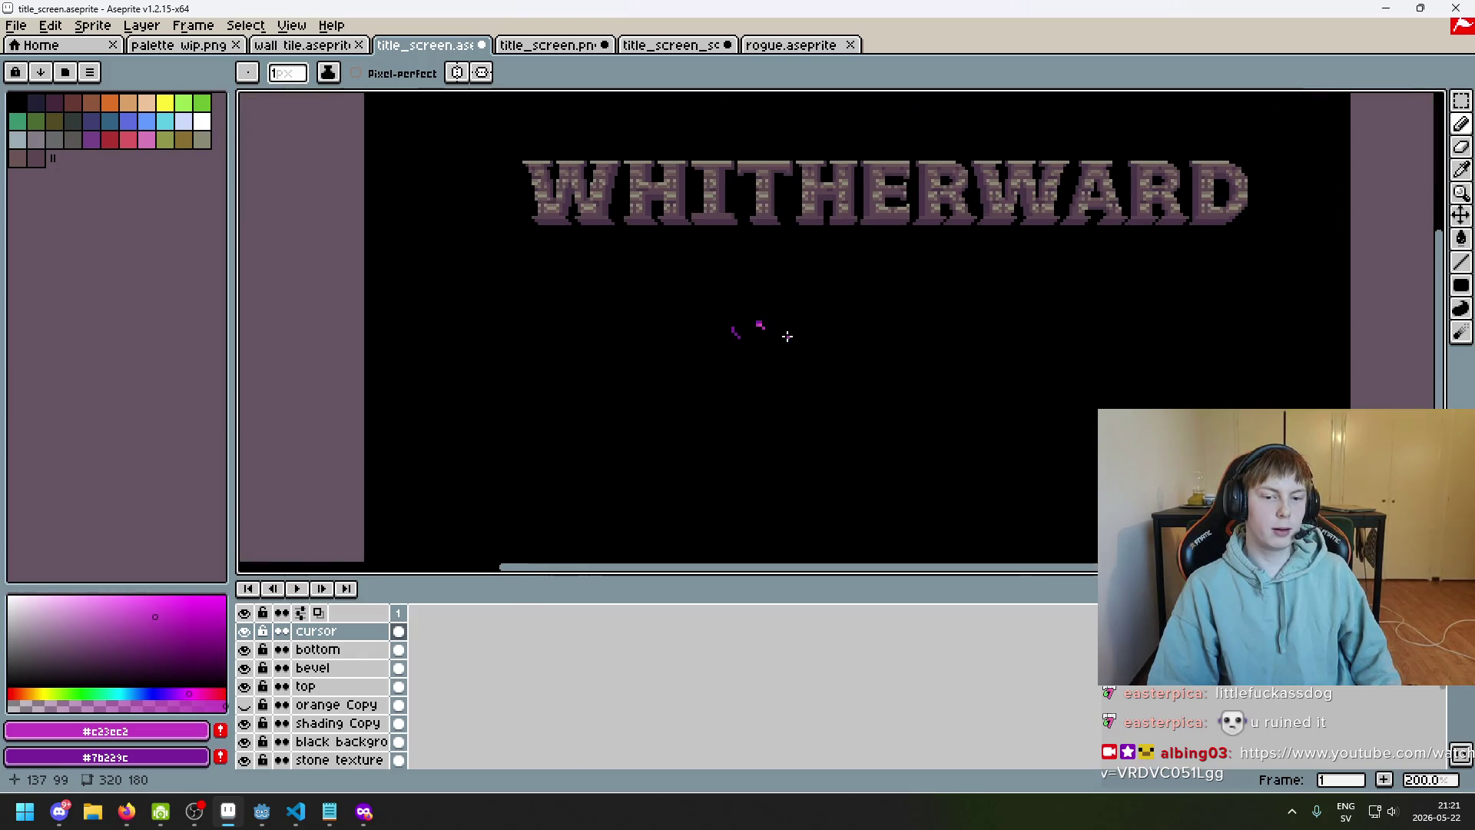
scroll(760, 354, up, 2)
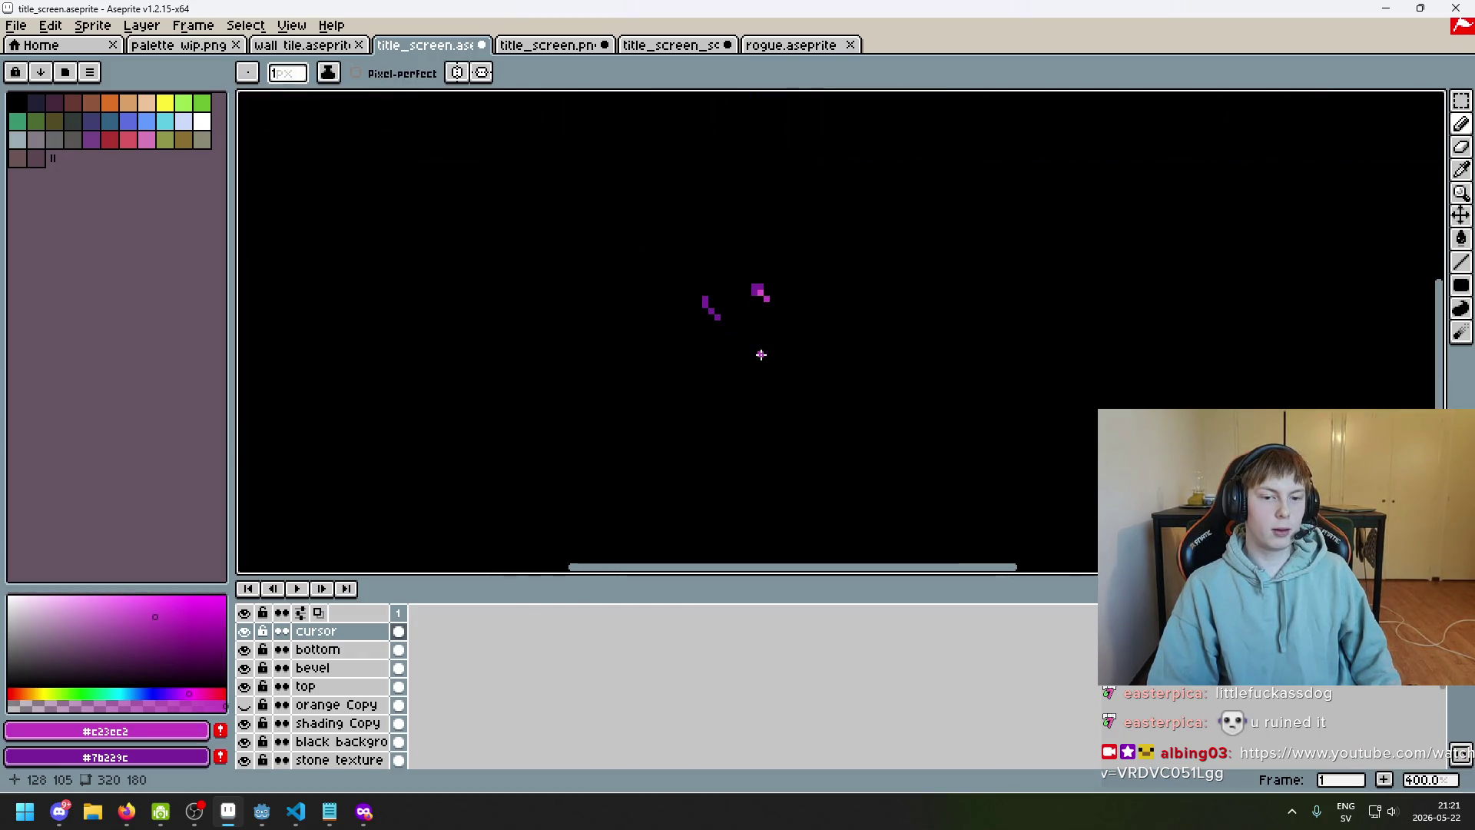
Erase the stray purple stroke left of the cursor and preview the title screen full-screen
key(e)
scroll(702, 303, up, 5)
drag(712, 322, 748, 359)
key(ctrl+z)
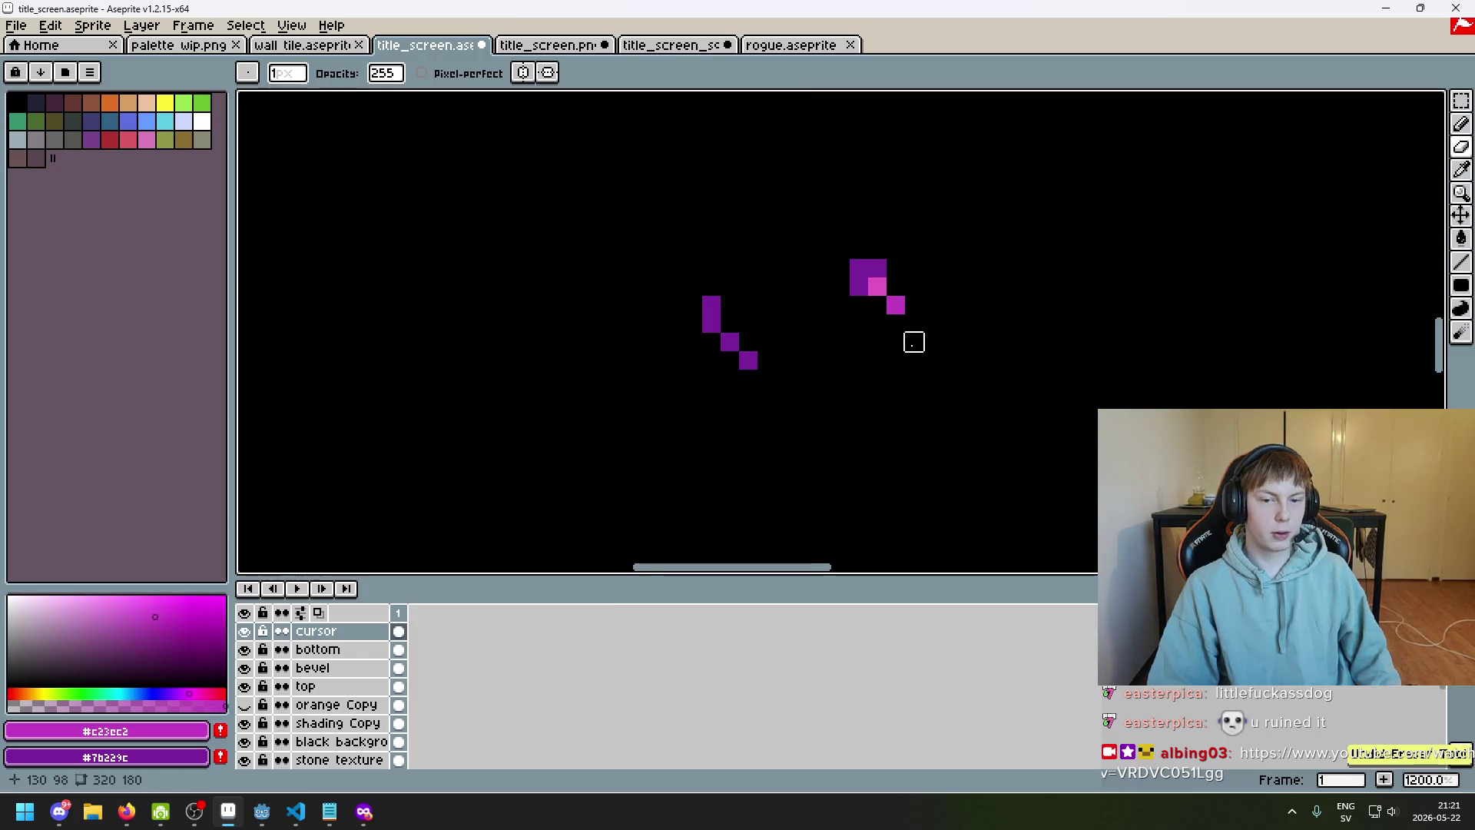
drag(913, 341, 881, 406)
drag(716, 388, 714, 421)
scroll(714, 425, down, 4)
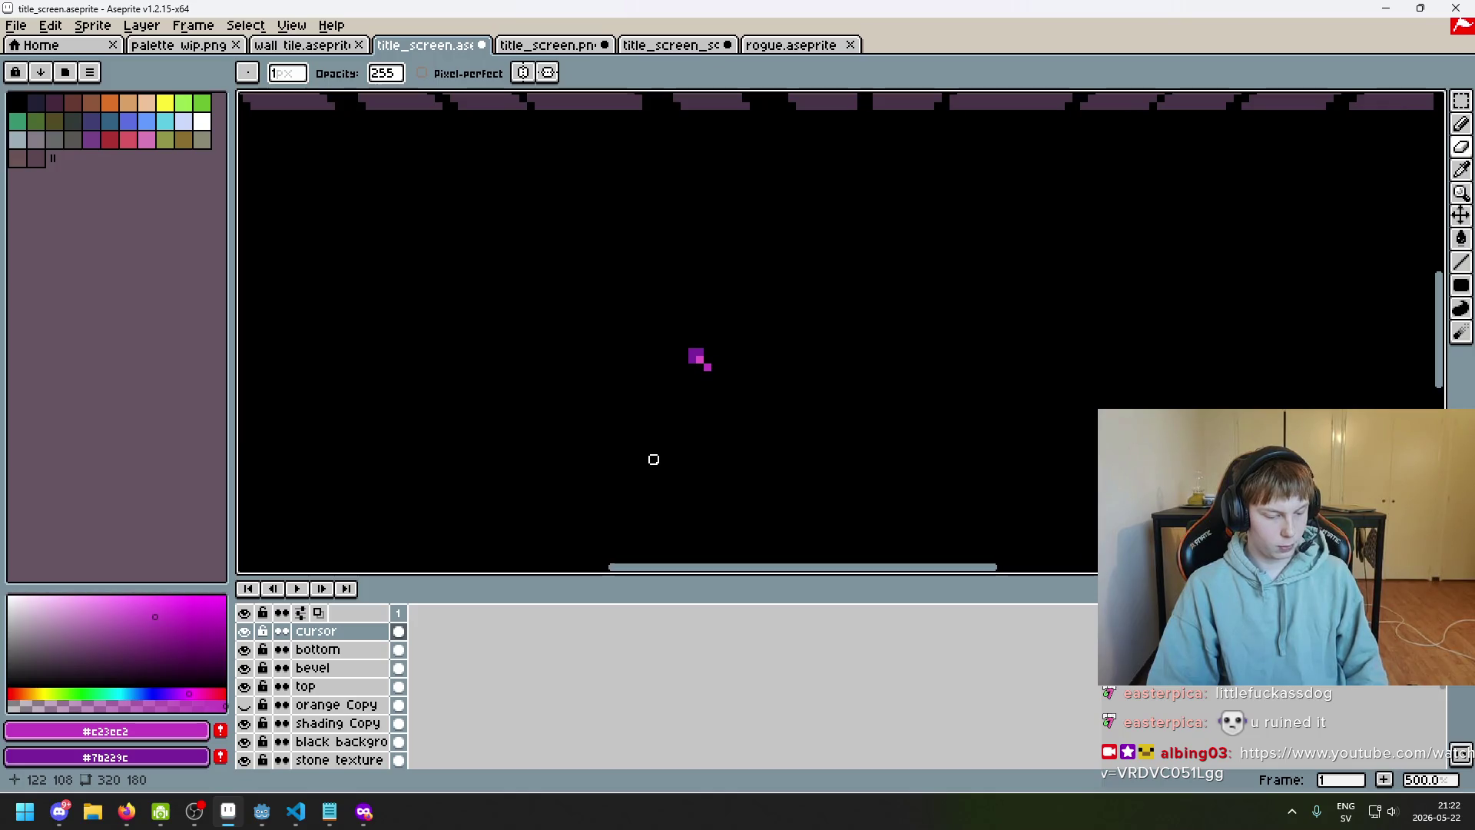
key(F8)
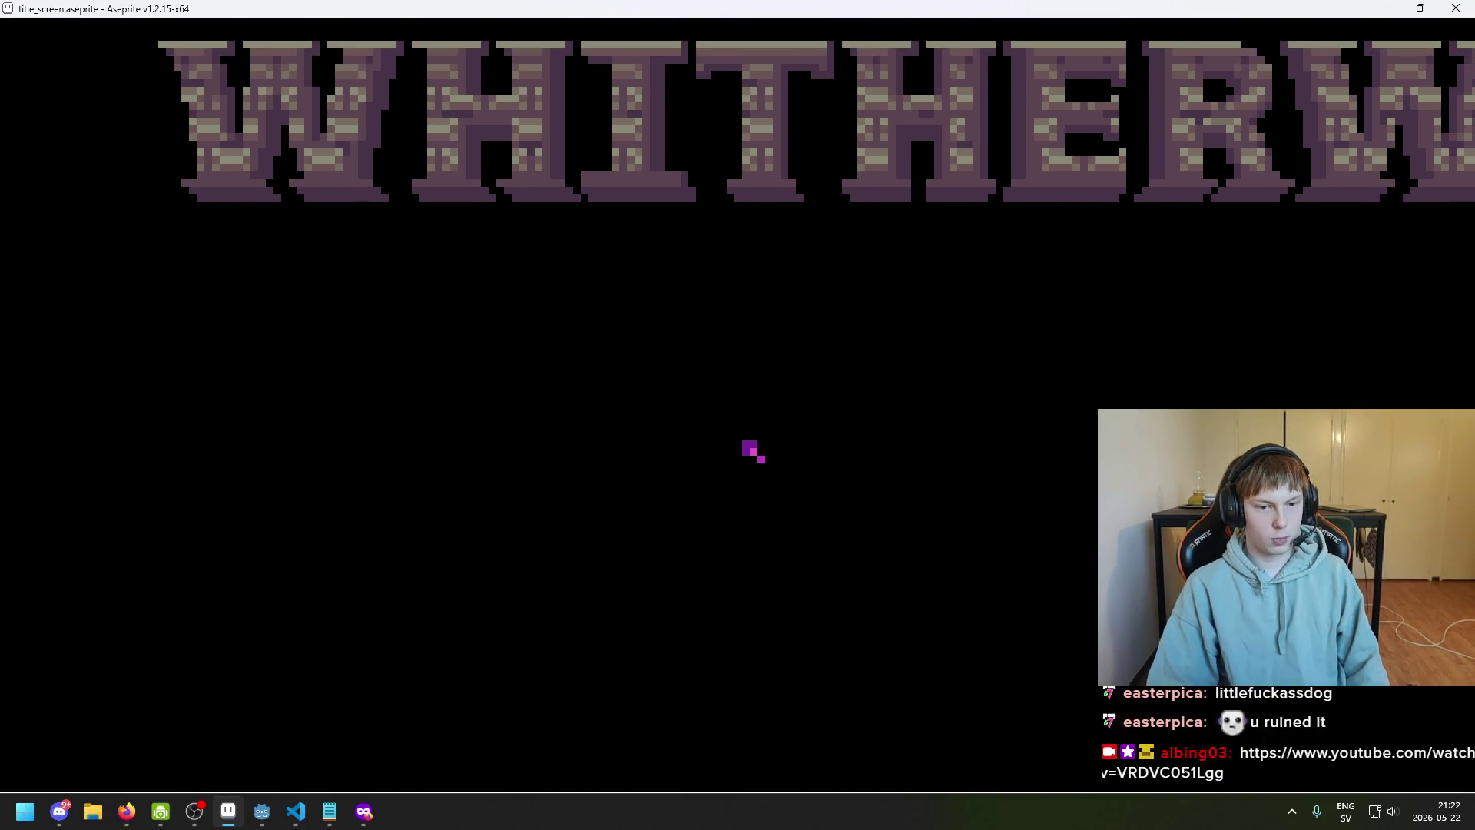
key(Escape)
Recolour the cursor's tip pixel light pink using the cursor's own colours
scroll(738, 374, up, 7)
click(701, 374)
alt+click(652, 338)
key(ctrl+z)
click(701, 374)
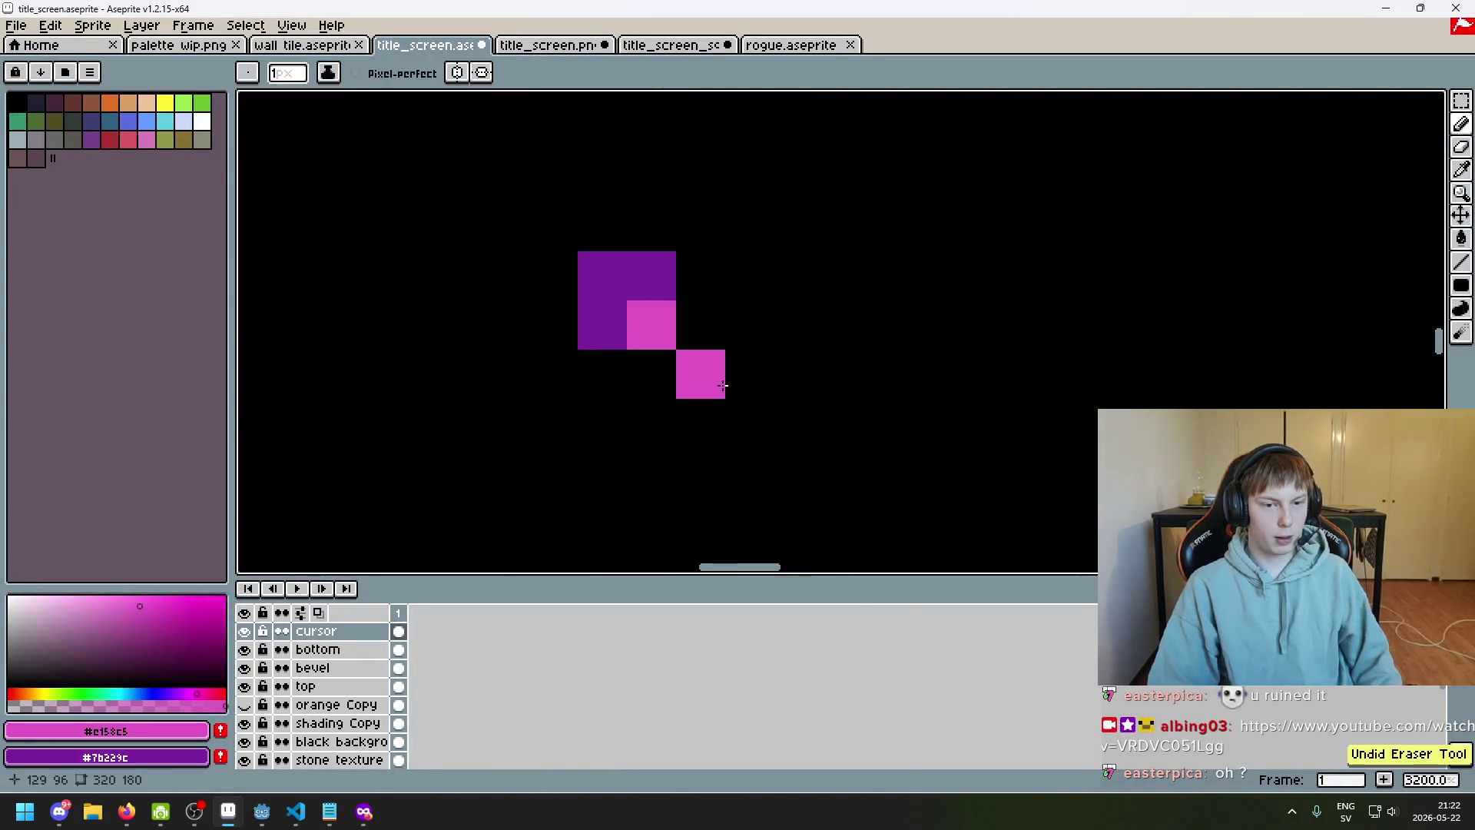
alt+click(670, 337)
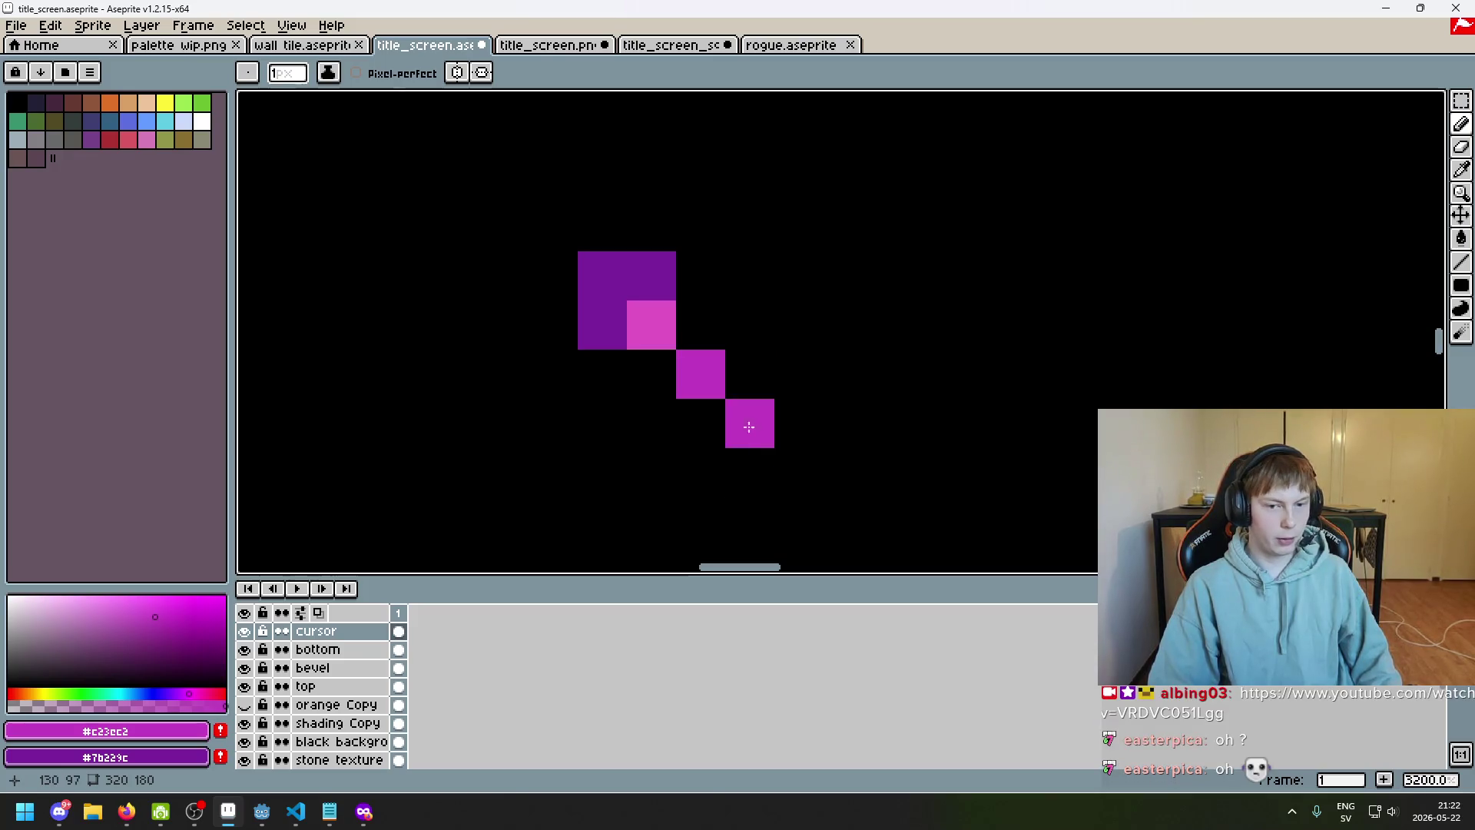
alt+click(648, 333)
Draw a pink column right of the cursor and repaint the cursor's middle and tip brighter pink
drag(891, 438, 895, 307)
alt+click(701, 369)
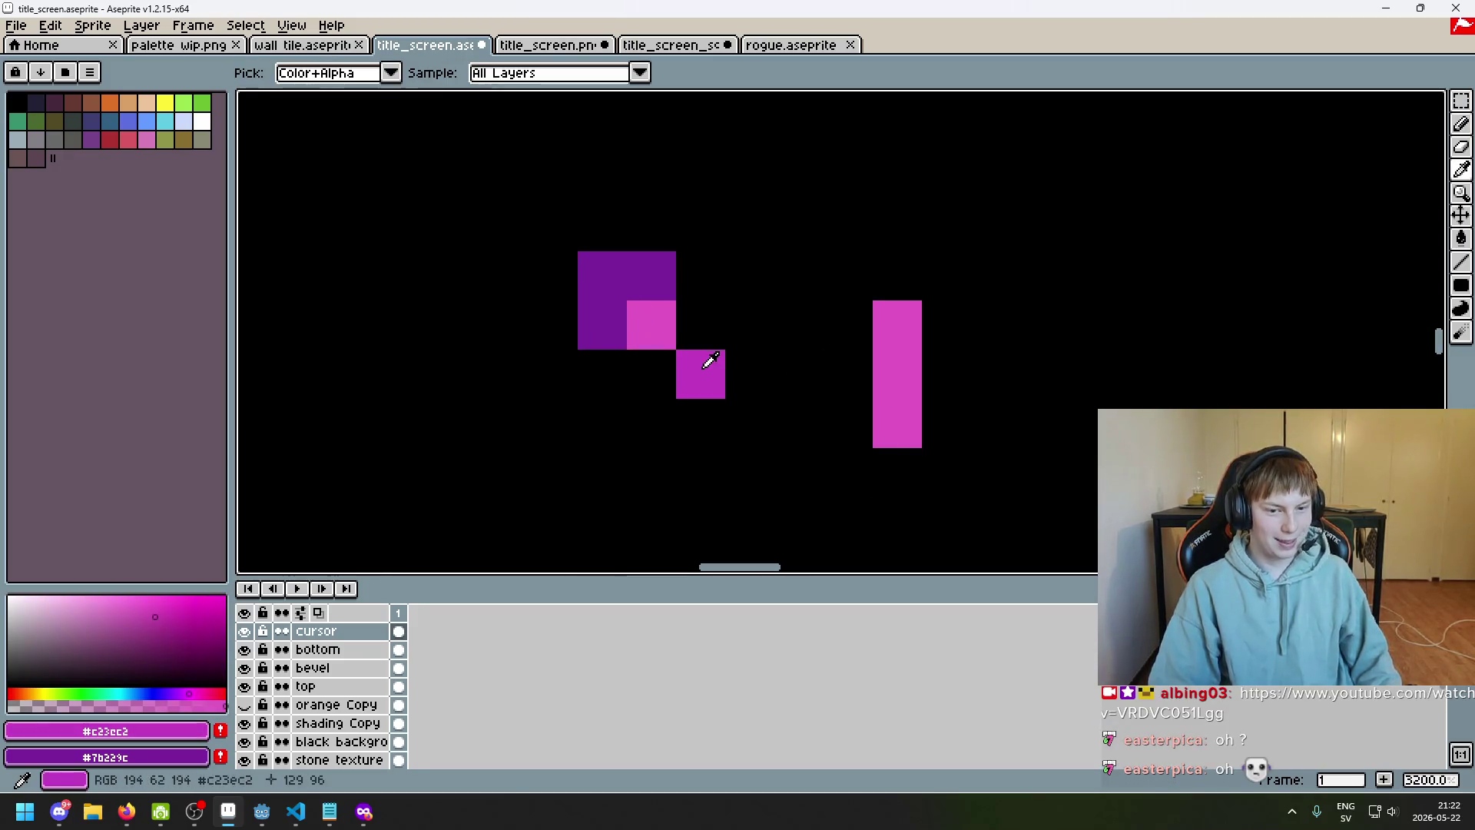
click(651, 324)
alt+click(906, 346)
click(701, 374)
Erase the first pink column beside the cursor
key(e)
drag(898, 321, 897, 377)
key(ctrl+z)
drag(898, 323, 899, 422)
key(b)
Draw a pink column with a left foot, plus a connected dark purple column further right
drag(1143, 261, 1094, 423)
alt+click(652, 286)
mouse_move(1242, 307)
mouse_down()
mouse_move(1241, 430)
mouse_move(1193, 423)
mouse_up()
drag(1065, 280, 827, 220)
click(1053, 459)
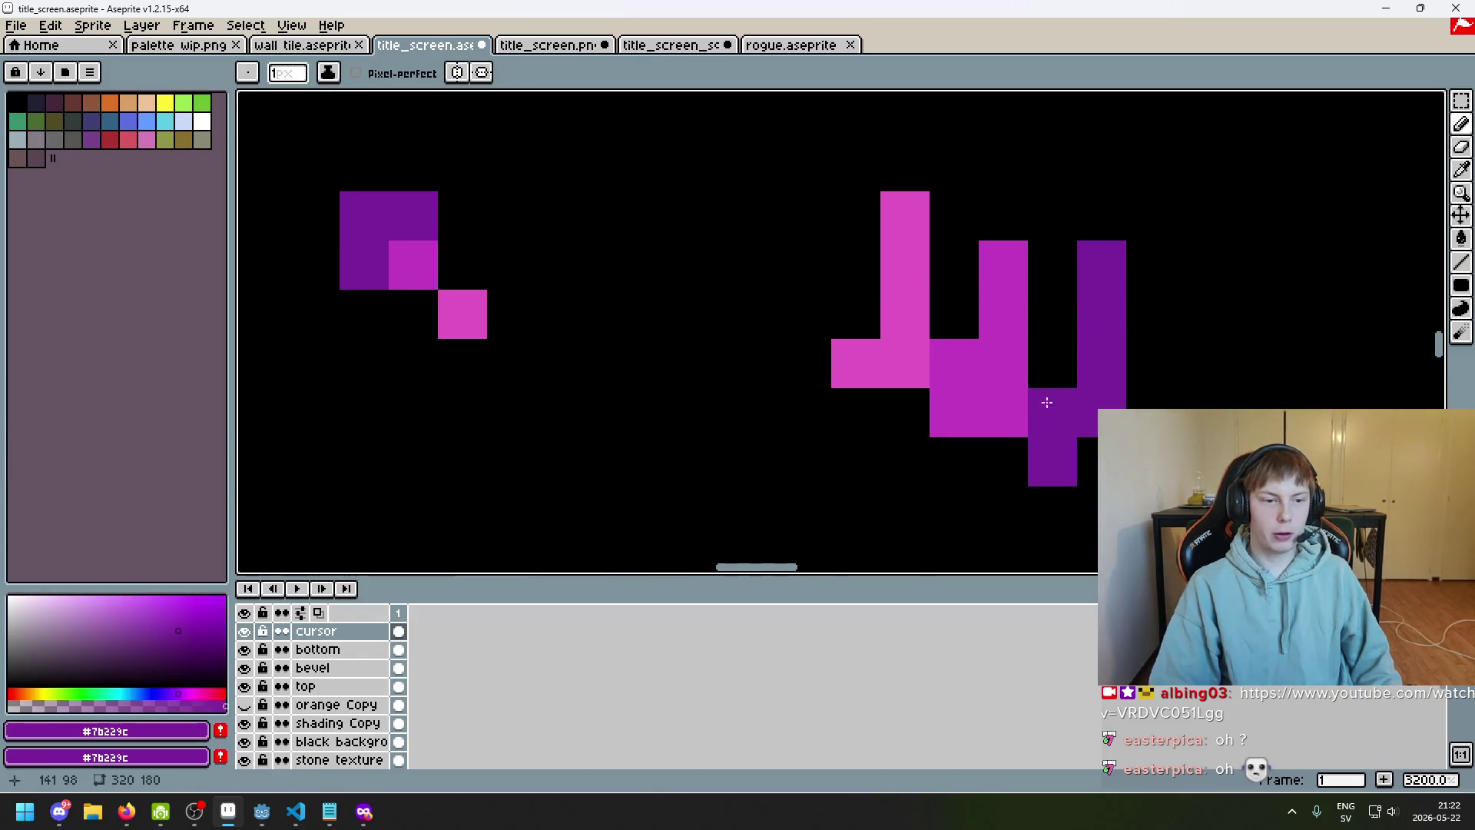
Preview the title screen full-screen with F8
scroll(1000, 400, down, 5)
key(F8)
key(F8)
scroll(659, 405, down, 2)
scroll(659, 405, down, 2)
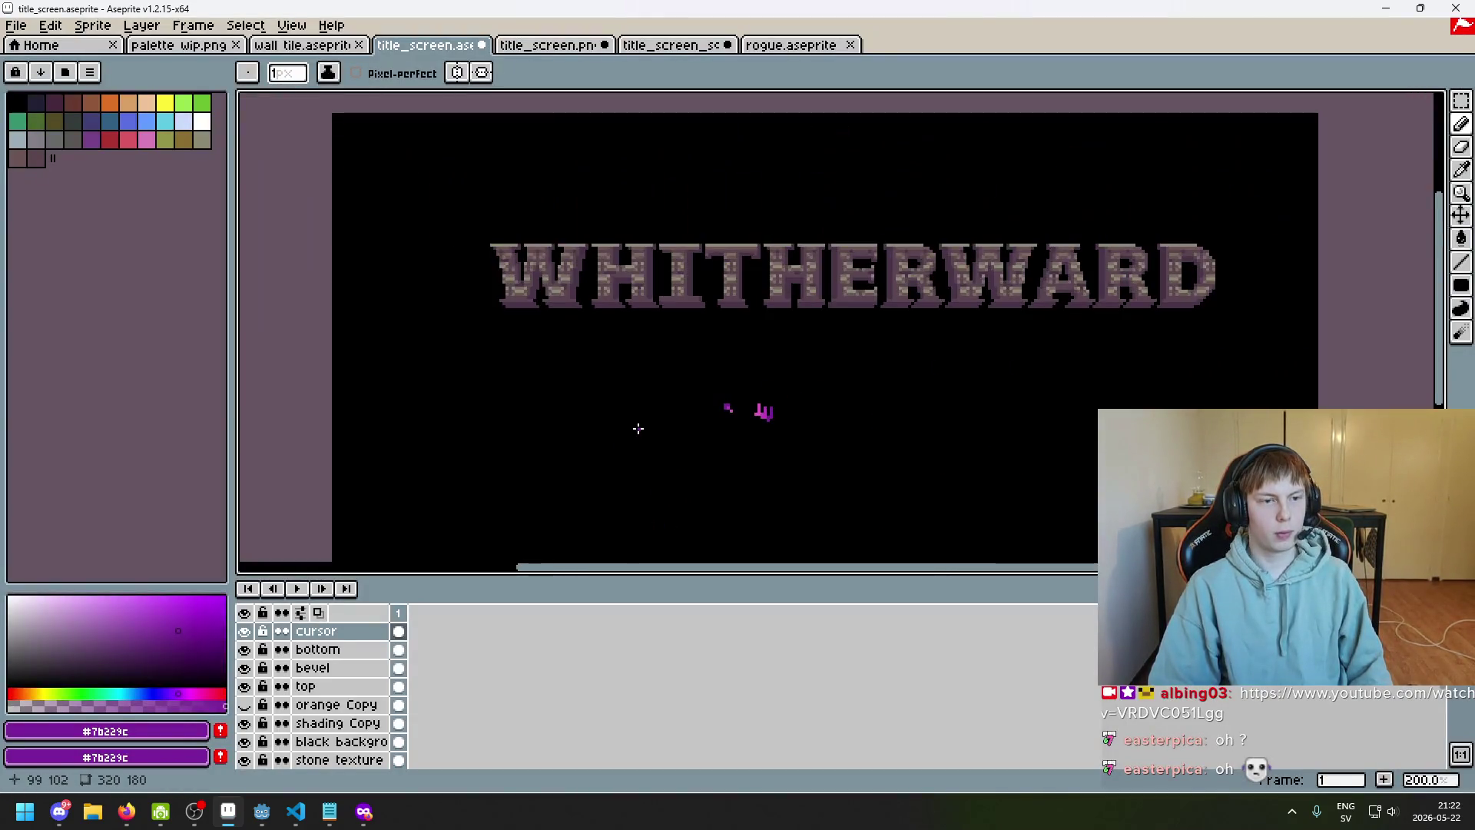
key(F8)
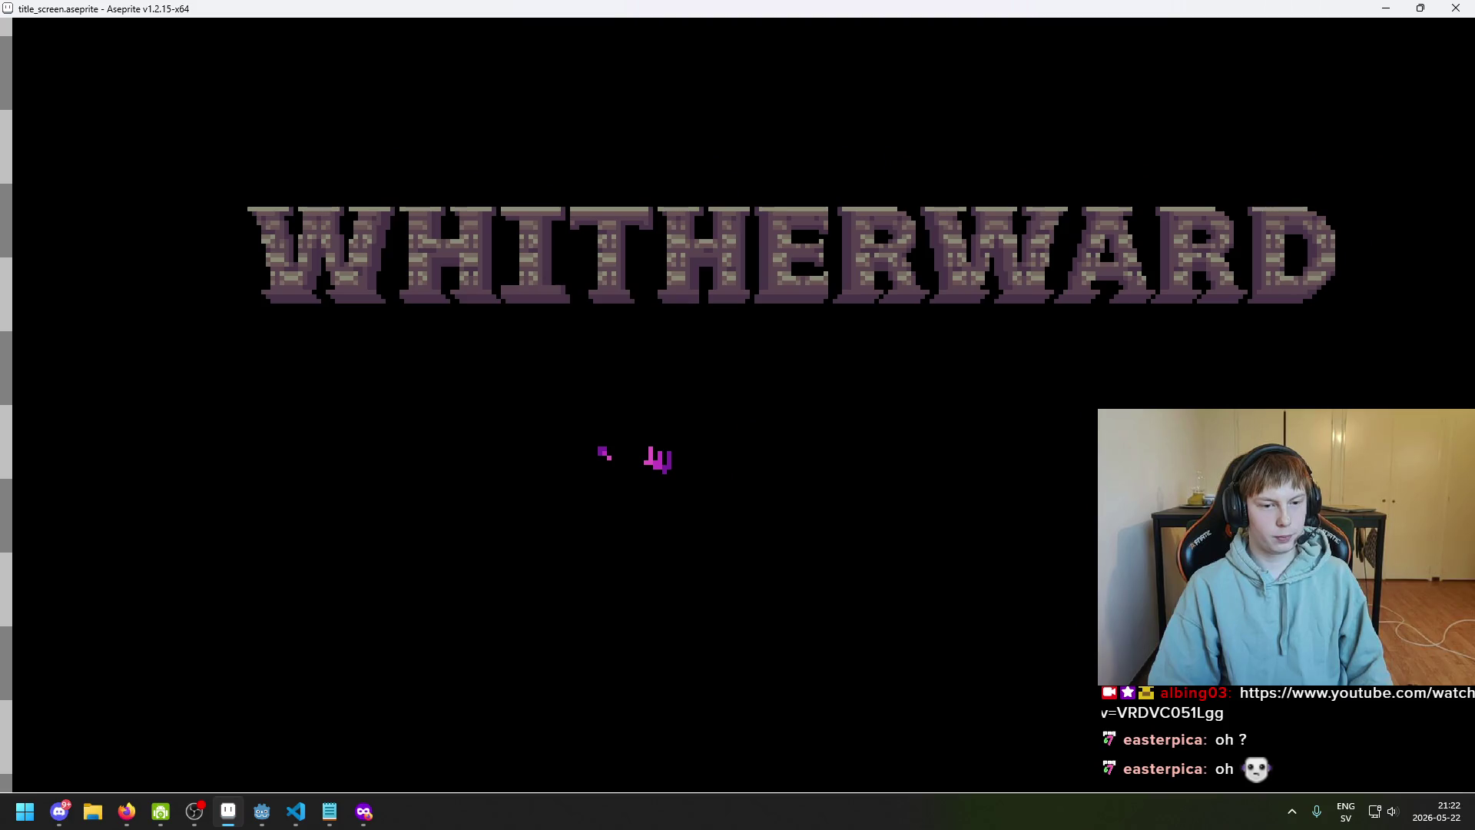
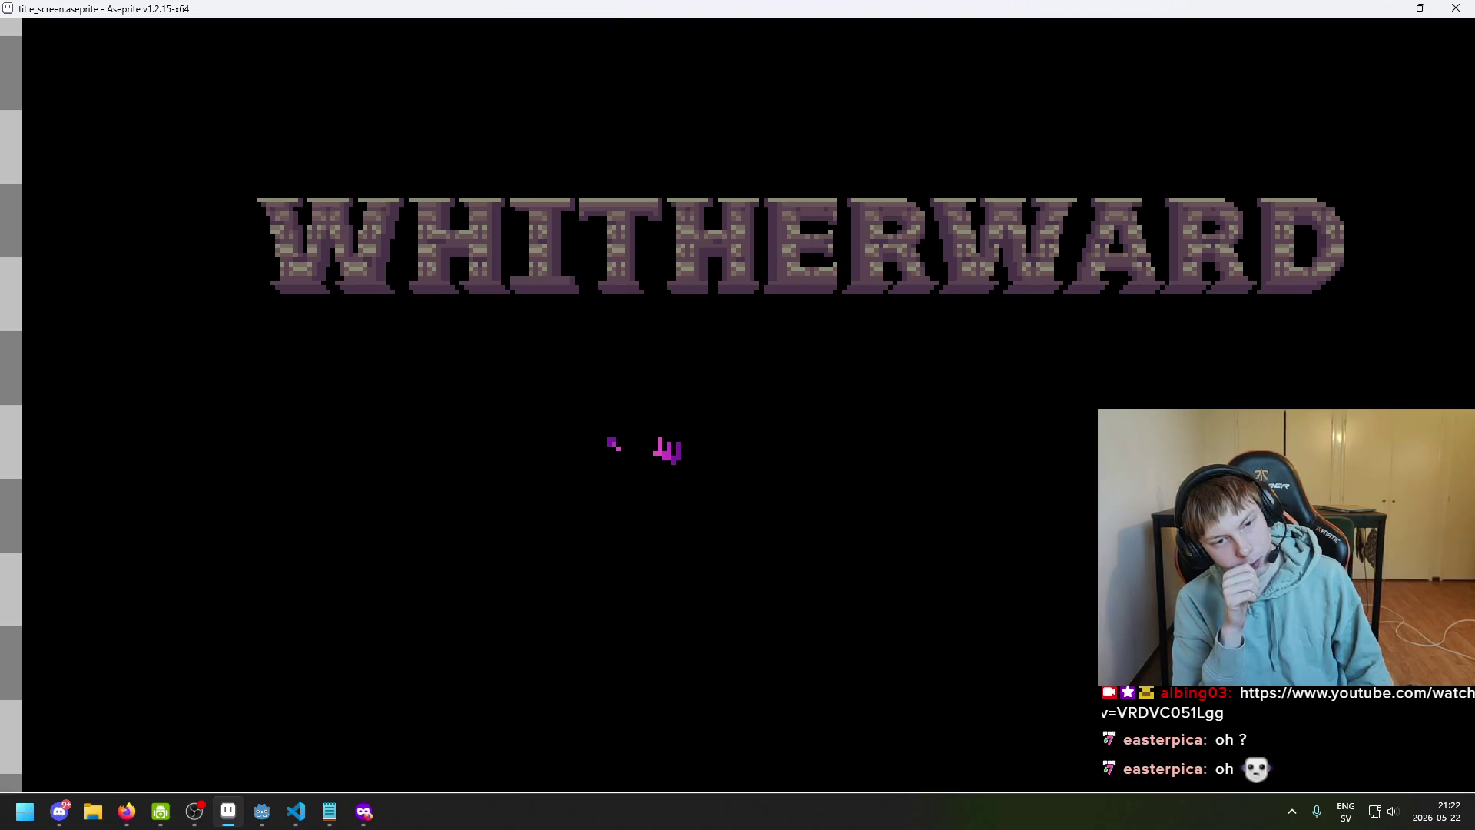
Sample the pink #c158c5 from the small mark below the title
key(Escape)
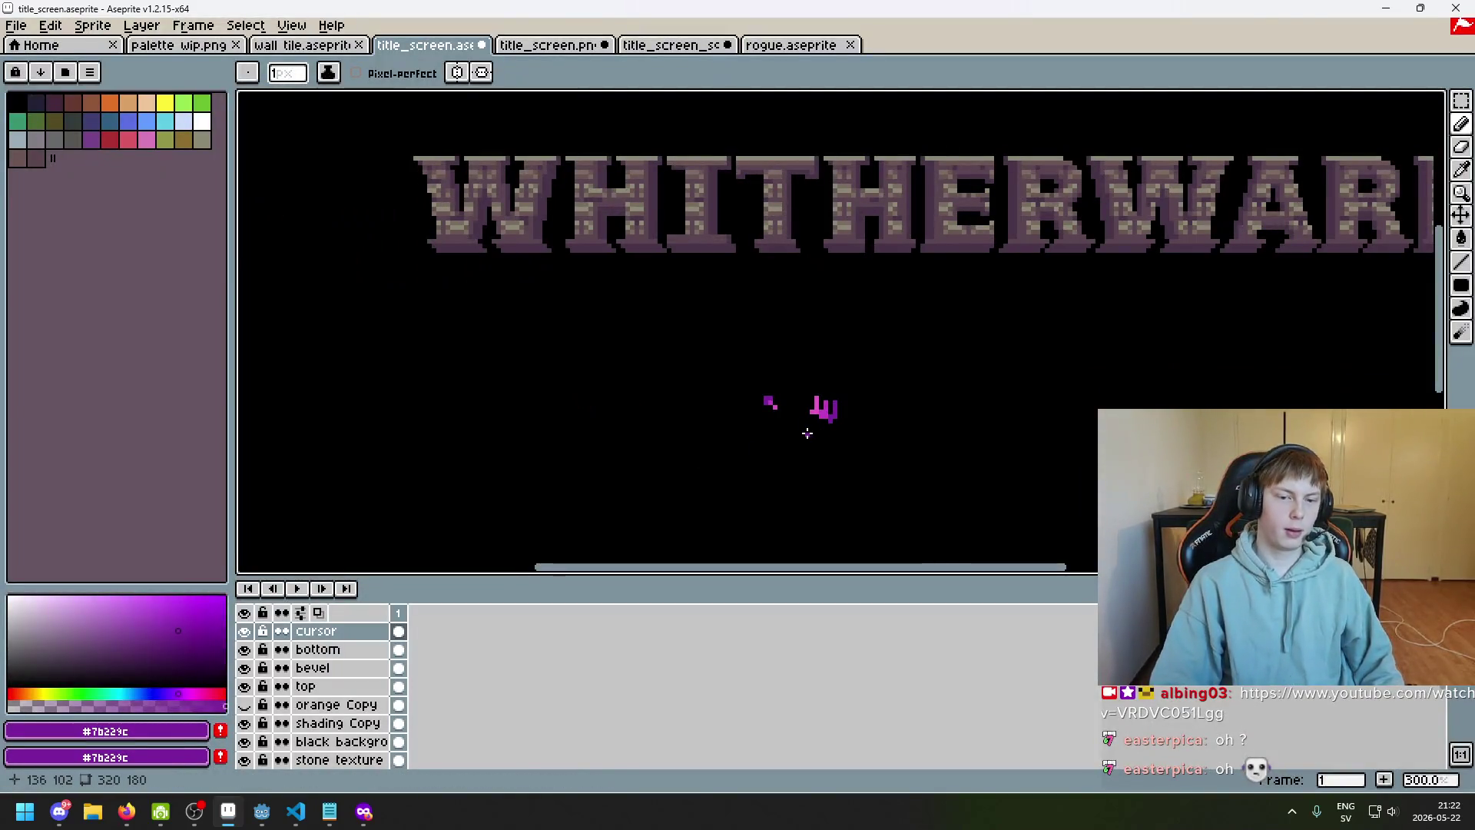
scroll(807, 433, up, 5)
alt+click(729, 372)
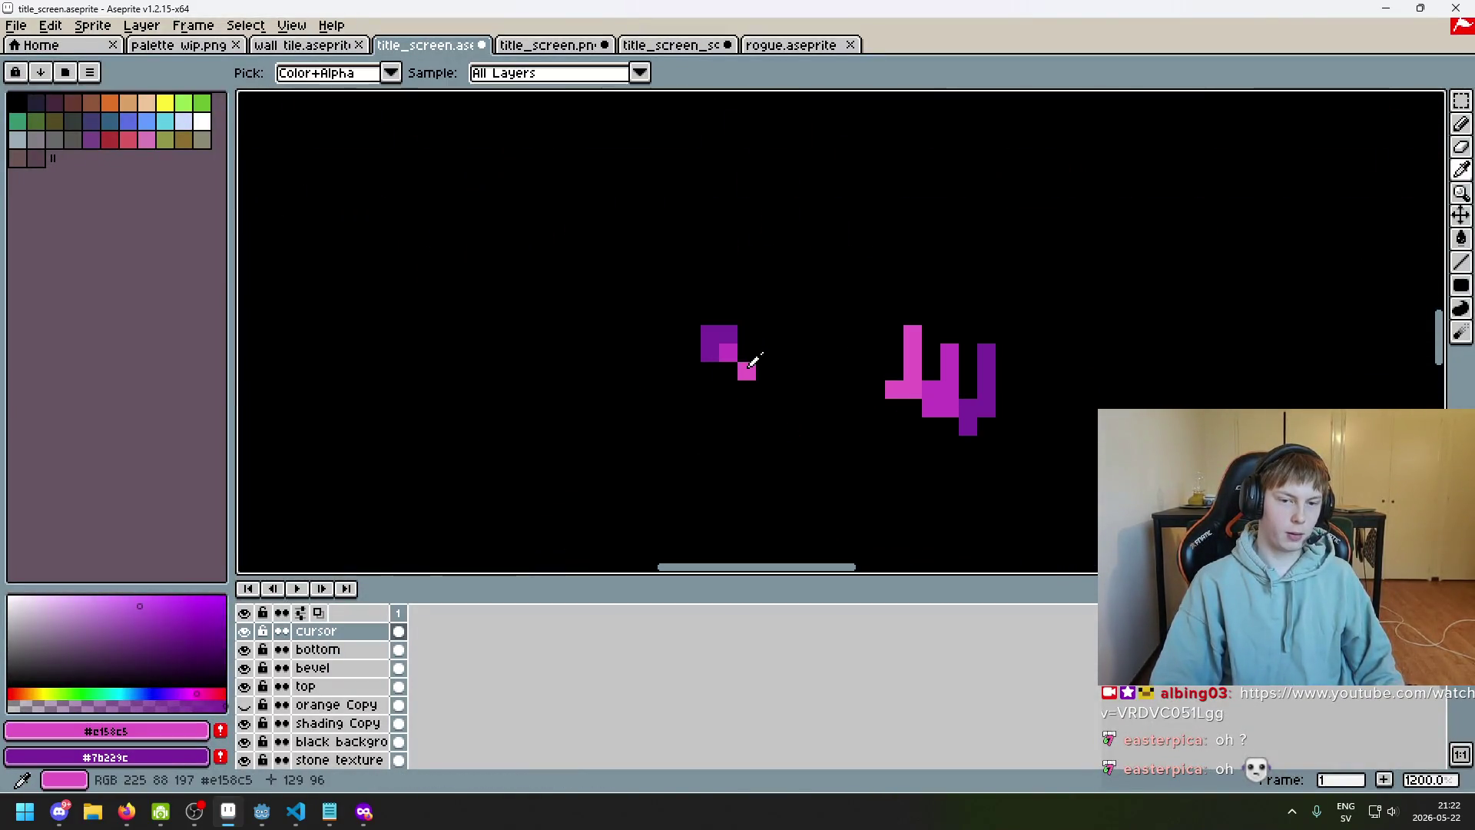
scroll(769, 399, down, 5)
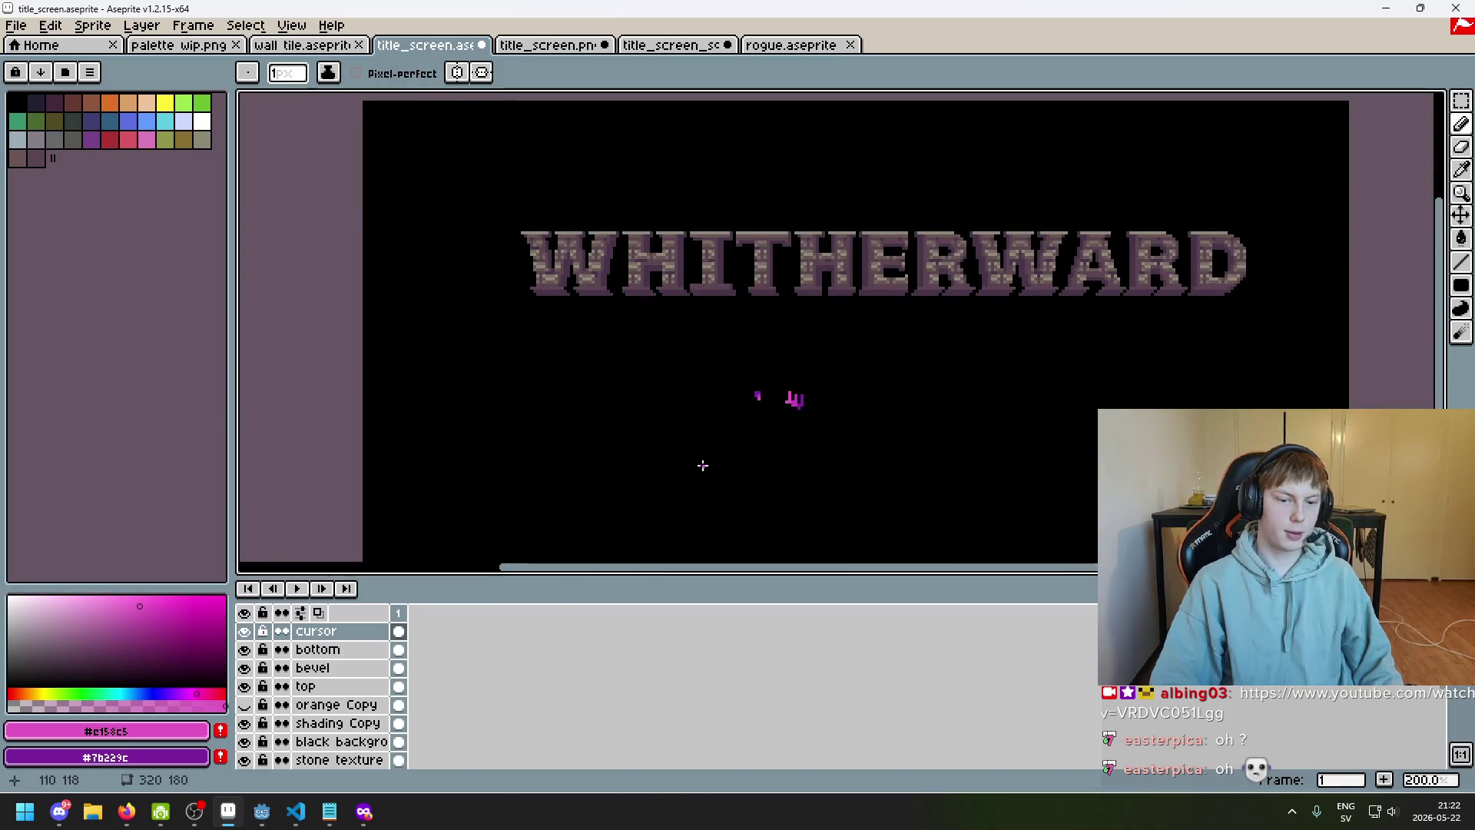
Check the whole title screen in full-screen preview, shifting it to see the edges
key(F8)
key(Escape)
scroll(653, 479, up, 1)
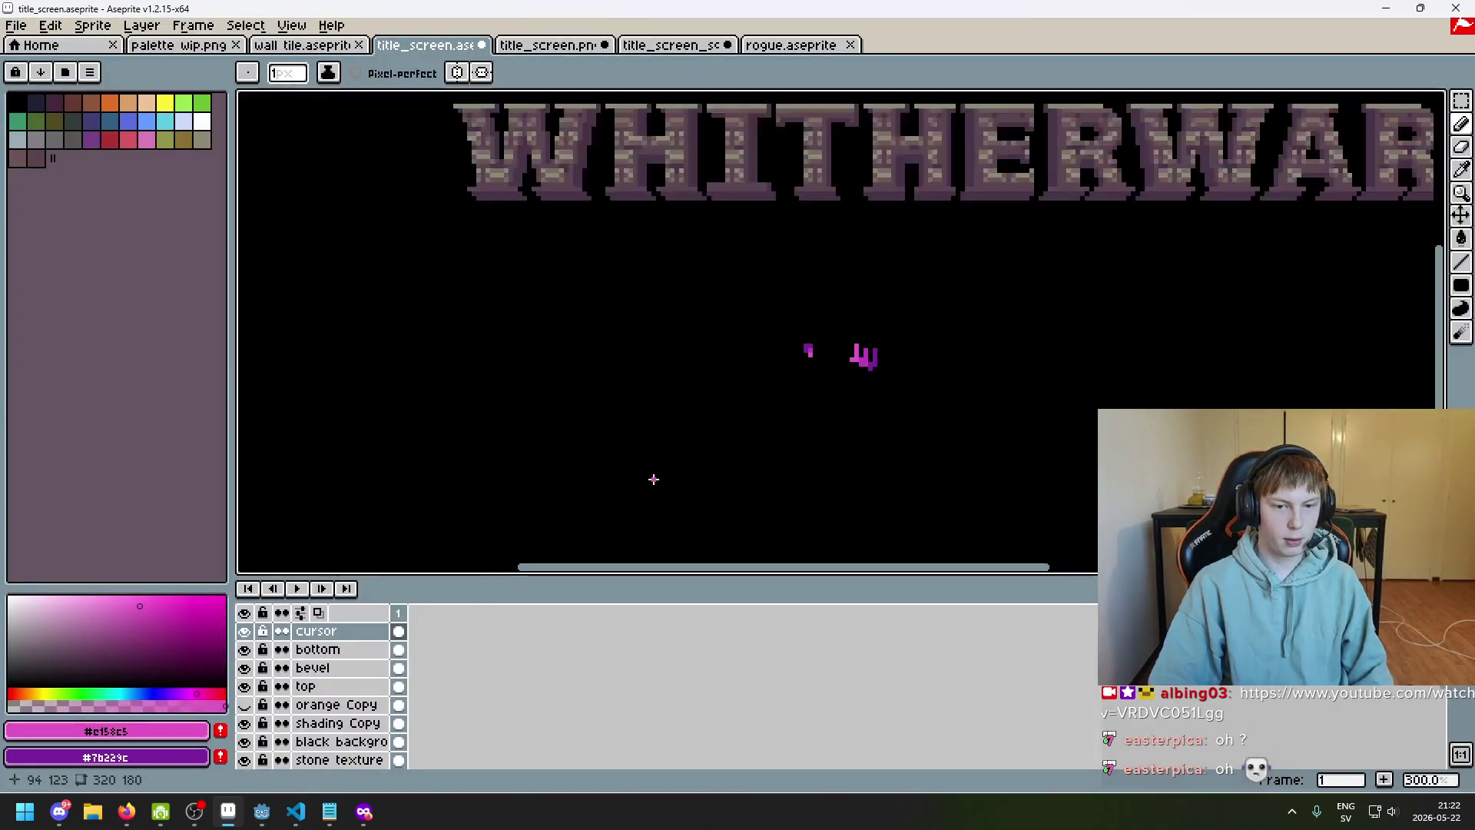
key(F8)
drag(691, 430, 660, 439)
key(Escape)
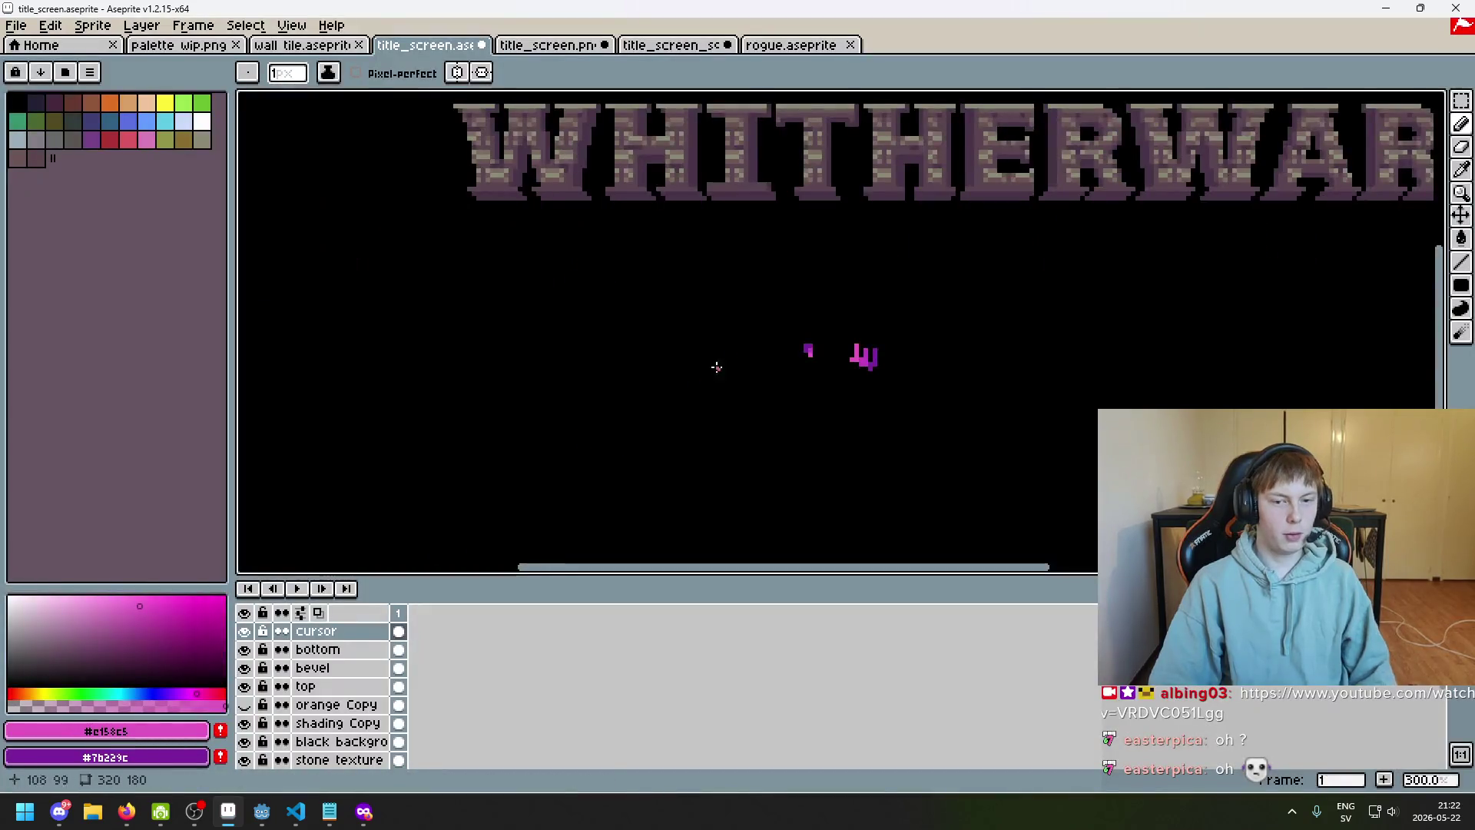
Restore the last erased pixel of the mark with an undo
scroll(796, 345, up, 5)
key(ctrl+z)
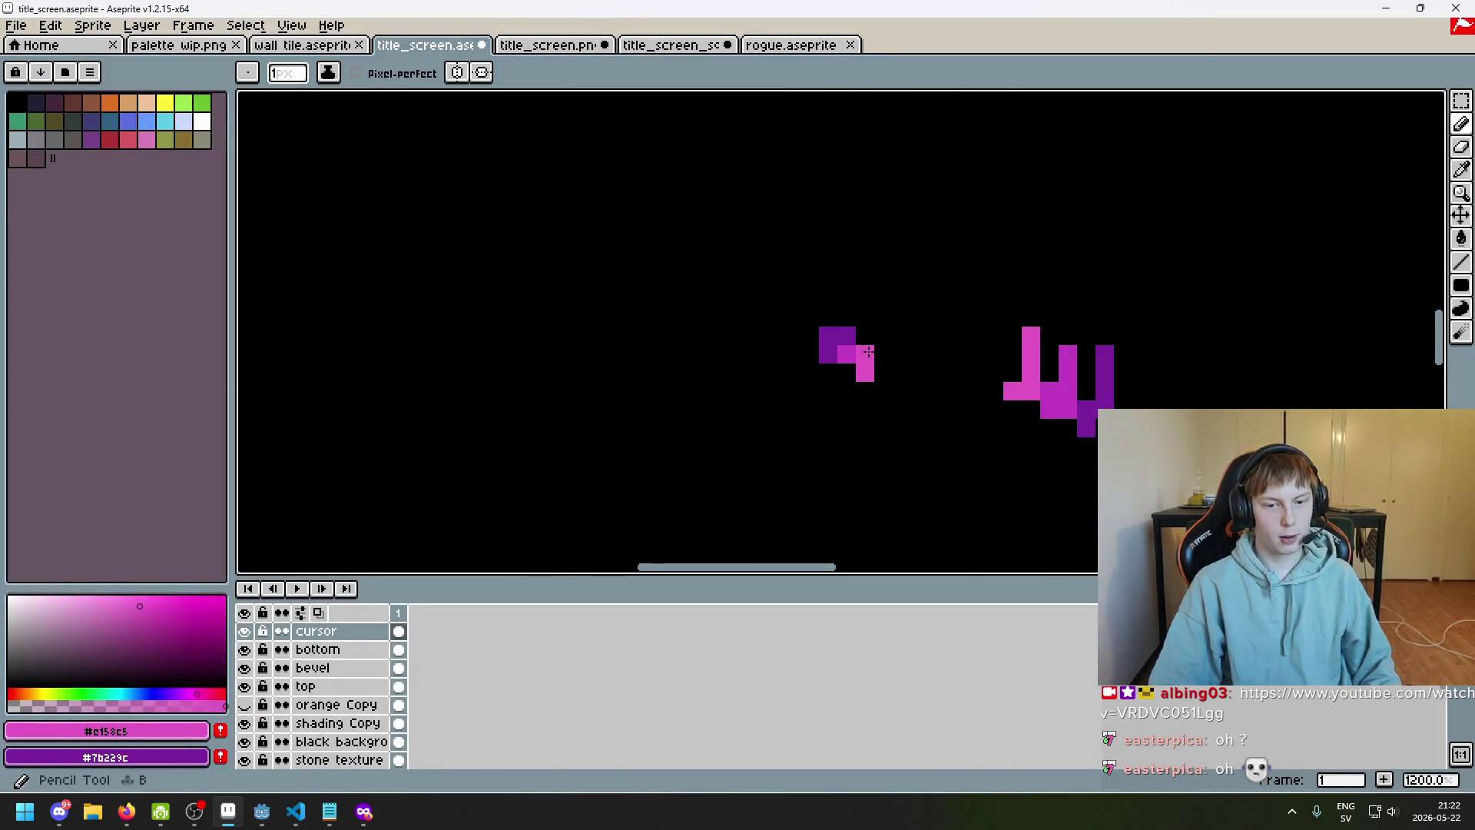
scroll(878, 394, down, 7)
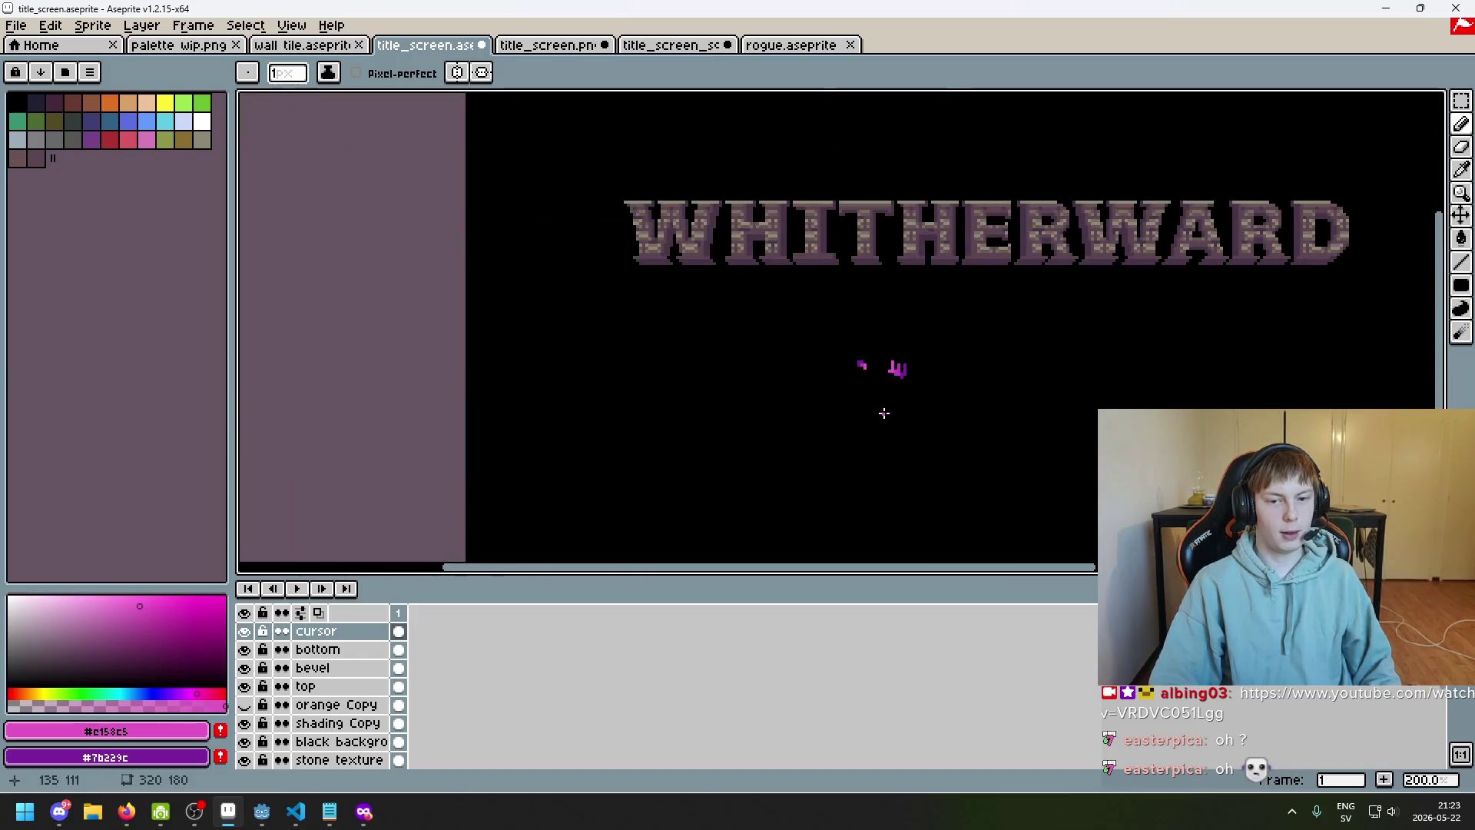
scroll(770, 398, up, 1)
mouse_move(770, 398)
mouse_down()
mouse_move(625, 428)
mouse_move(516, 484)
mouse_up()
Extend the mark's pink pixels one step to the right
key(F8)
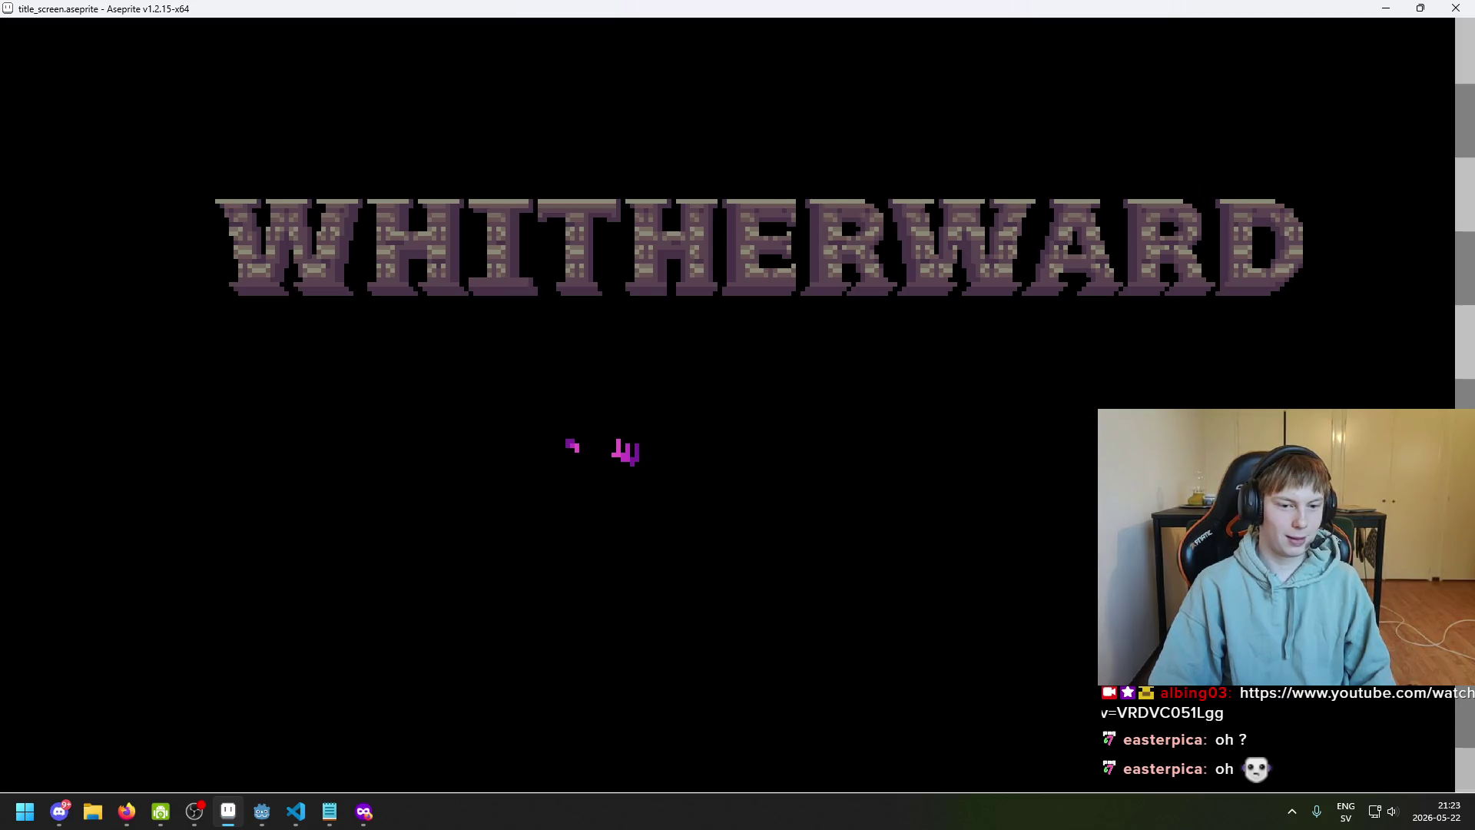
key(Escape)
scroll(761, 361, up, 4)
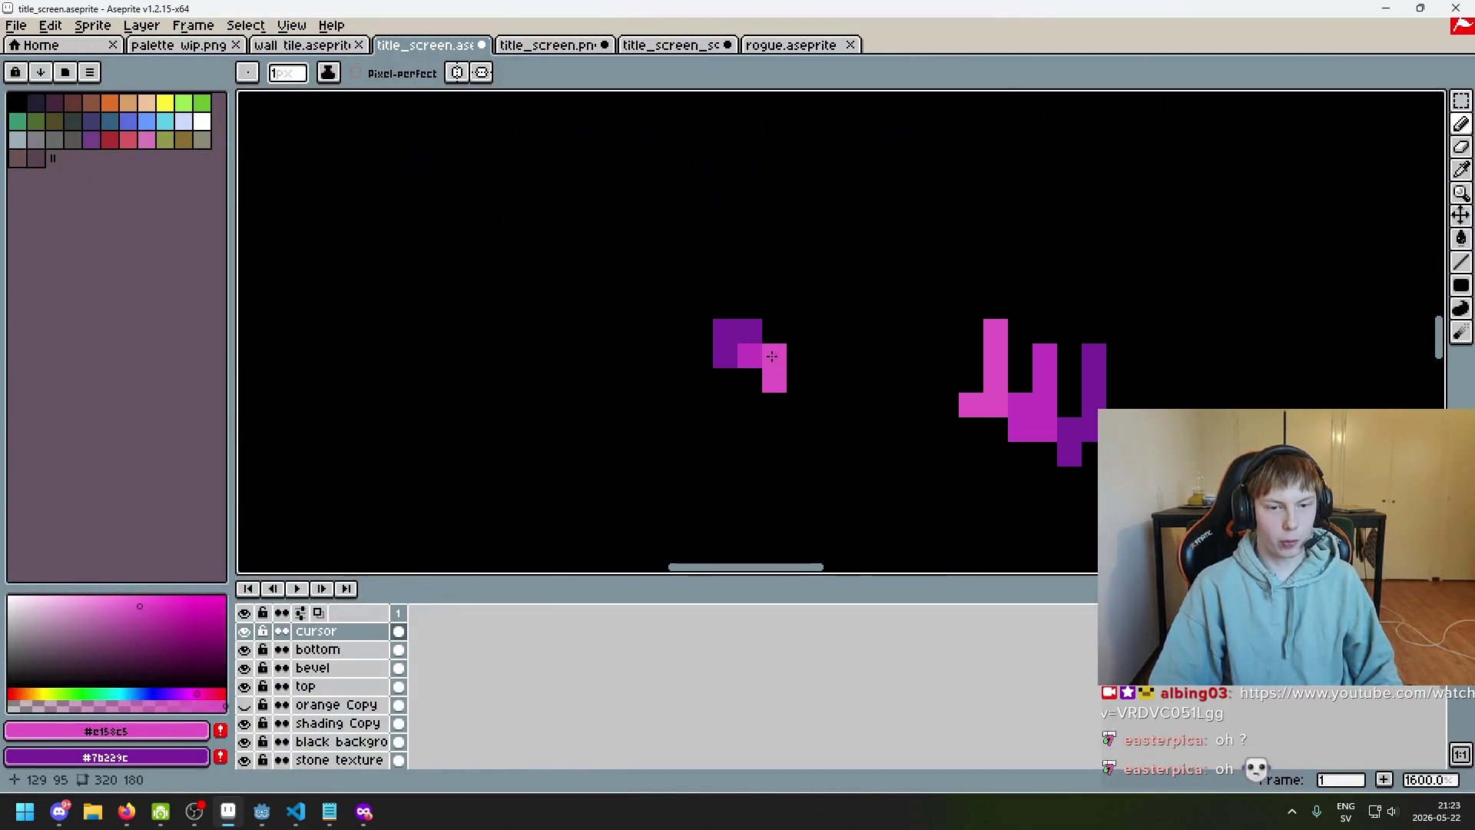
drag(749, 361, 775, 353)
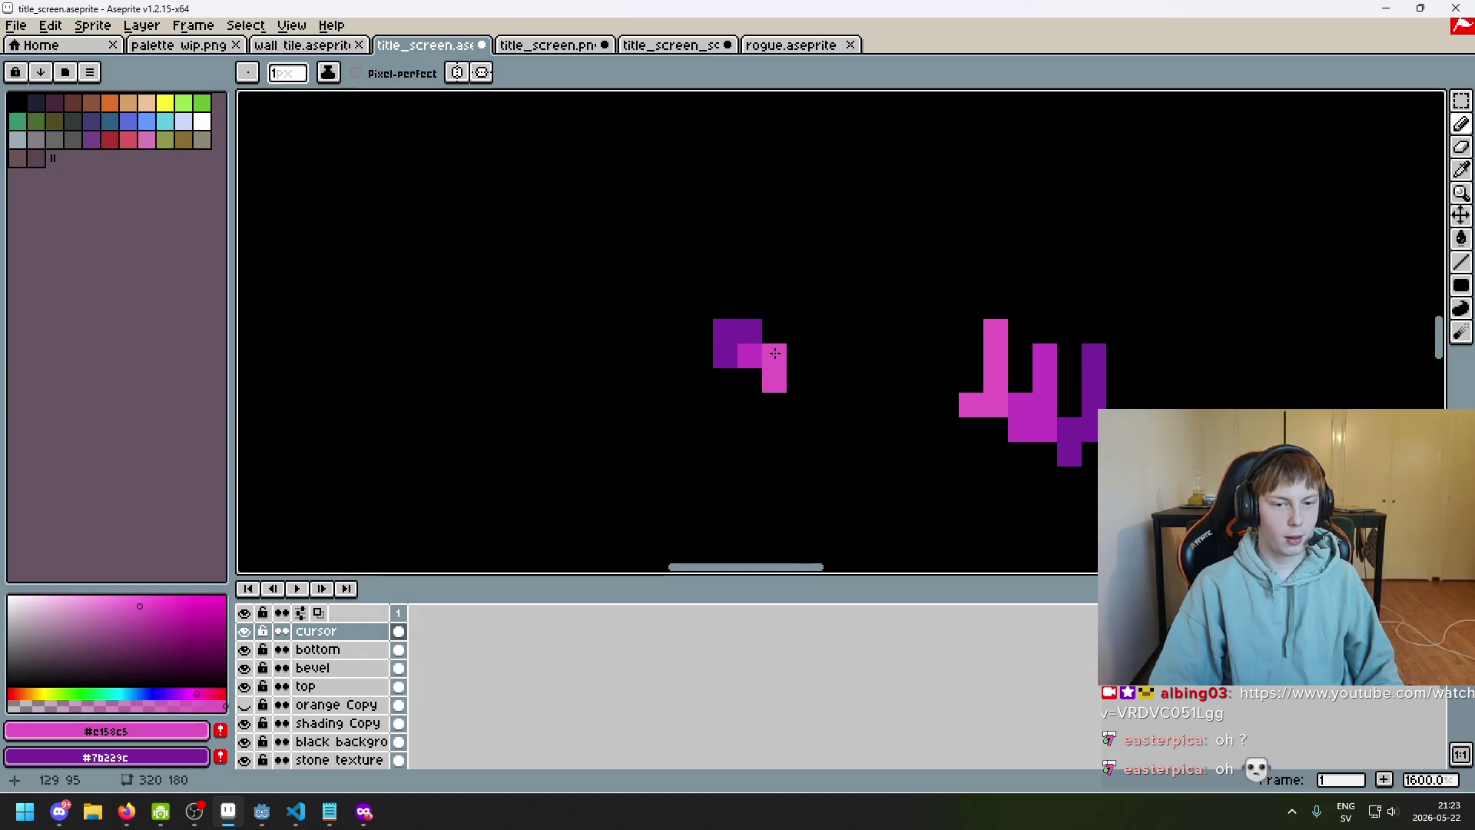
scroll(769, 384, down, 7)
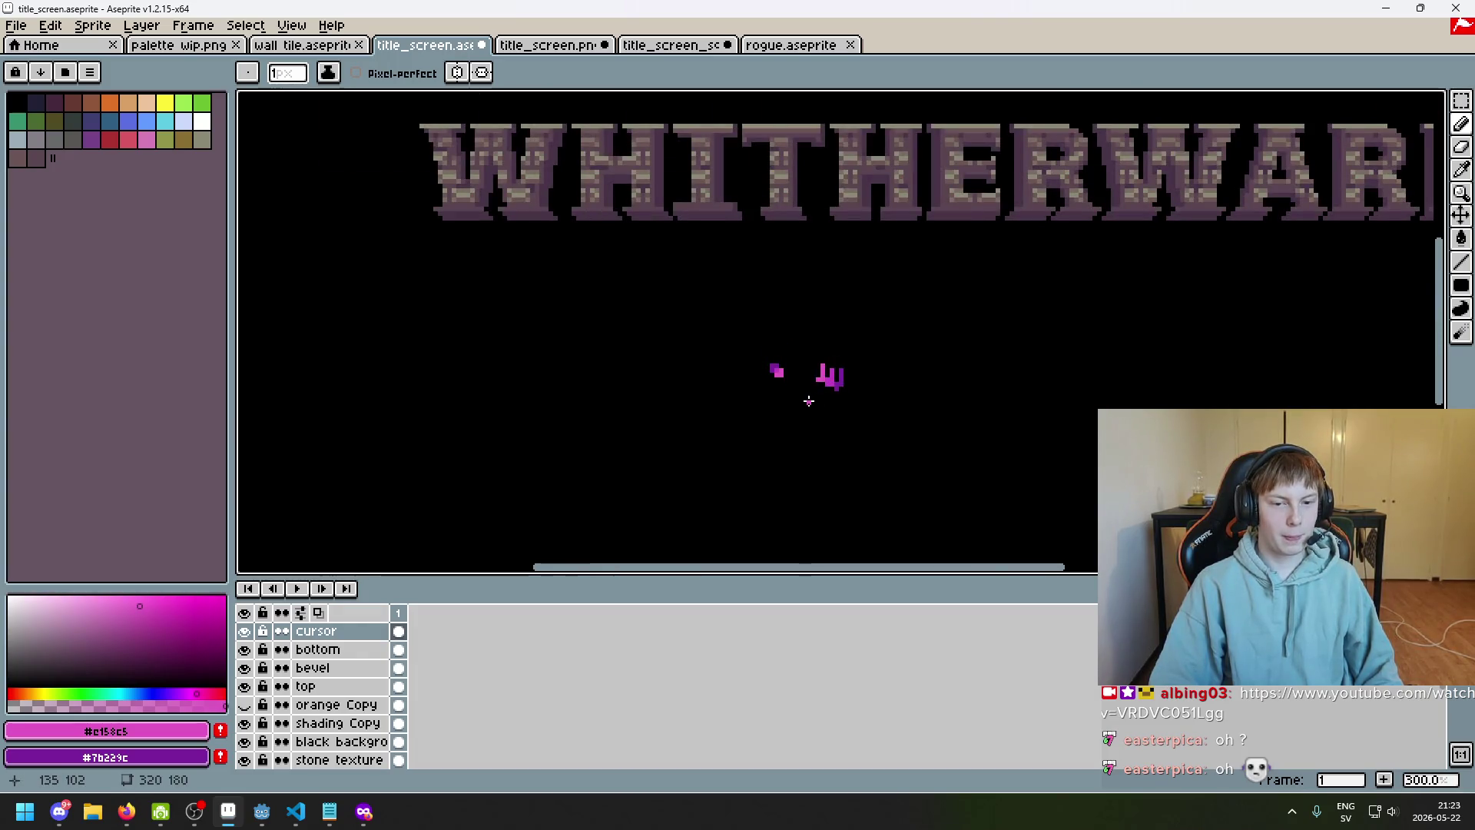
scroll(809, 401, up, 9)
Erase two stray pink pixels beside the mark's block
key(e)
click(686, 460)
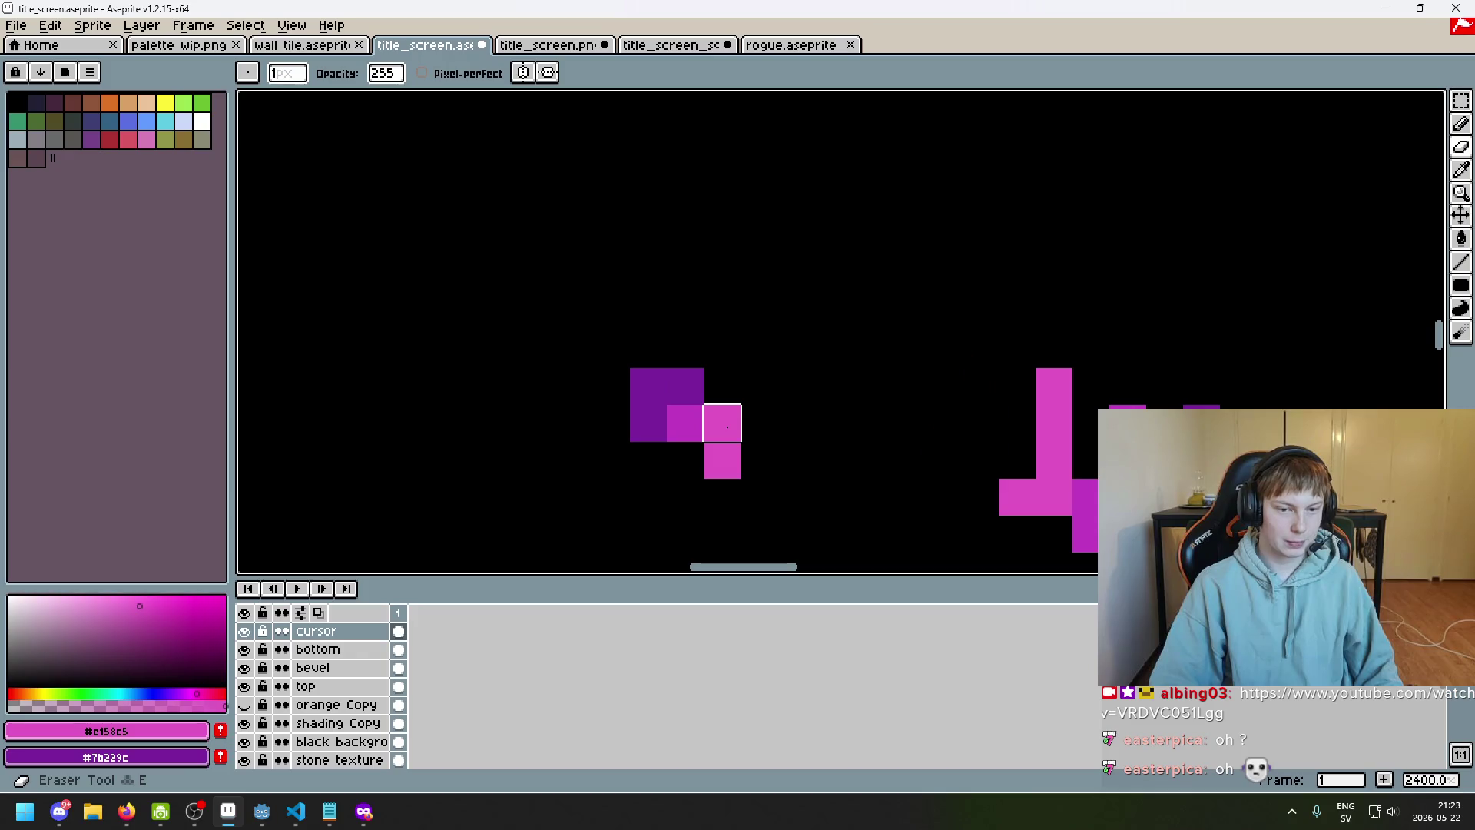
click(727, 426)
key(b)
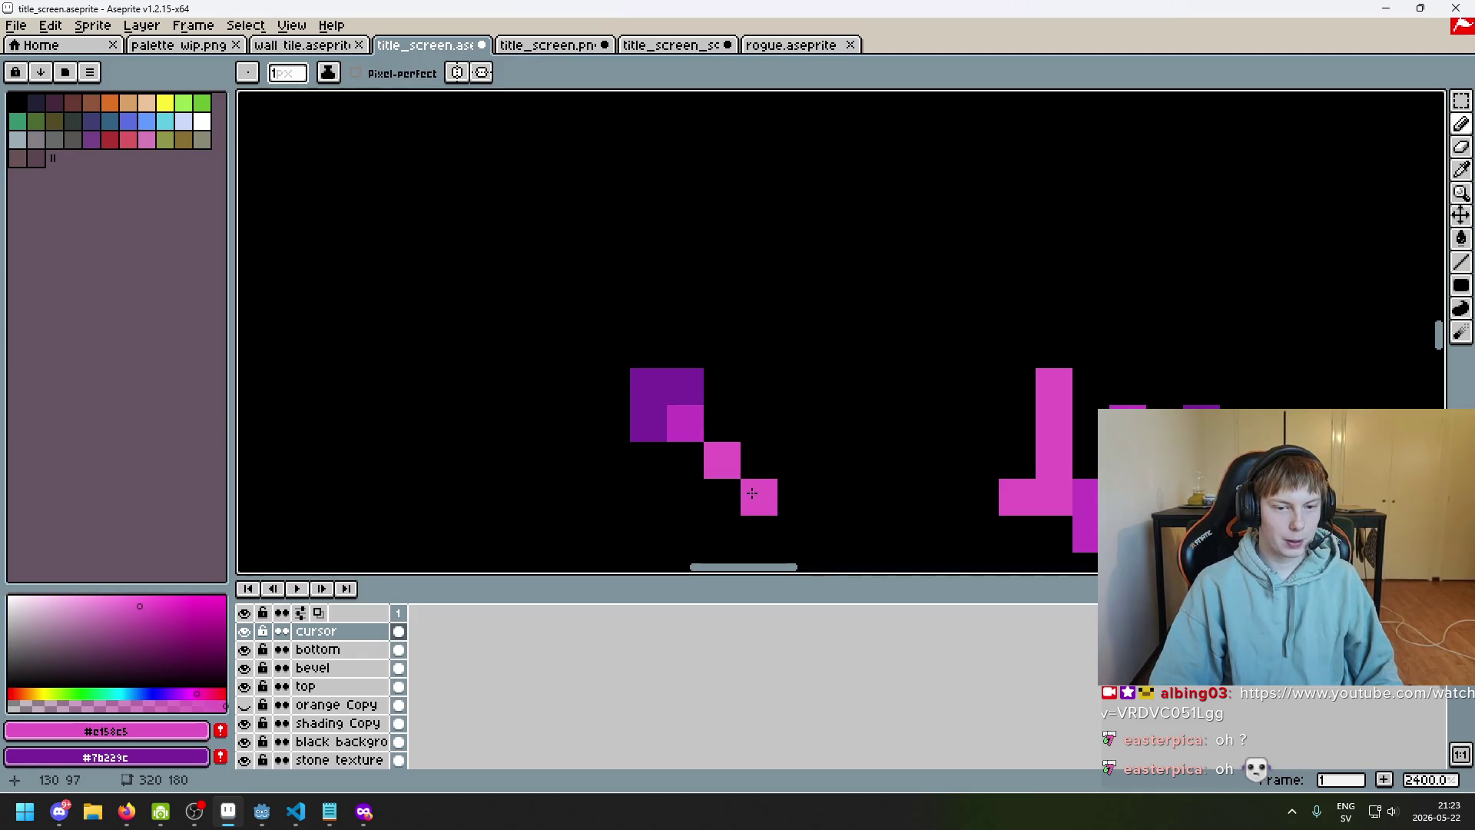
Paint the mark's lower-left pixel magenta #c23cc2, then pick the pink #c158c5 again
alt+click(722, 453)
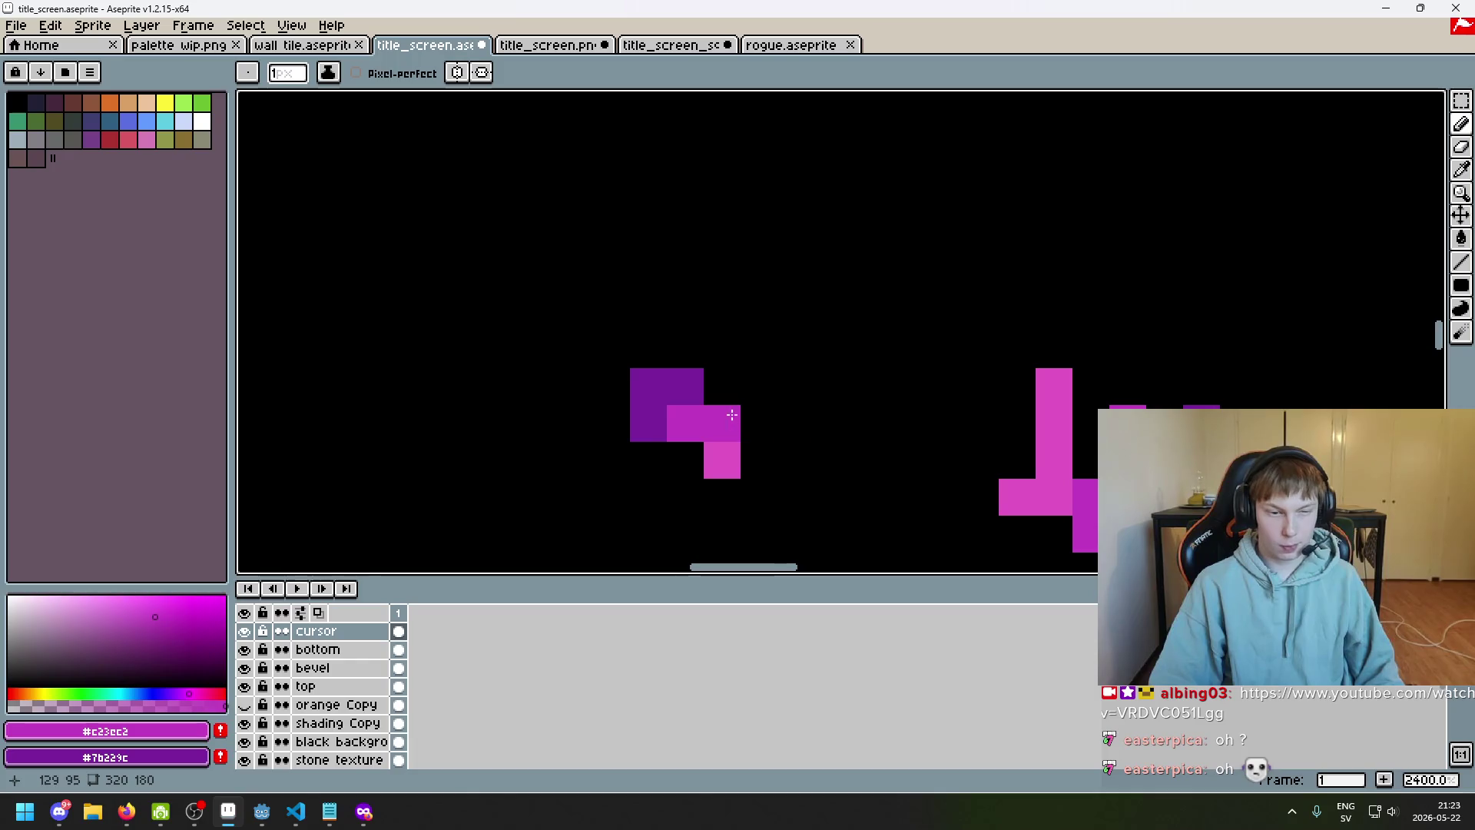
click(680, 454)
alt+click(721, 460)
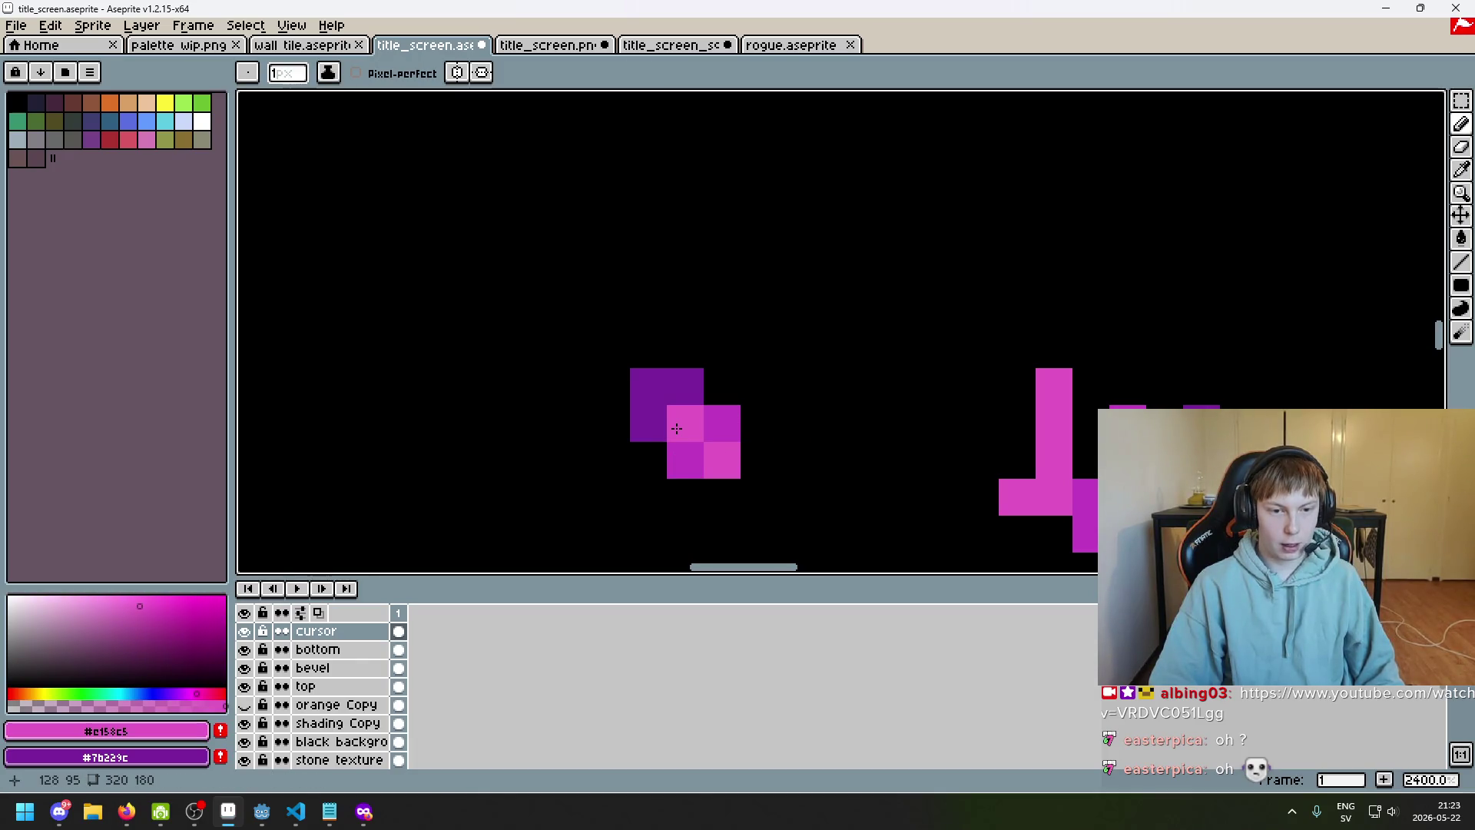
scroll(676, 428, down, 5)
Paint two pixels of the mark dark purple #7b229c
drag(718, 451, 766, 343)
scroll(766, 343, up, 3)
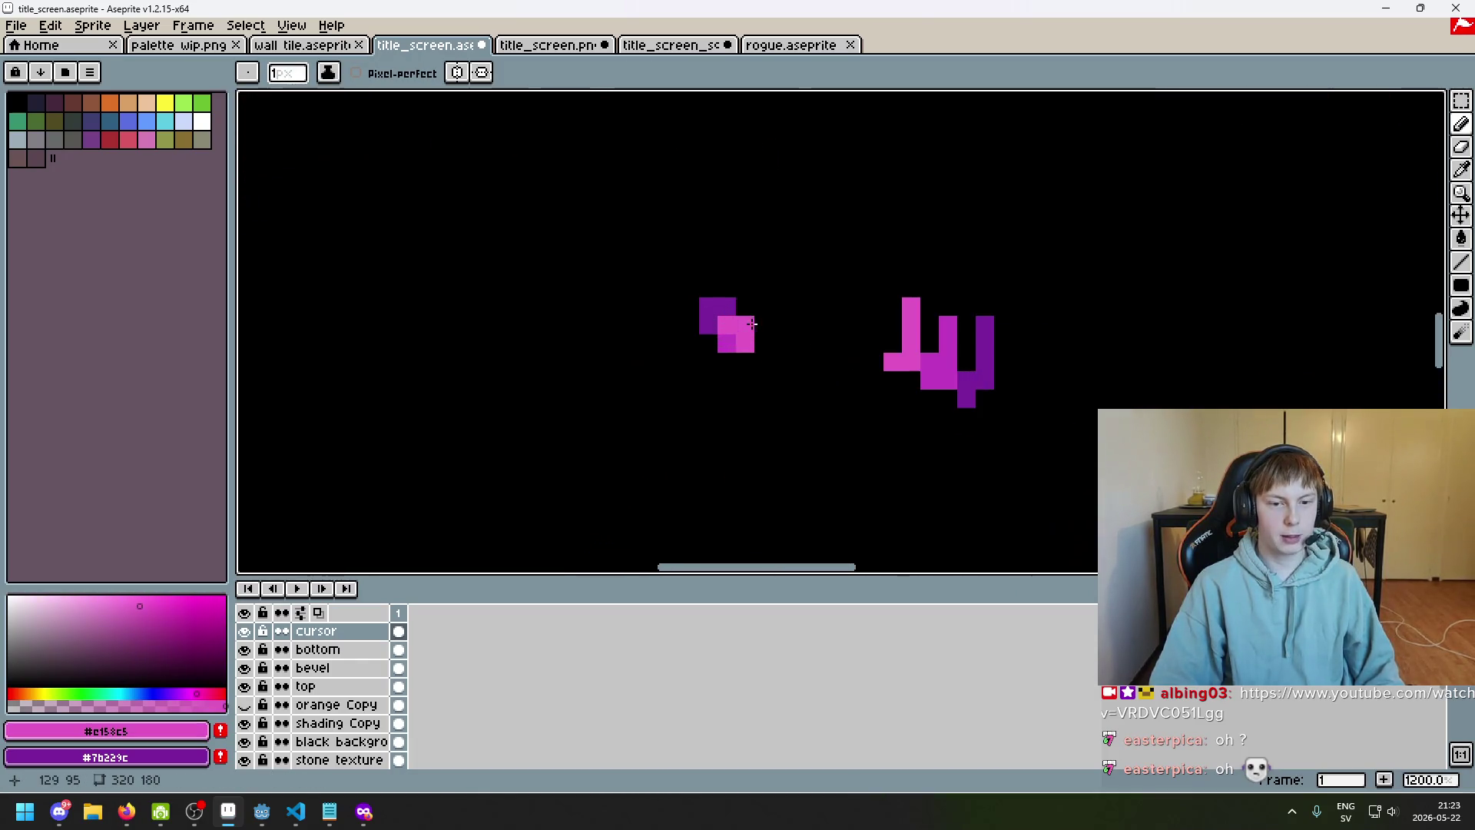
alt+click(715, 307)
click(709, 343)
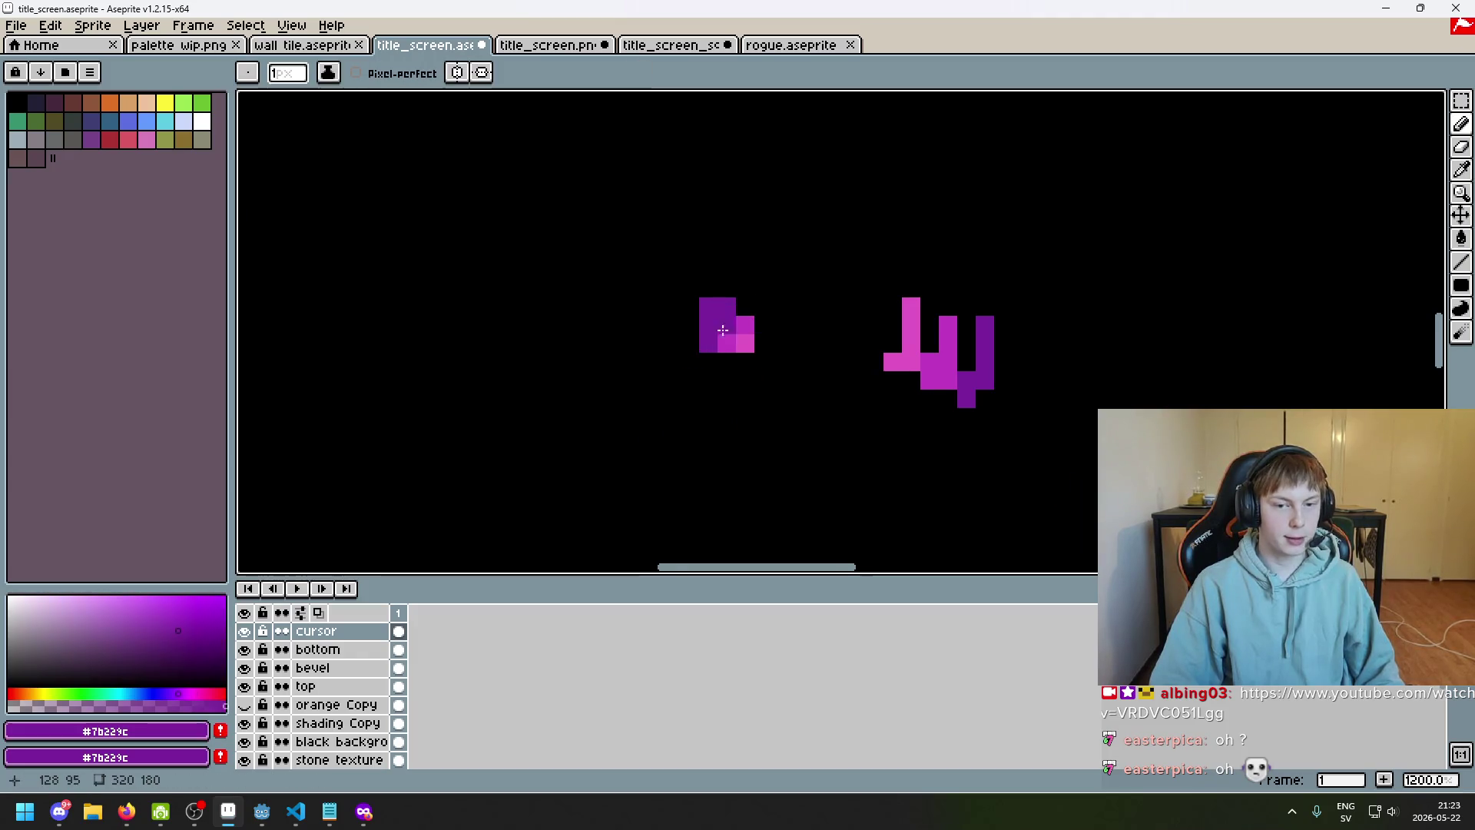
scroll(728, 318, up, 1)
click(750, 303)
Zoom out to view the full WHITHERWARD title with the reworked mark
scroll(805, 388, down, 1)
scroll(805, 388, down, 5)
scroll(783, 402, up, 5)
scroll(777, 376, down, 5)
drag(841, 418, 716, 352)
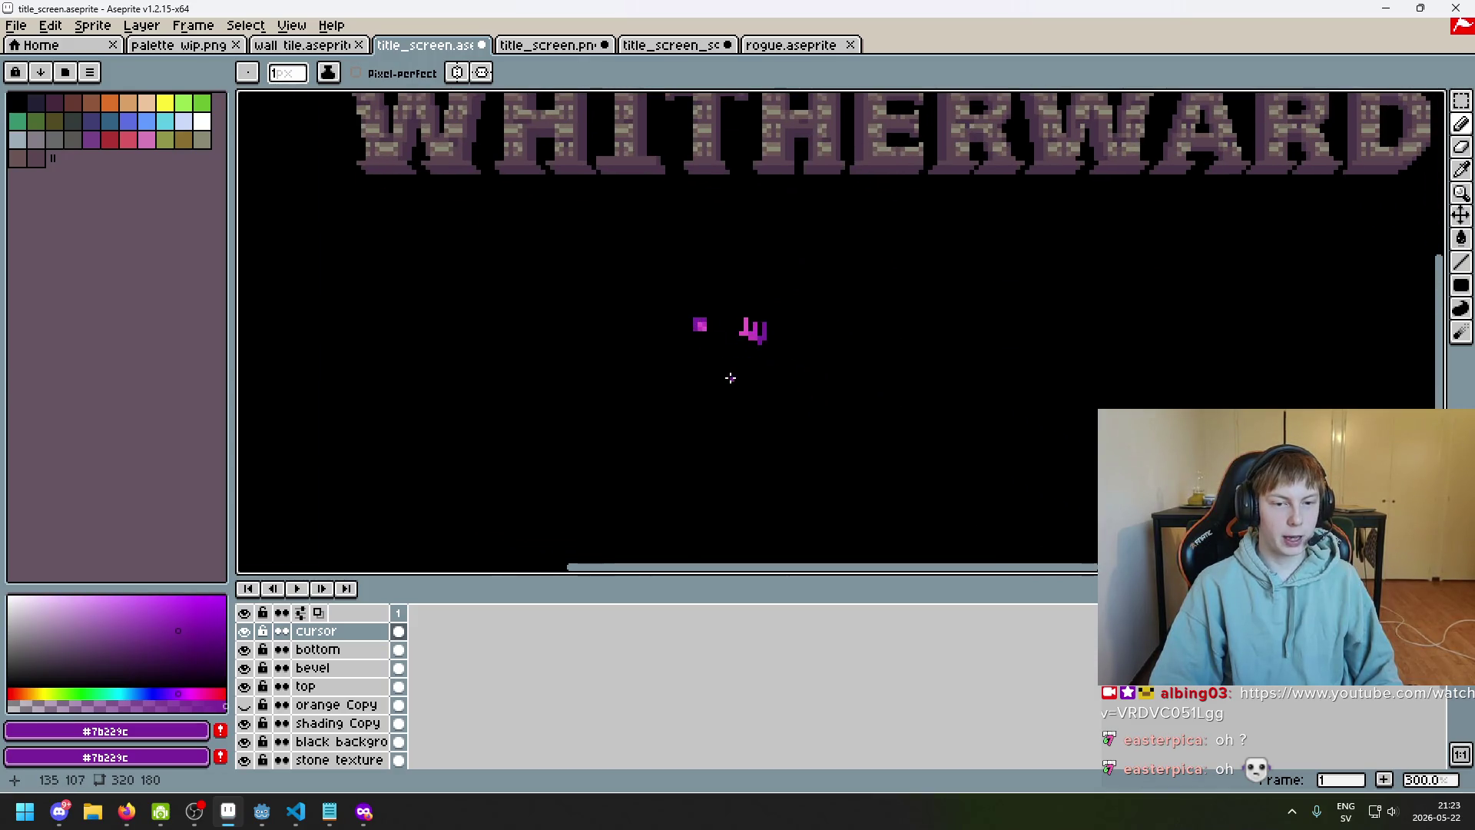
scroll(729, 378, down, 1)
scroll(718, 303, up, 3)
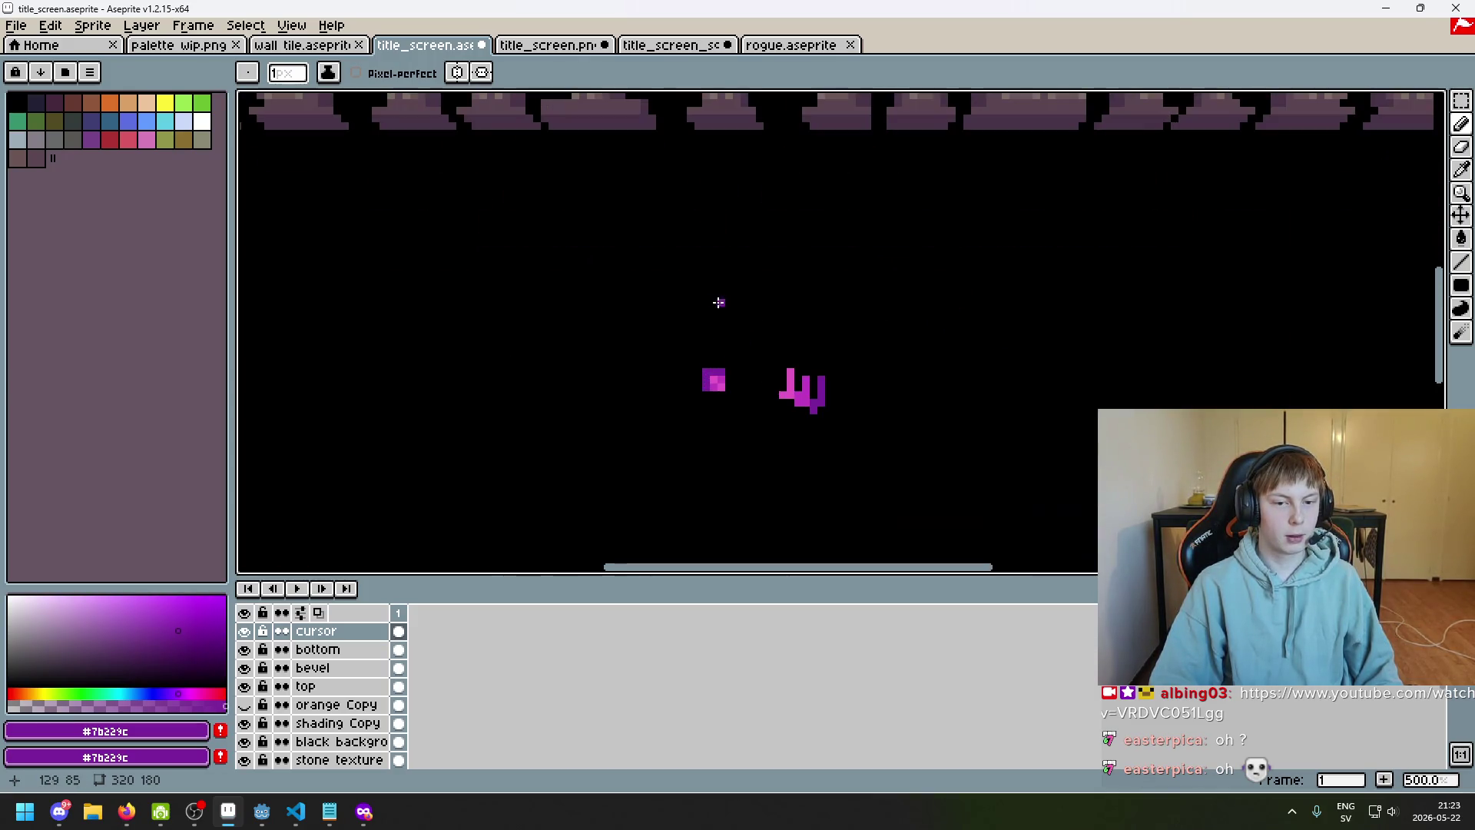
scroll(758, 382, down, 1)
scroll(758, 384, down, 3)
scroll(765, 391, up, 1)
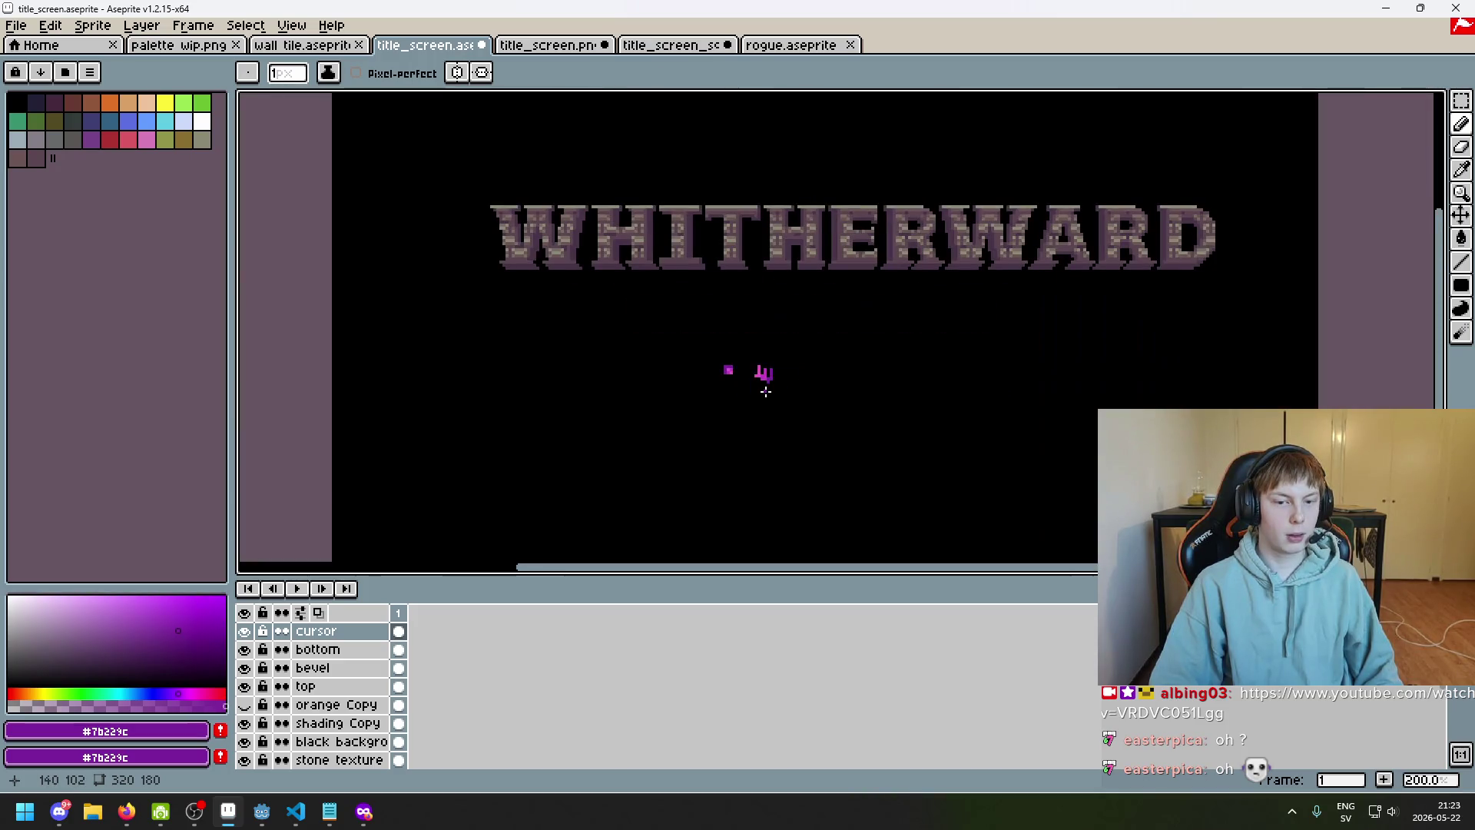
scroll(761, 384, up, 8)
key(e)
drag(640, 269, 689, 220)
scroll(715, 342, down, 1)
key(i)
key(b)
alt+click(919, 318)
click(576, 375)
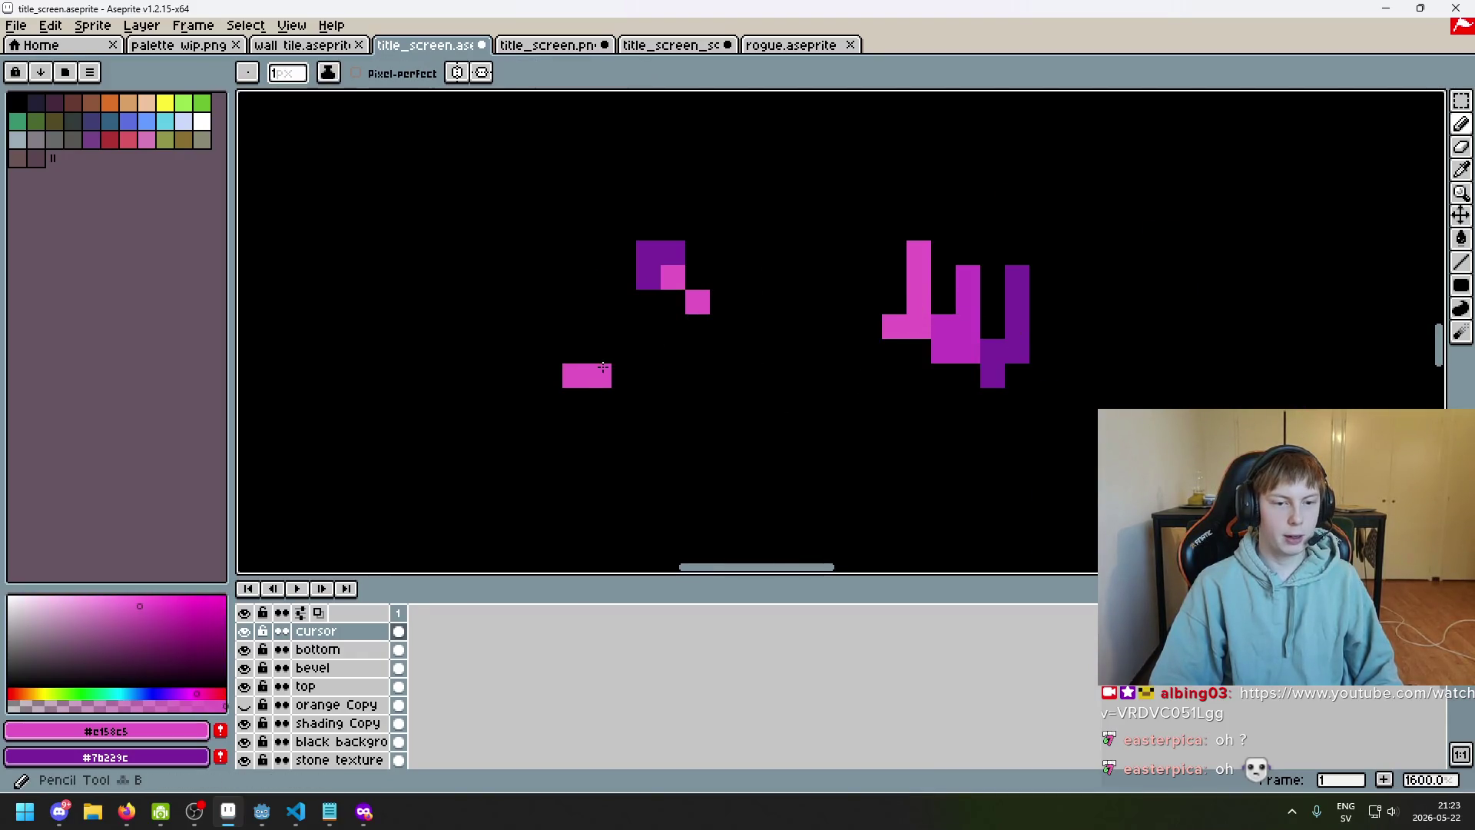
alt+click(661, 250)
click(630, 422)
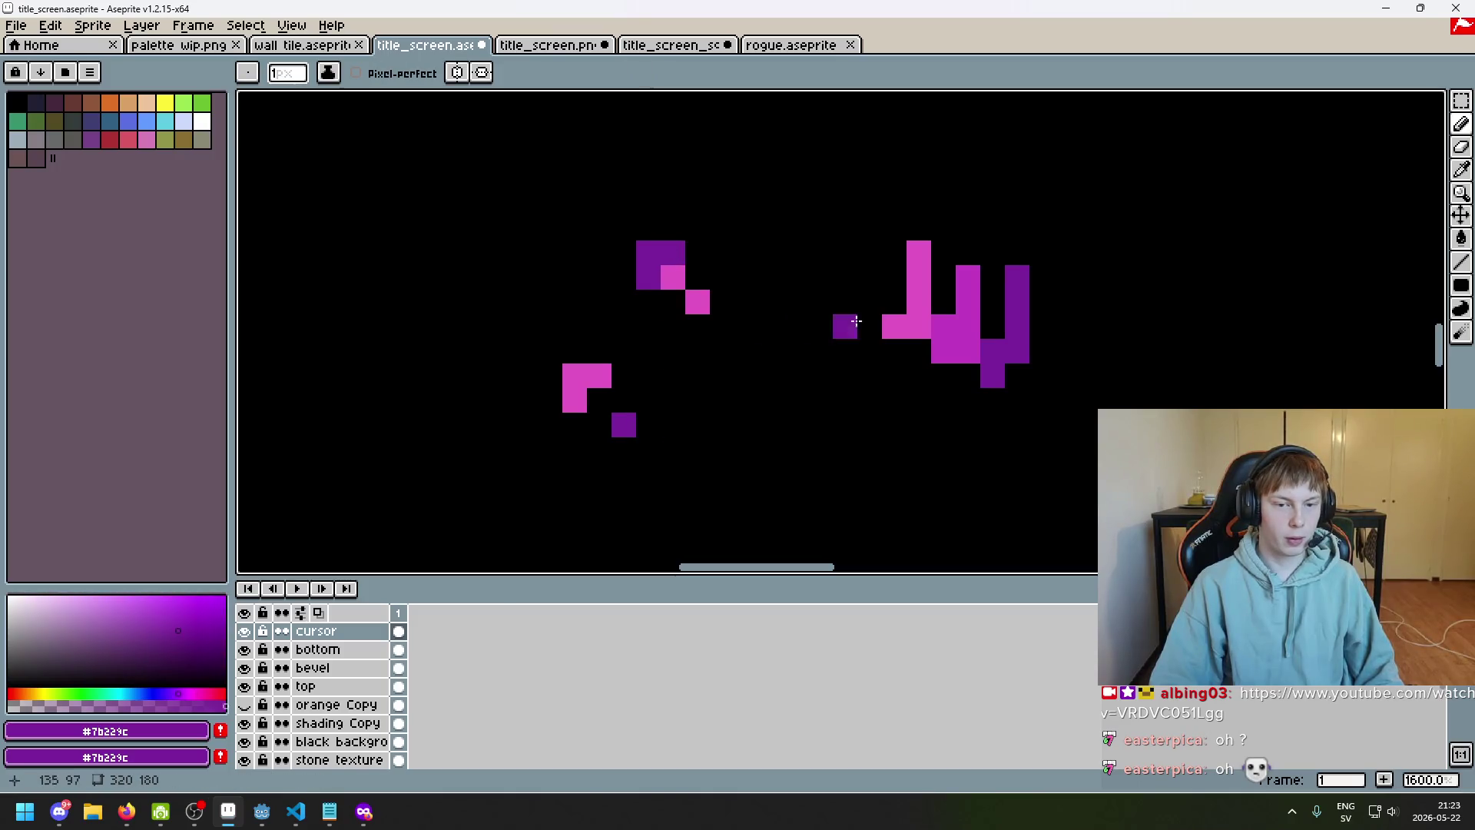
alt+click(945, 338)
click(614, 397)
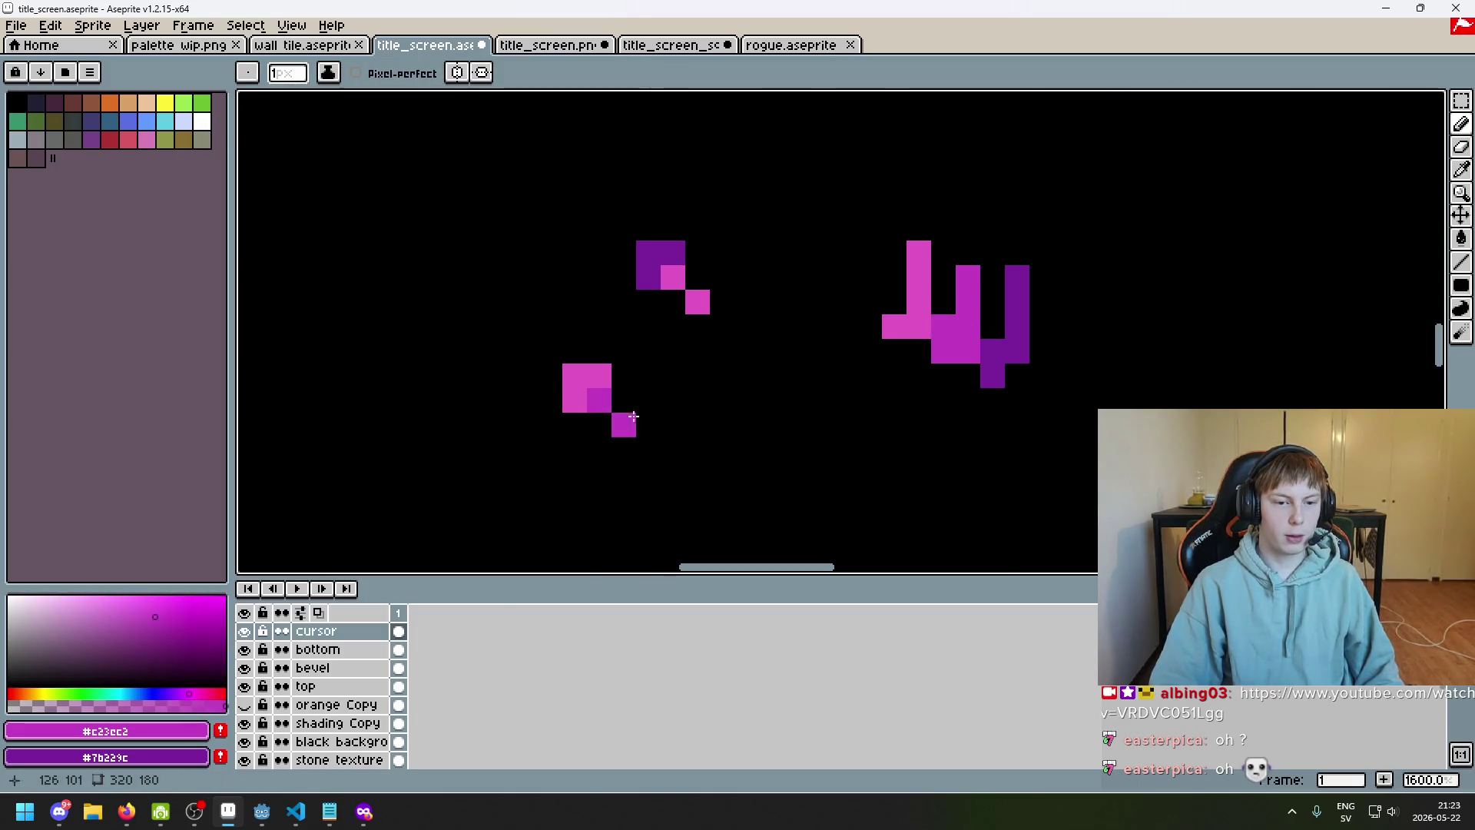
scroll(633, 416, down, 6)
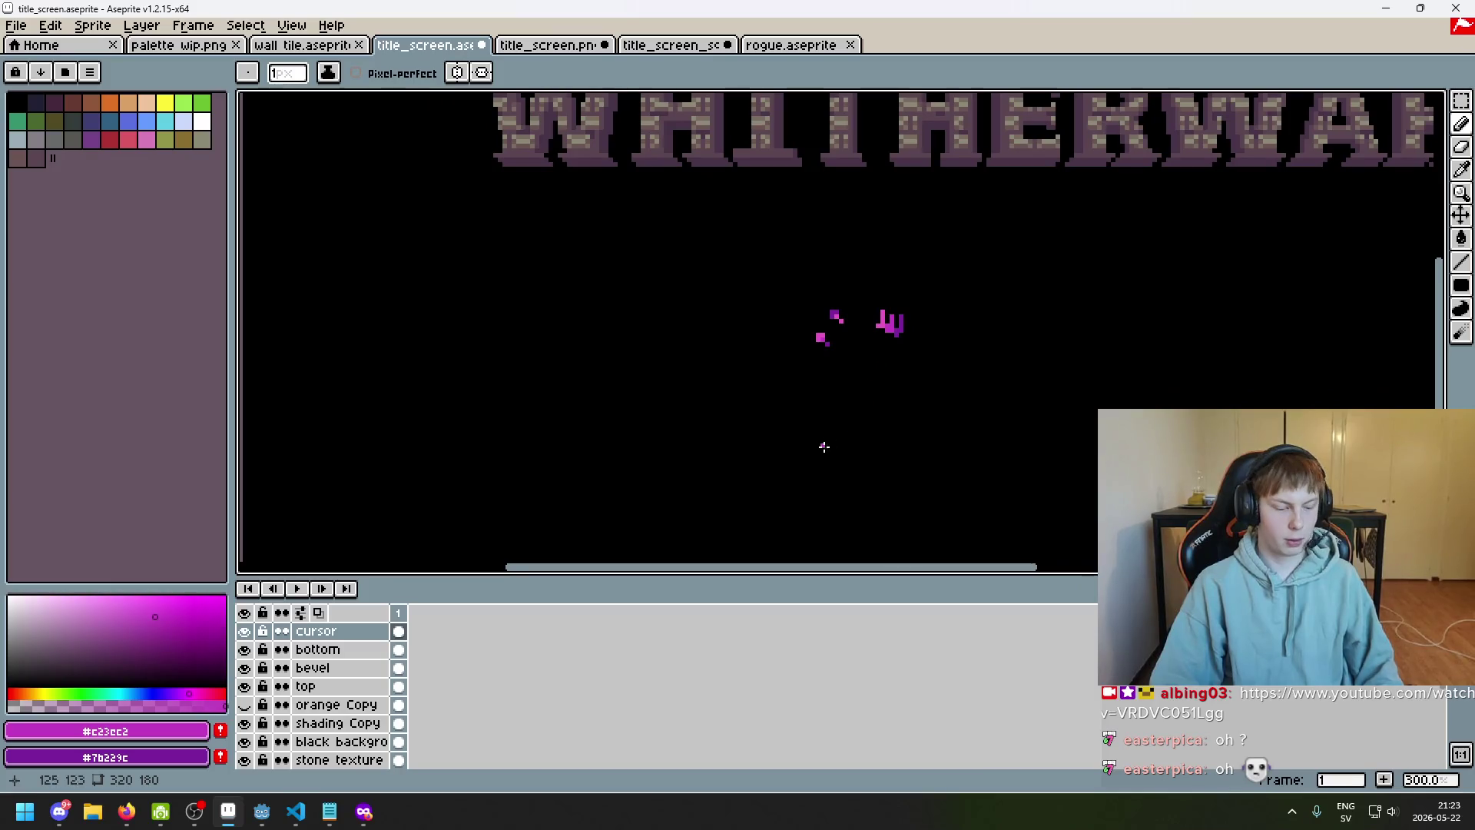
key(F8)
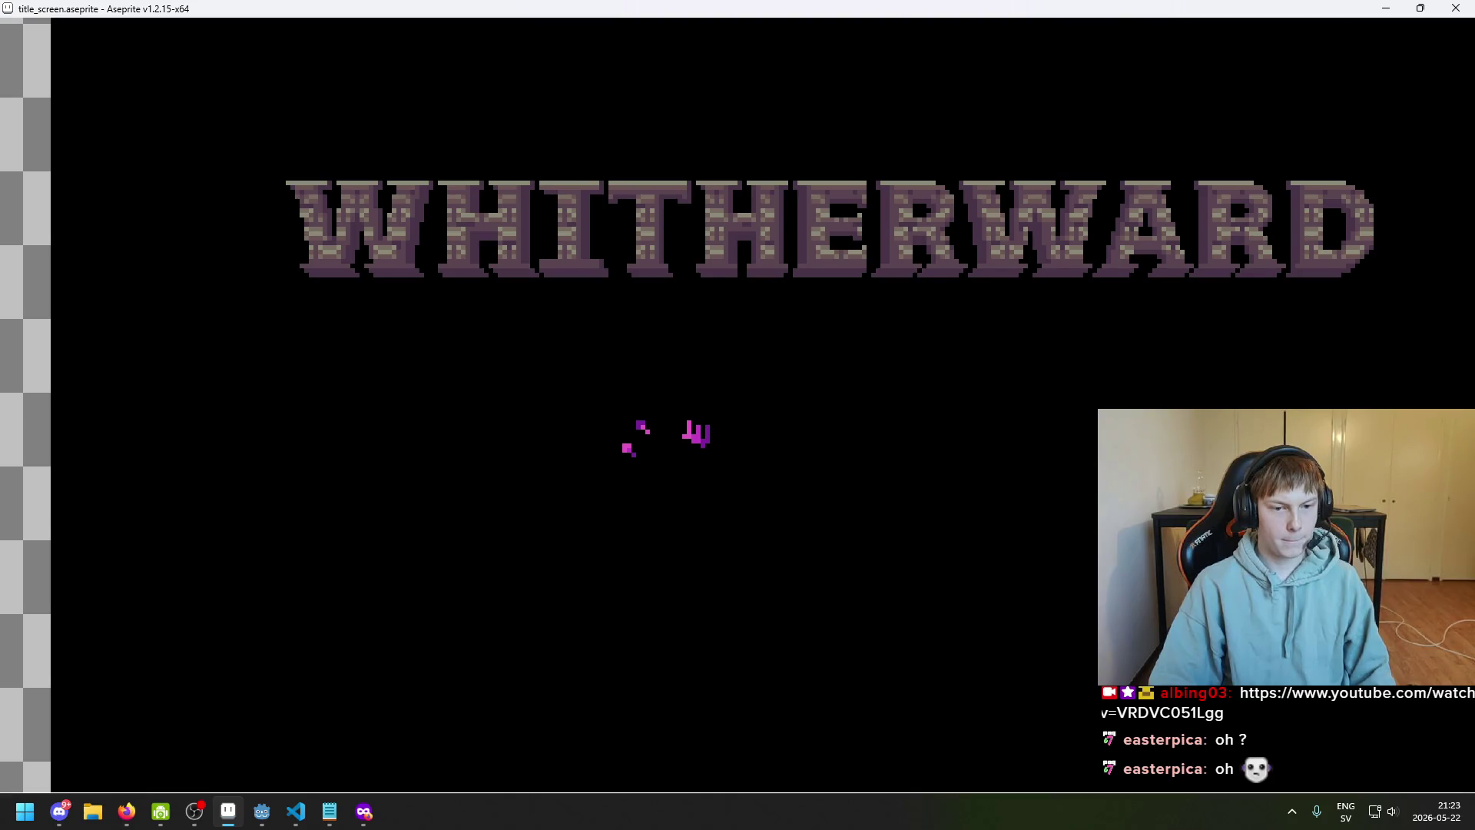
key(Escape)
scroll(823, 372, up, 7)
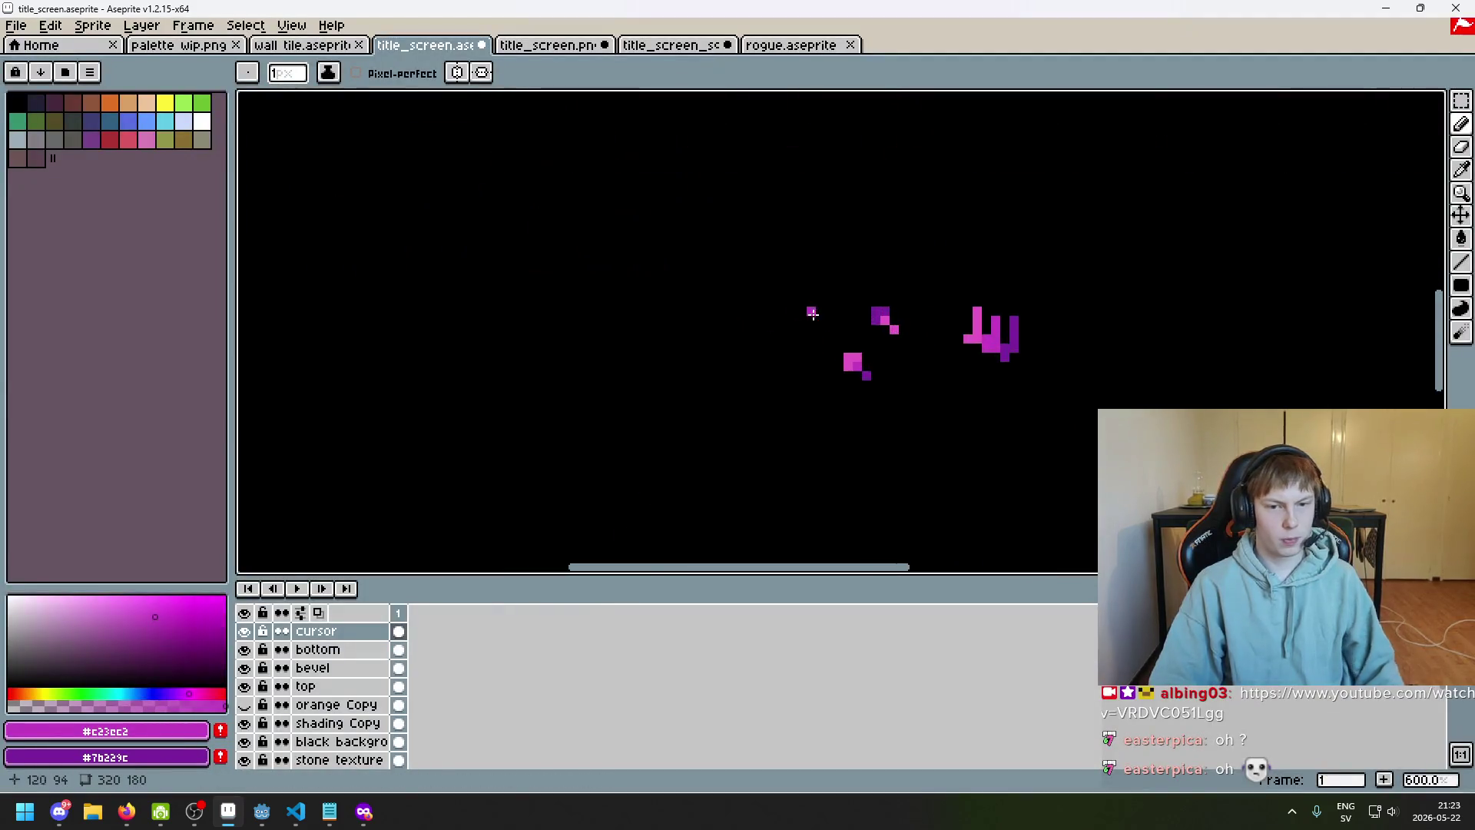
right_click(822, 372)
alt+click(818, 376)
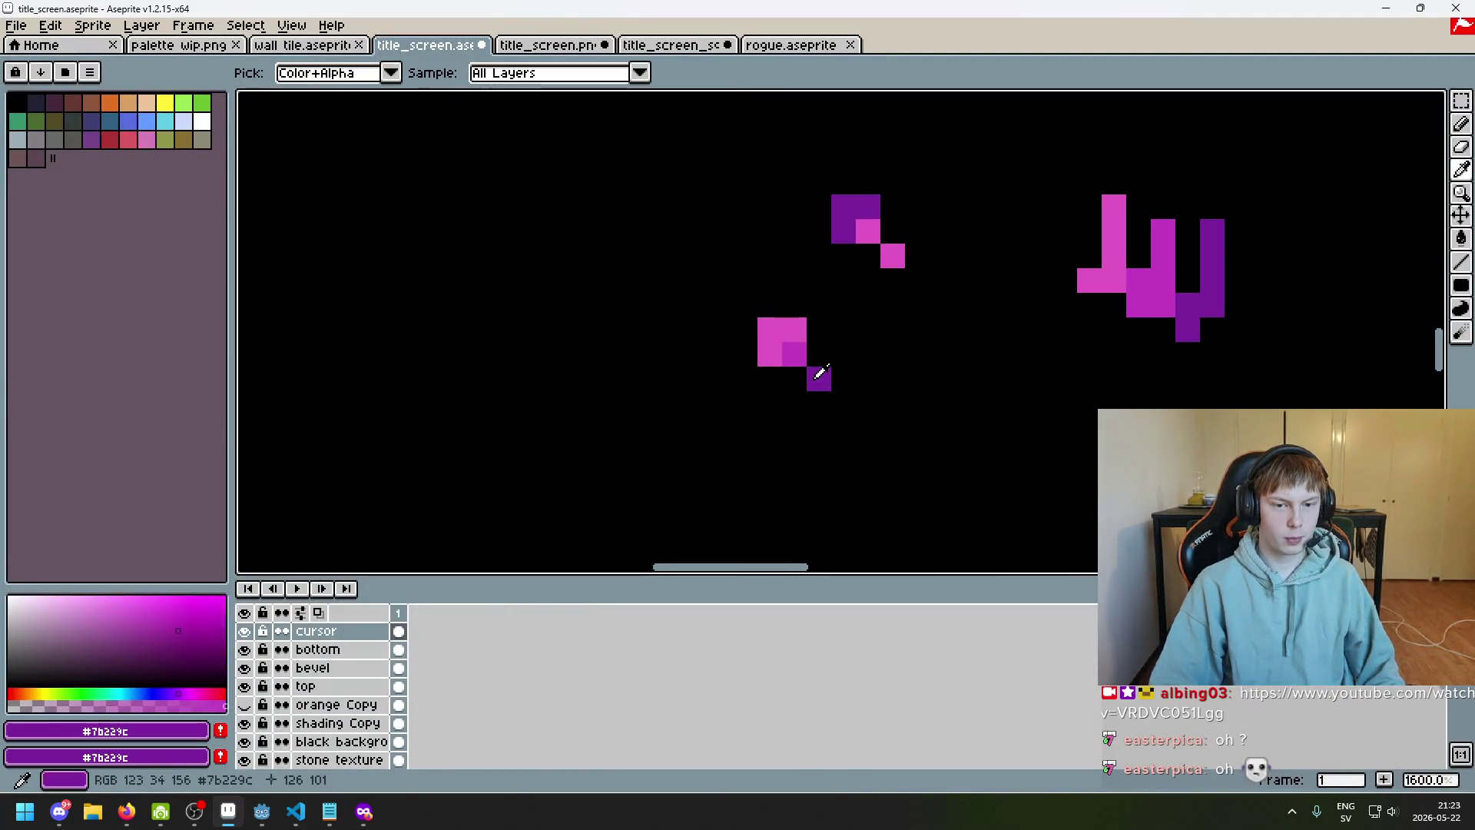
click(765, 345)
key(ctrl+z)
alt+click(789, 330)
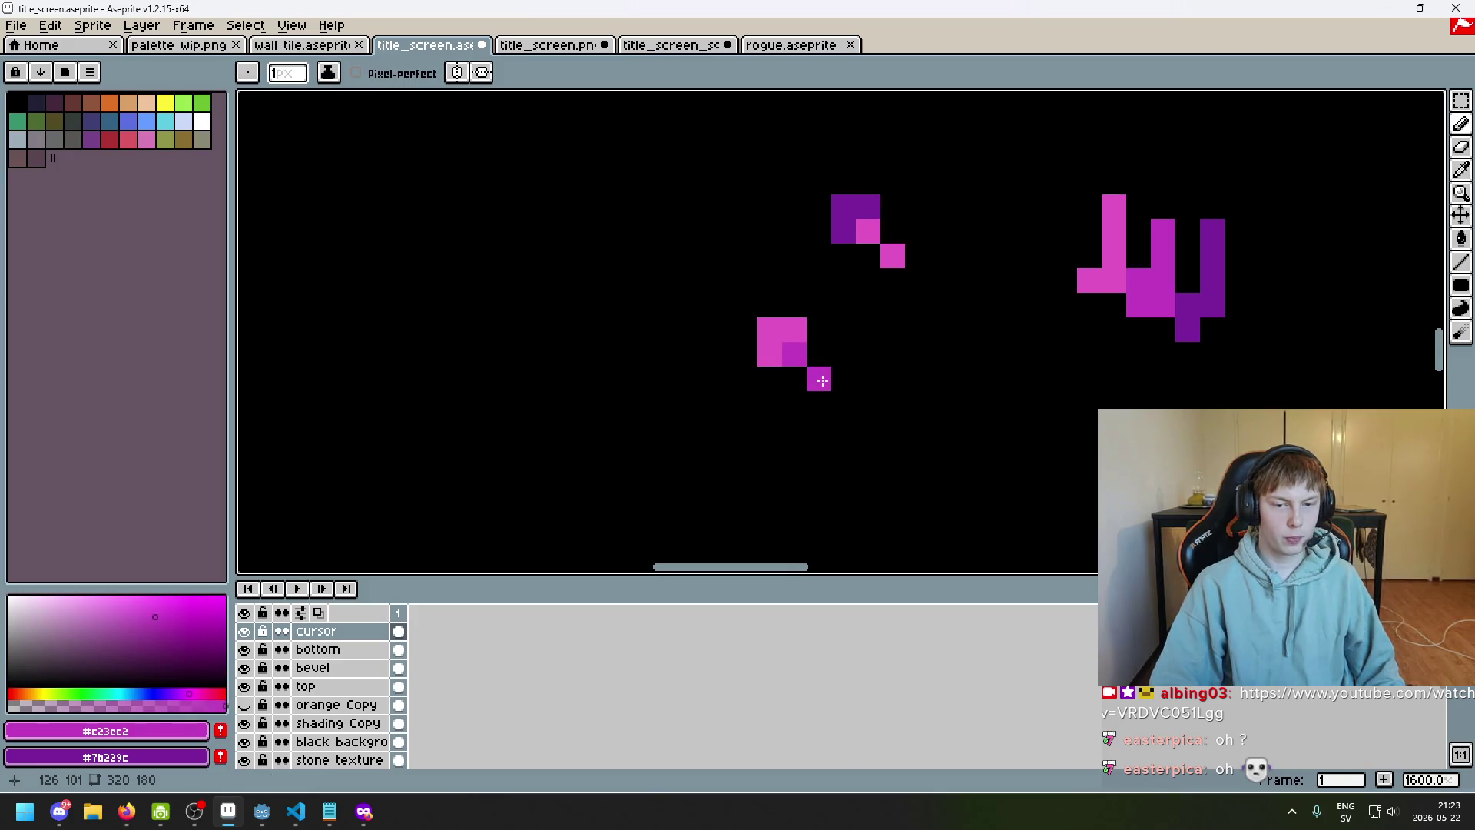
alt+click(862, 211)
click(797, 355)
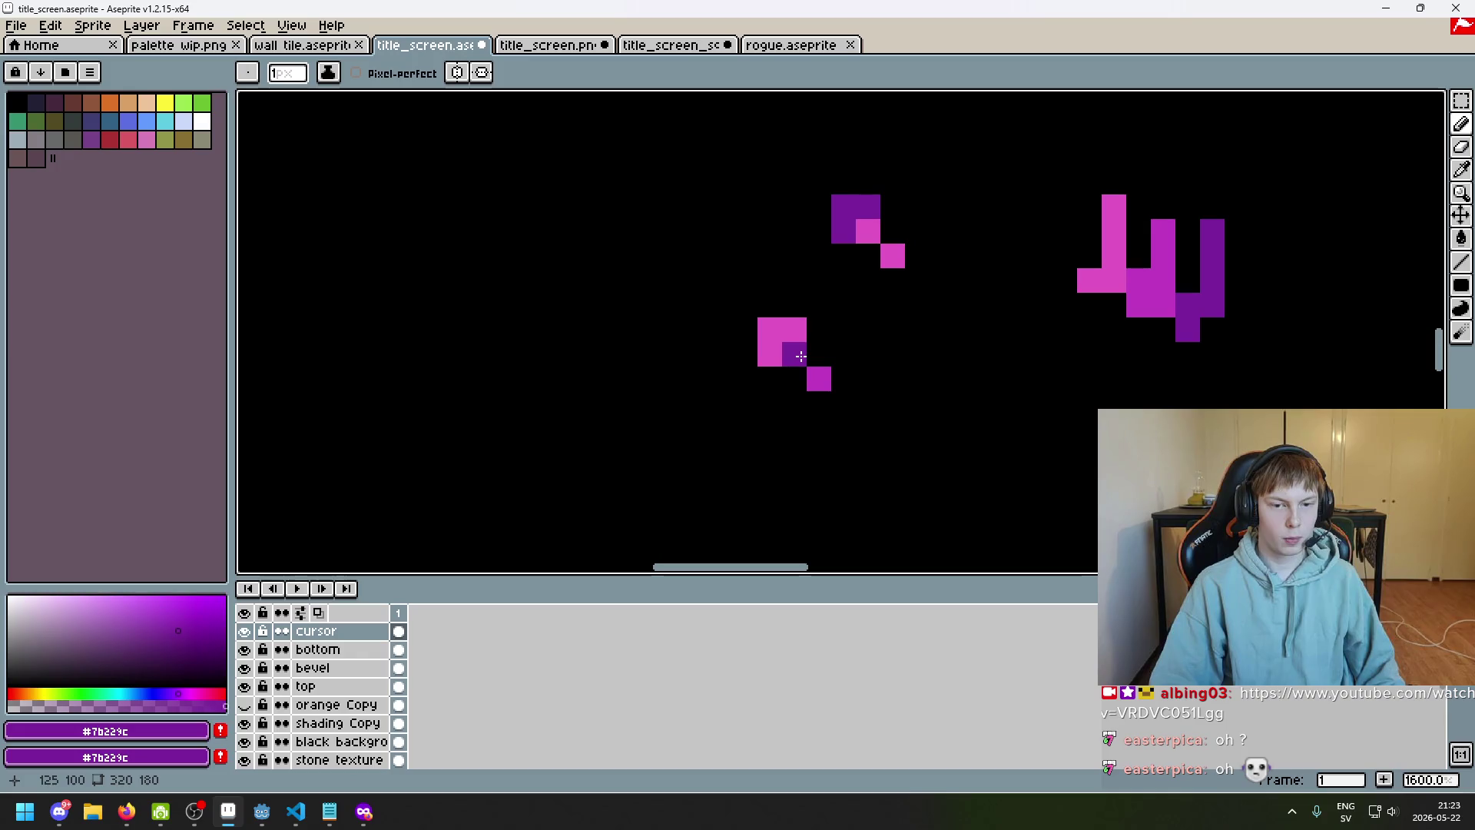
scroll(800, 355, down, 5)
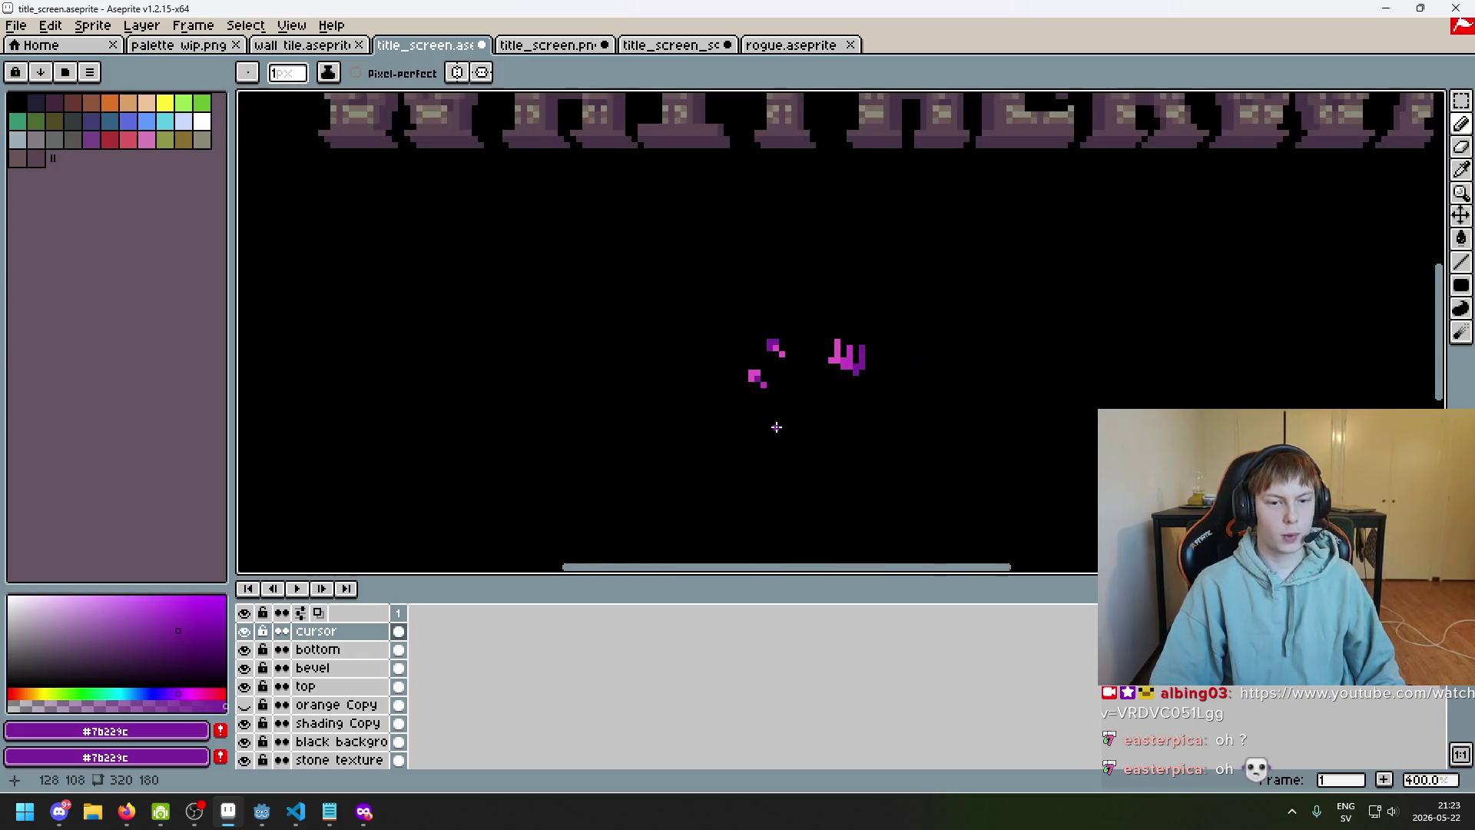
key(F8)
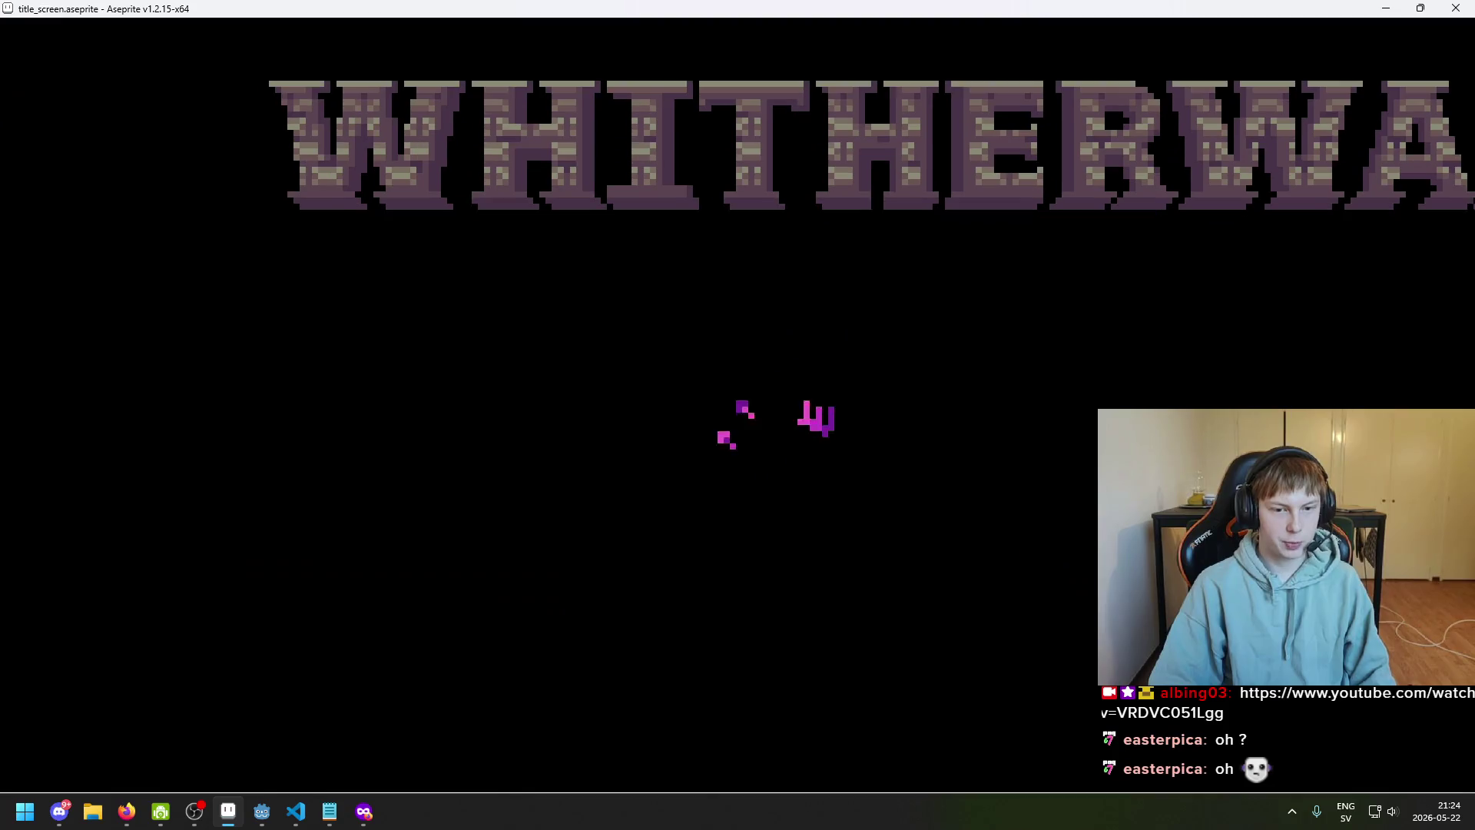
mouse_move(768, 384)
mouse_down()
mouse_move(761, 340)
mouse_move(793, 340)
mouse_up()
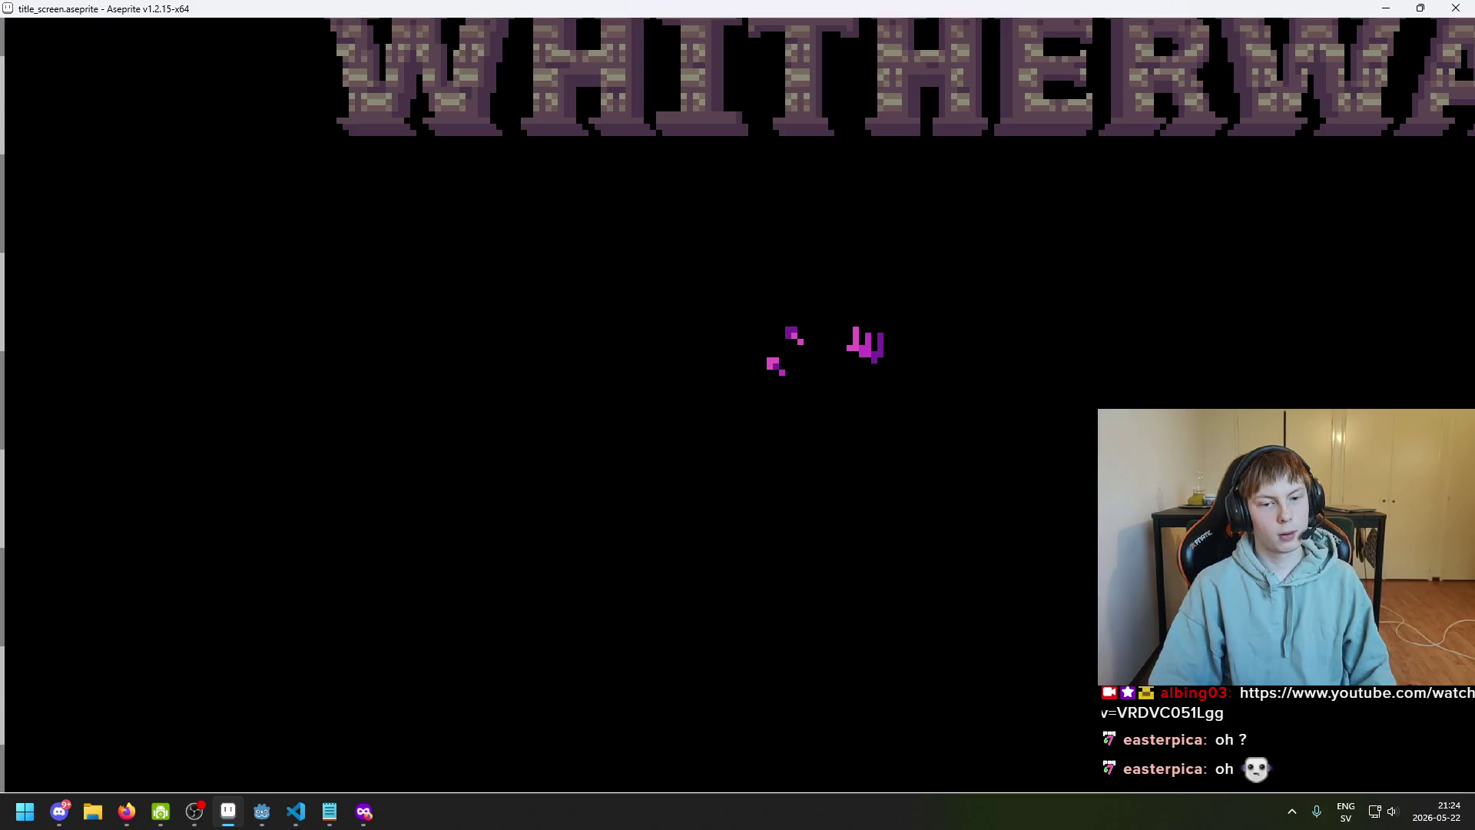
drag(793, 340, 756, 371)
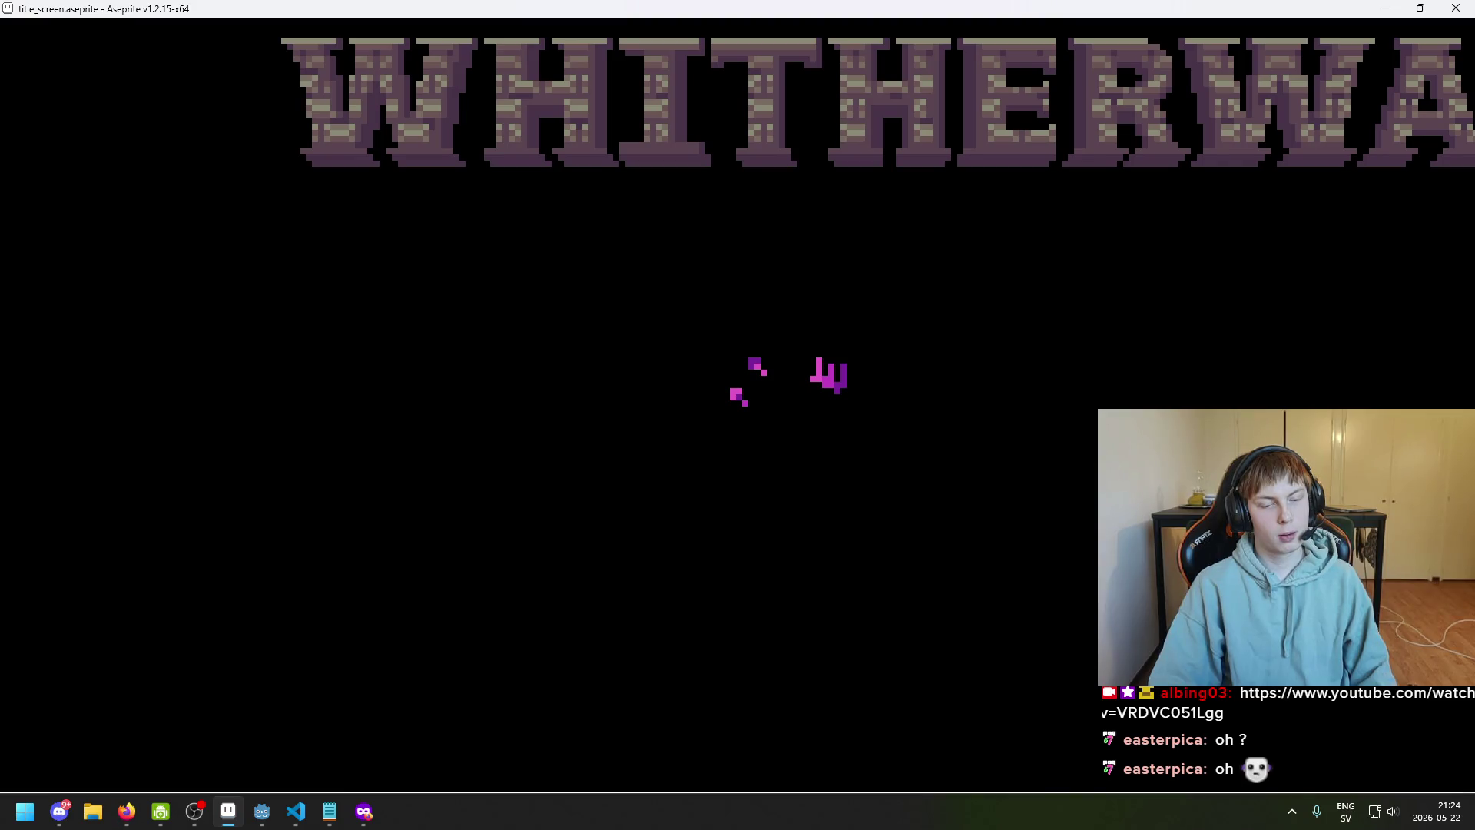
key(Escape)
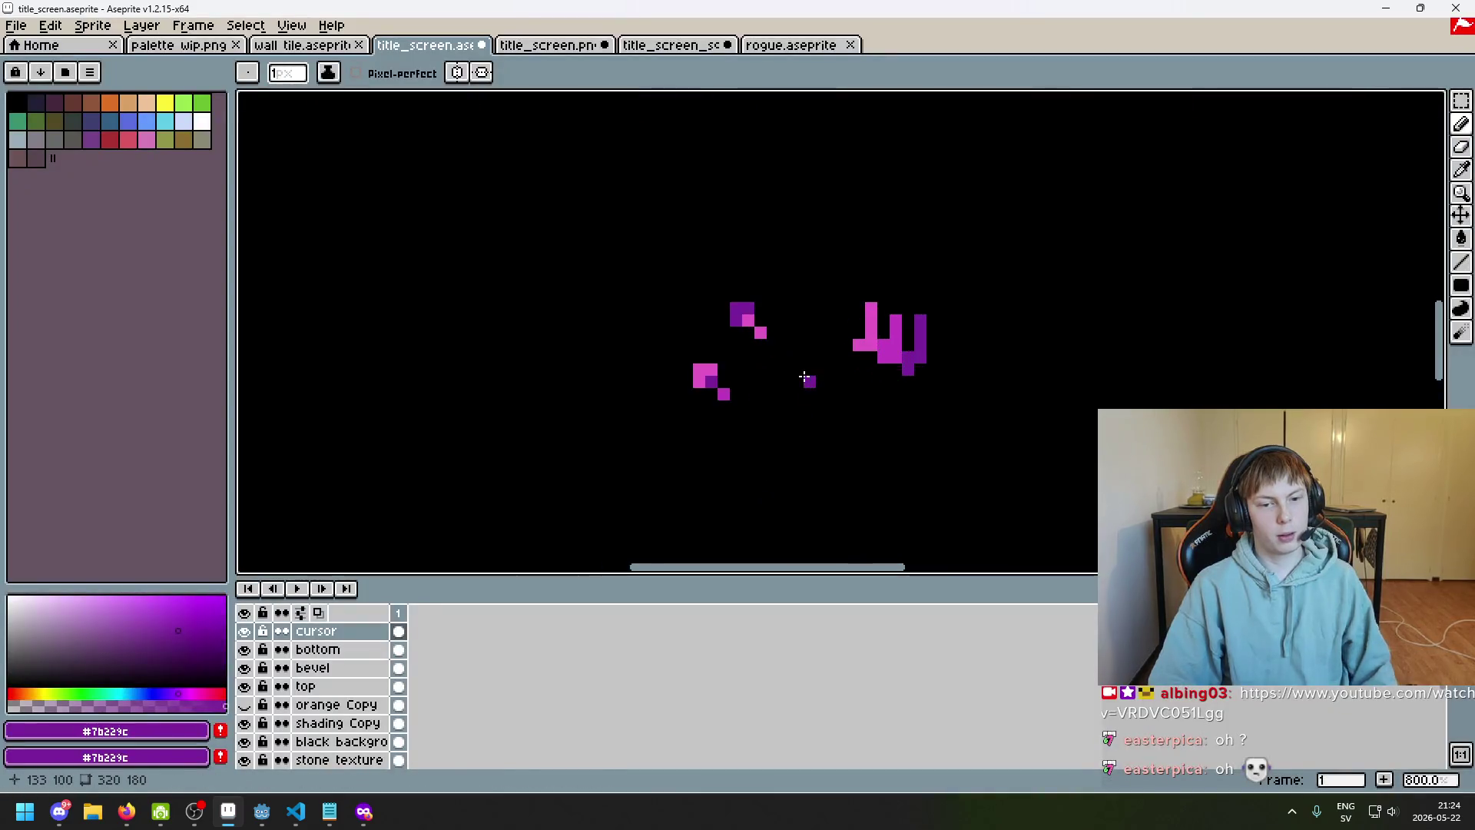
Check the title screen in full-screen preview, panning to its edges
scroll(732, 386, up, 3)
scroll(658, 377, down, 5)
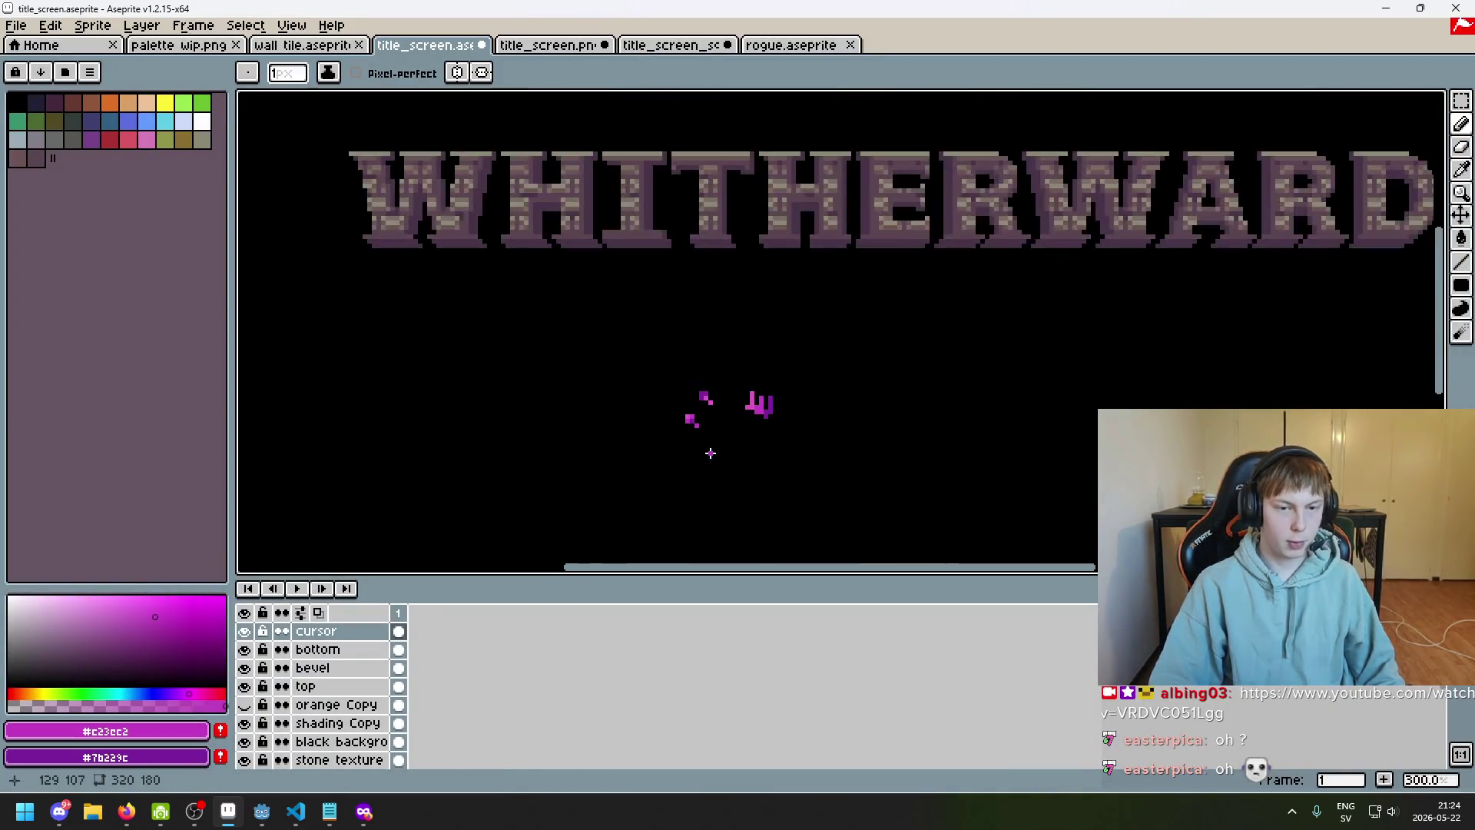
scroll(702, 471, up, 1)
key(F8)
mouse_move(768, 330)
mouse_down()
mouse_move(822, 353)
mouse_move(780, 369)
mouse_move(791, 365)
mouse_up()
drag(1176, 37, 1170, 37)
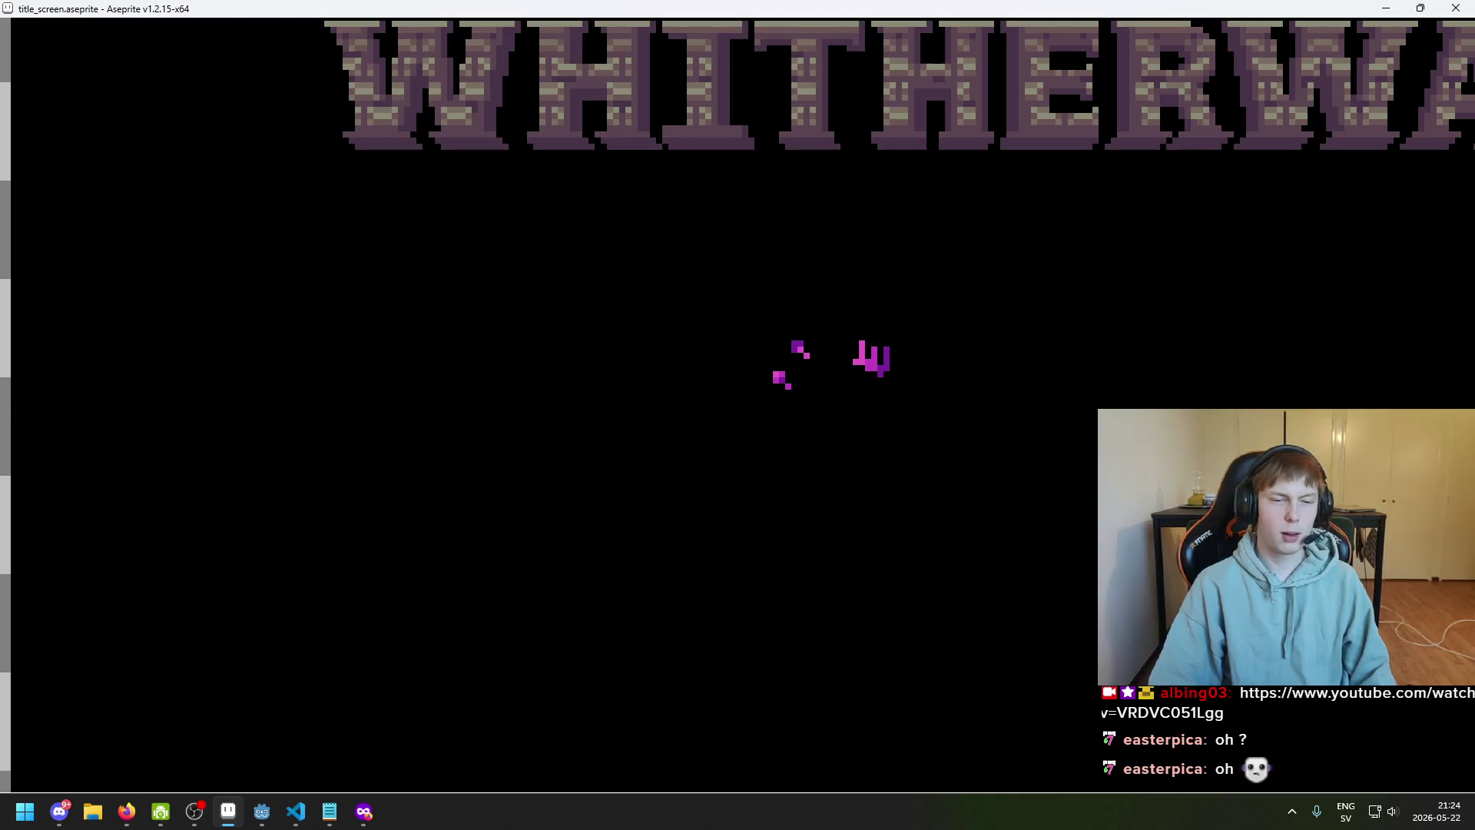
key(Escape)
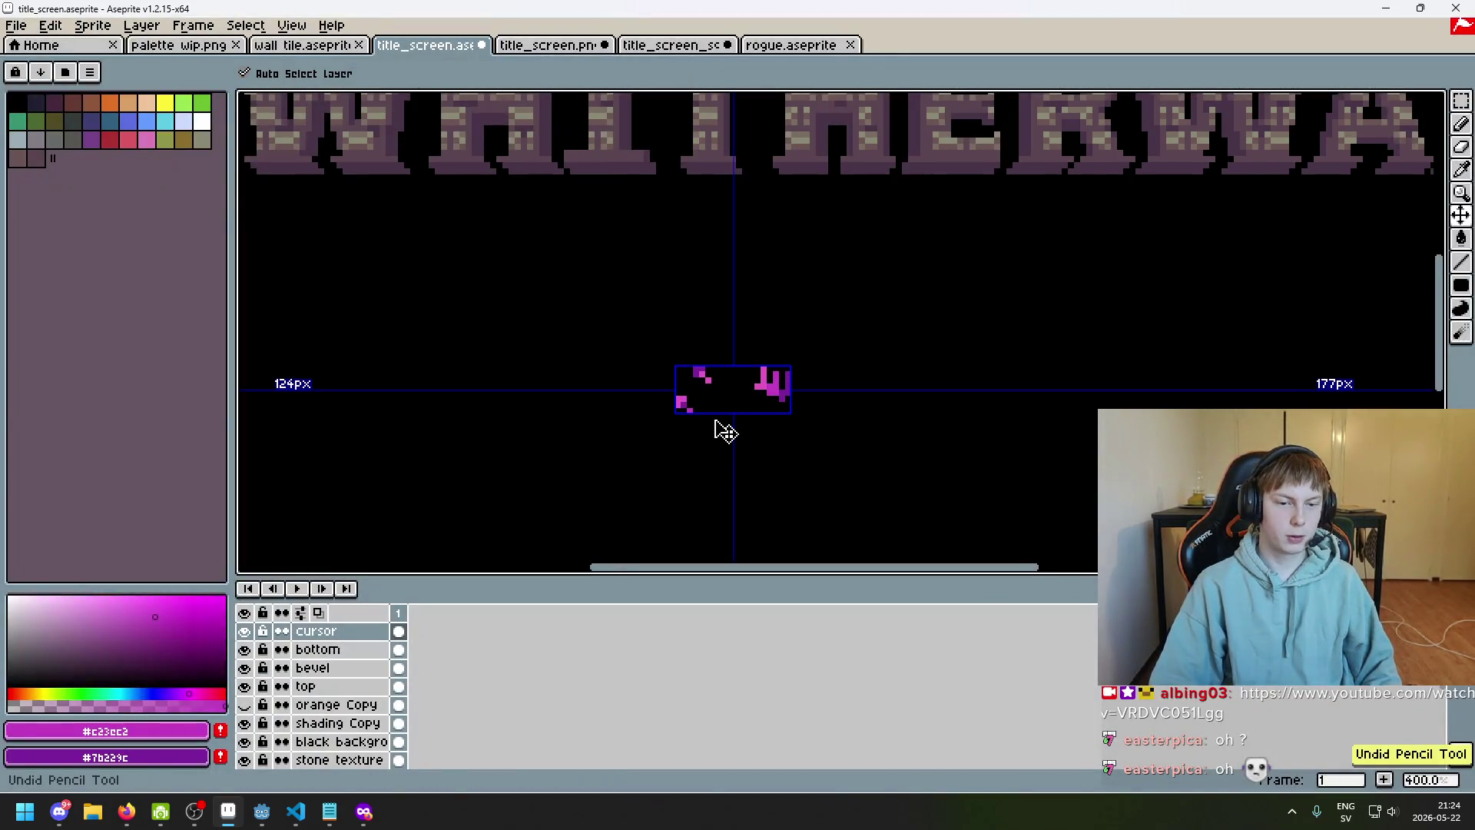
Sample the dark purple from a letter and undo the last pencil stroke
scroll(689, 402, up, 5)
scroll(705, 372, up, 1)
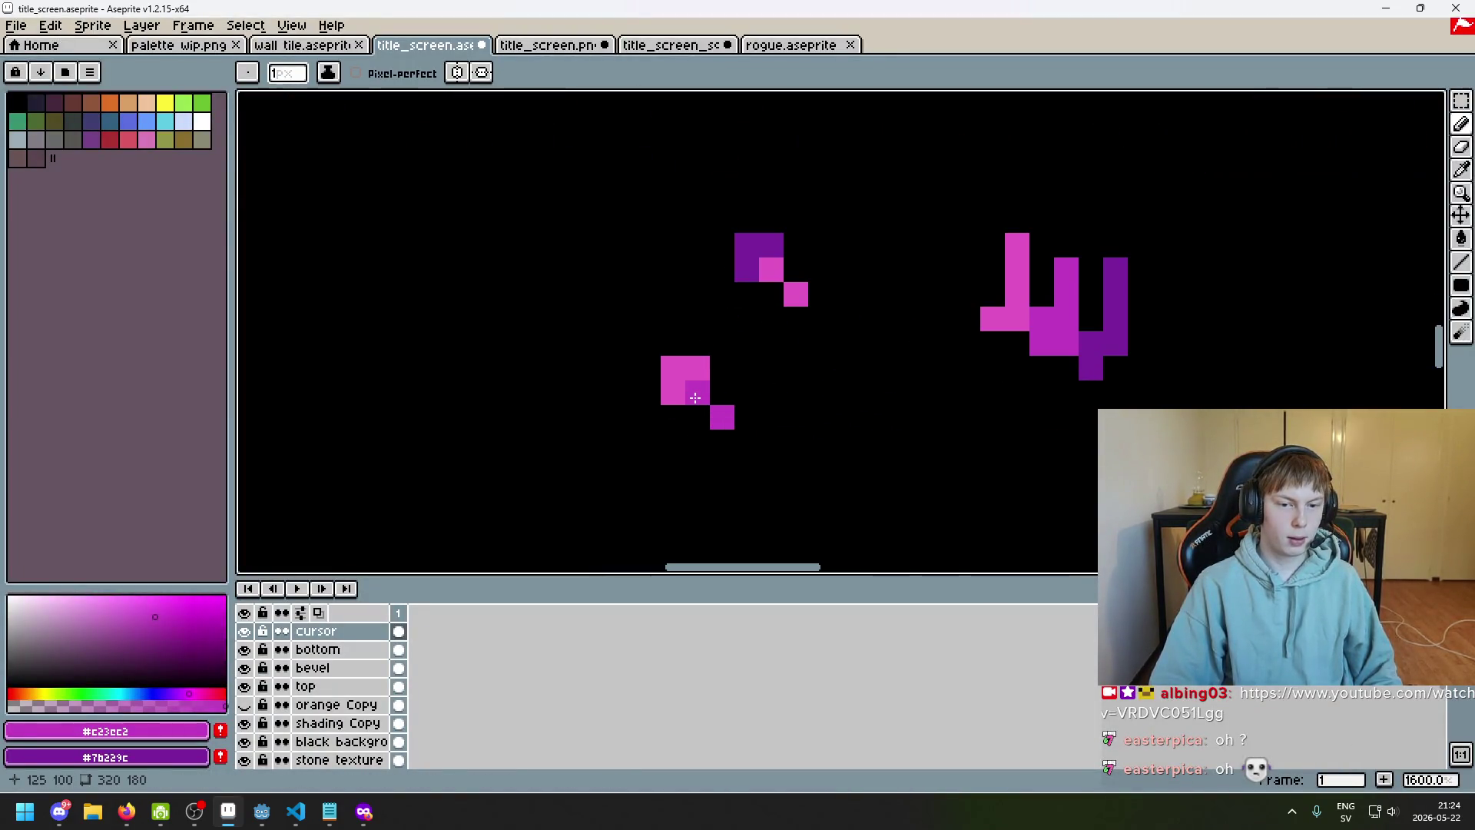
alt+click(723, 416)
key(alt)
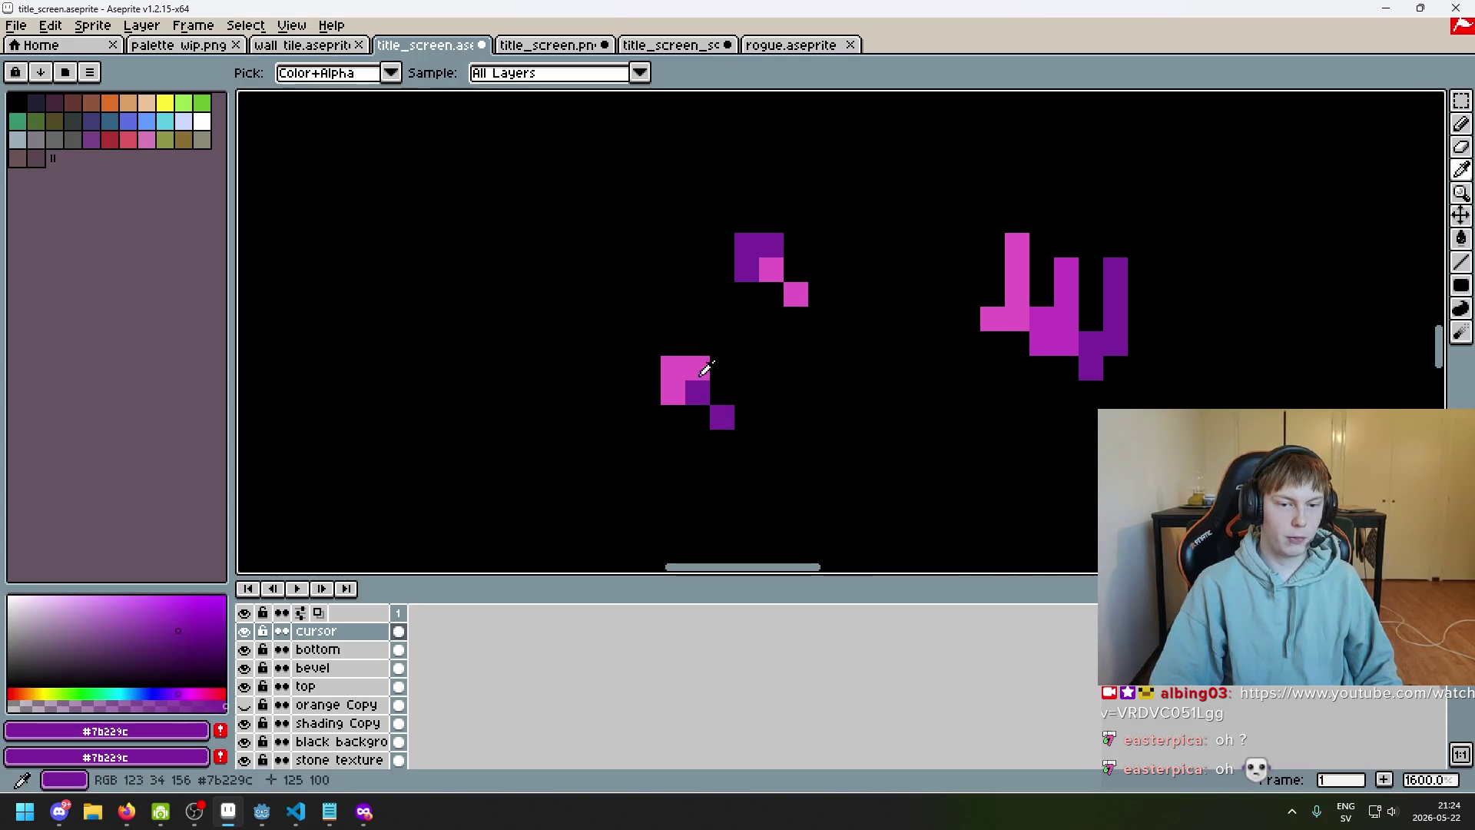
scroll(714, 400, down, 4)
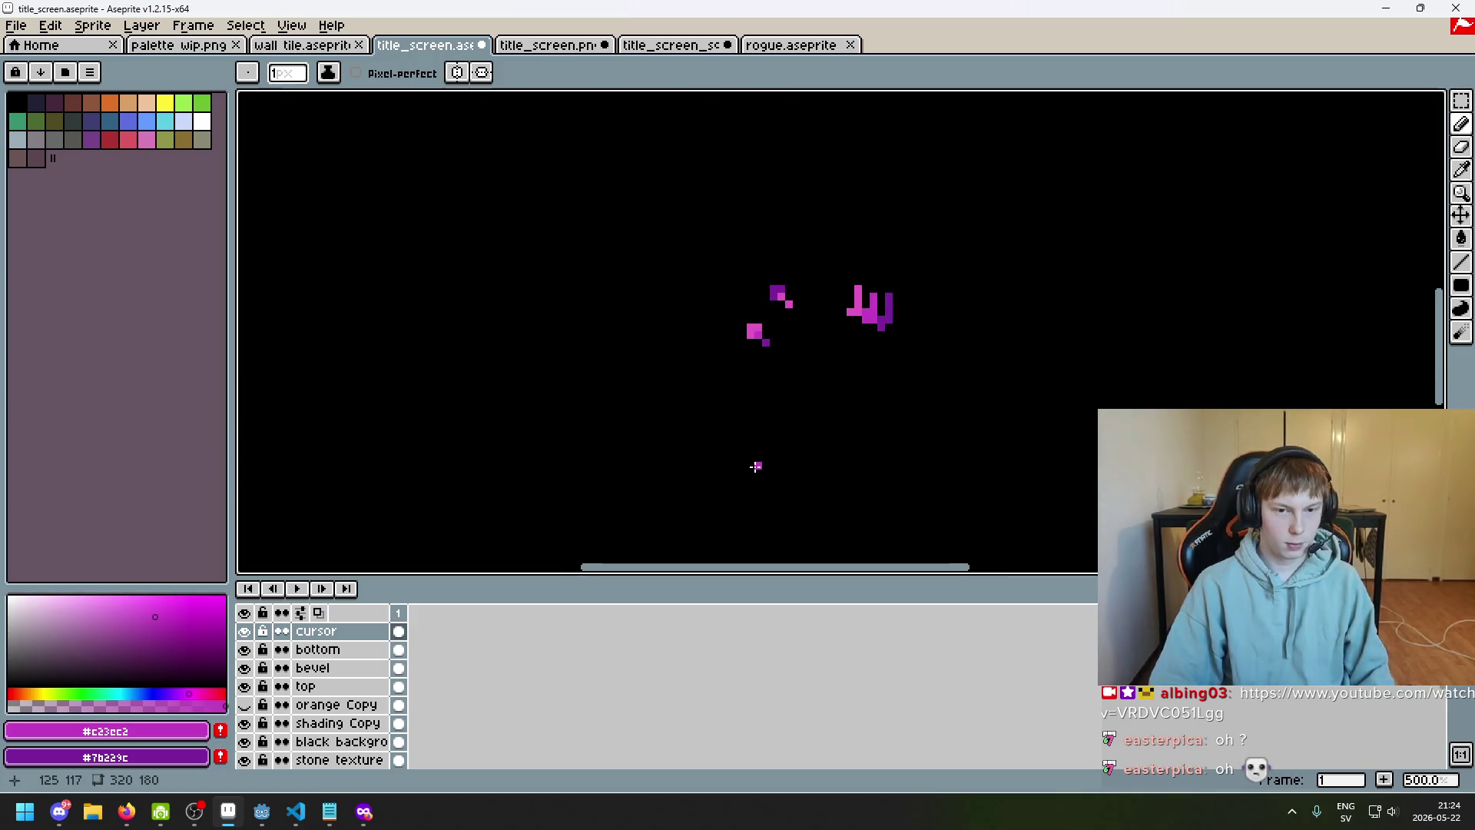
key(F8)
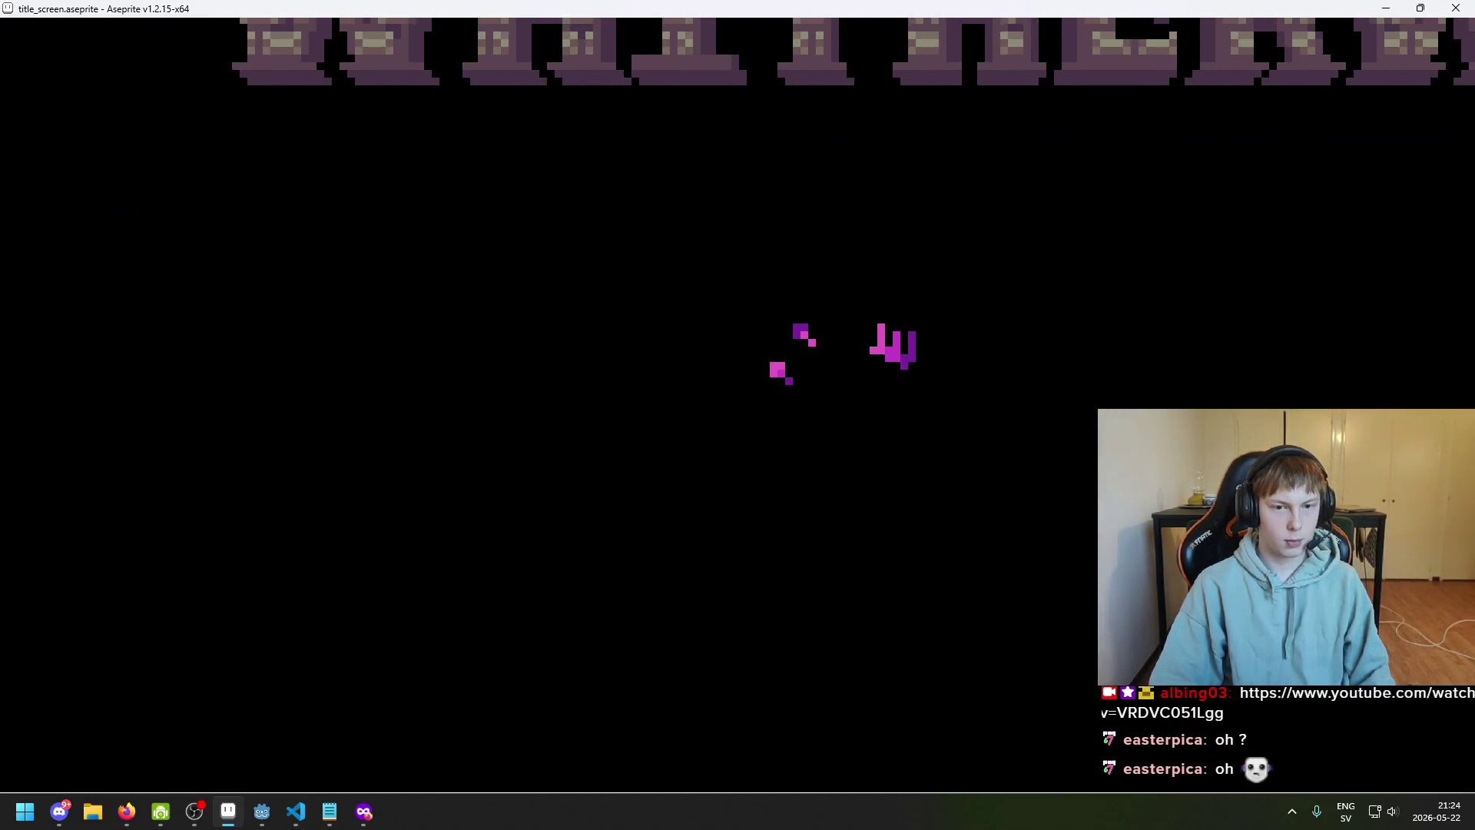
key(Escape)
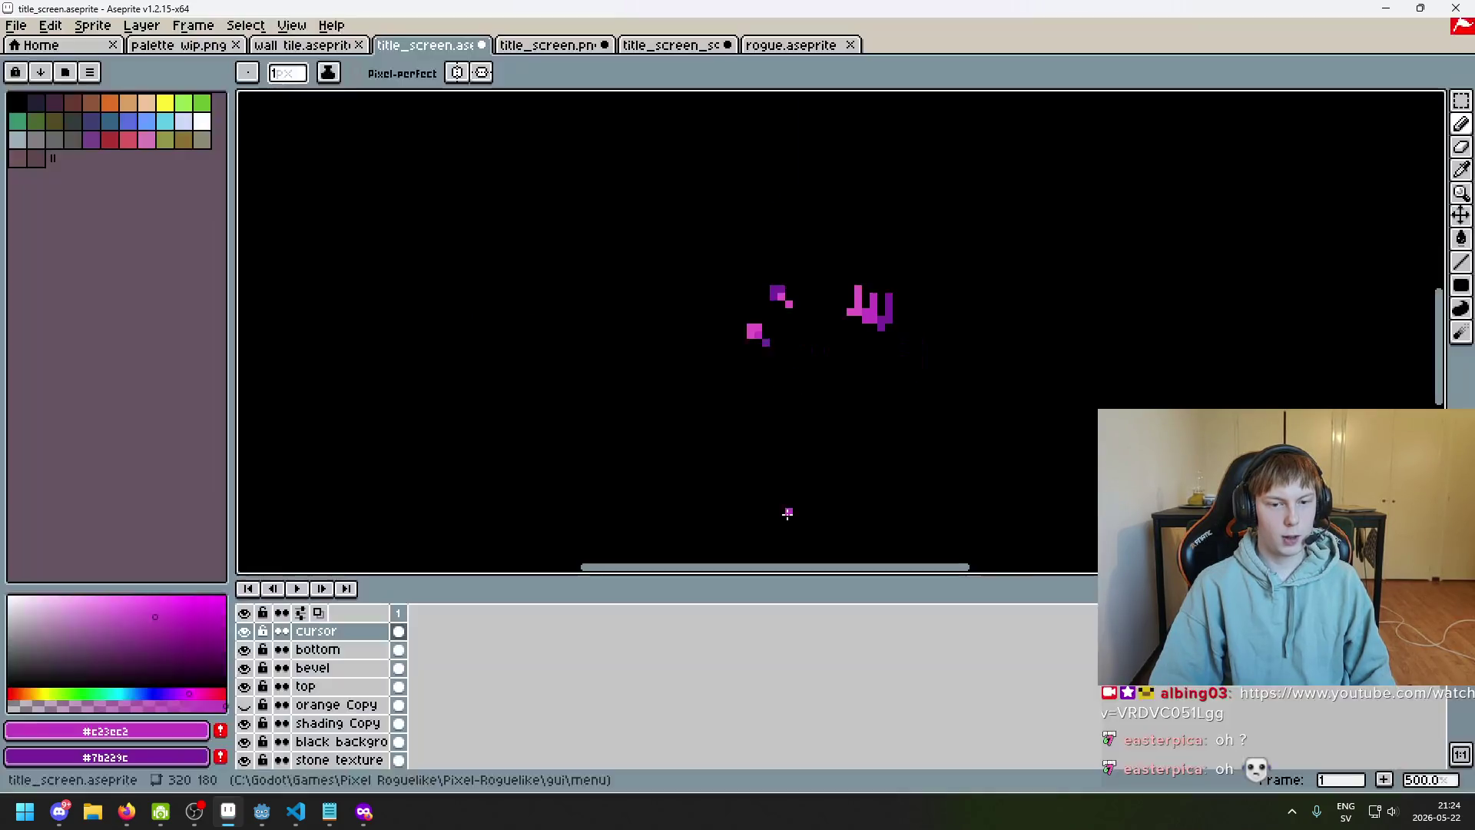
key(ctrl+z)
Sample the dark purple, then the pink, from the lettering and preview the result
scroll(813, 367, up, 6)
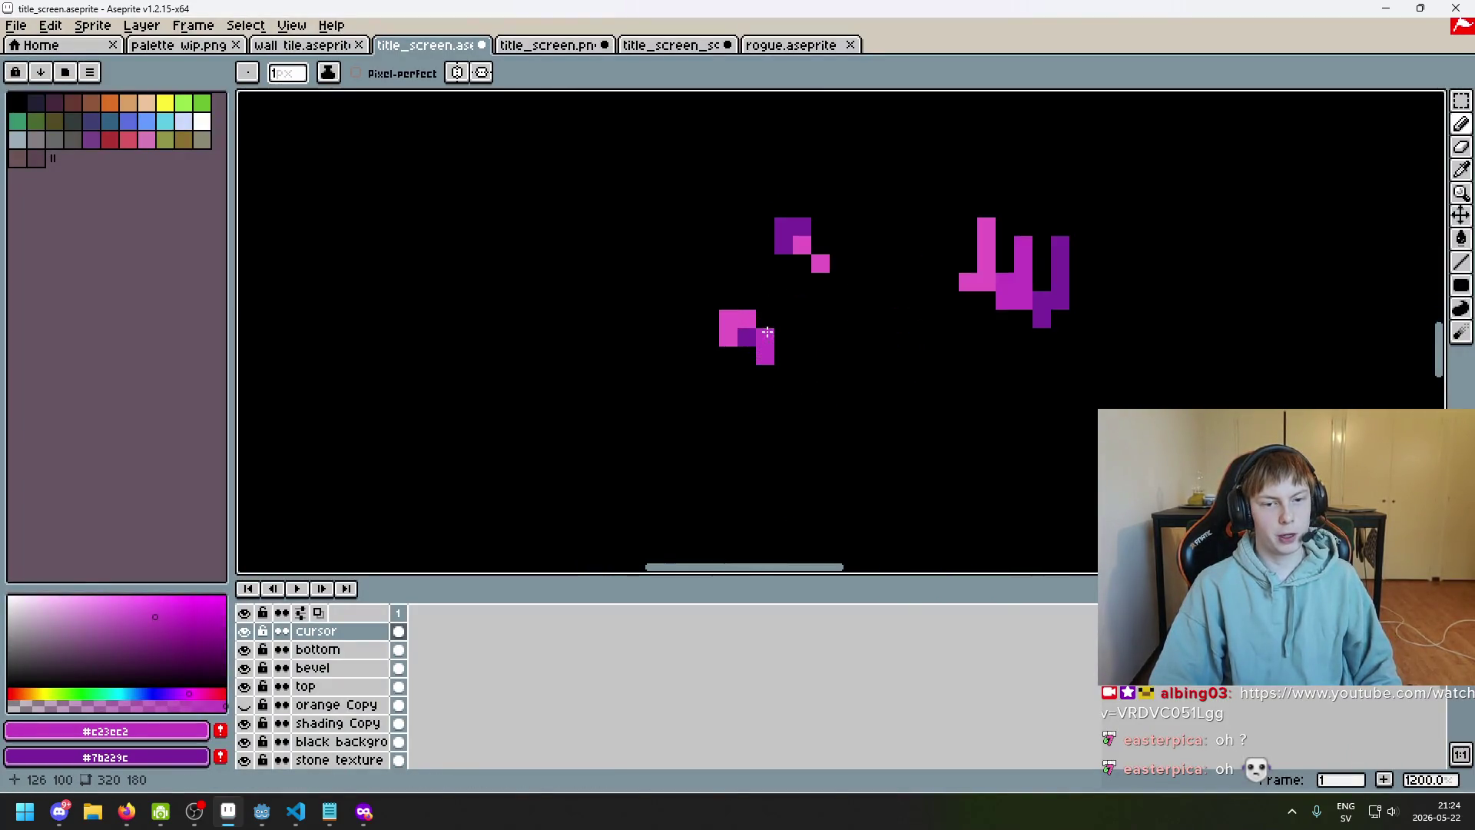
scroll(785, 411, down, 7)
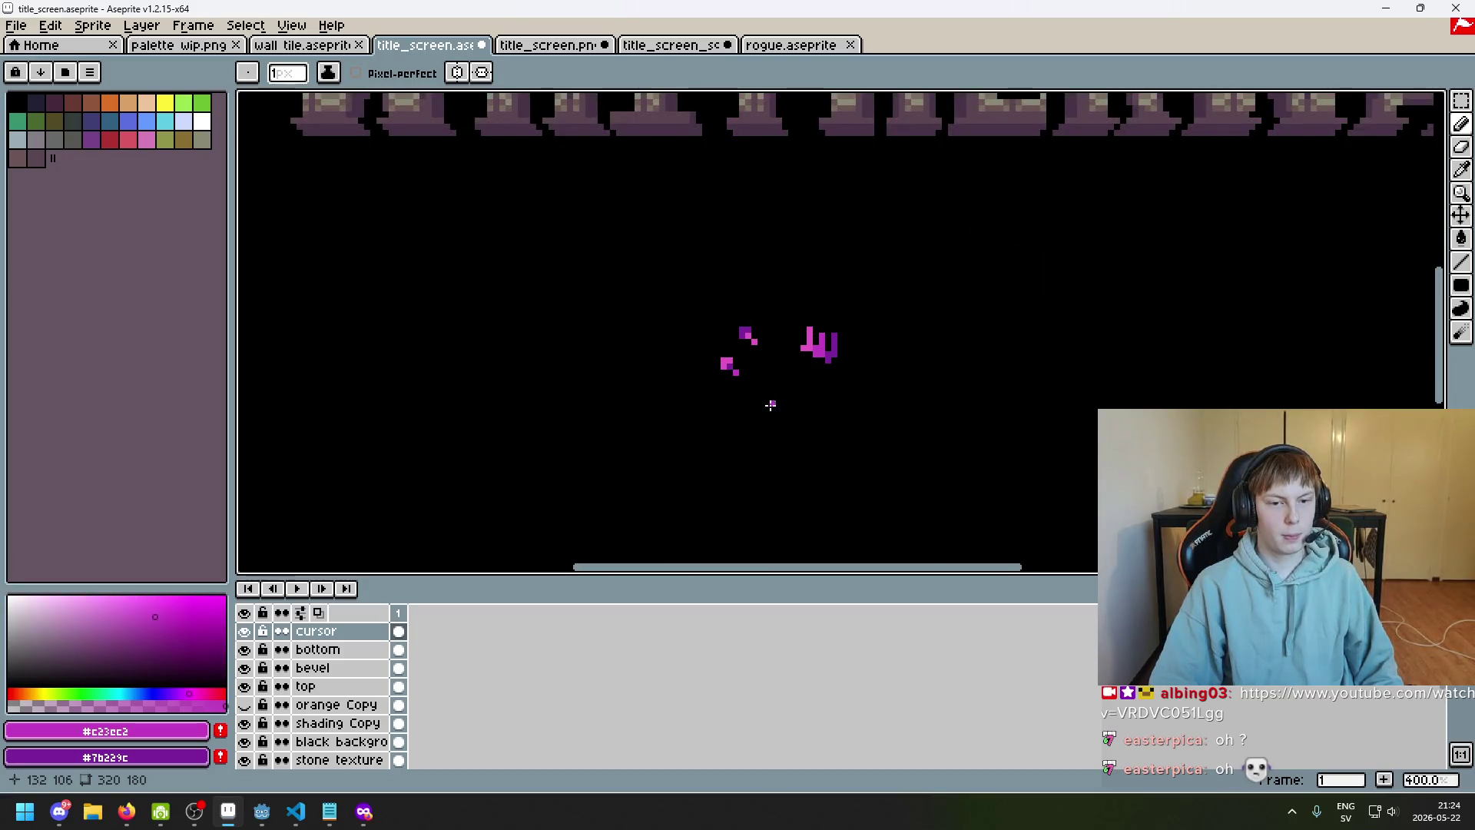
scroll(771, 404, up, 8)
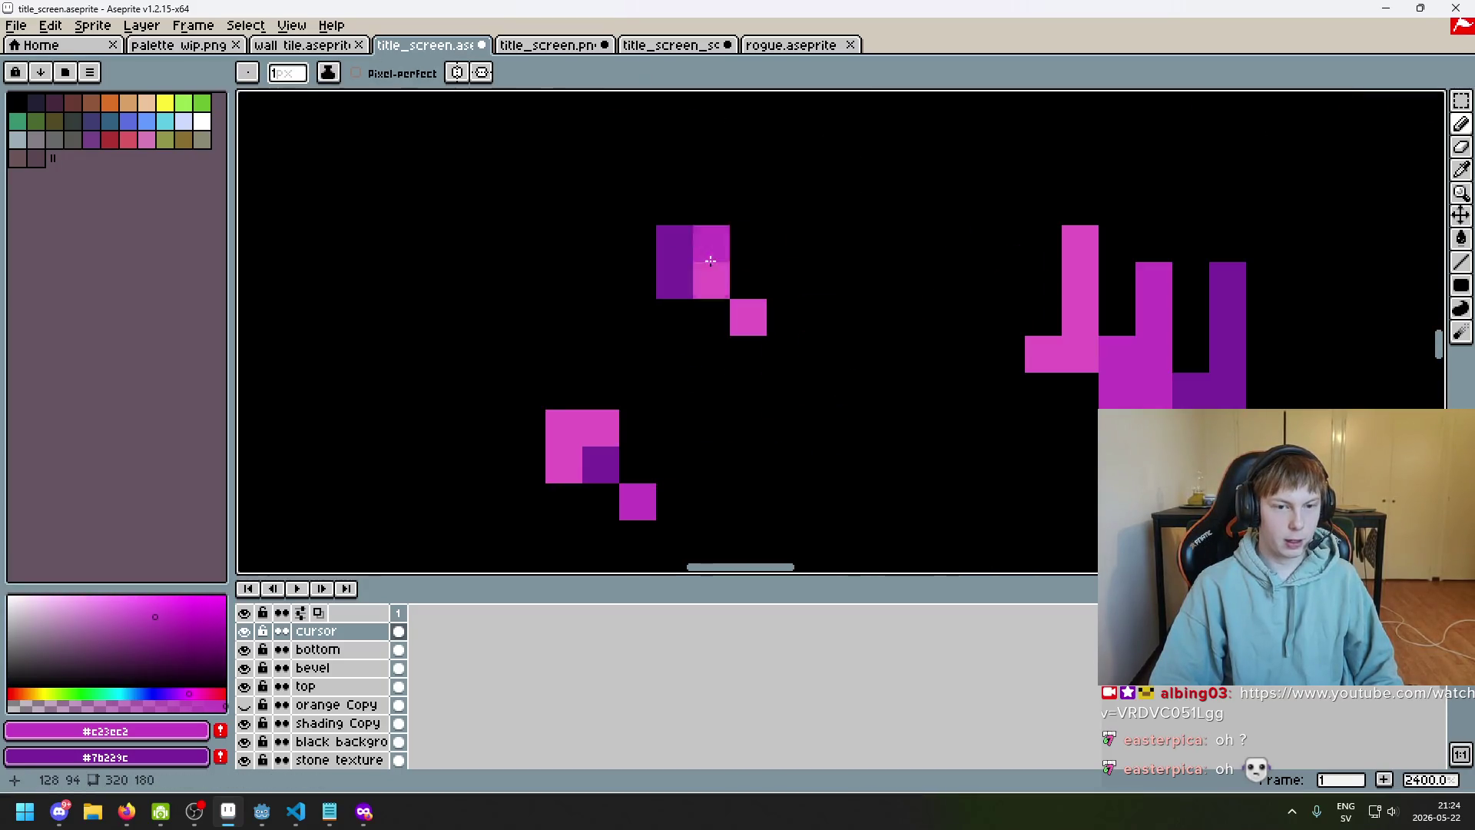
alt+click(672, 247)
alt+click(645, 510)
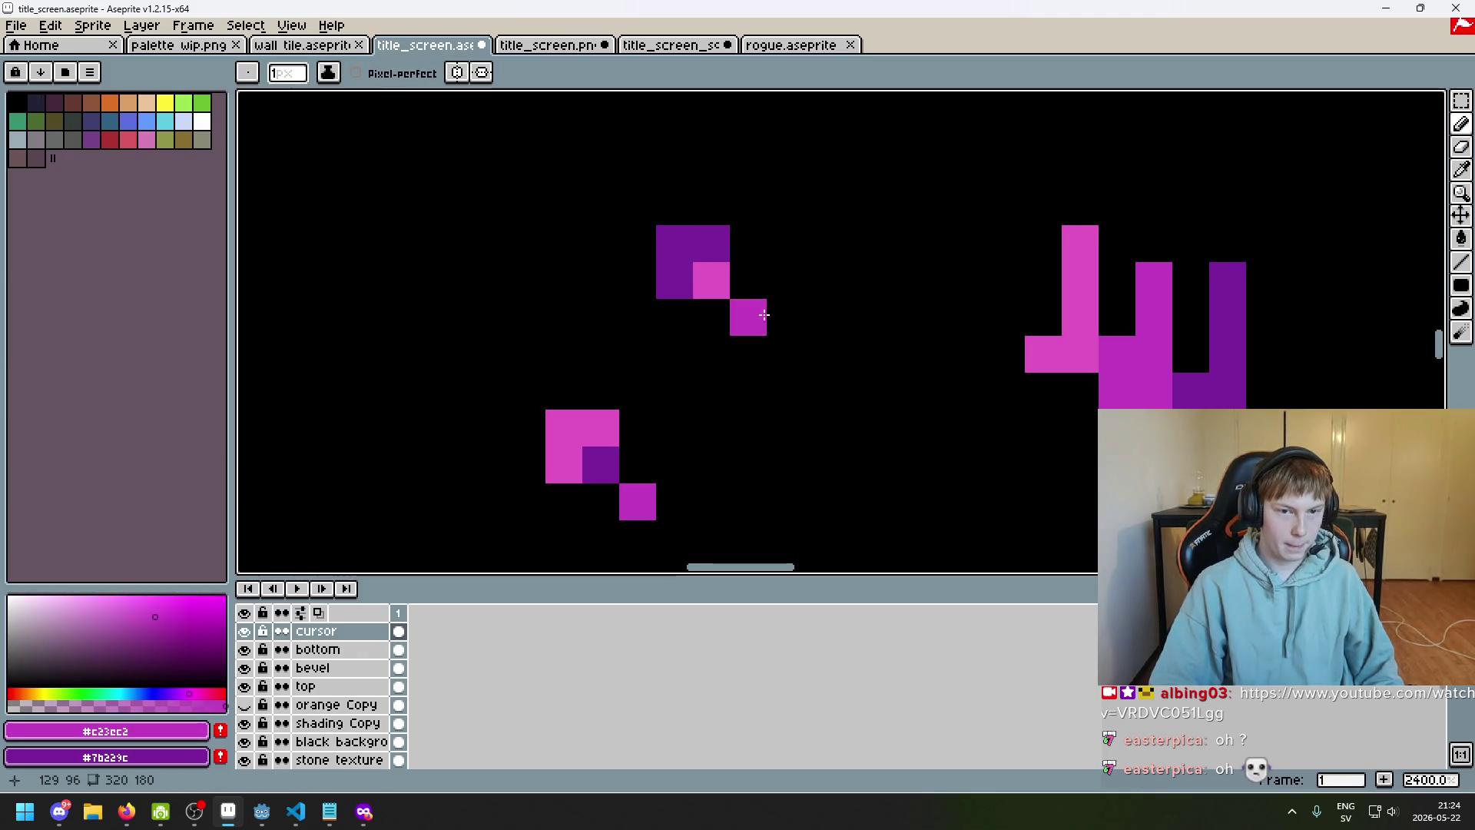
scroll(757, 316, down, 6)
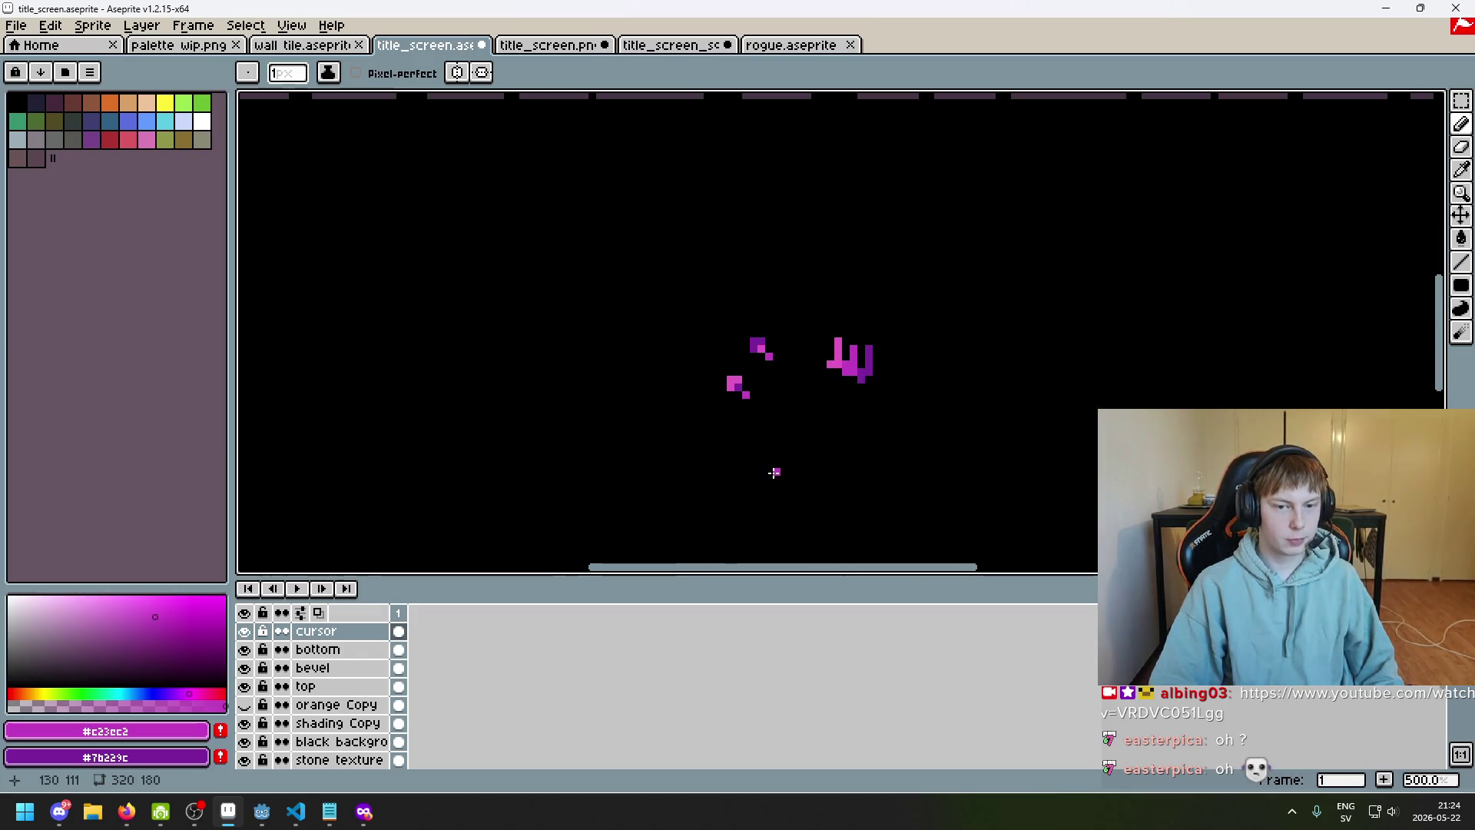
key(F8)
drag(1146, 49, 1154, 49)
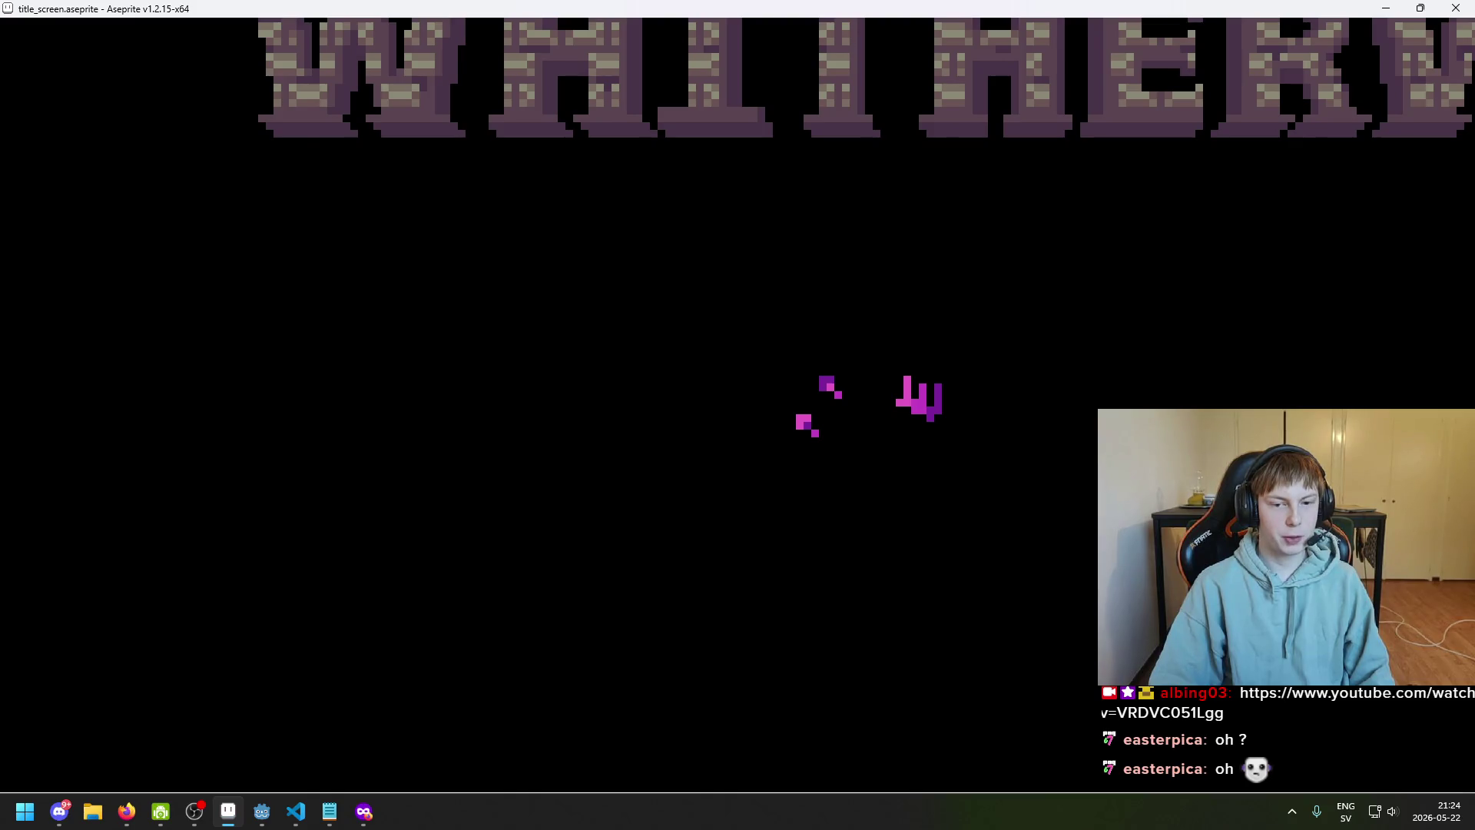
key(Escape)
Sample the lighter pink from the lettering and undo a trial A-shaped stroke
scroll(735, 363, up, 6)
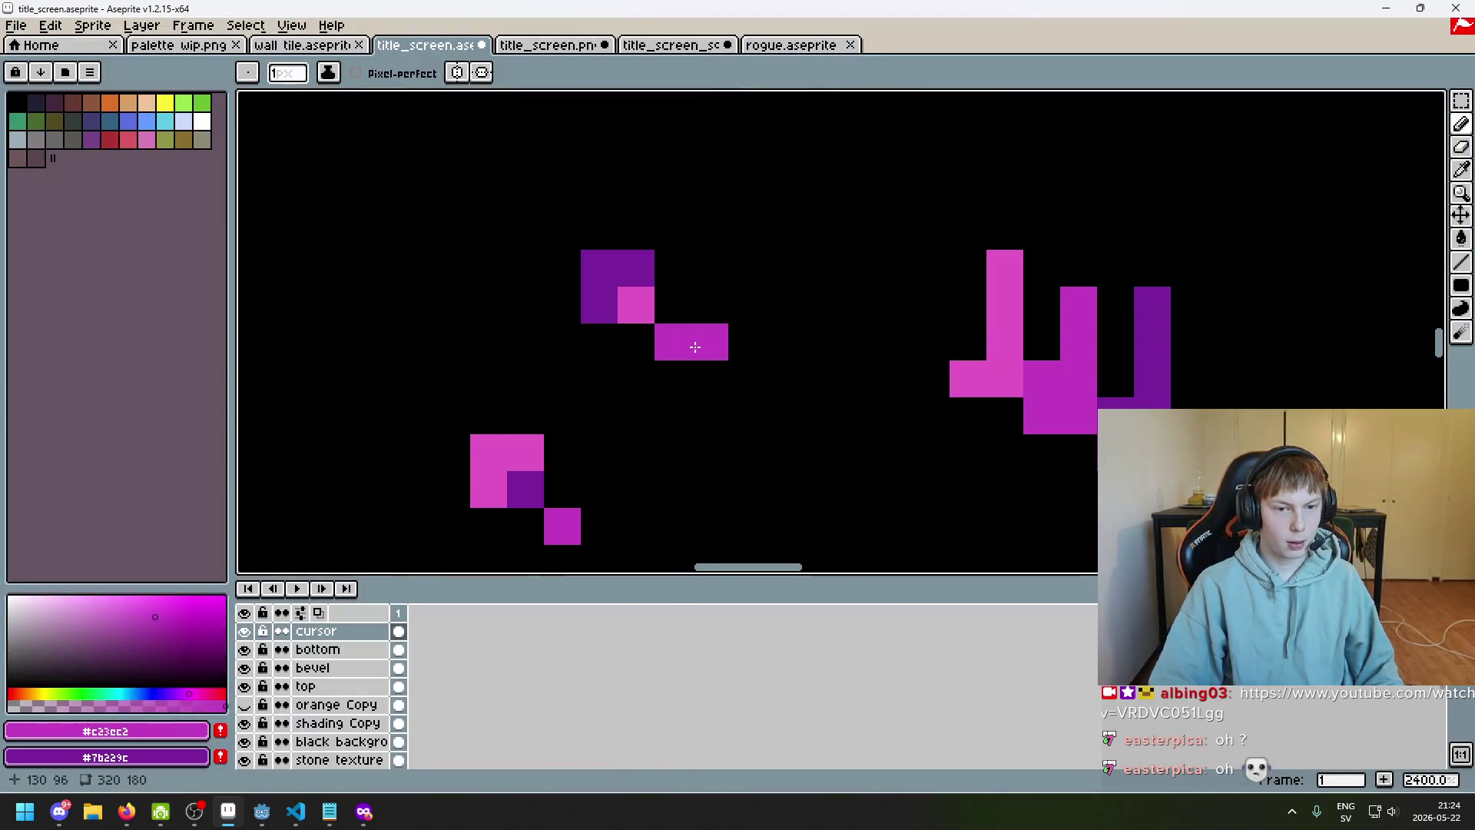
key(i)
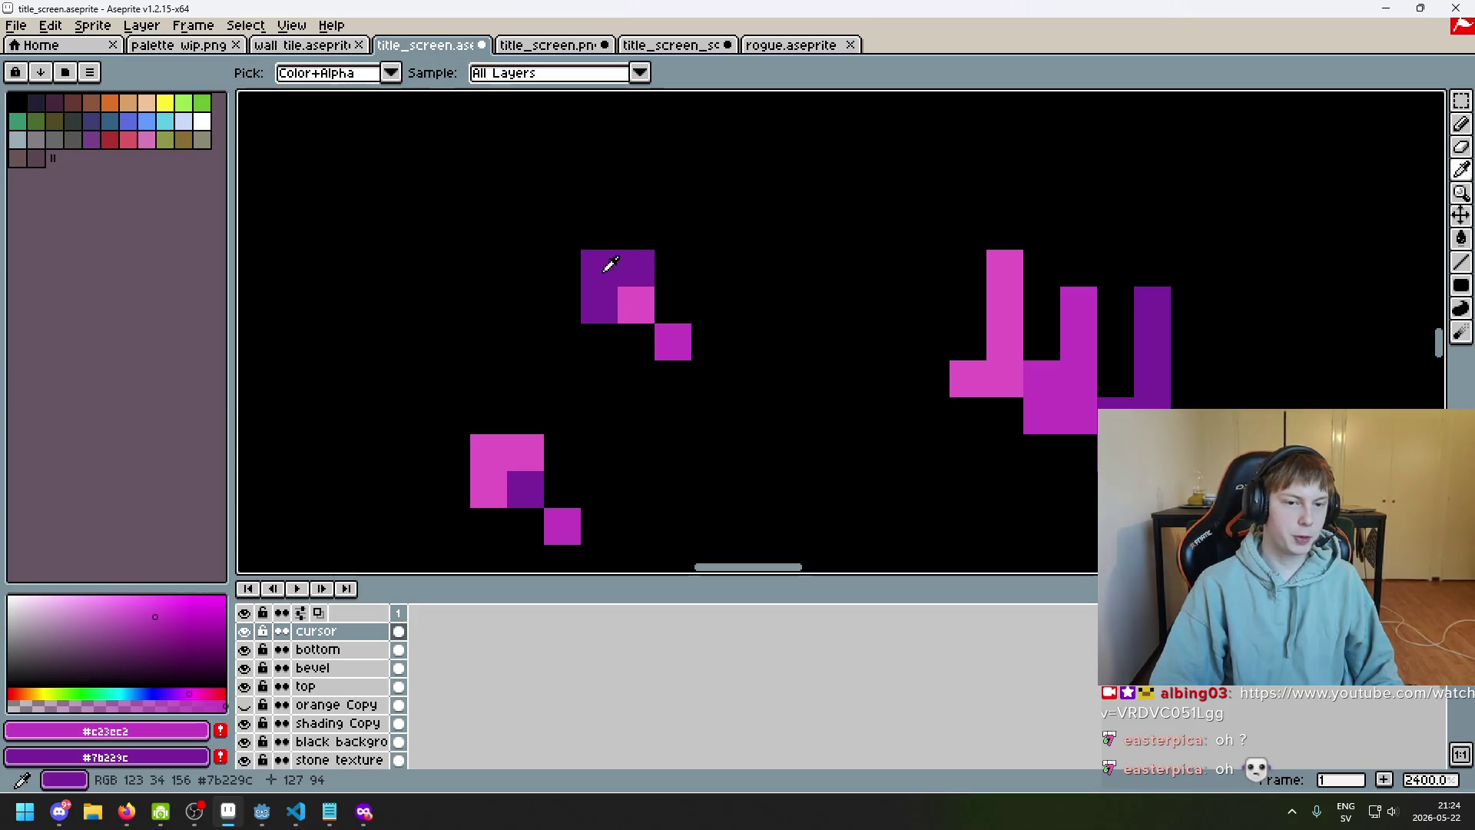
key(b)
key(i)
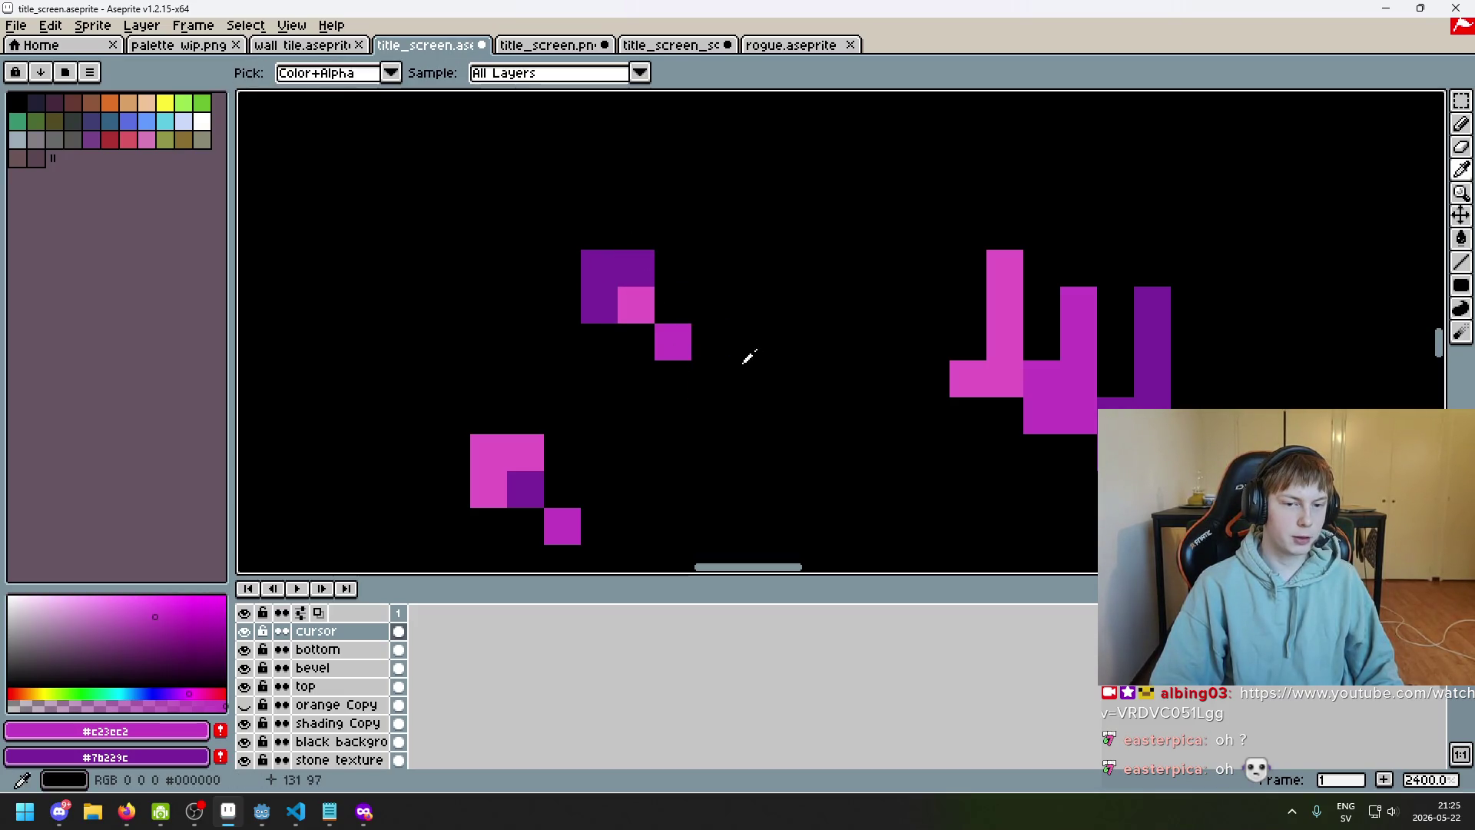
key(b)
scroll(695, 365, down, 5)
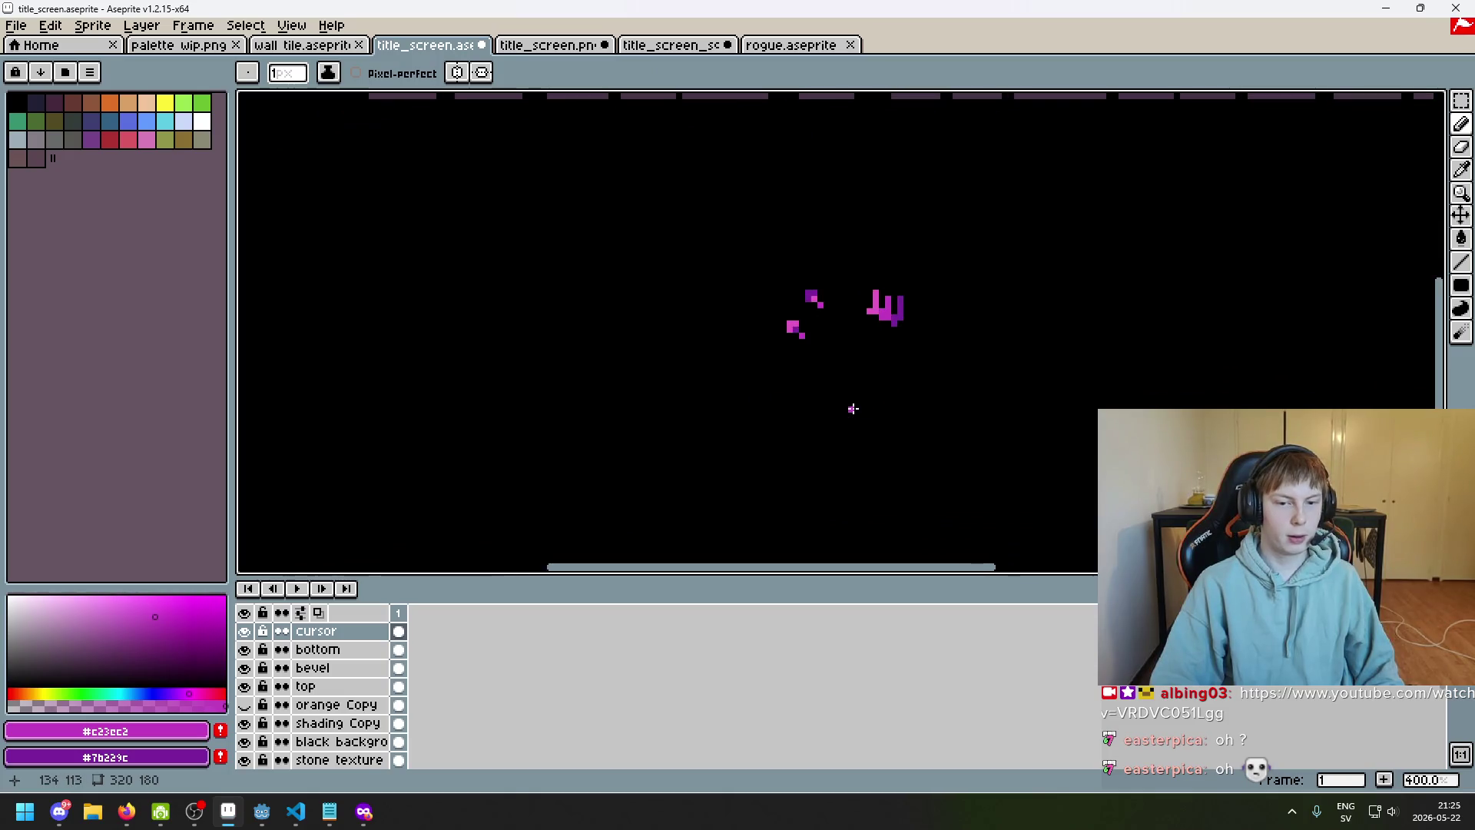
key(i)
alt+click(874, 307)
alt+click(875, 305)
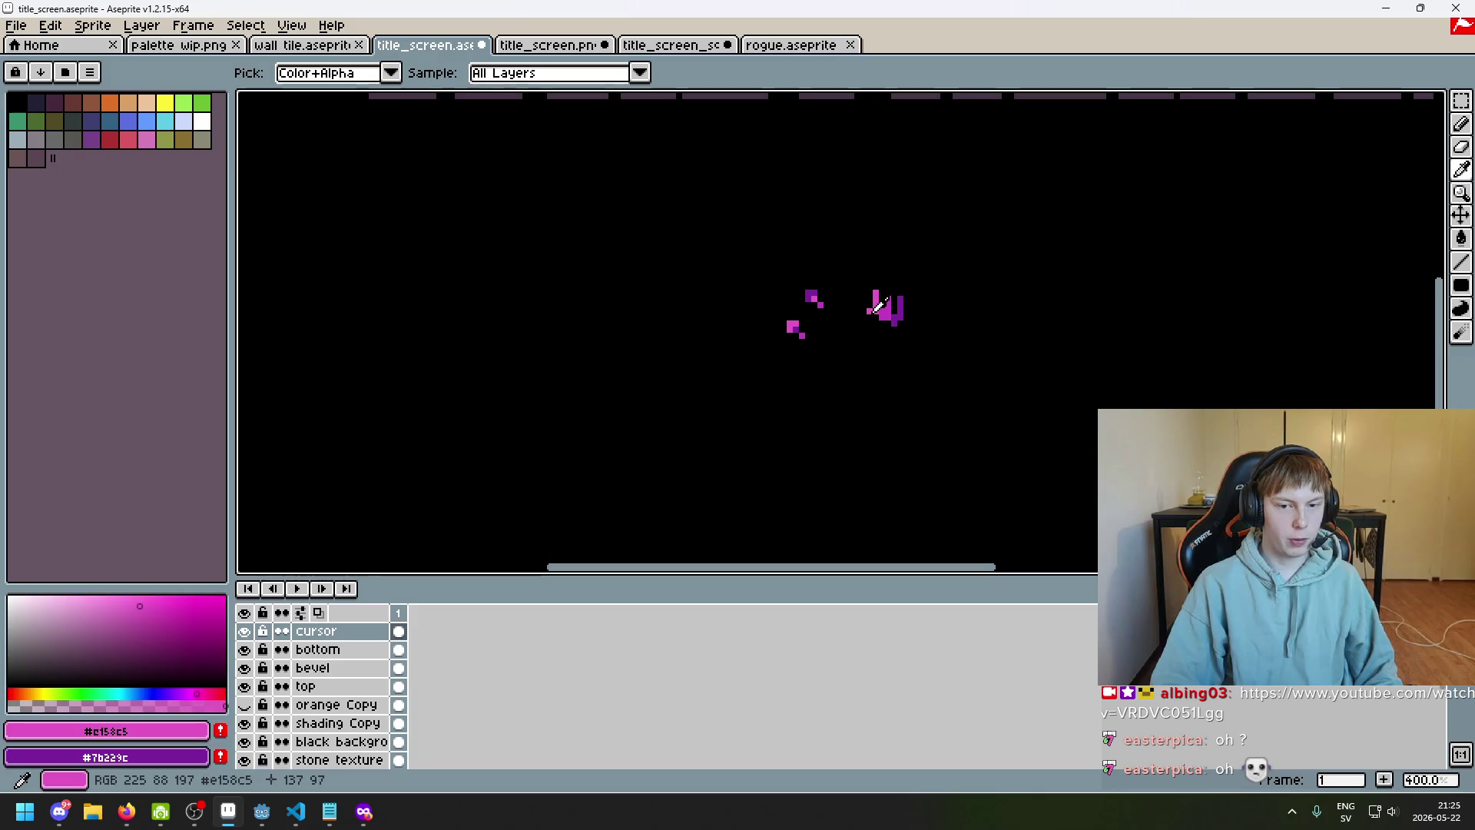
mouse_move(559, 427)
mouse_down()
mouse_move(630, 501)
mouse_move(544, 486)
mouse_move(663, 478)
mouse_up()
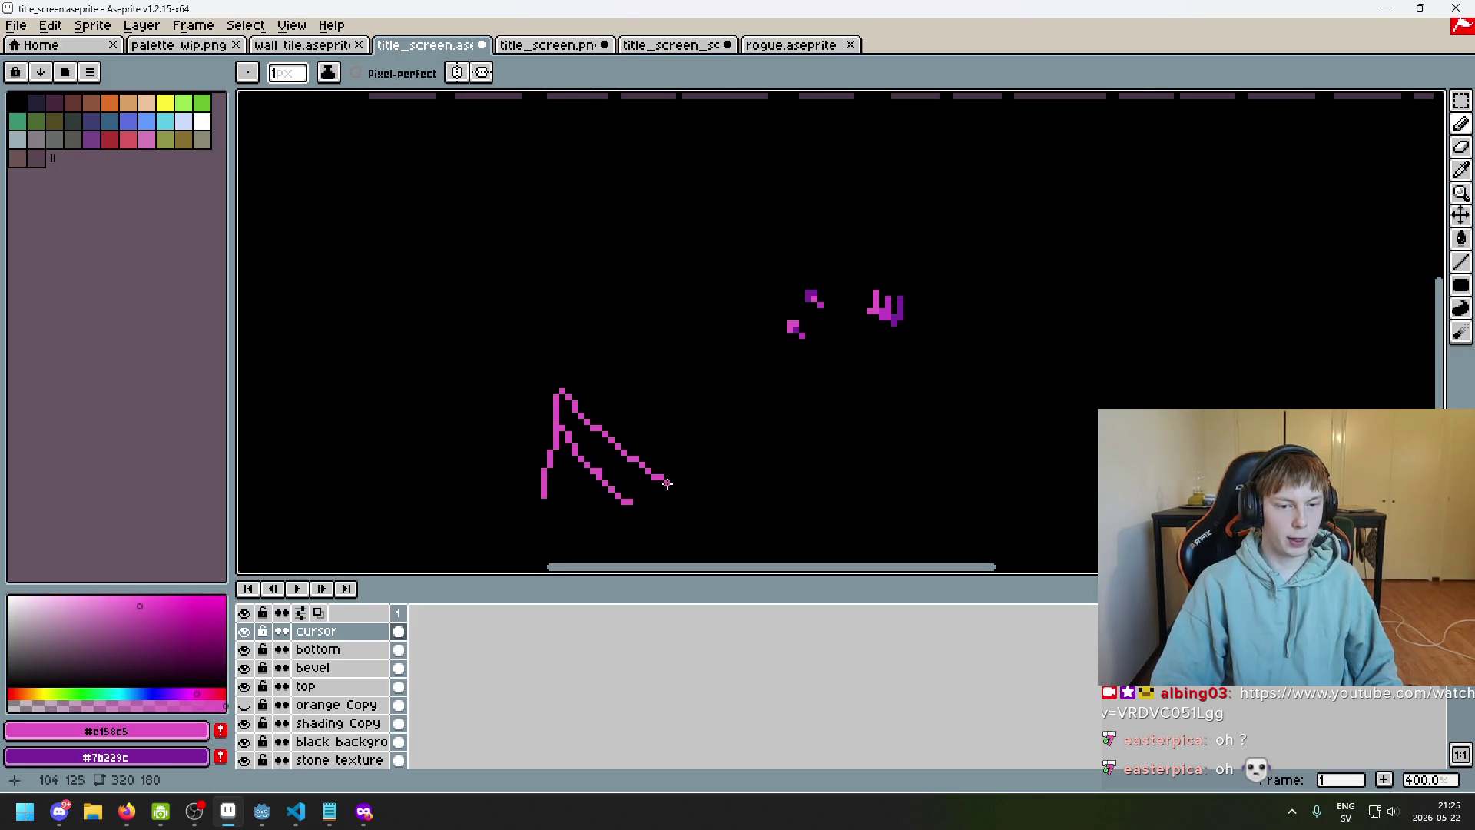
key(ctrl+z)
key(ctrl+z)
key(ctrl+z)
Place a test pink pixel below the lettering, preview it, then undo the diagonal stroke
scroll(765, 363, up, 3)
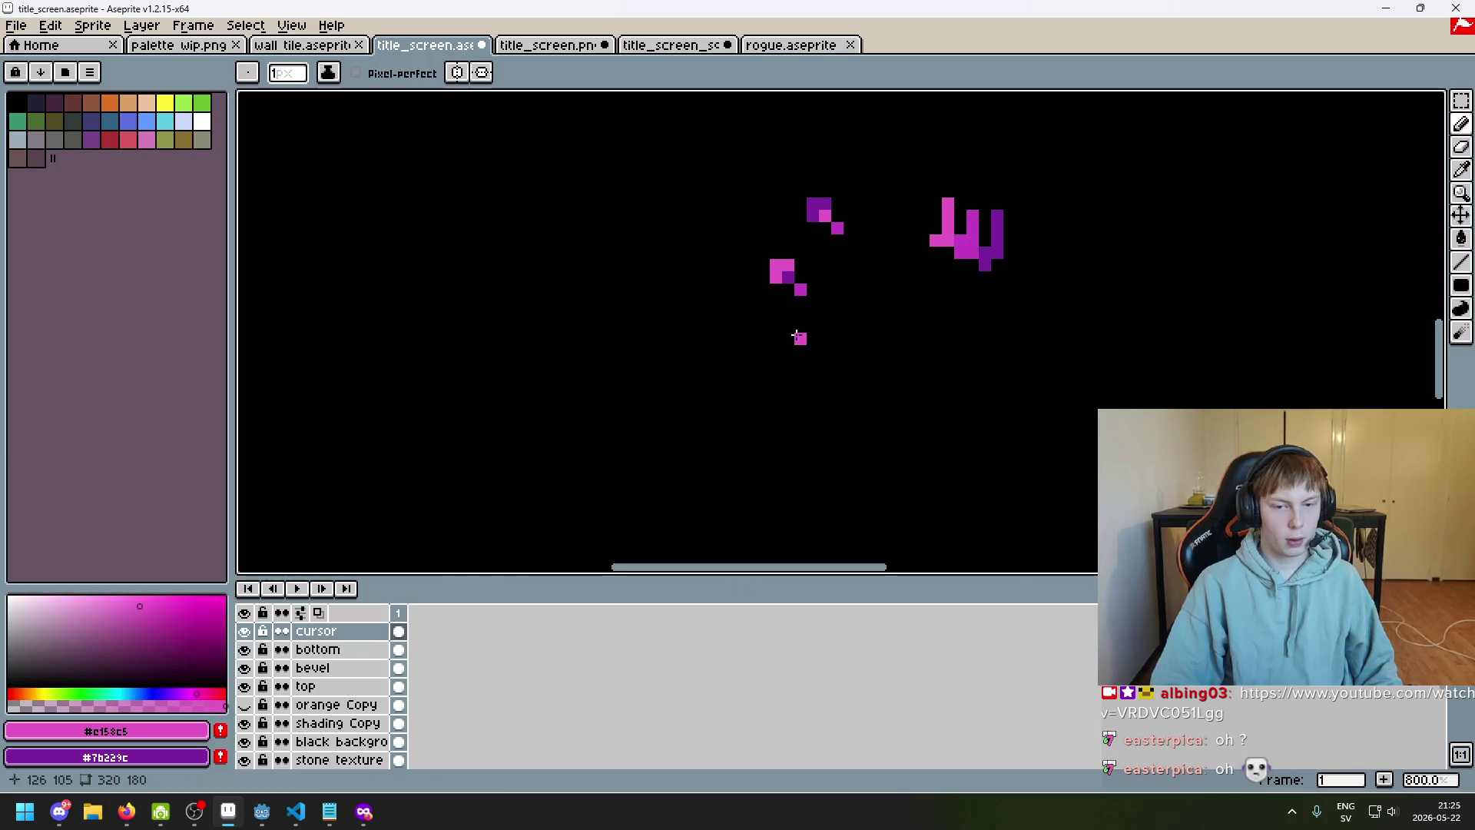
drag(791, 341, 776, 441)
click(721, 459)
key(F8)
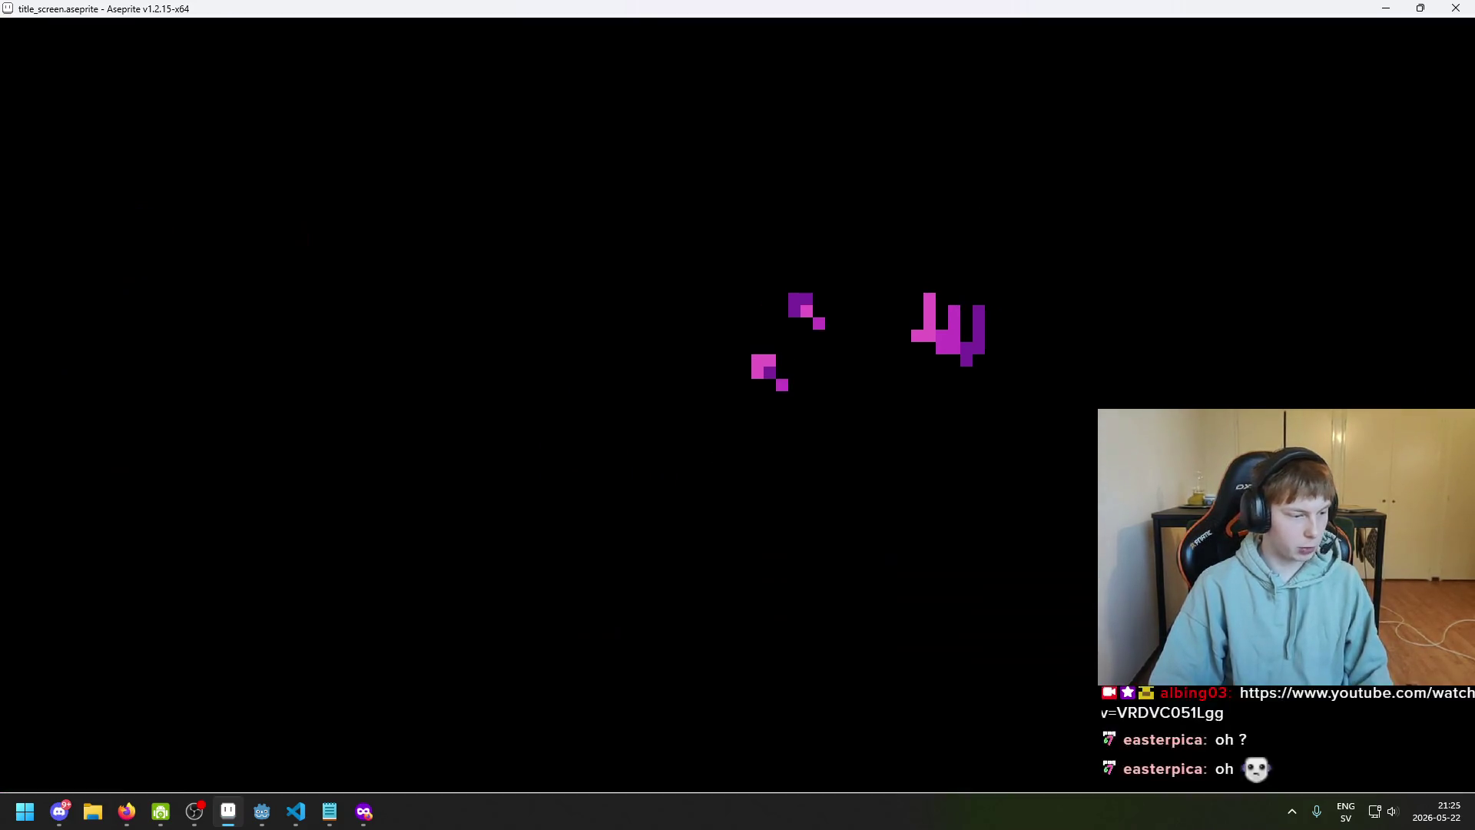
key(F8)
scroll(770, 533, down, 5)
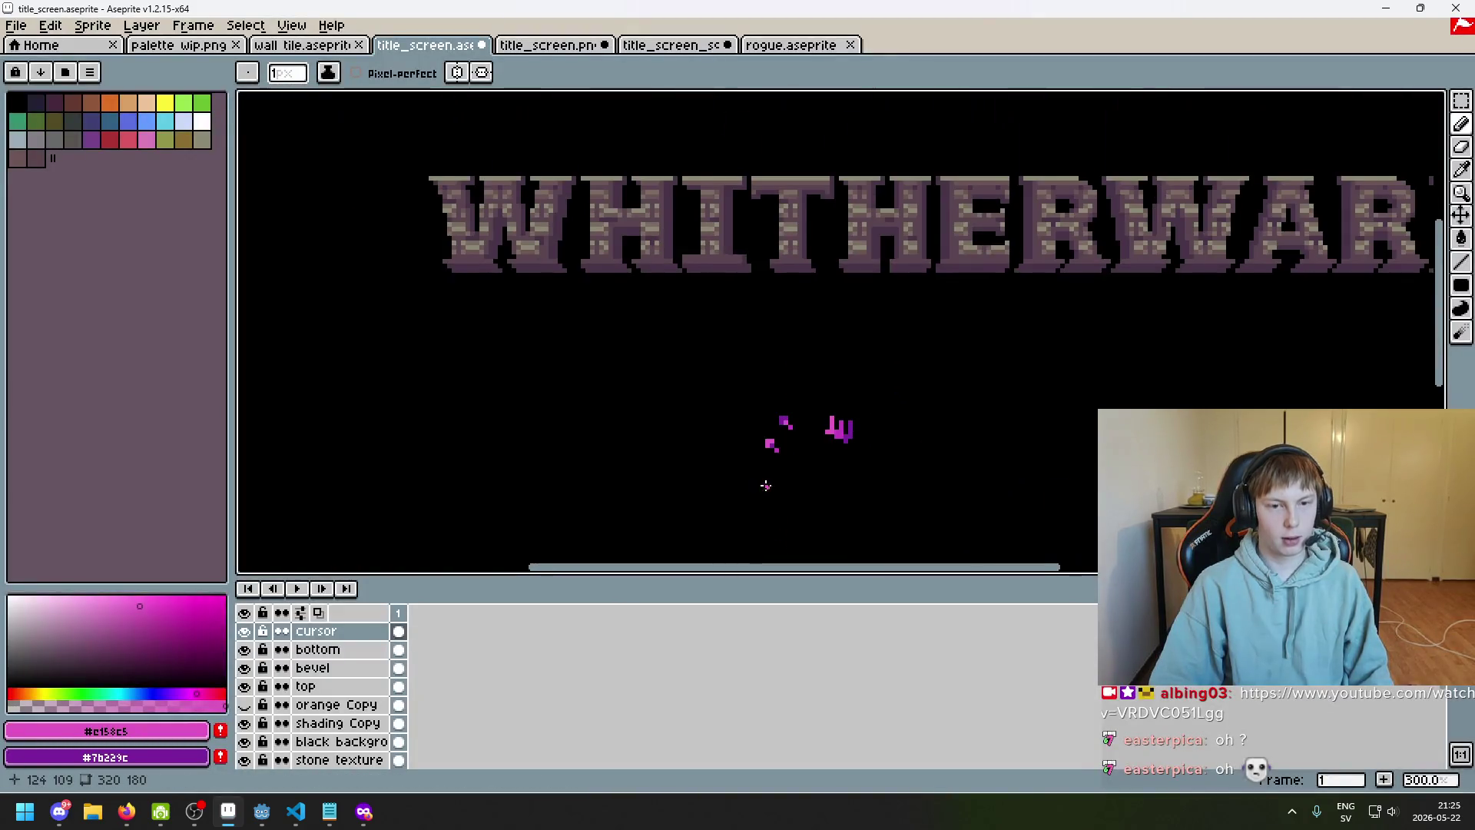
mouse_move(744, 424)
mouse_down()
mouse_move(639, 422)
mouse_move(695, 372)
mouse_up()
key(F8)
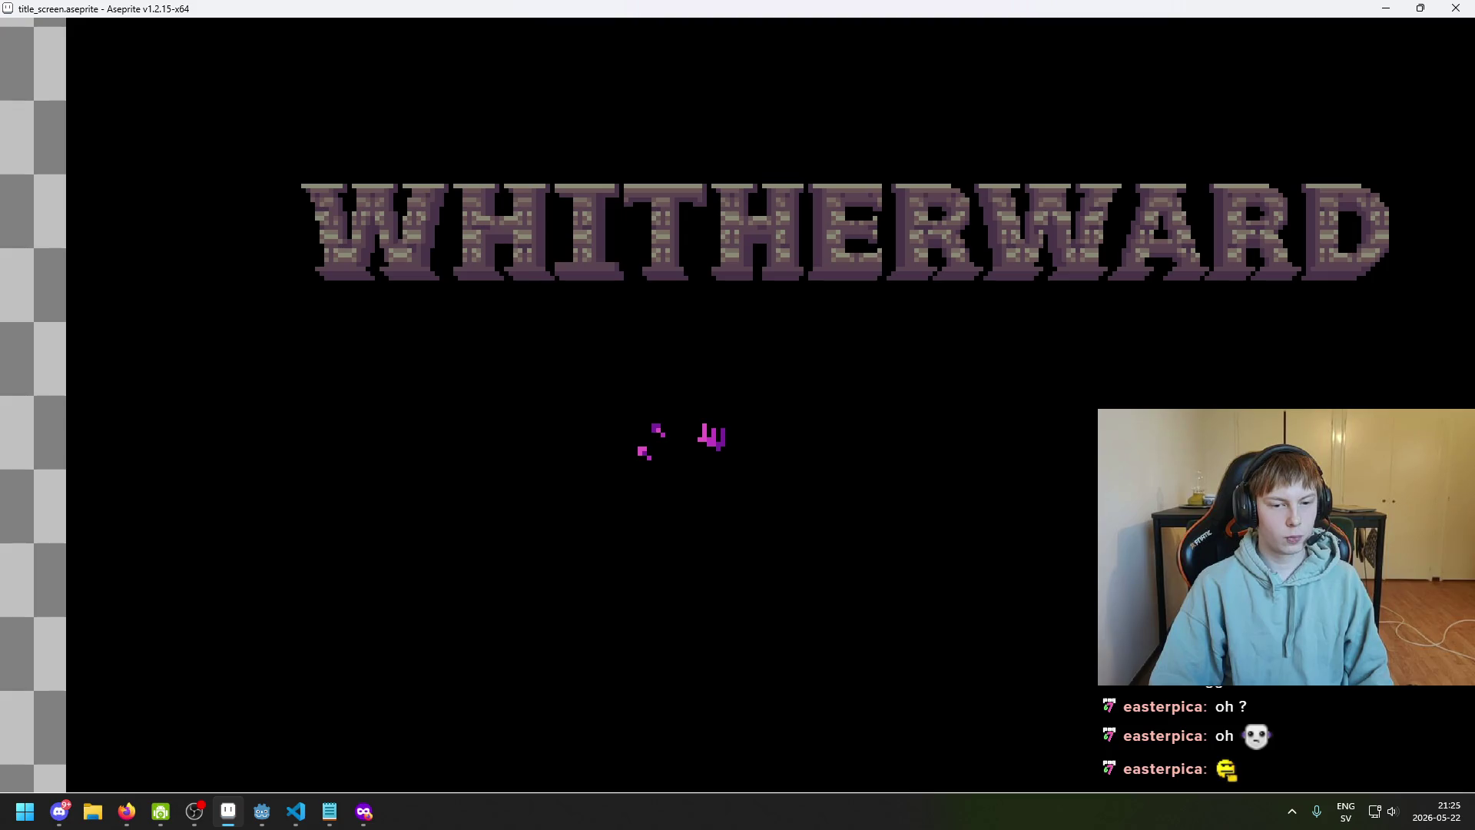
key(Escape)
scroll(647, 305, up, 4)
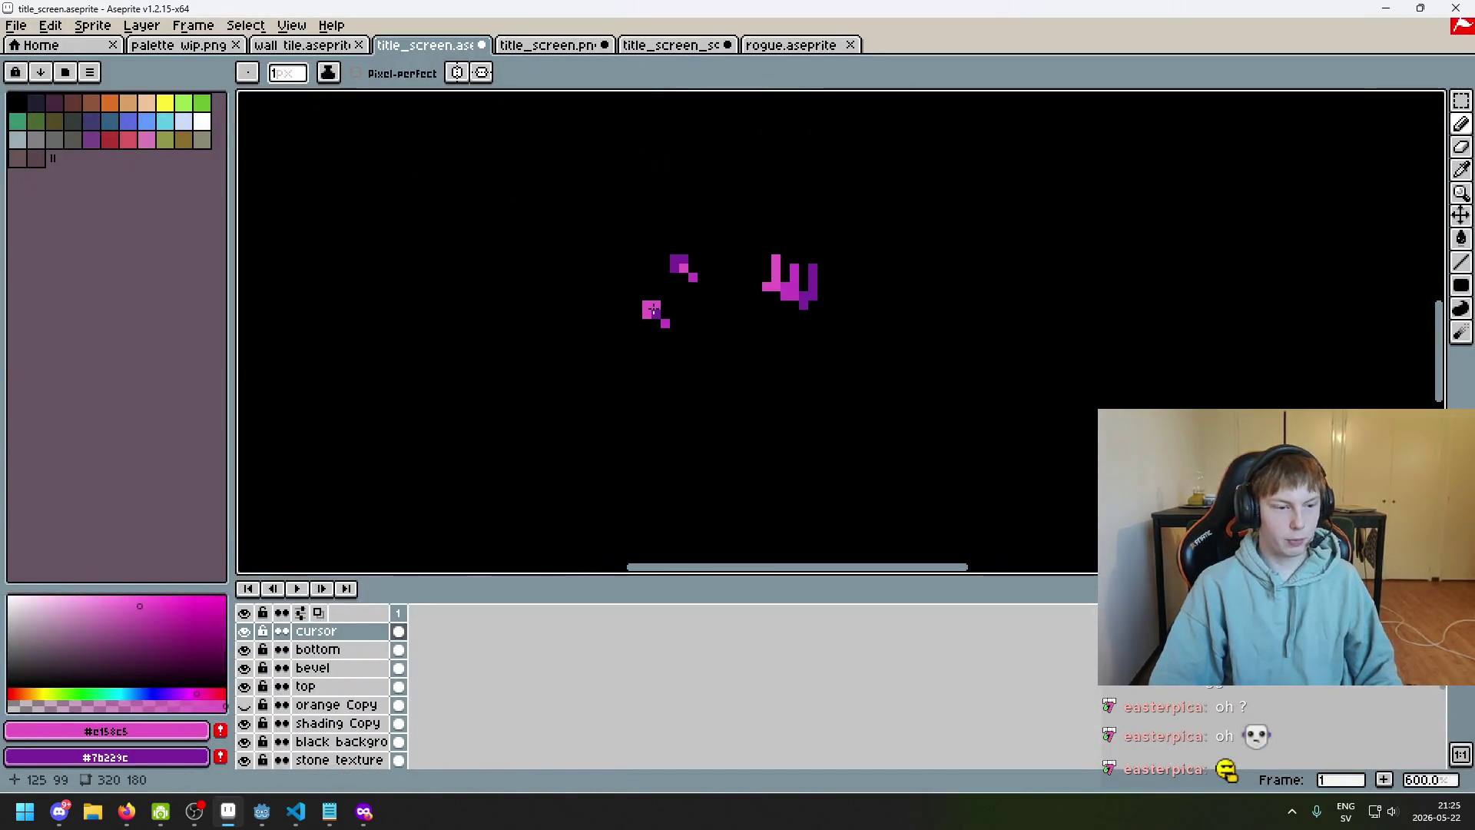
key(ctrl+z)
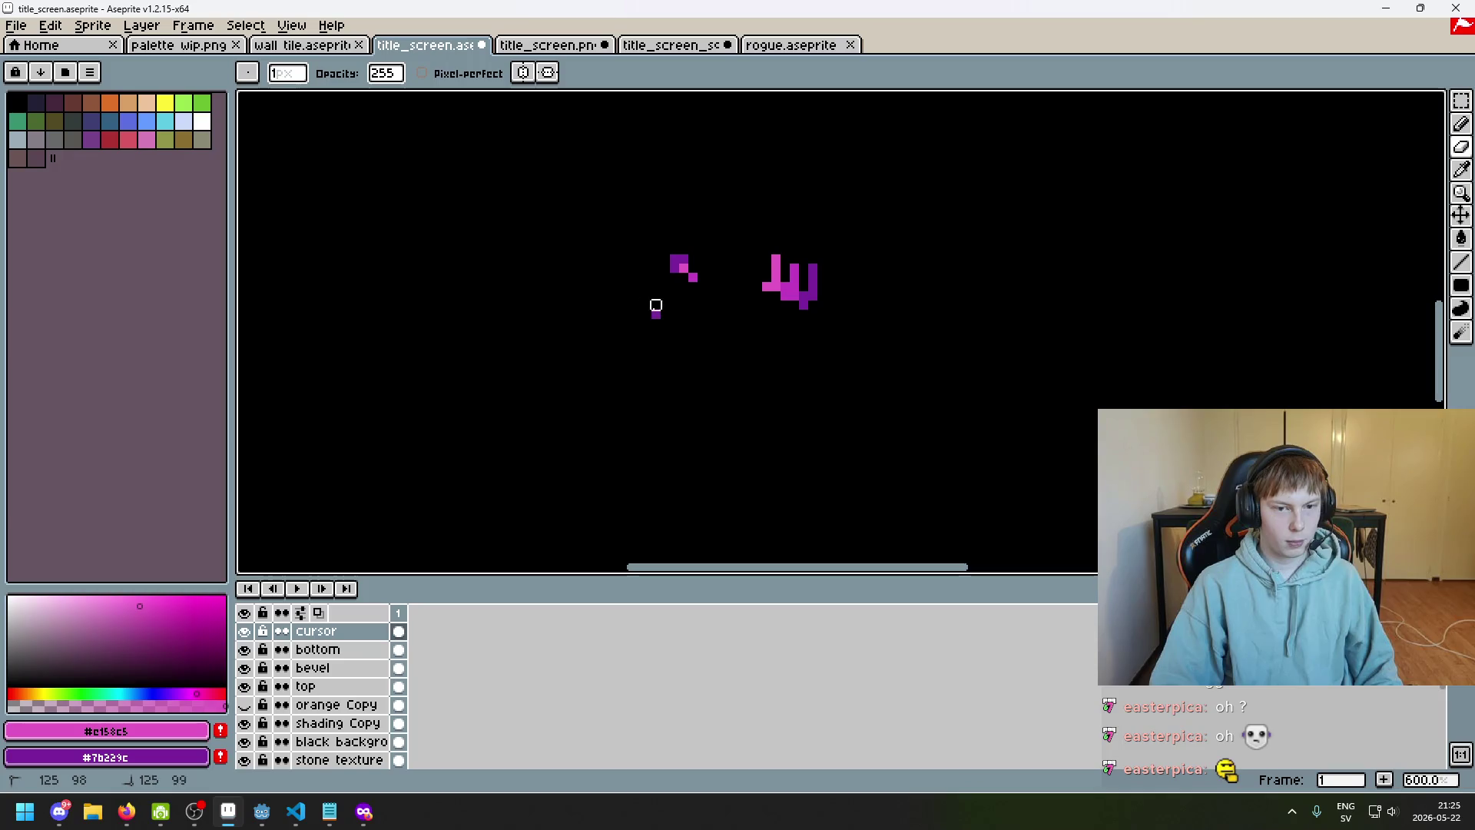
Enlarge the brush to 8 pixels and undo the remaining pink test strokes
key(plus)
key(plus)
key(plus)
key(ctrl+z)
scroll(819, 326, down, 2)
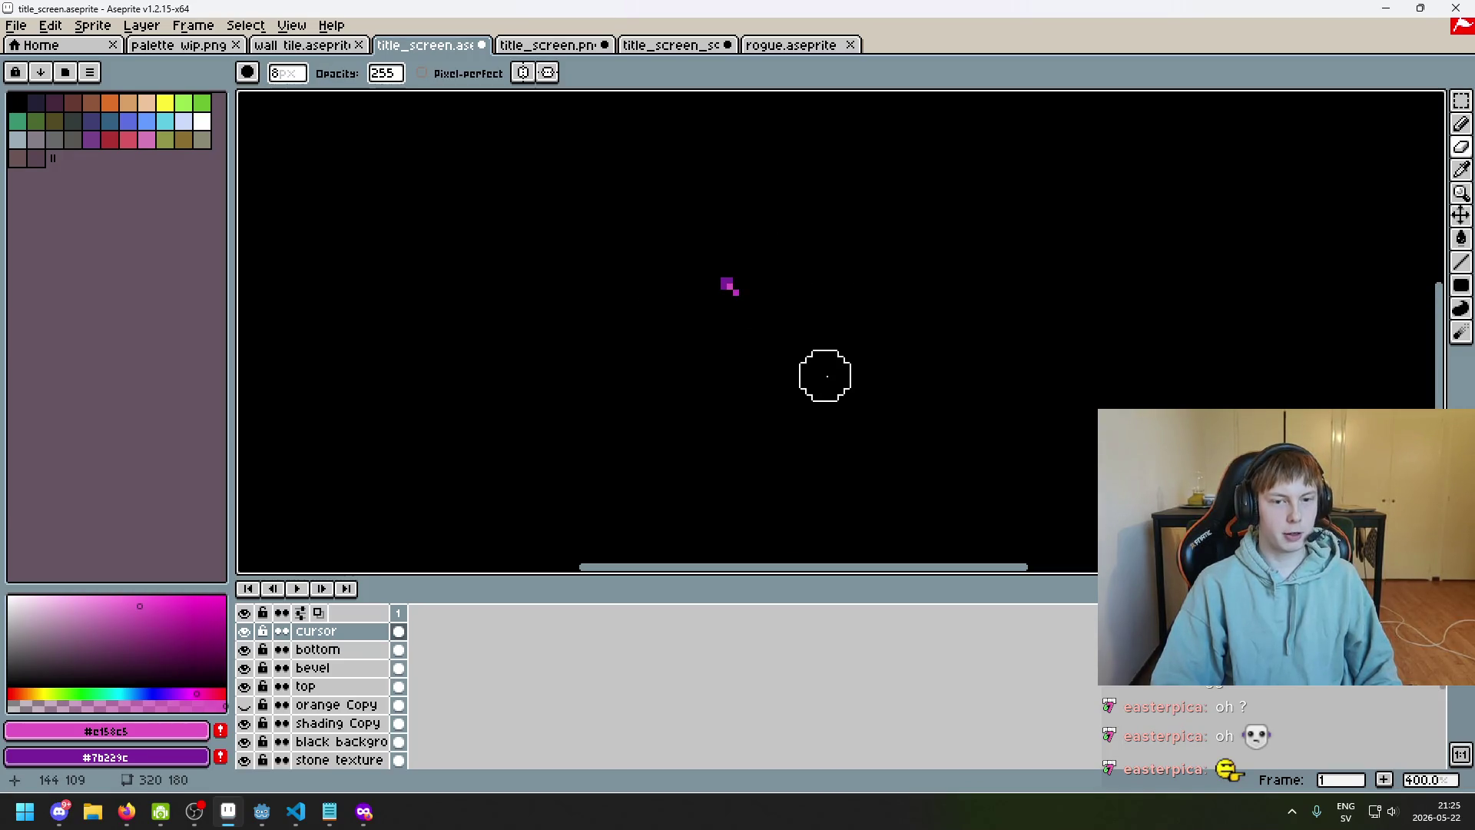
scroll(741, 336, up, 5)
scroll(745, 334, up, 1)
scroll(722, 317, up, 2)
Add a trial pink pixel to the cursor sprite, then undo it
key(v)
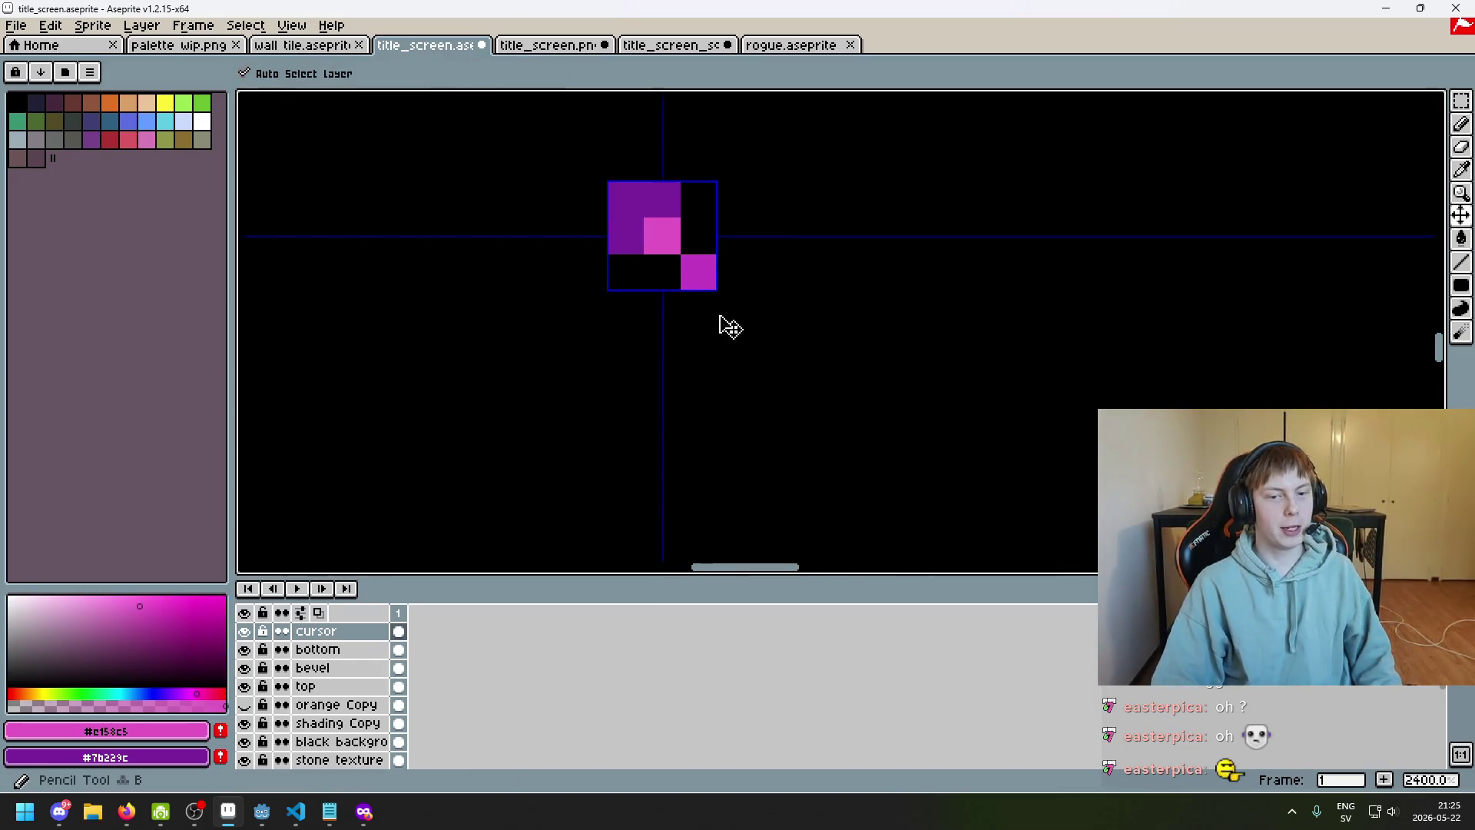
key(b)
click(784, 498)
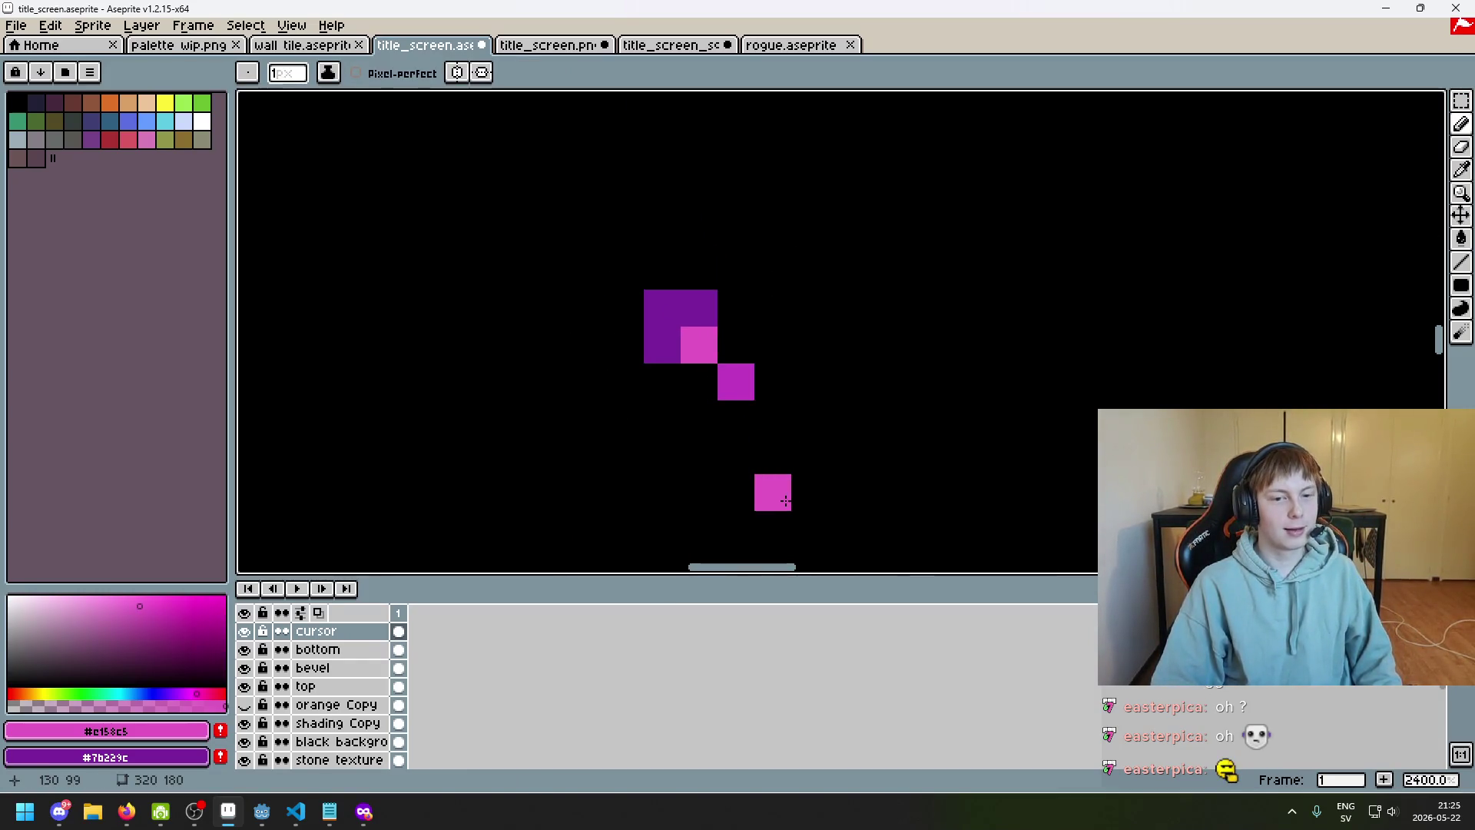
key(ctrl+z)
key(ctrl+z)
key(ctrl+z)
scroll(783, 473, down, 5)
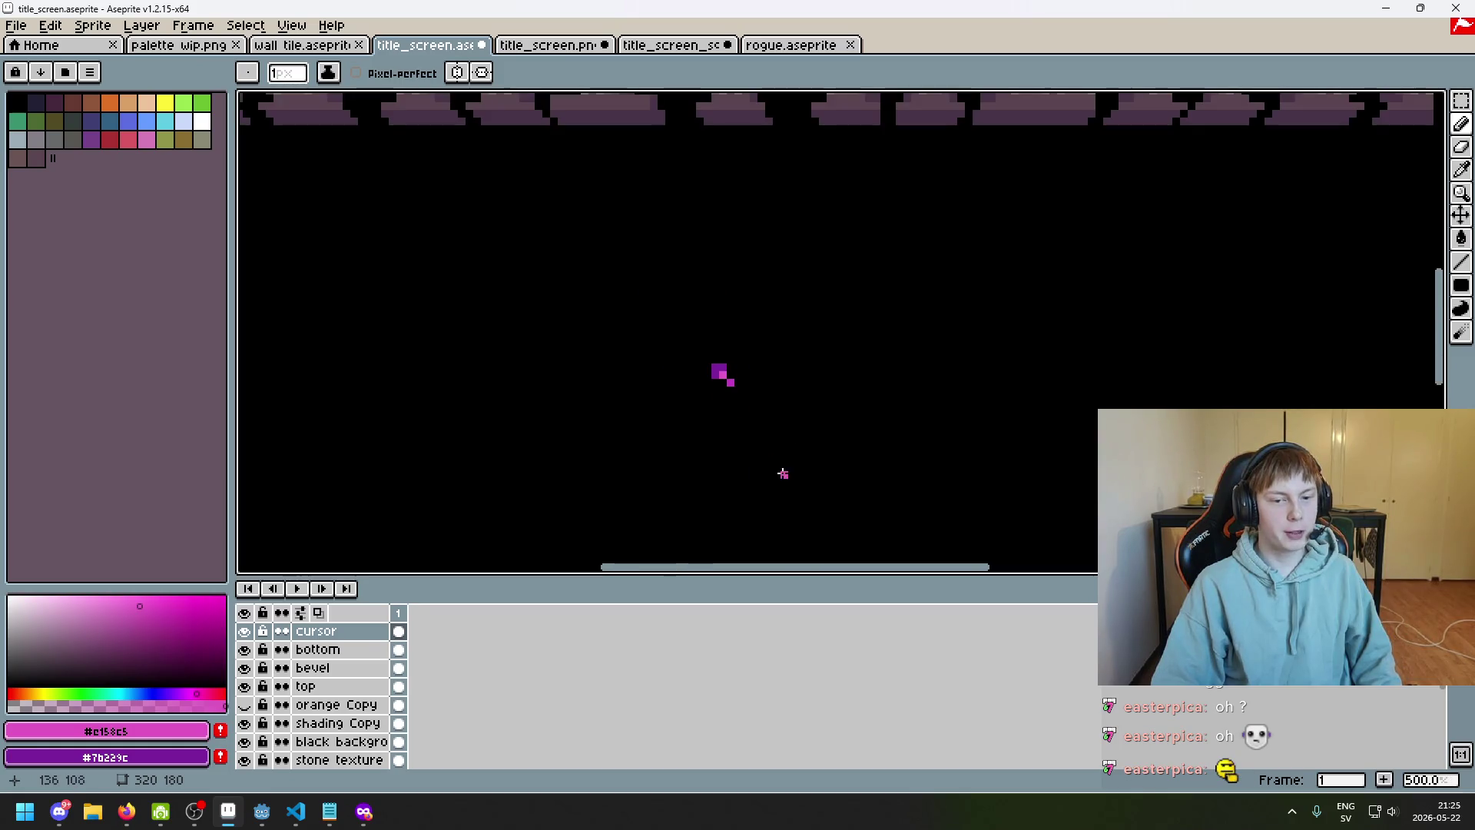
scroll(774, 444, down, 2)
Switch to the Rectangular Marquee and look around the area beneath the title
click(1461, 100)
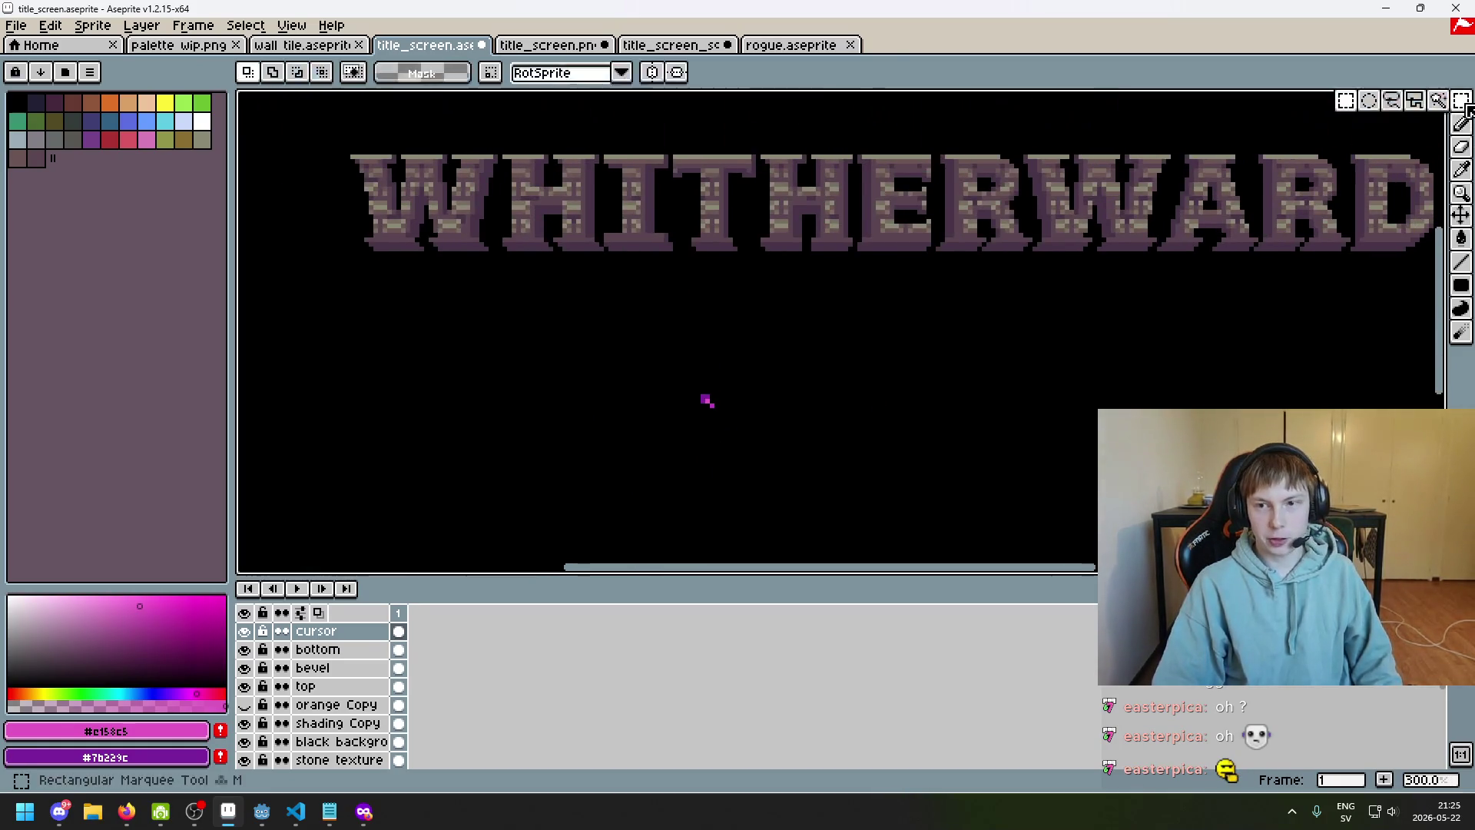
scroll(889, 382, down, 1)
mouse_move(888, 382)
mouse_down()
mouse_move(932, 330)
mouse_move(848, 430)
mouse_up()
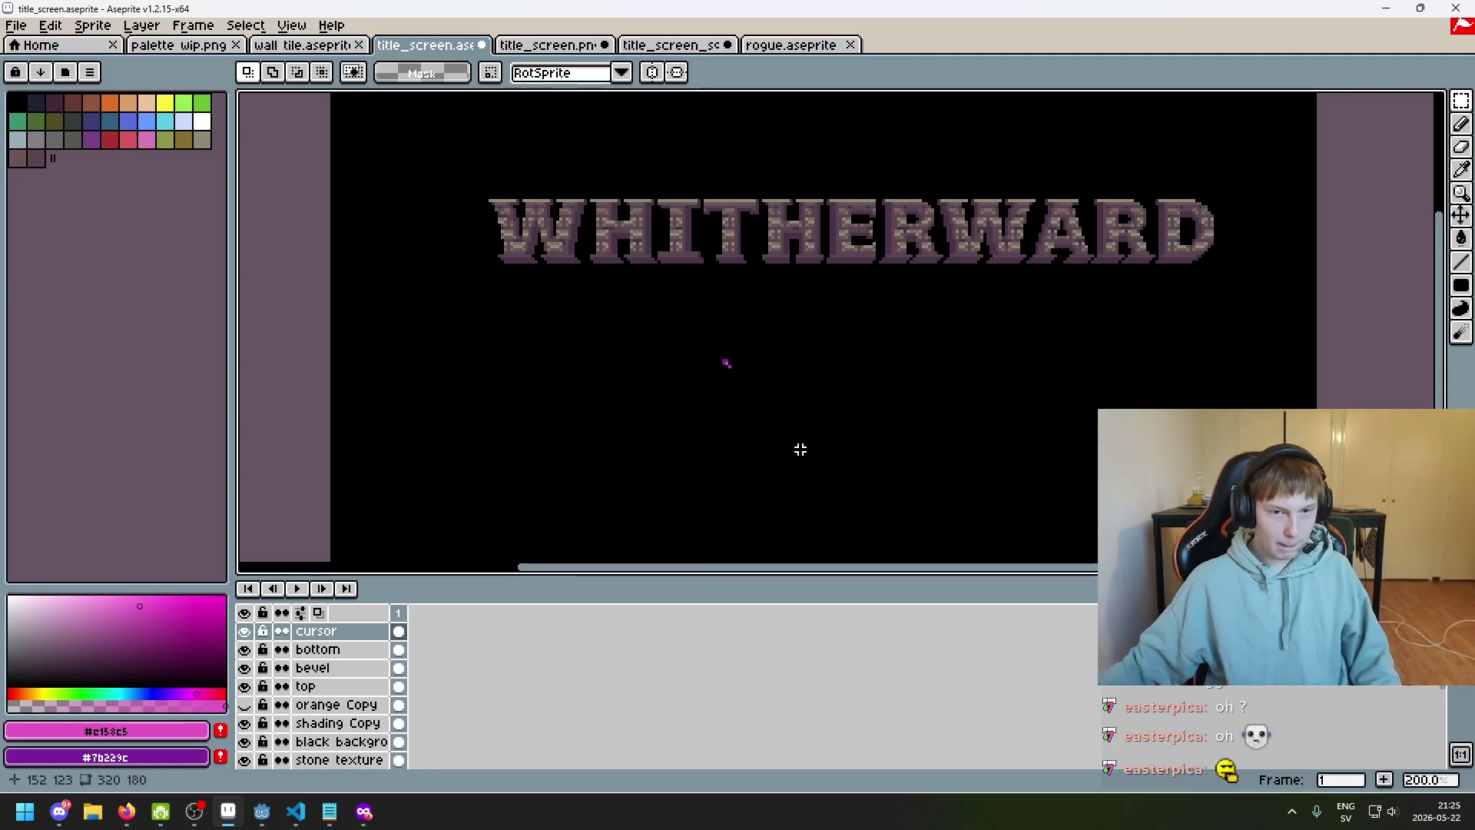
scroll(652, 484, down, 1)
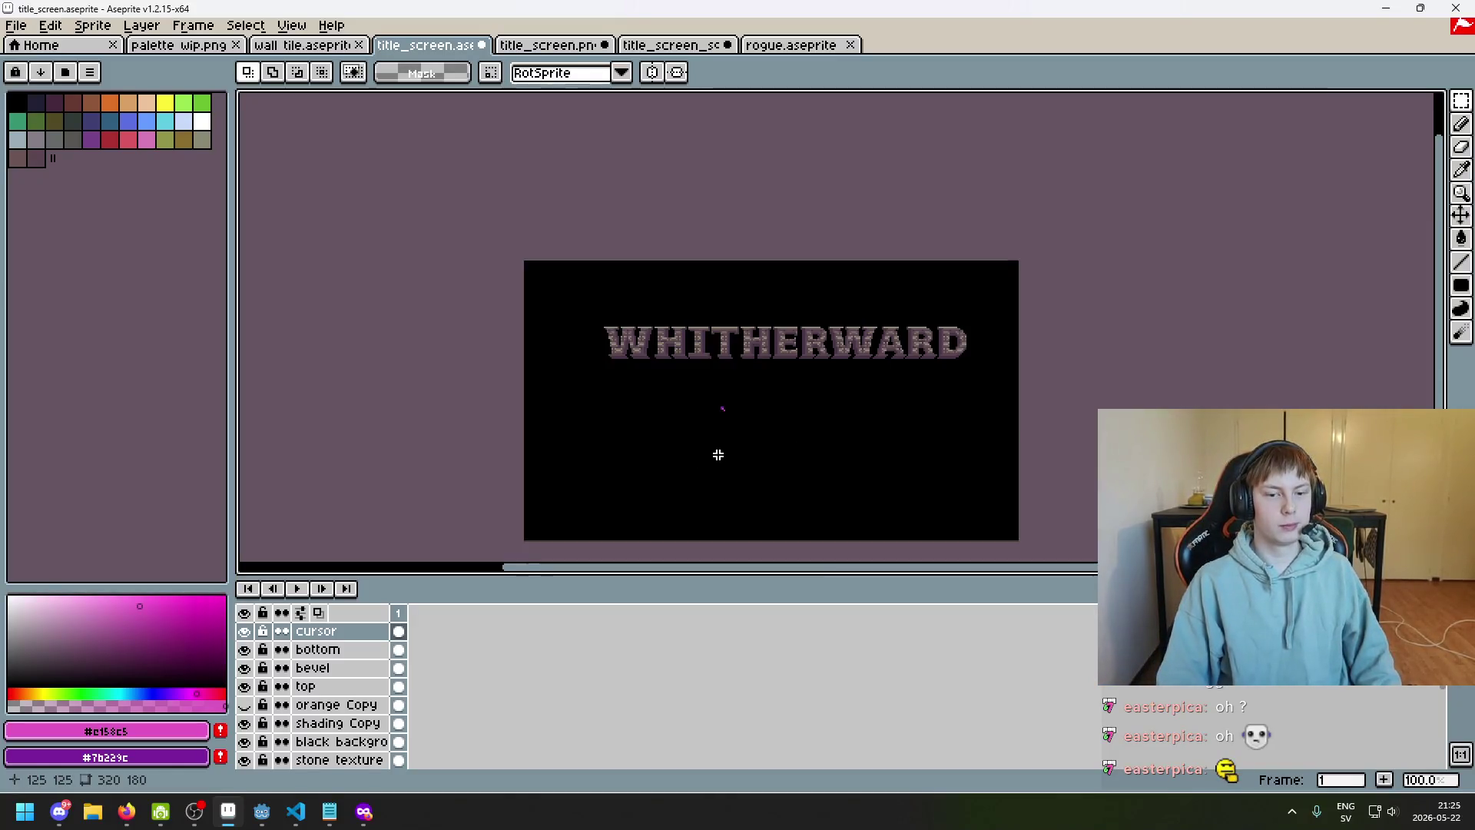
scroll(656, 345, up, 1)
mouse_move(651, 437)
mouse_down()
mouse_move(682, 415)
mouse_move(593, 415)
mouse_move(583, 376)
mouse_up()
scroll(584, 388, down, 1)
scroll(588, 391, up, 1)
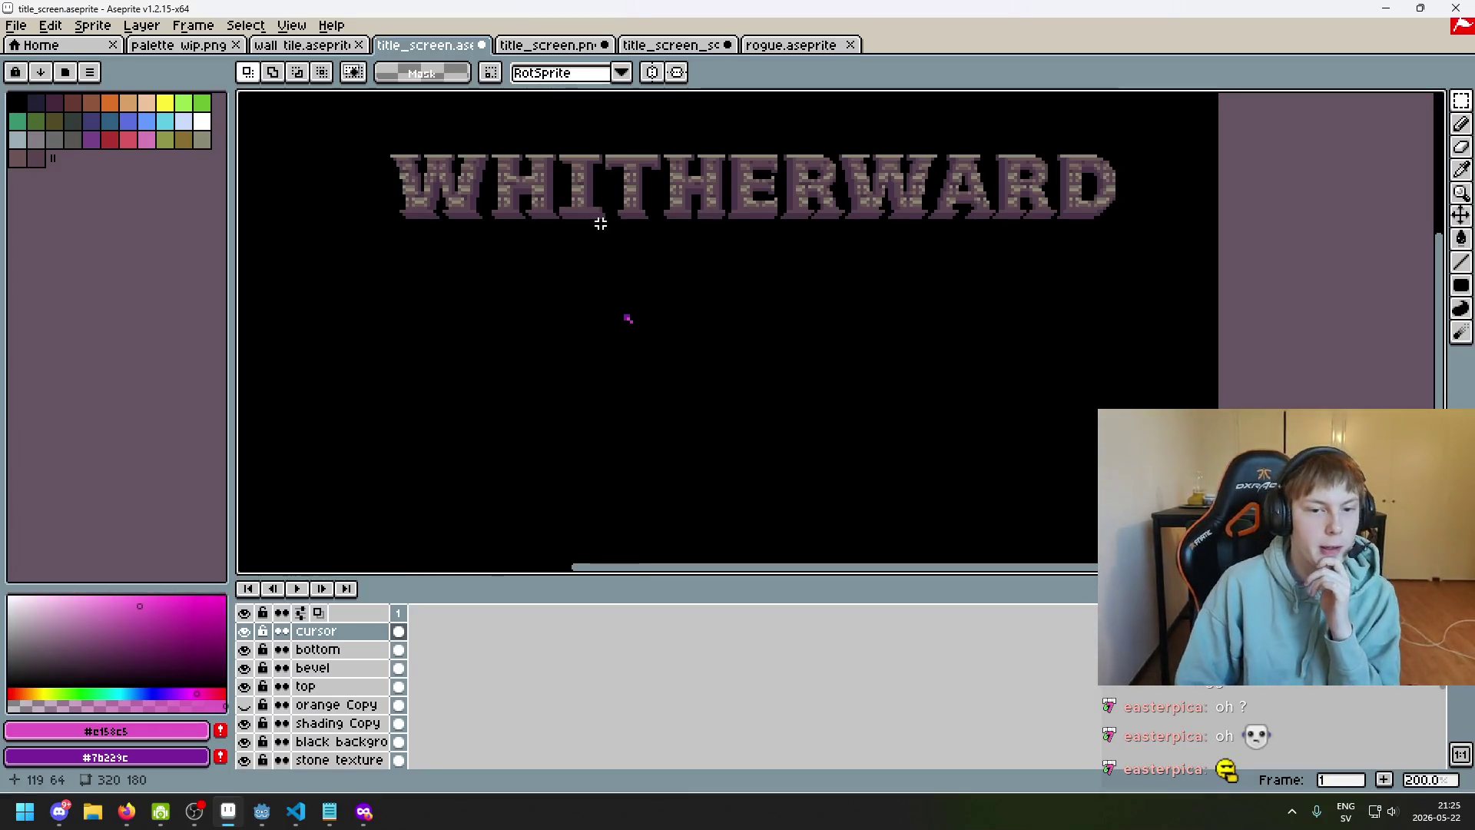
scroll(477, 237, up, 1)
scroll(509, 290, up, 1)
scroll(382, 247, down, 2)
scroll(697, 409, up, 1)
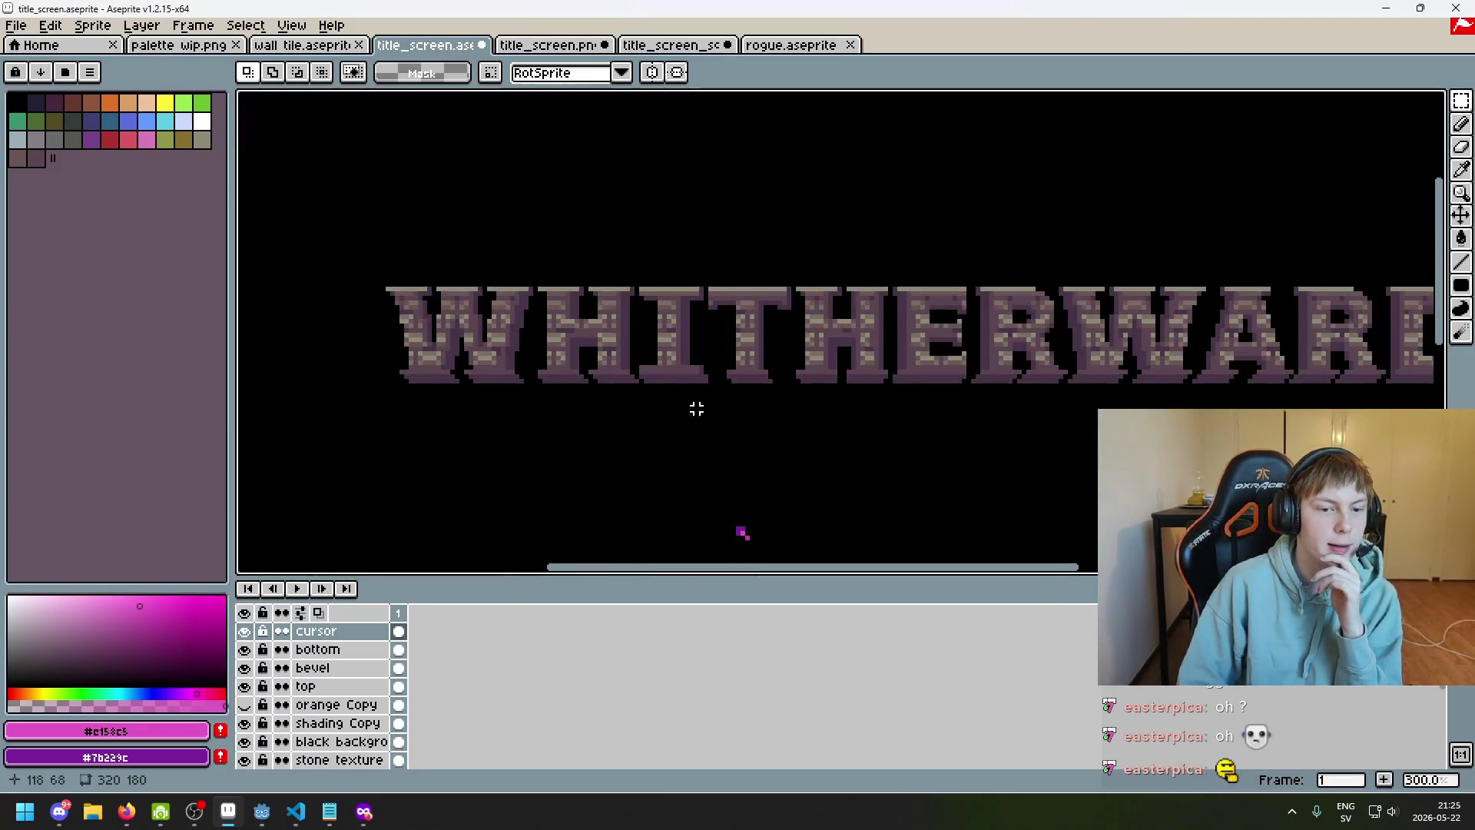
scroll(707, 400, down, 3)
scroll(710, 388, up, 2)
scroll(615, 308, up, 1)
scroll(558, 253, down, 1)
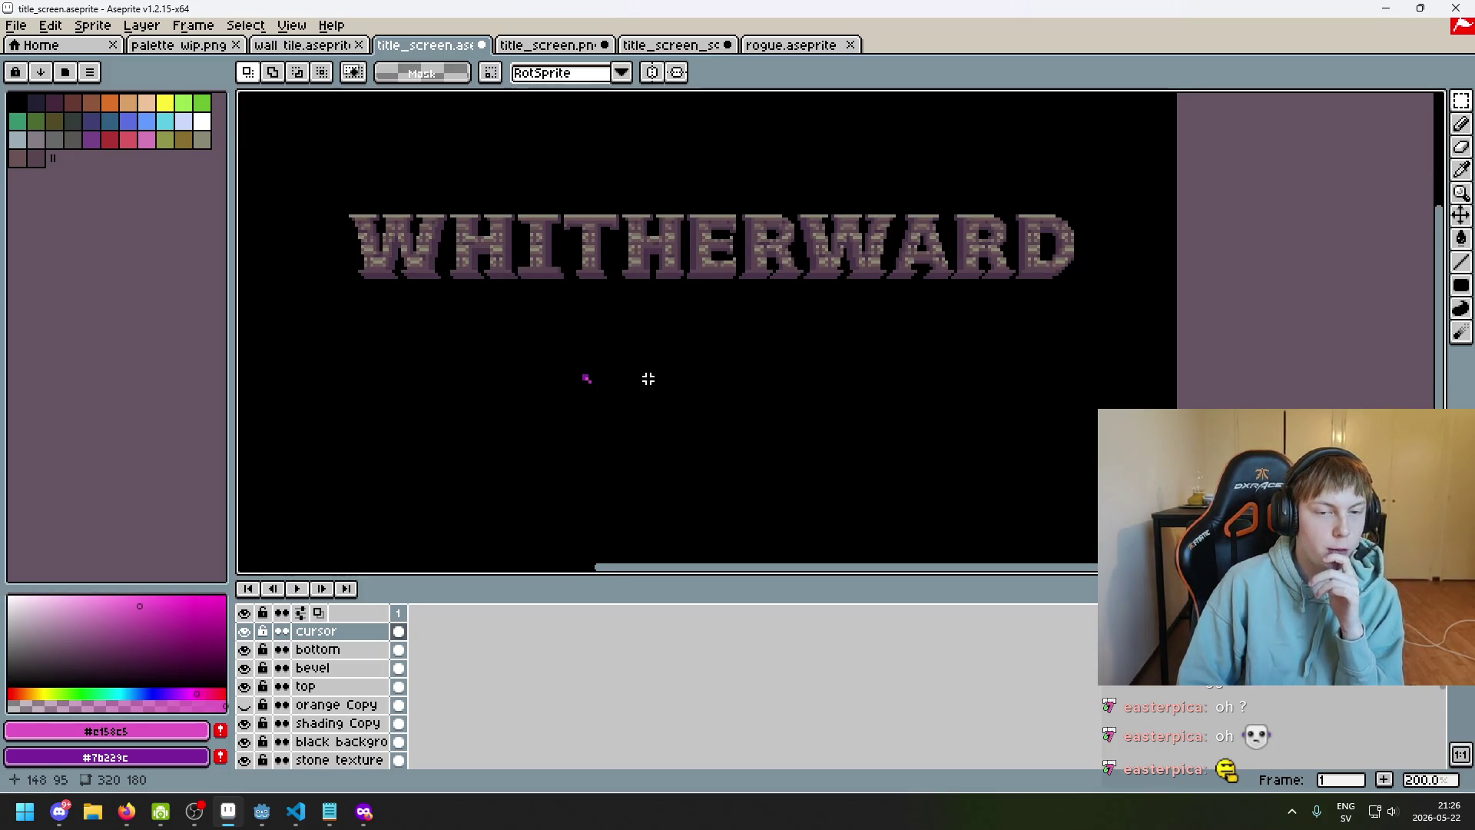
Frame the title and restore the previous rectangular selection
drag(648, 378, 655, 331)
scroll(655, 330, down, 1)
scroll(656, 330, up, 1)
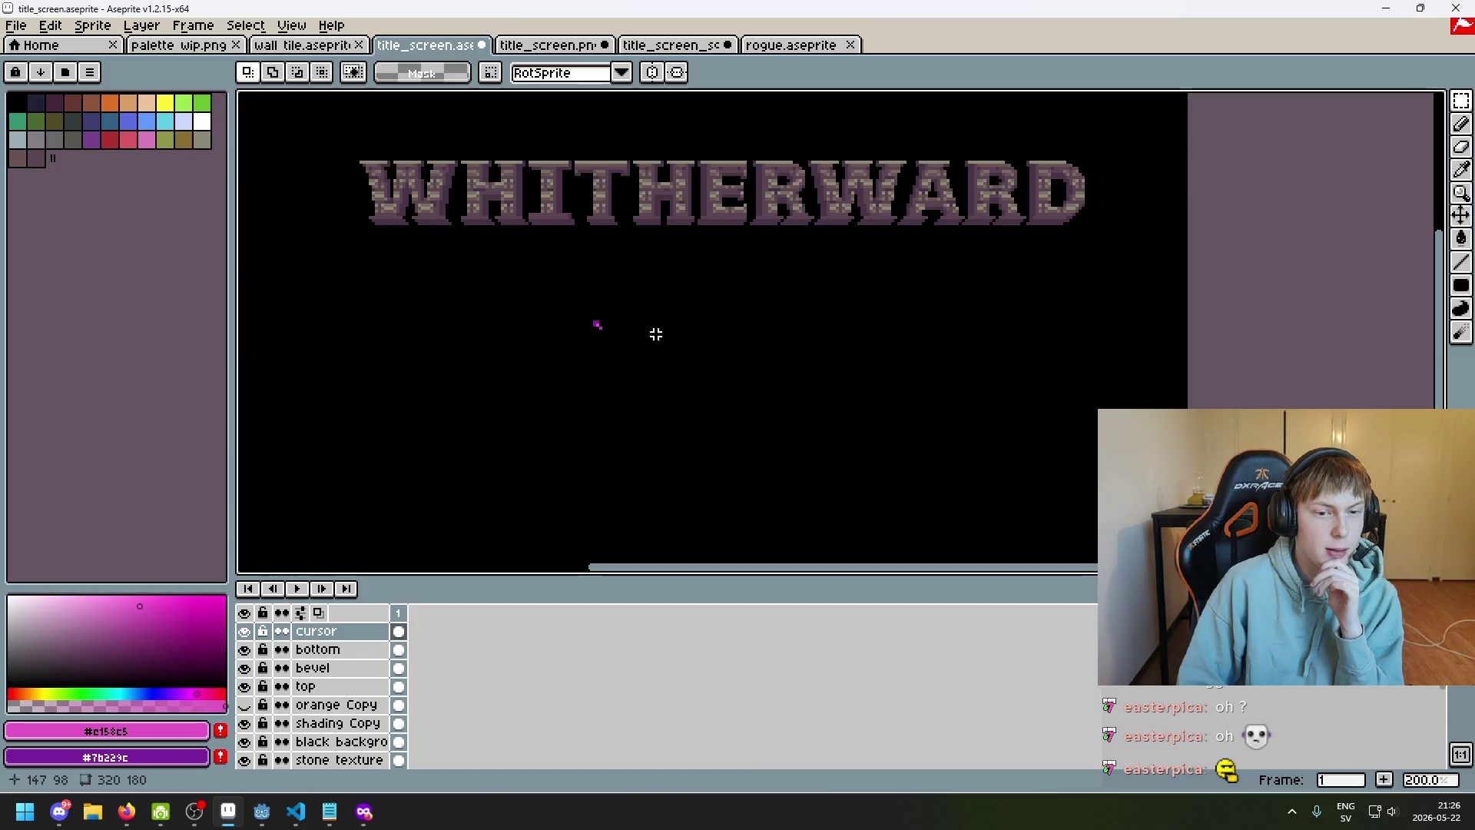
key(ctrl+z)
Move the selected cursor sprite up and closer under the title, committing its position
drag(661, 366, 758, 376)
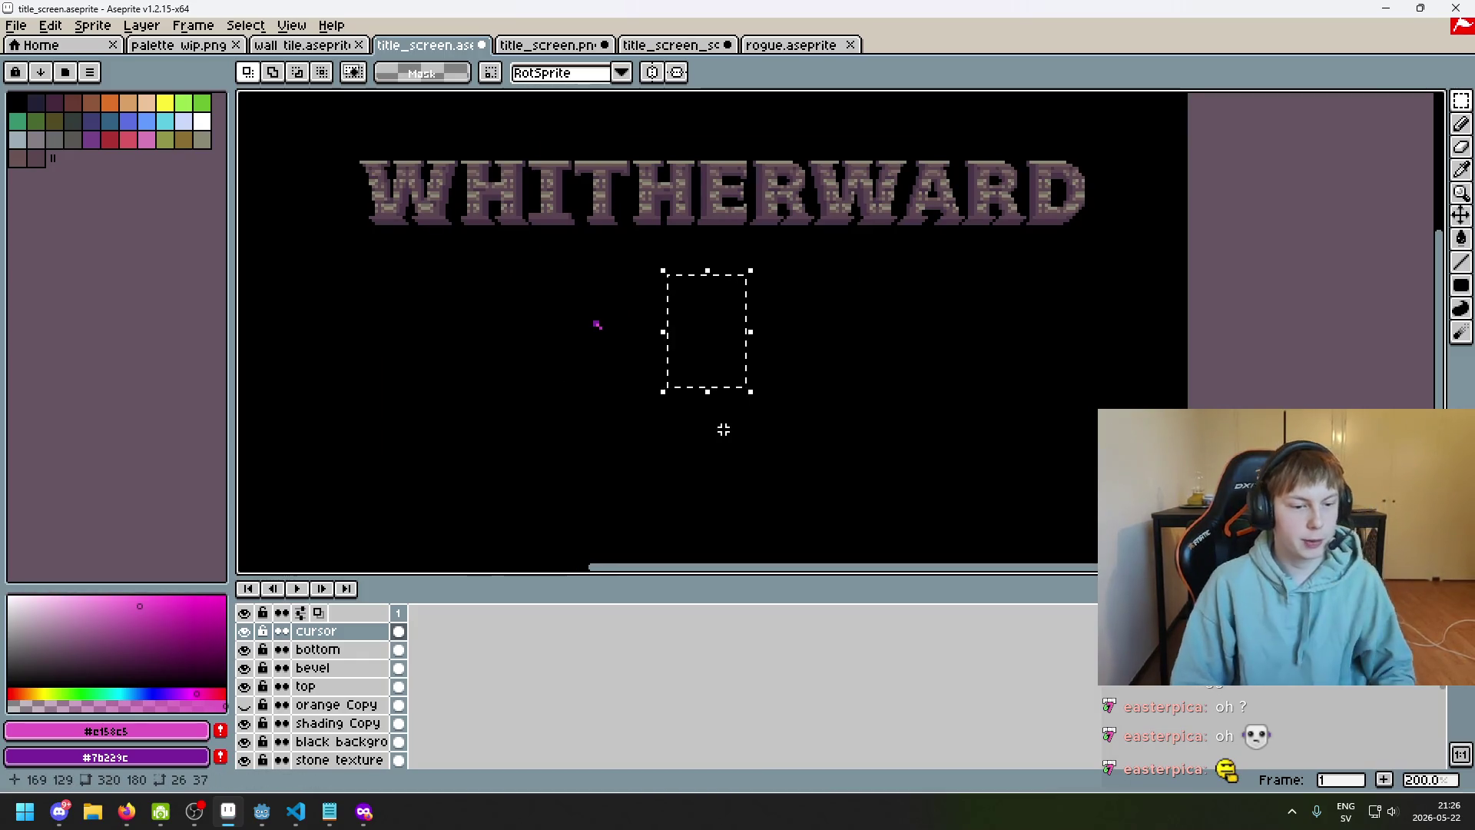
key(ctrl+z)
drag(652, 324, 661, 324)
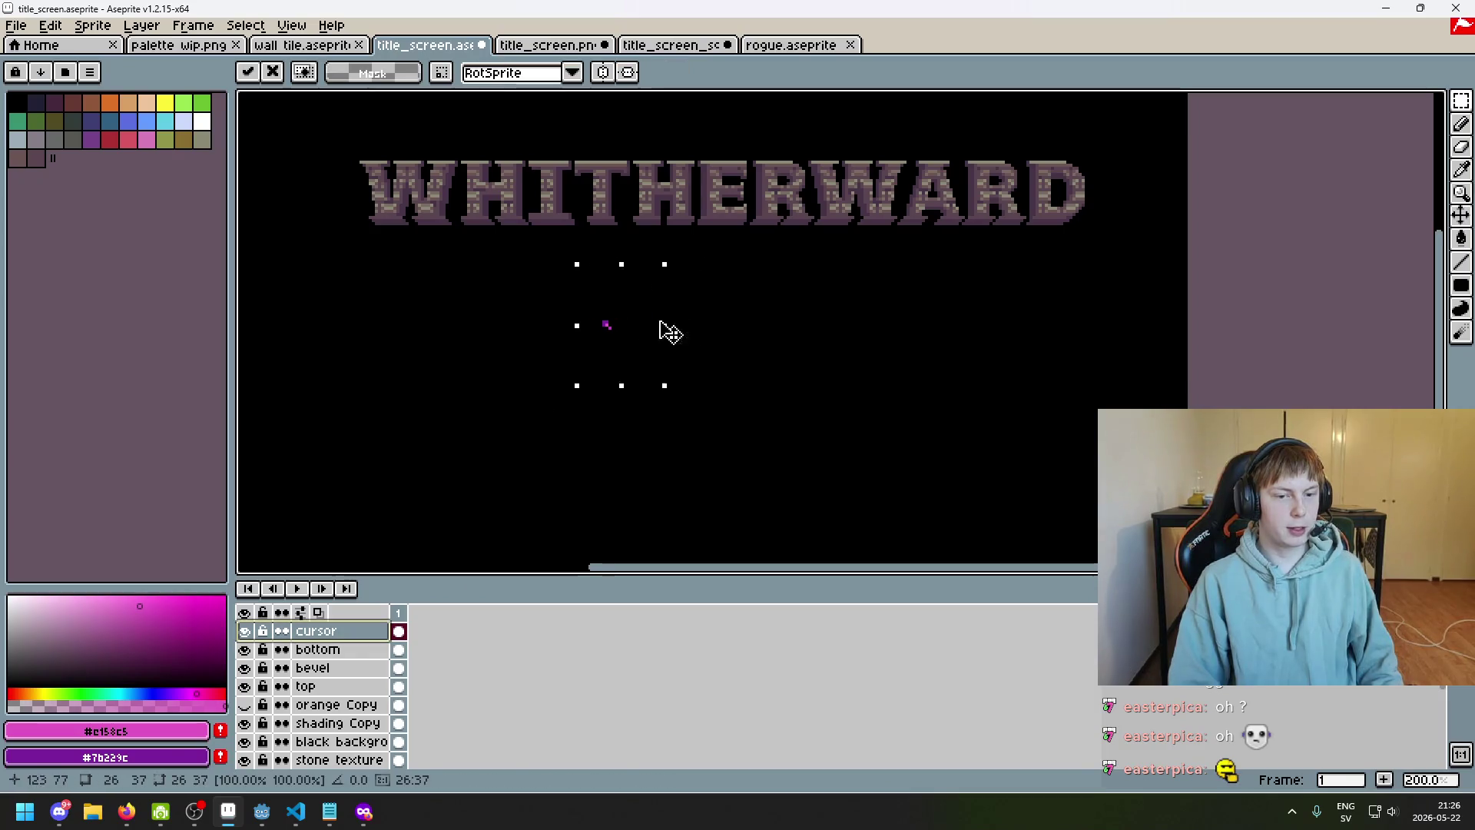
drag(827, 343, 732, 303)
click(821, 309)
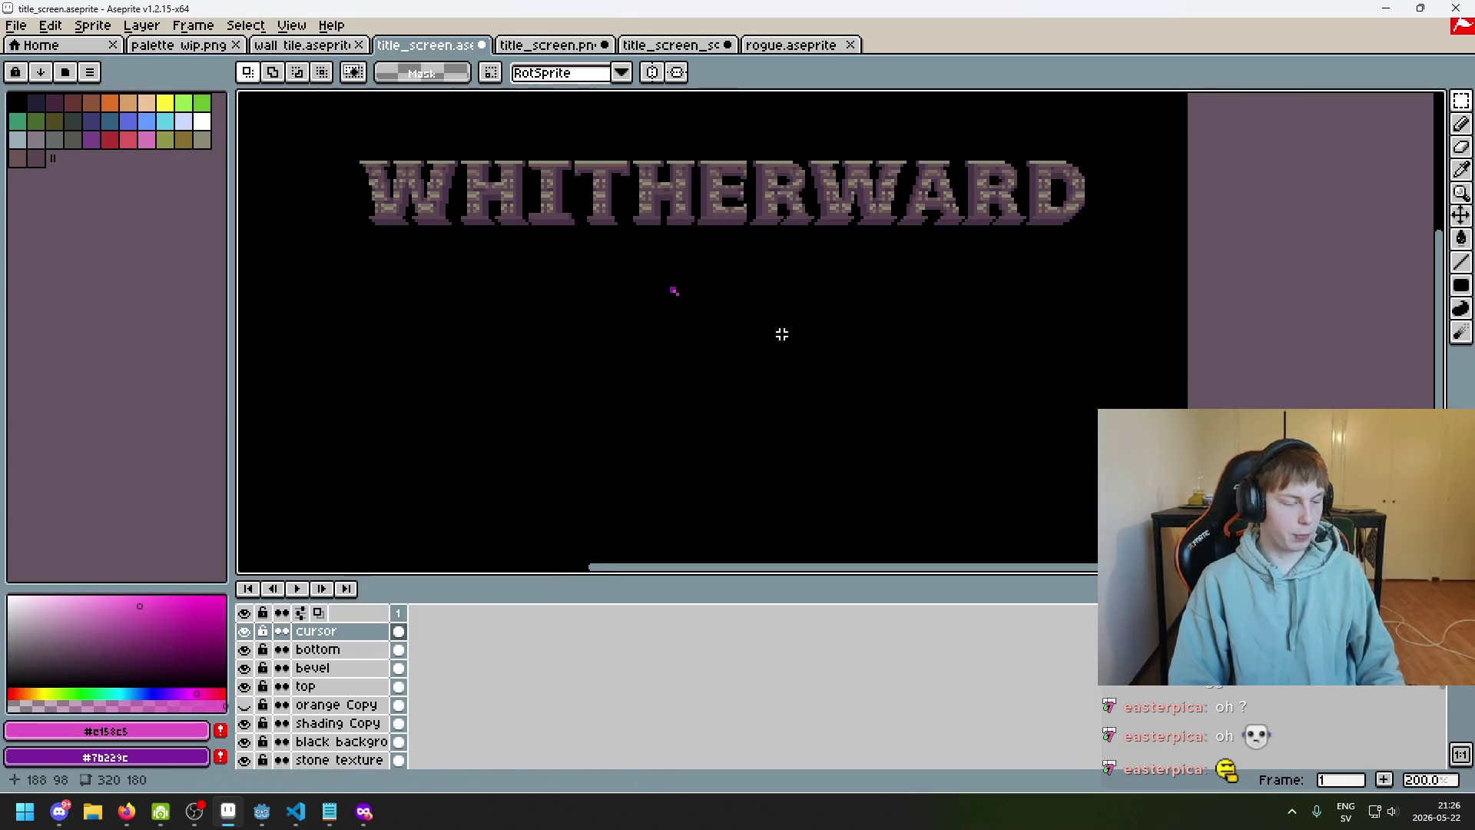
Re-centre the whole title screen, then switch to the browser with title screen references
drag(726, 313, 805, 256)
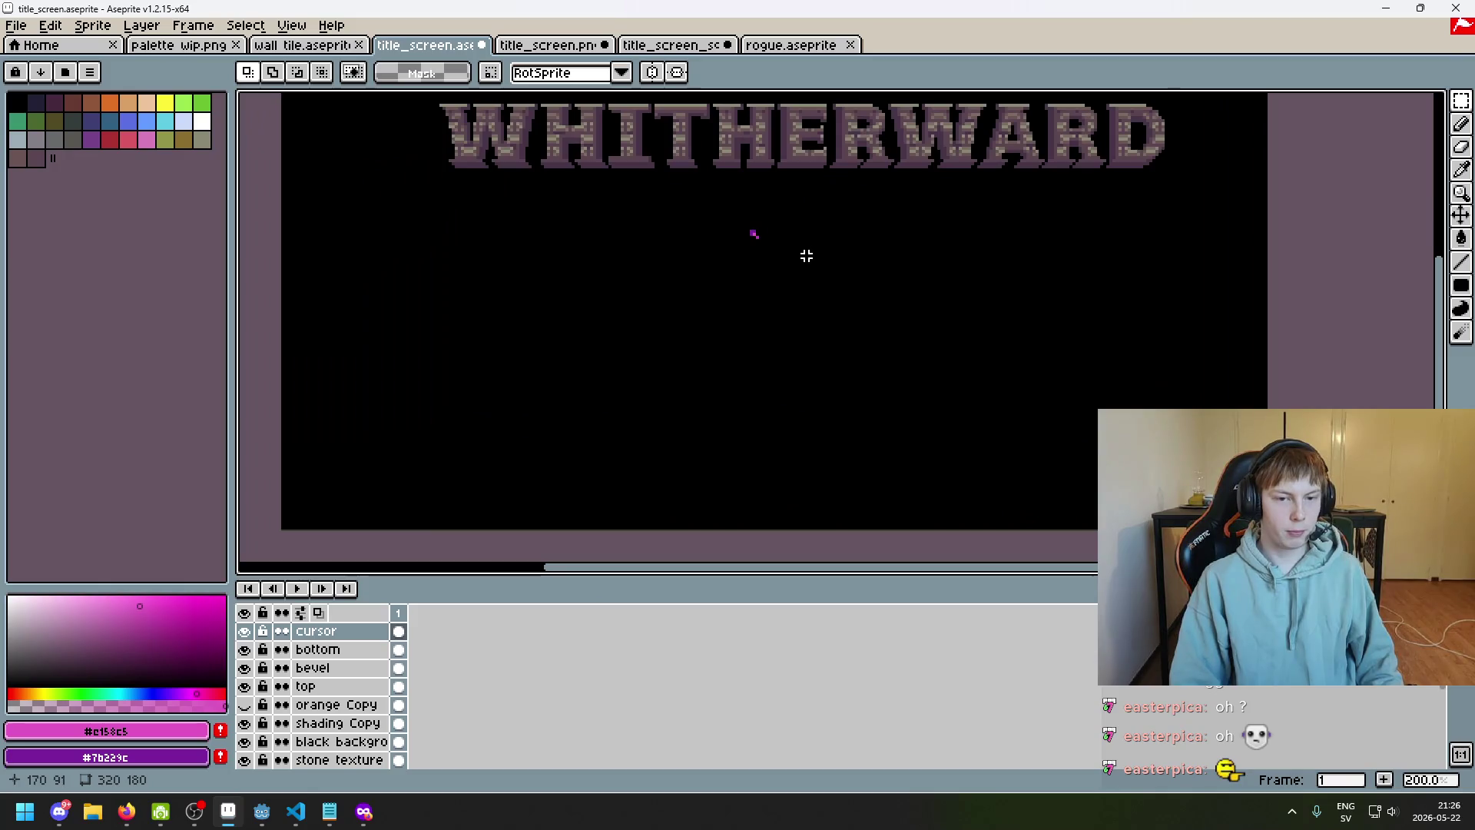
scroll(763, 262, up, 3)
scroll(764, 228, down, 3)
scroll(745, 247, up, 3)
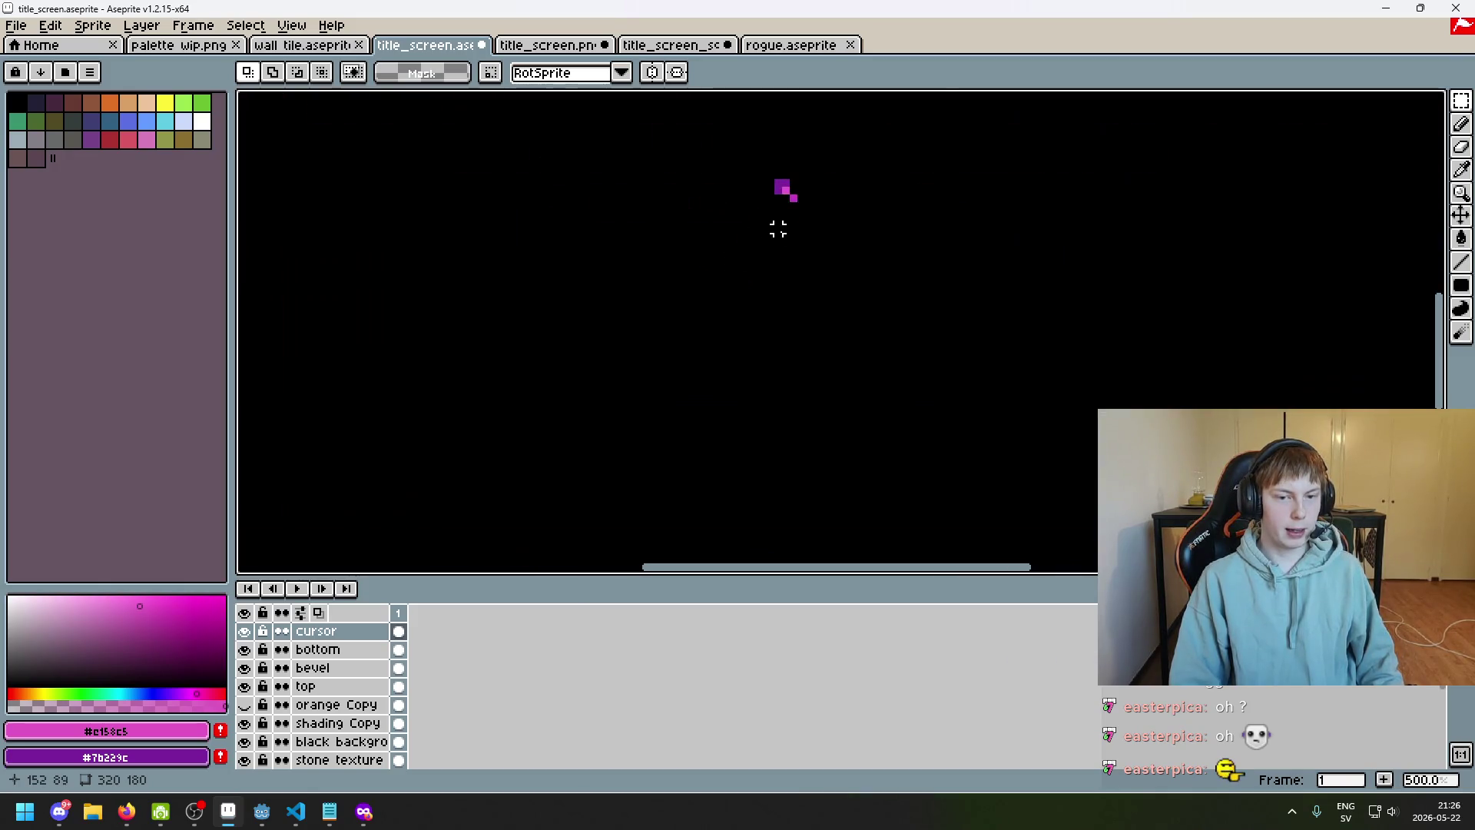
scroll(795, 190, down, 3)
mouse_move(790, 239)
mouse_down()
mouse_move(728, 333)
mouse_move(754, 312)
mouse_move(833, 319)
mouse_up()
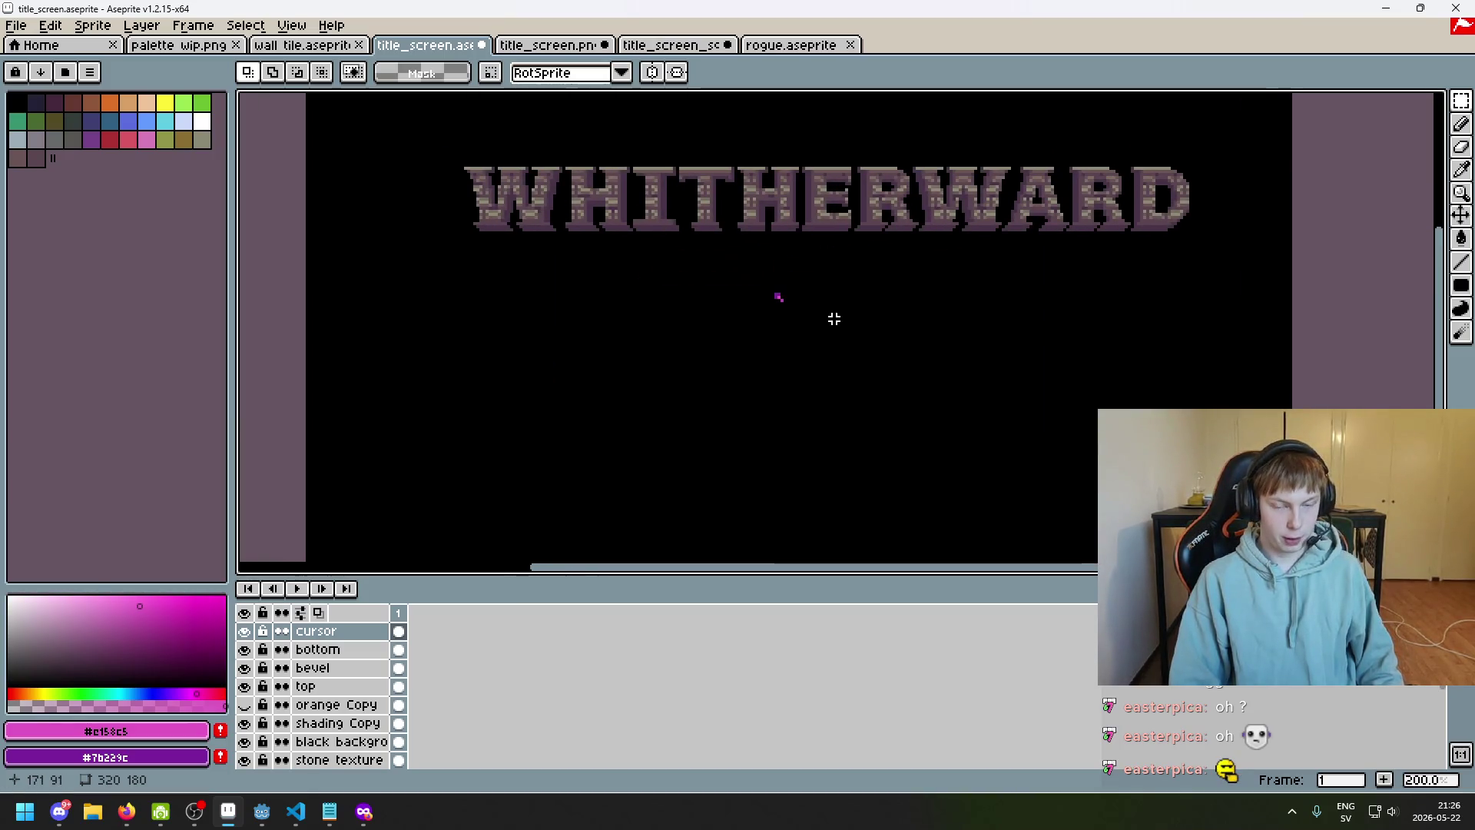
scroll(833, 318, down, 1)
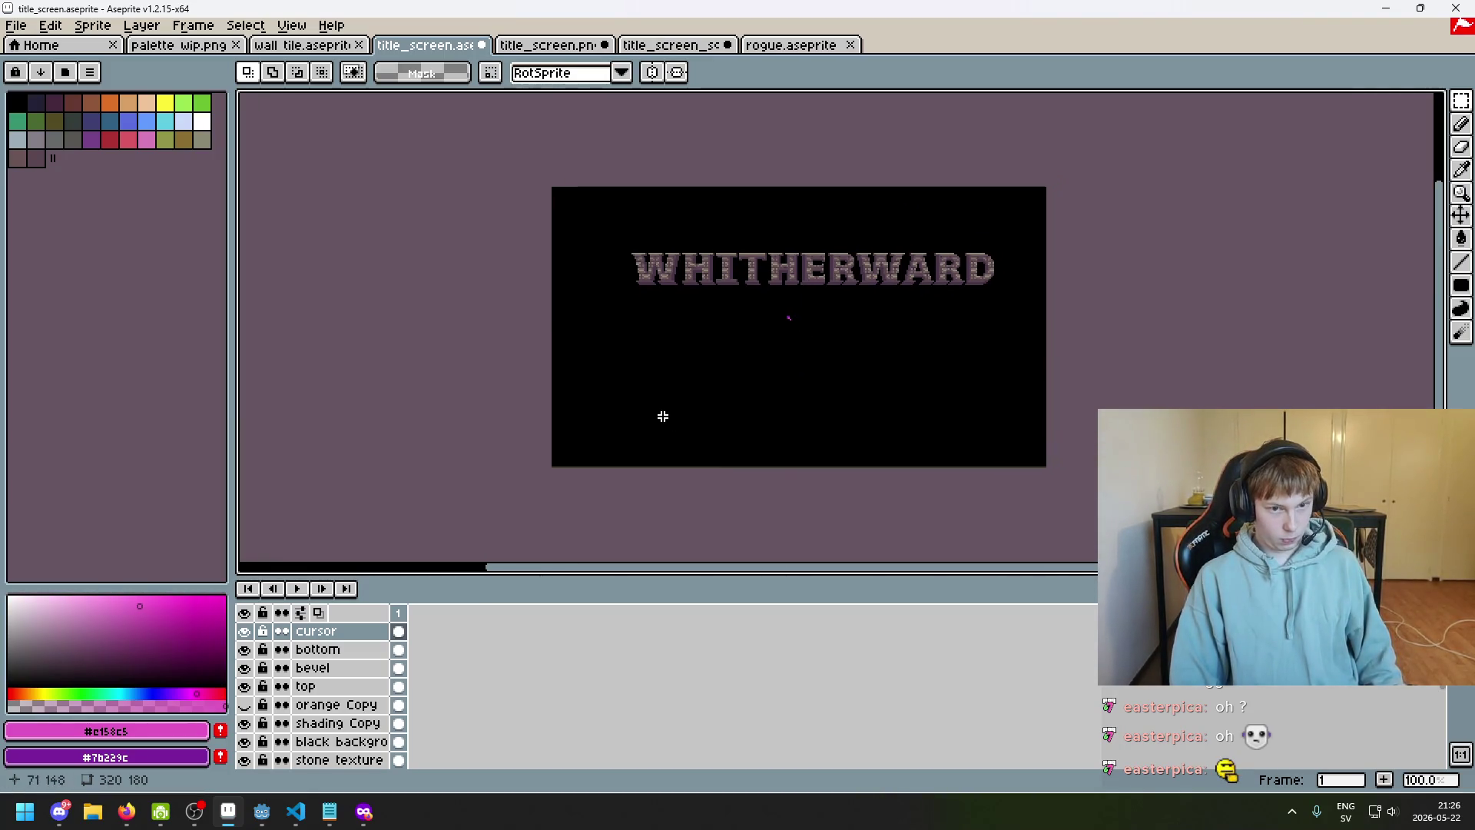
drag(662, 415, 615, 430)
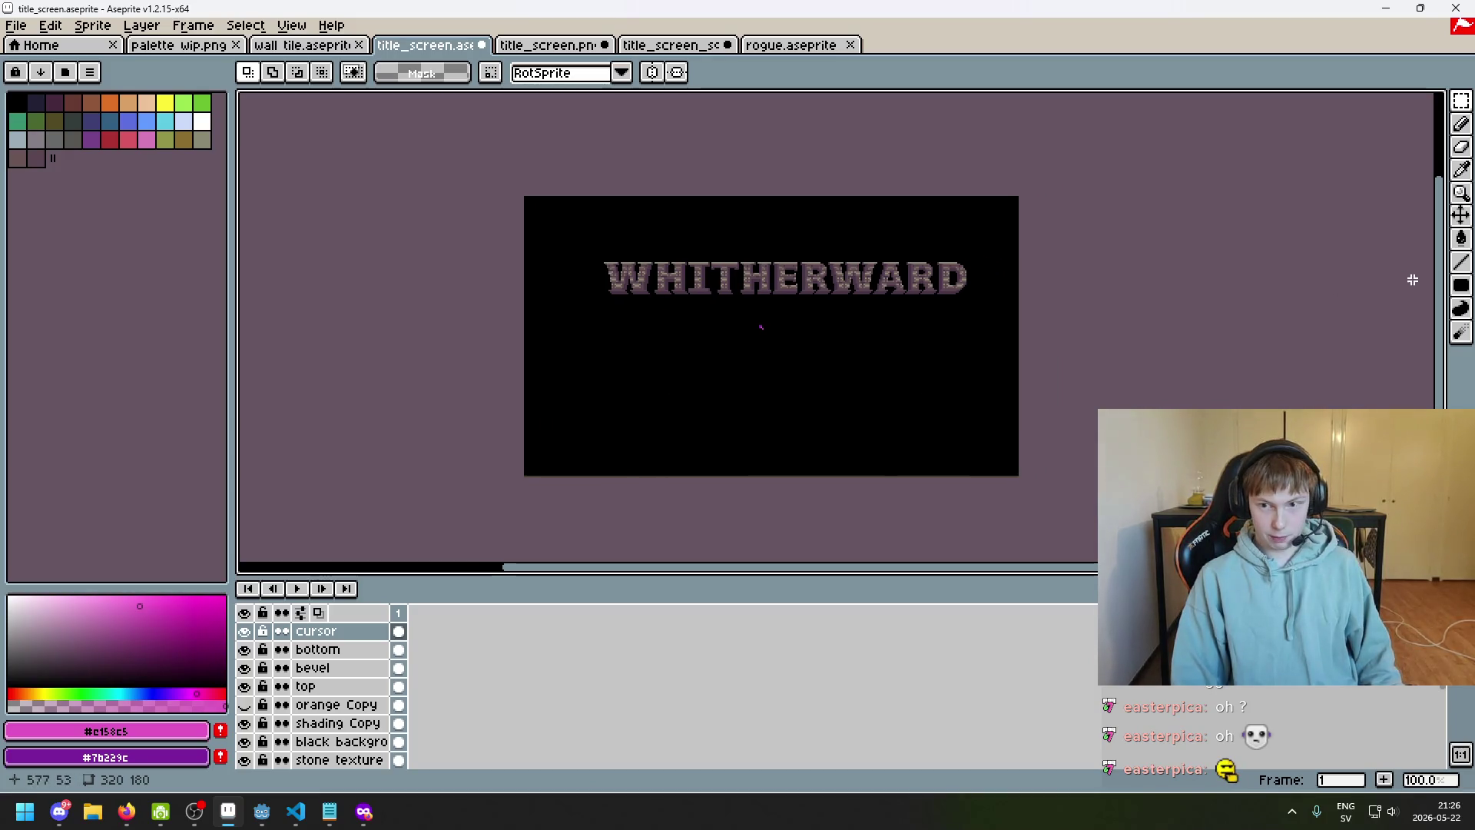
mouse_move(361, 811)
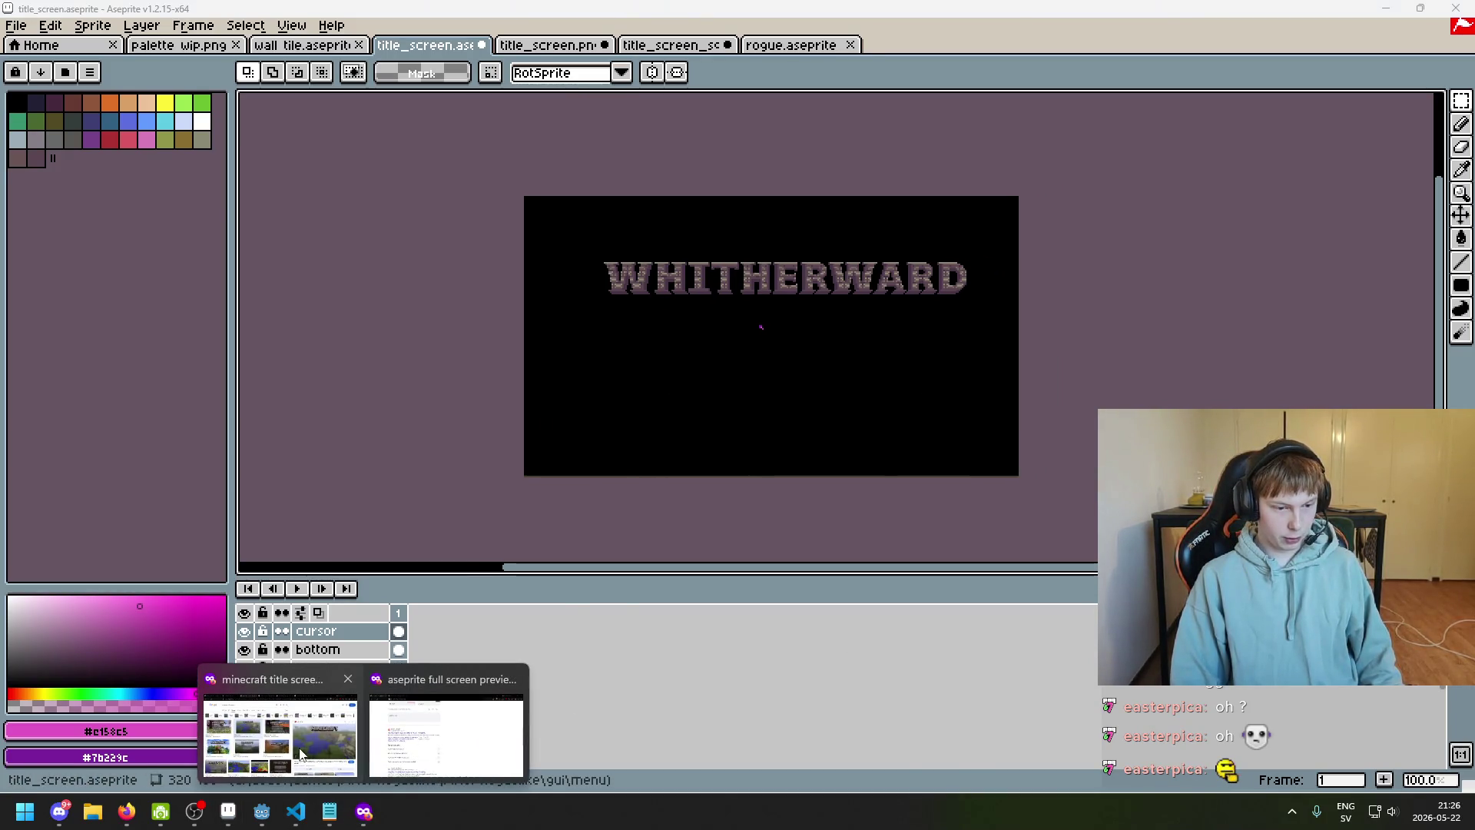
click(305, 753)
Compare Minecraft and Stardew Valley title screen references, previewing the Reddit Stardew Valley image
key(Left)
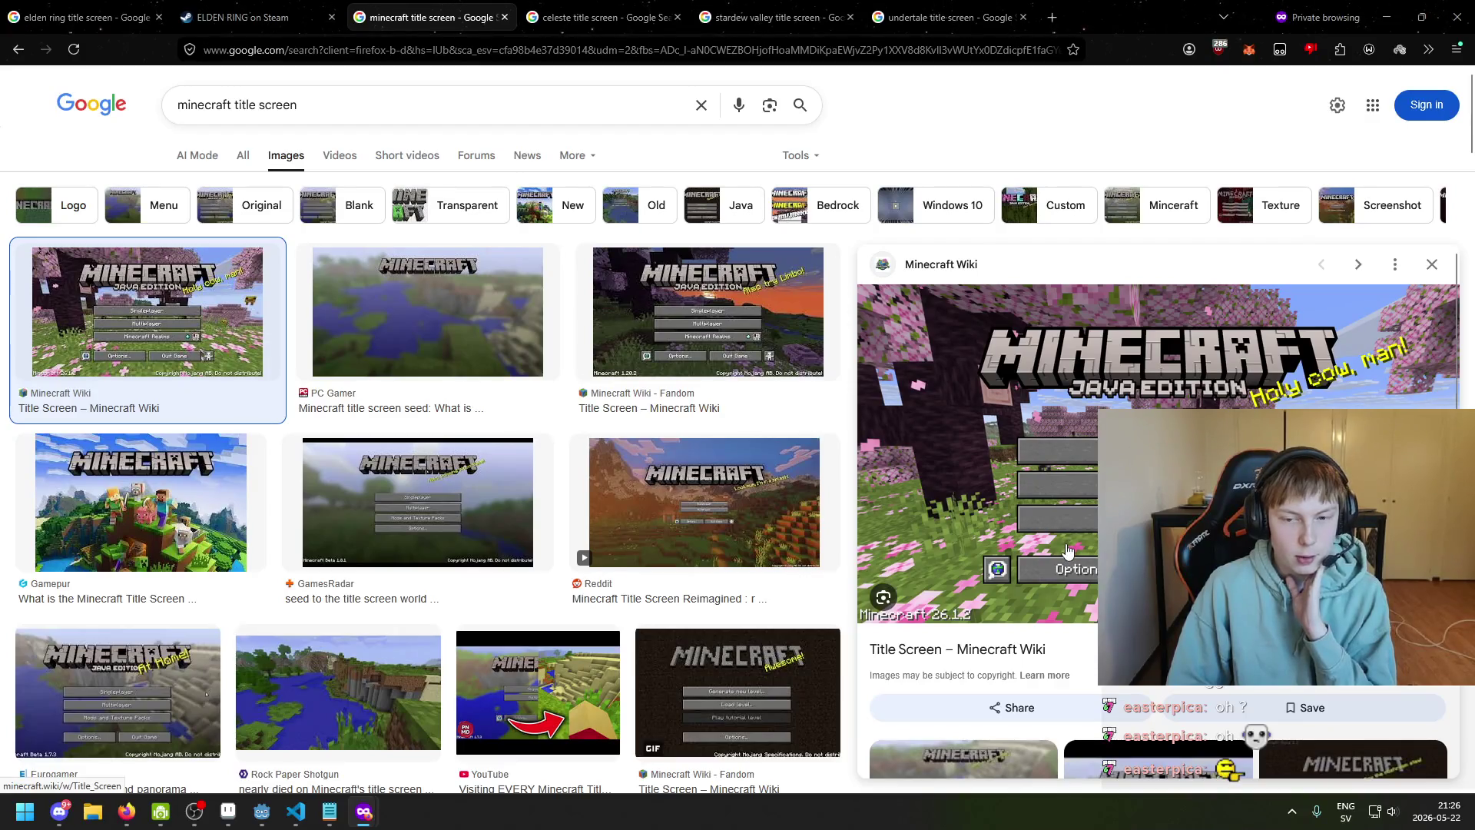
click(802, 17)
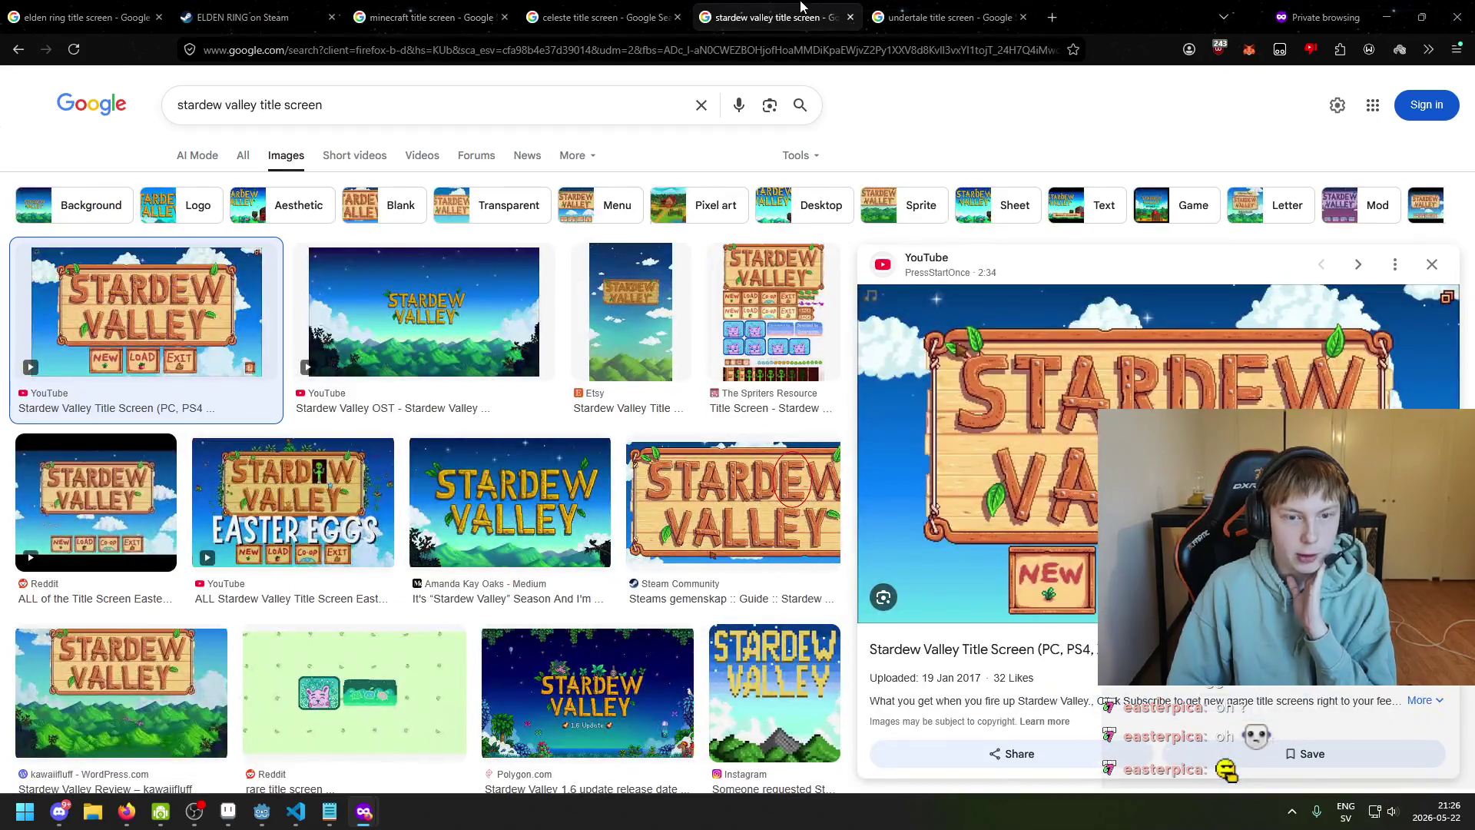
scroll(106, 359, down, 2)
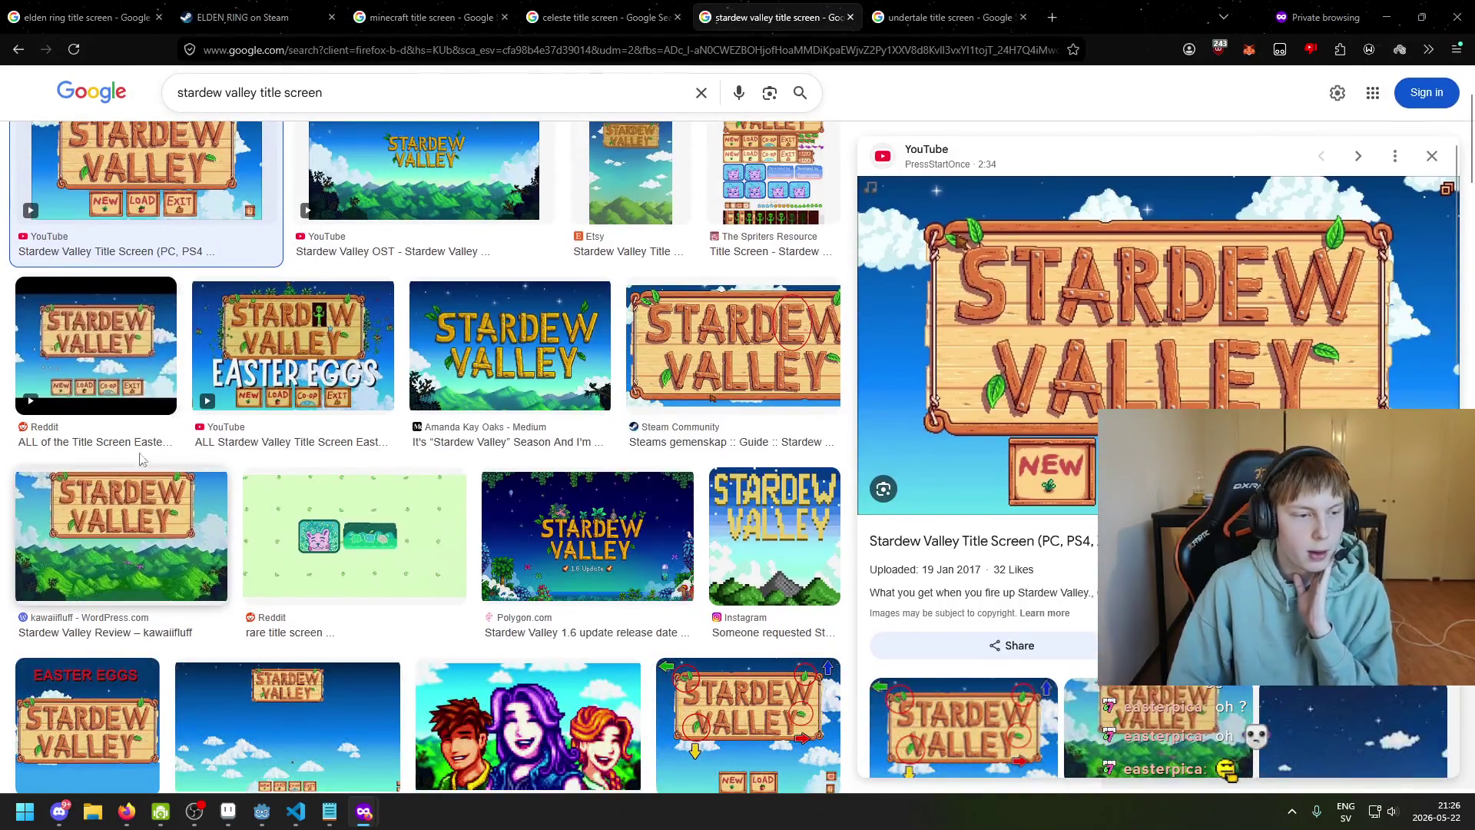
click(106, 359)
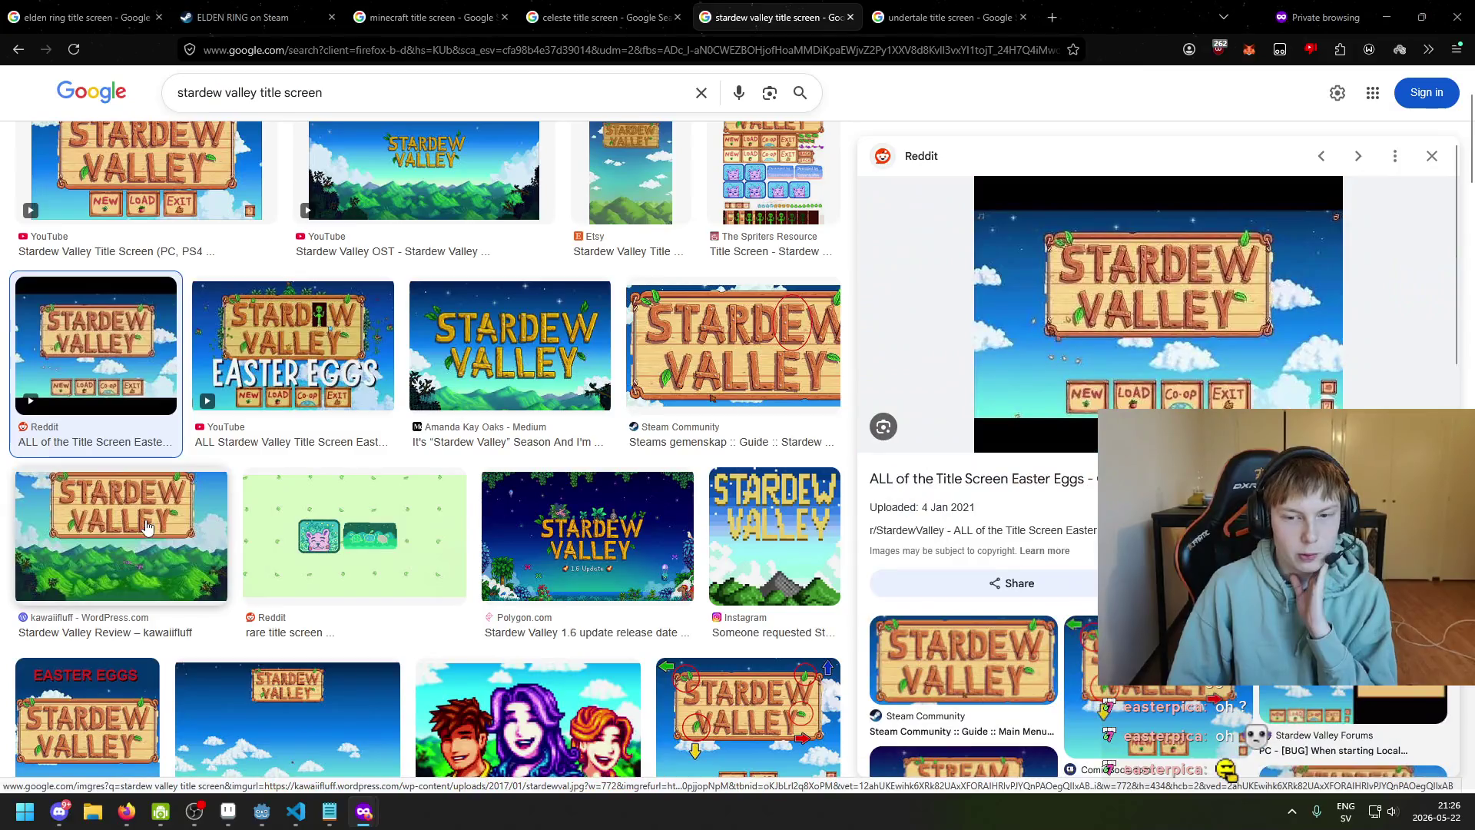
click(884, 9)
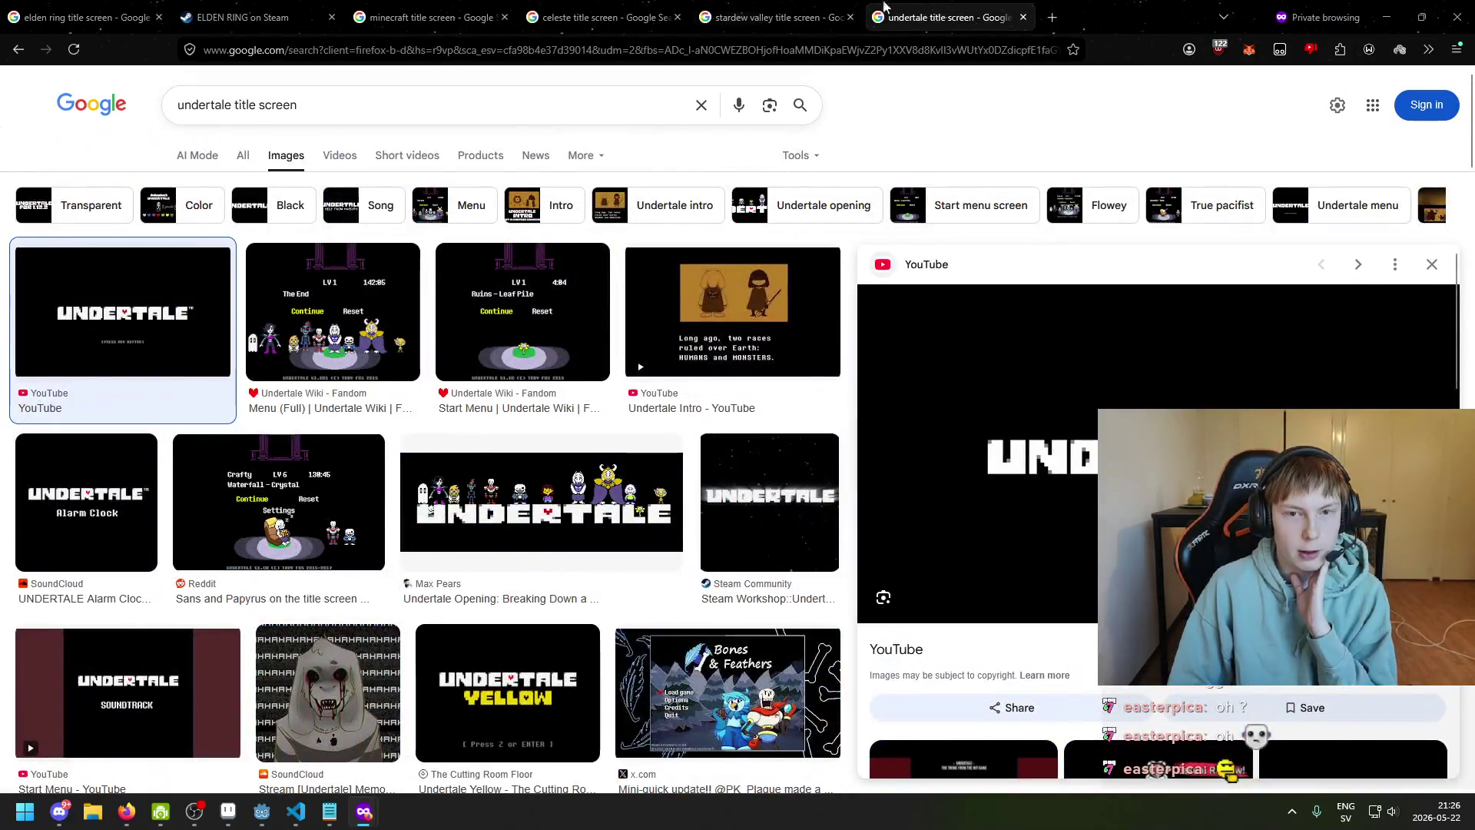
click(845, 11)
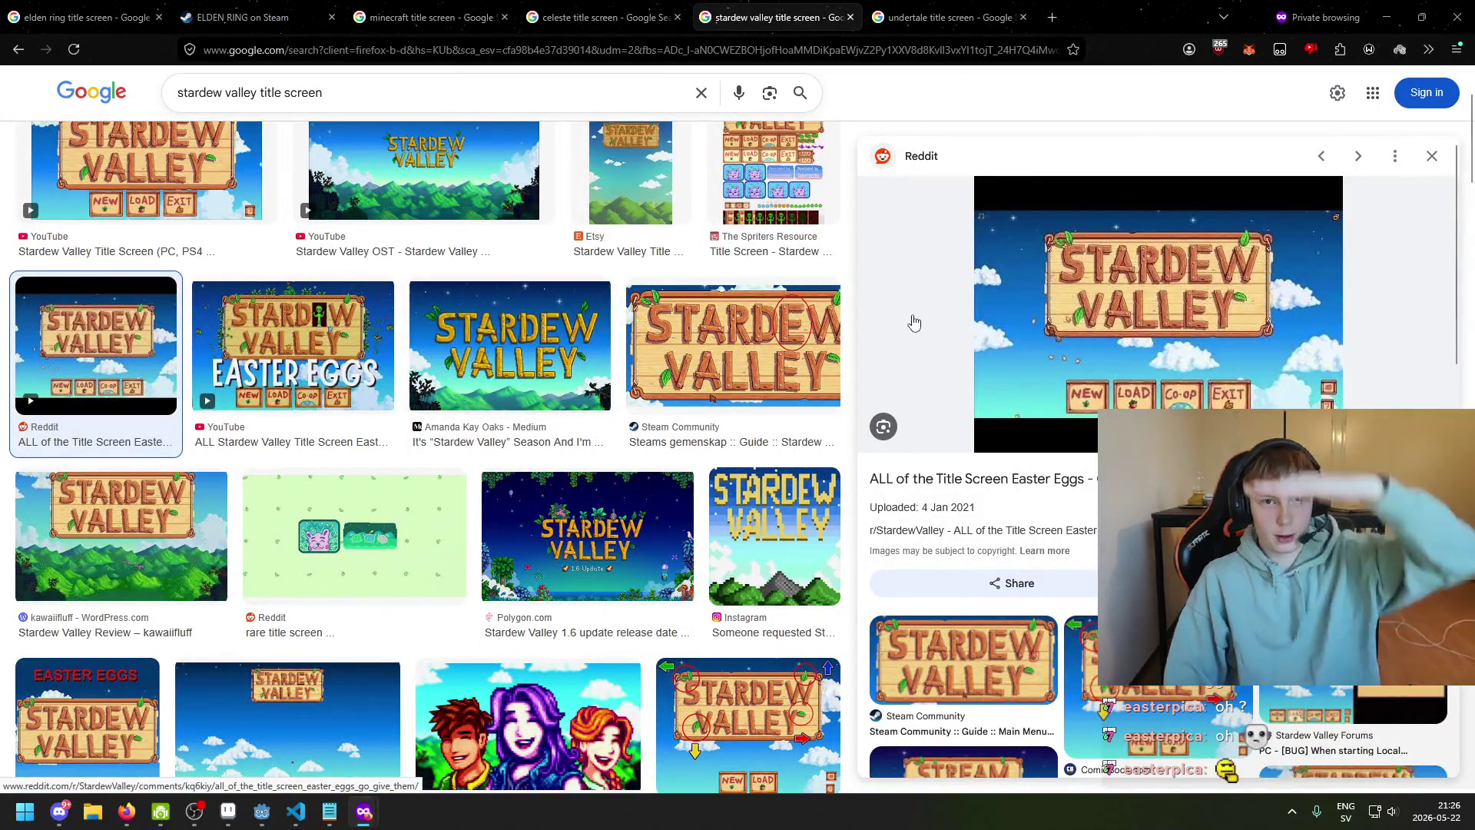
Preview Celeste references: the Game UI Database image, menu video, Main menu and Start screen images
click(561, 9)
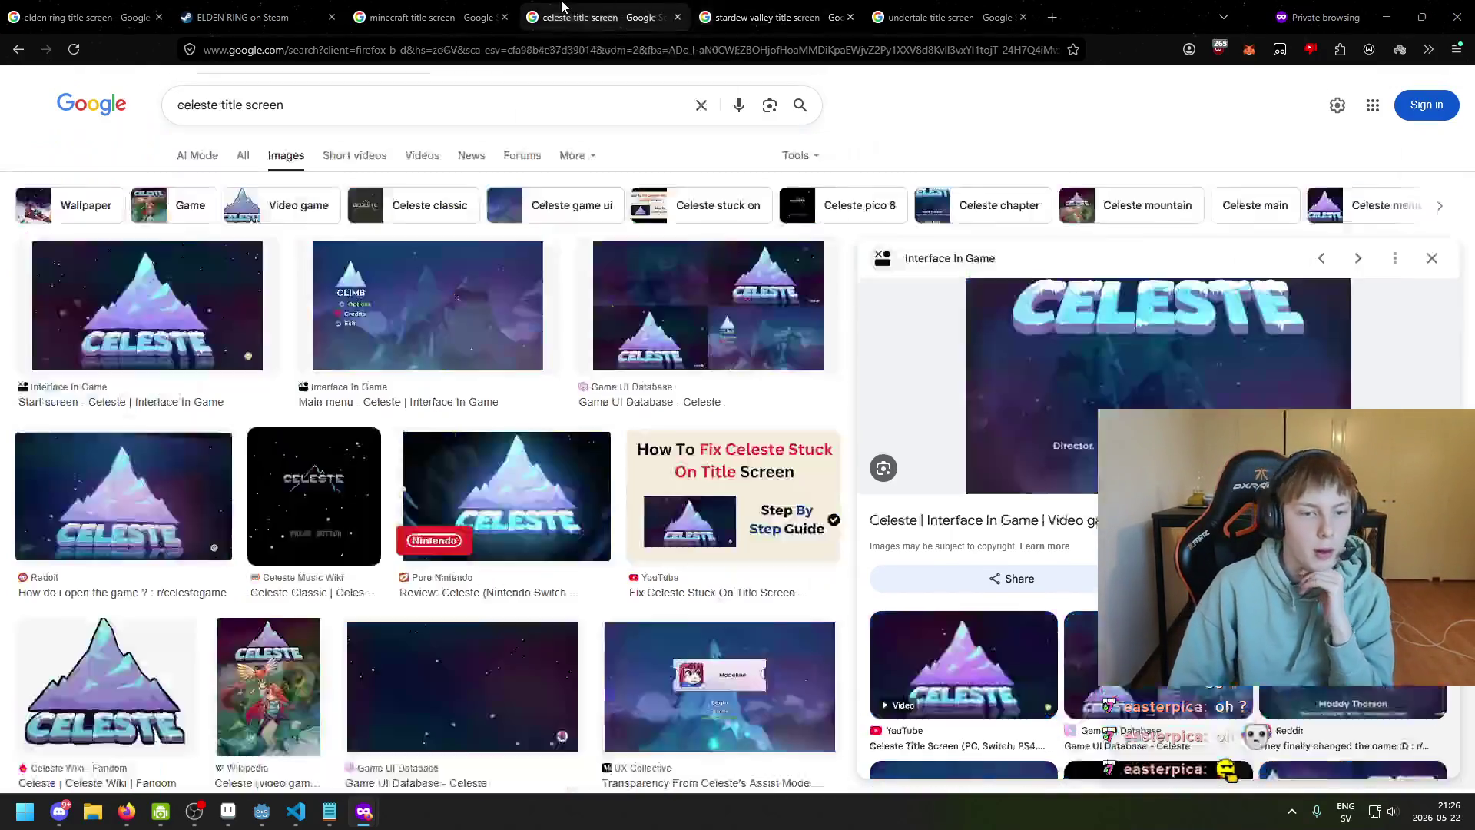
click(762, 335)
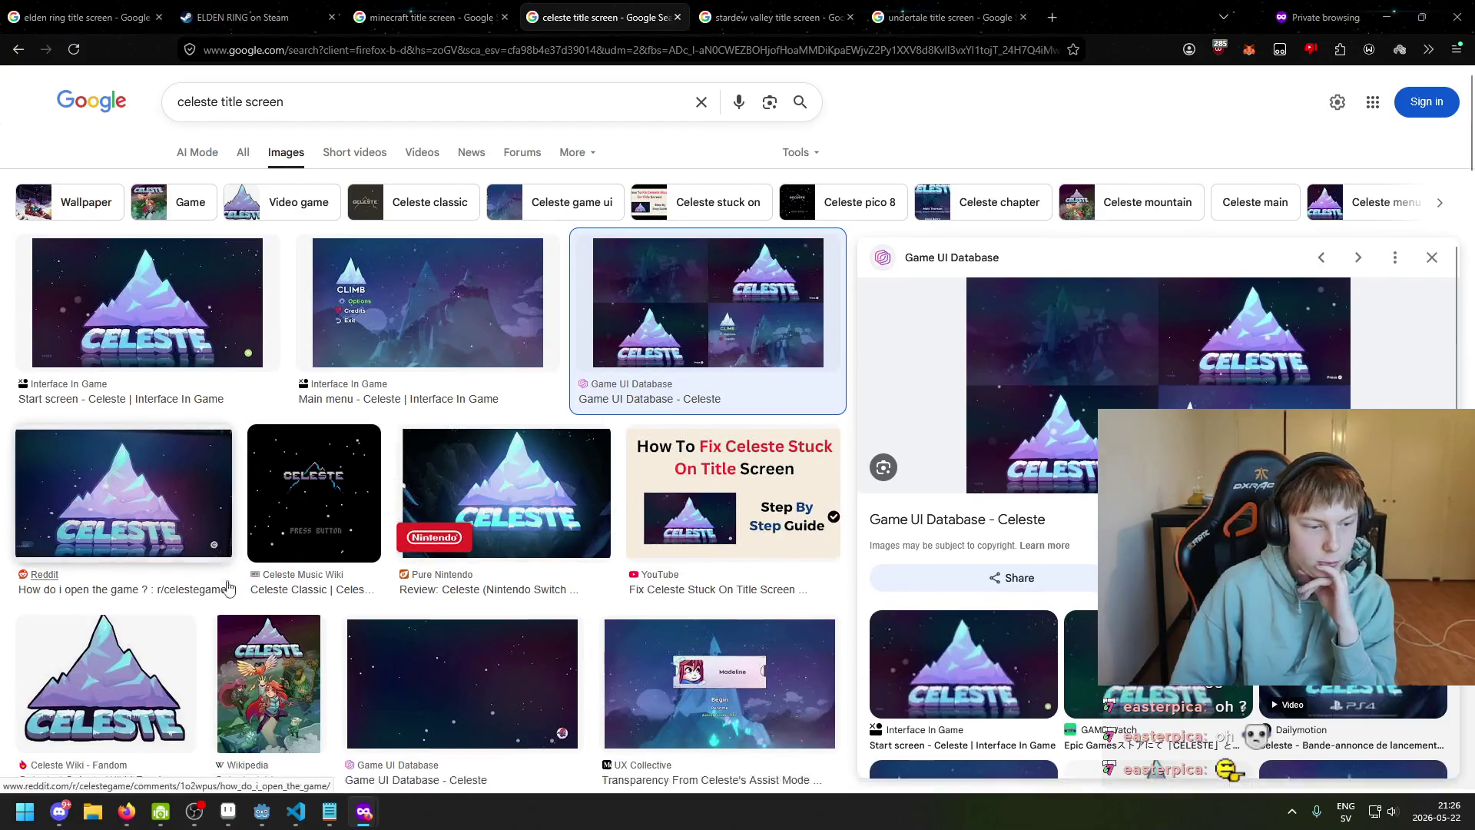
scroll(151, 550, down, 5)
scroll(535, 635, up, 1)
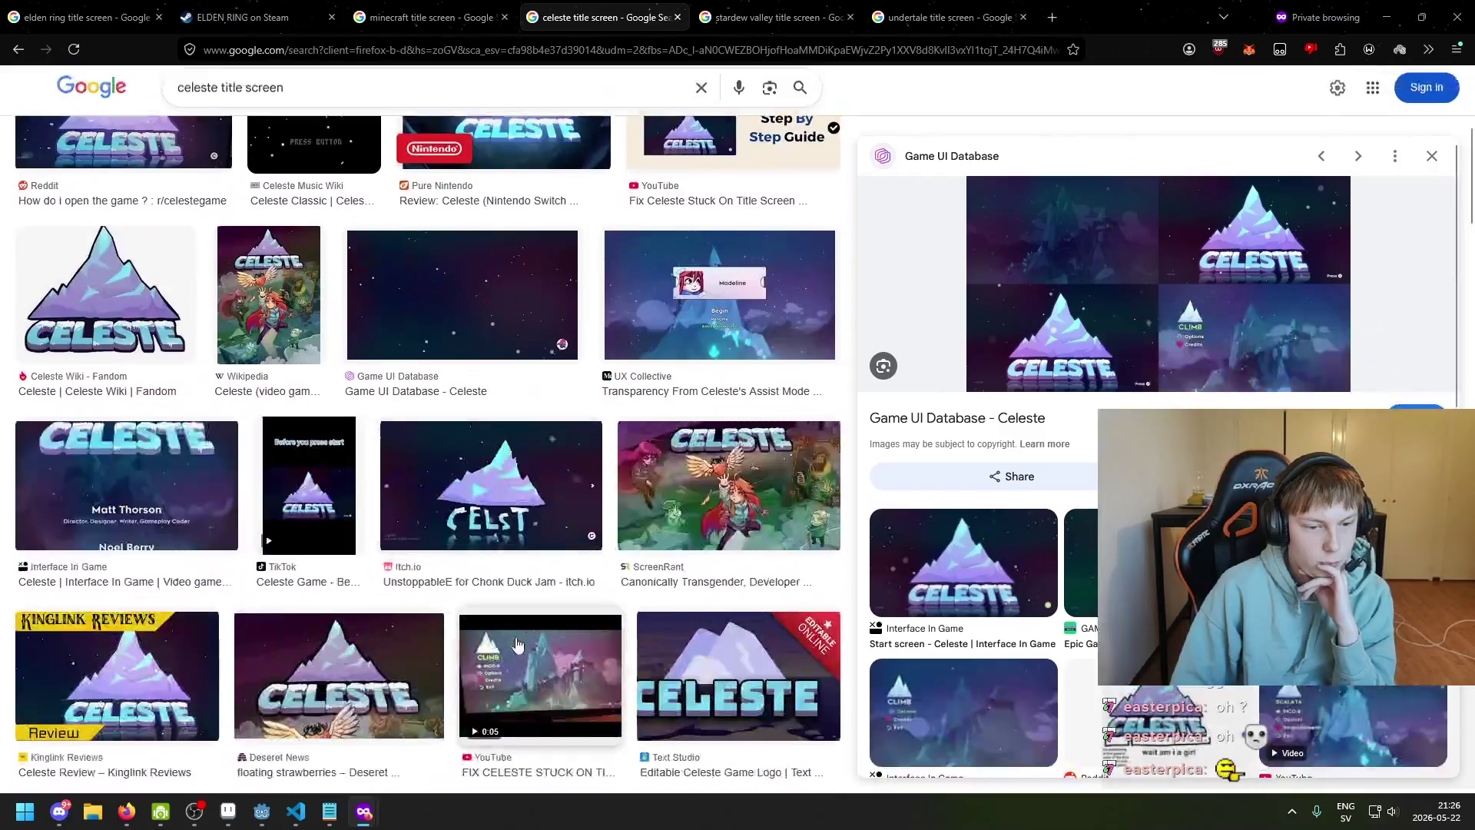
click(535, 634)
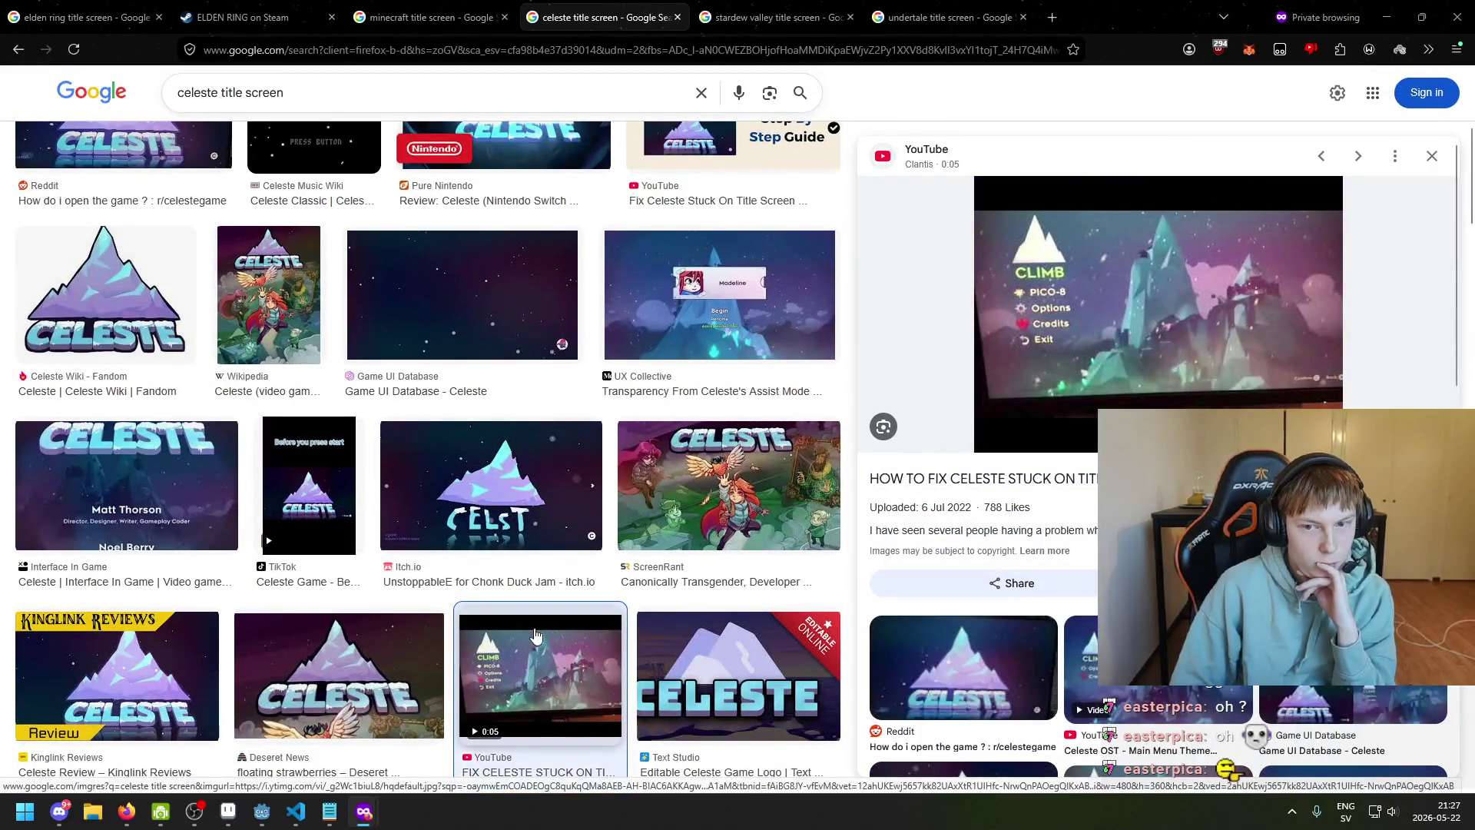
scroll(540, 635, up, 5)
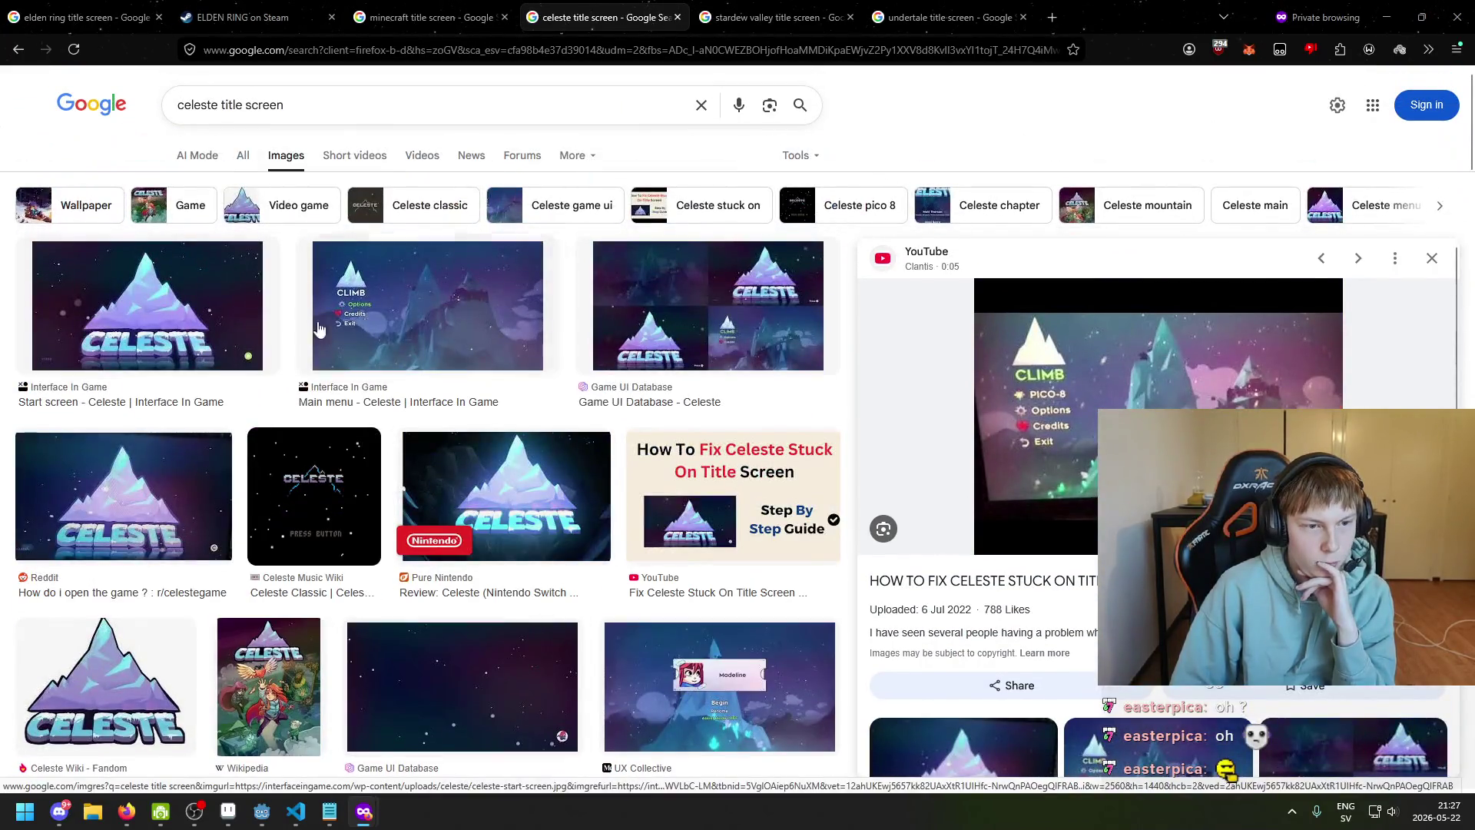
click(463, 315)
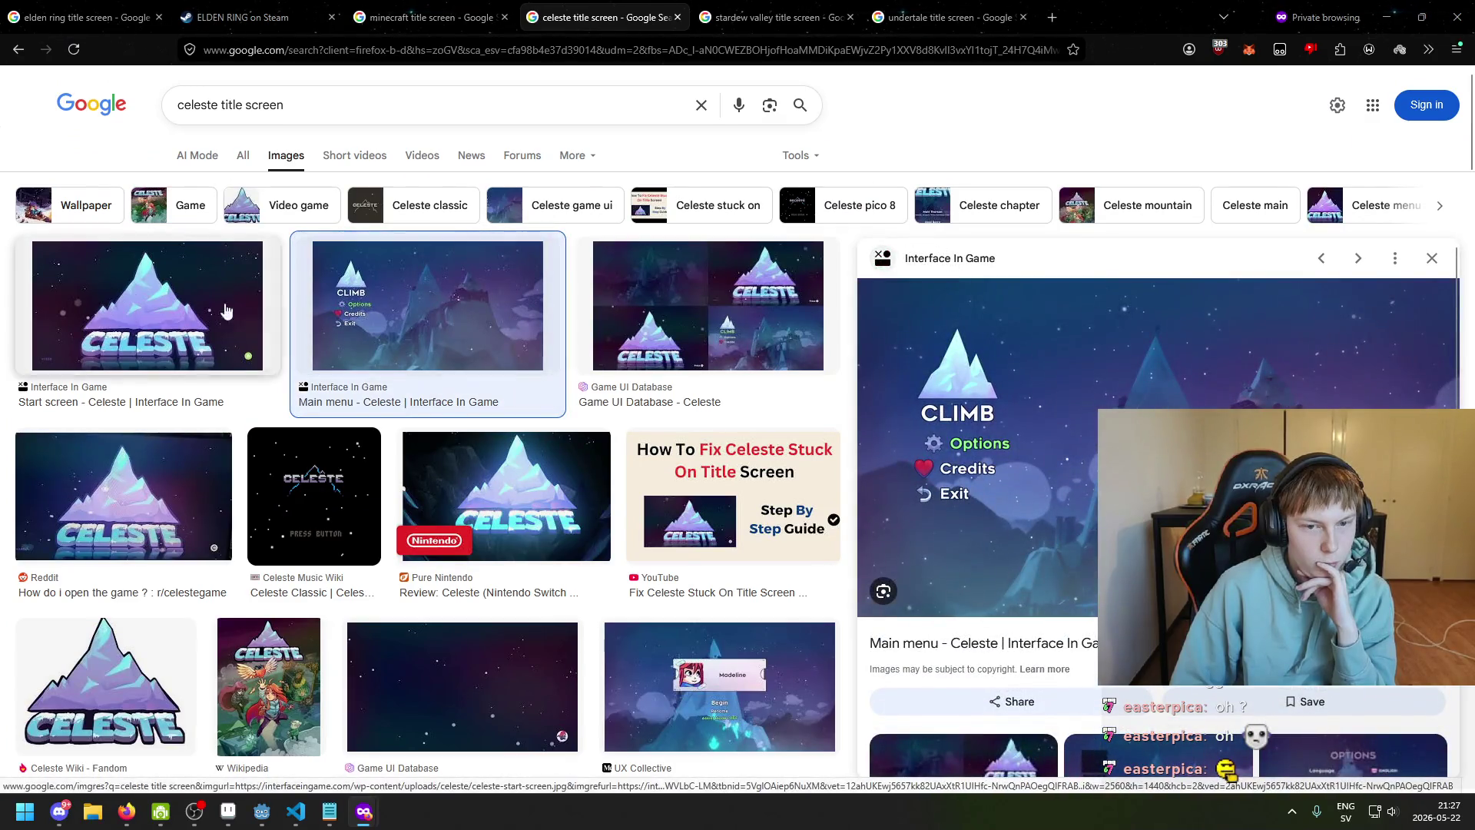
click(115, 297)
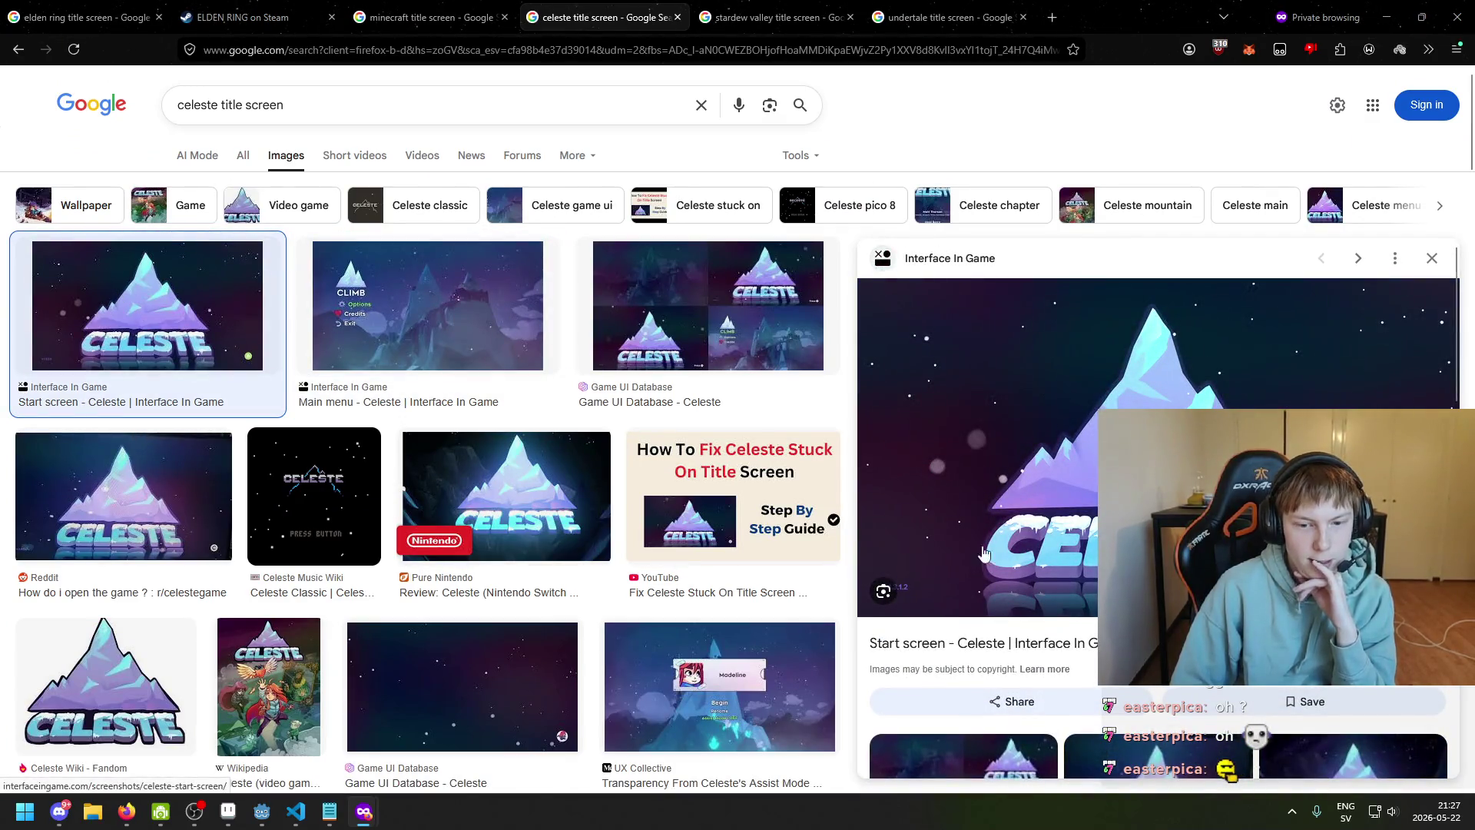
click(733, 331)
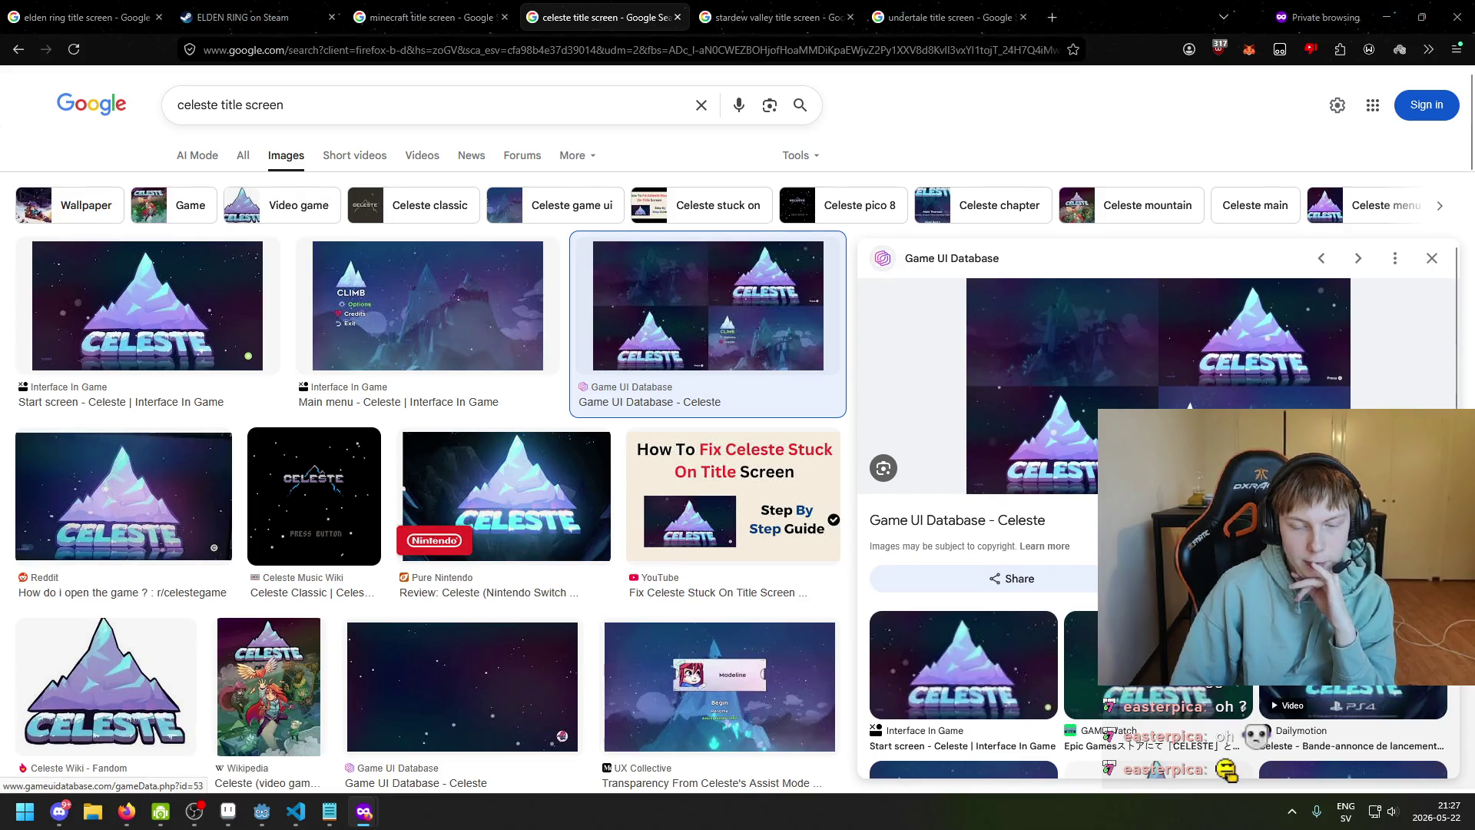
Browse more Celeste start screen results, ending on the 'FIX CELESTE STUCK' video still
click(991, 669)
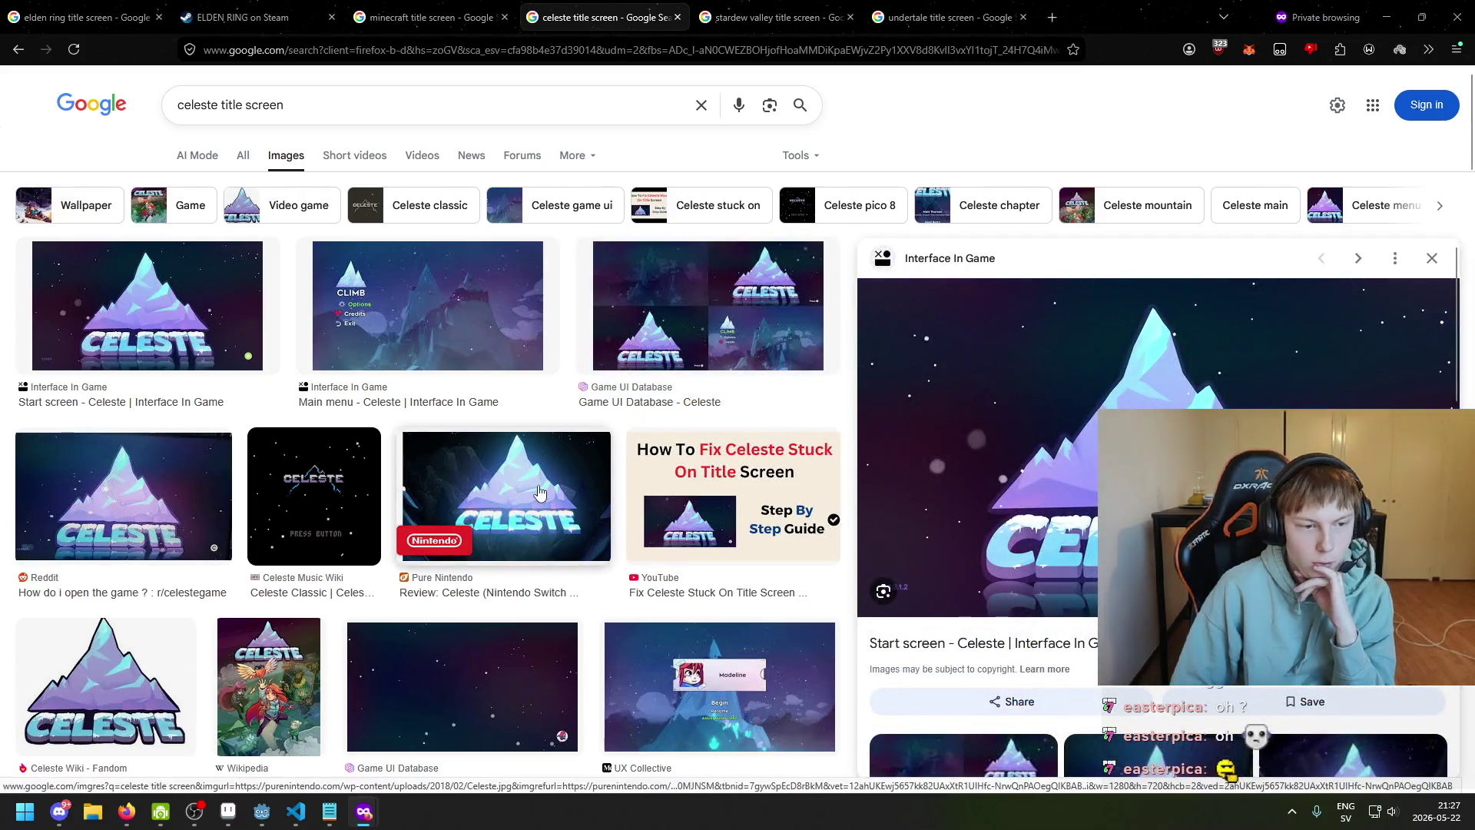
click(539, 491)
click(707, 330)
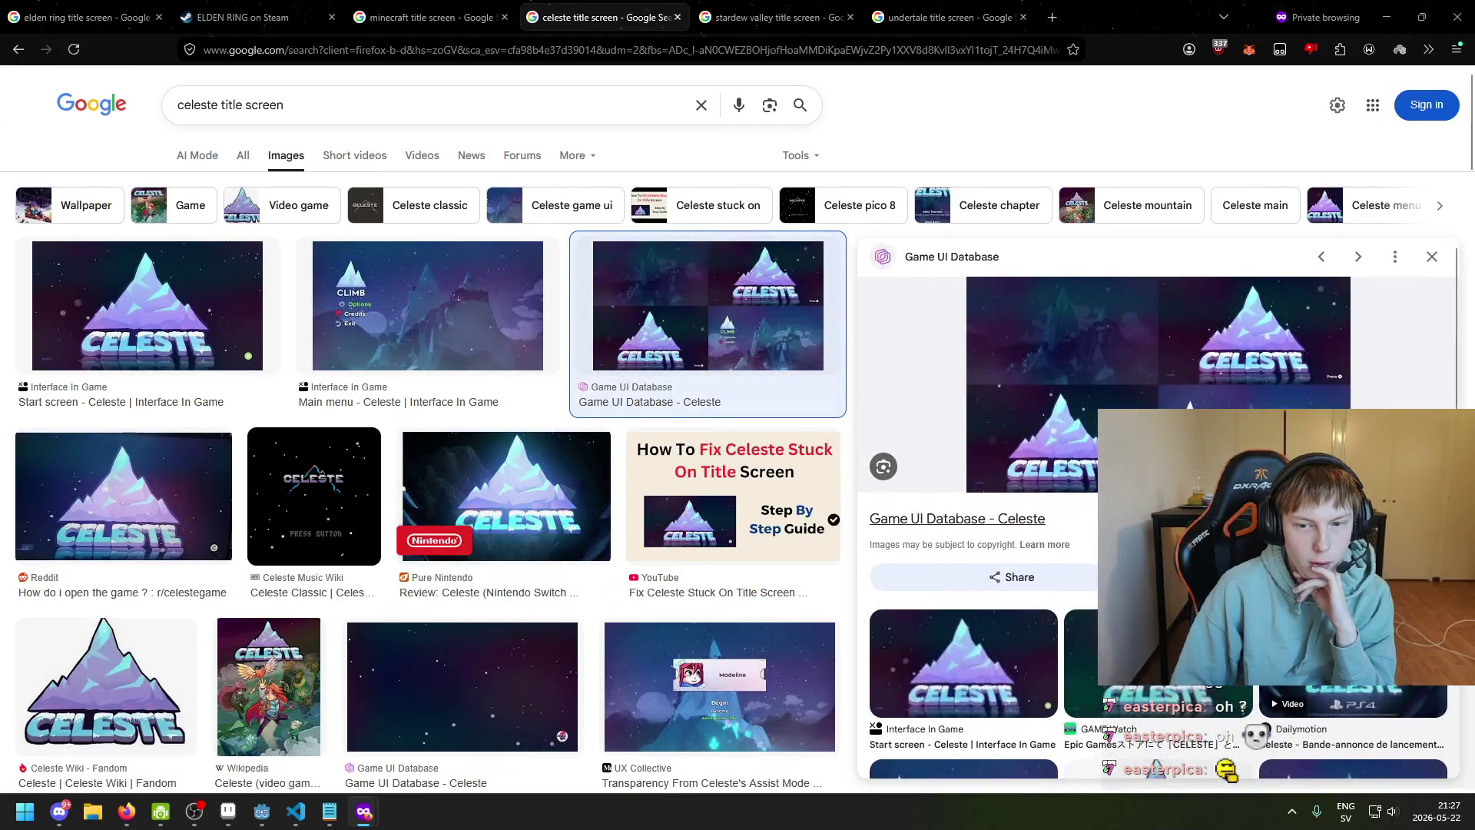
click(963, 662)
click(807, 680)
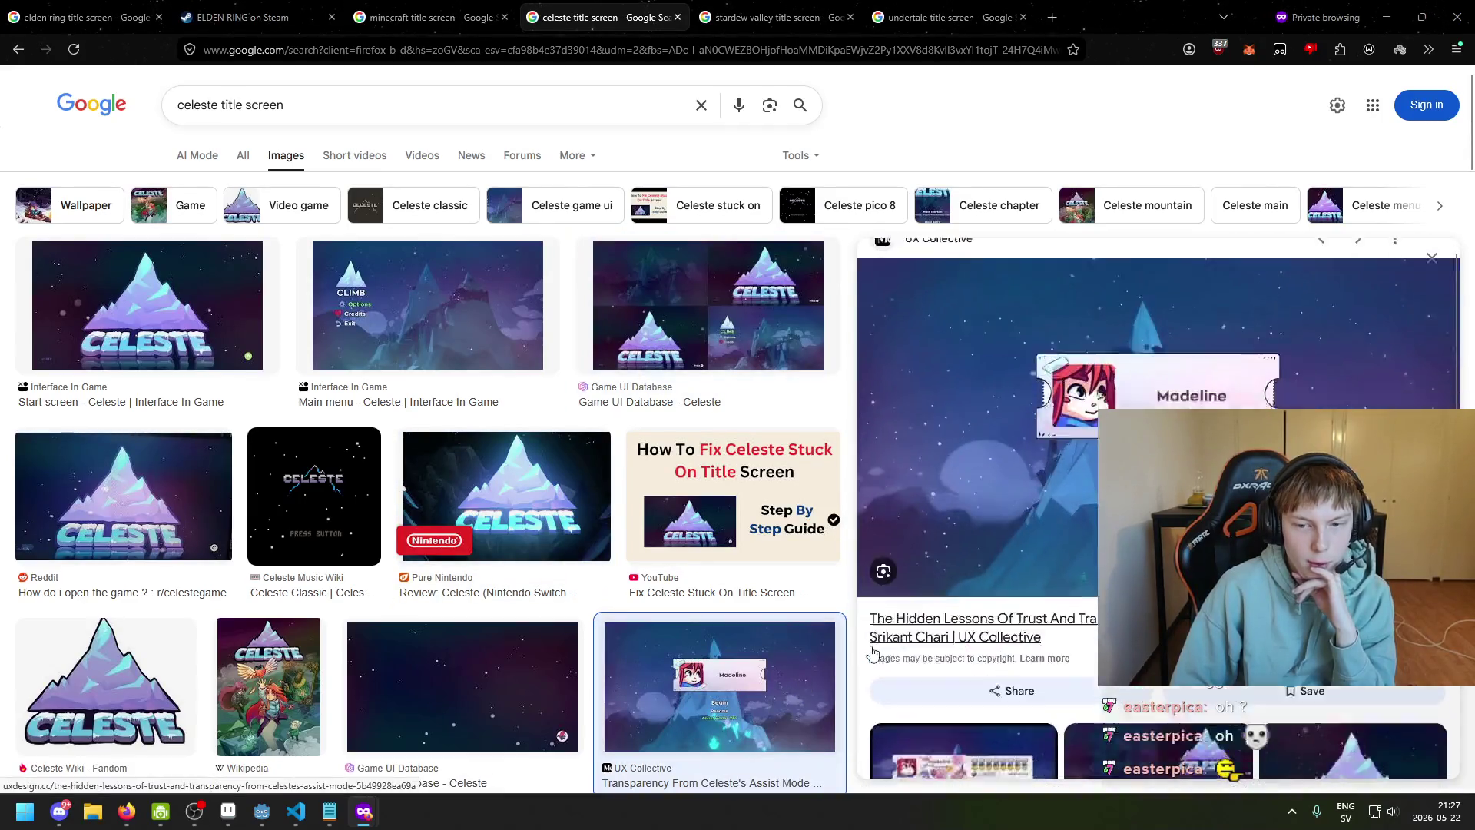
scroll(872, 653, down, 5)
scroll(961, 500, down, 3)
scroll(972, 459, up, 3)
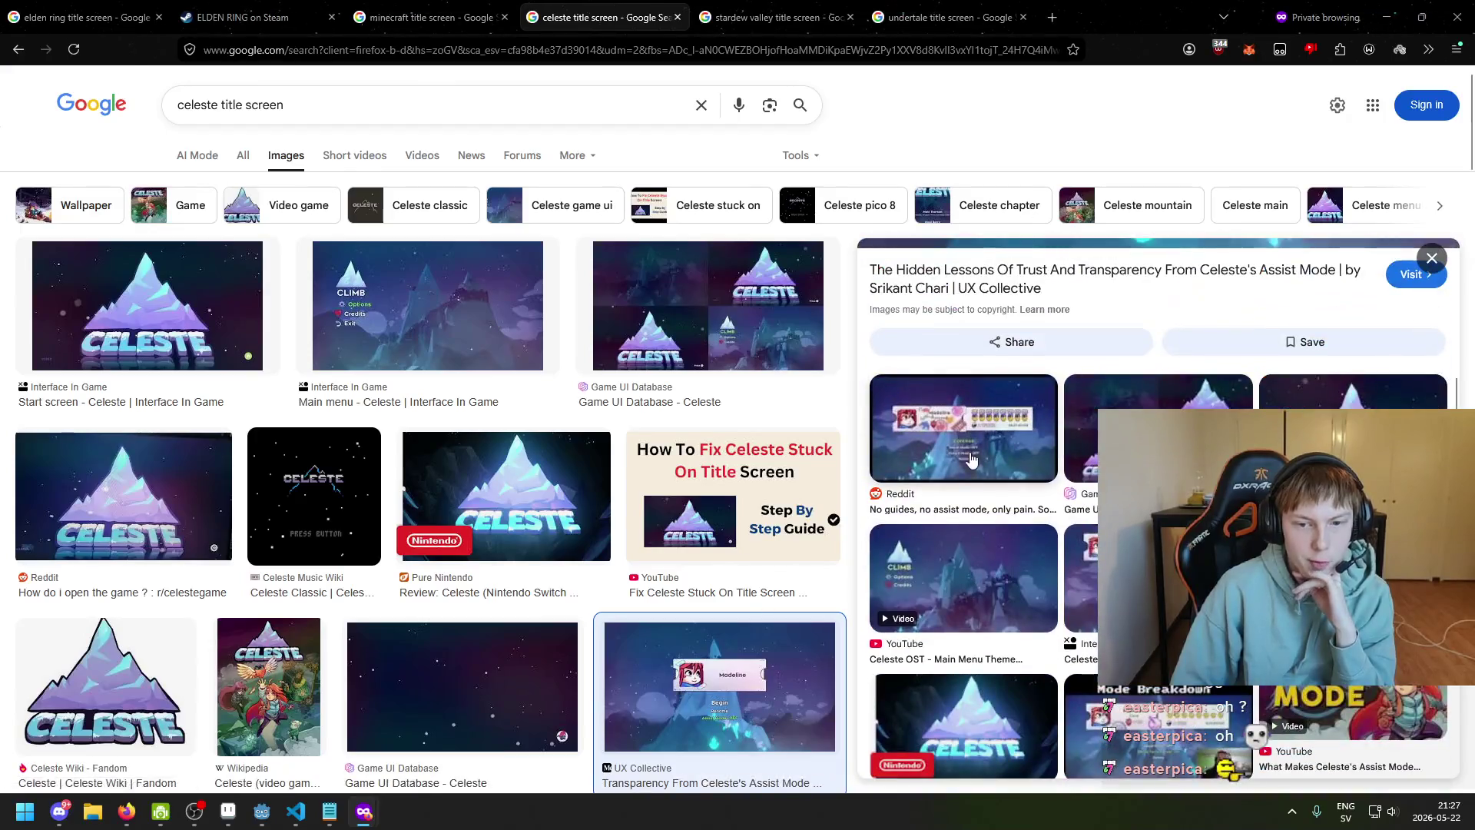
scroll(972, 458, down, 10)
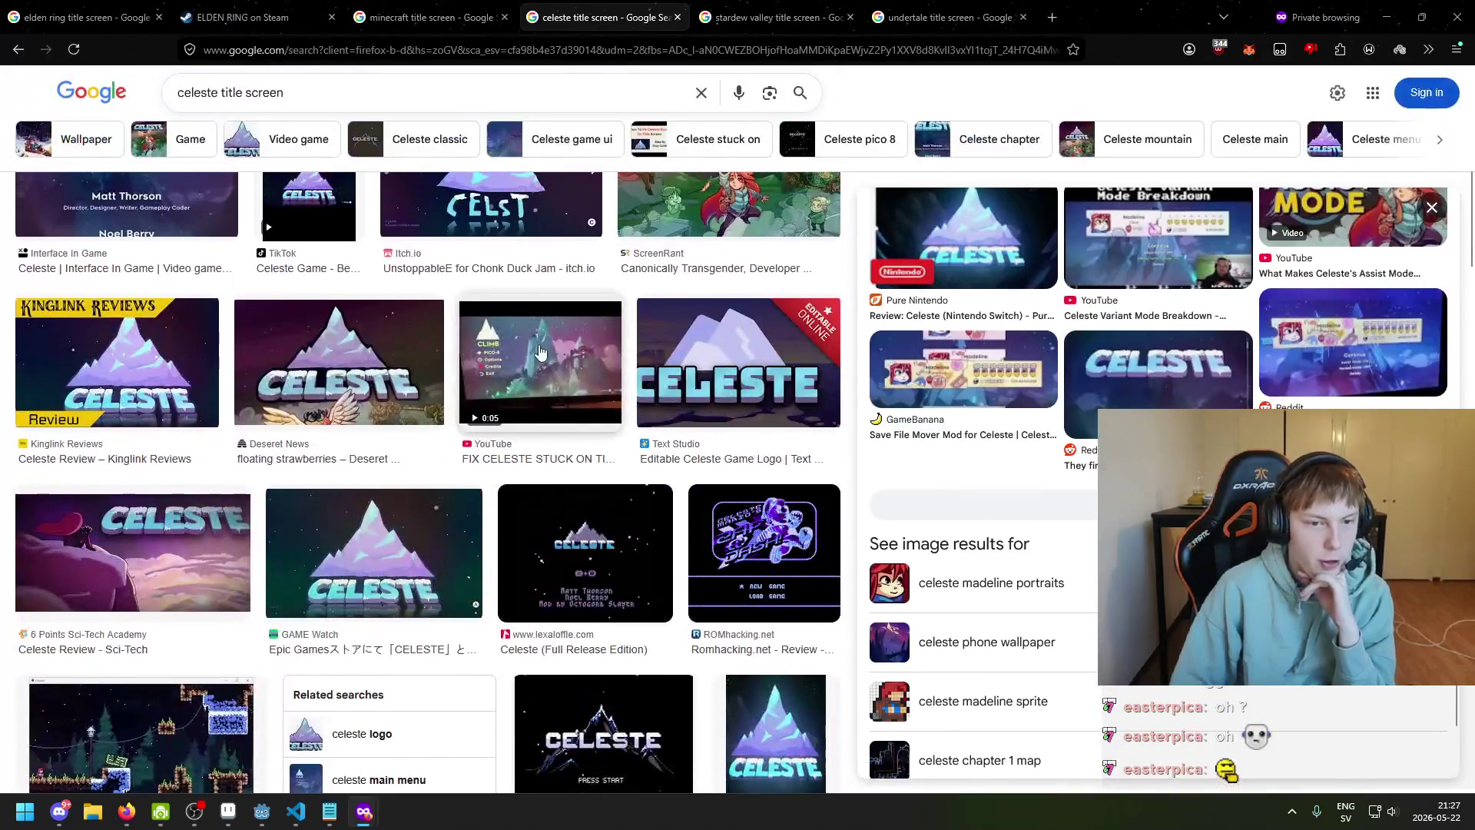
click(539, 349)
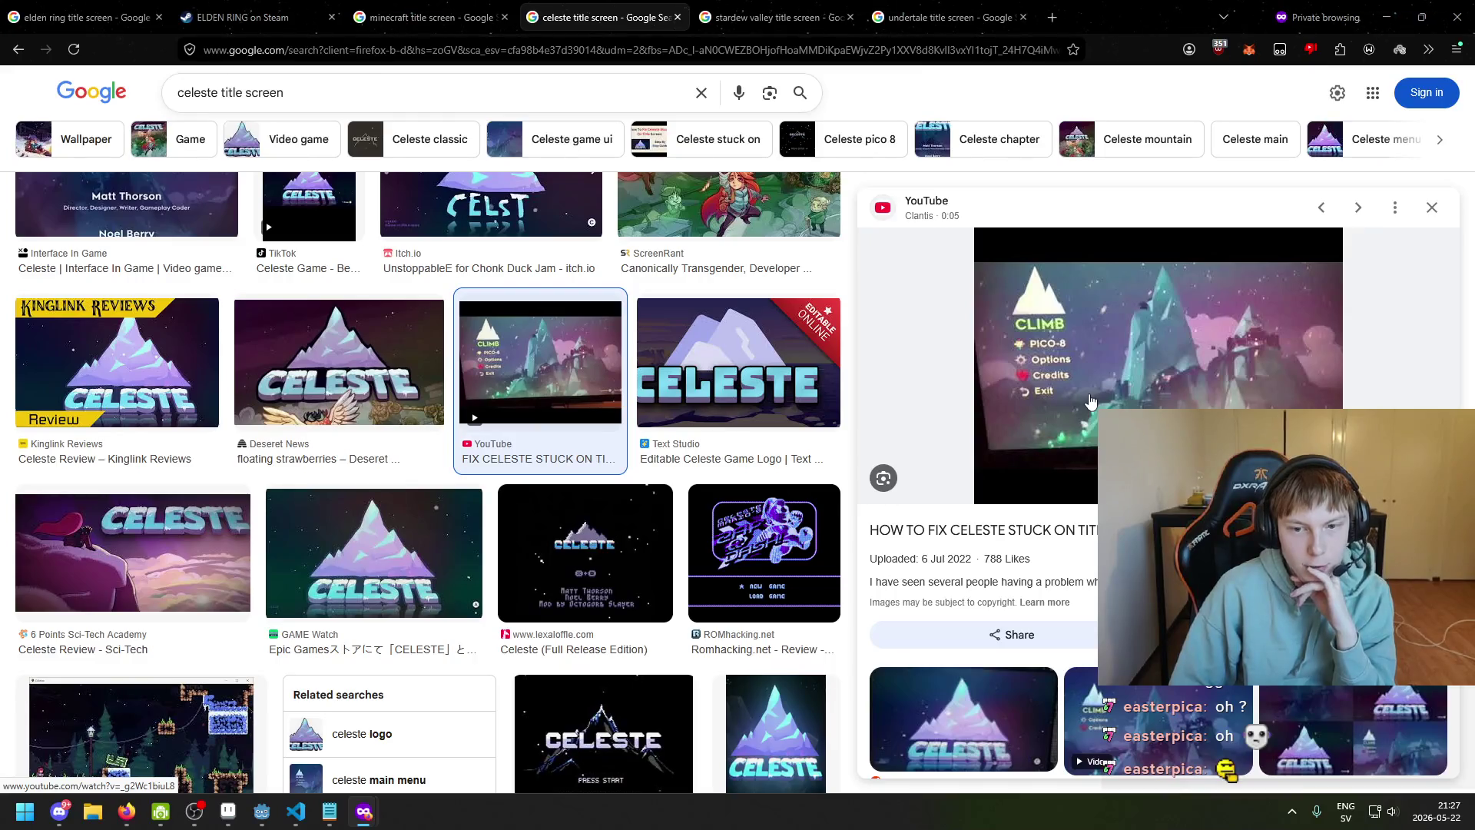
click(430, 11)
Close the ELDEN RING Steam page and look over the Elden Ring title screen image results
click(246, 10)
click(107, 7)
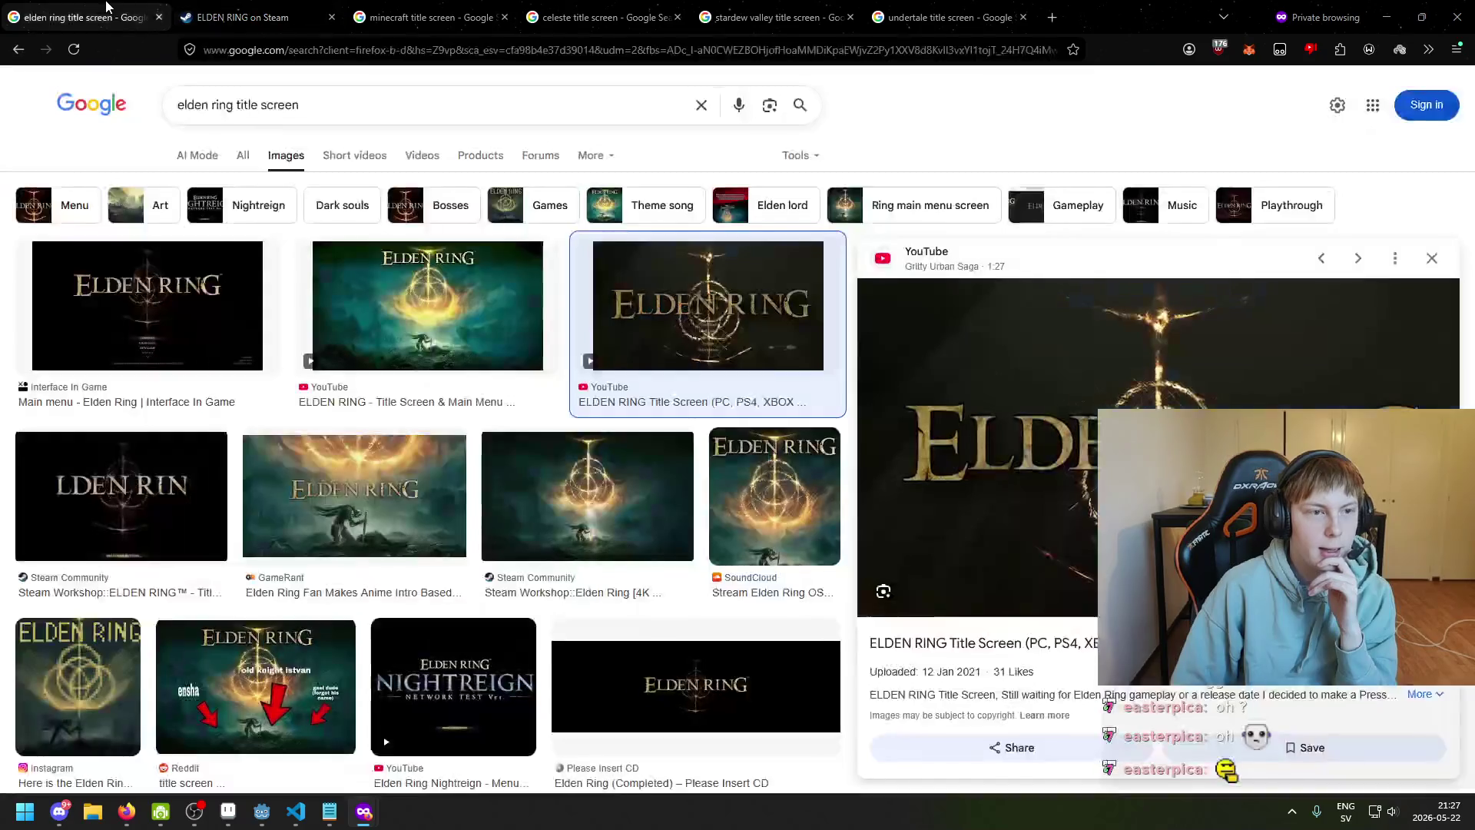
click(253, 17)
click(331, 17)
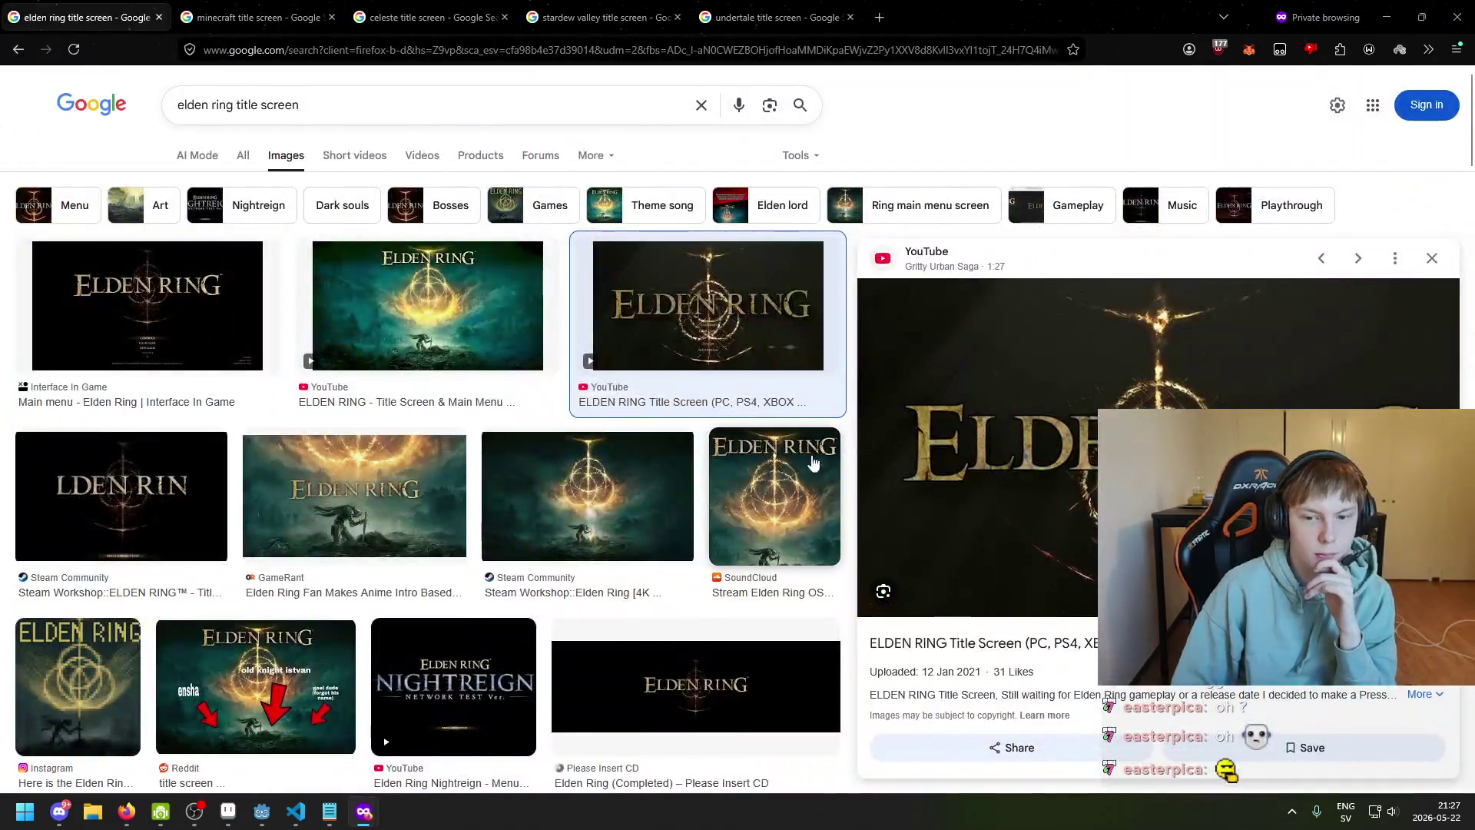
scroll(813, 462, down, 4)
scroll(454, 535, down, 4)
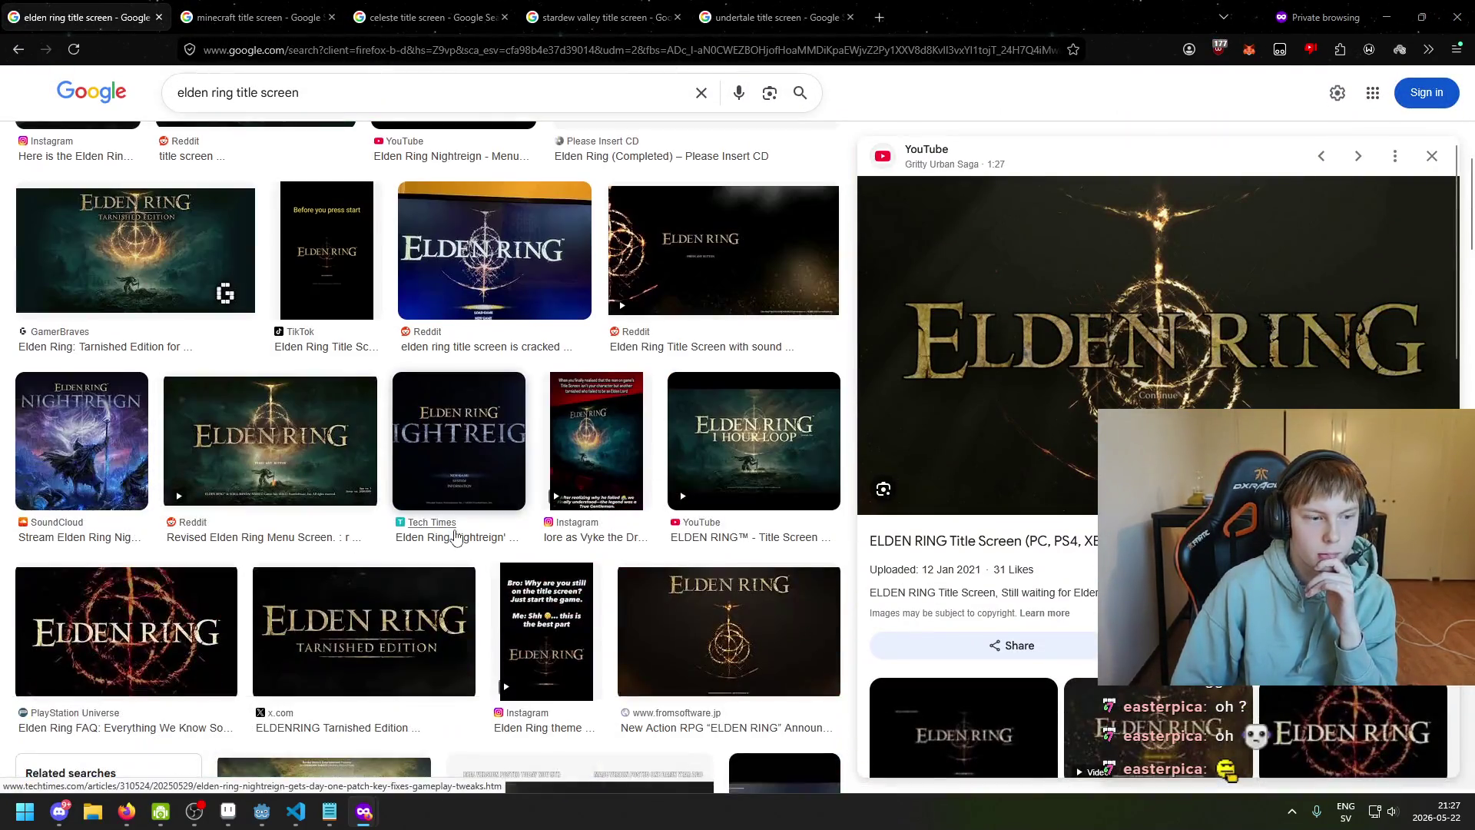
scroll(461, 499, up, 8)
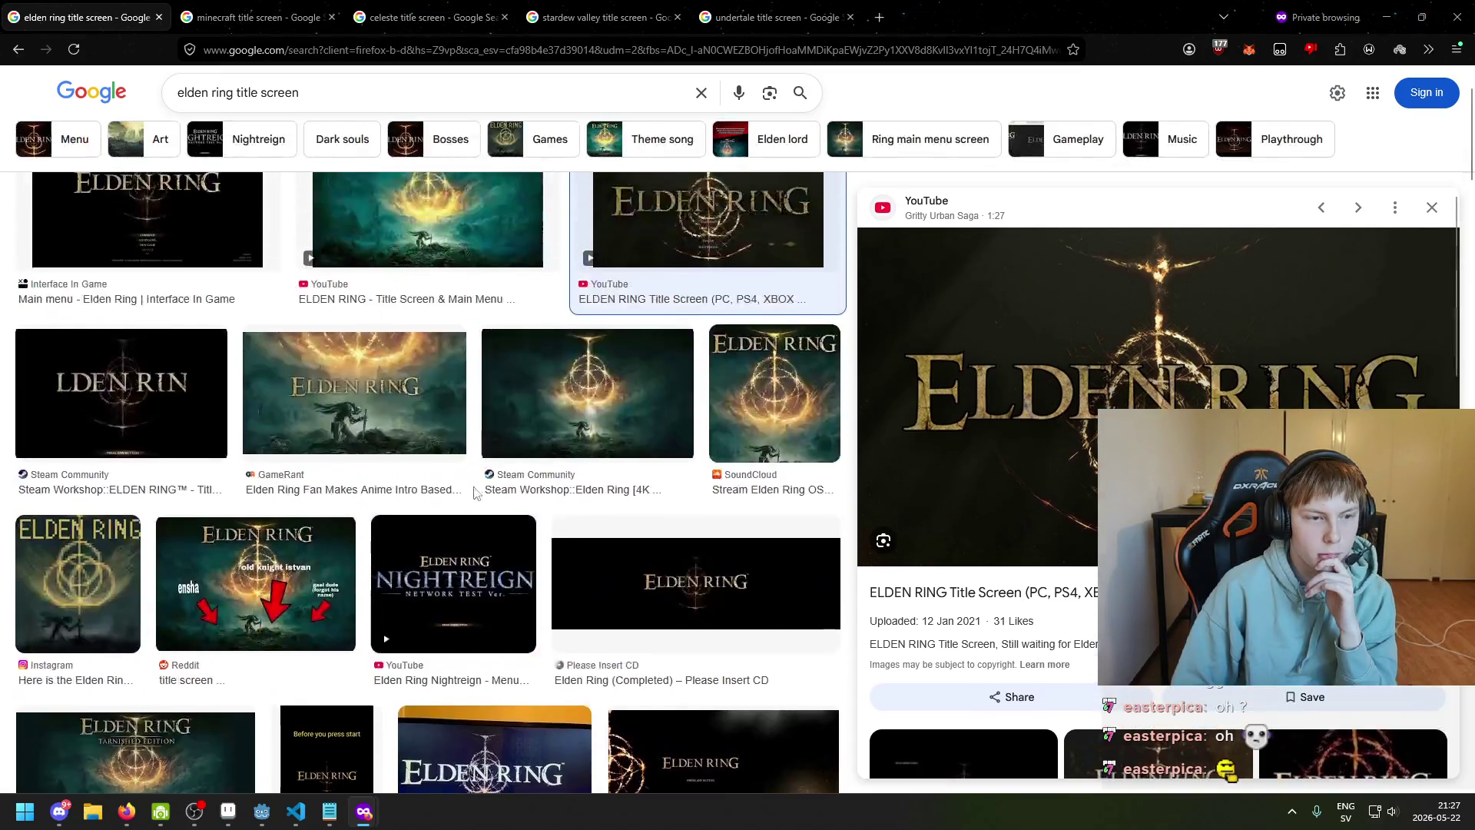
click(1432, 259)
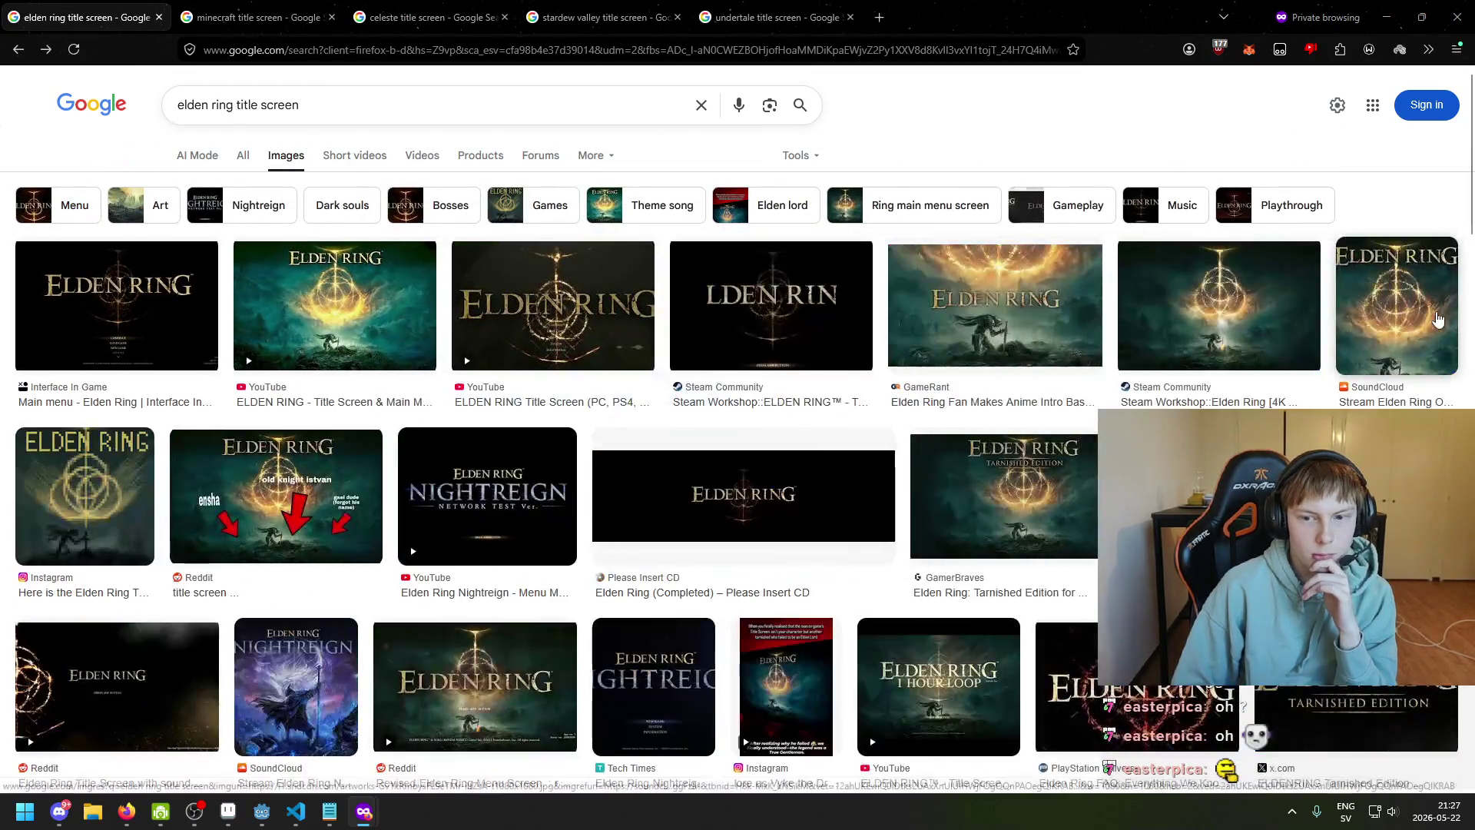
Preview the TikTok Elden Ring title screen image, then go back to the results
click(1230, 500)
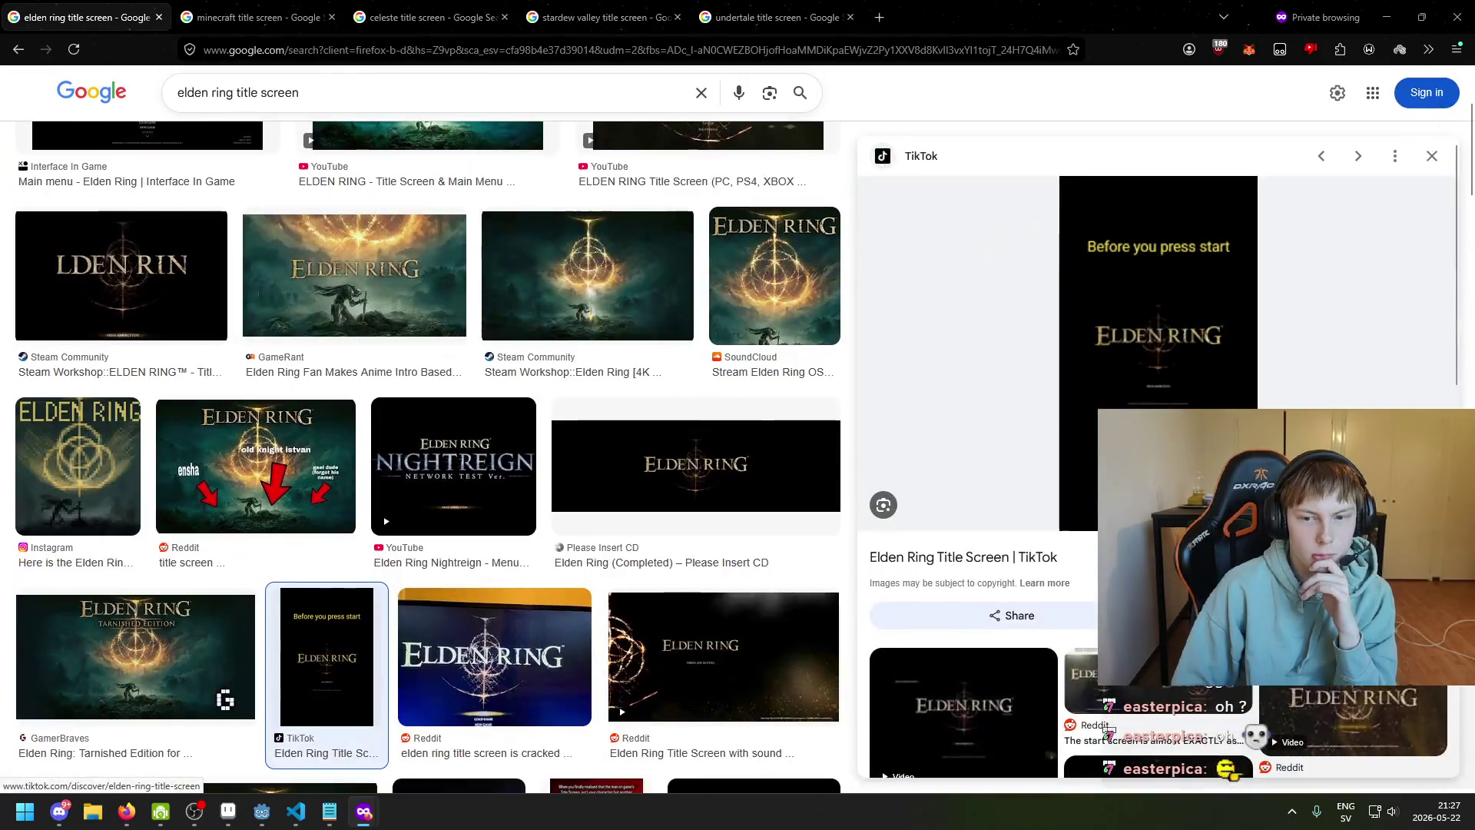
scroll(769, 419, up, 4)
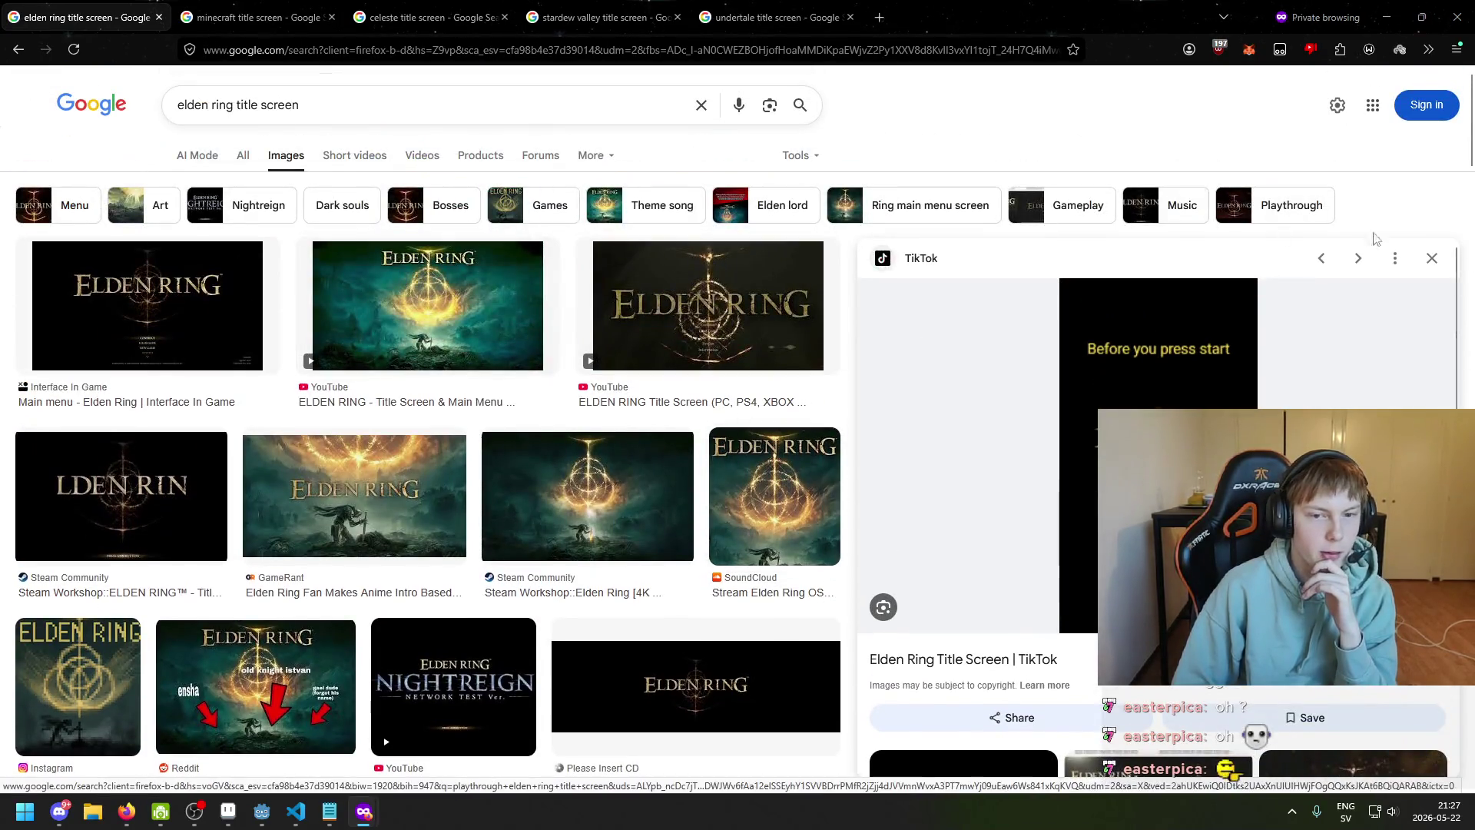
key(alt+Left)
scroll(738, 430, down, 3)
scroll(737, 430, up, 5)
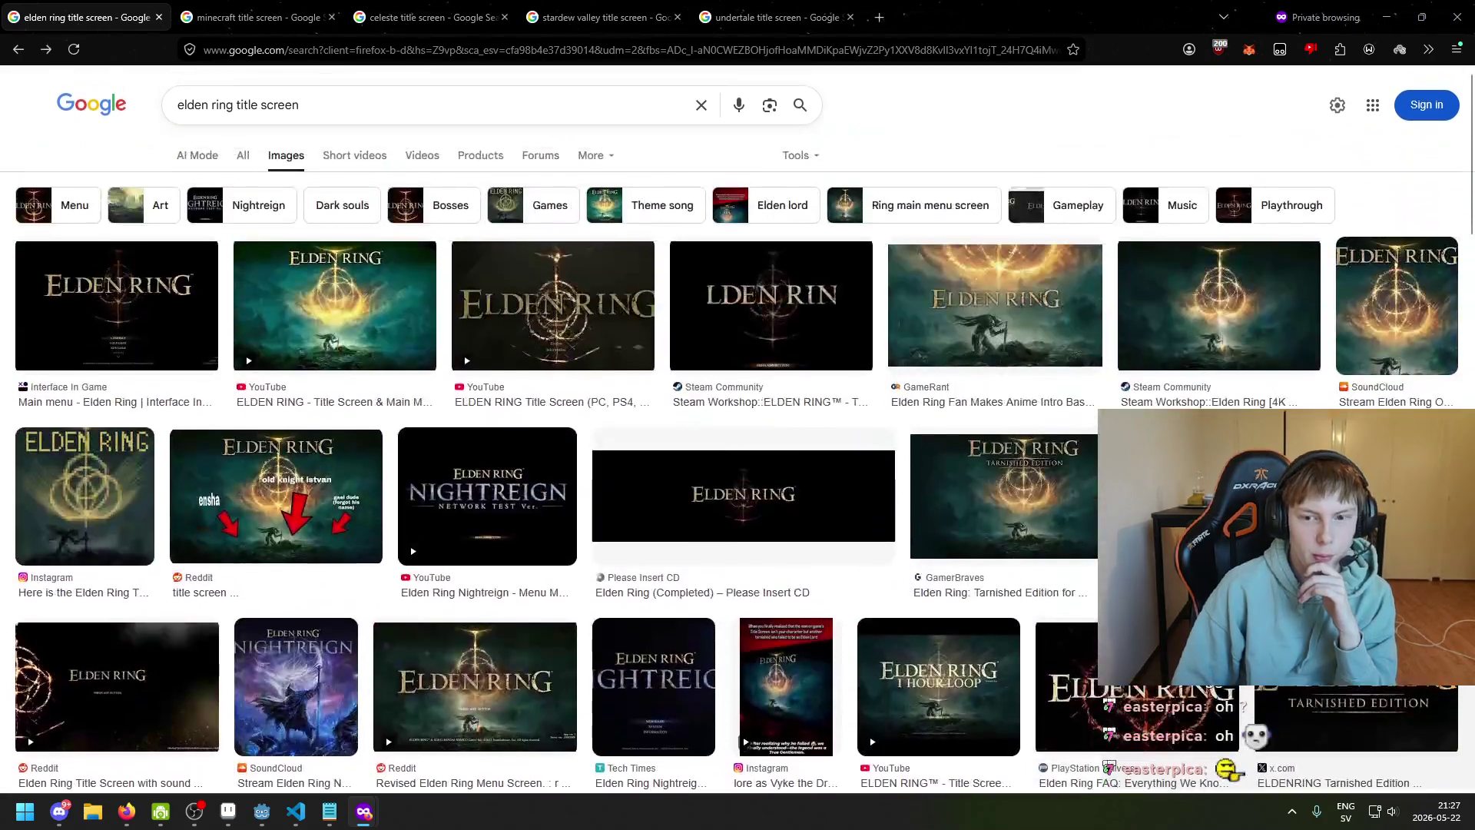
scroll(738, 430, down, 10)
scroll(851, 439, down, 10)
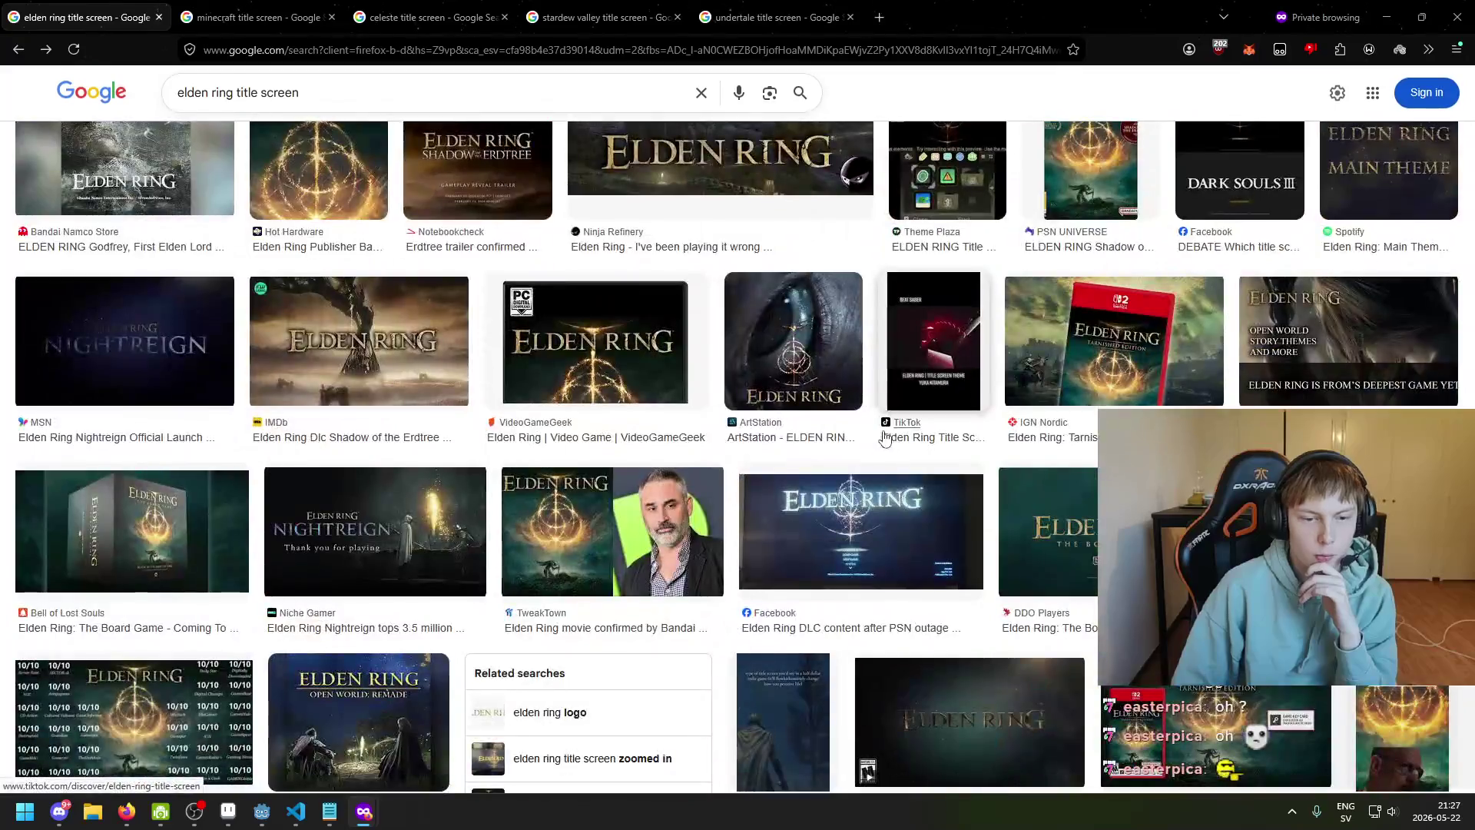
scroll(843, 435, down, 5)
Search 'elden ring main menu' and preview the Interface In Game, Reddit and YouTube results
click(424, 86)
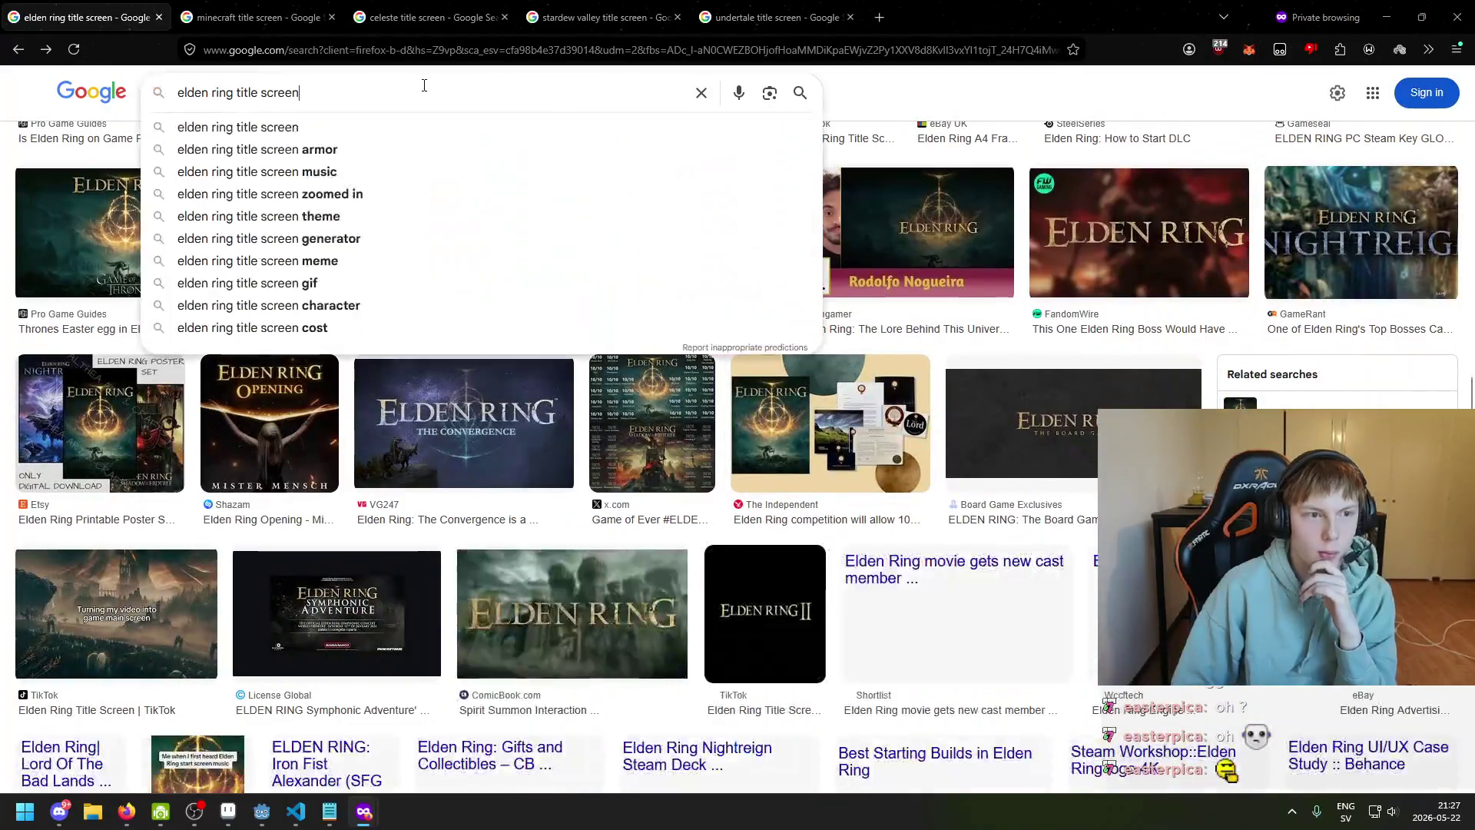
key(ctrl+BackSpace)
key(ctrl+BackSpace)
text(main me)
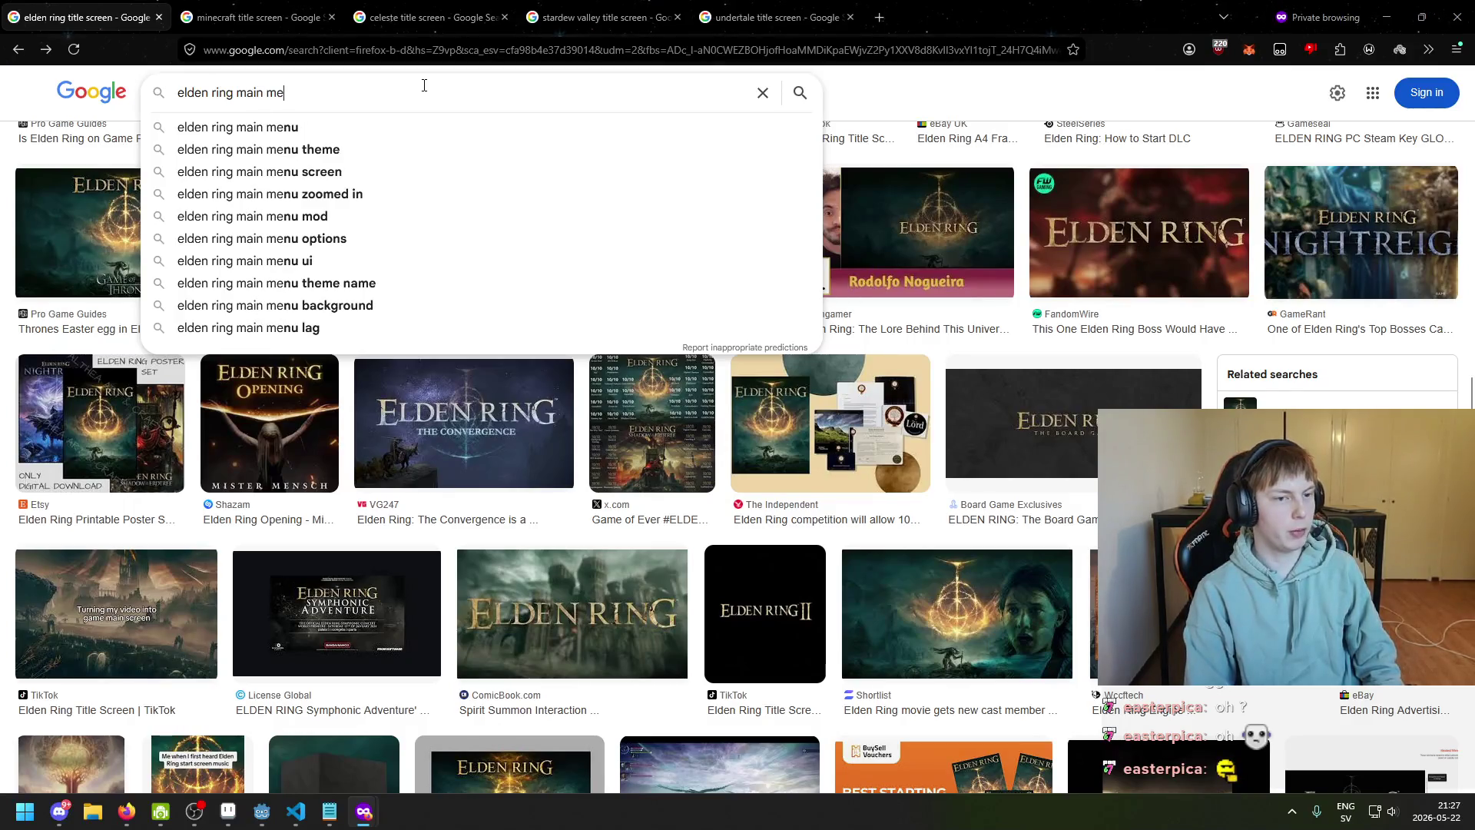
text(nu)
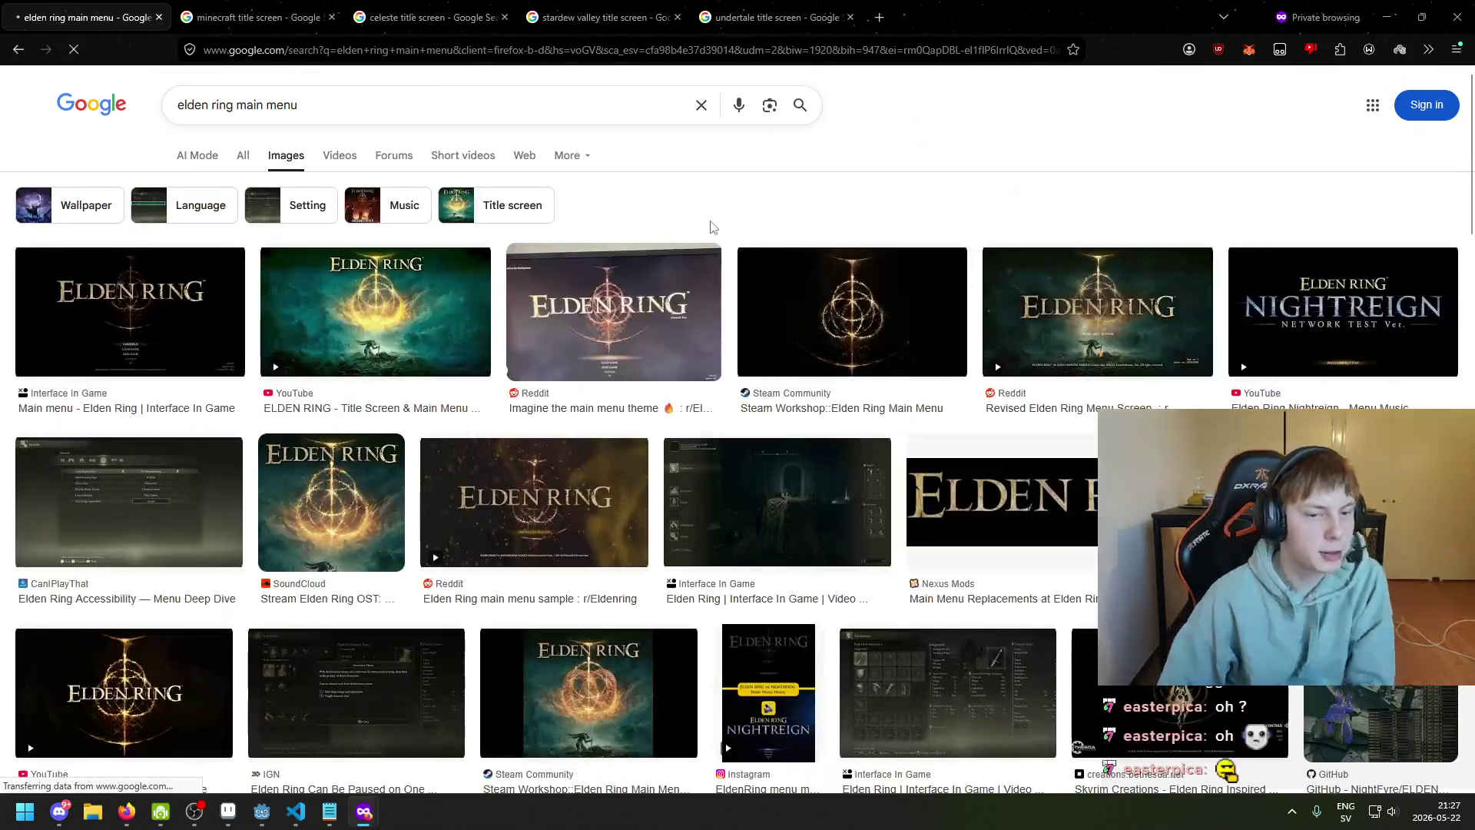
click(149, 311)
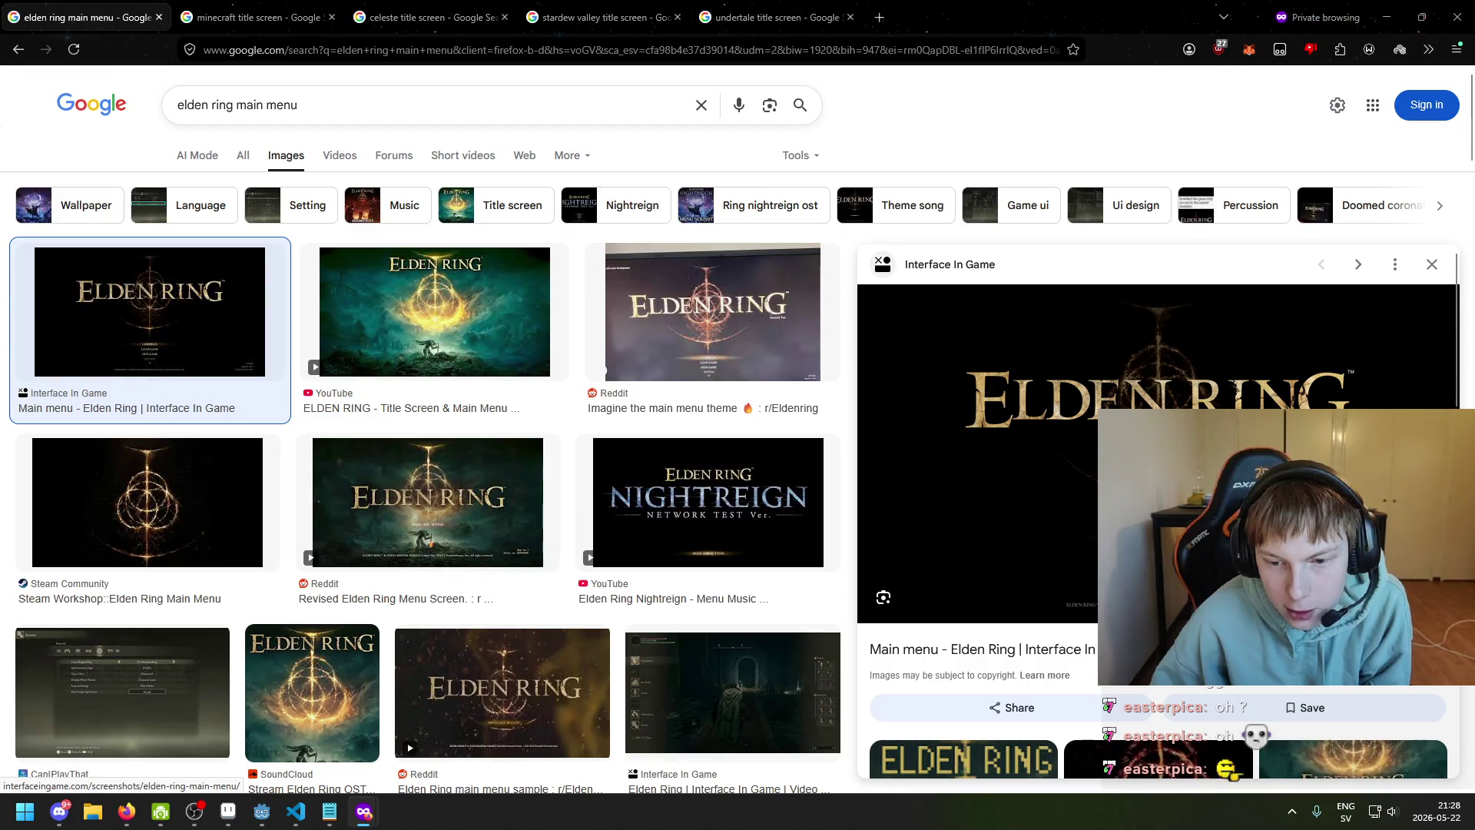
click(733, 363)
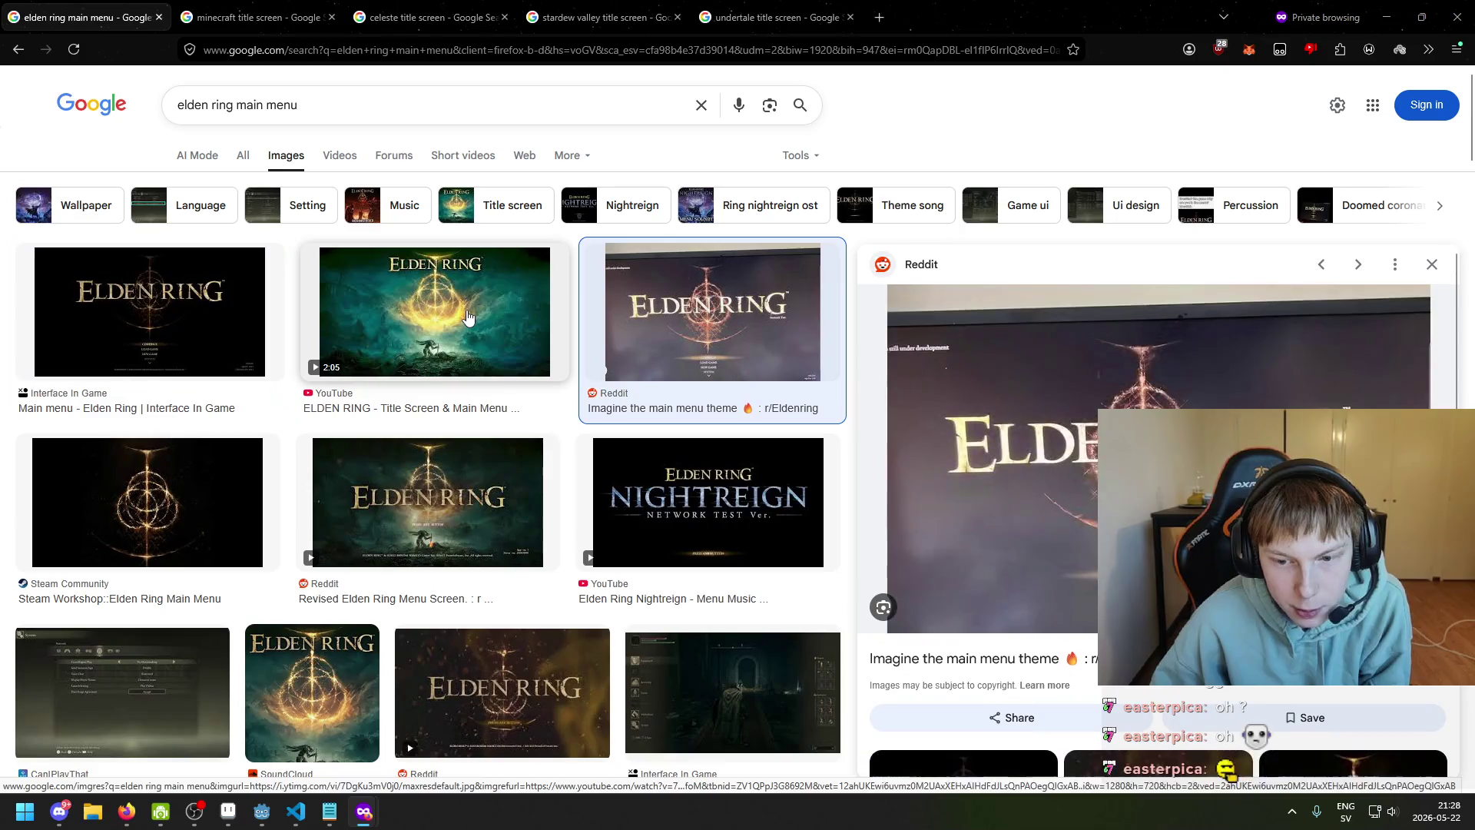
click(308, 296)
click(276, 295)
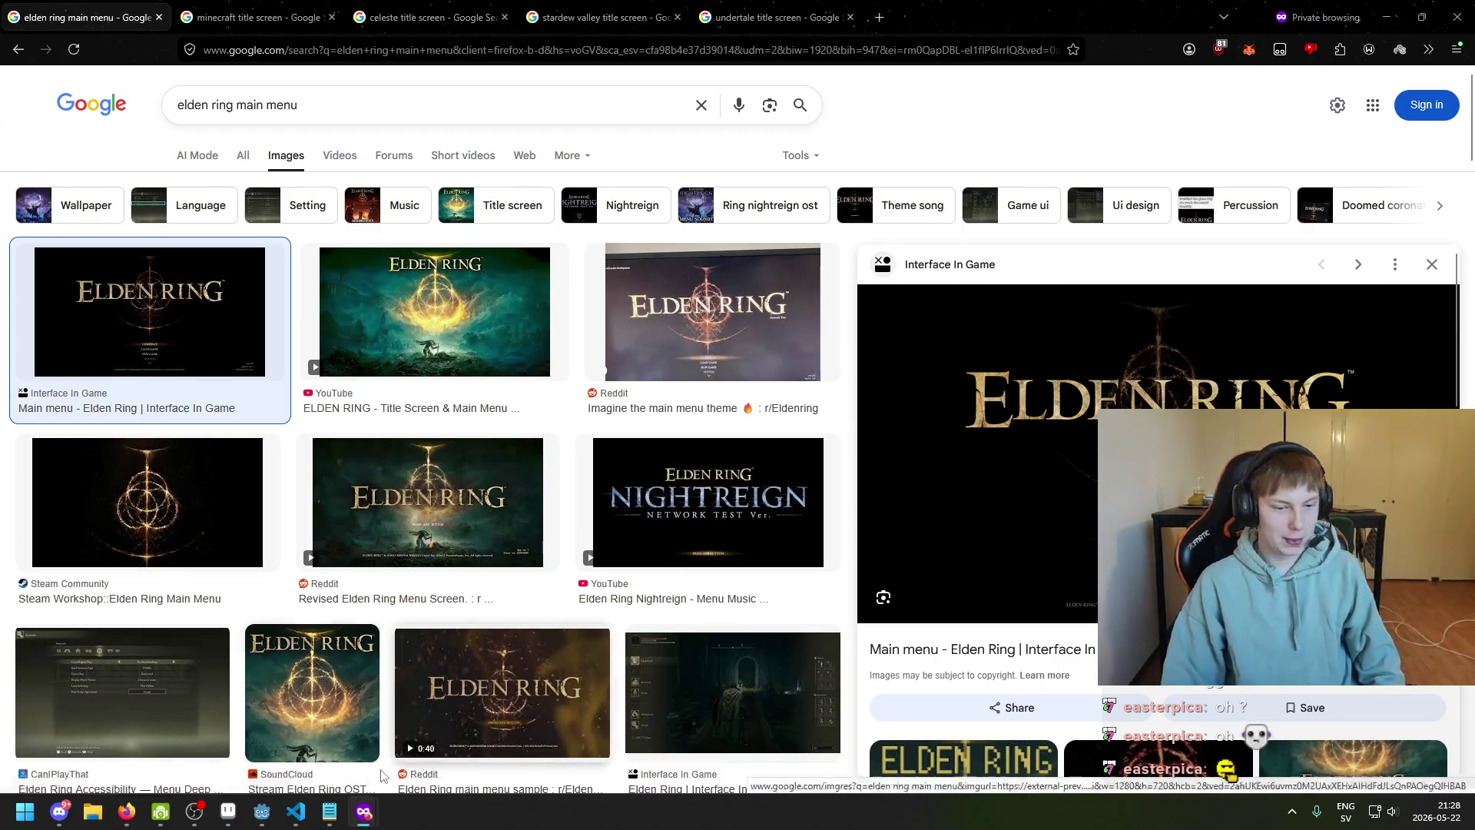
Return to Aseprite with the WHITHERWARD title screen sprite
click(228, 812)
scroll(757, 339, up, 2)
scroll(683, 244, down, 1)
scroll(683, 244, down, 1)
Pan the sprite into view, add an empty layer, then delete it again
drag(671, 313, 725, 346)
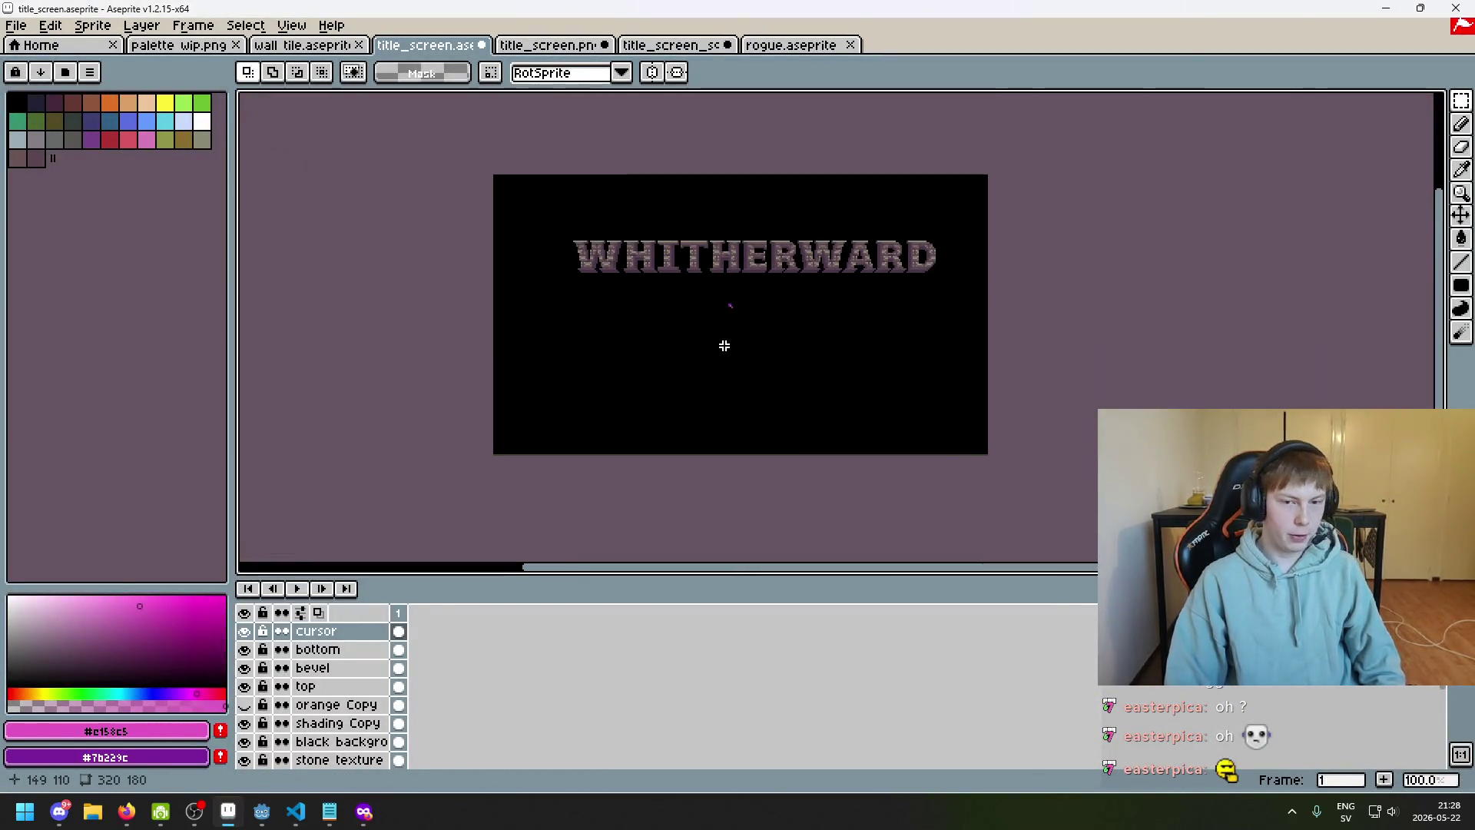
scroll(730, 331, up, 1)
scroll(736, 361, down, 2)
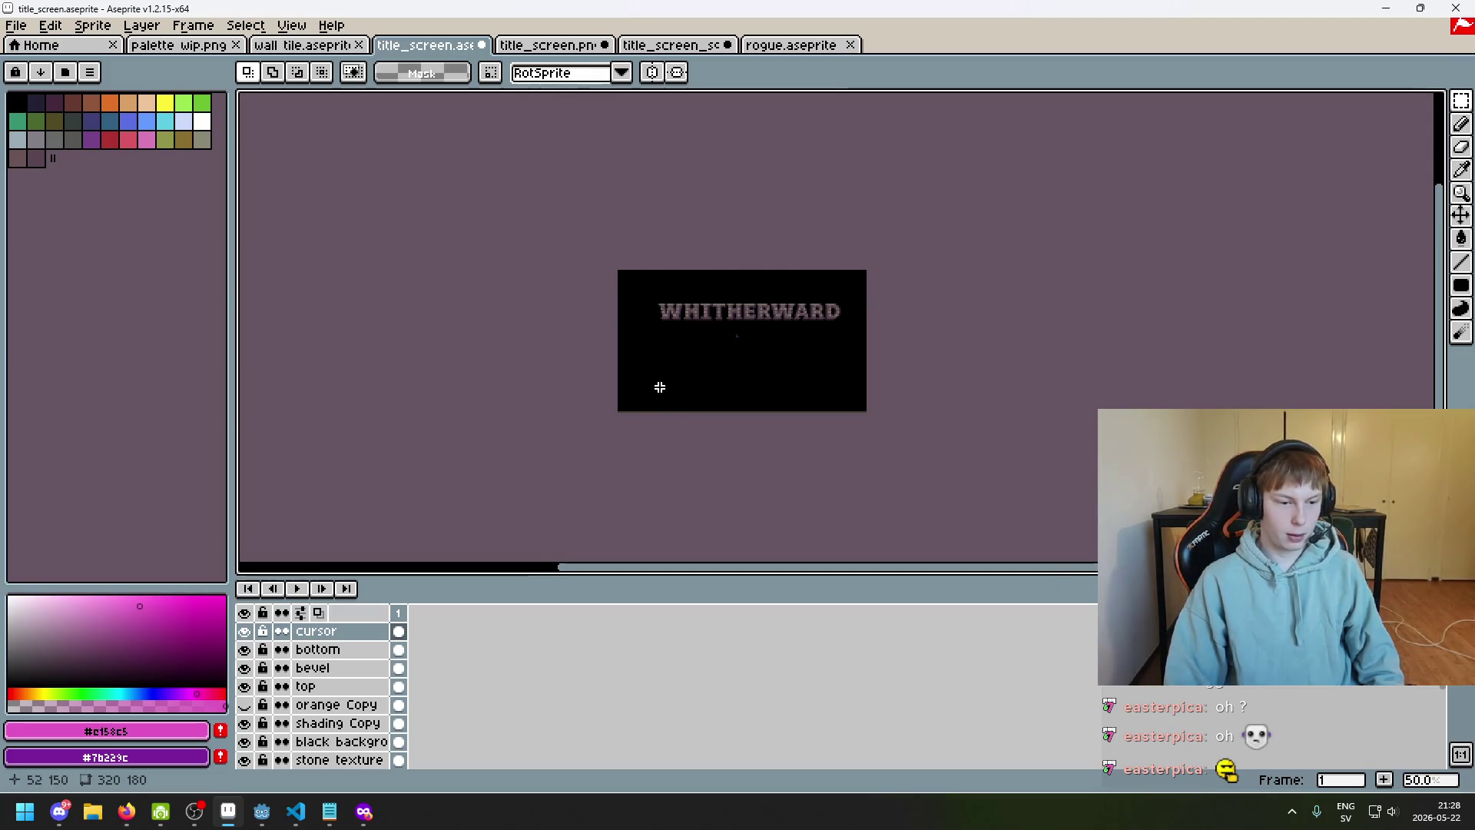
scroll(660, 387, up, 1)
right_click(343, 632)
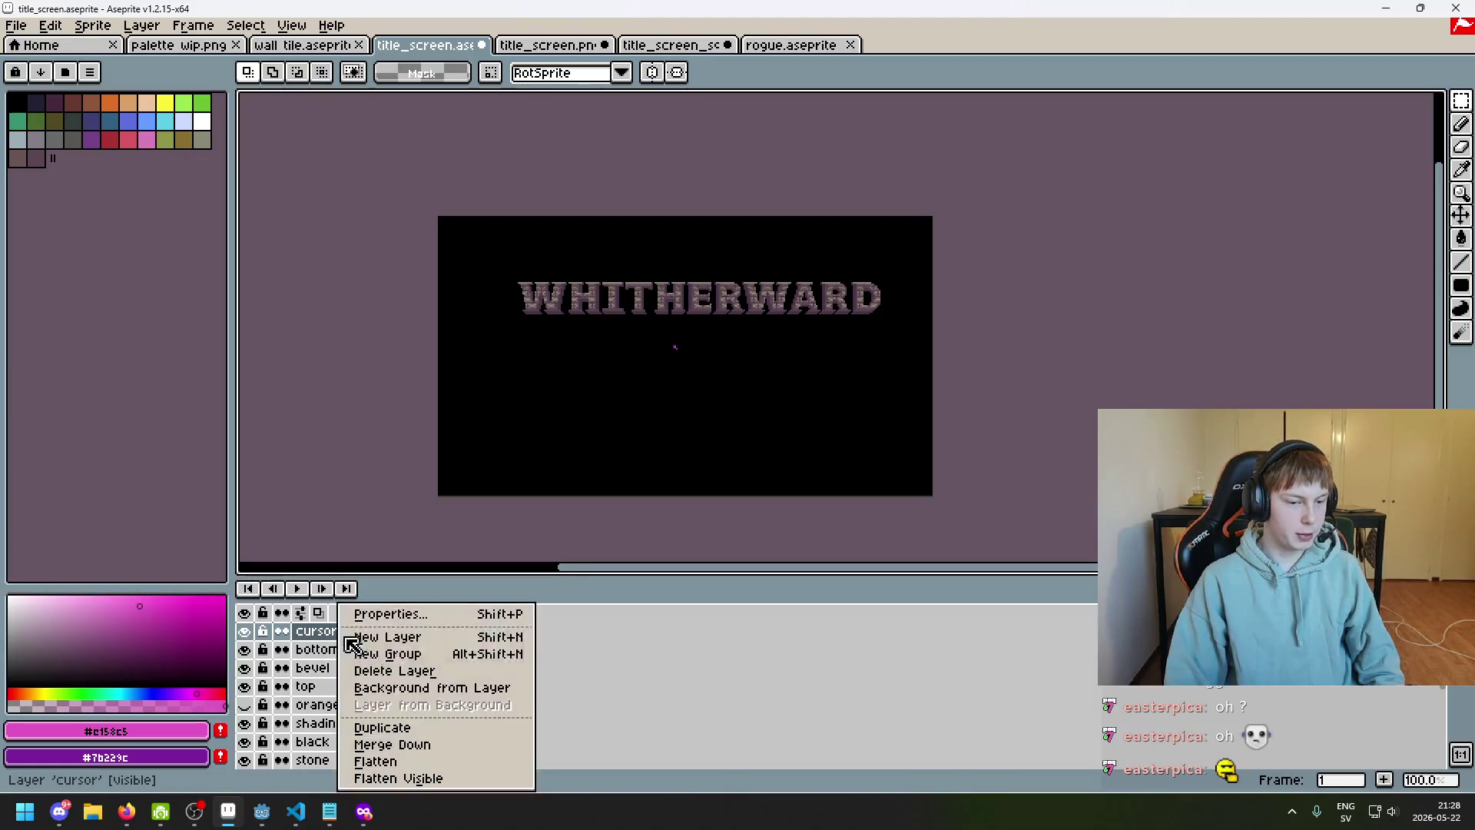
click(405, 637)
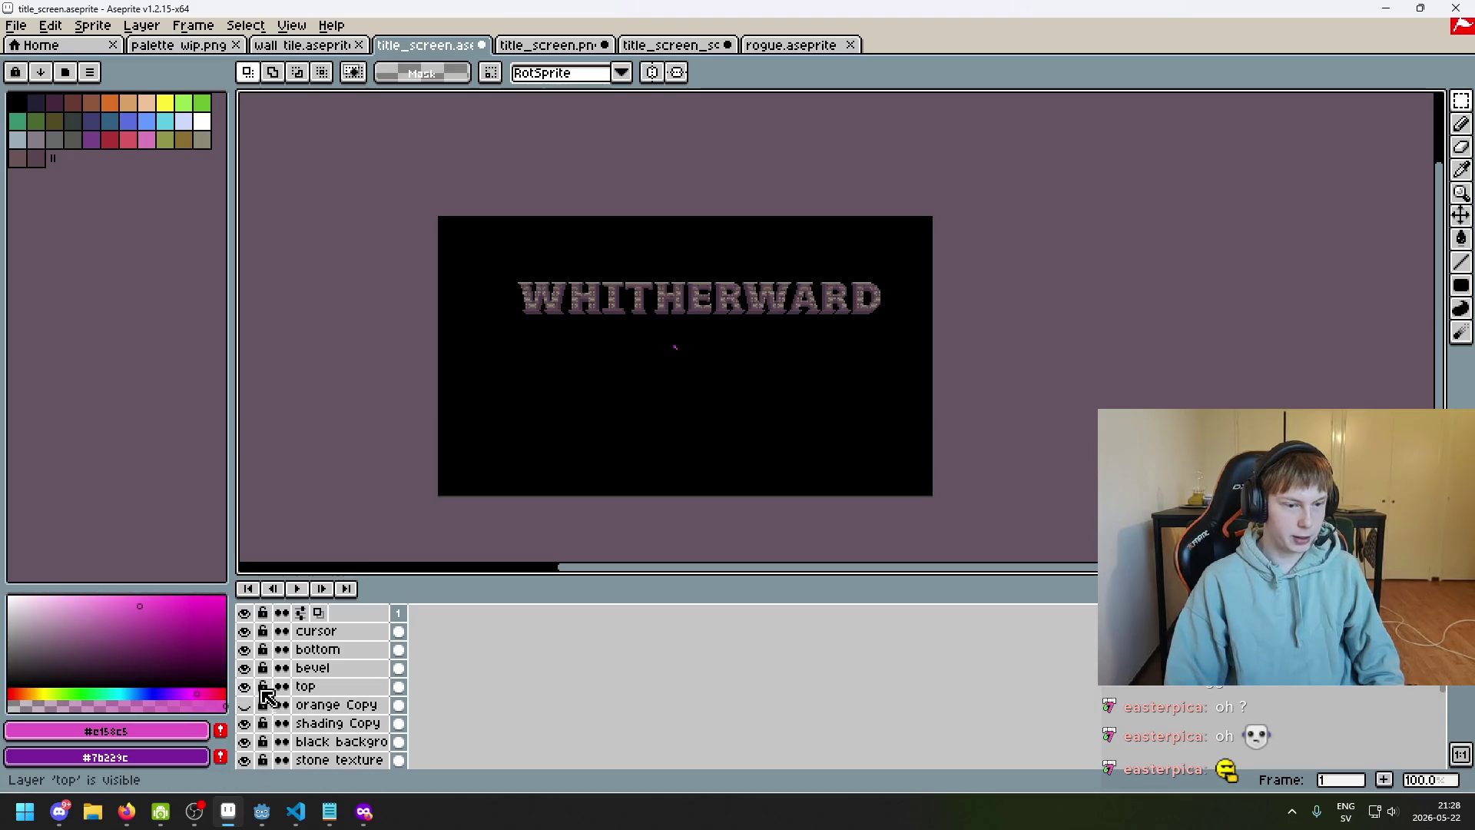
click(245, 723)
click(246, 725)
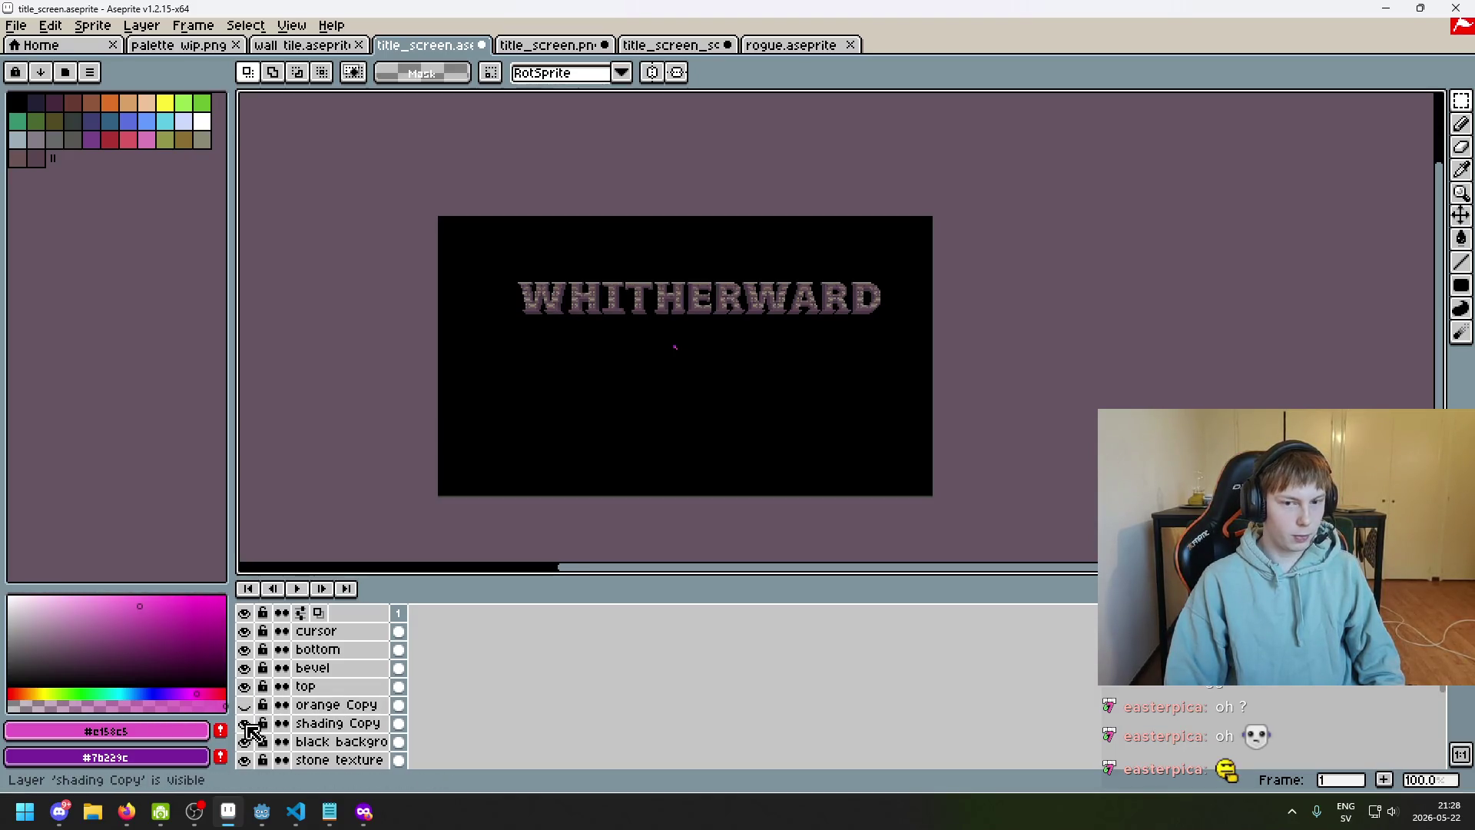
scroll(323, 667, up, 1)
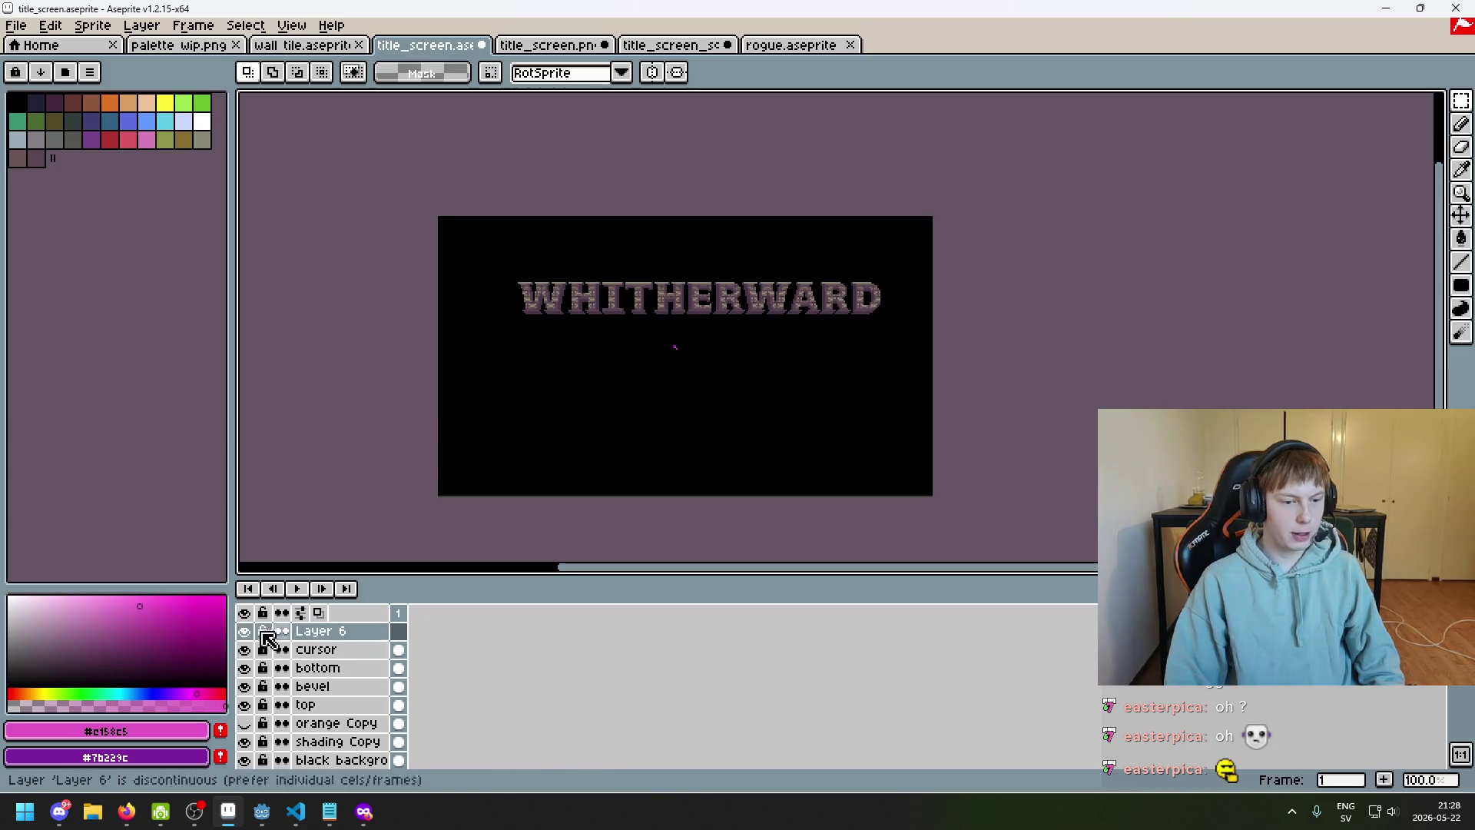
key(Delete)
scroll(602, 337, up, 1)
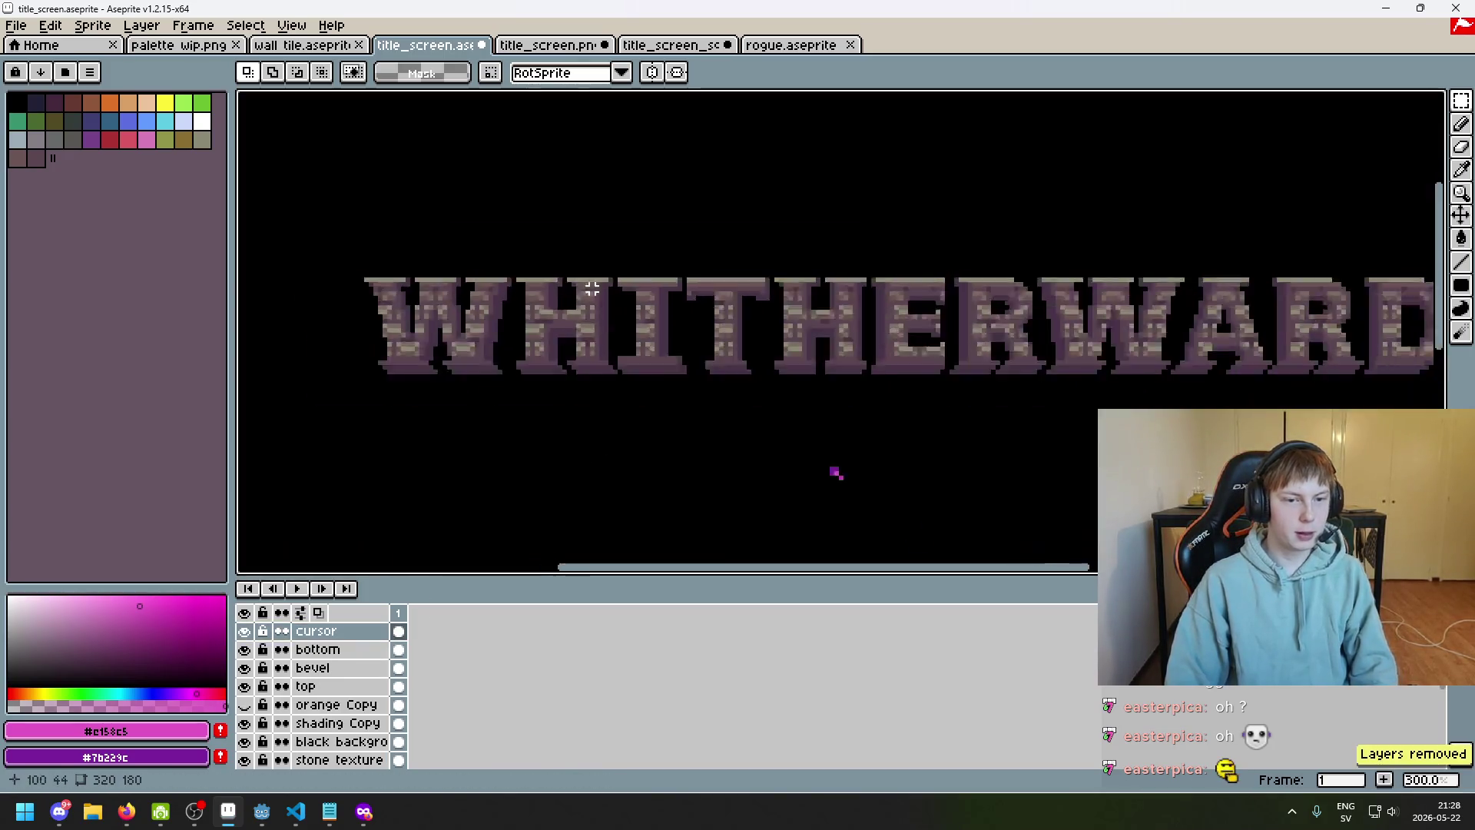
Create Group 1 and select the bottom, bevel, top, orange Copy, black background and stone texture layers
right_click(323, 631)
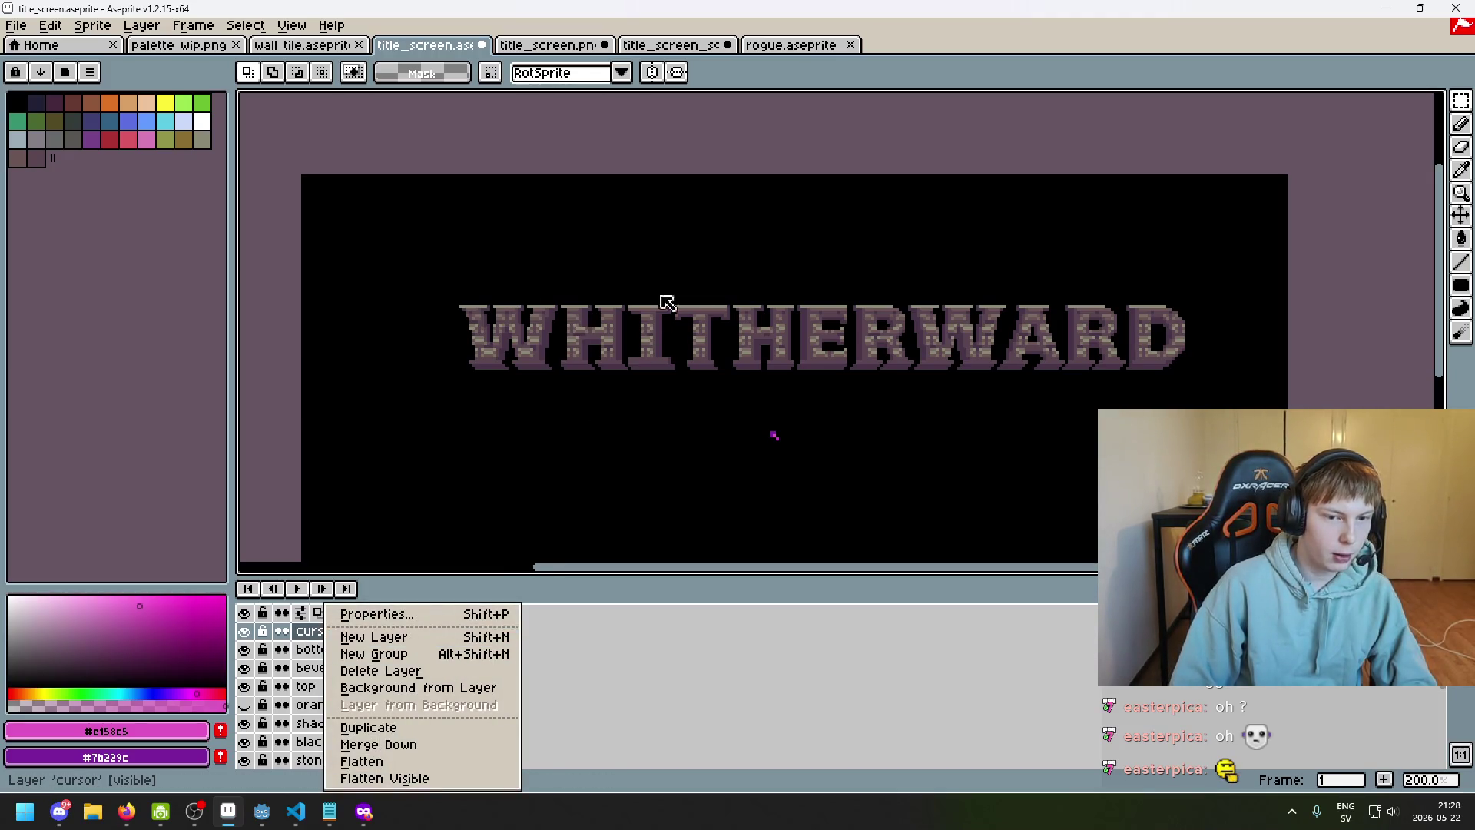
click(423, 659)
click(339, 667)
shift+click(353, 705)
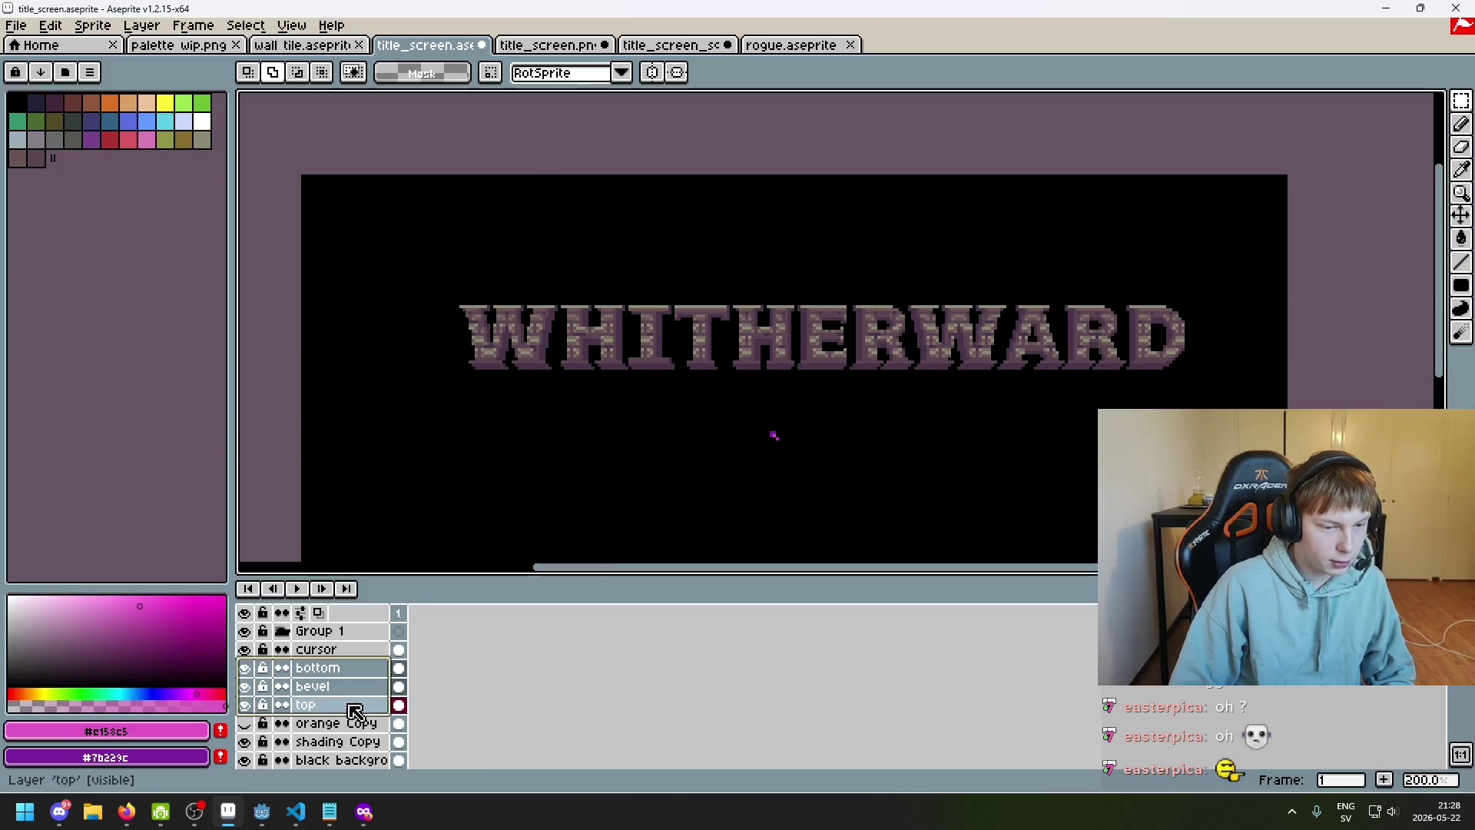
click(244, 723)
click(245, 723)
shift+click(338, 723)
scroll(359, 742, down, 1)
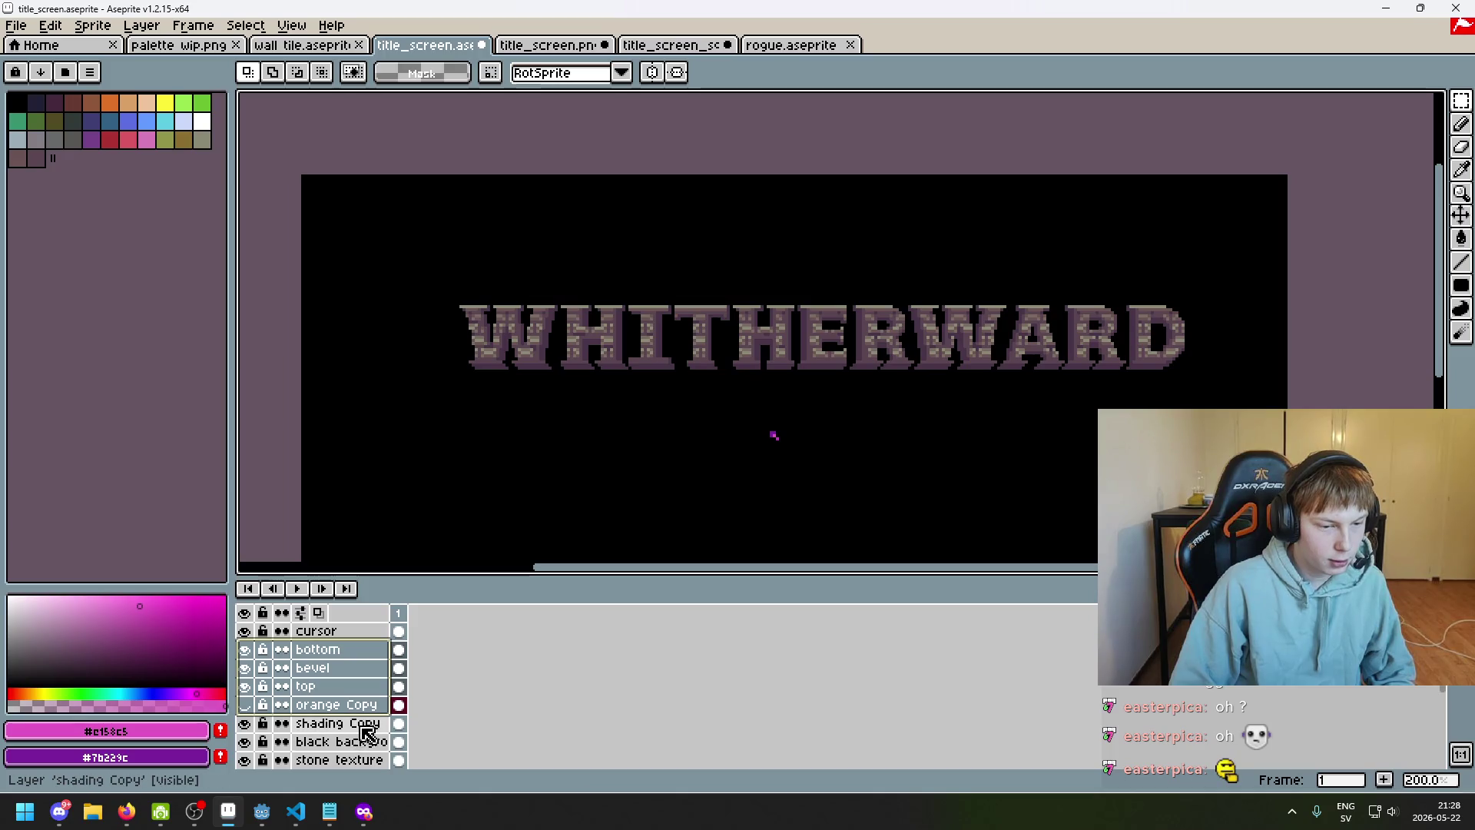
shift+click(346, 742)
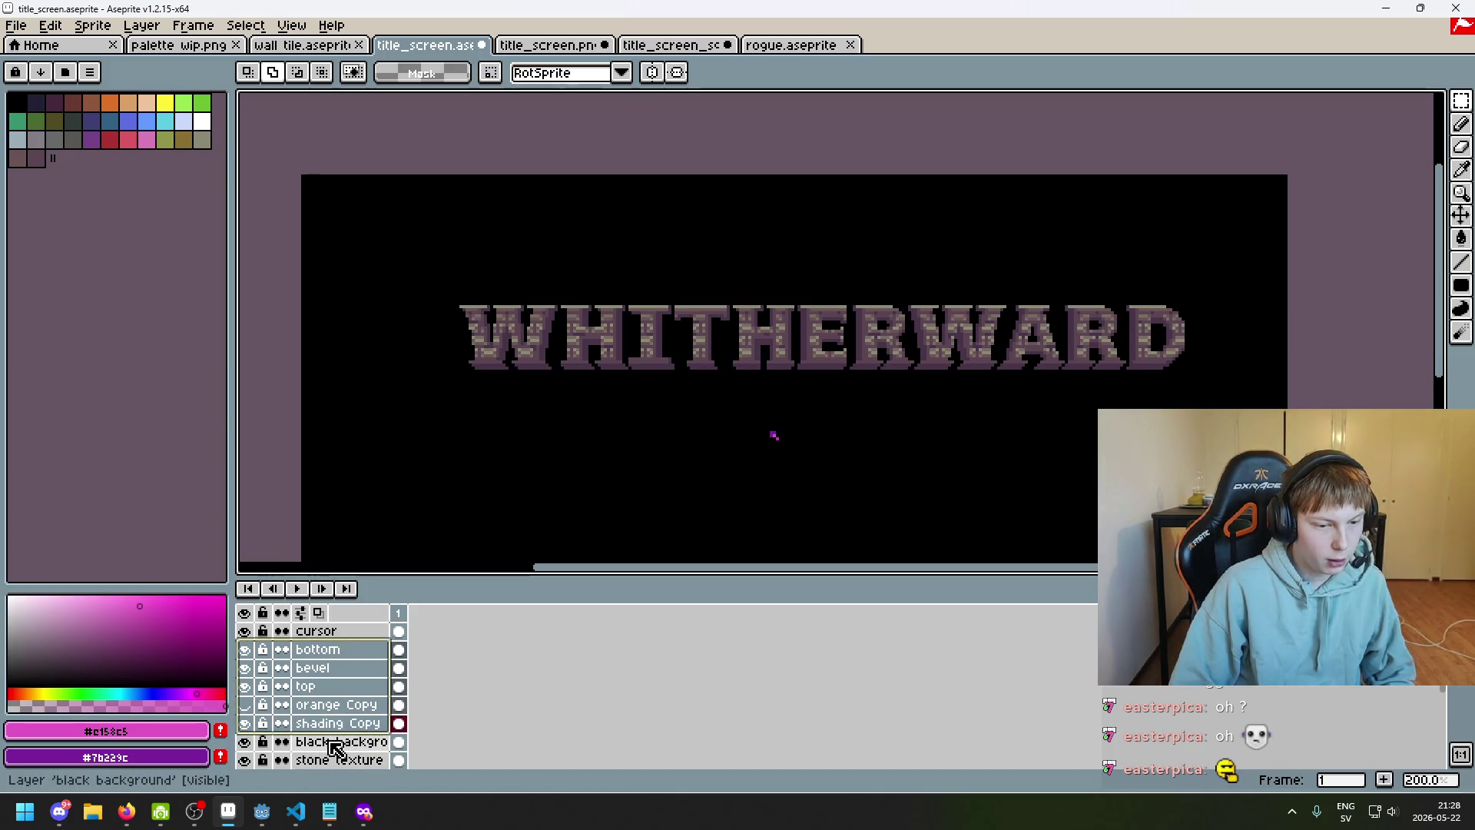
scroll(353, 757, down, 1)
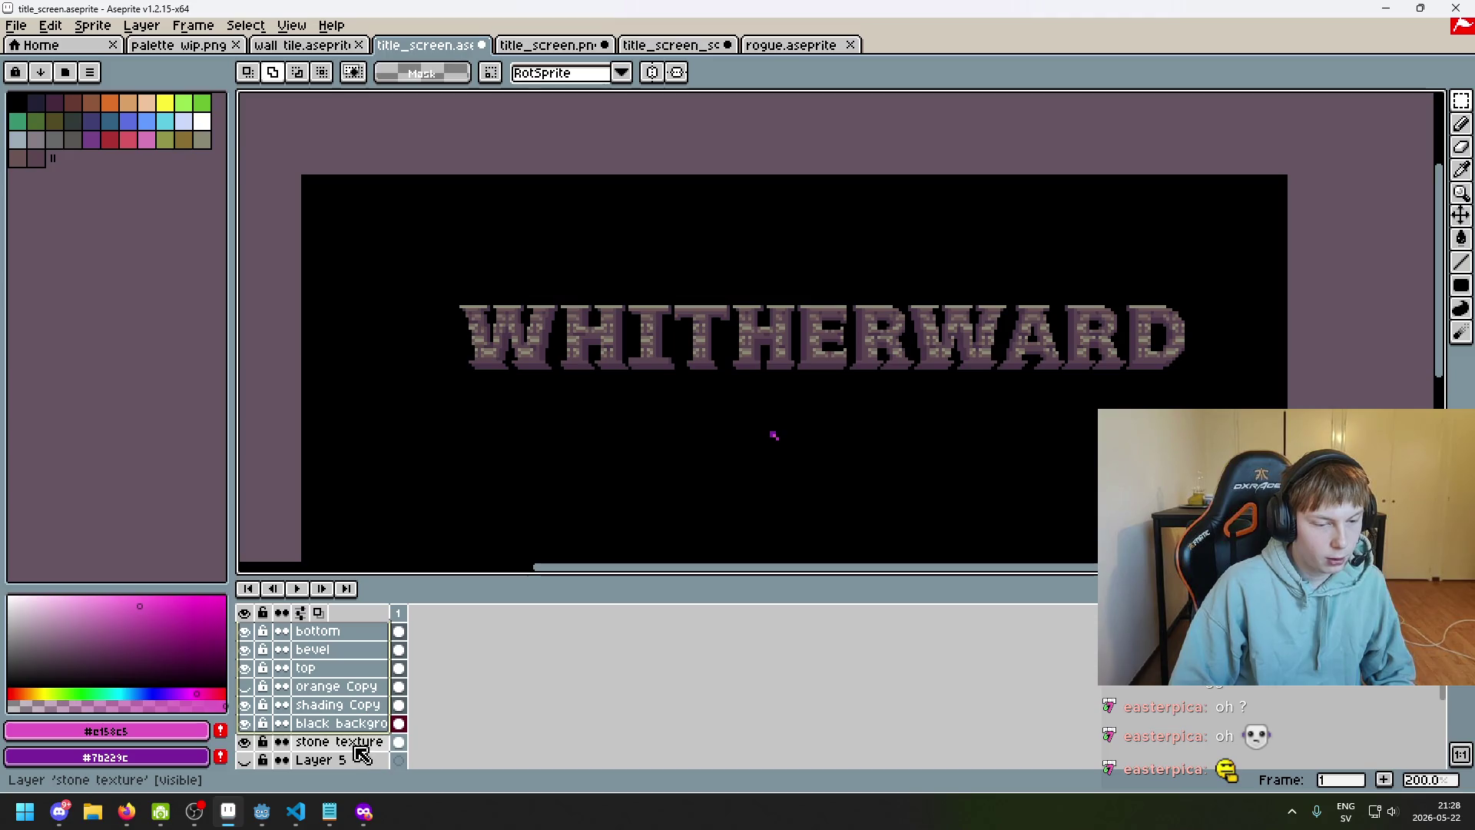
shift+click(357, 744)
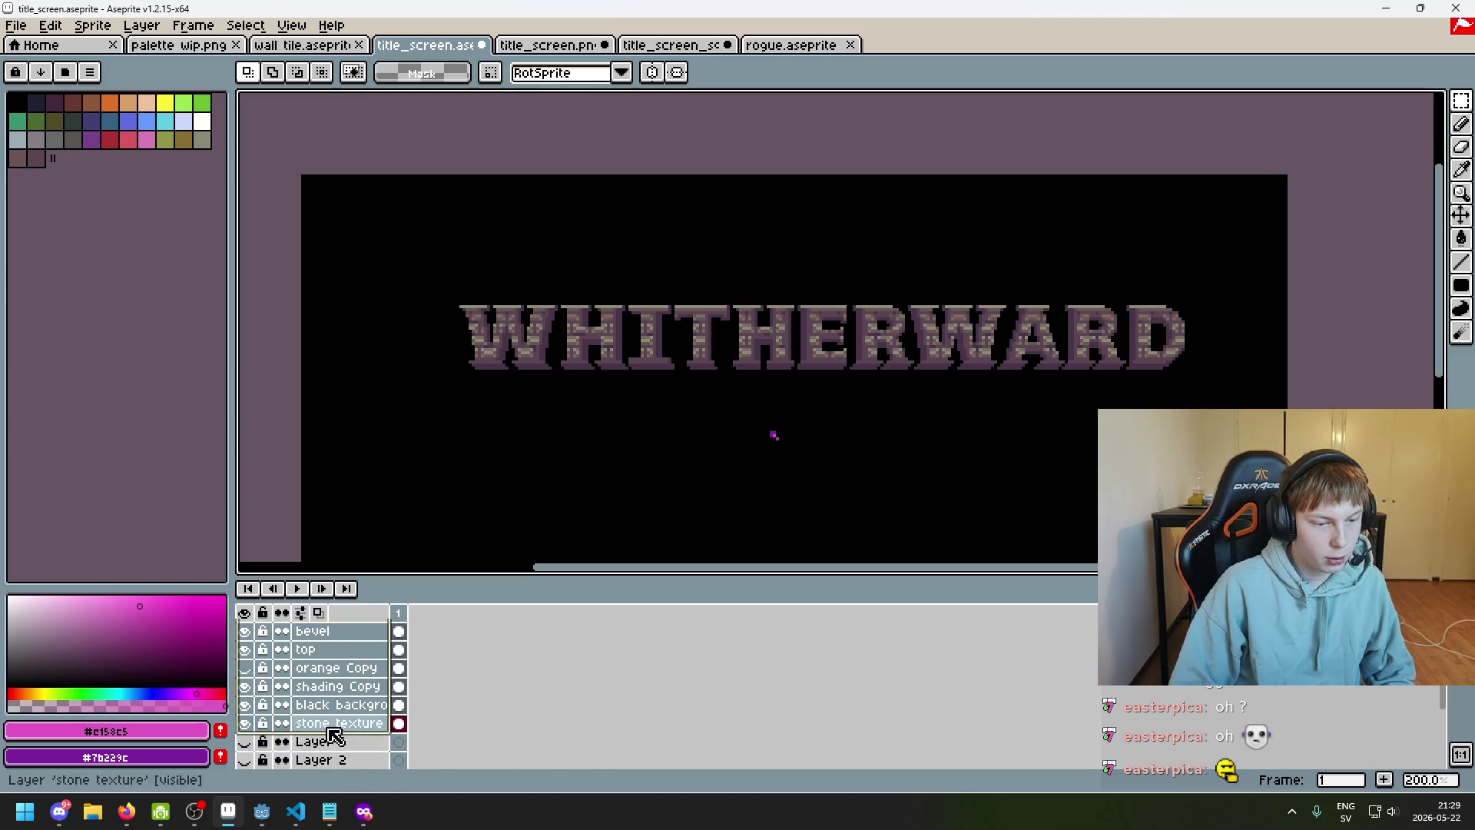
scroll(330, 738, up, 2)
Reselect the title layers from bottom through stone texture and drag them into Group 1
click(336, 675)
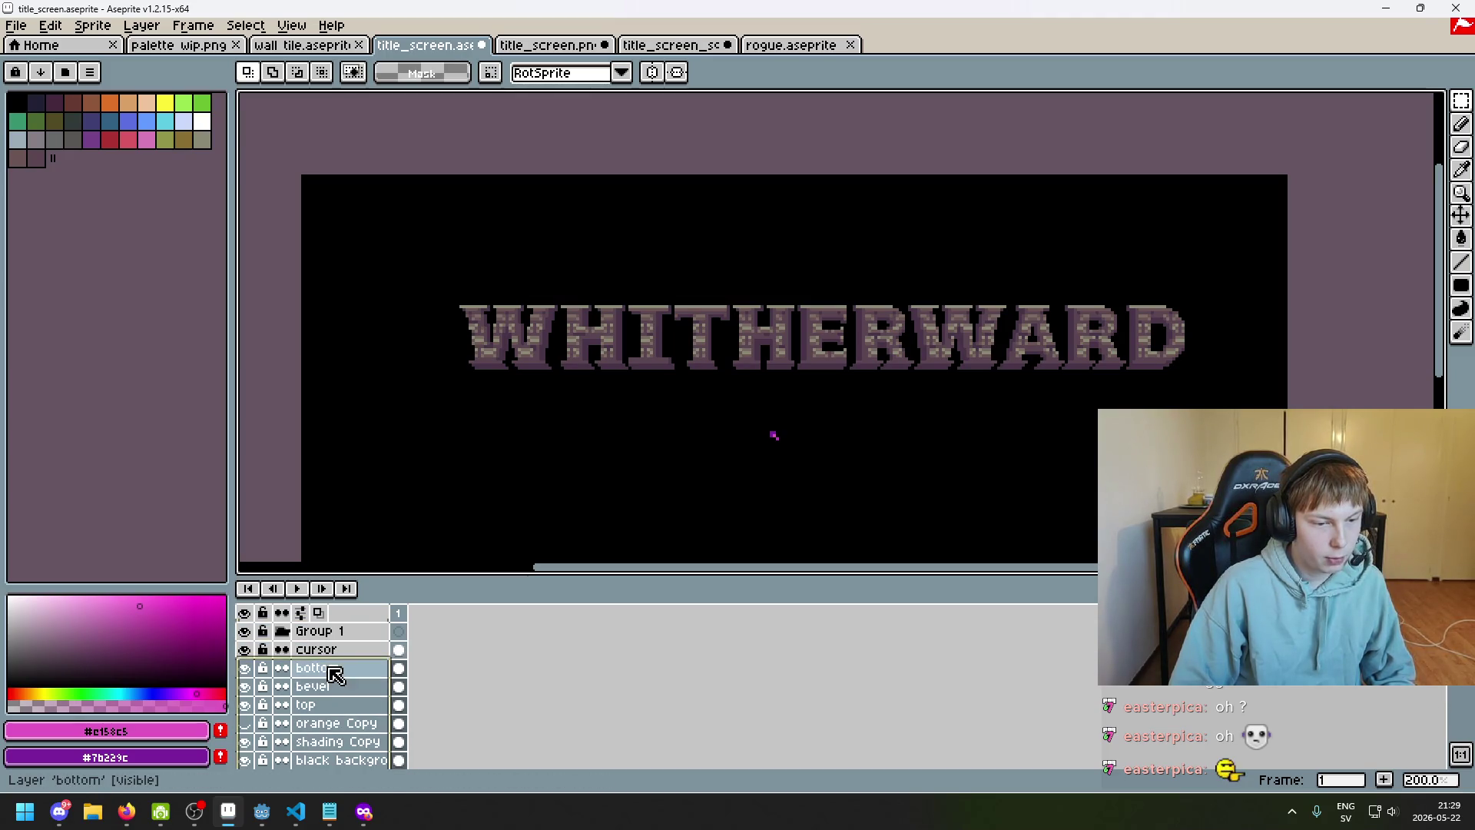
shift+click(346, 723)
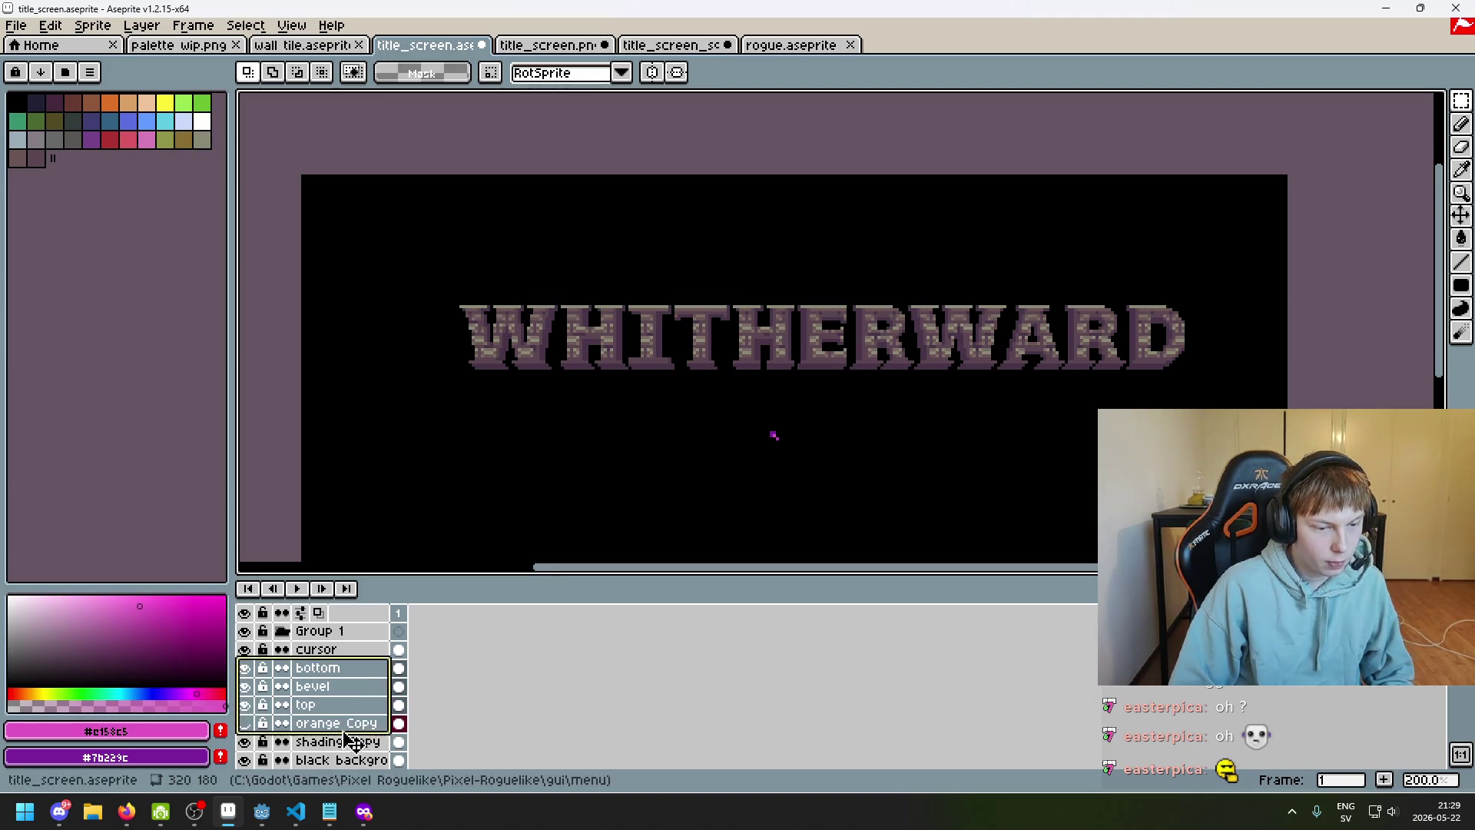
scroll(349, 745, down, 2)
click(344, 744)
shift+click(353, 707)
scroll(354, 715, down, 4)
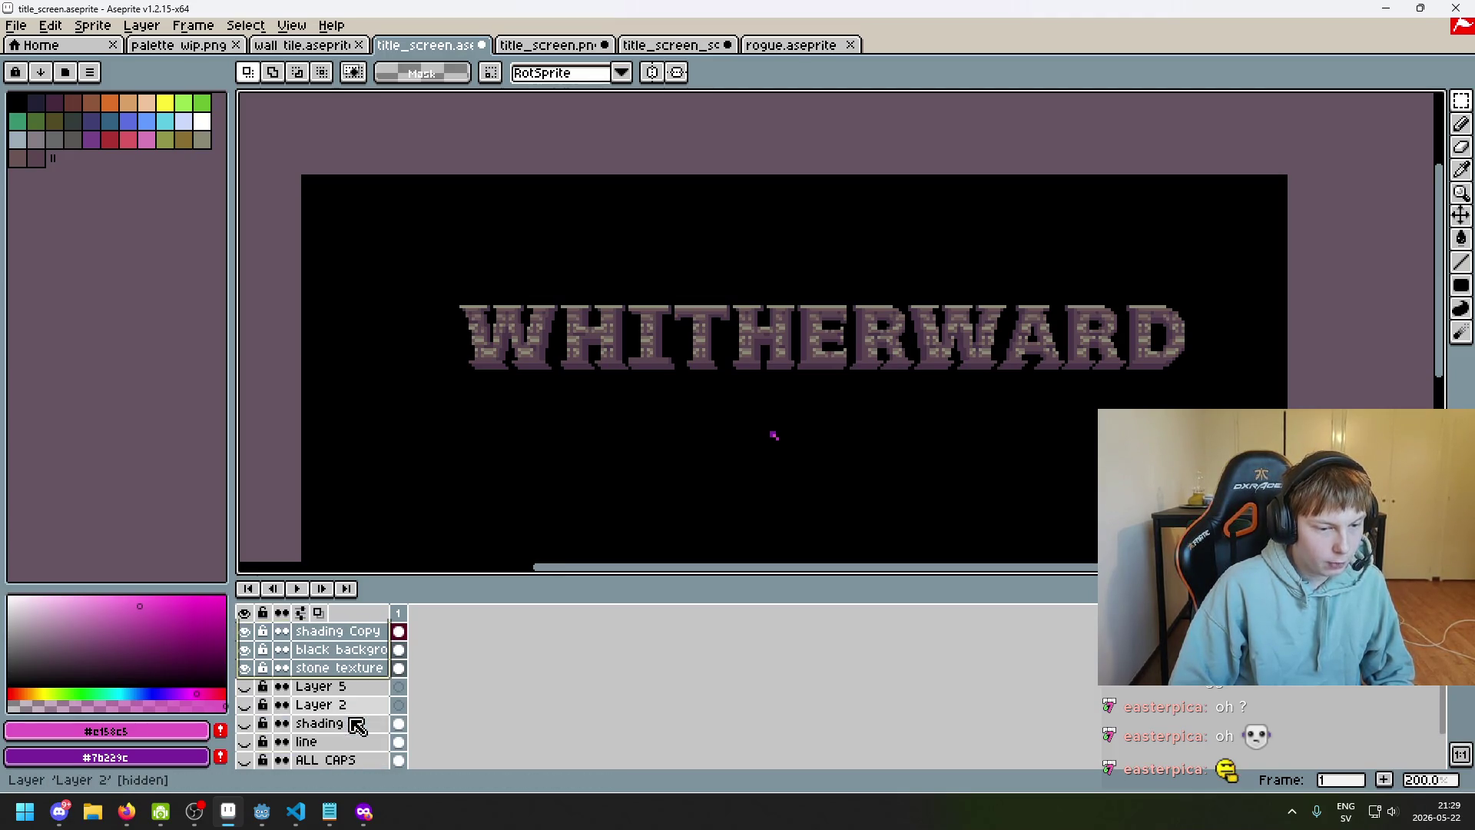
scroll(388, 719, down, 2)
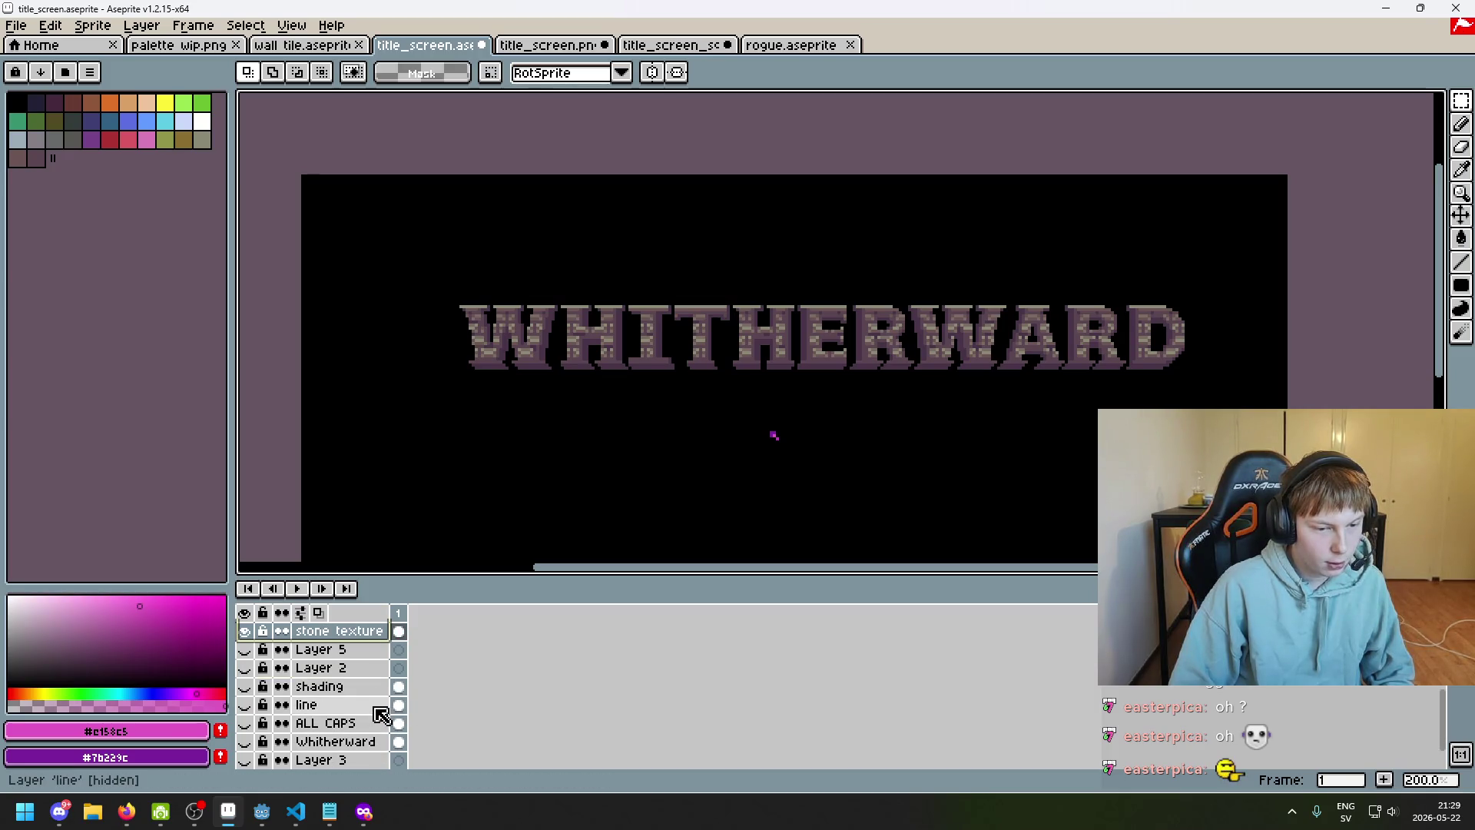
scroll(362, 676, up, 8)
mouse_move(331, 662)
mouse_down()
mouse_move(344, 640)
mouse_move(345, 675)
mouse_up()
scroll(342, 680, up, 2)
scroll(344, 661, up, 3)
shift+click(358, 633)
drag(352, 627, 349, 767)
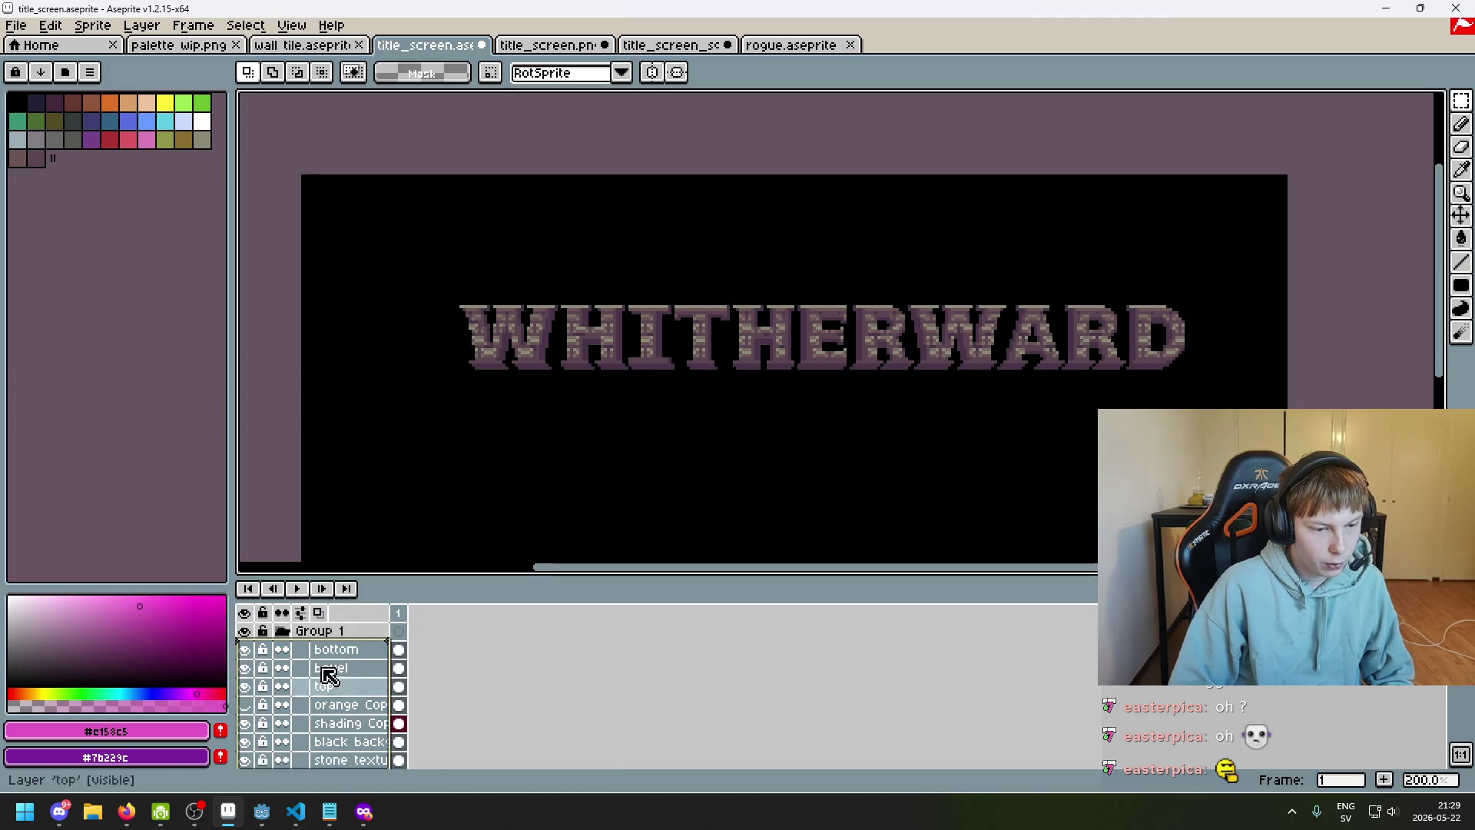
click(284, 632)
Select Group 1 and try shifting the title left with the Move tool, undoing each attempt
click(338, 639)
scroll(1367, 302, down, 1)
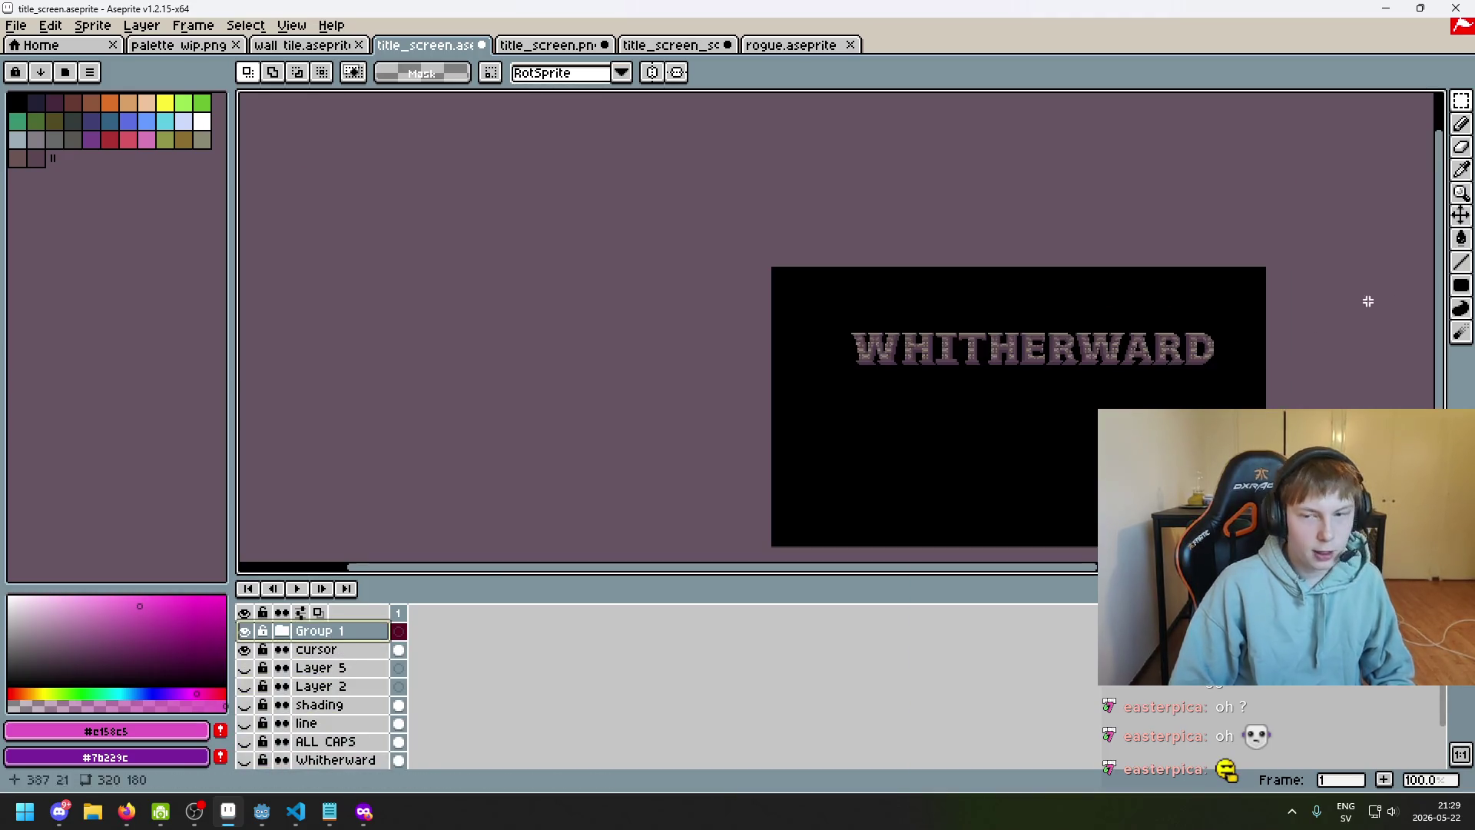
key(v)
drag(906, 372, 875, 375)
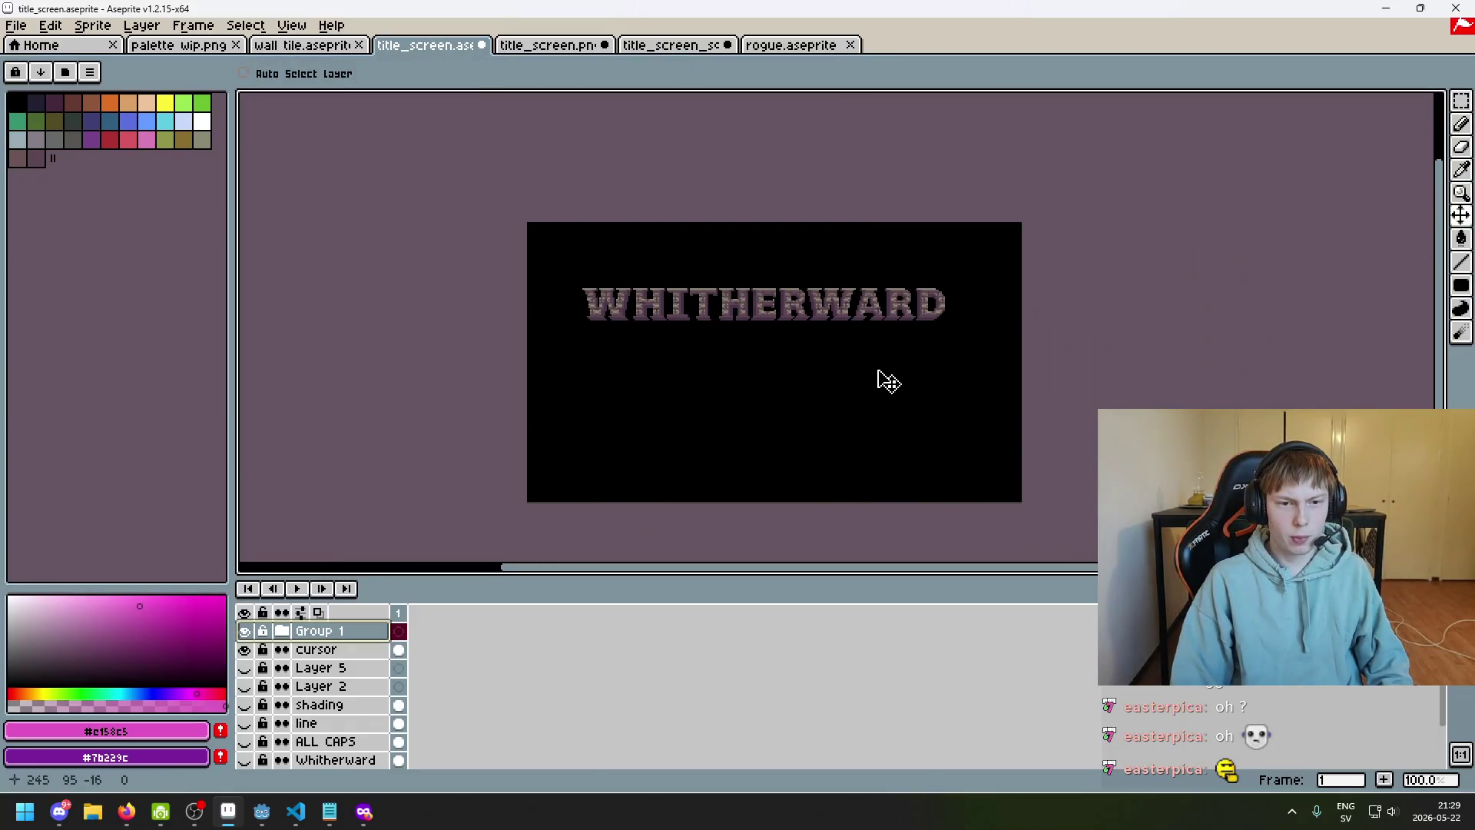
key(ctrl+z)
scroll(827, 357, up, 1)
scroll(790, 356, down, 1)
scroll(779, 352, up, 1)
scroll(835, 352, down, 1)
drag(852, 351, 848, 364)
key(ctrl+z)
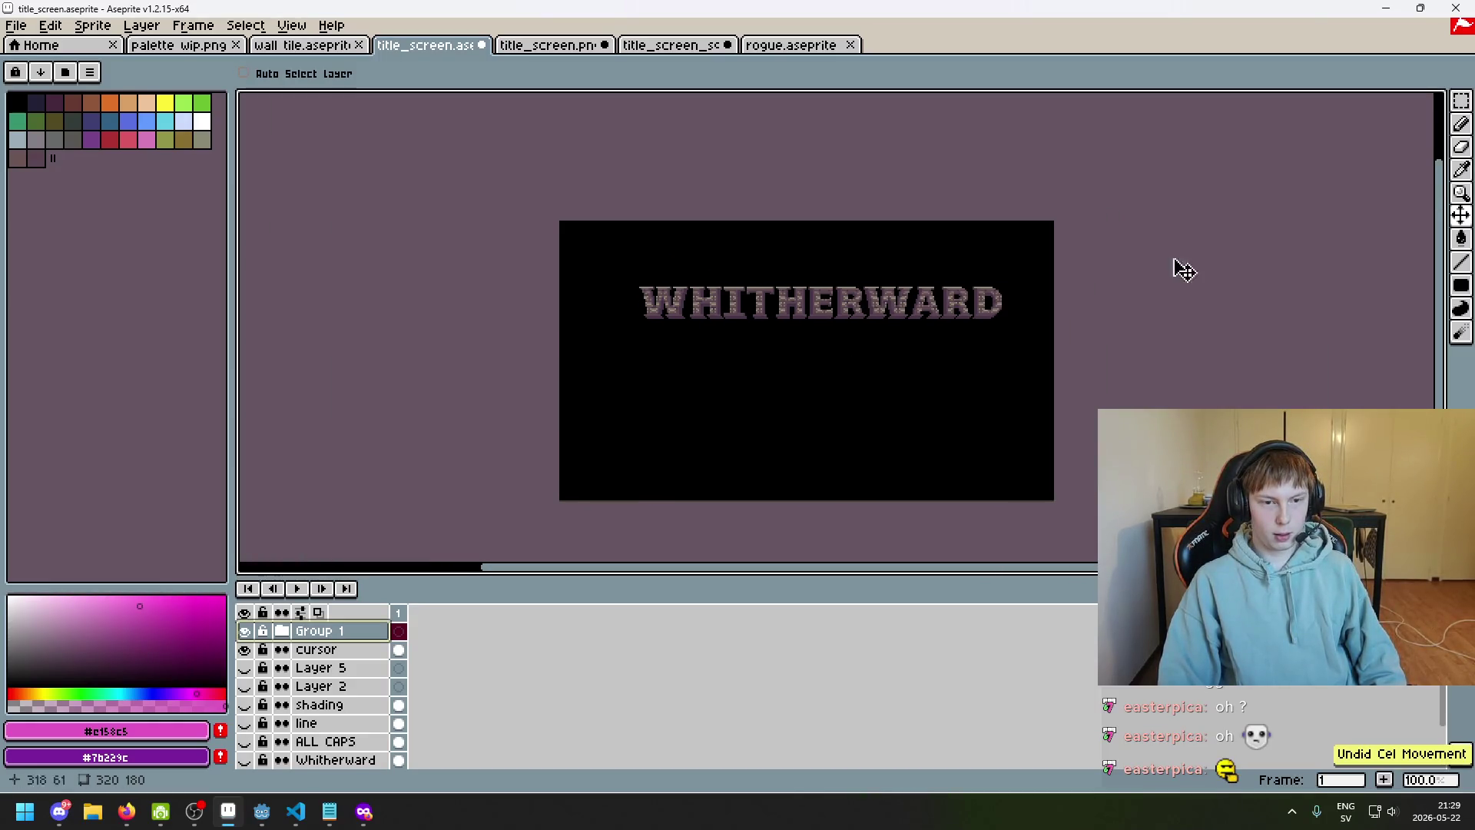
With the Rectangular Marquee, mark out a wide, short box right of the final D
key(m)
scroll(756, 263, up, 4)
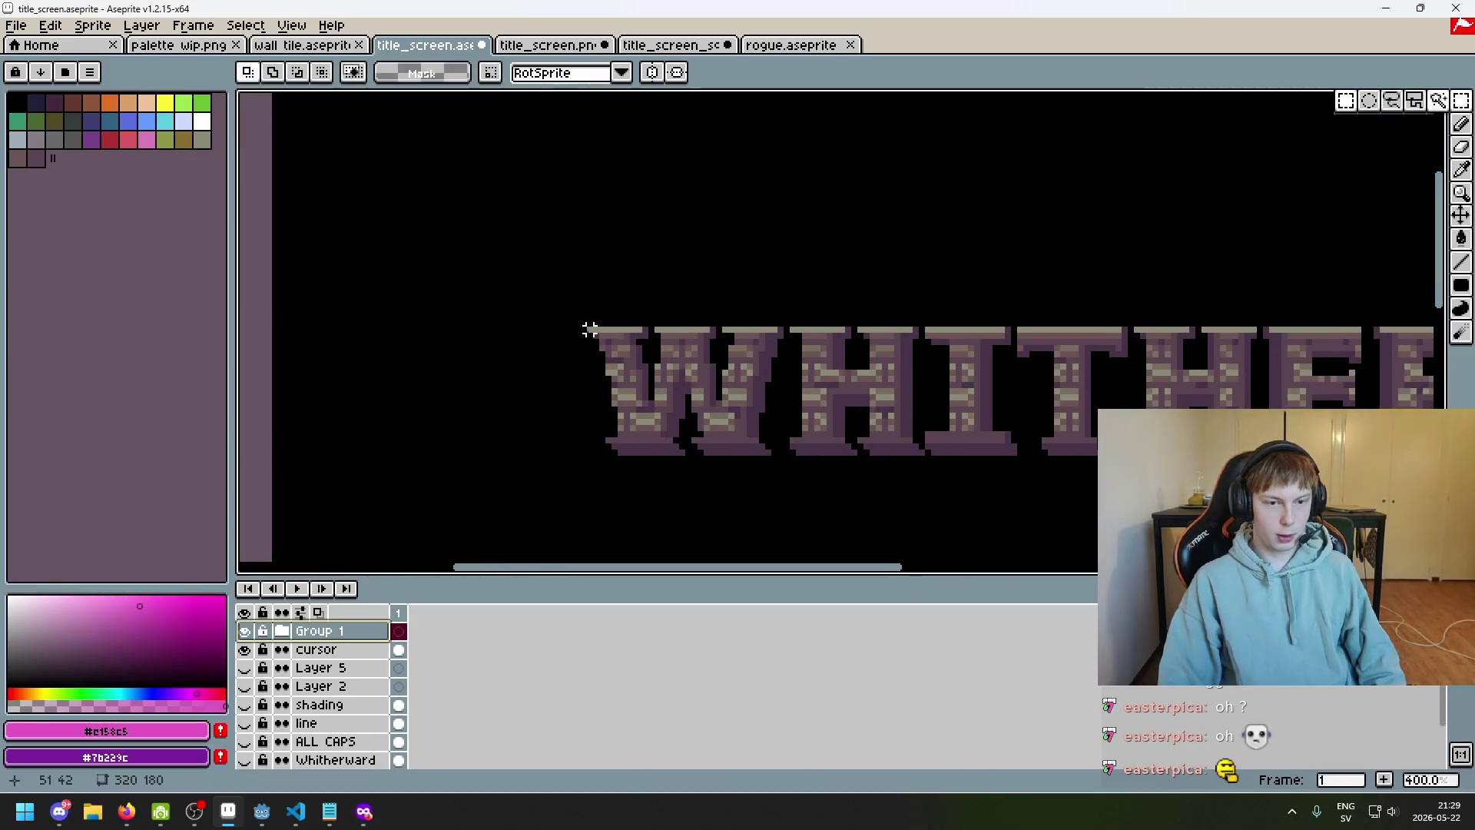
scroll(599, 345, up, 4)
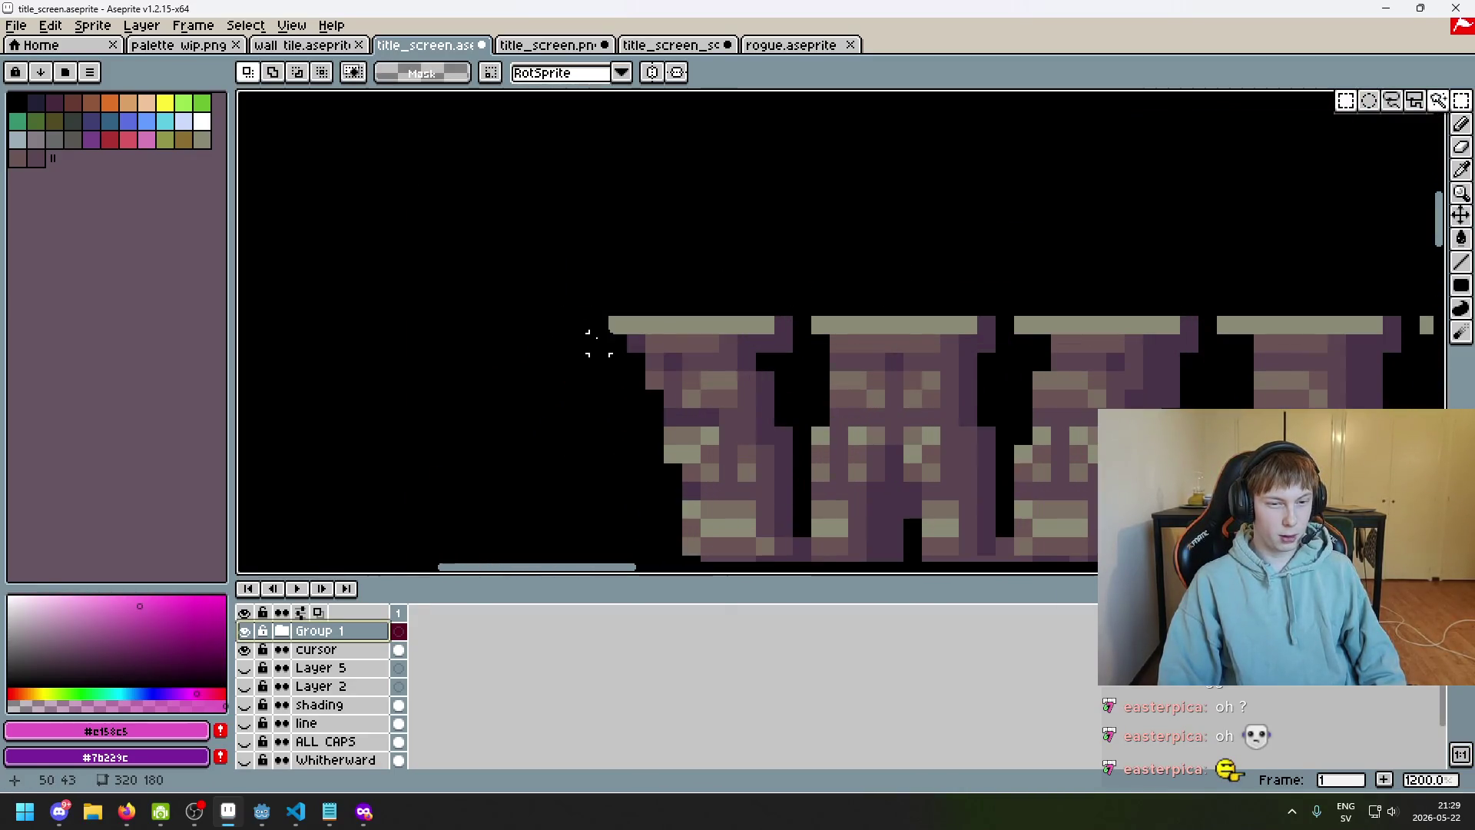
mouse_move(598, 324)
mouse_down()
mouse_move(881, 474)
mouse_move(848, 474)
mouse_up()
scroll(856, 465, down, 3)
scroll(770, 212, right, 3)
scroll(738, 311, up, 1)
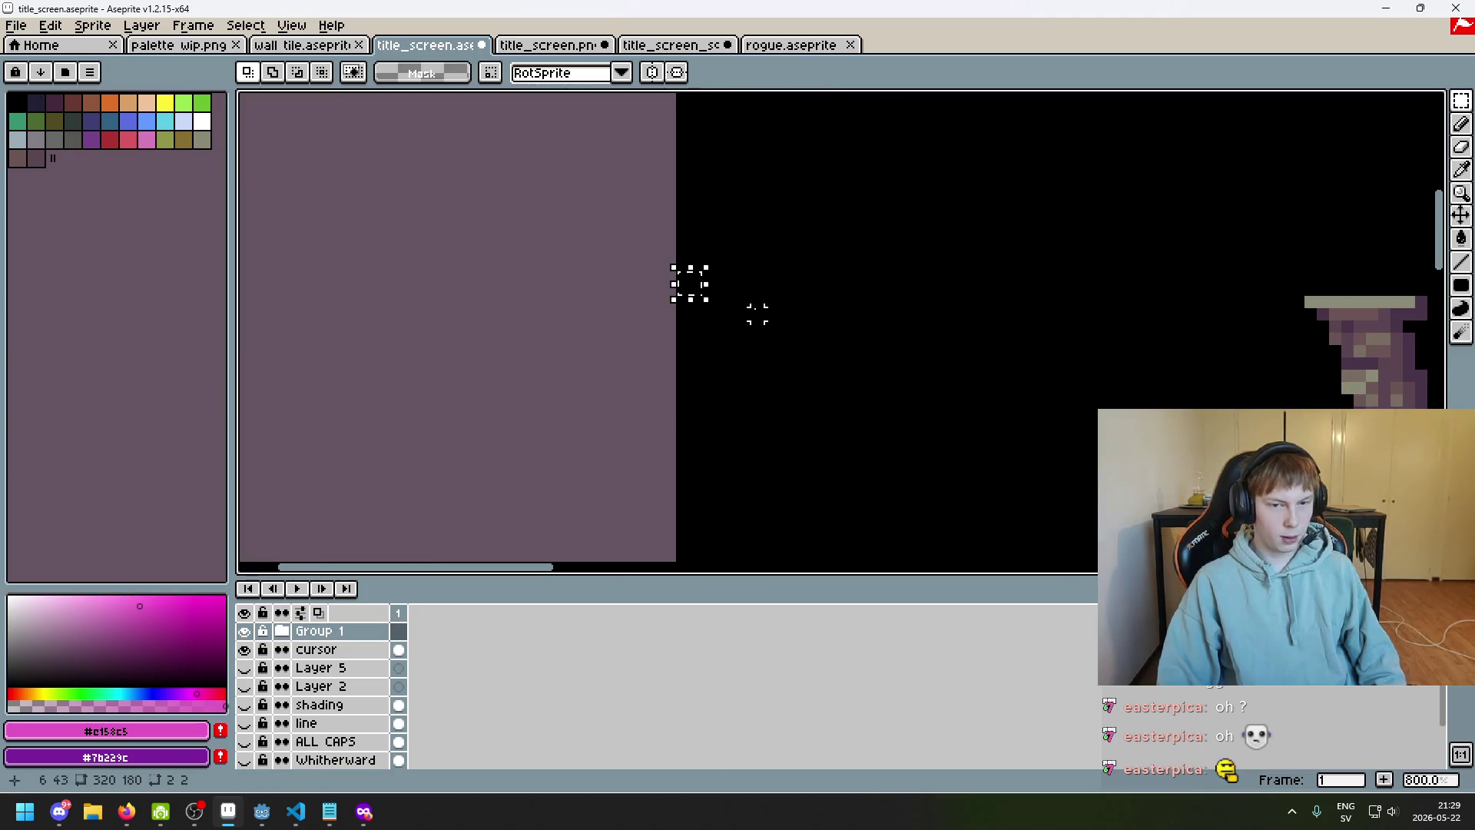
mouse_move(683, 289)
mouse_down()
mouse_move(942, 388)
mouse_move(1297, 398)
mouse_up()
scroll(1224, 276, down, 2)
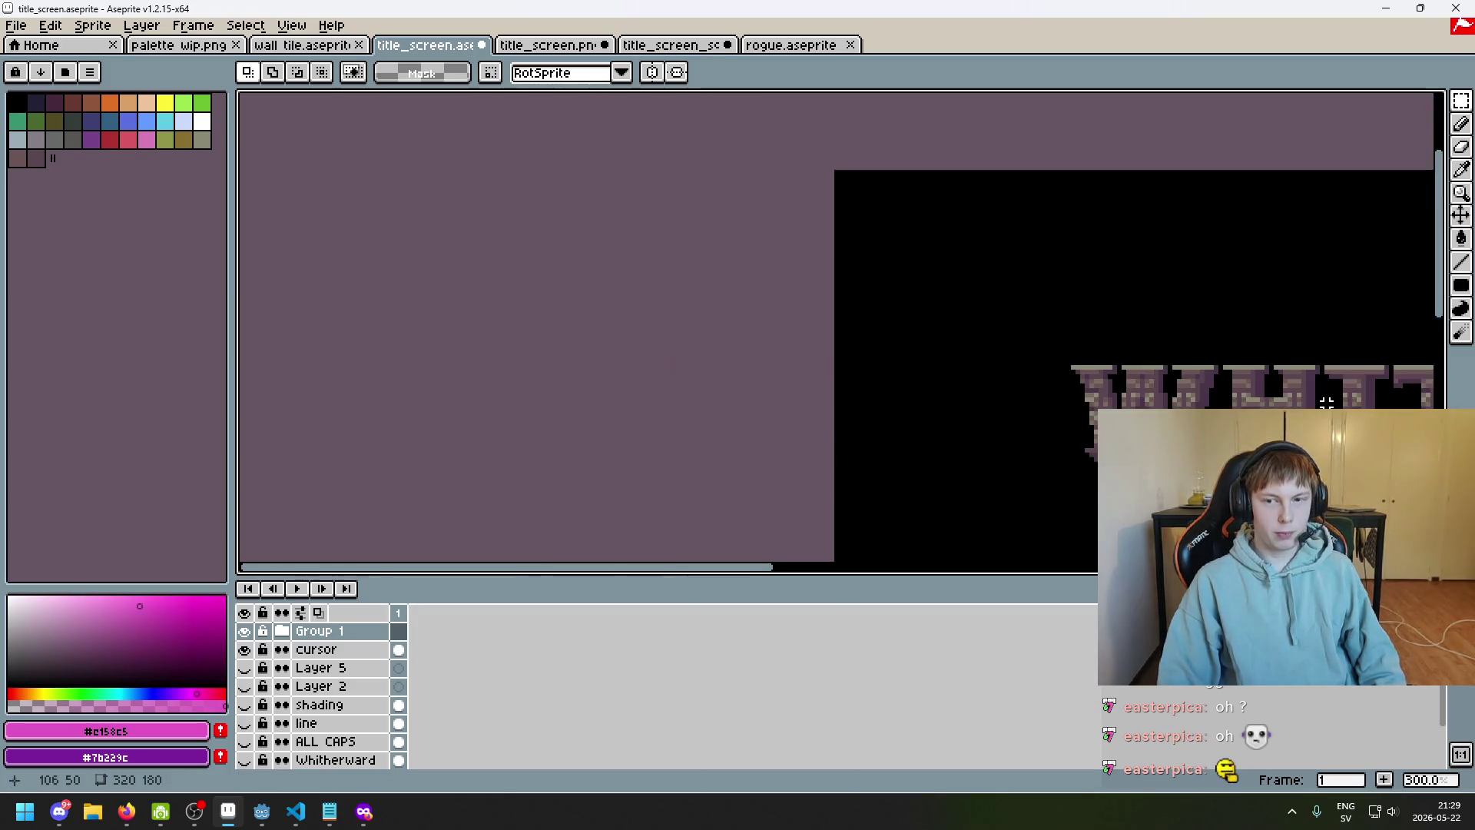
scroll(1101, 225, up, 2)
scroll(684, 339, up, 2)
drag(667, 338, 1239, 467)
Undo the marked area, then work out (33 + 51) ÷ 2 = 42 in Calculator and close it
key(ctrl+z)
key(super)
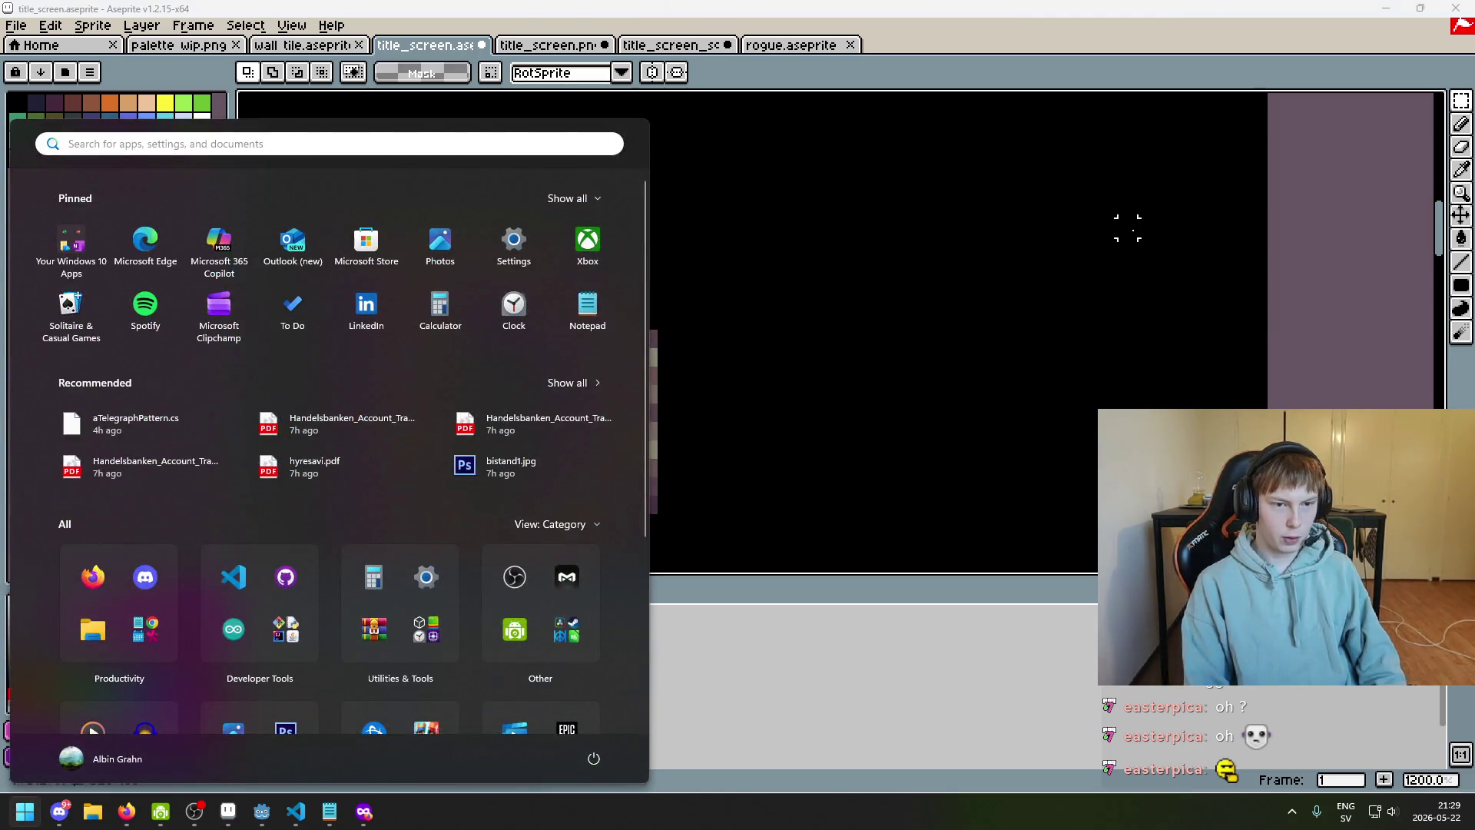
text(ca)
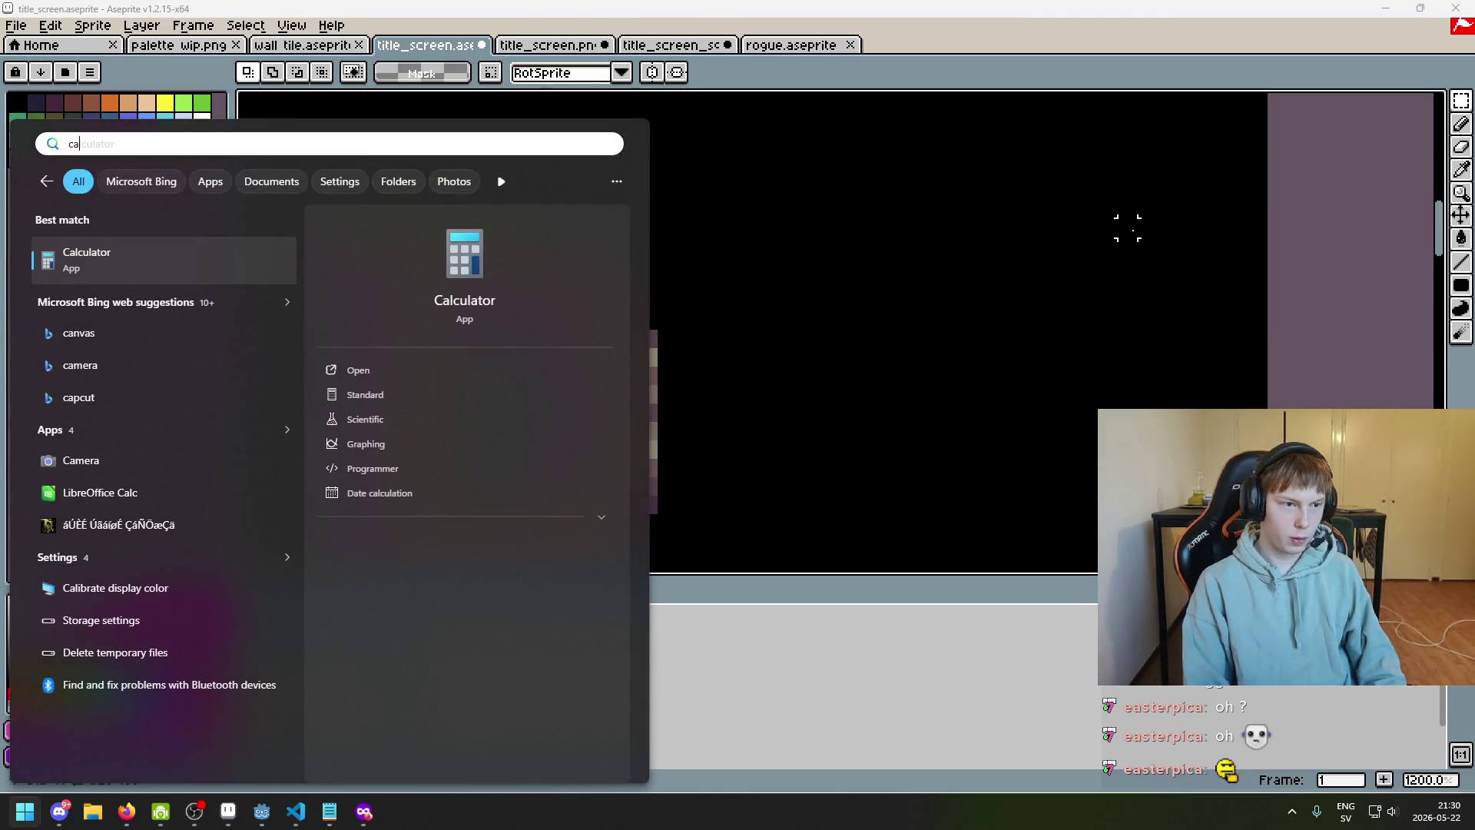
key(Return)
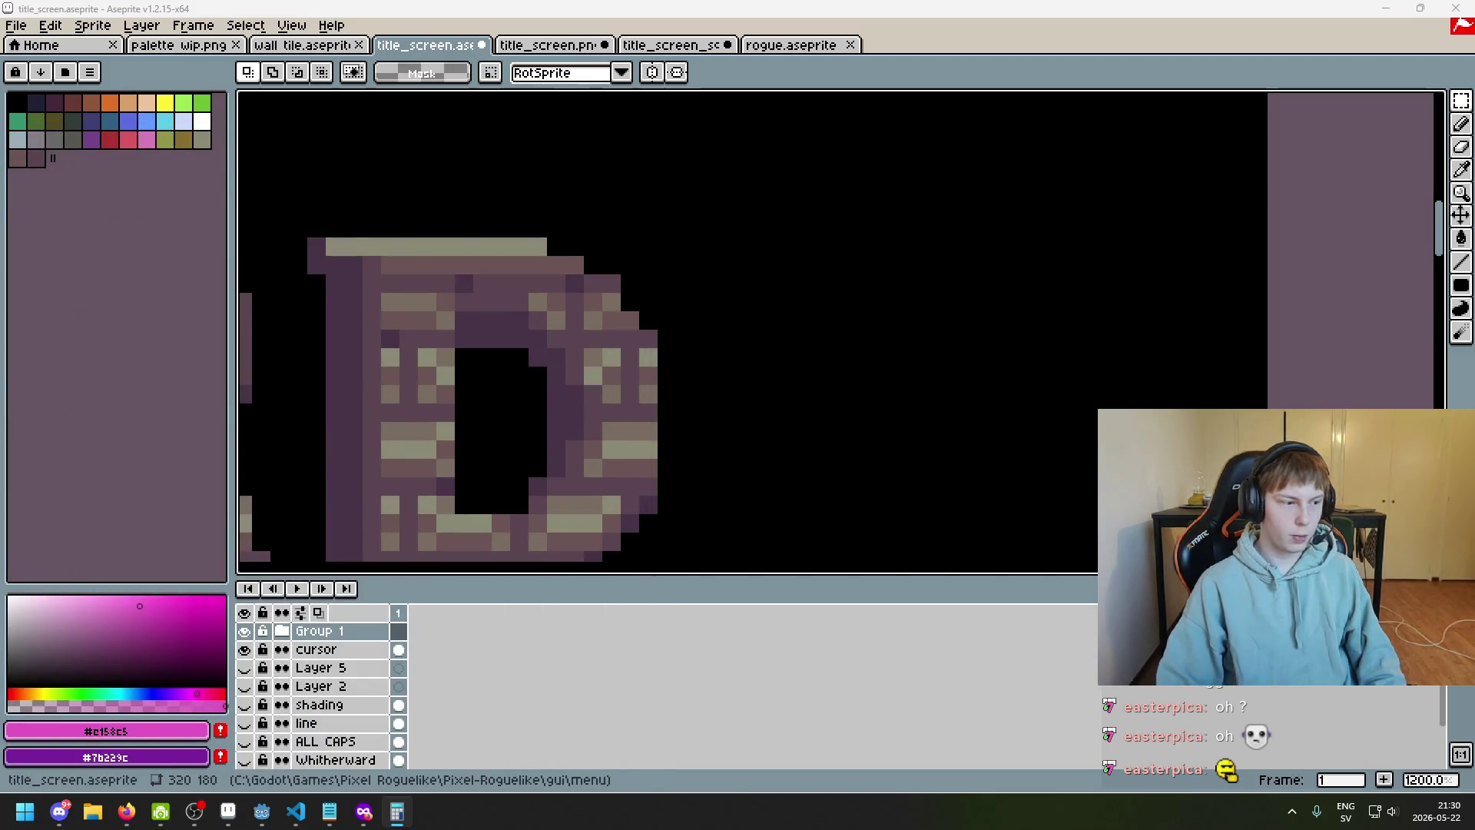
text(33)
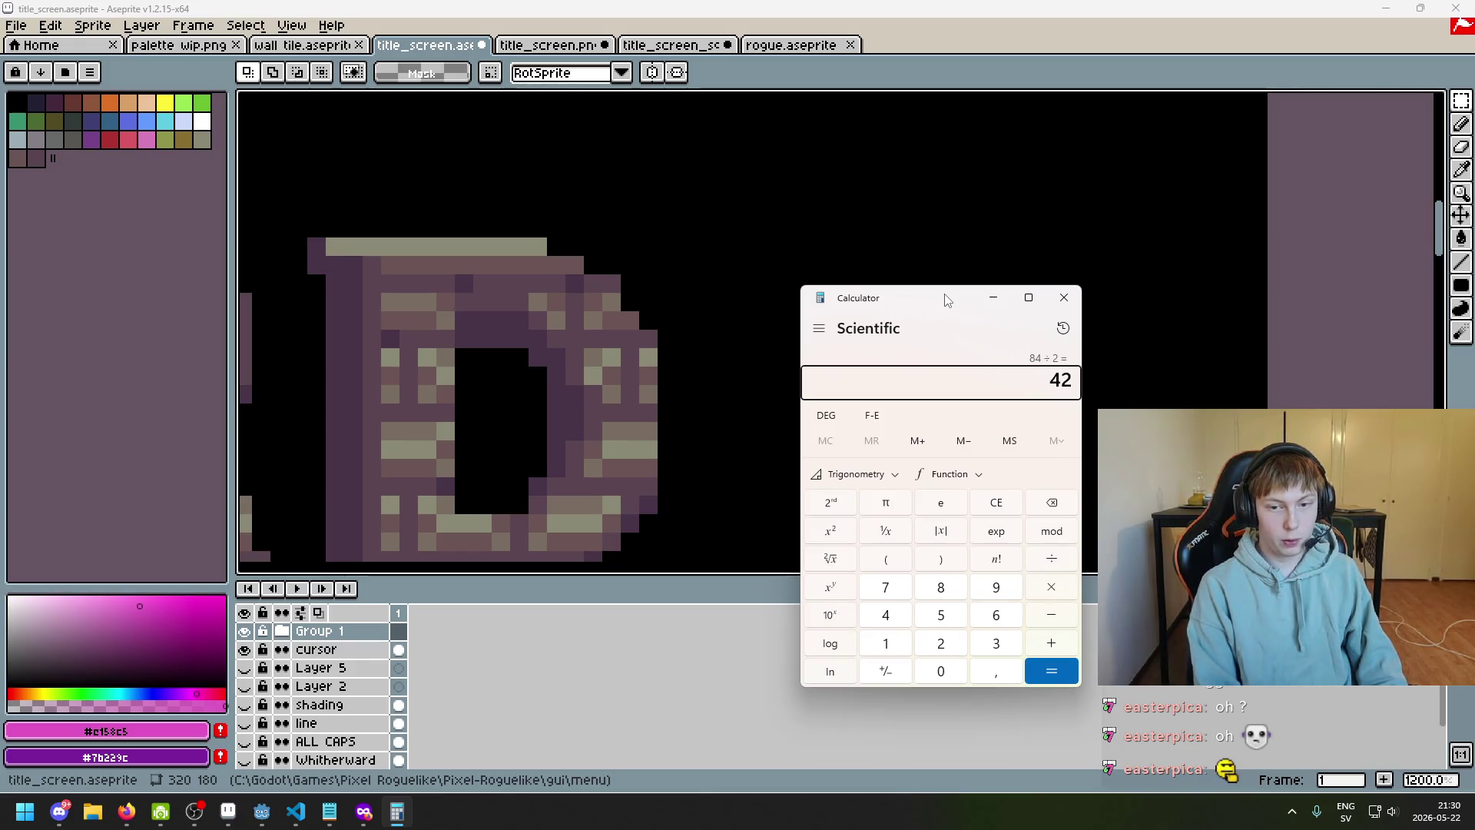
click(1065, 297)
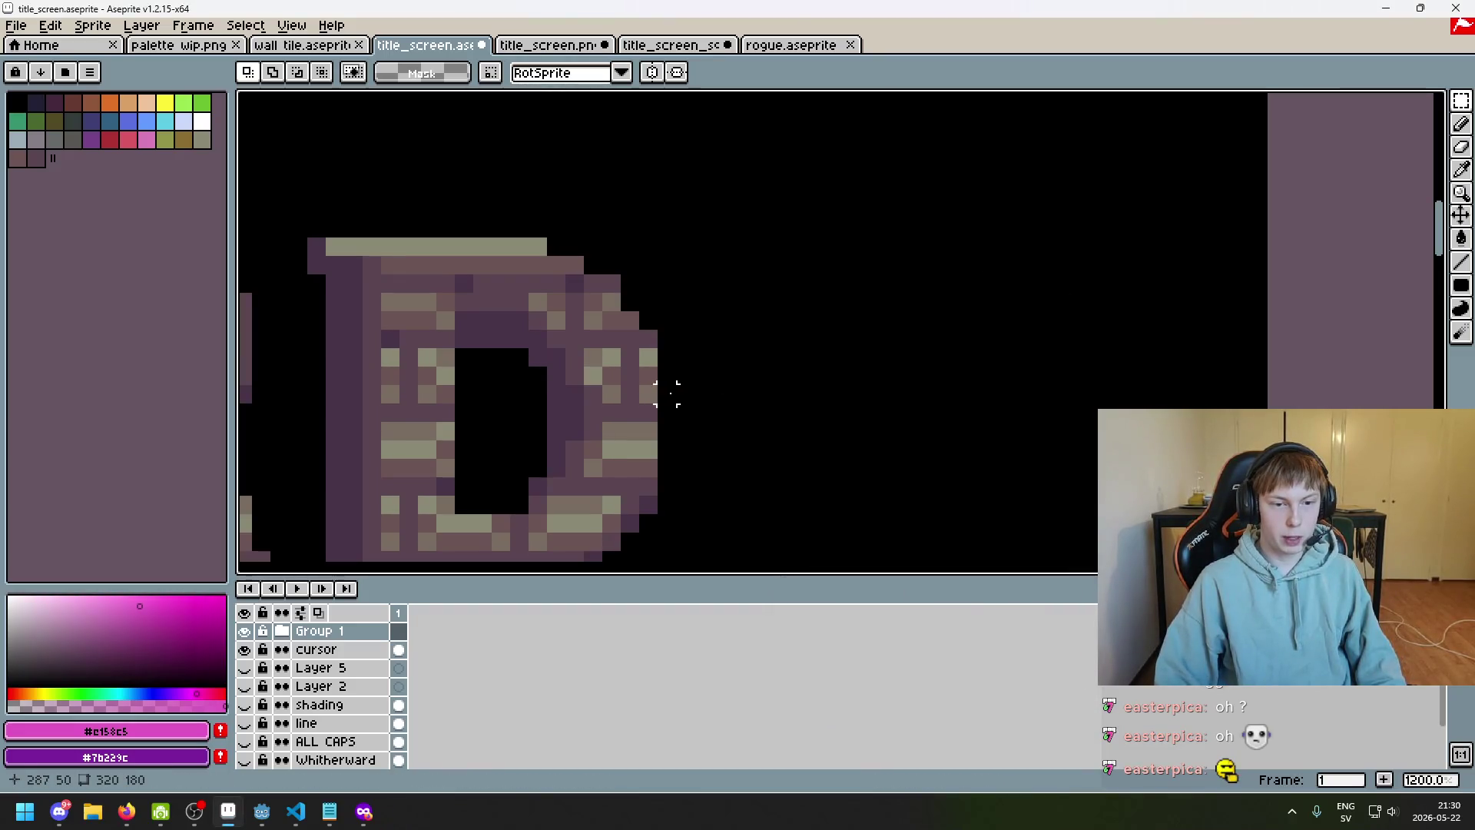
Mark an area right of the final D again, then switch to the Move tool and deselect
drag(667, 394, 1204, 470)
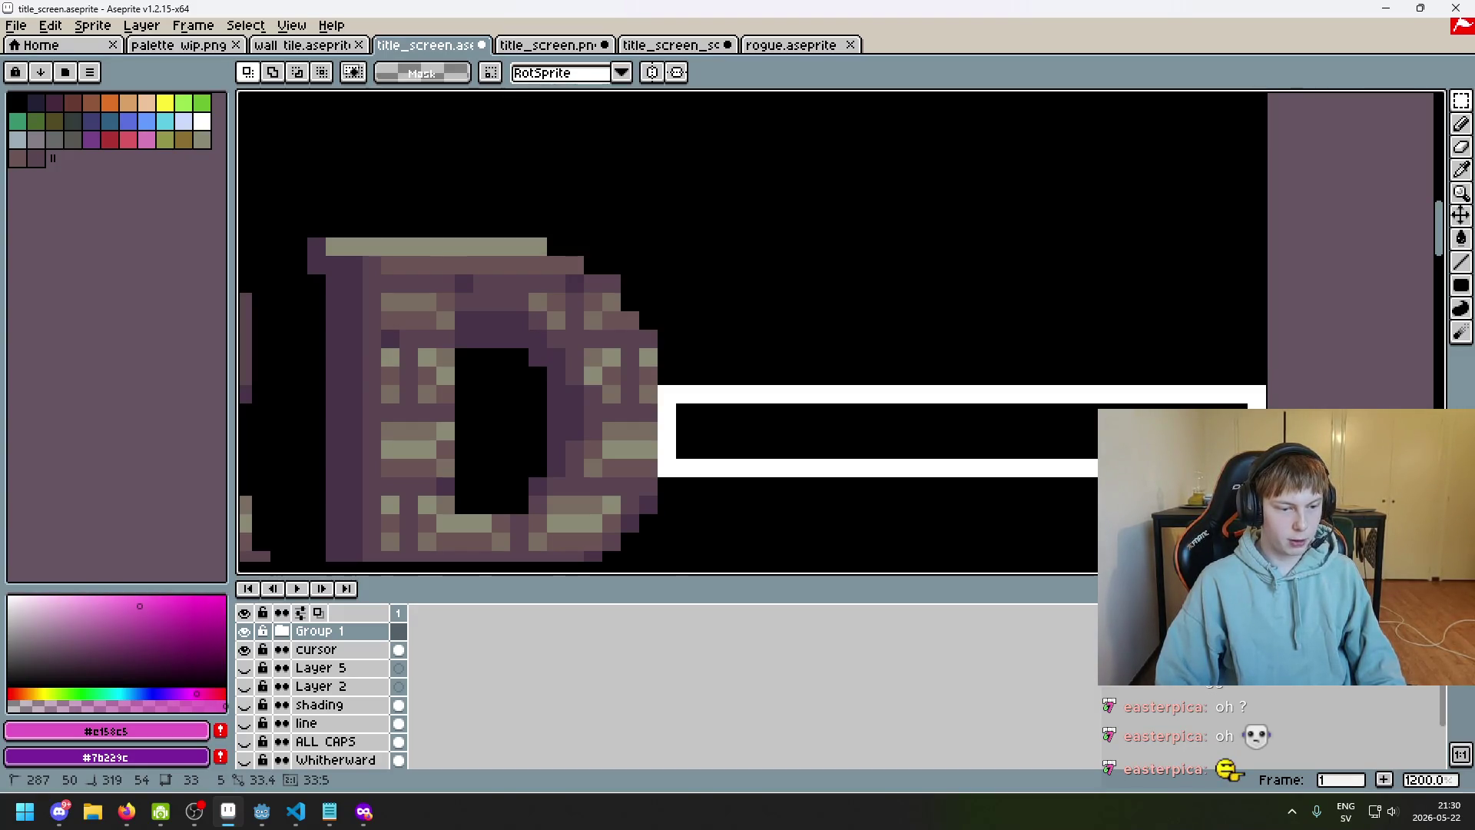
scroll(1053, 279, down, 3)
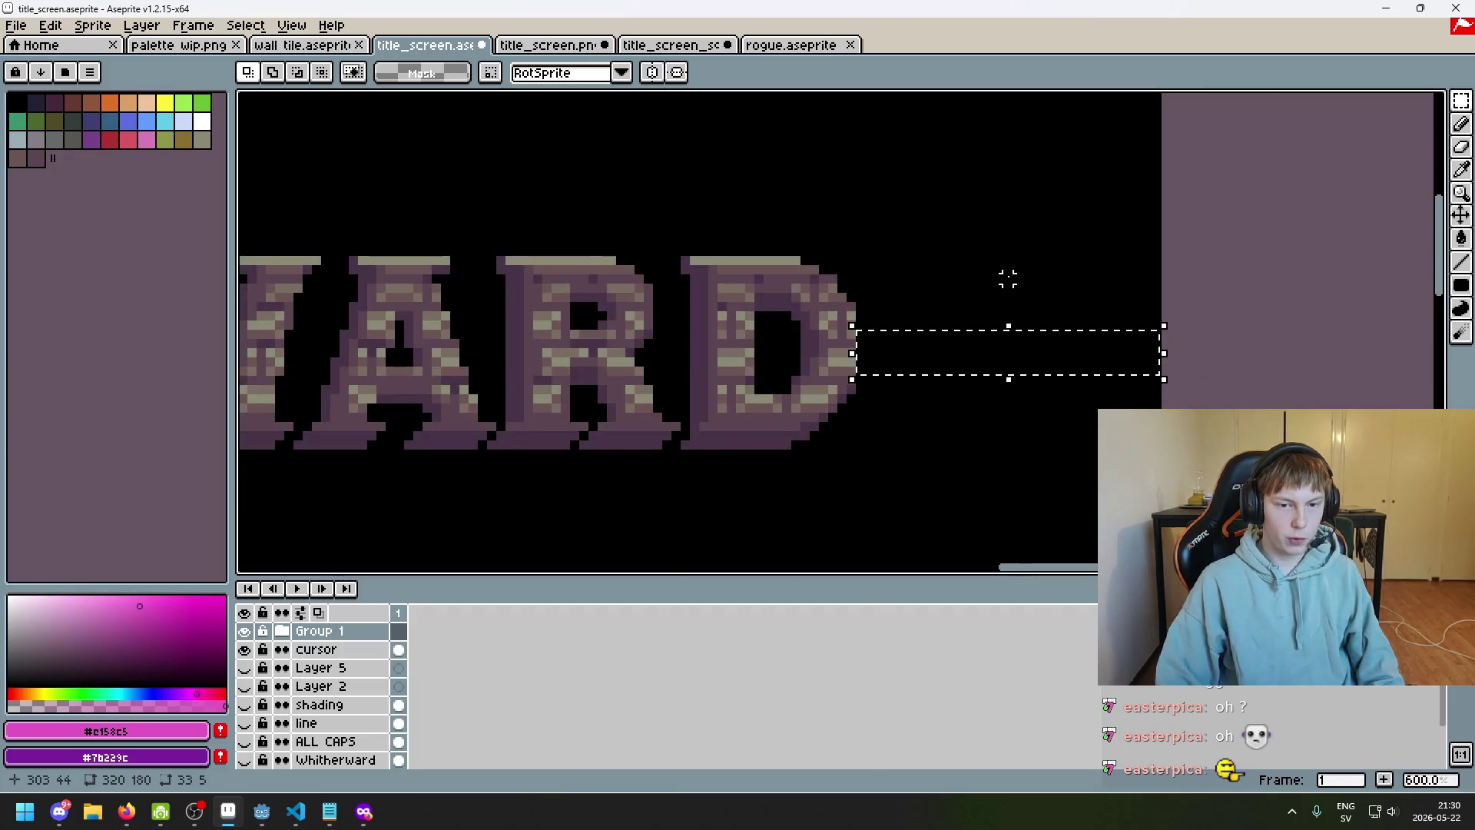
drag(1007, 279, 1127, 267)
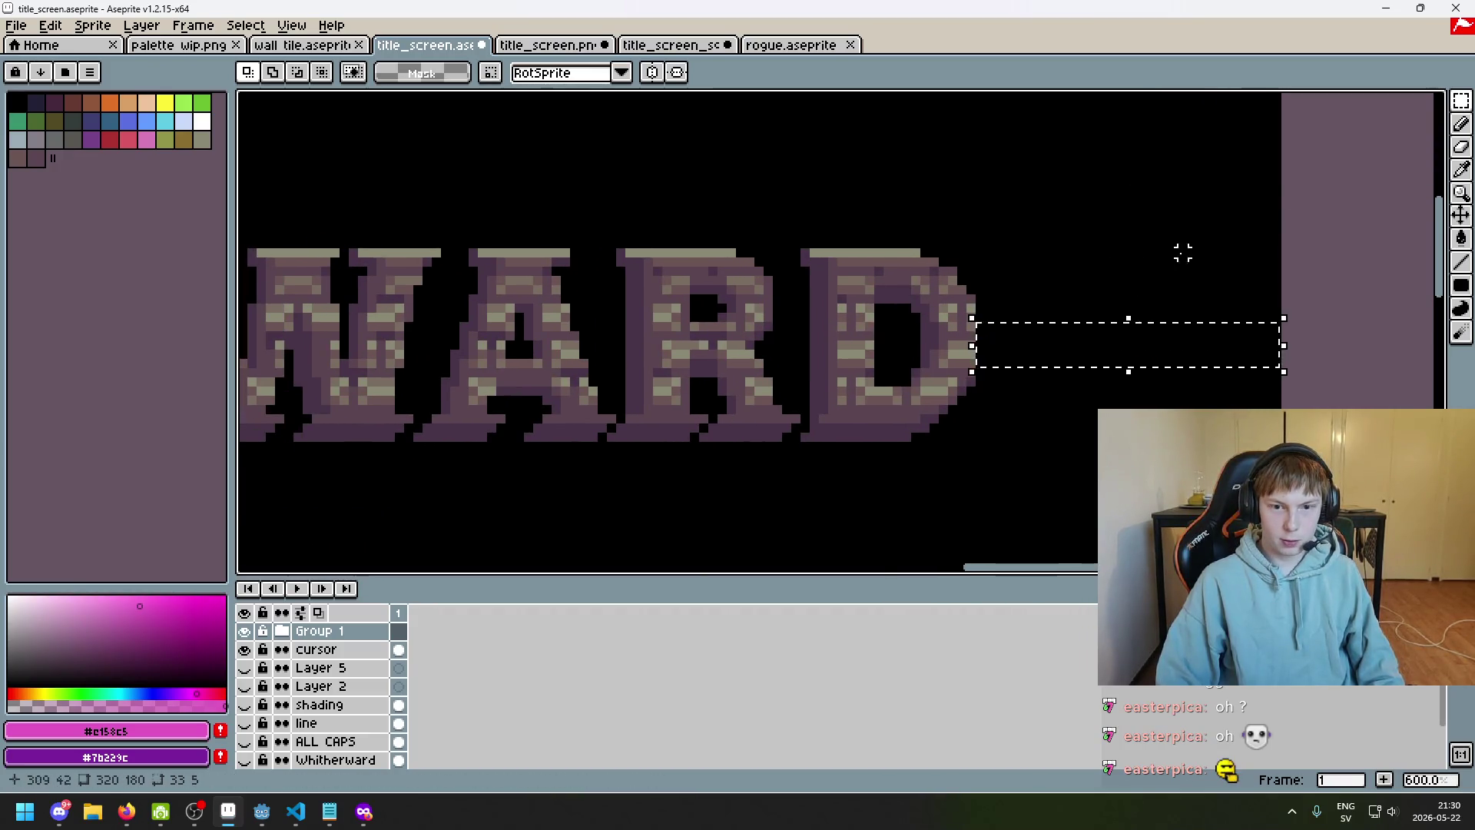
scroll(1152, 250, down, 4)
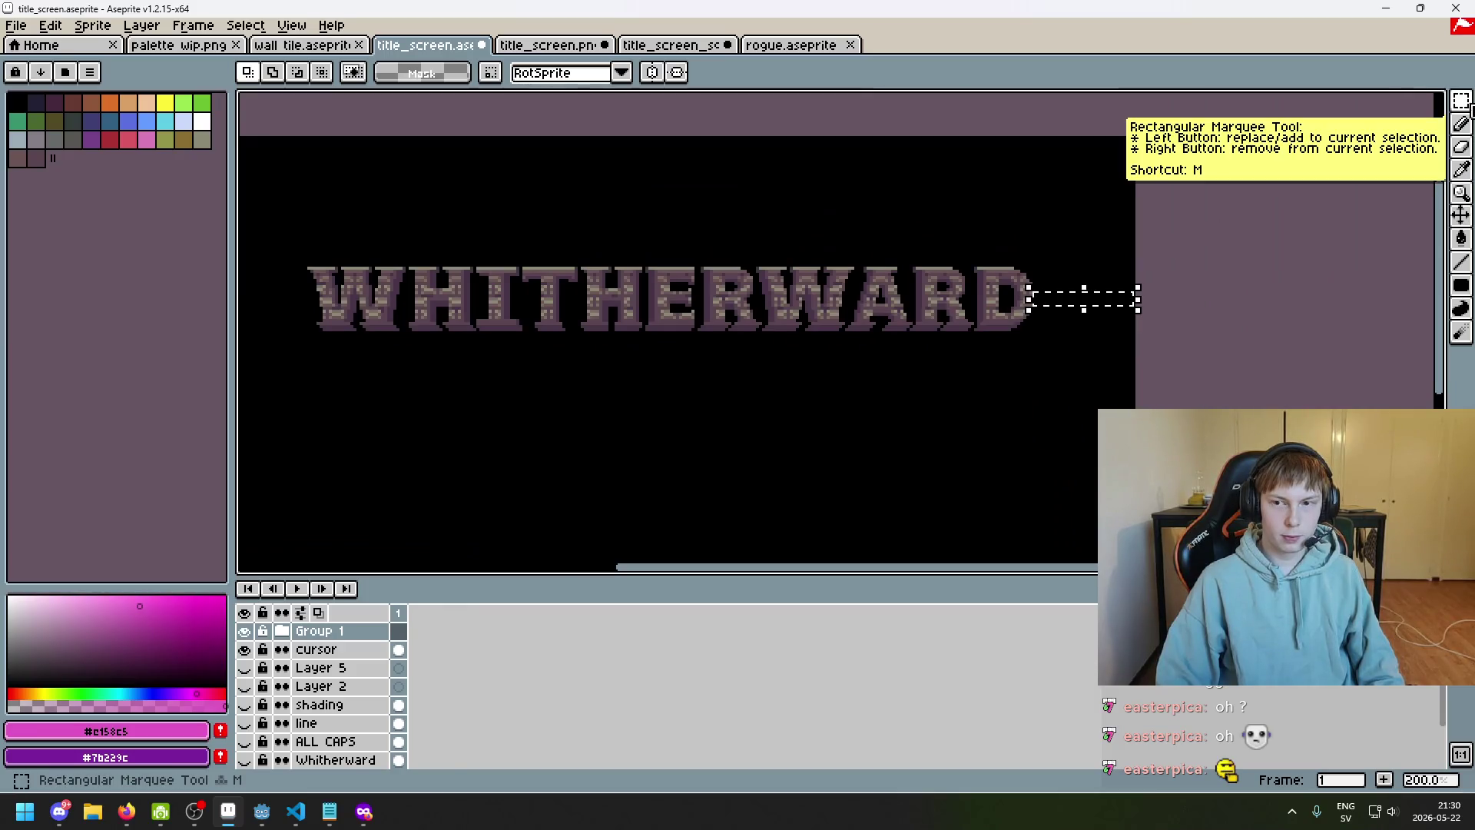
click(1462, 103)
scroll(1075, 315, down, 1)
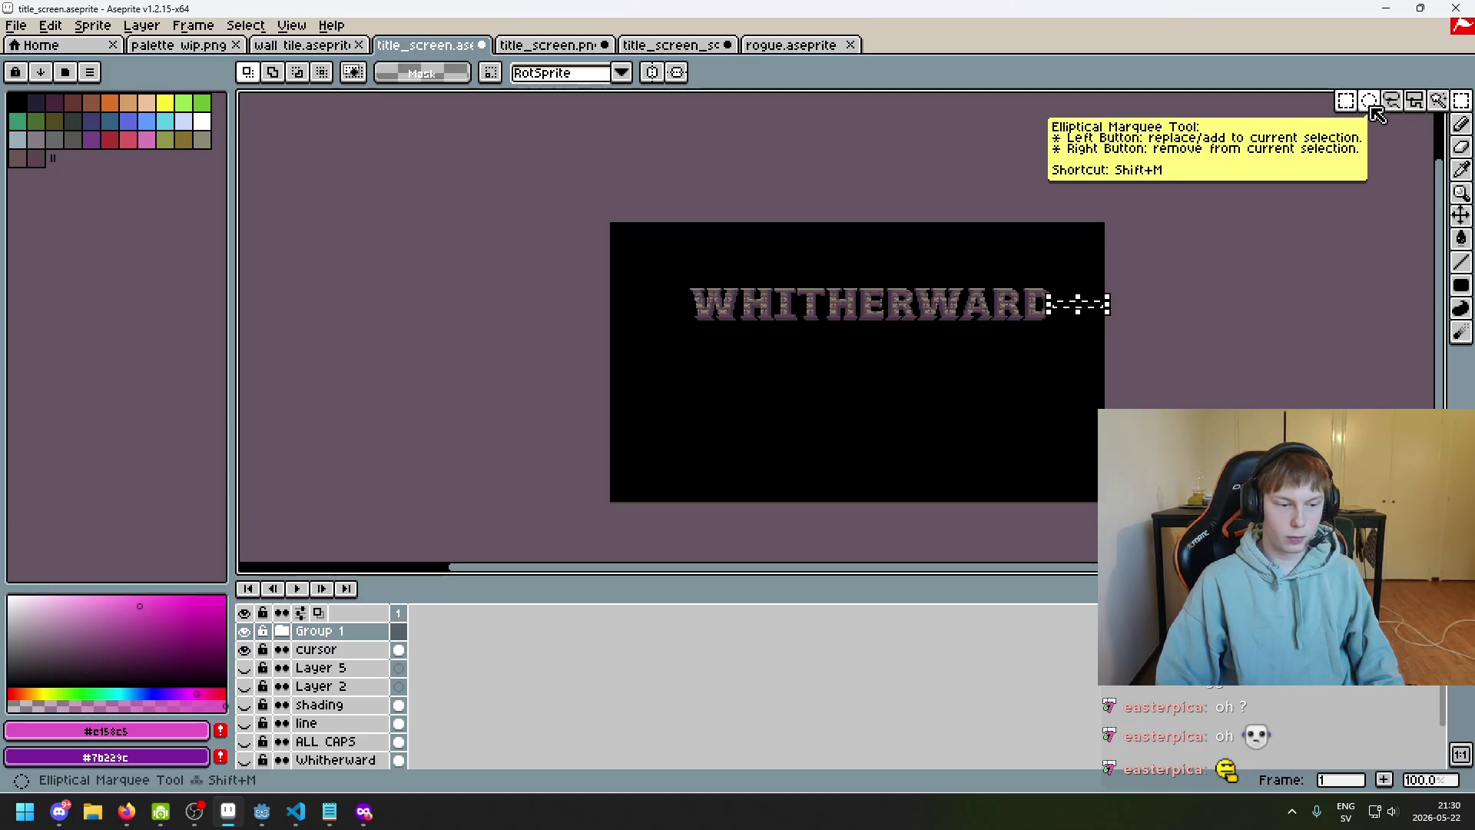
click(1461, 215)
key(ctrl+d)
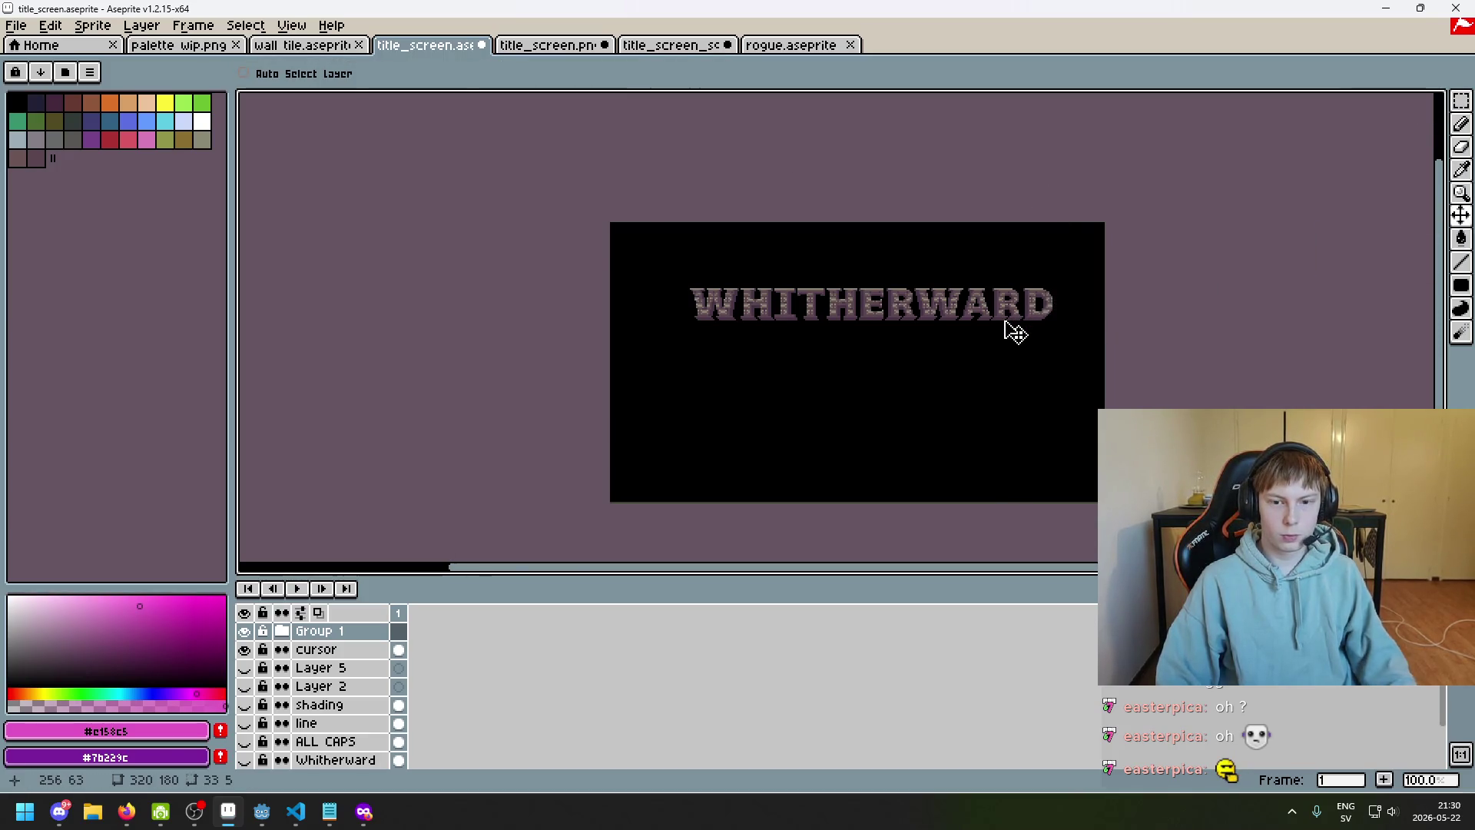
Make the cursor layer active and switch to the Pencil tool
scroll(978, 362, up, 2)
scroll(909, 369, down, 1)
scroll(750, 438, up, 1)
scroll(889, 382, up, 1)
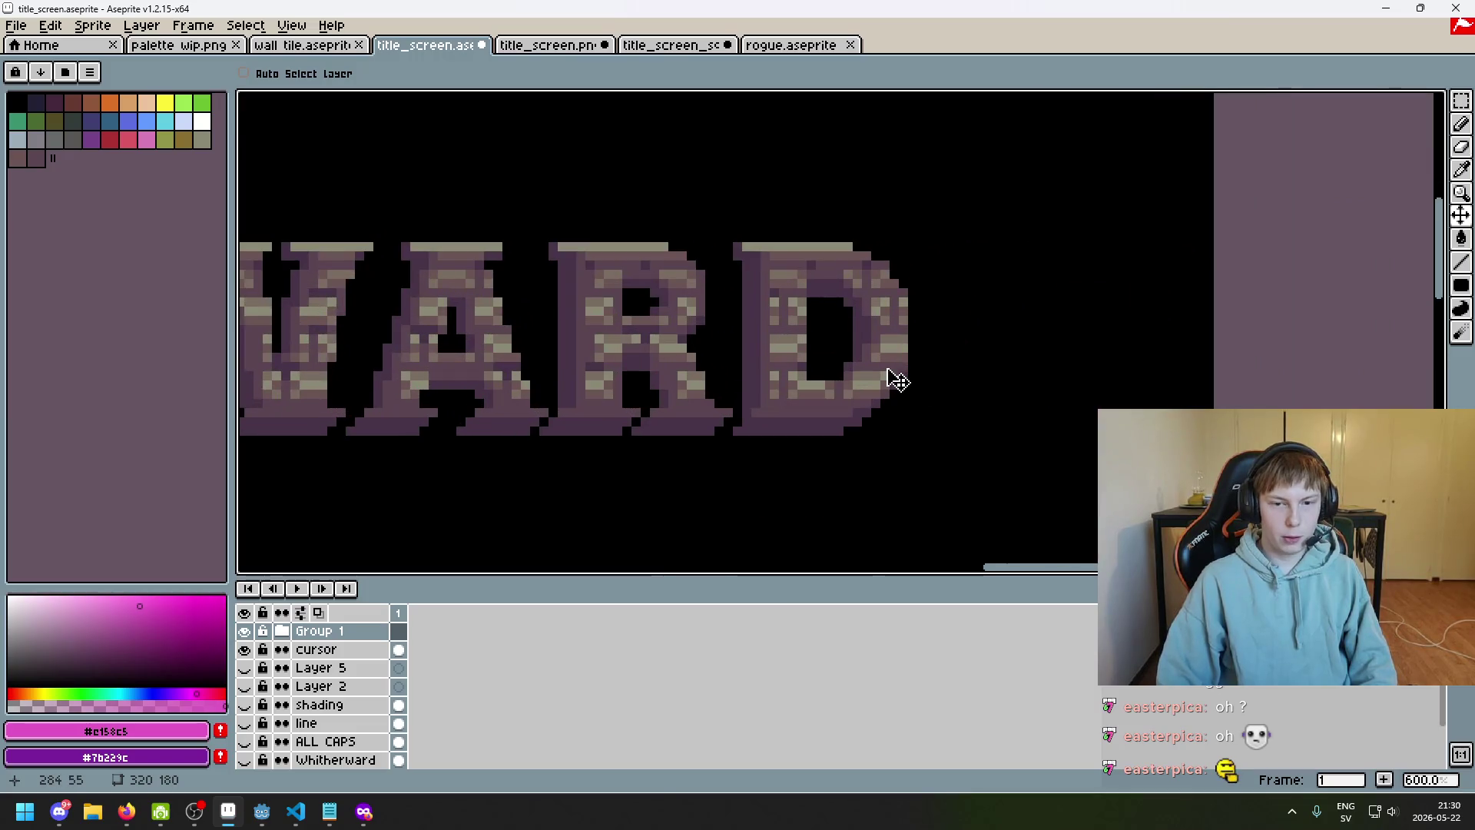
scroll(1046, 372, down, 1)
scroll(1046, 372, left, 2)
scroll(856, 431, down, 1)
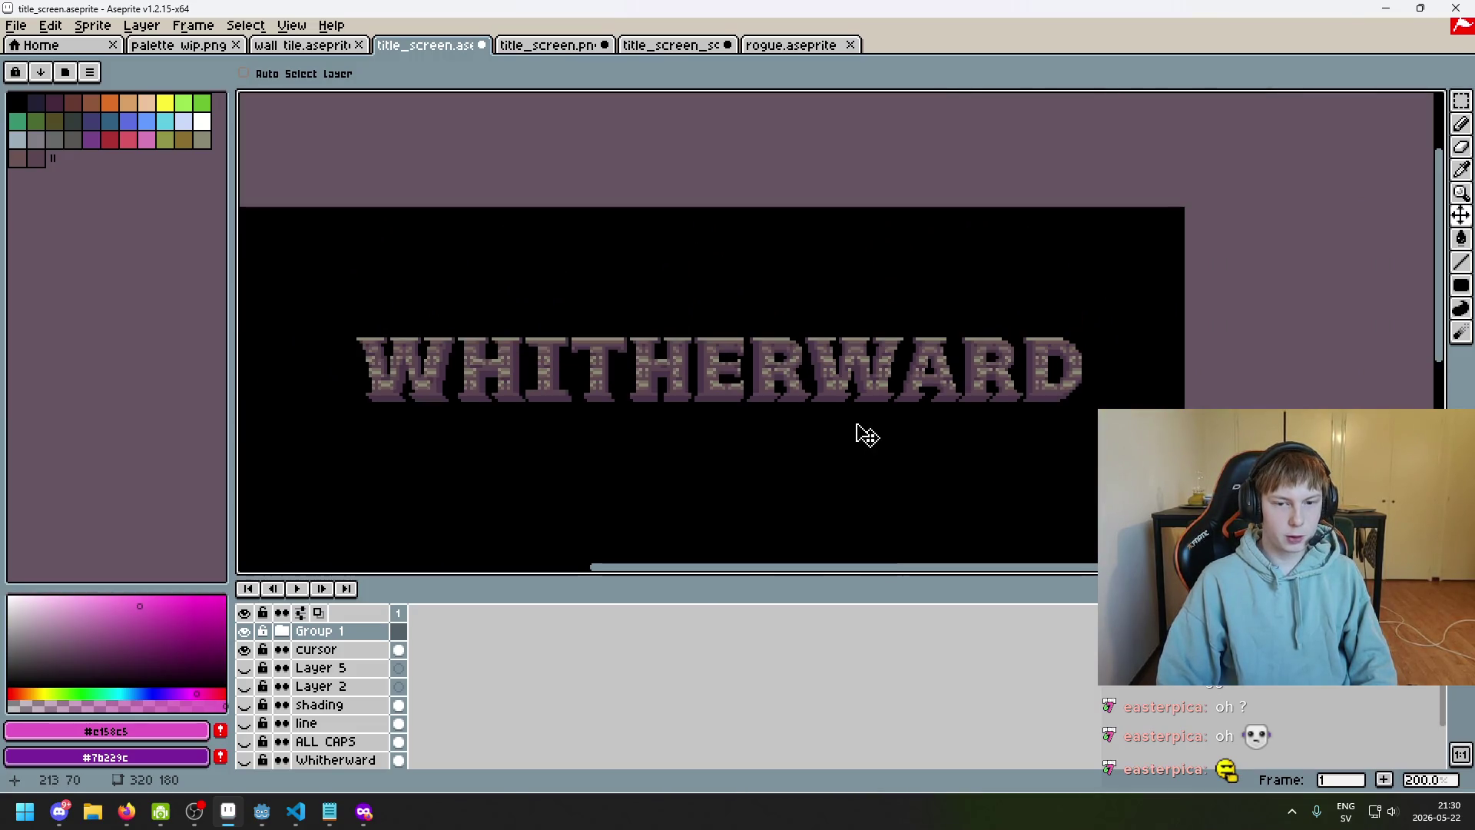
click(345, 649)
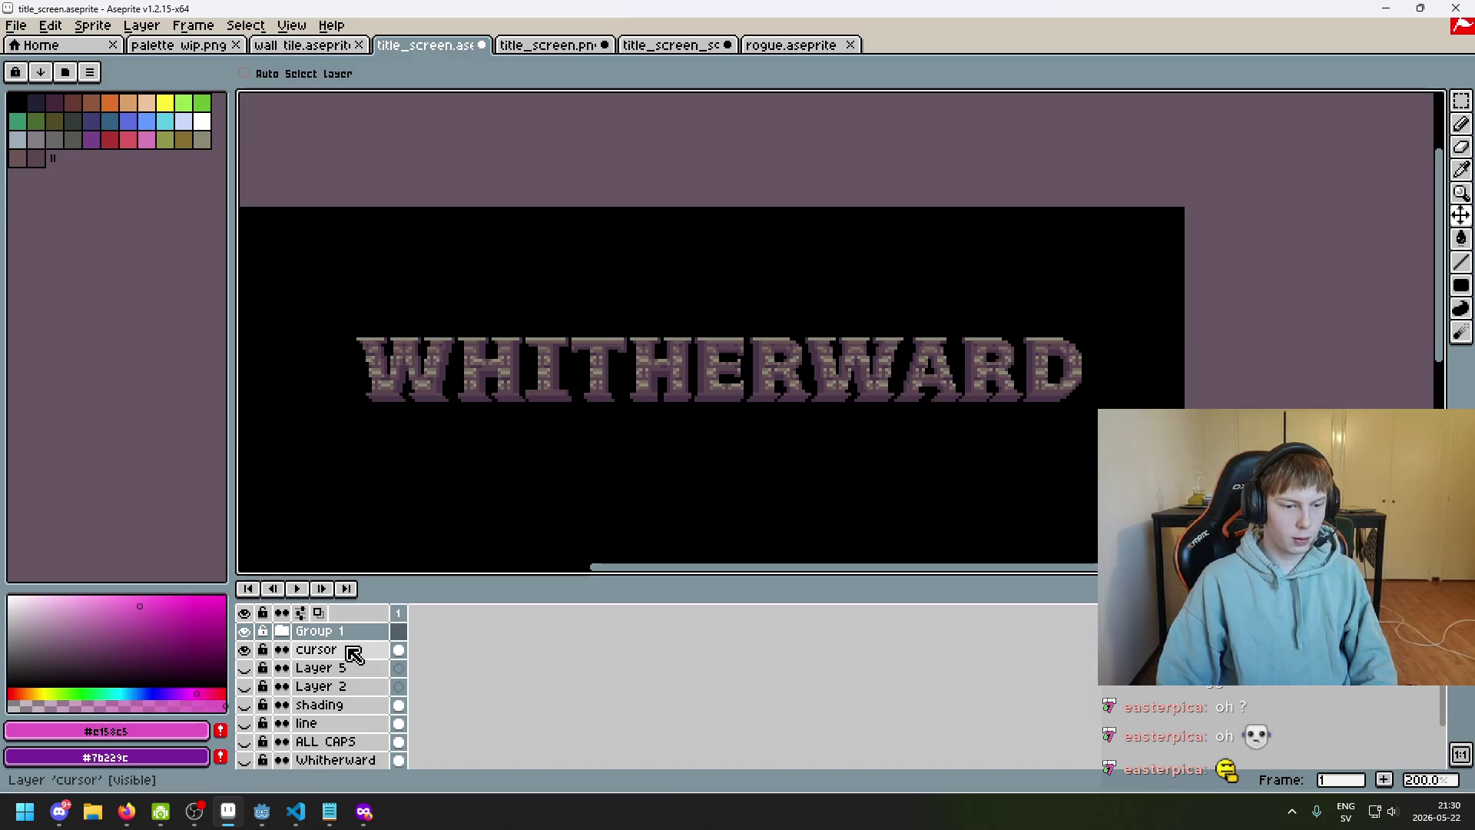
scroll(1116, 398, up, 1)
click(1462, 122)
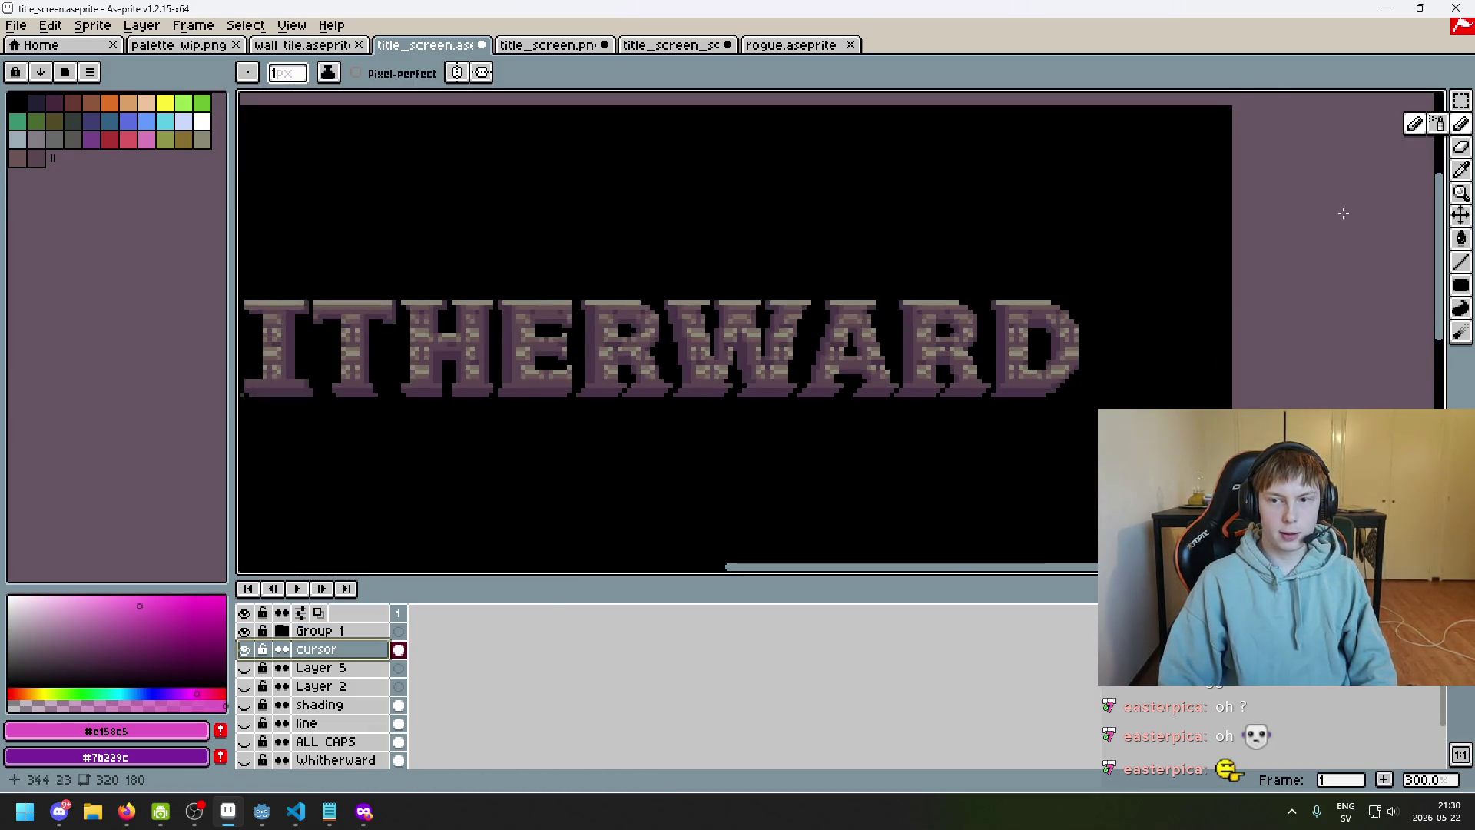
Marquee a narrow area right of the final D and pick the orange palette colour for the Pencil
scroll(1003, 336, up, 5)
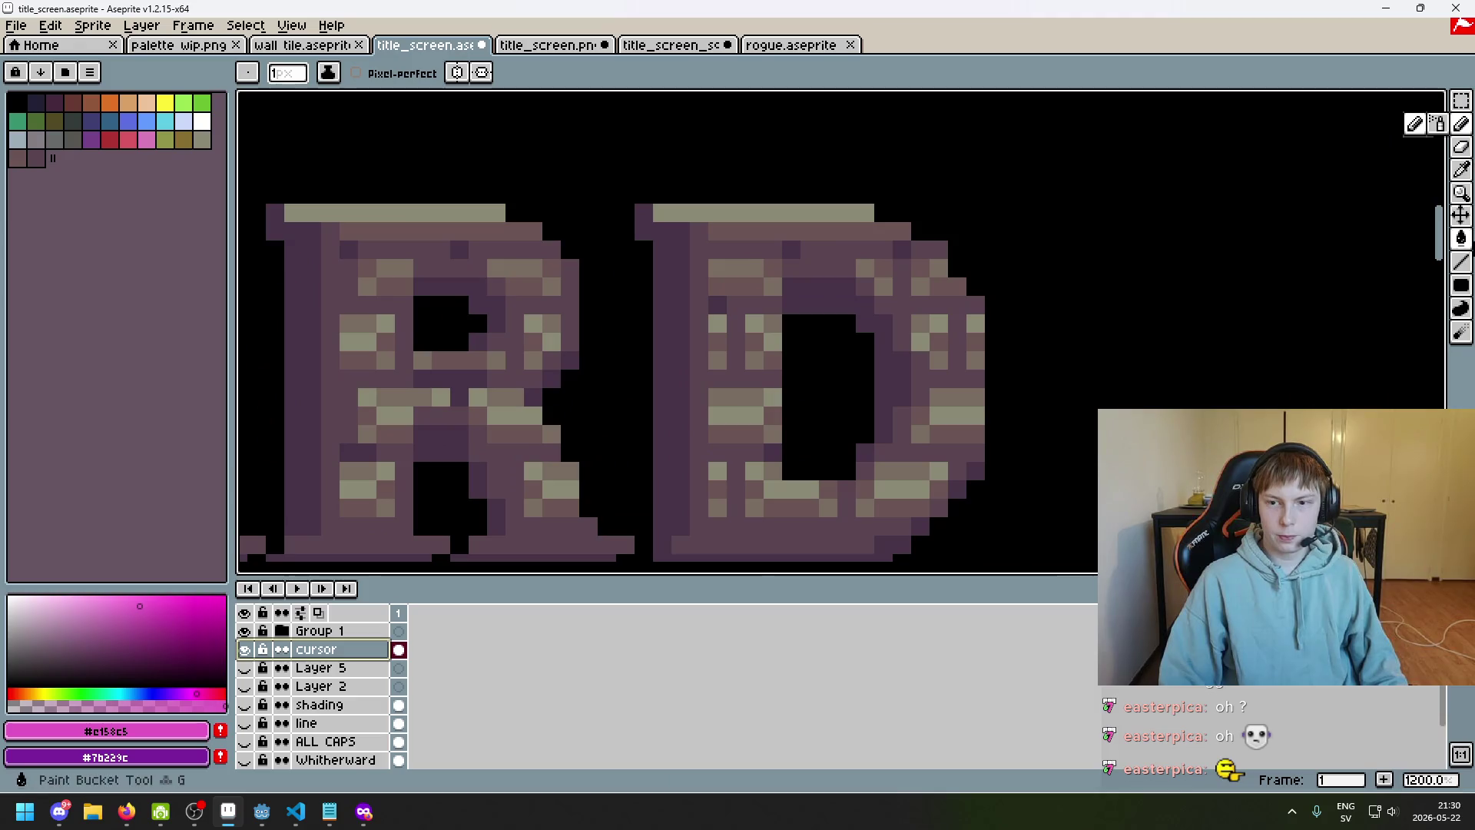
click(1462, 101)
mouse_move(976, 286)
mouse_down()
mouse_move(399, 116)
mouse_move(543, 98)
mouse_move(527, 94)
mouse_move(825, 97)
mouse_up()
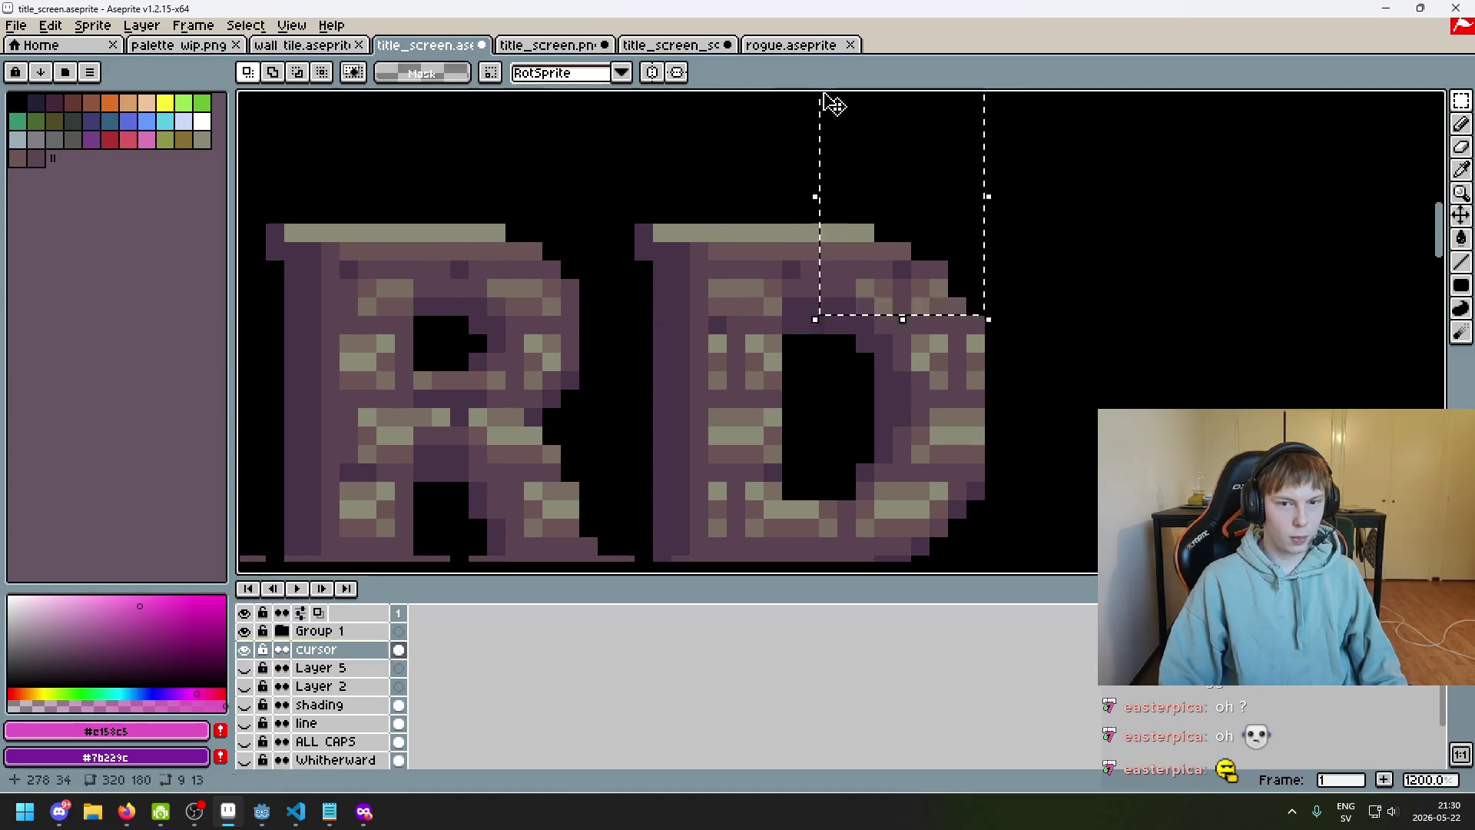
key(b)
scroll(882, 326, up, 3)
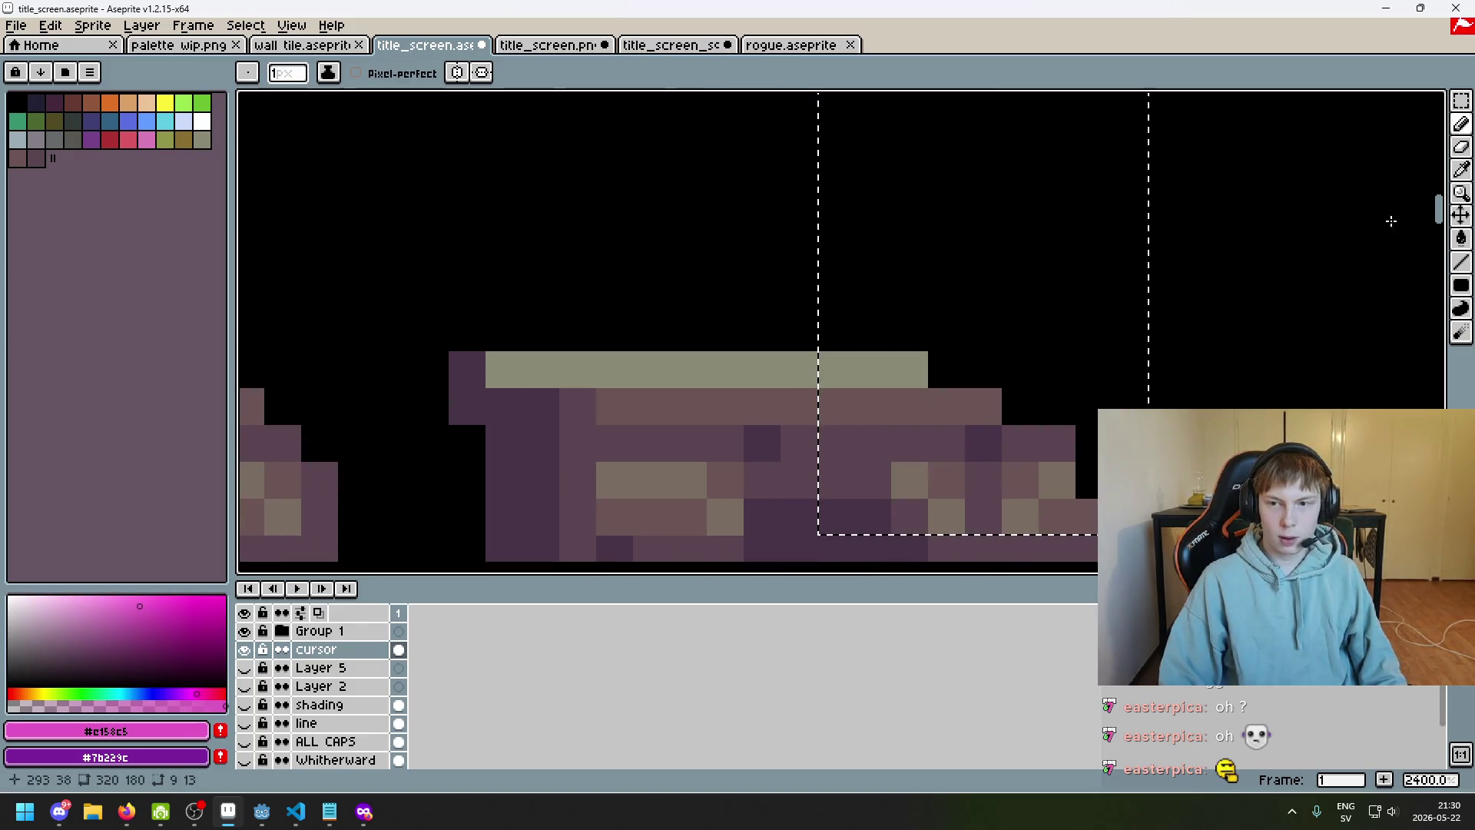
click(110, 103)
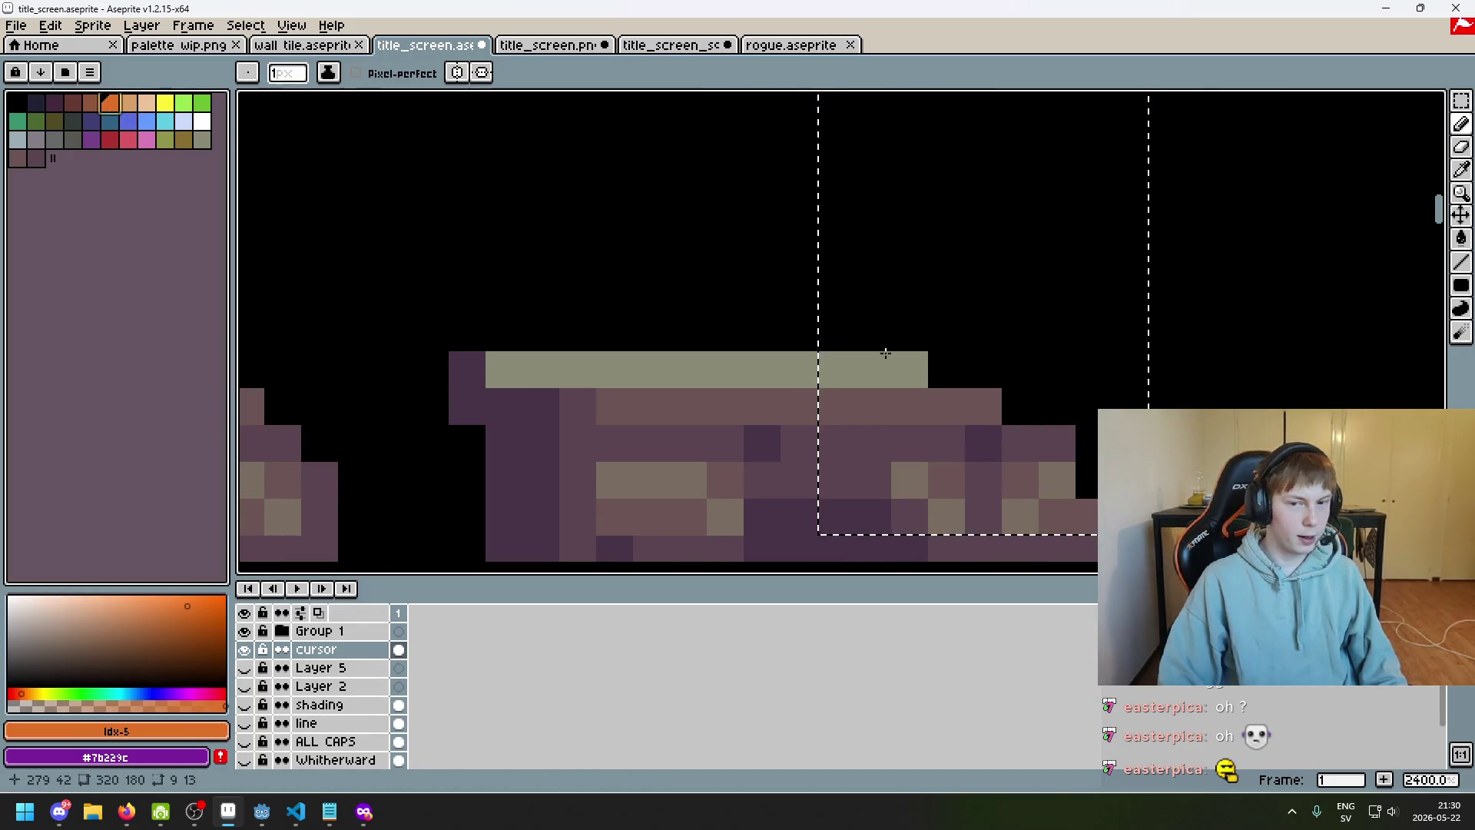
Move the cursor layer above Group 1, draw a thin orange vertical bar beside the D, then deselect
drag(315, 650, 339, 628)
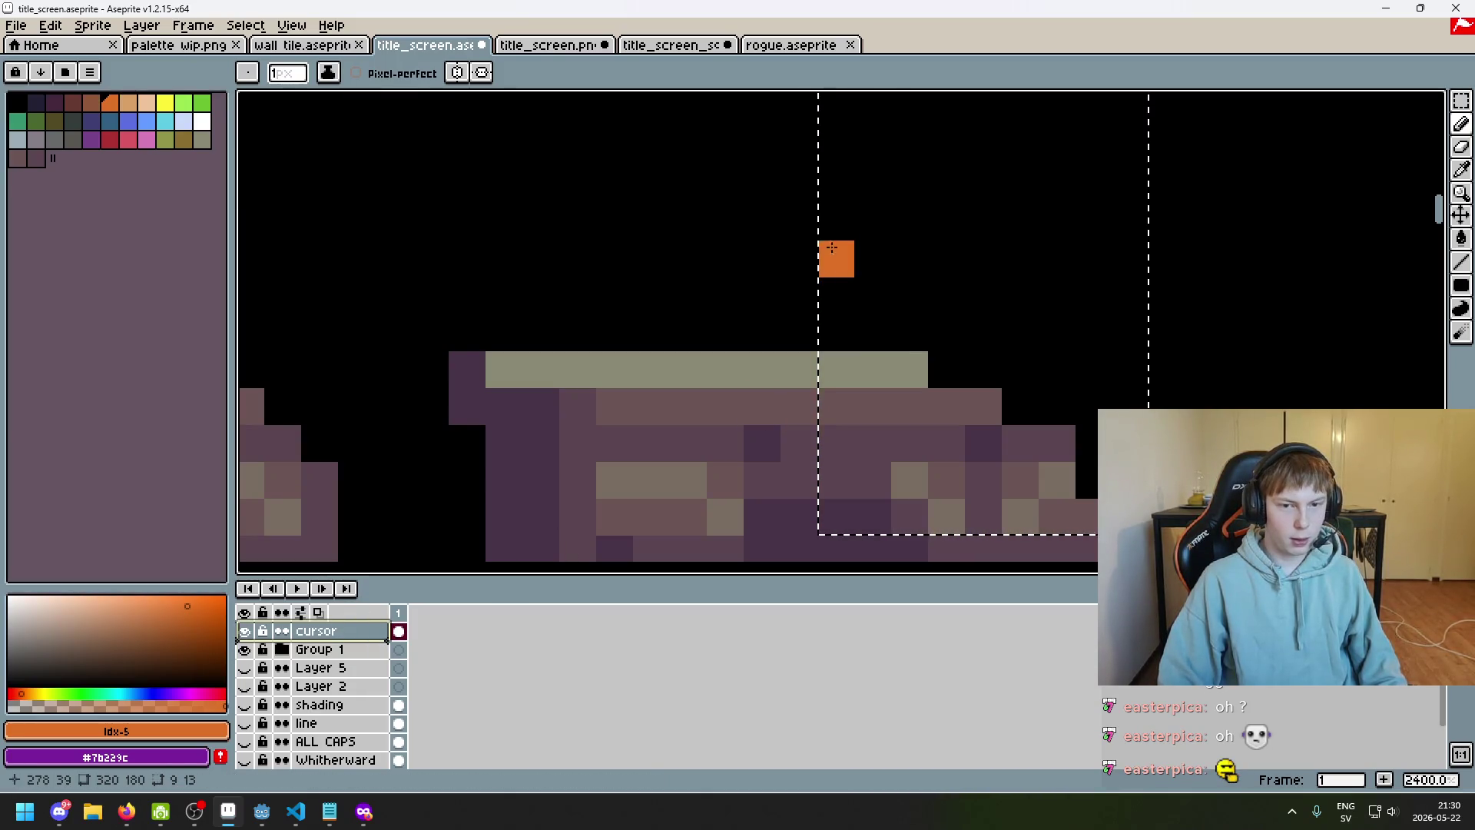
drag(832, 247, 832, 295)
scroll(832, 295, down, 3)
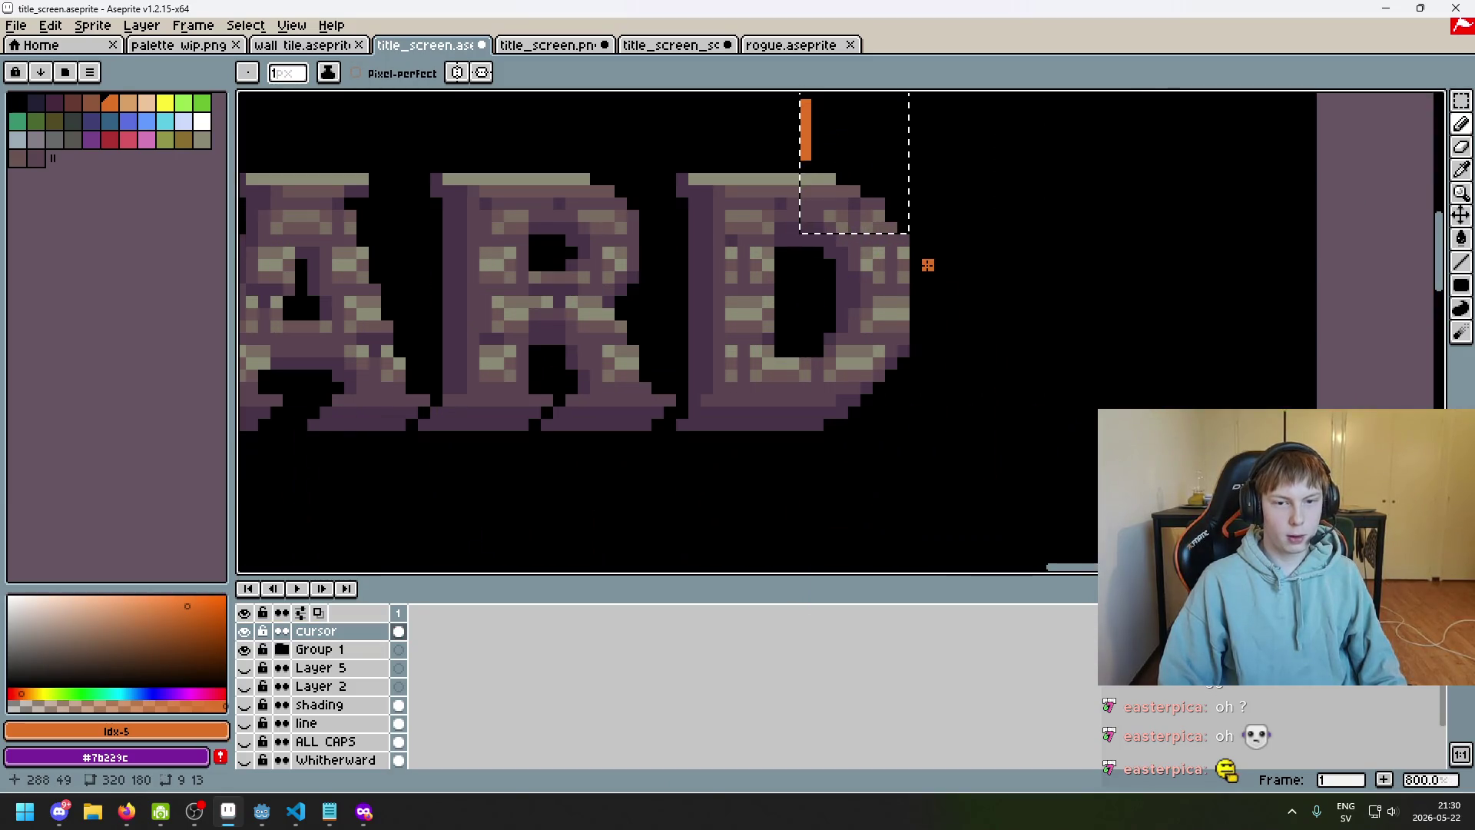
scroll(917, 266, up, 3)
scroll(888, 293, down, 1)
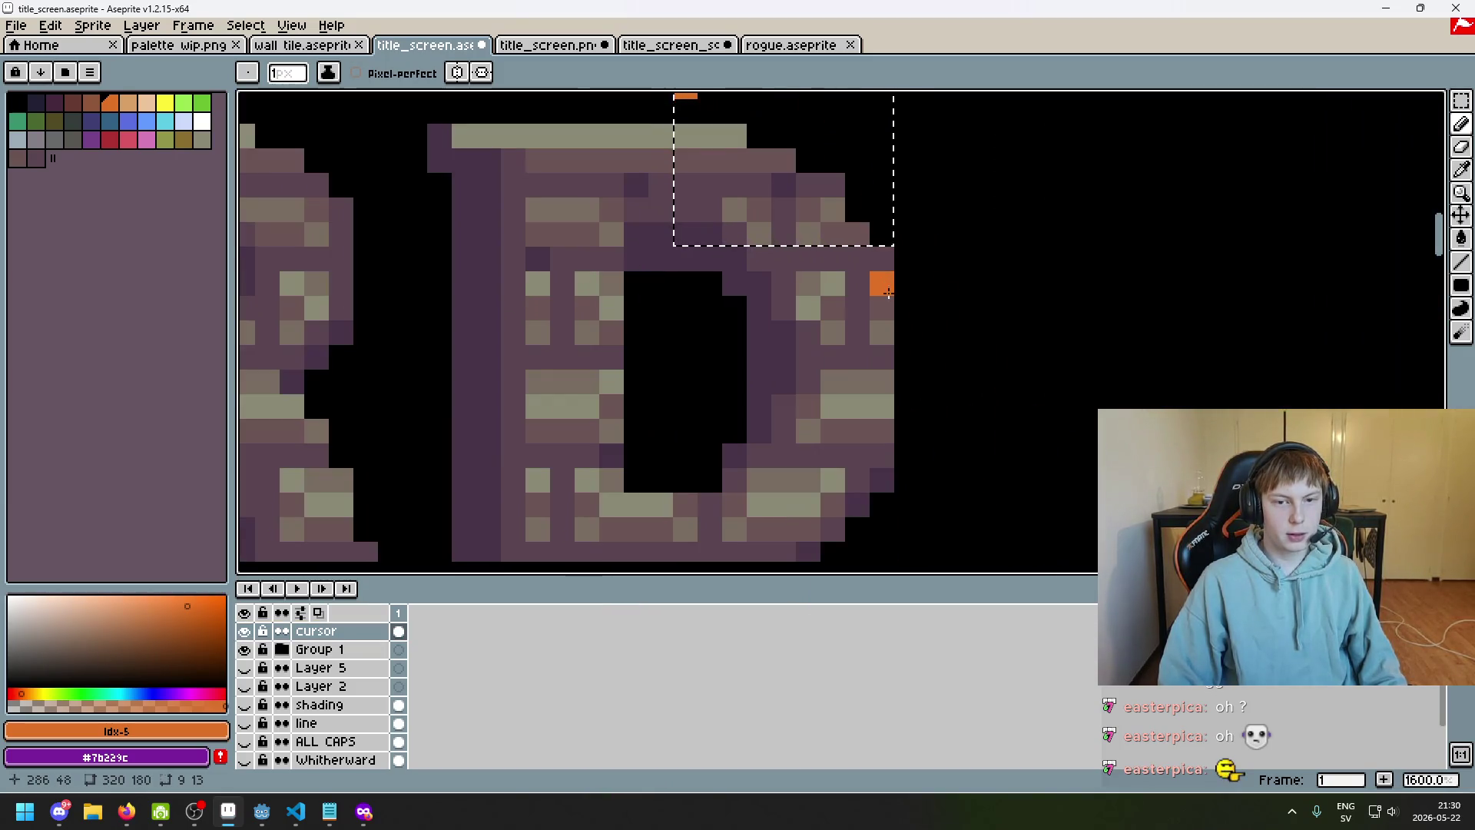
drag(686, 111, 690, 277)
scroll(705, 372, up, 2)
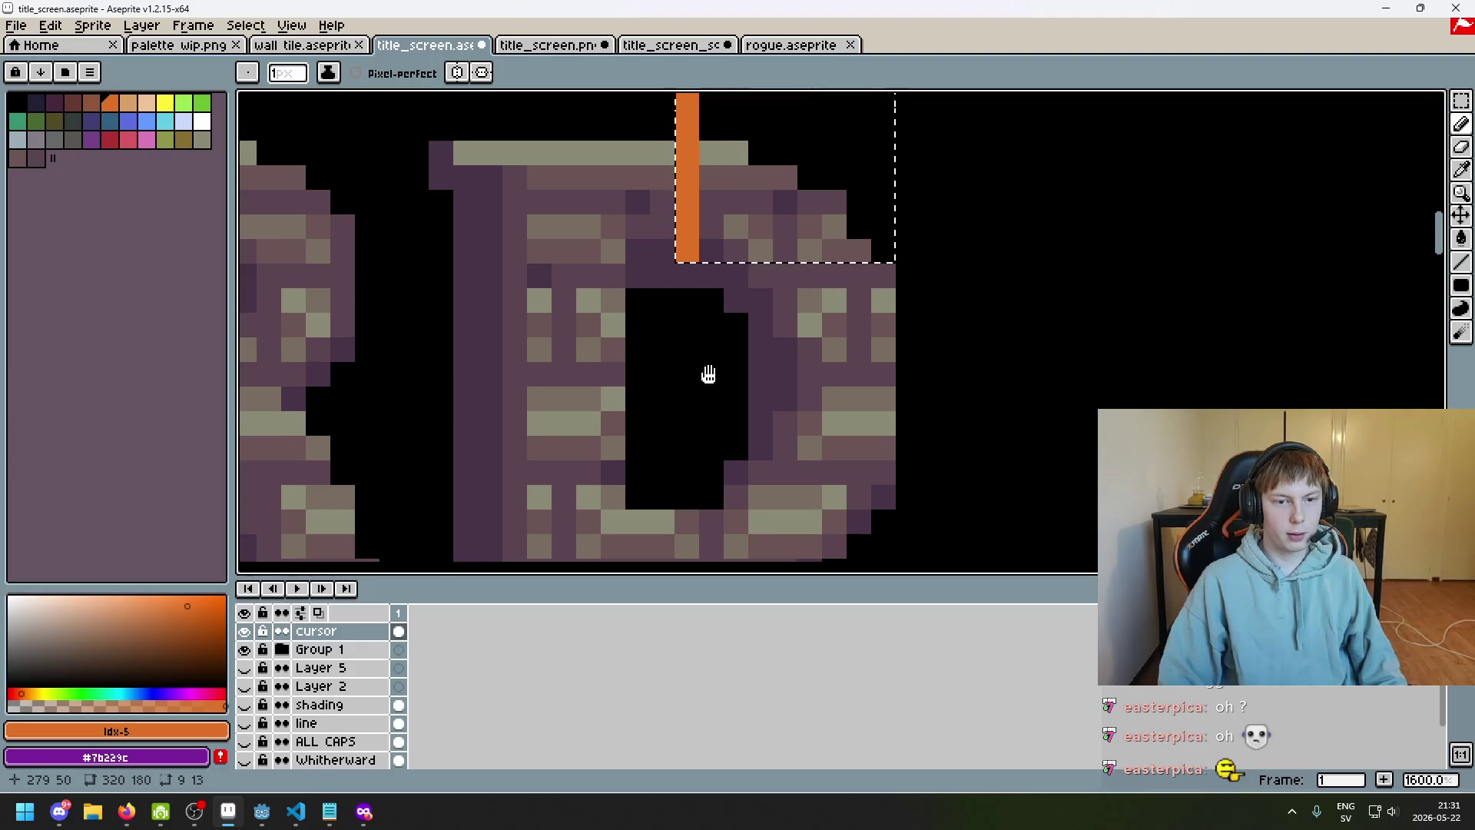
click(686, 330)
key(ctrl+d)
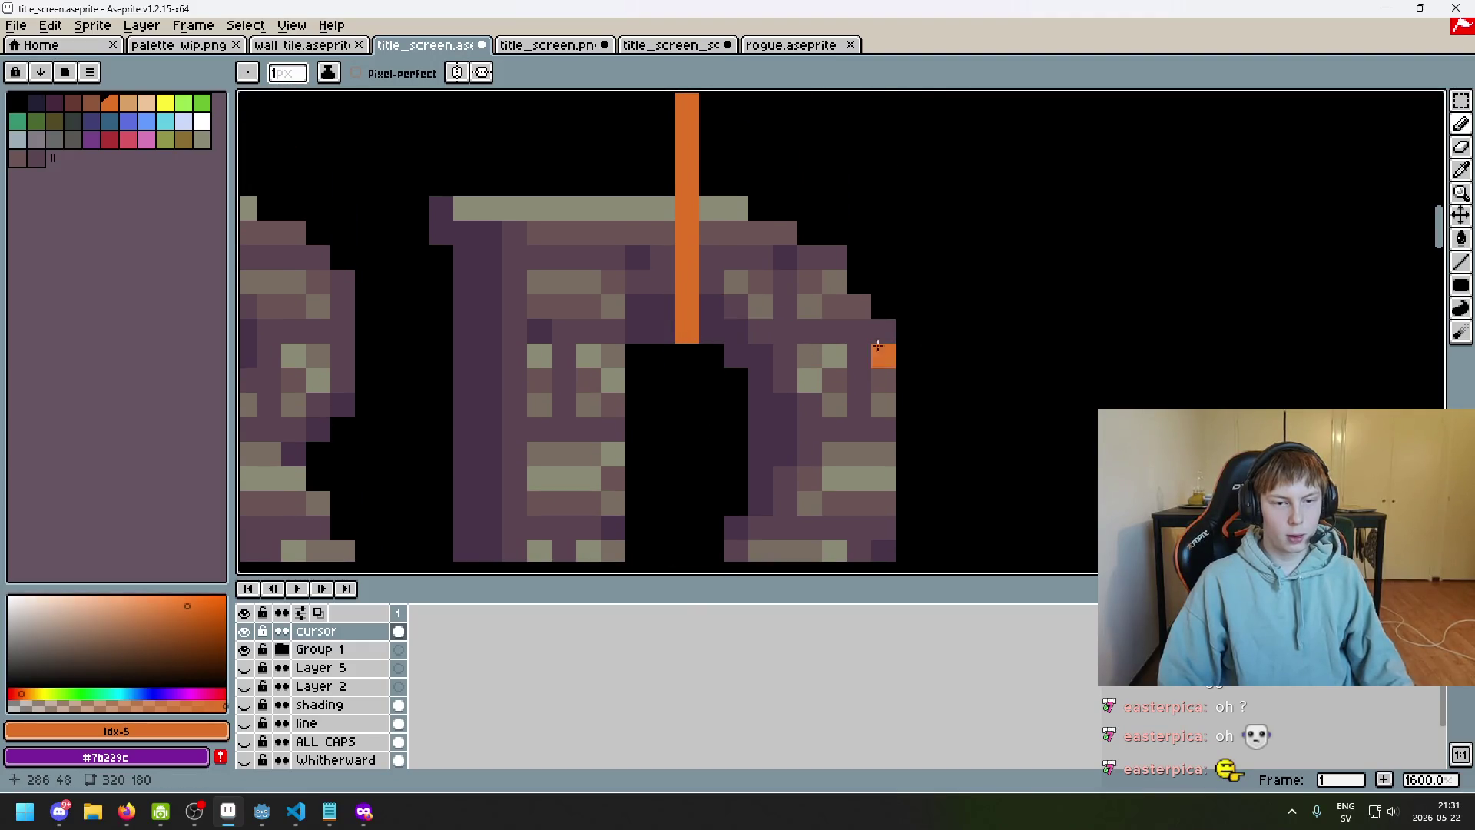
Shift the Group 1 title artwork 8 pixels to the left
click(1460, 215)
click(398, 650)
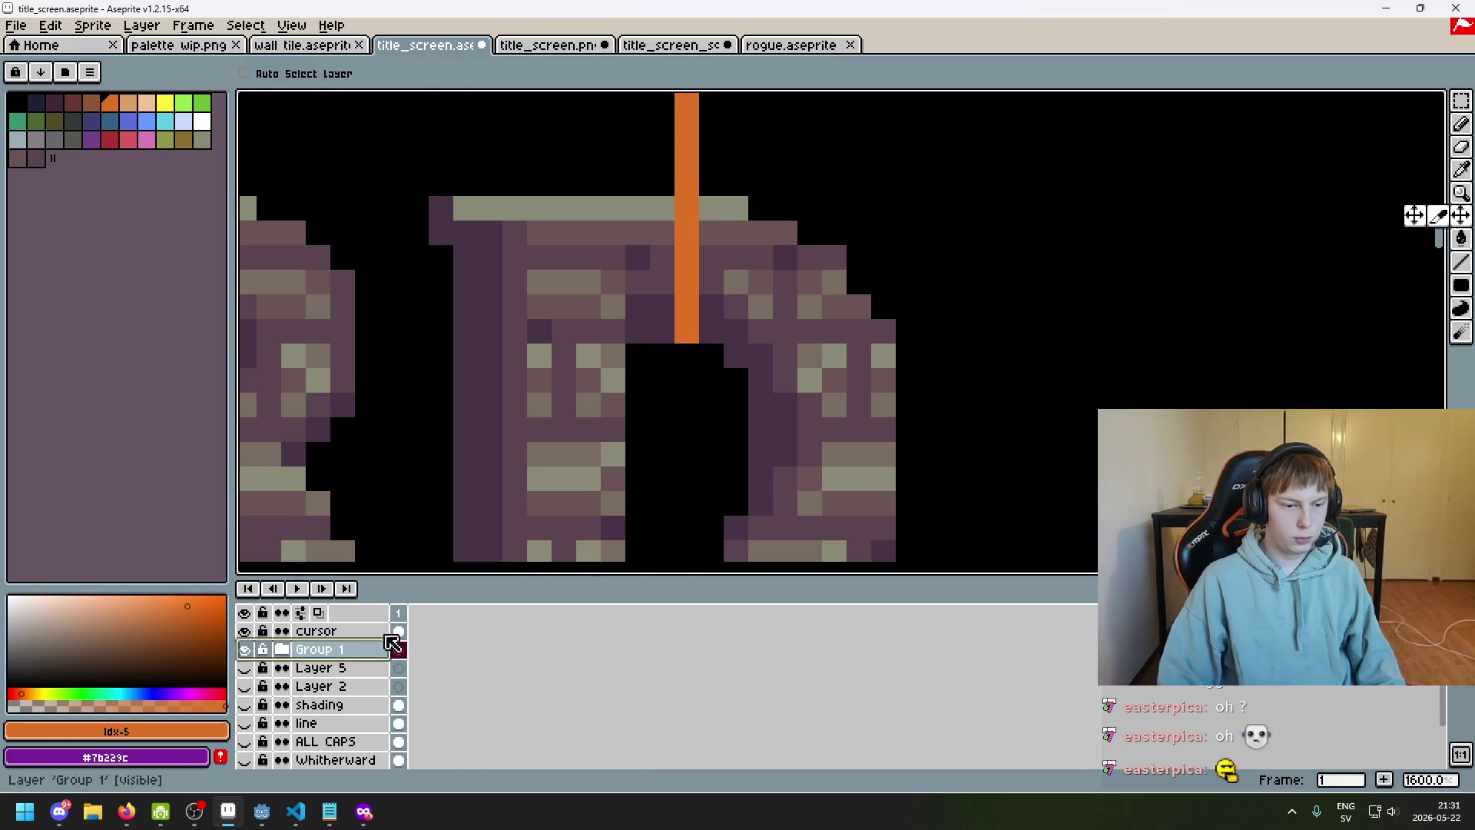
drag(1091, 458, 917, 458)
scroll(916, 458, down, 7)
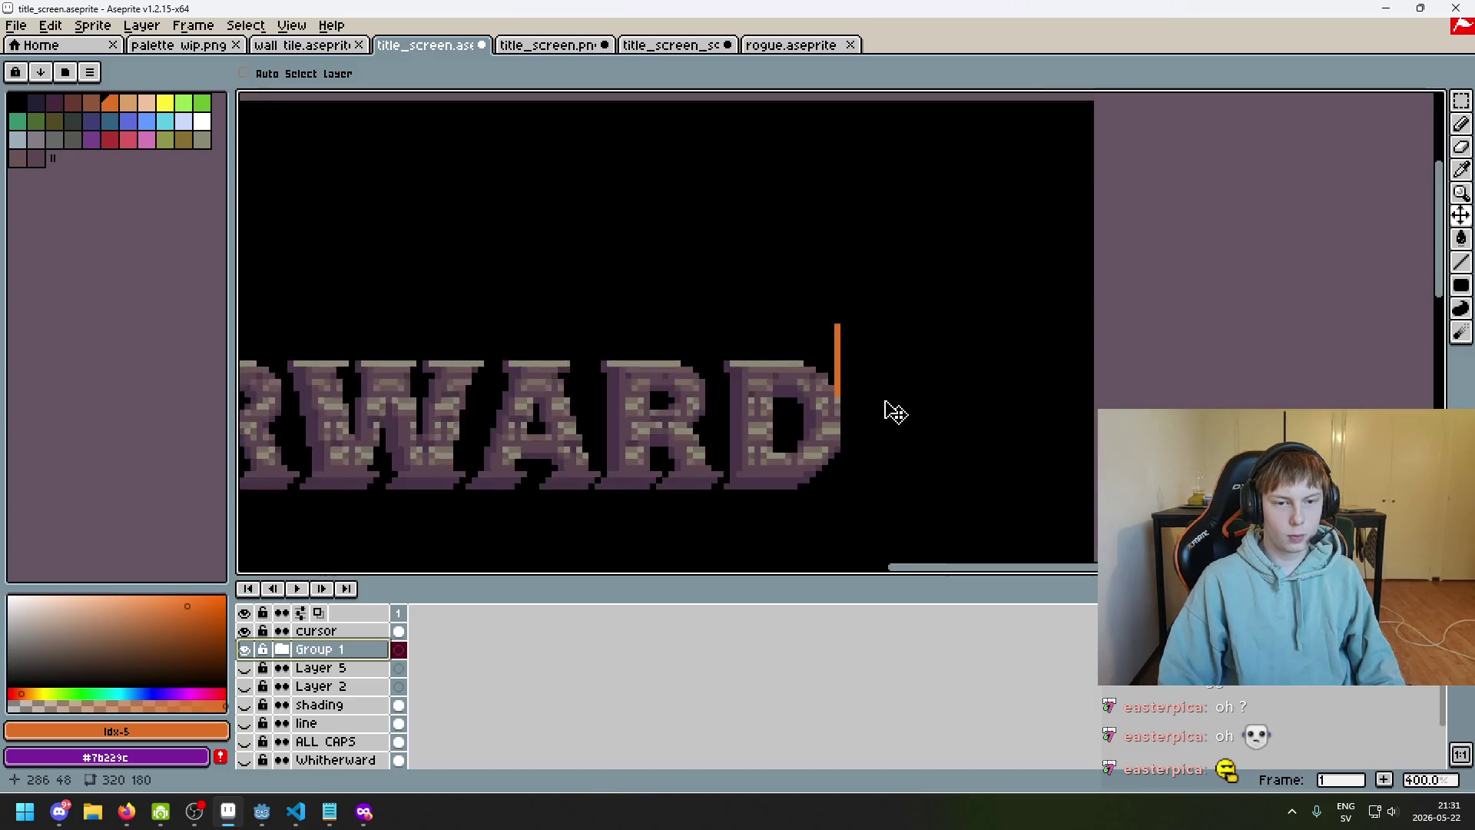
Marquee a 40-pixel-wide rectangle to the right of the D
click(1443, 105)
scroll(1031, 362, up, 4)
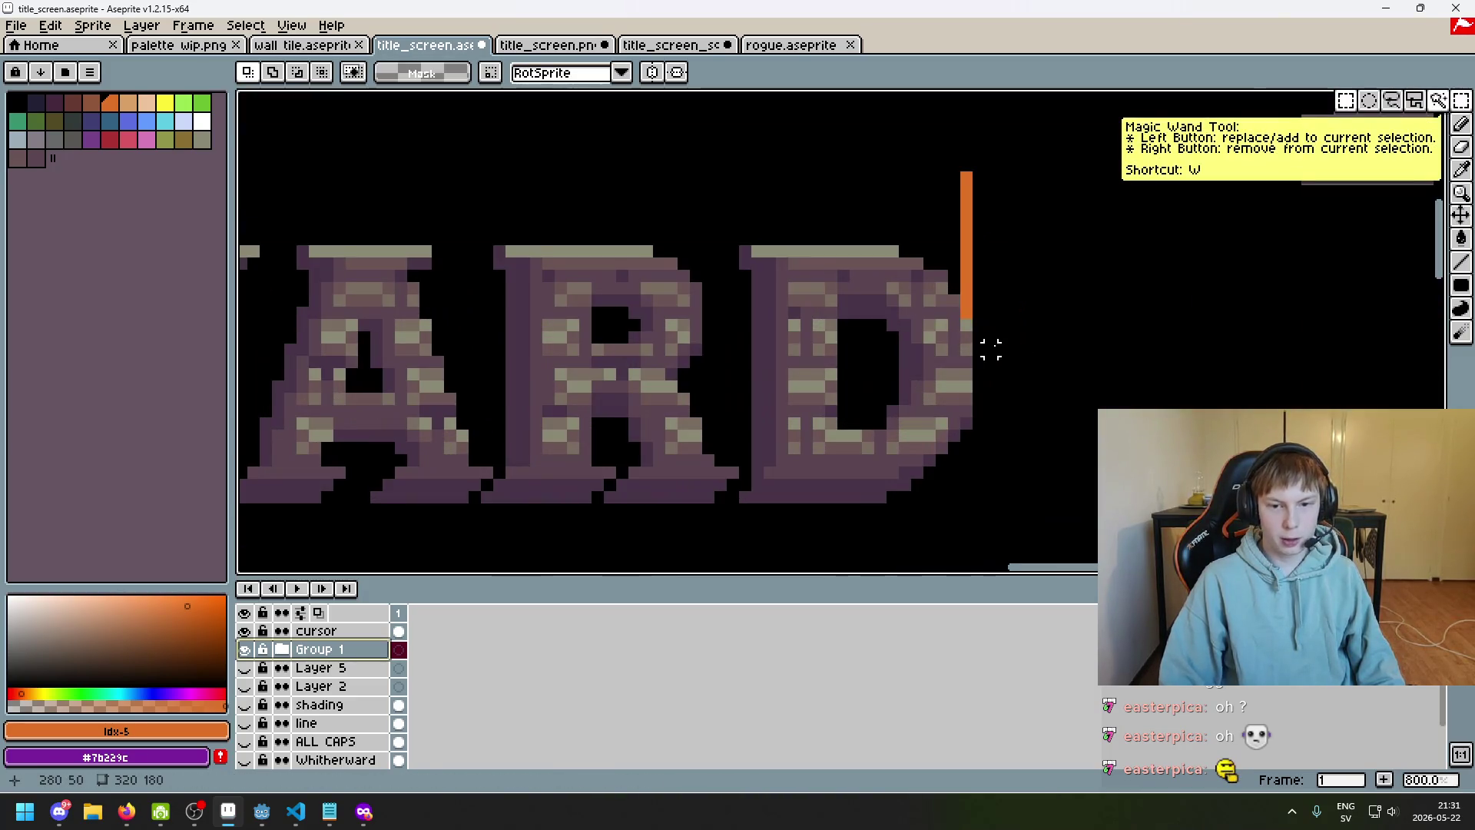
drag(978, 343, 1120, 465)
drag(1426, 459, 1094, 459)
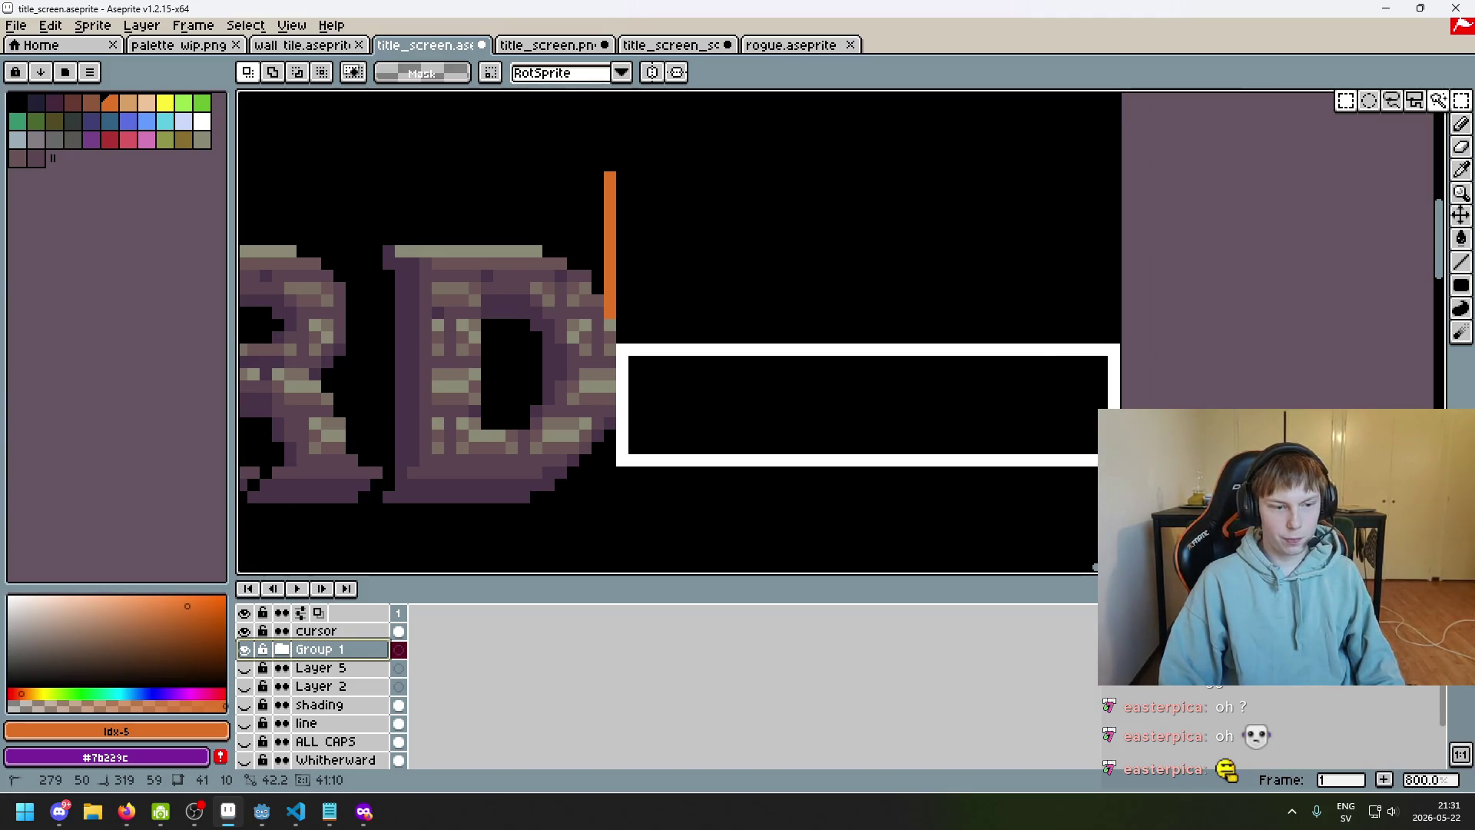
drag(1094, 461, 1095, 461)
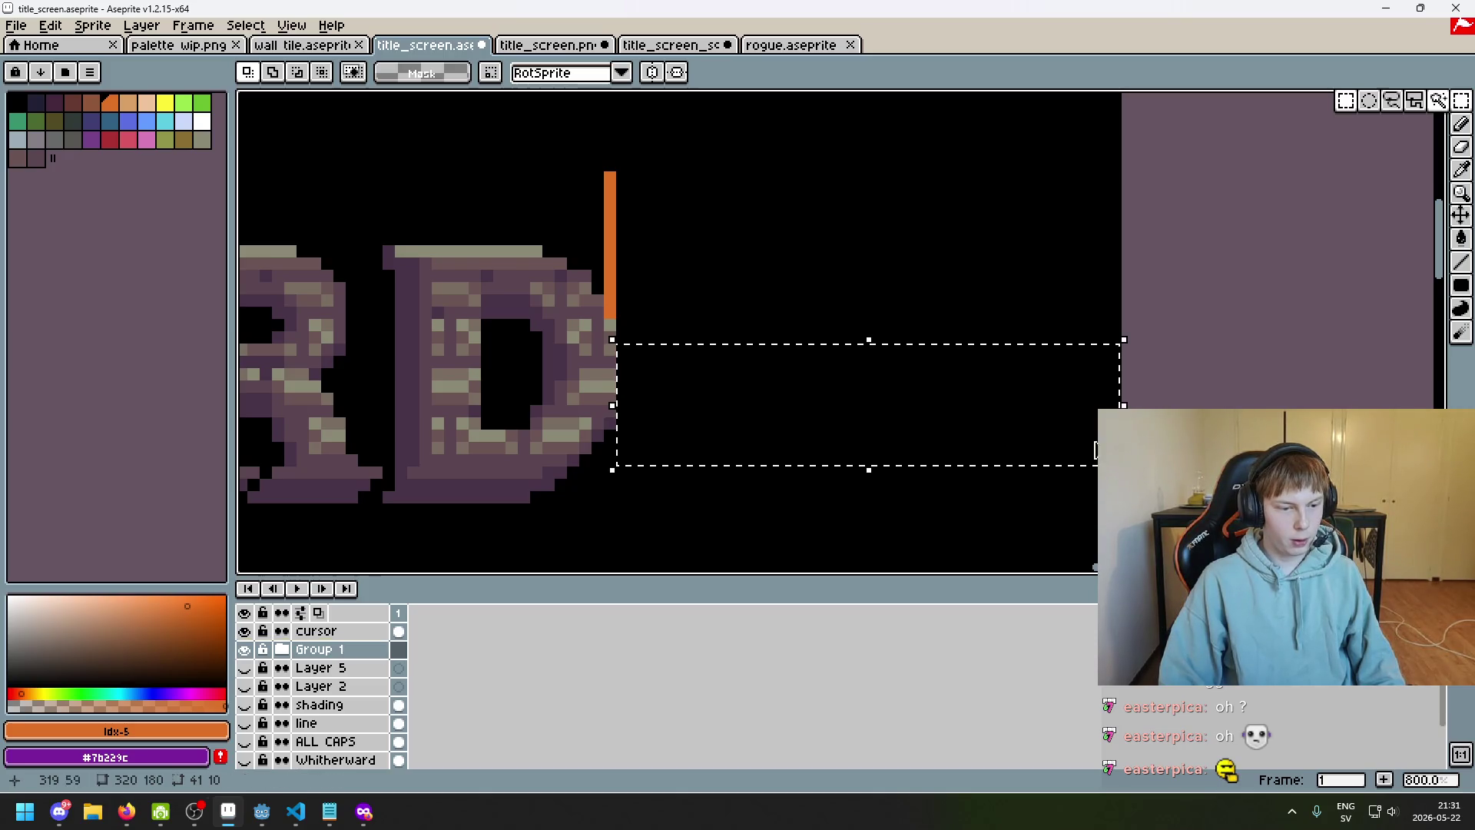
scroll(853, 296, down, 3)
scroll(1170, 295, left, 5)
scroll(1021, 256, up, 3)
Try further marquee selections around the title, then clear the selection
mouse_move(1045, 274)
mouse_down()
mouse_move(813, 320)
mouse_move(787, 425)
mouse_move(846, 410)
mouse_move(845, 428)
mouse_up()
scroll(812, 320, up, 2)
scroll(949, 419, down, 6)
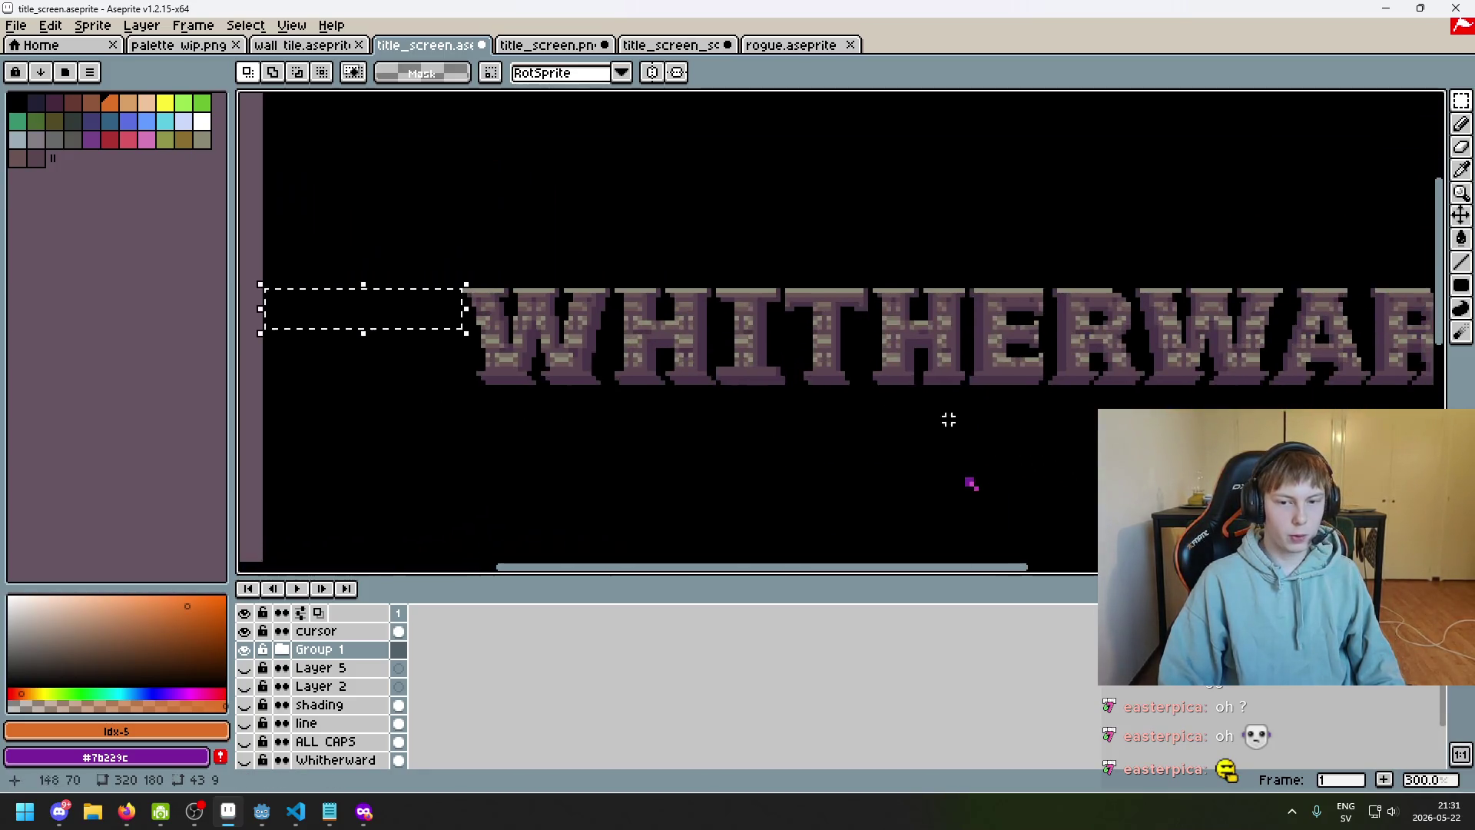
scroll(1125, 401, right, 5)
click(1461, 215)
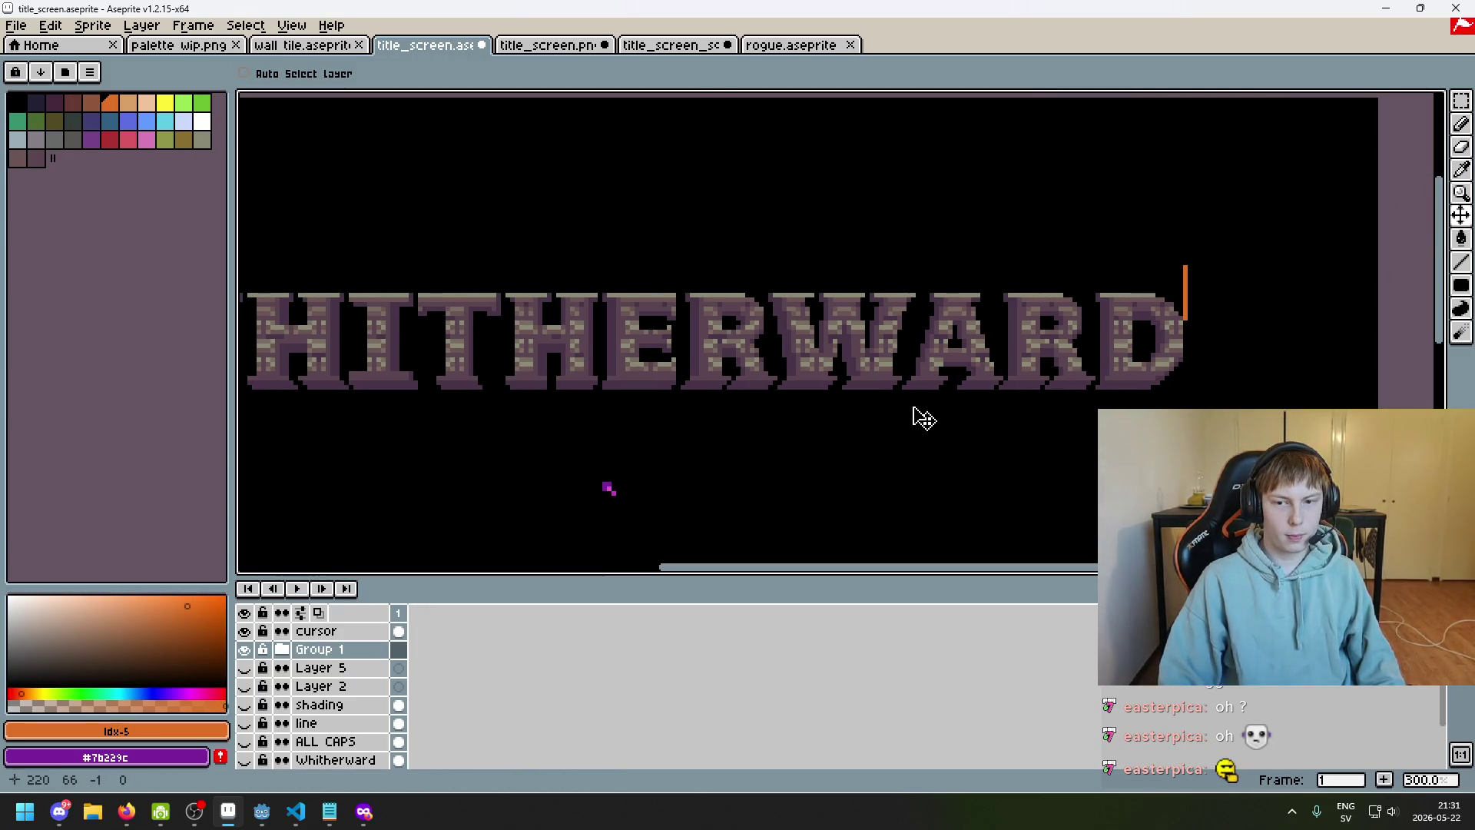
key(m)
scroll(1250, 326, up, 6)
mouse_move(725, 337)
mouse_down()
mouse_move(1420, 429)
mouse_move(1356, 438)
mouse_up()
scroll(836, 263, down, 5)
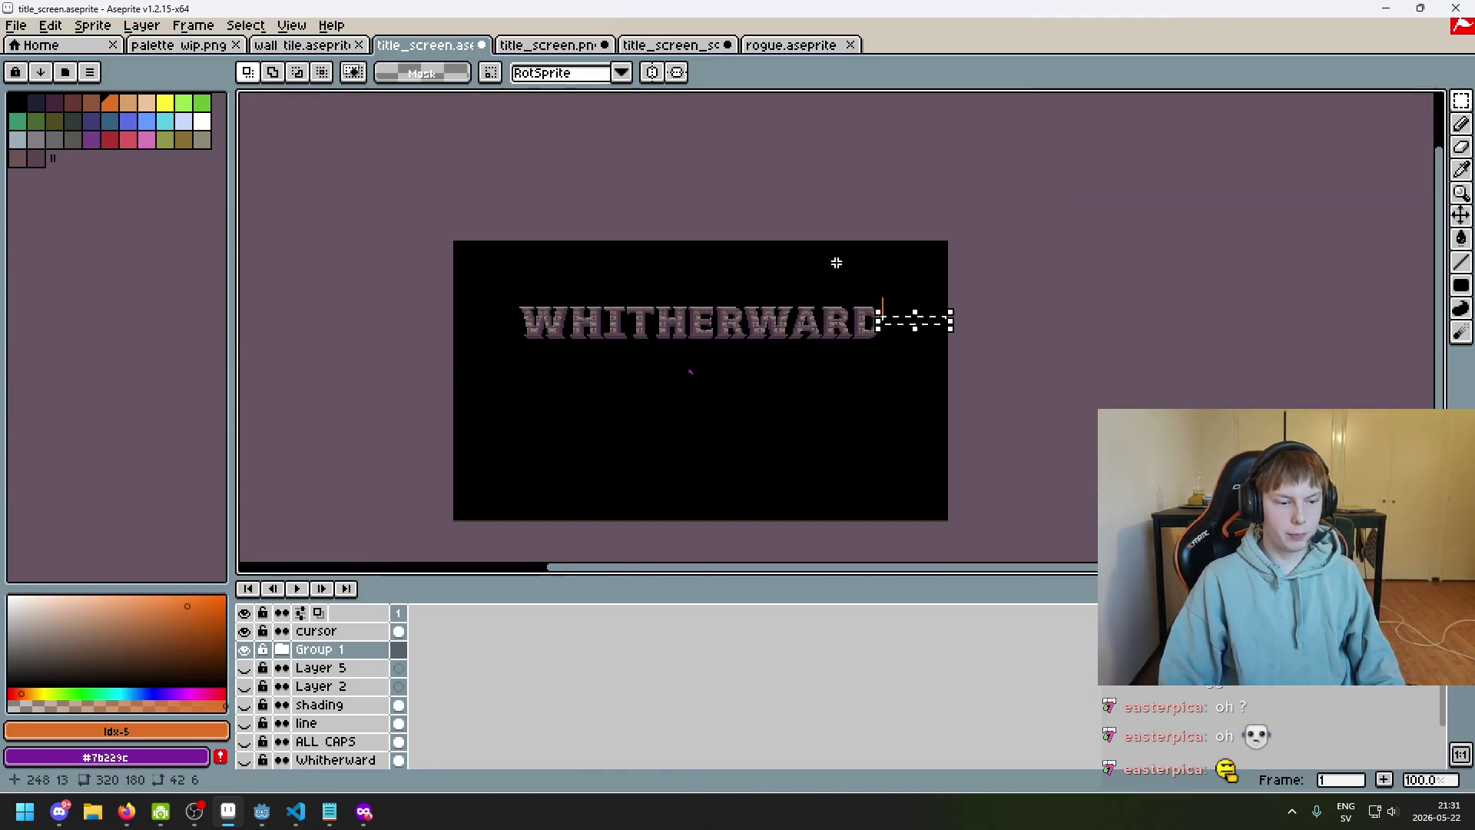
click(769, 430)
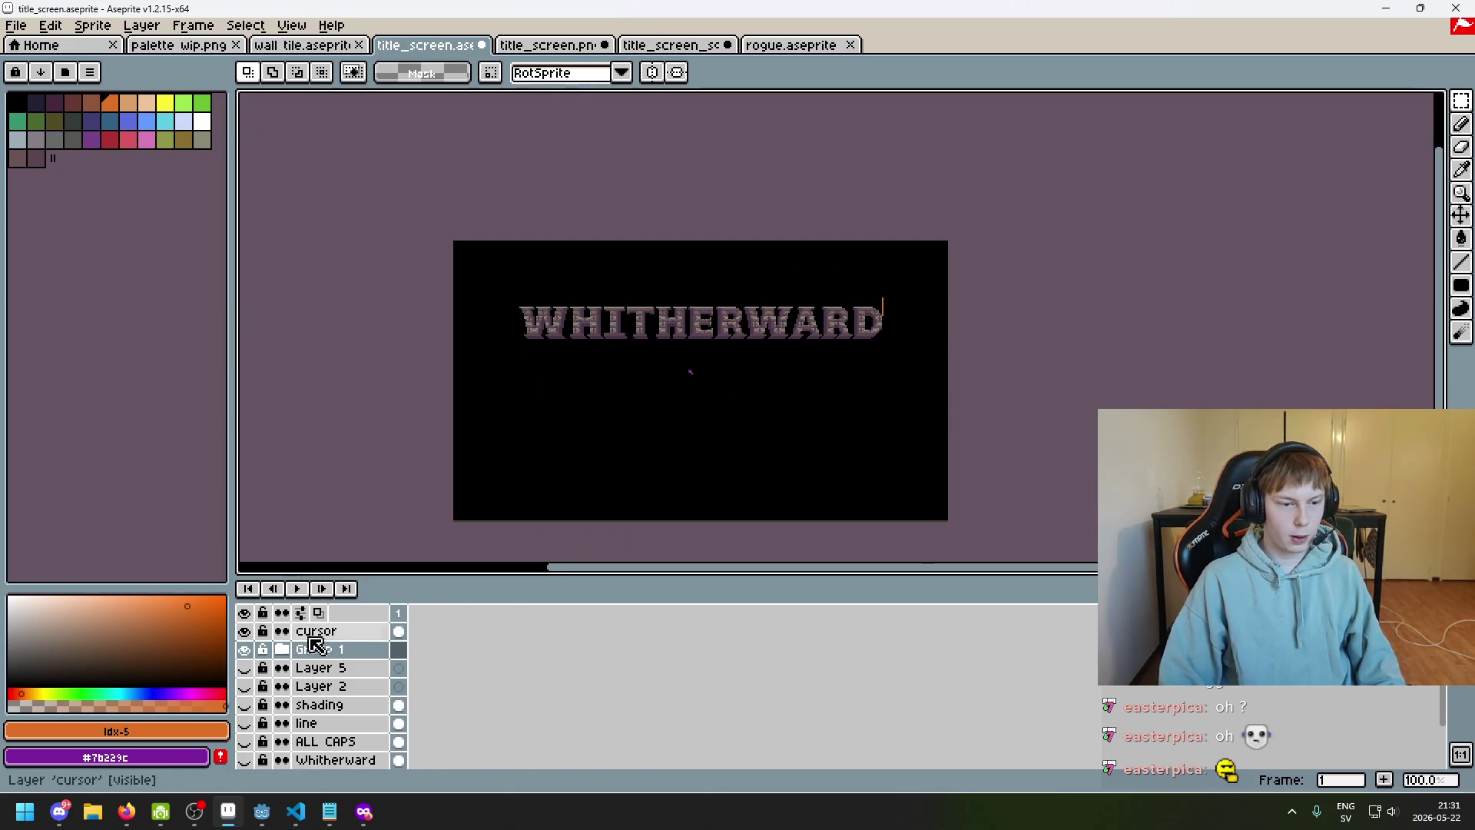
key(plus)
key(plus)
Hide the cursor layer so the orange bar disappears
click(398, 630)
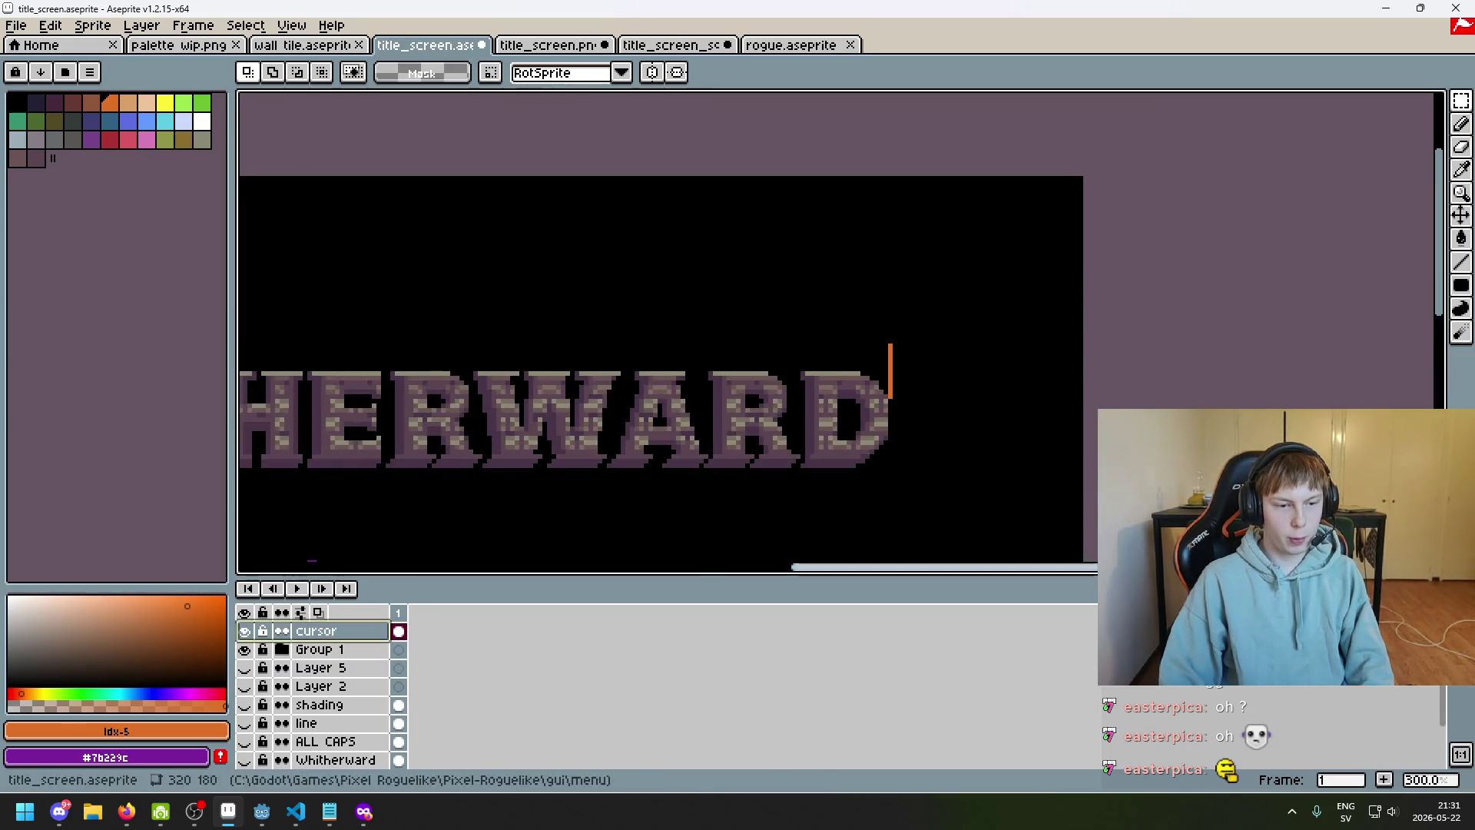
scroll(750, 277, down, 5)
scroll(850, 402, up, 2)
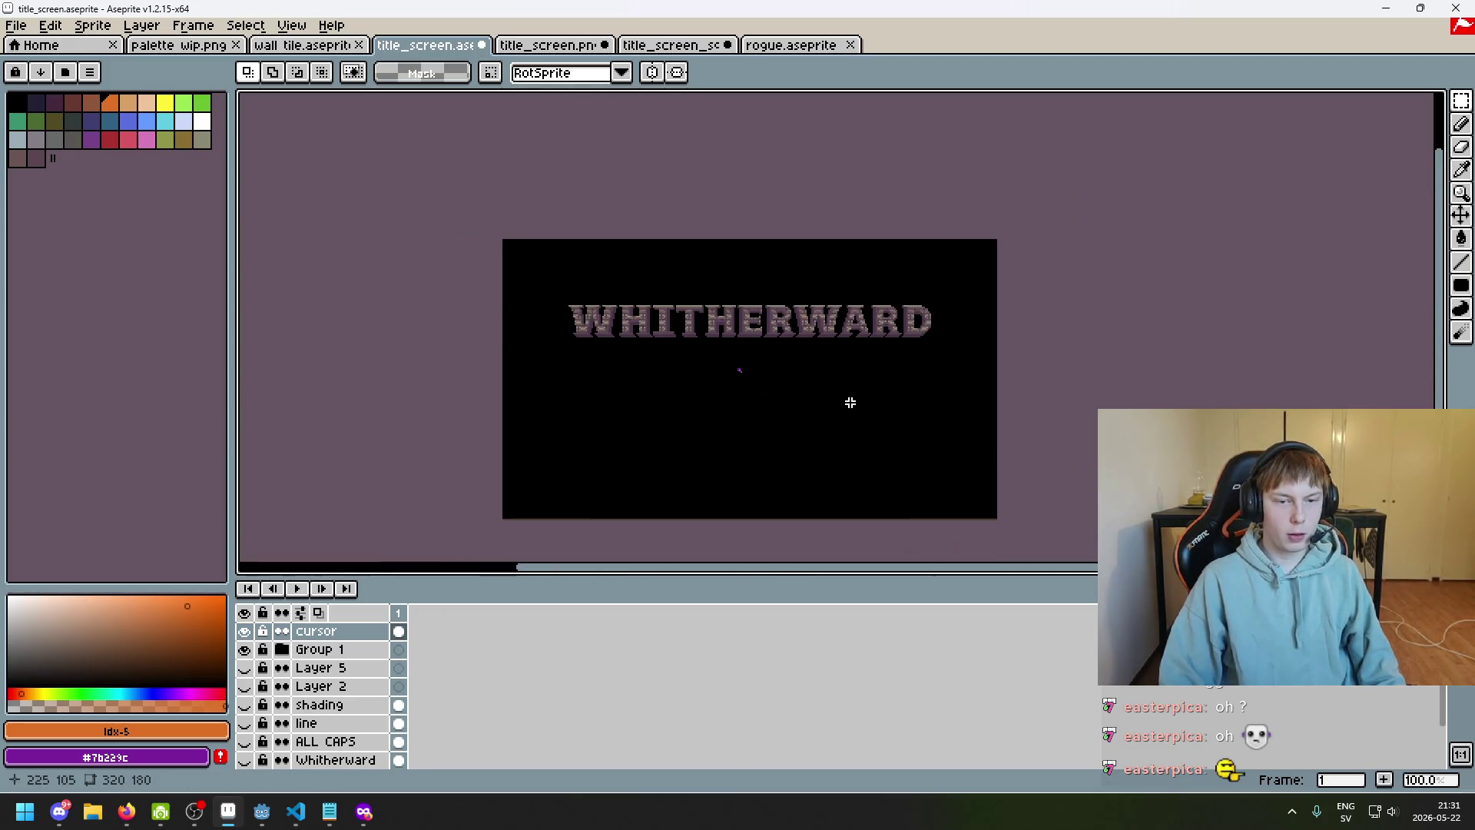
click(244, 631)
scroll(753, 401, up, 1)
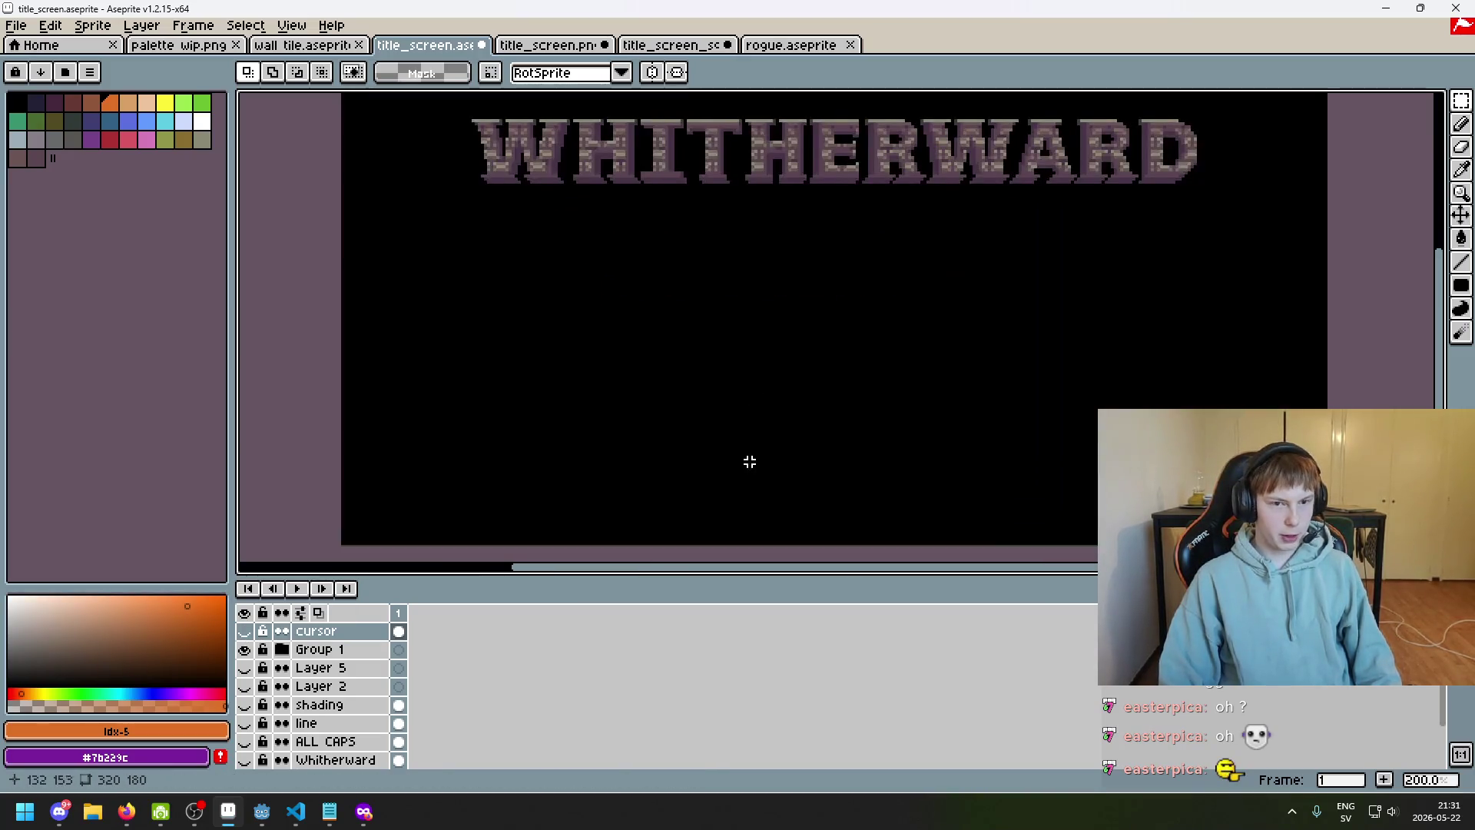
Dismiss the accidental Convolution Matrix dialog and view the title full-screen with F8
key(ctrl+f)
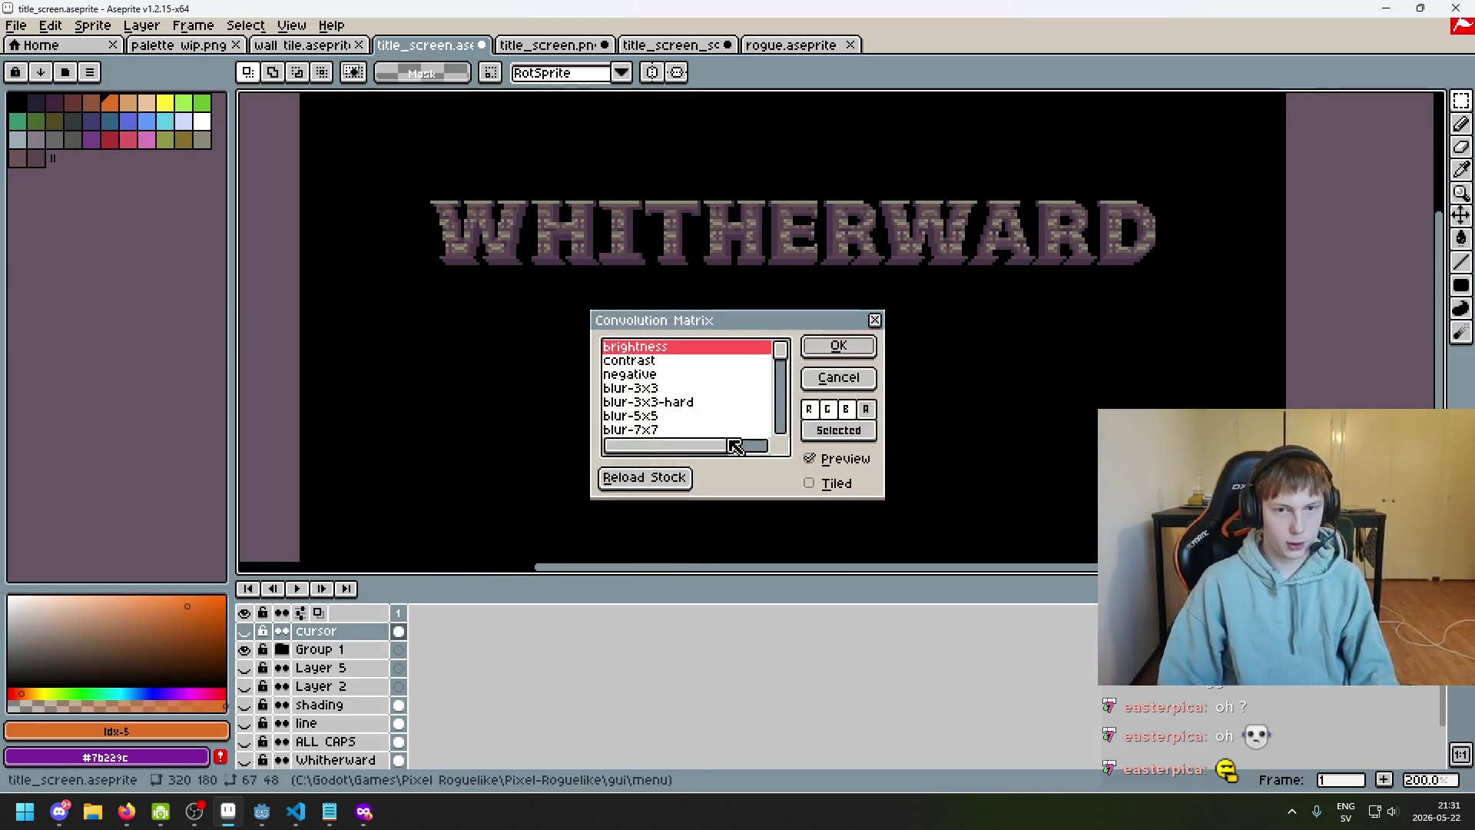
click(838, 378)
scroll(799, 323, up, 1)
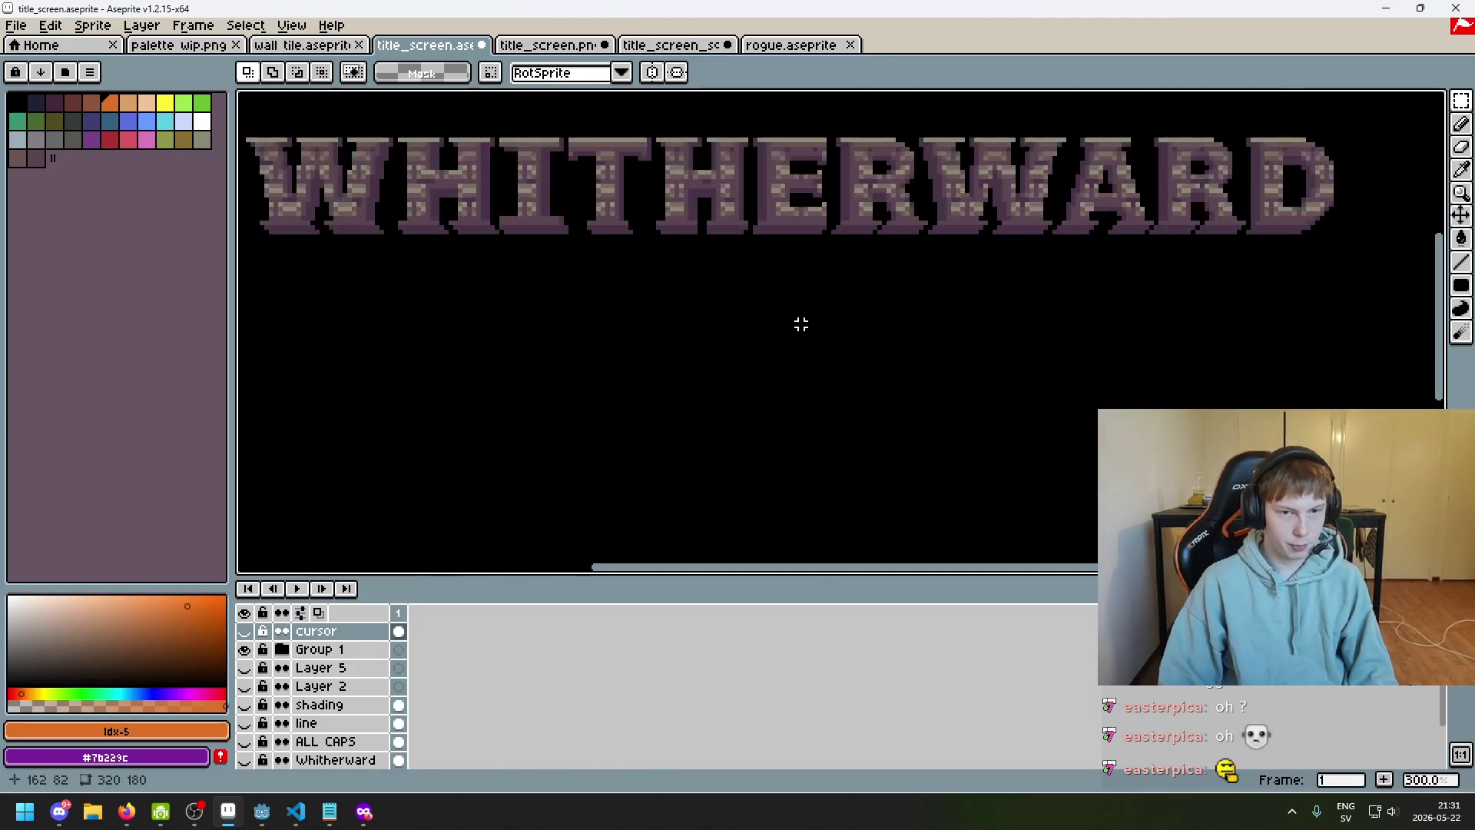
key(F8)
mouse_move(737, 415)
mouse_down()
mouse_move(687, 379)
mouse_move(713, 376)
mouse_up()
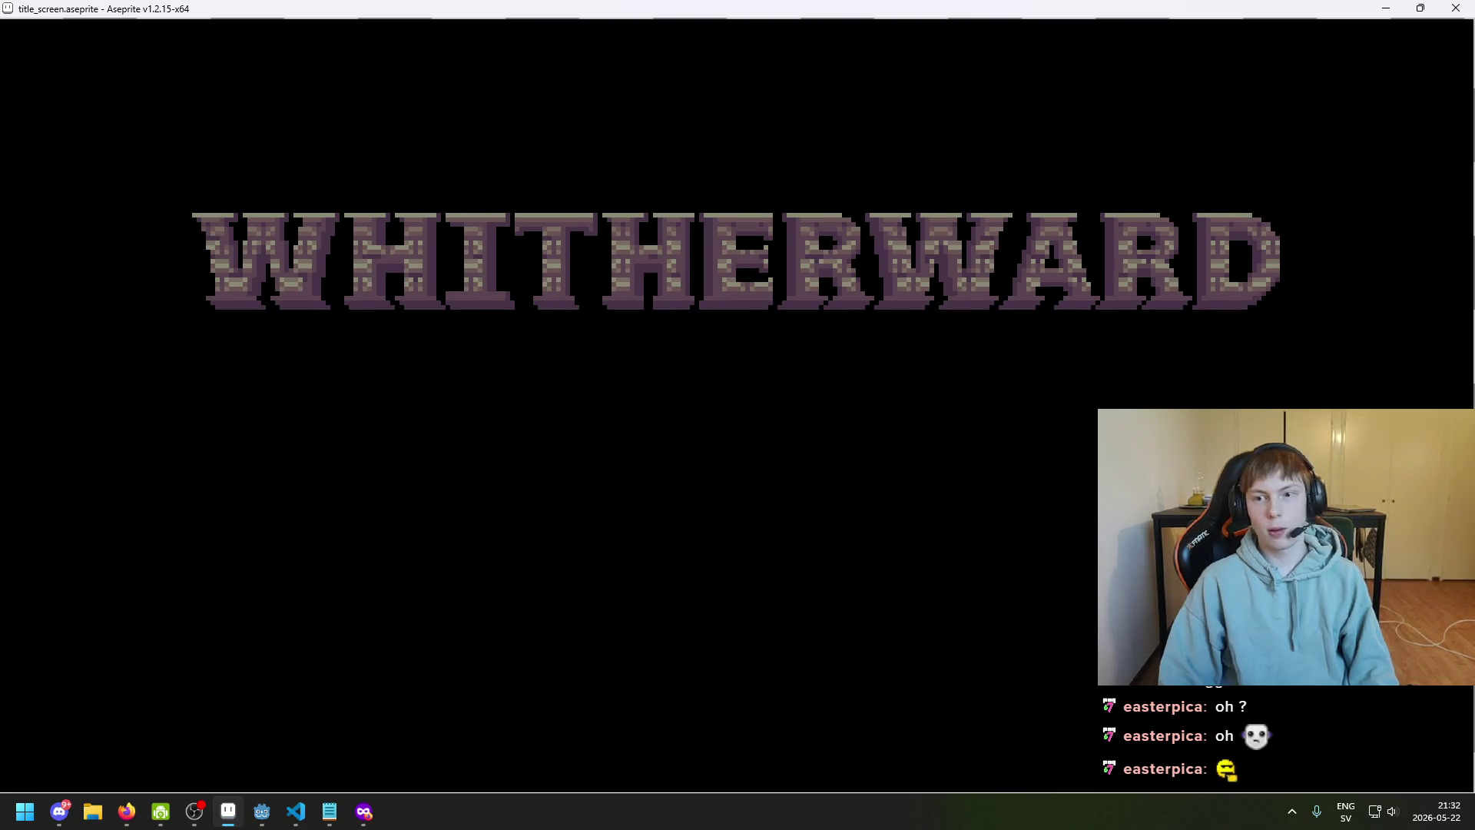
key(Escape)
Preview the title screen full-screen again, then return to the editor
key(F8)
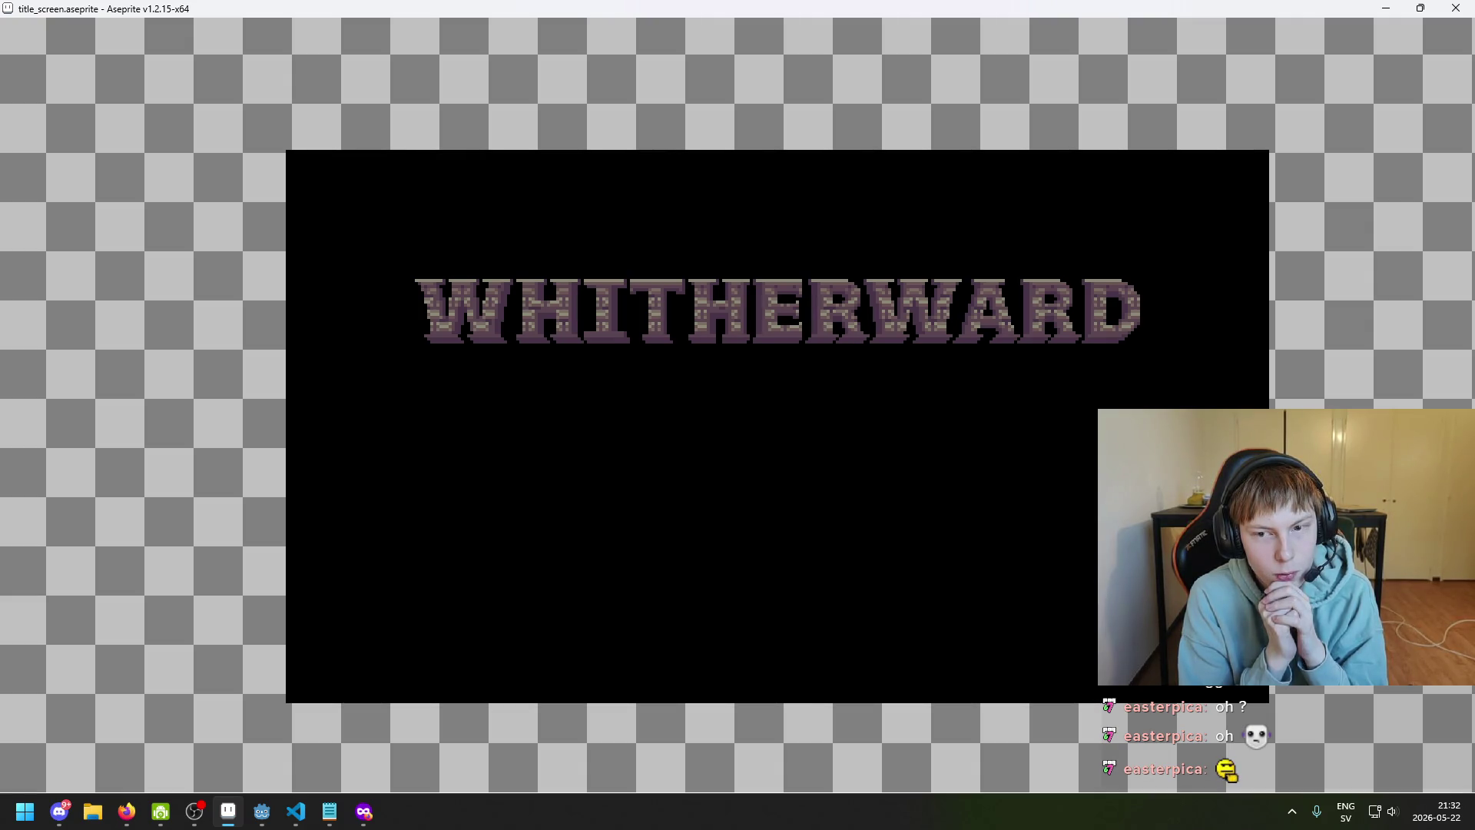
key(Escape)
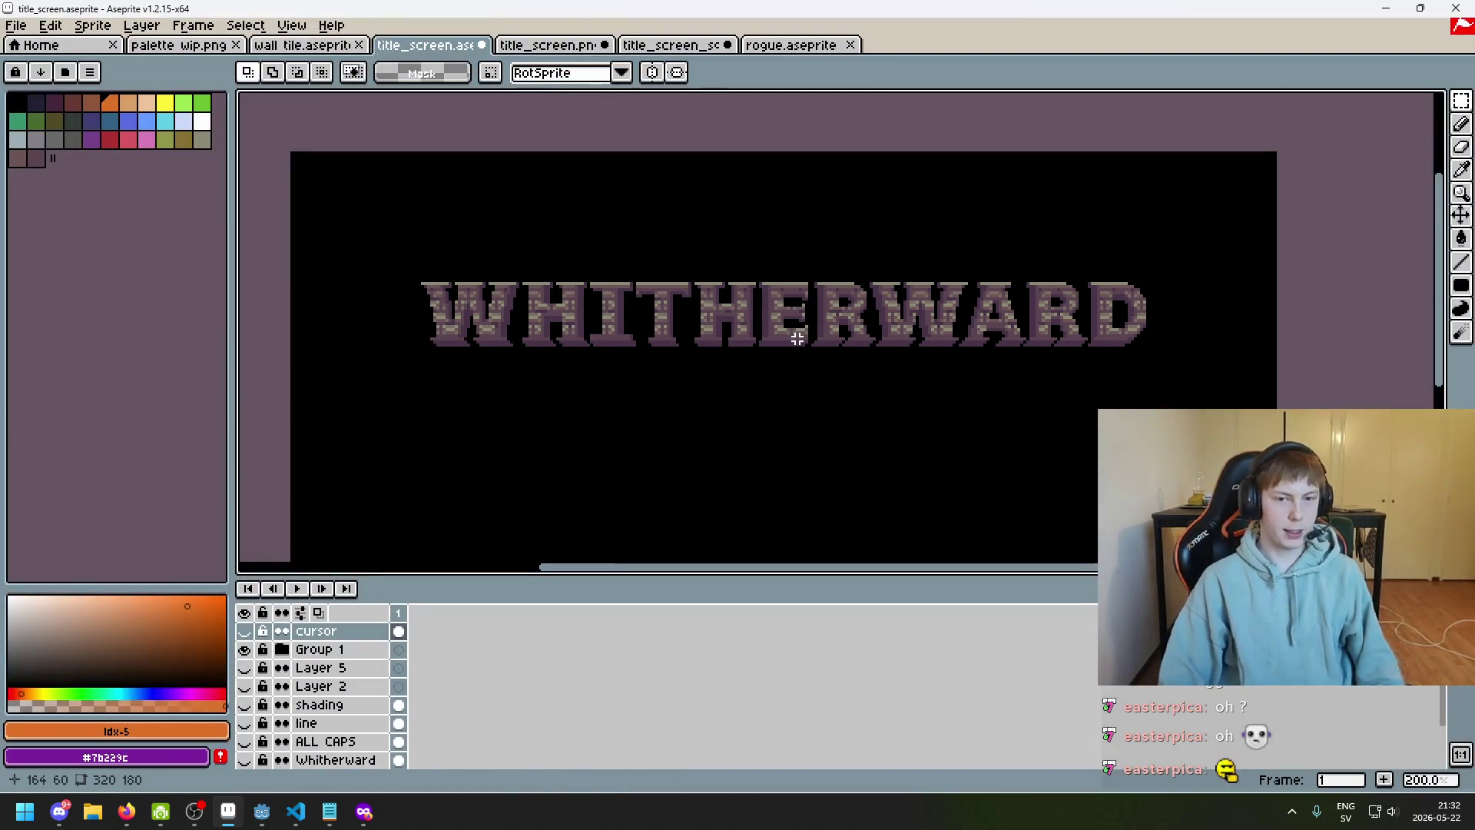
scroll(803, 230, down, 2)
scroll(807, 230, up, 1)
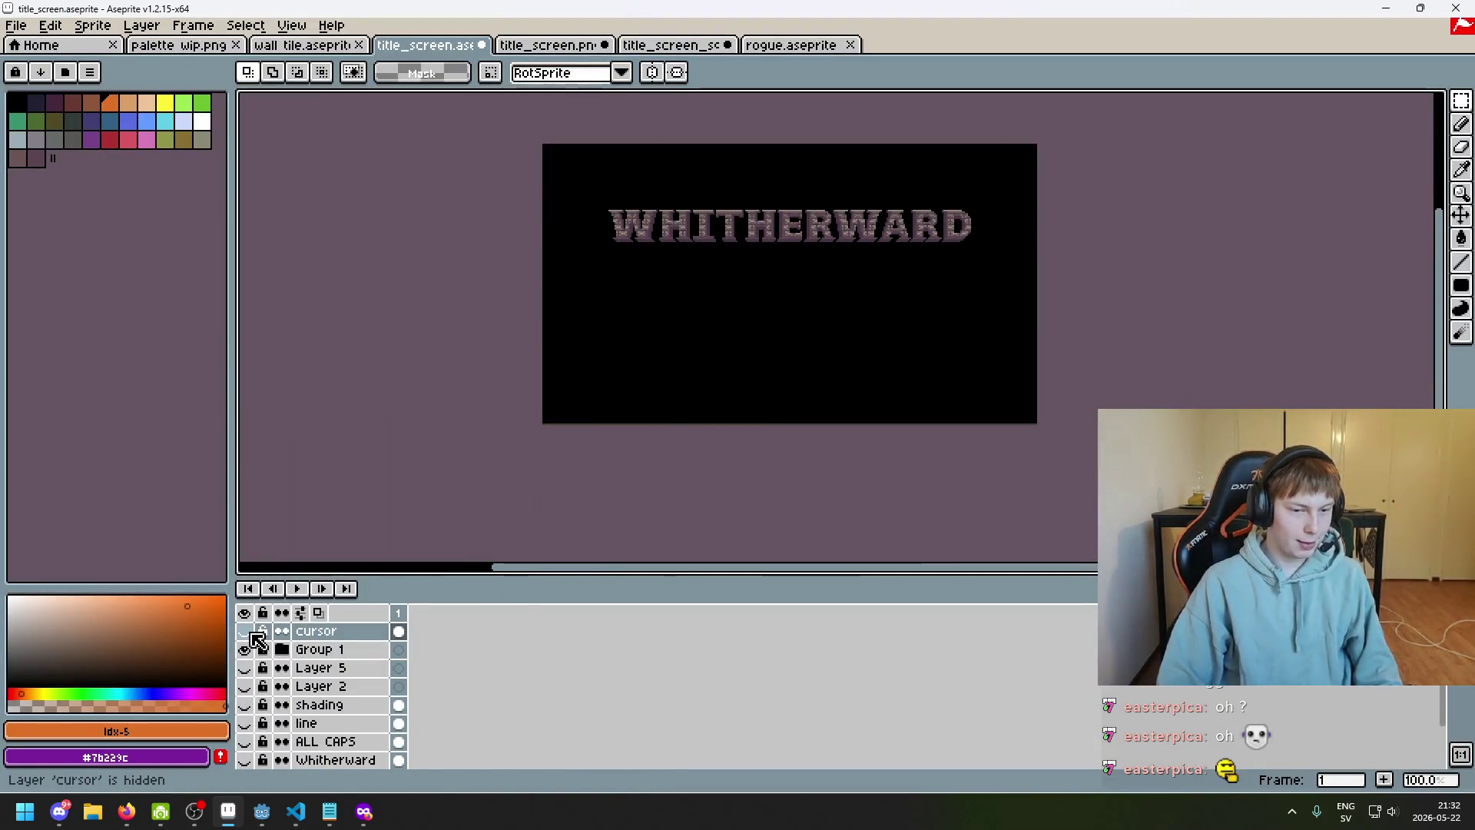
scroll(777, 313, up, 4)
scroll(635, 435, down, 3)
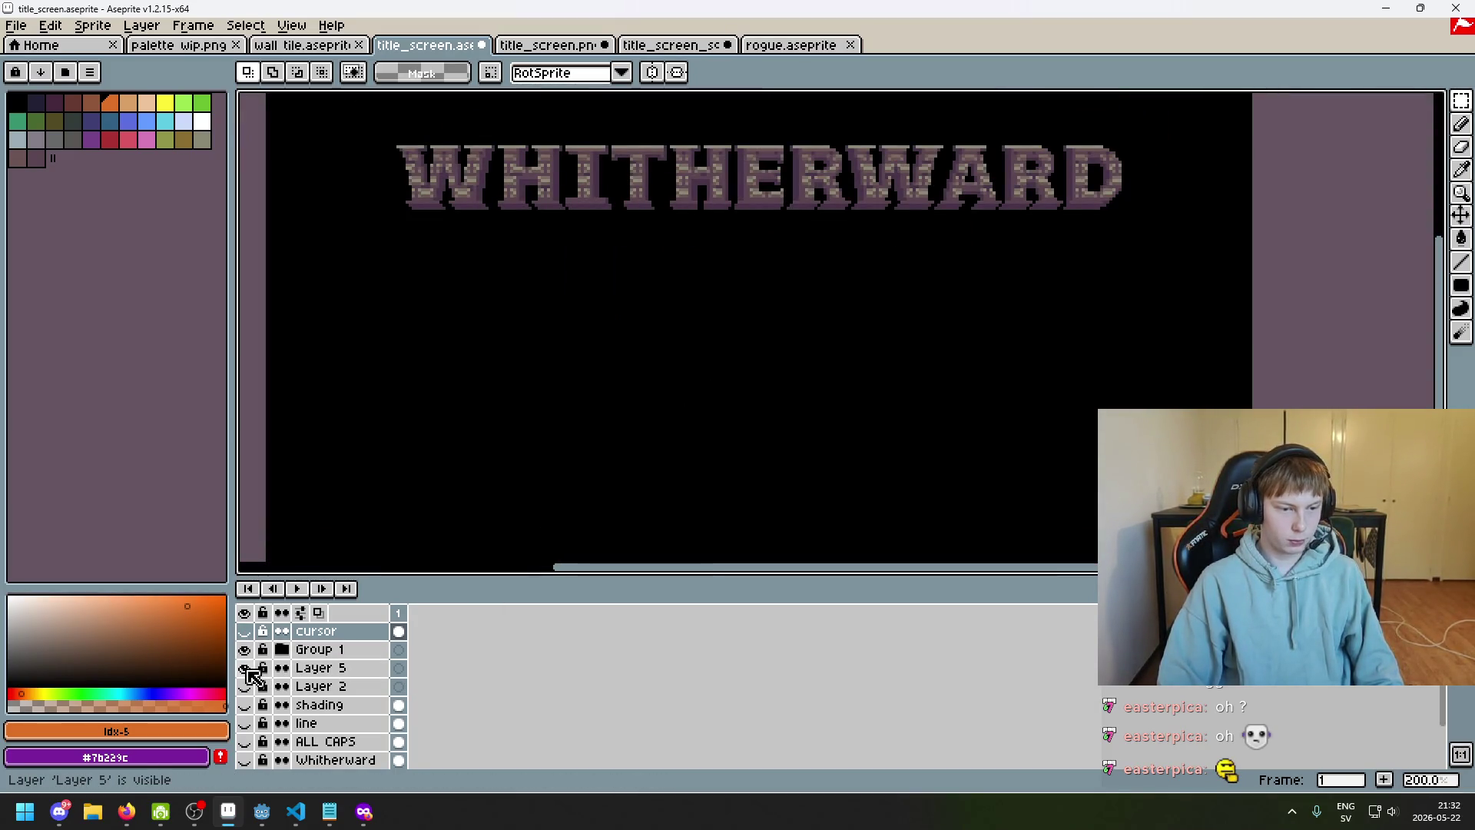
scroll(253, 684, down, 2)
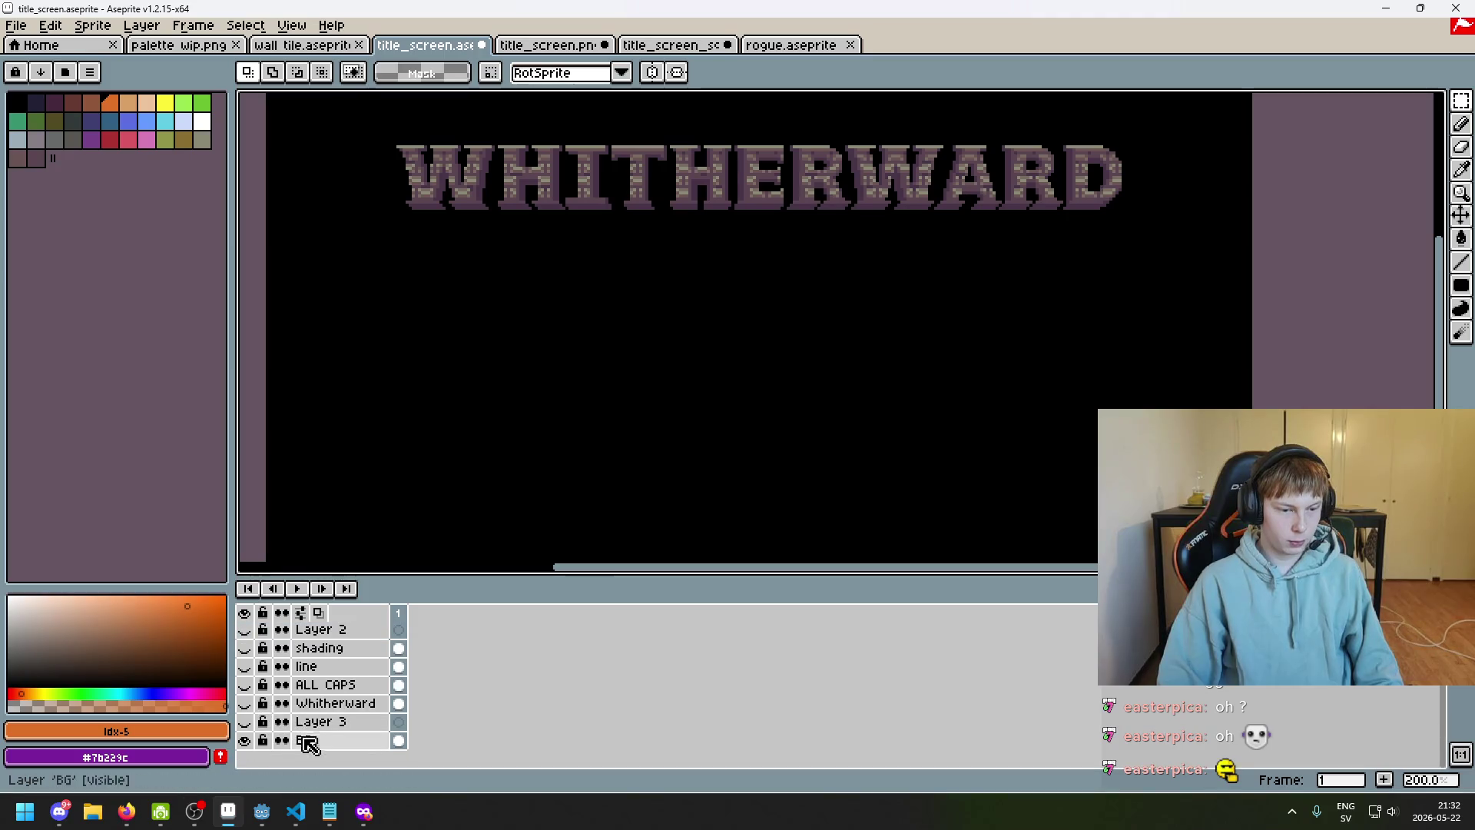
scroll(260, 710, up, 3)
Hide the BG layer and show Layer 2, Whitherward, ALL CAPS, line and shading layers at 100% zoom
click(244, 685)
scroll(258, 718, down, 3)
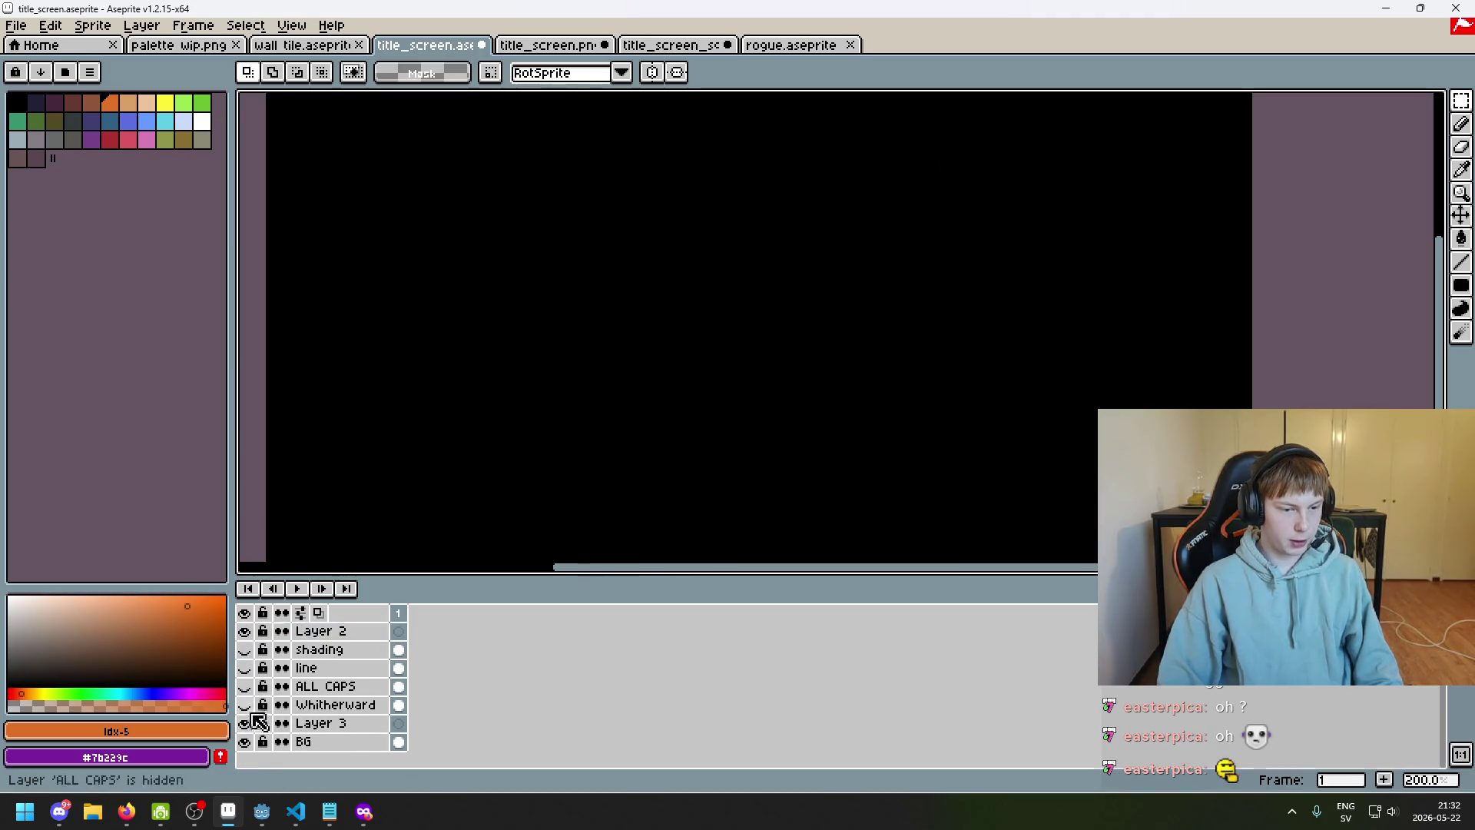
click(244, 741)
click(245, 704)
click(245, 686)
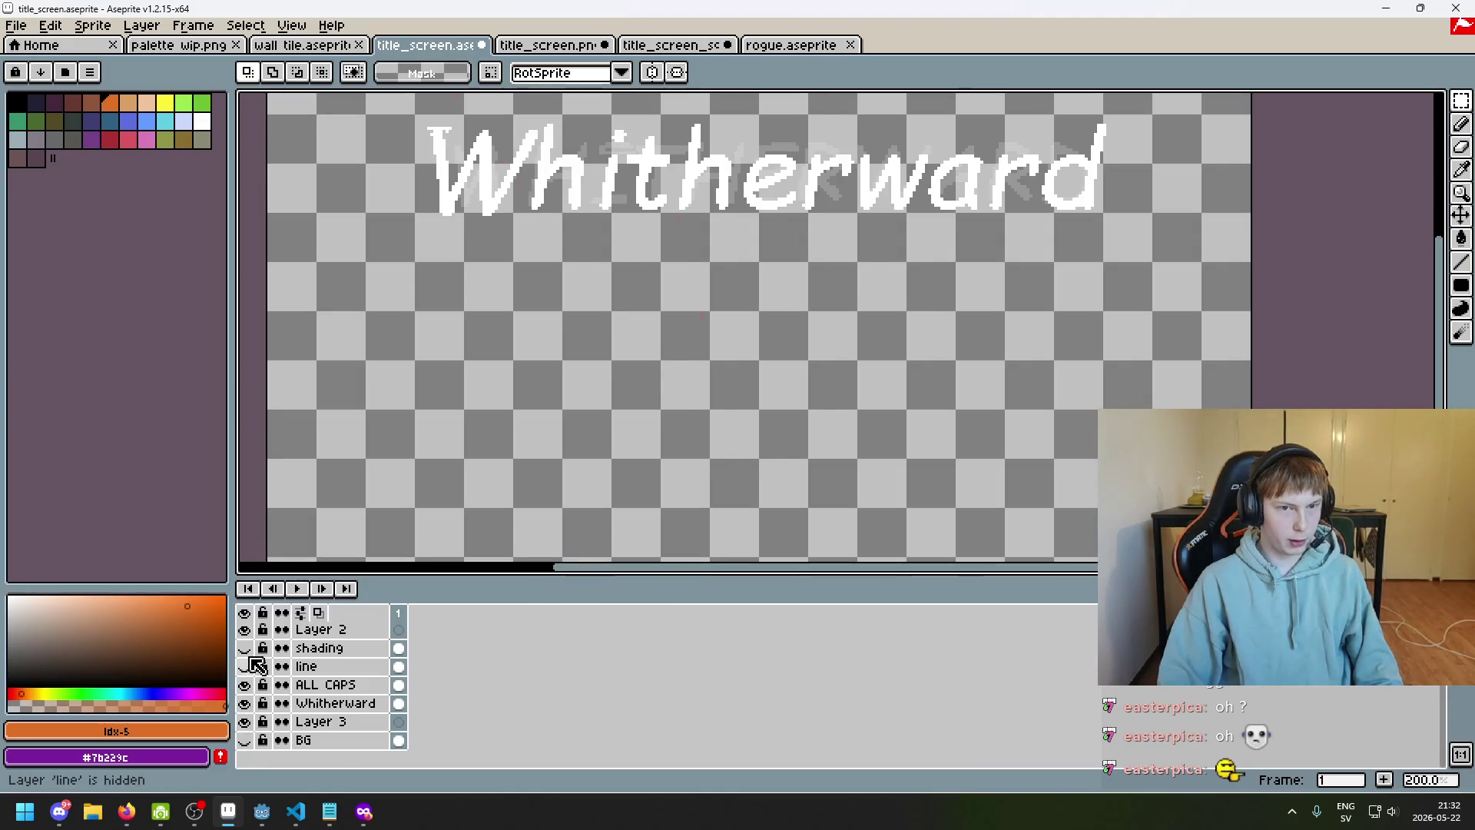
click(246, 666)
scroll(254, 676, up, 2)
click(245, 685)
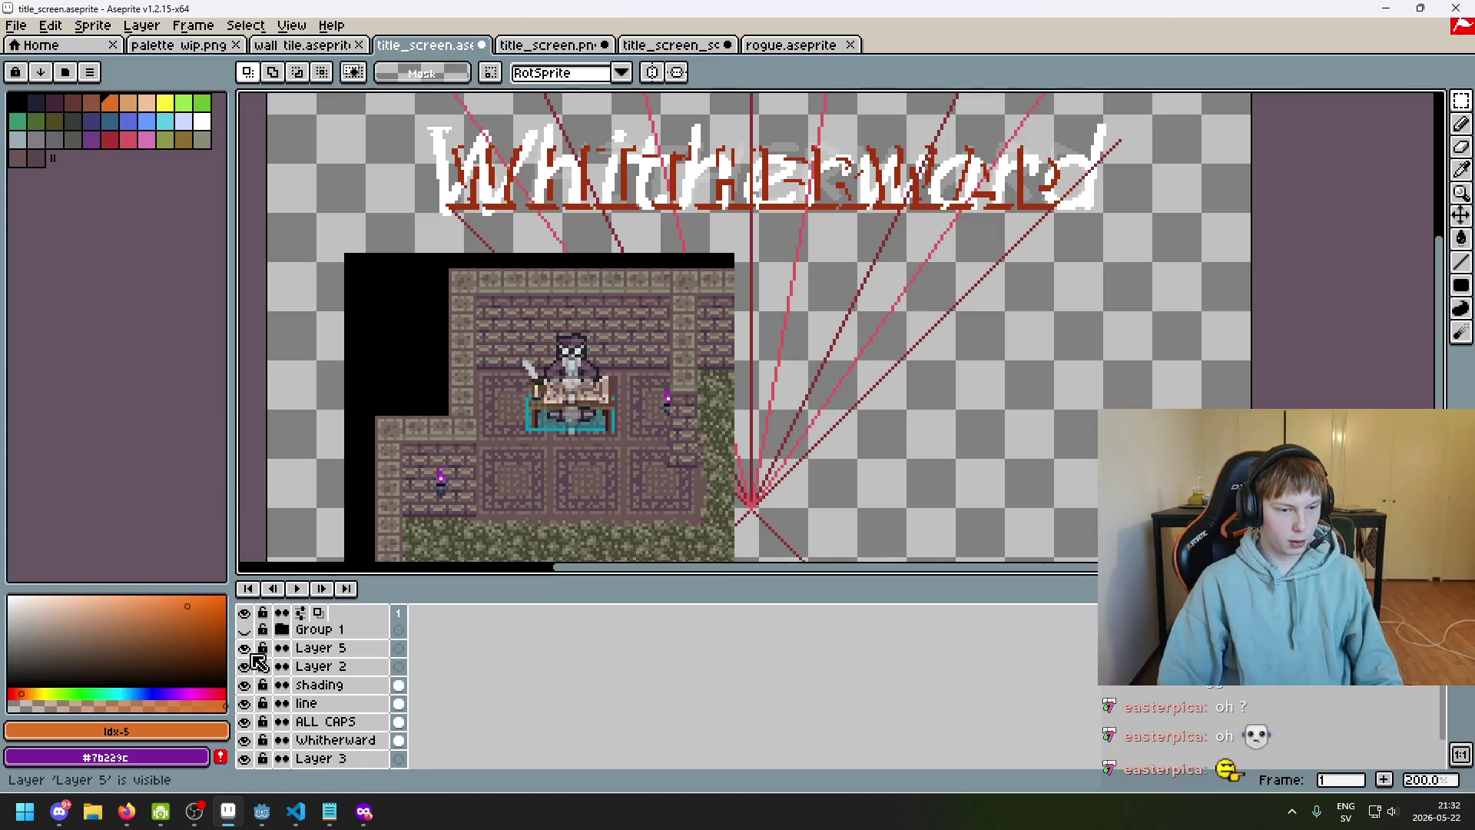
key(minus)
key(minus)
key(plus)
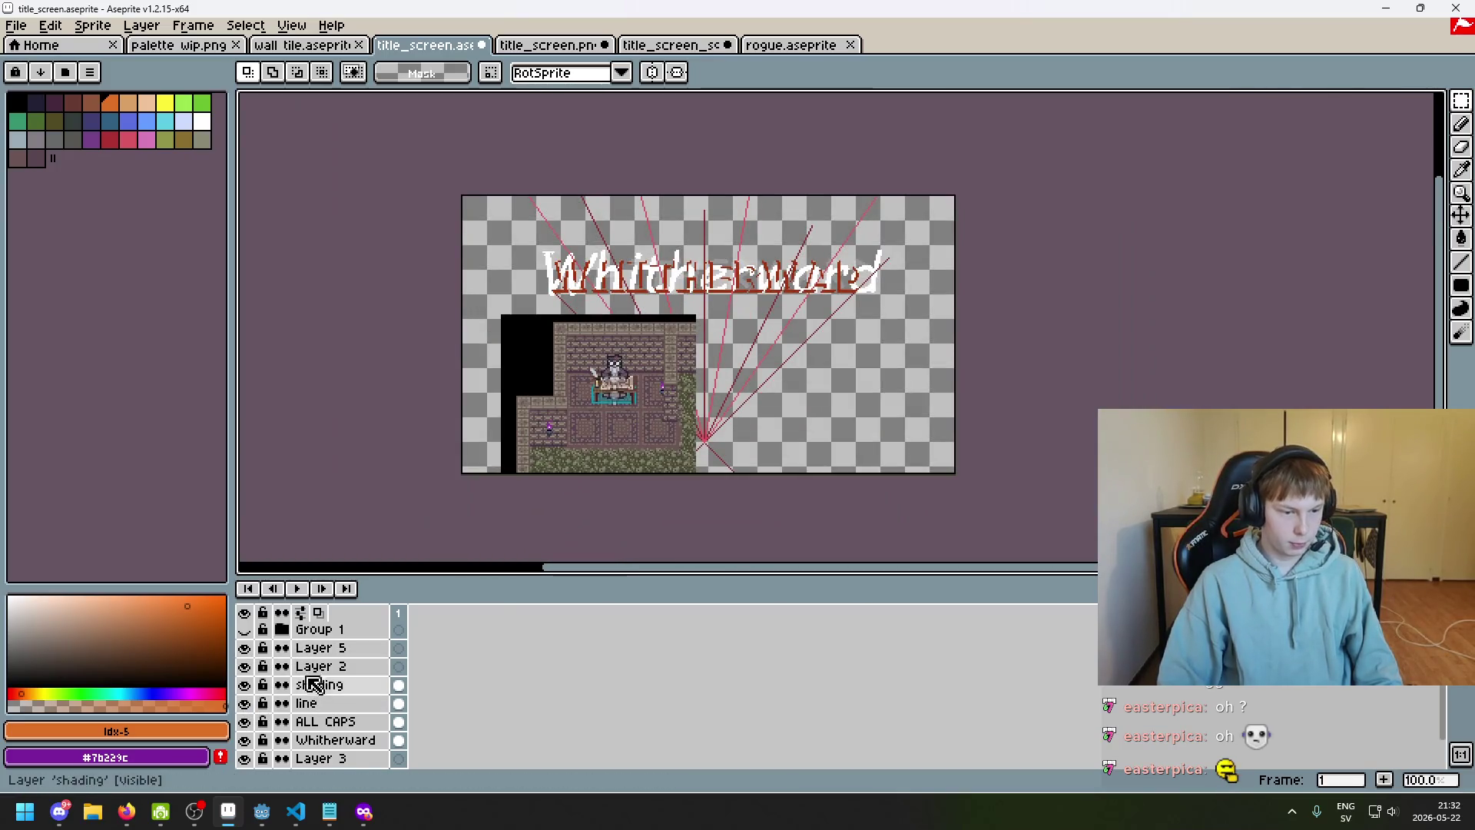
Delete Layer 5 and rename the shading layer to 'dungeon'
click(315, 652)
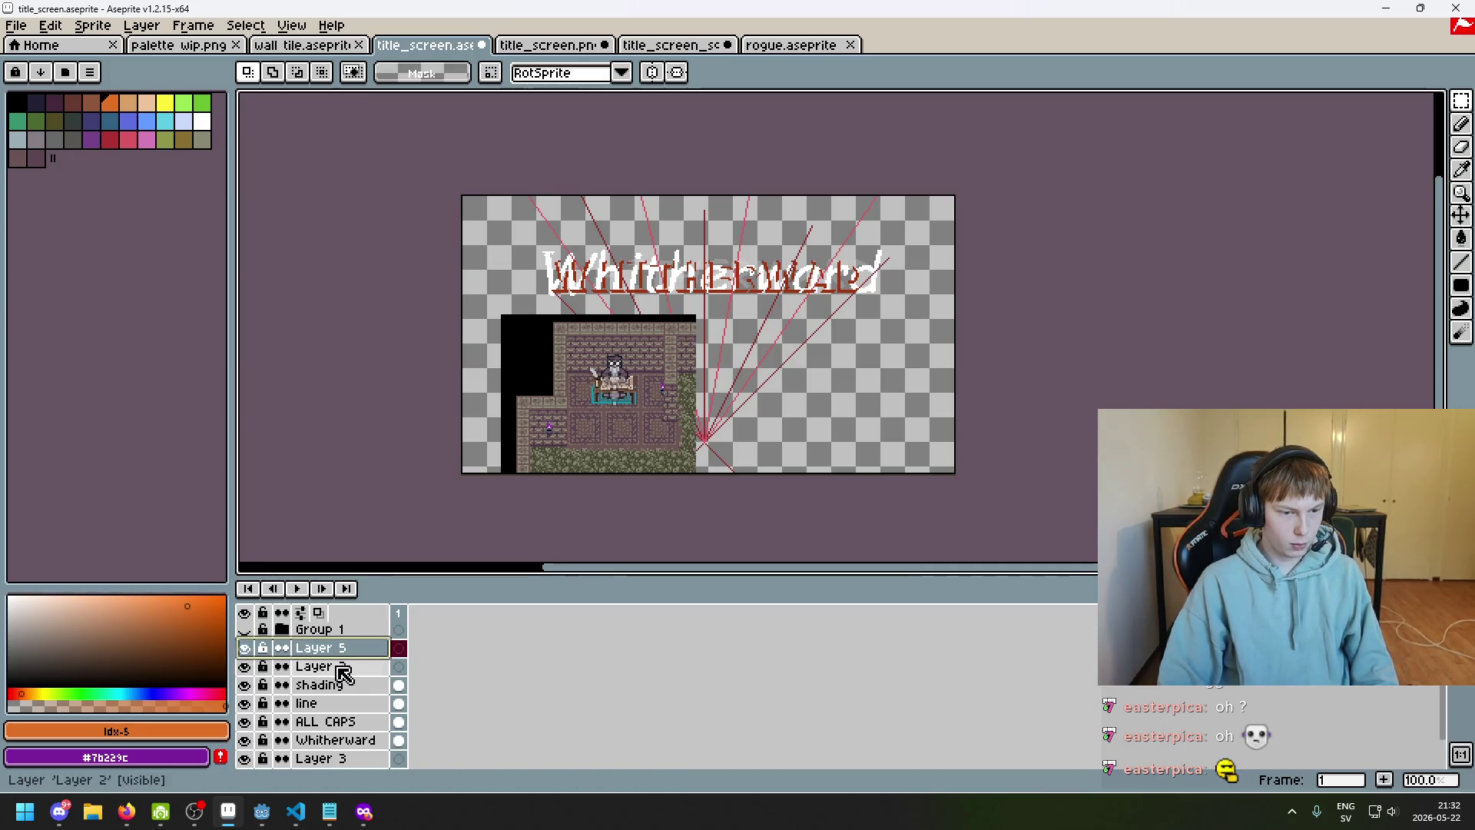
key(Delete)
key(Delete)
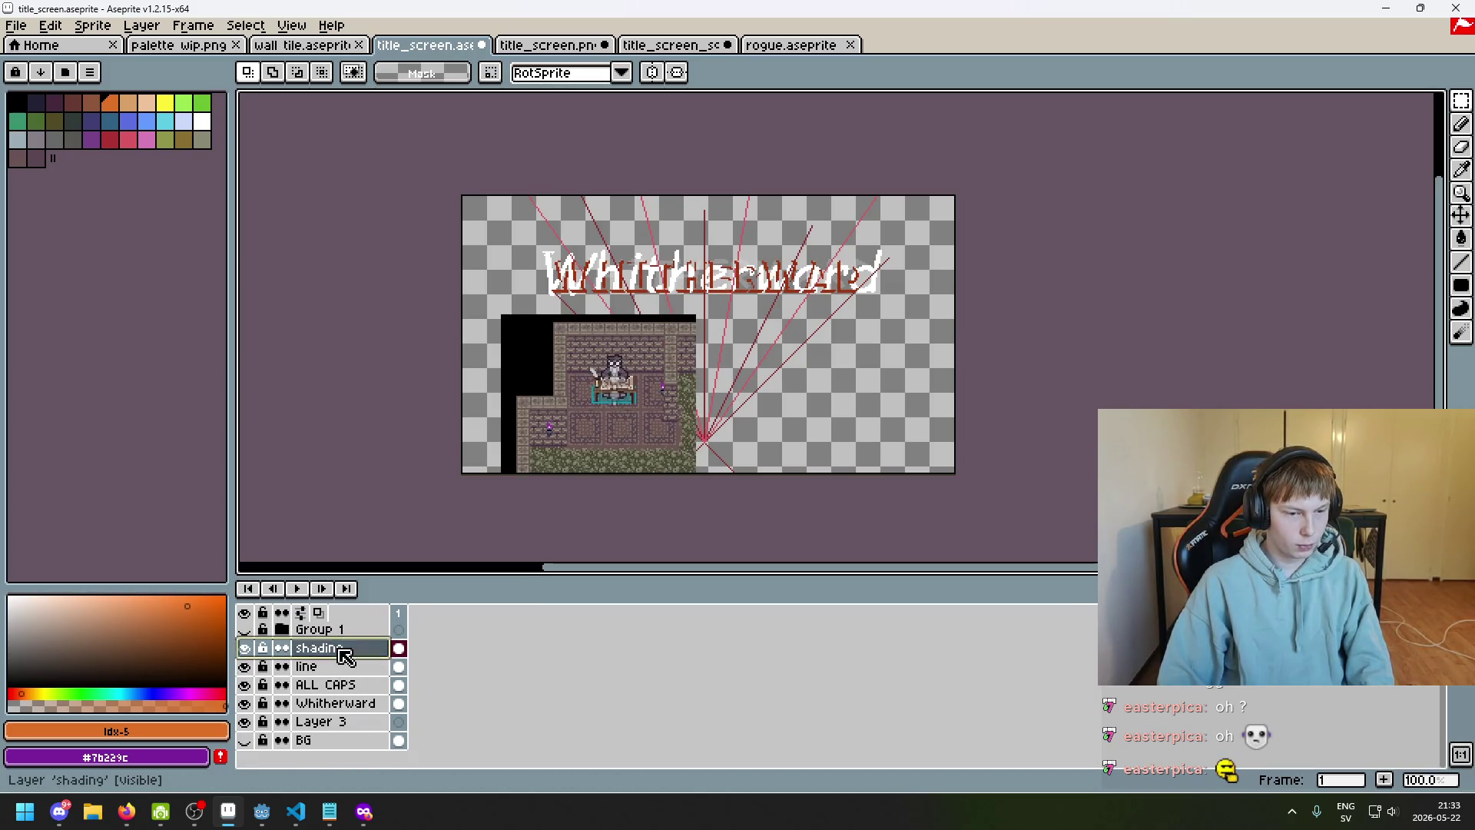
double_click(344, 652)
text(dungeon)
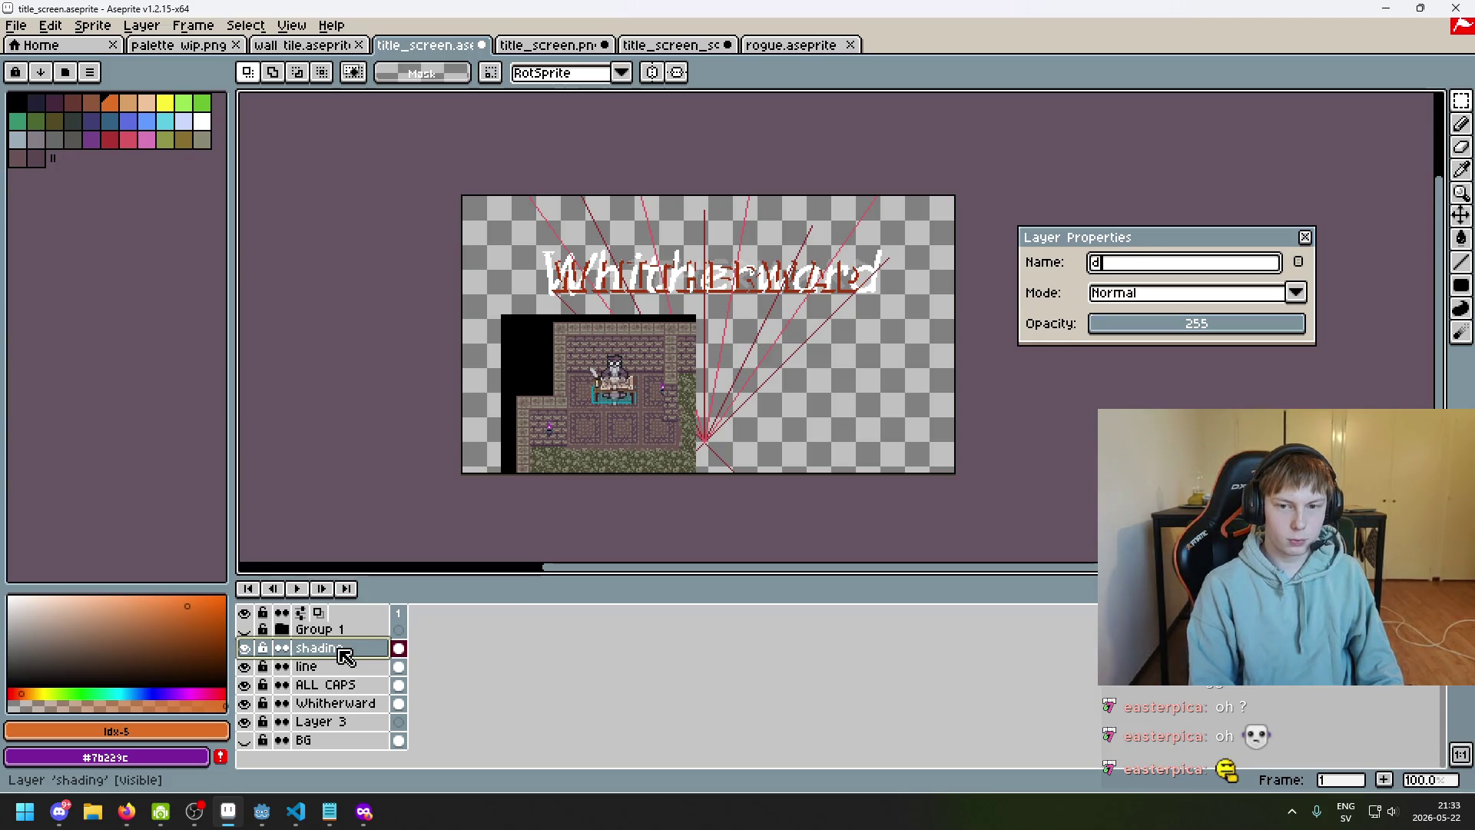
key(Return)
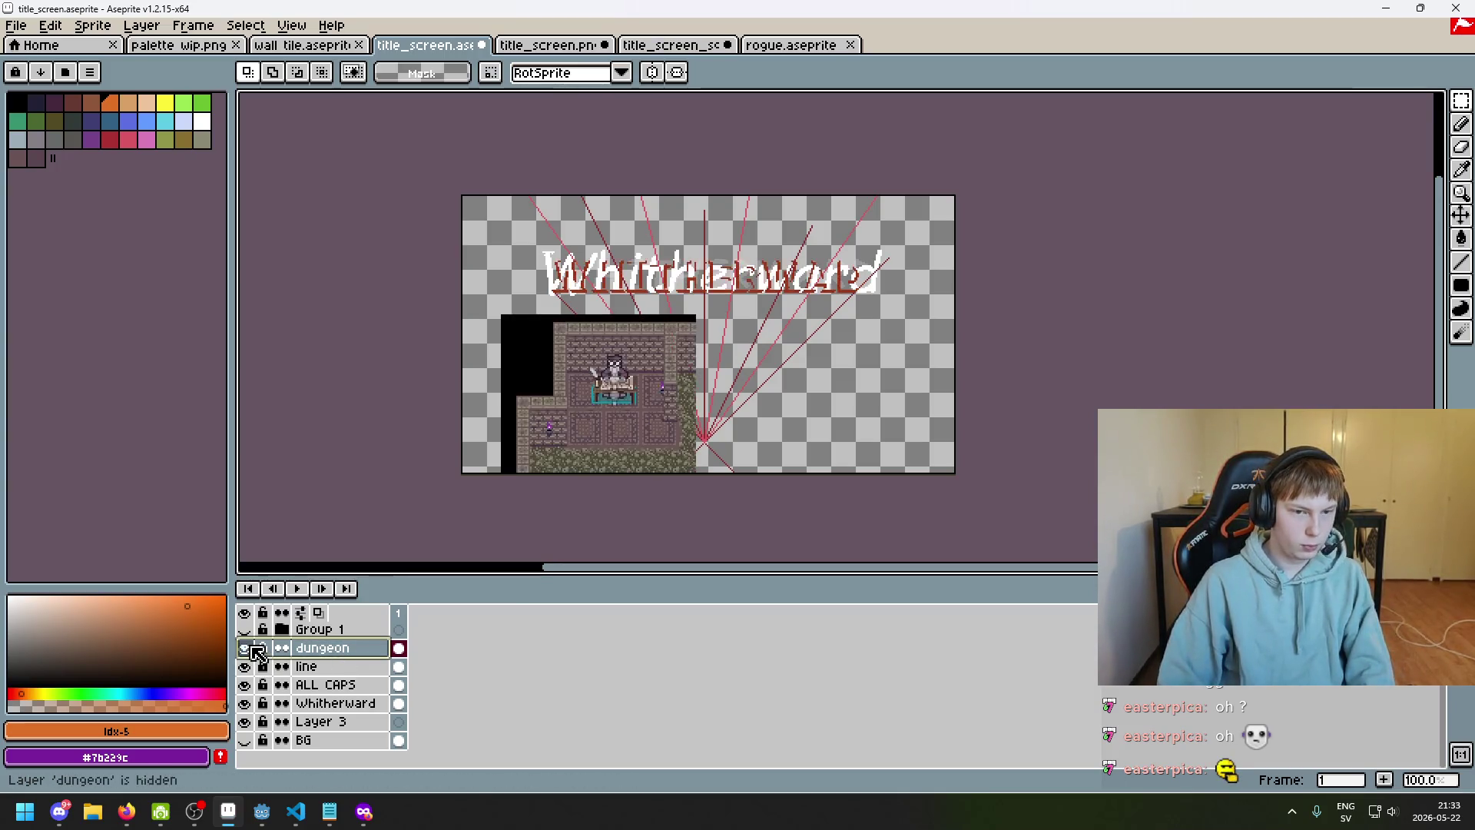
click(244, 648)
click(245, 648)
click(1463, 100)
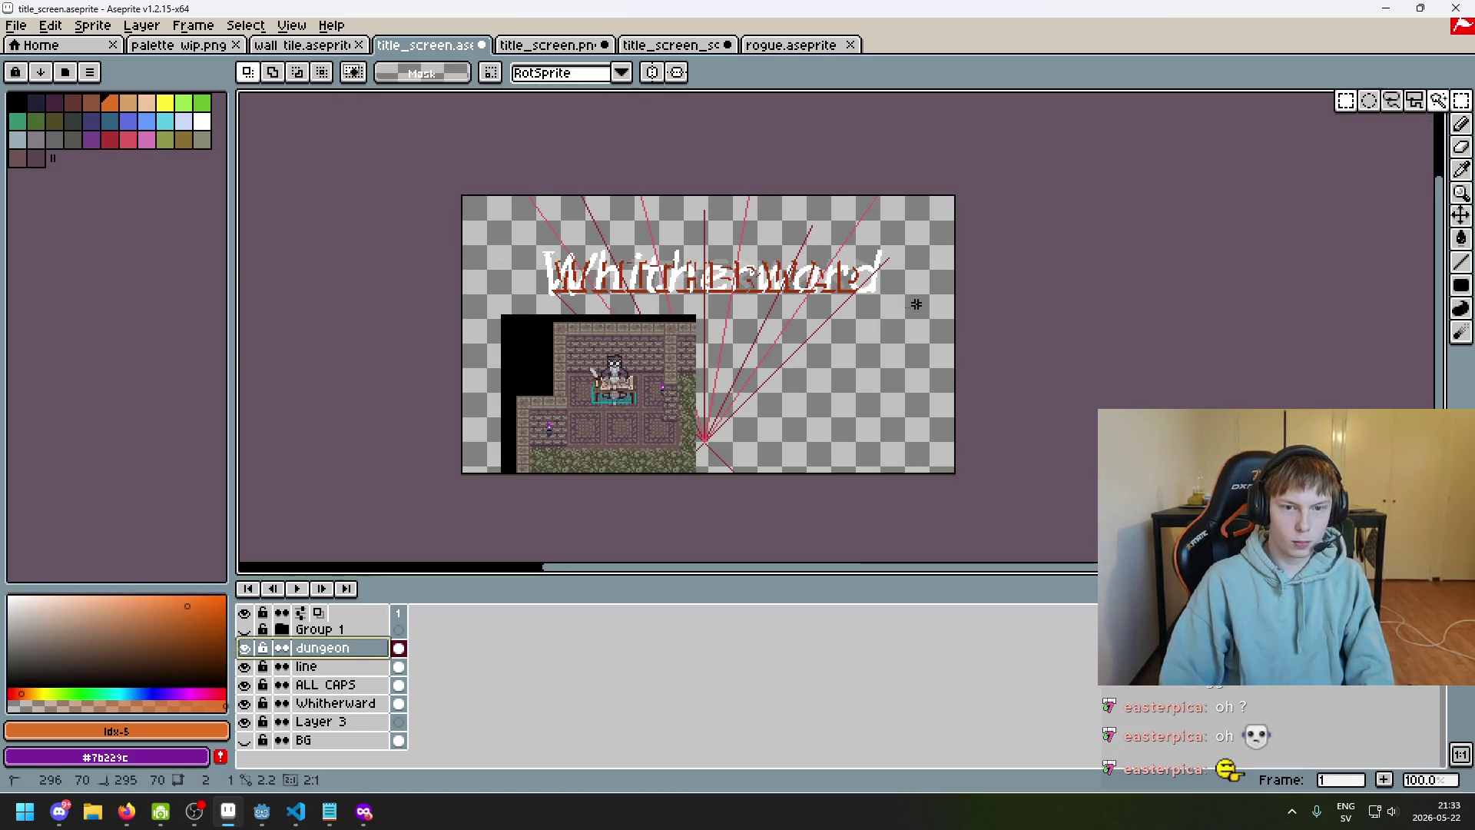
Delete the line, ALL CAPS and Whitherward layers
click(314, 666)
key(Delete)
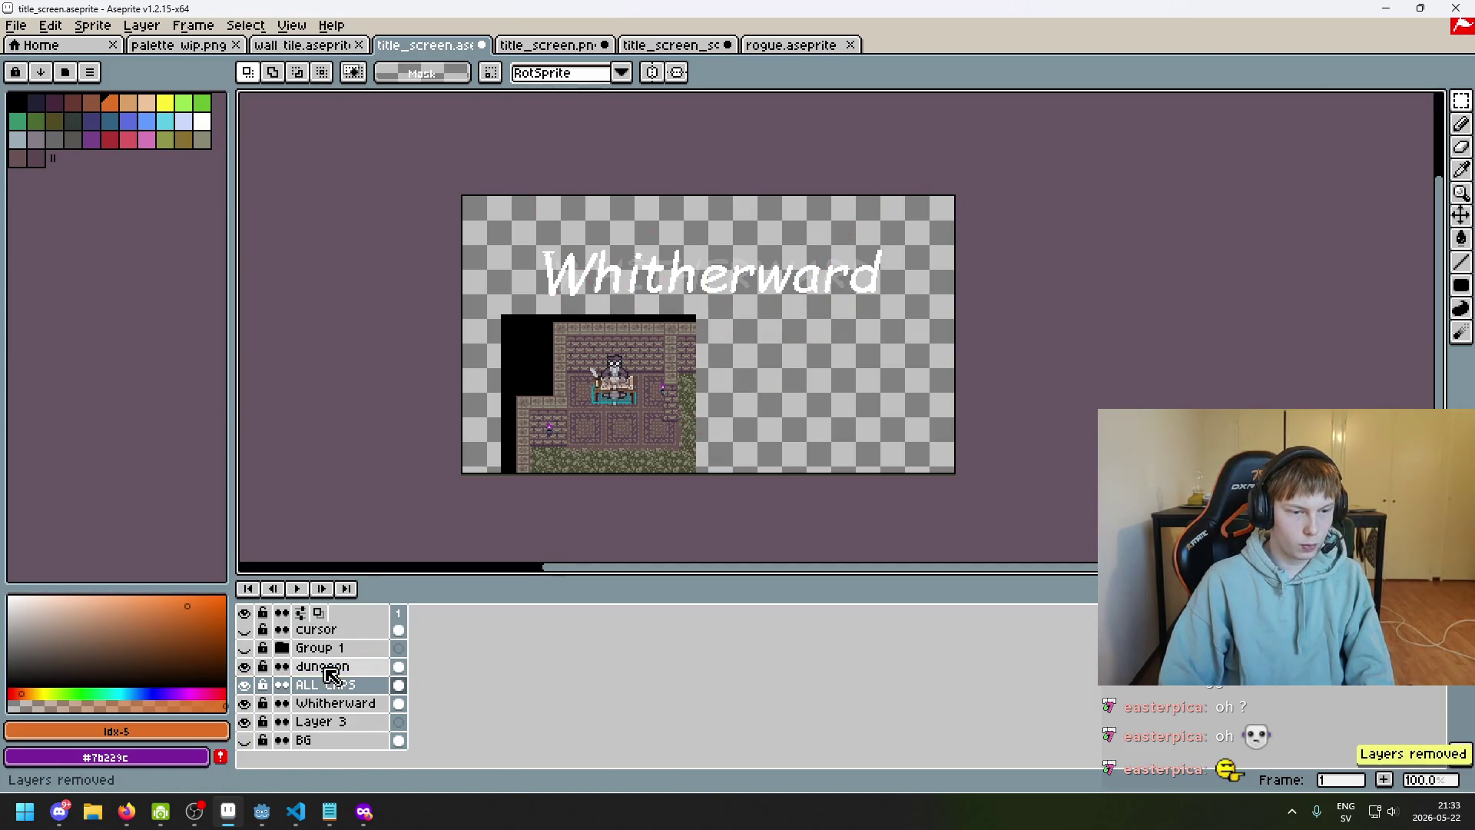
key(Delete)
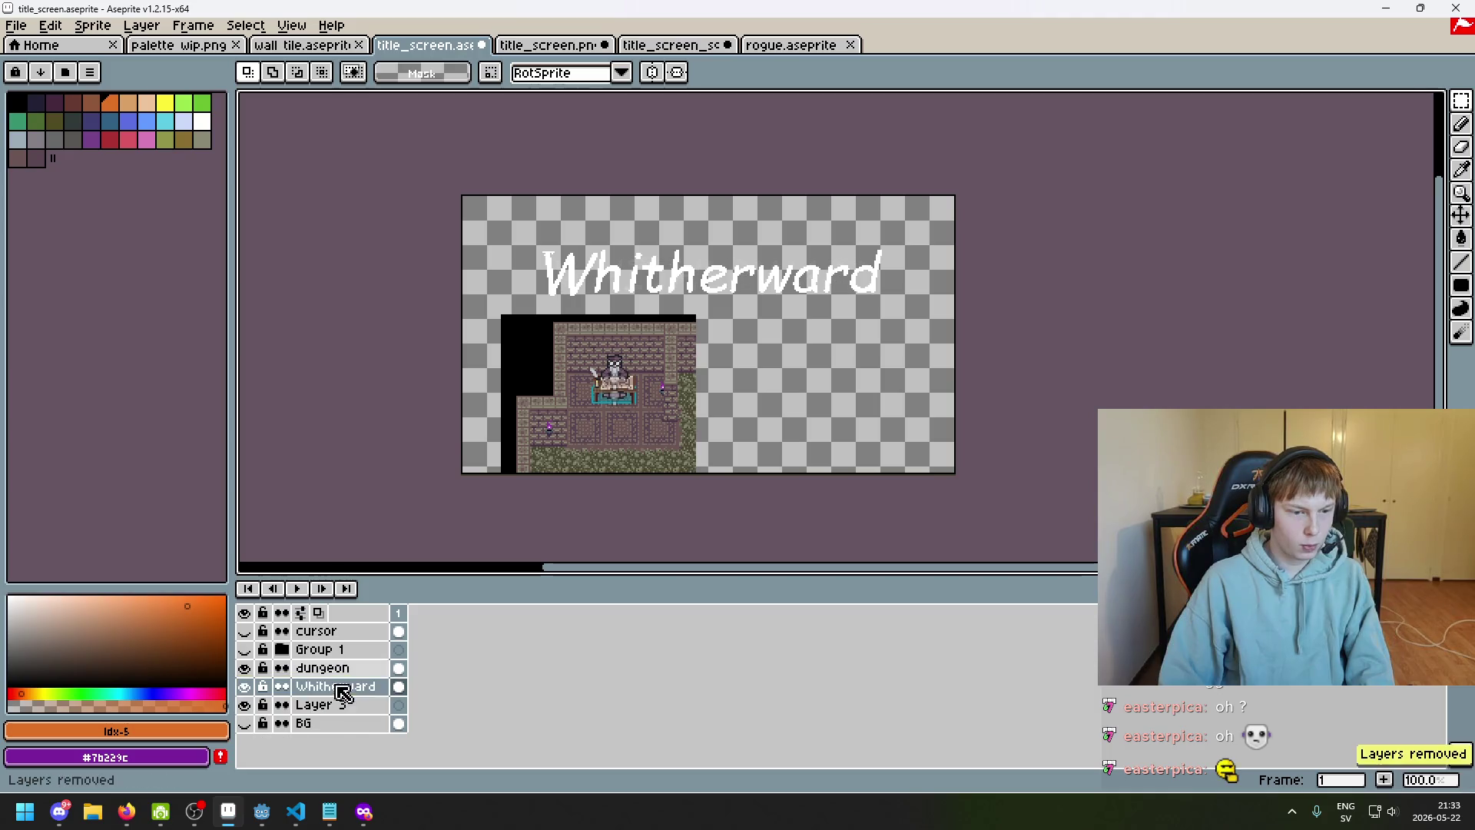
key(Delete)
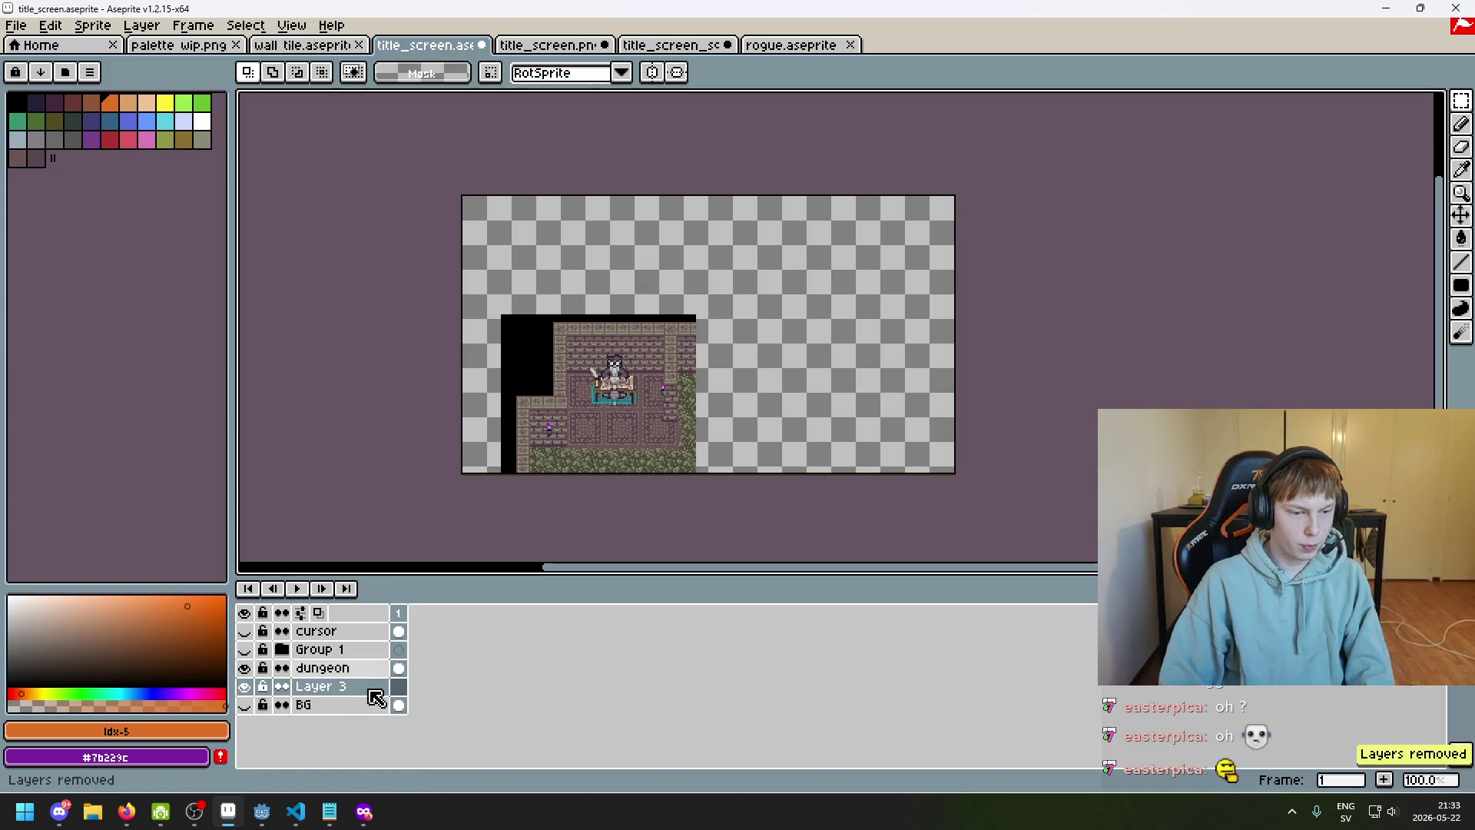
Show the black BG, delete Layer 3, hide the dungeon layer and show Group 1's title
click(245, 705)
click(244, 686)
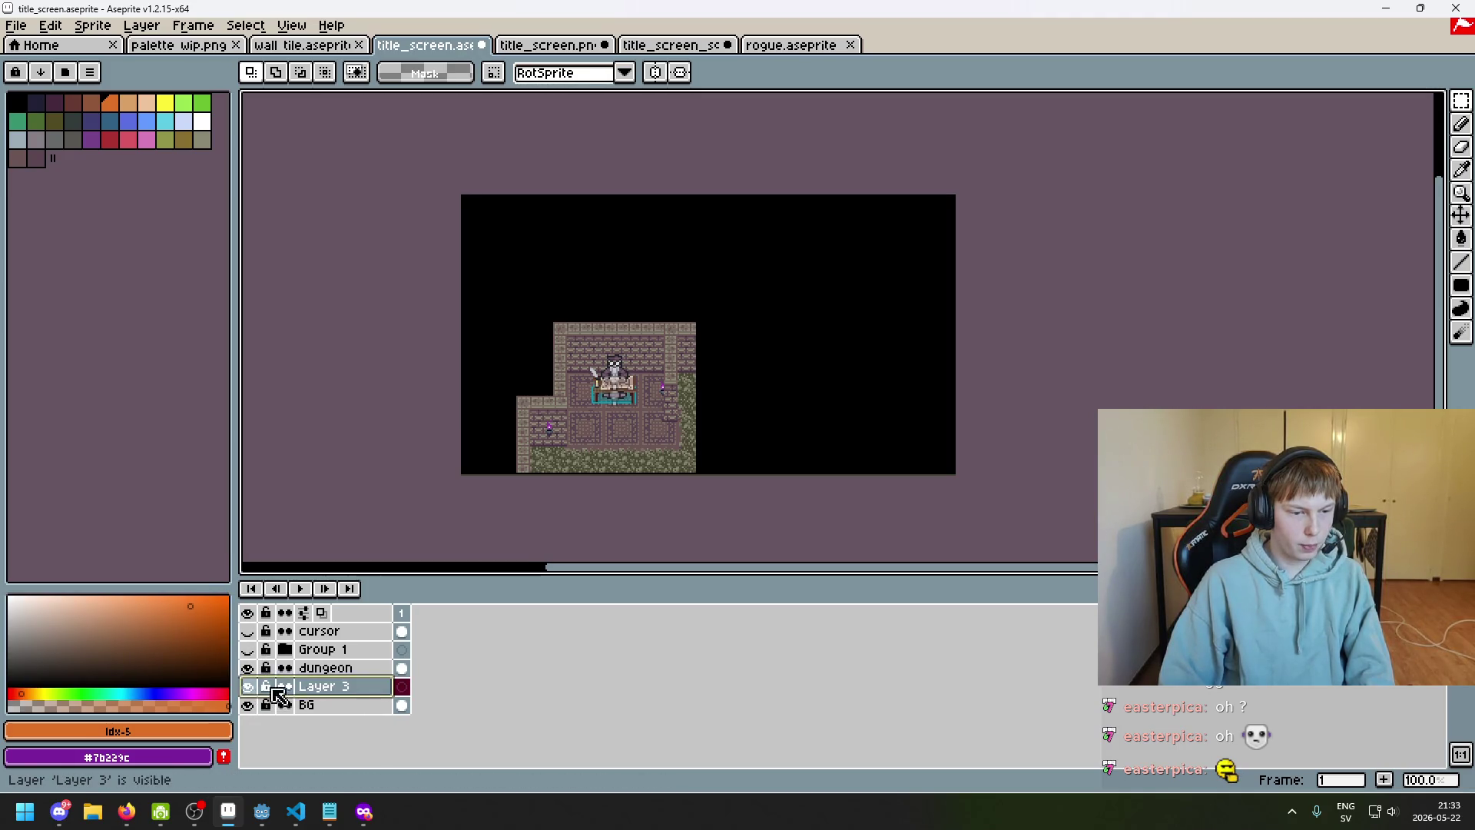
key(Delete)
click(247, 668)
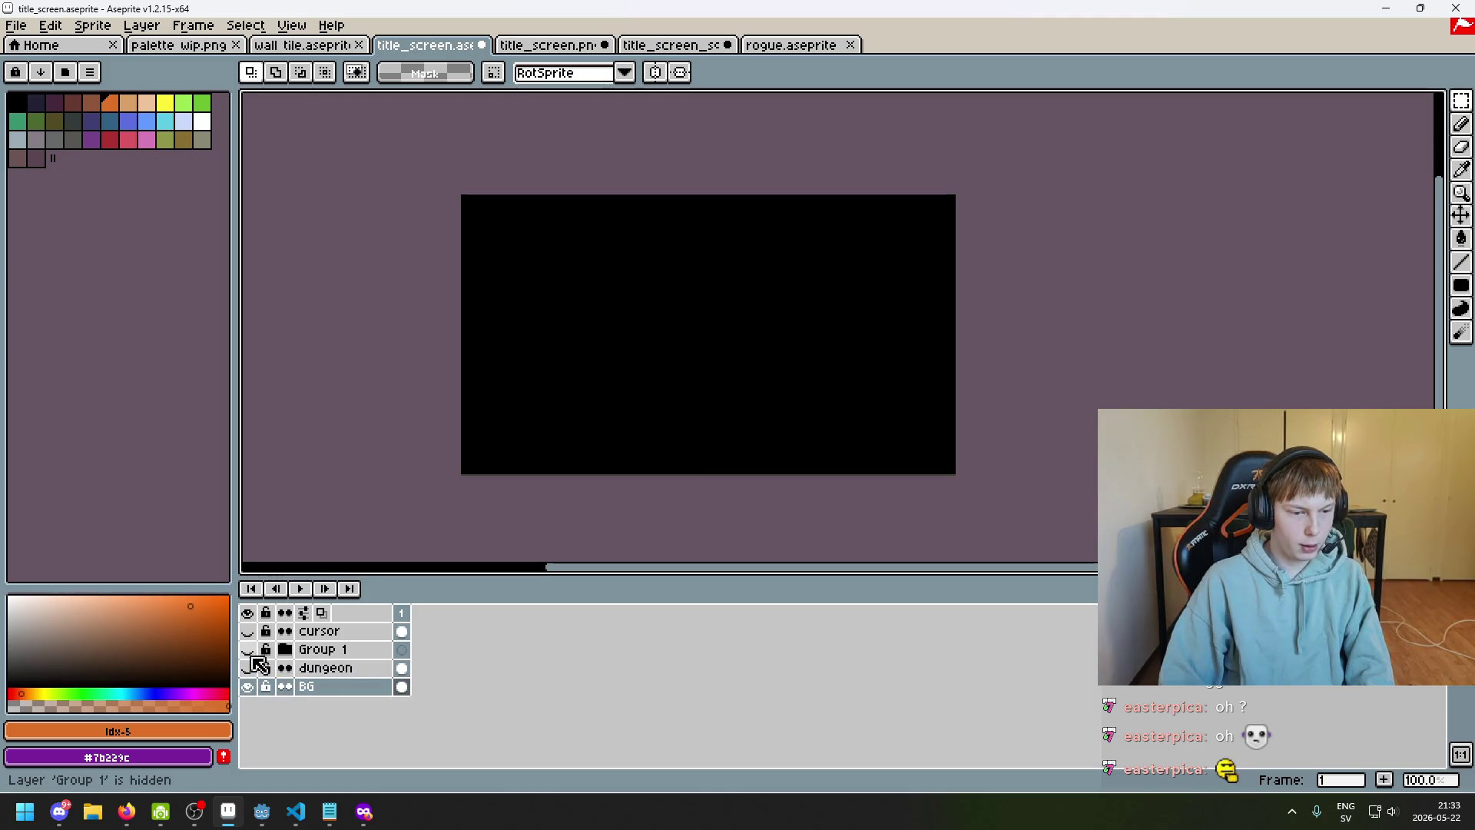
click(247, 650)
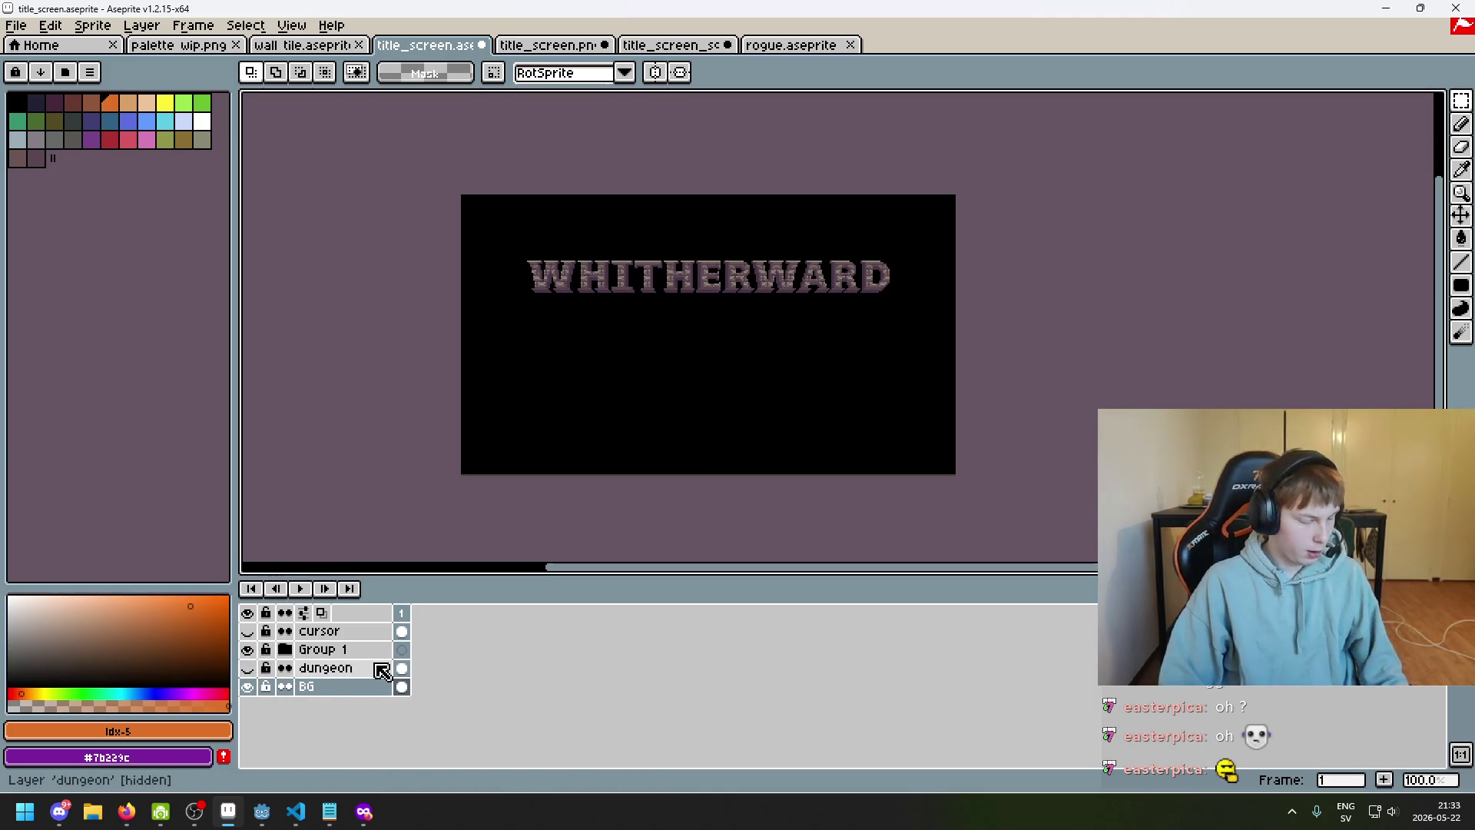
scroll(612, 348, up, 2)
scroll(591, 422, down, 2)
Look over the Elden Ring main menu reference images in Firefox
mouse_move(261, 822)
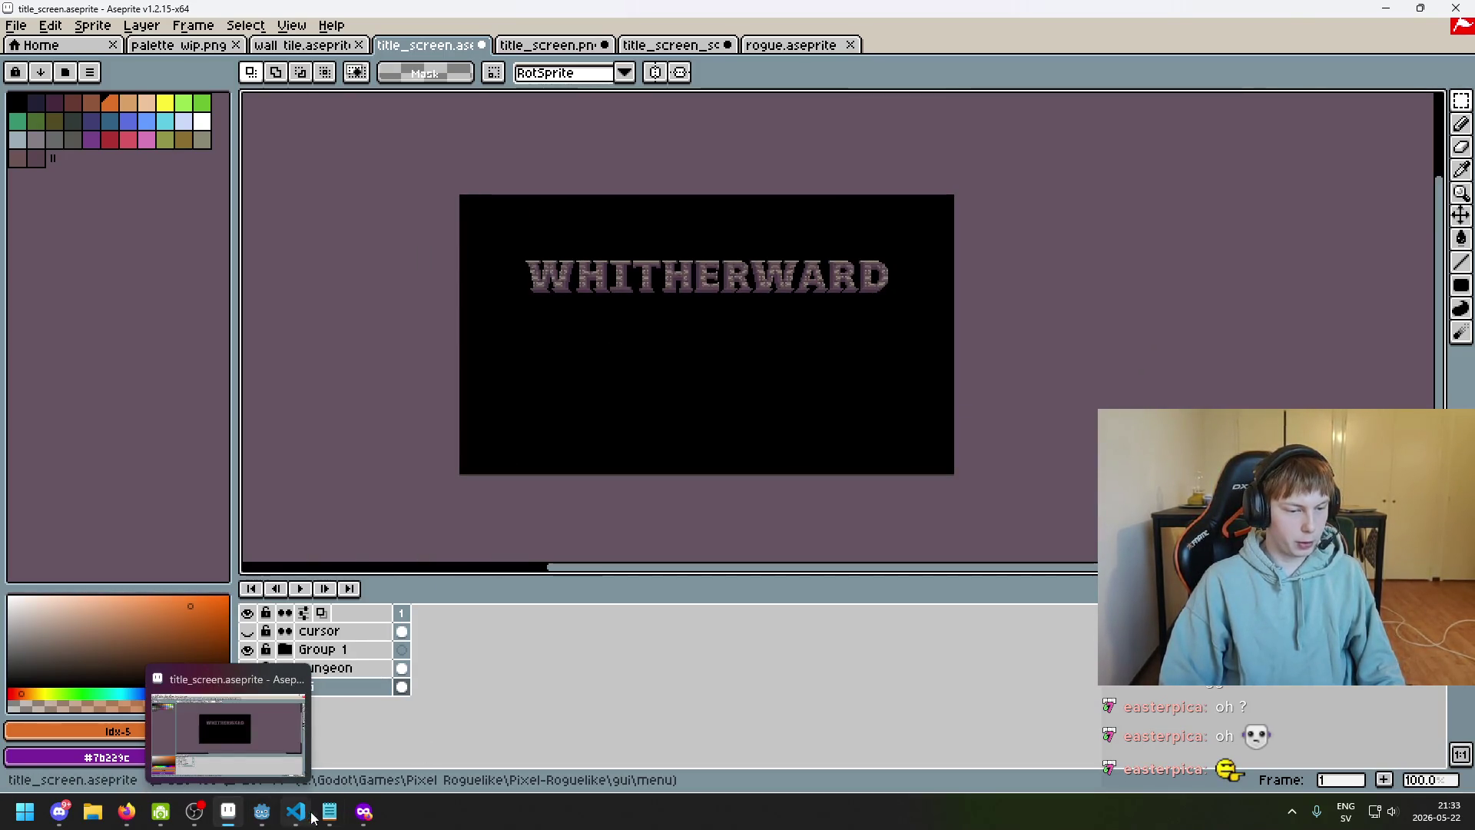
mouse_move(364, 813)
click(278, 726)
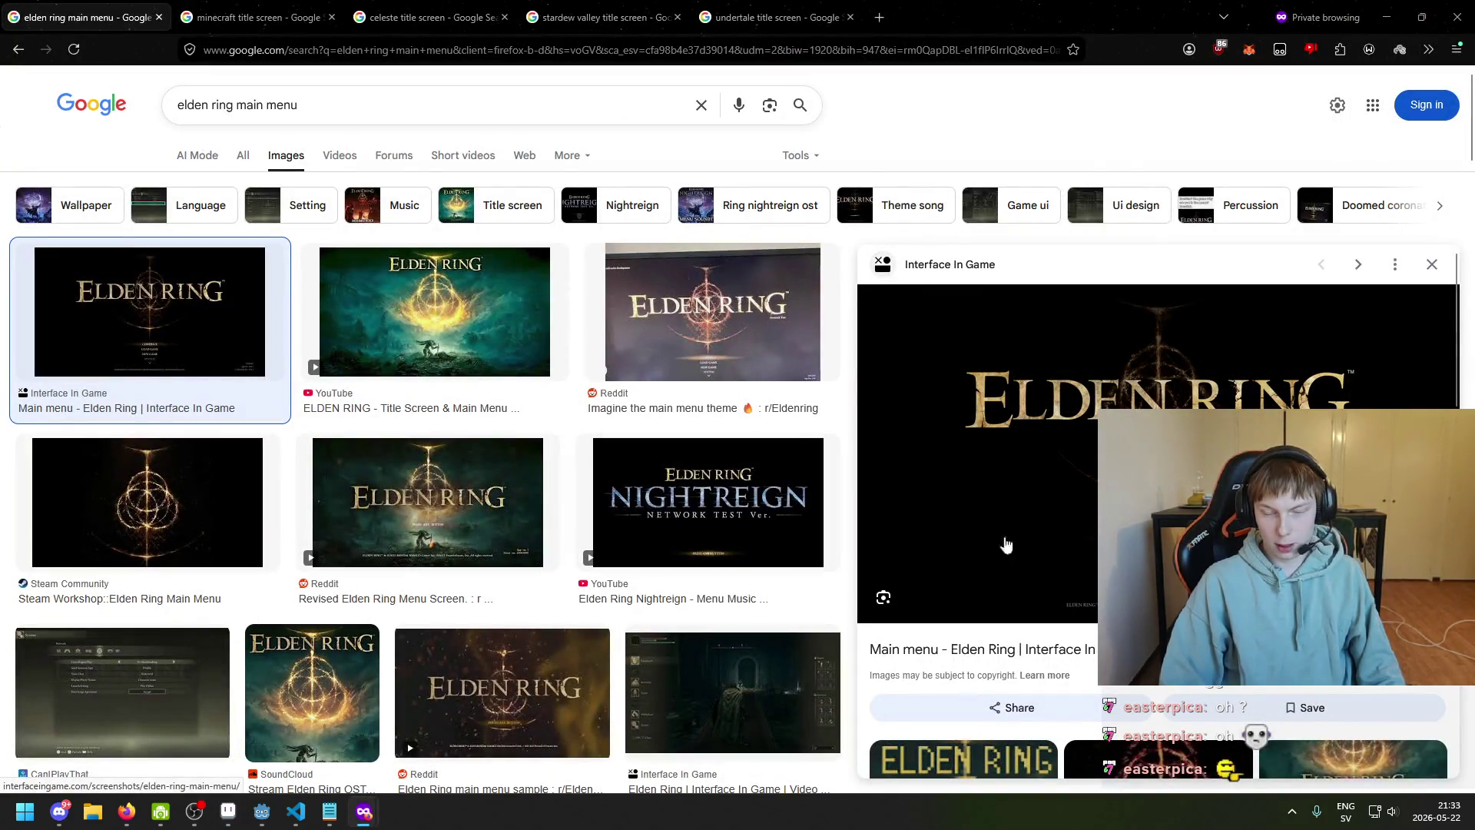
Bring the 'TITLE SCREEN - Whitherward' Notepad notes in front of the artwork
click(332, 812)
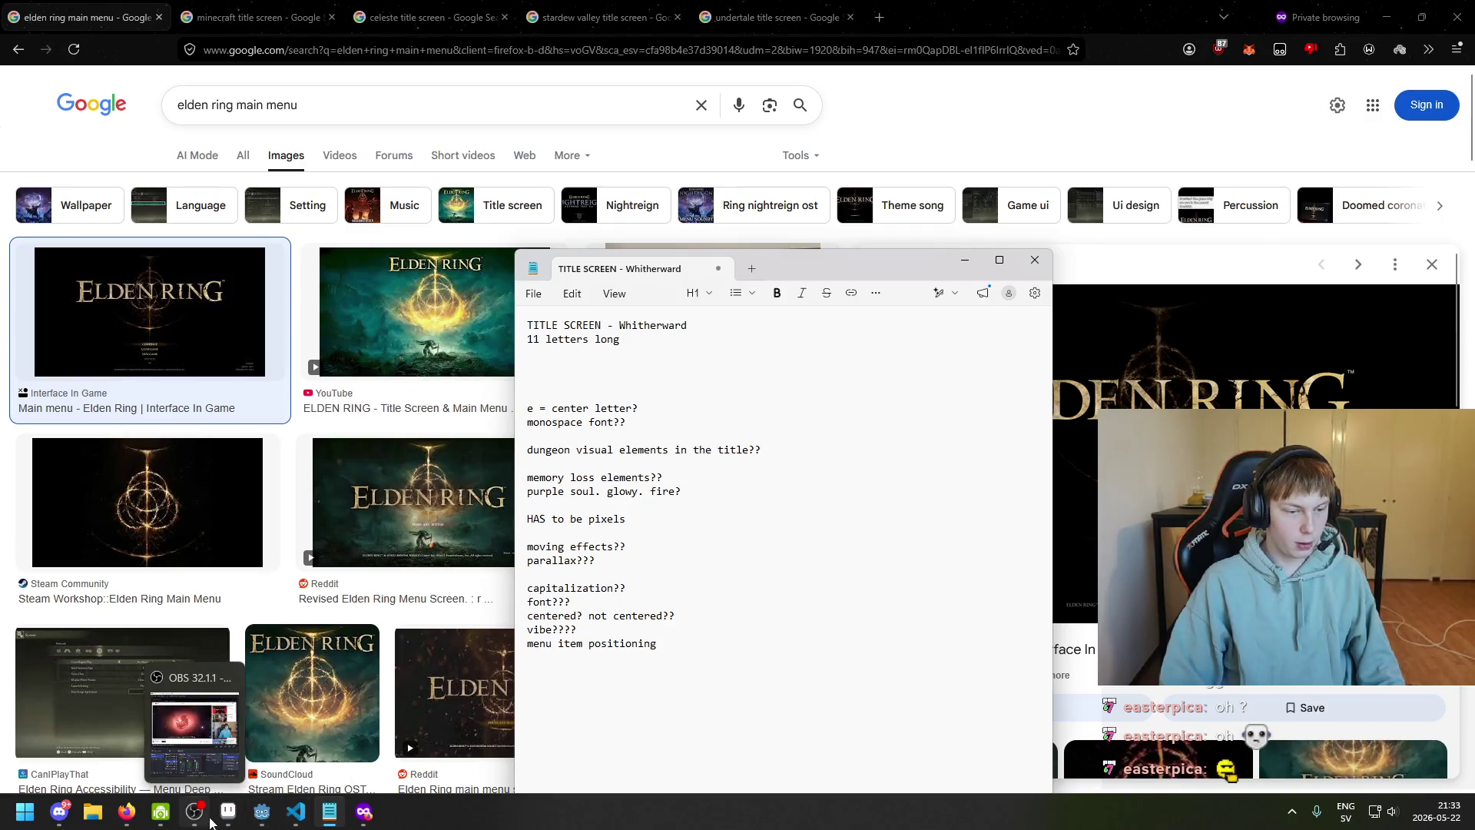
click(229, 816)
key(alt+Tab)
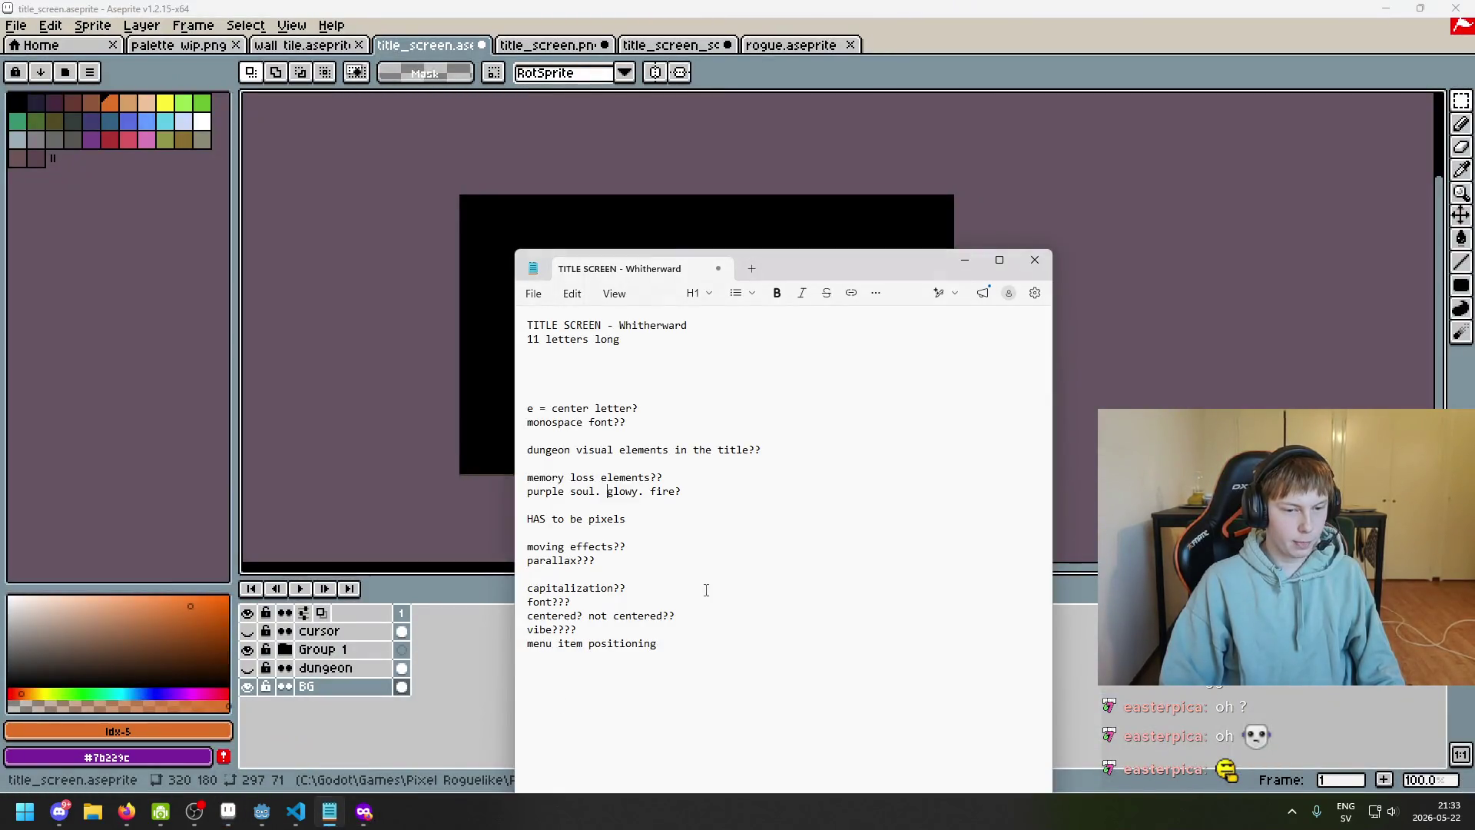
Move the notes window up and add 'start game??' as a menu item on a new line
drag(777, 269, 801, 184)
click(834, 632)
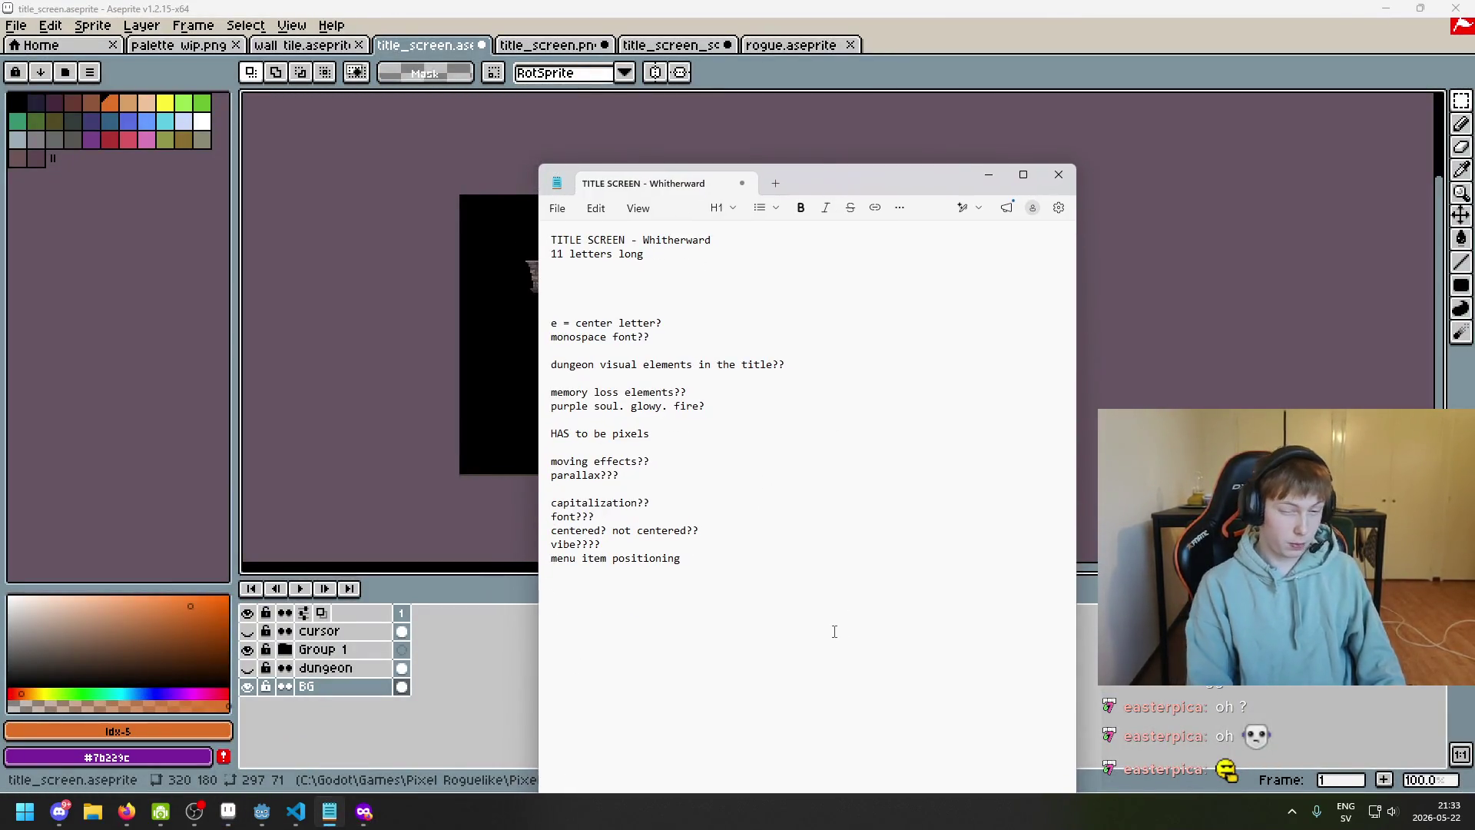
text(start game?? )
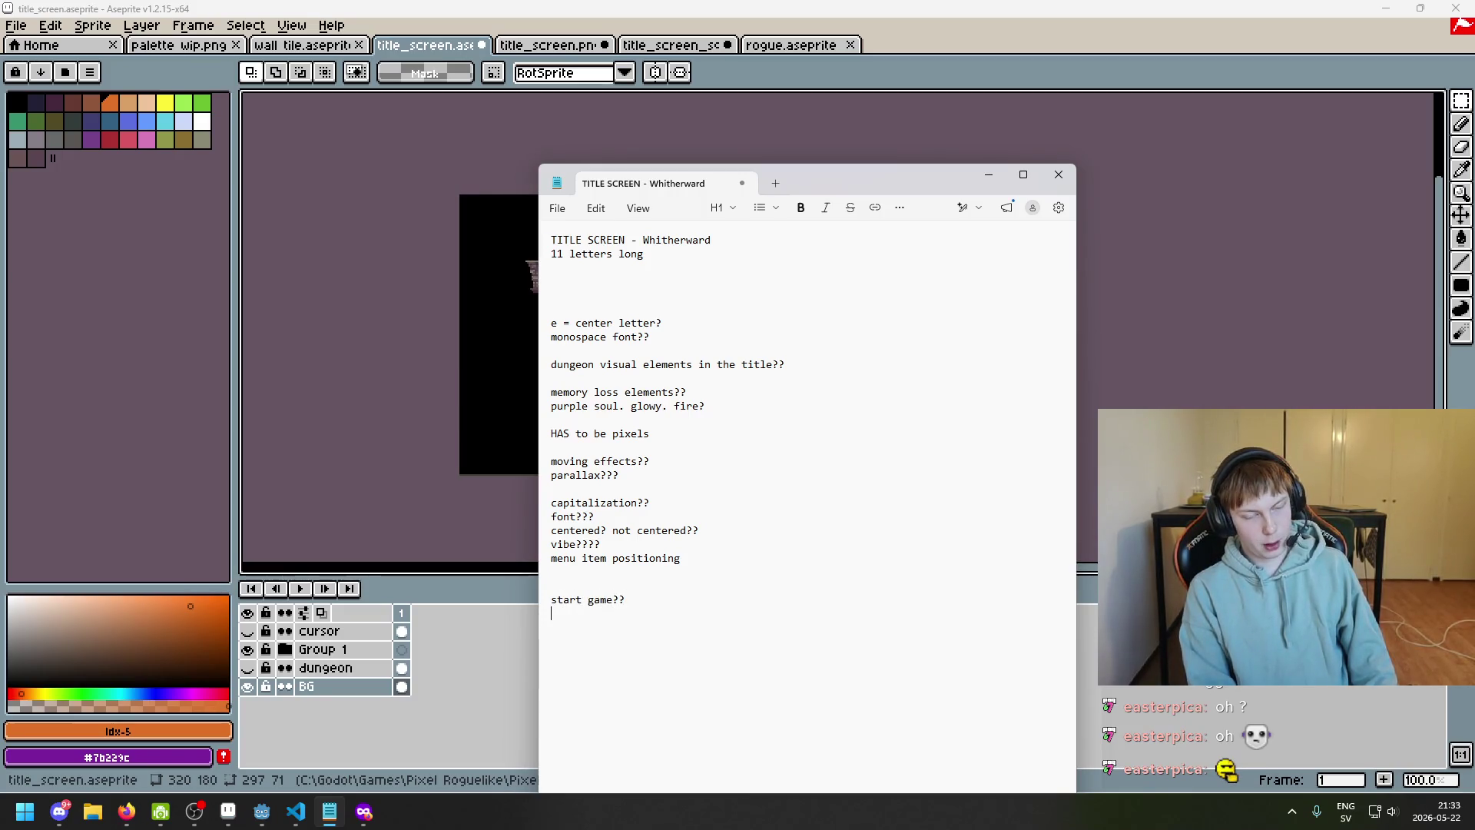
text(options)
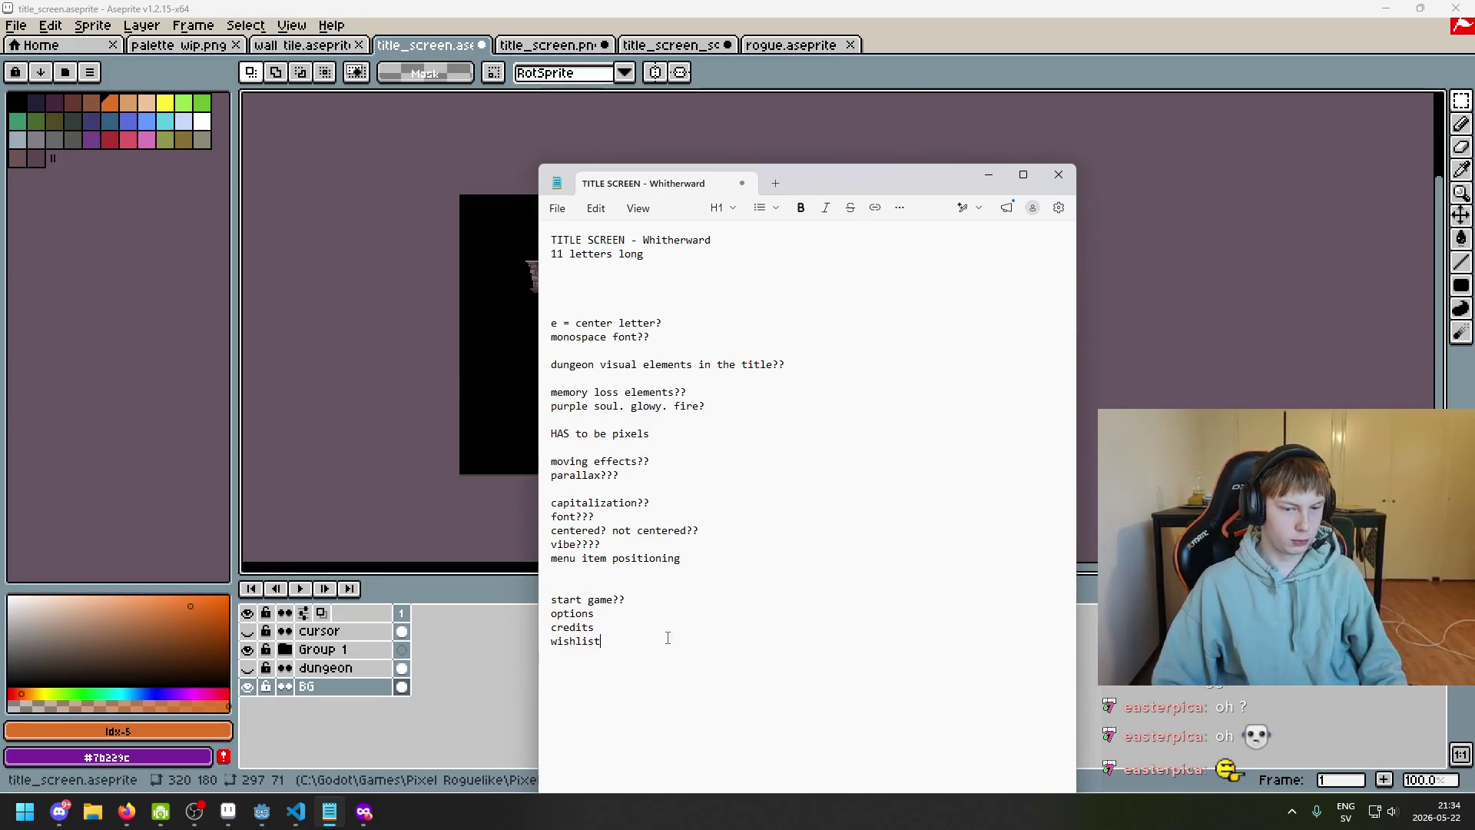
text(credits)
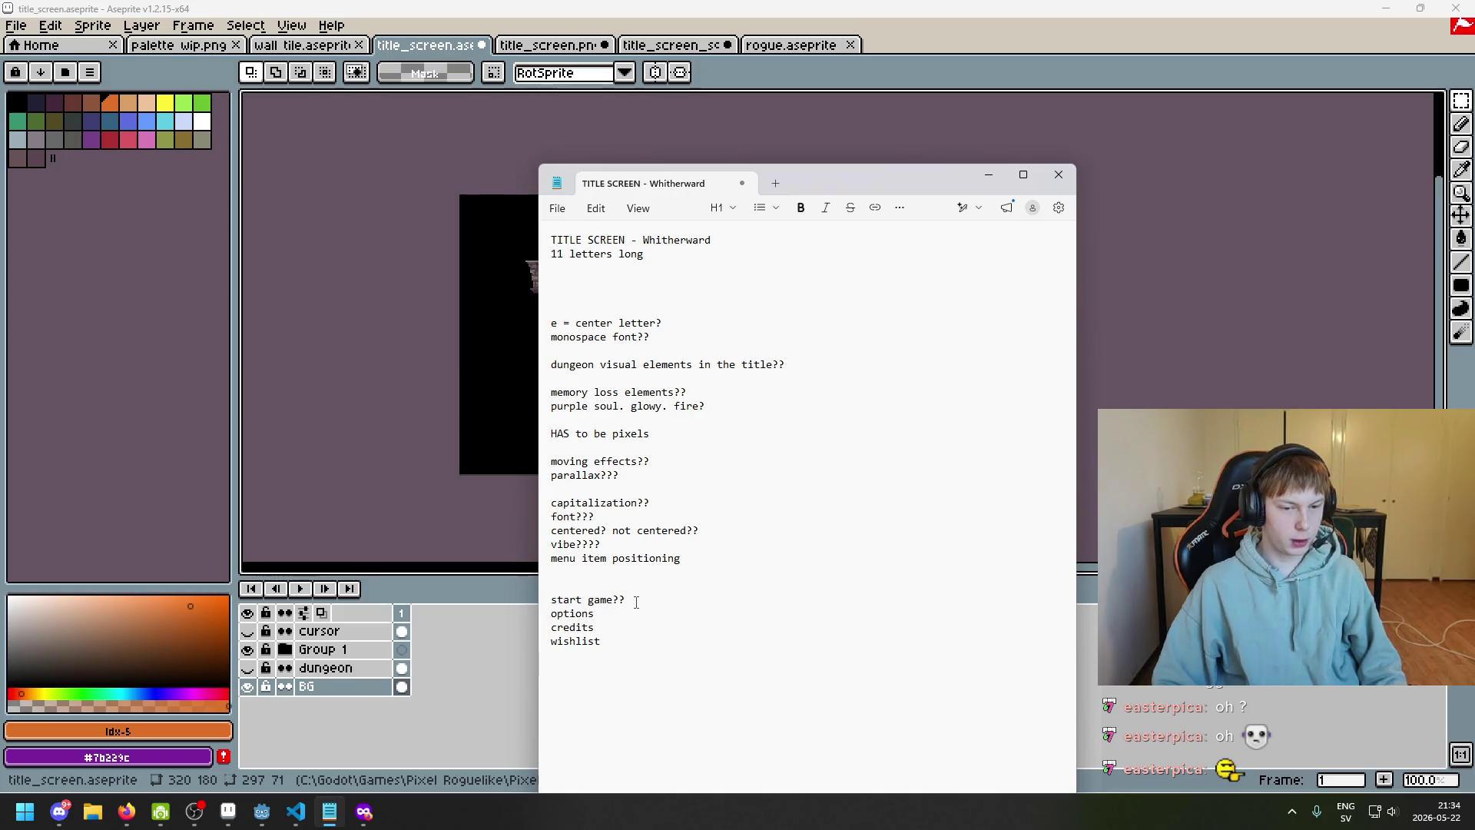
key(Return)
text(load)
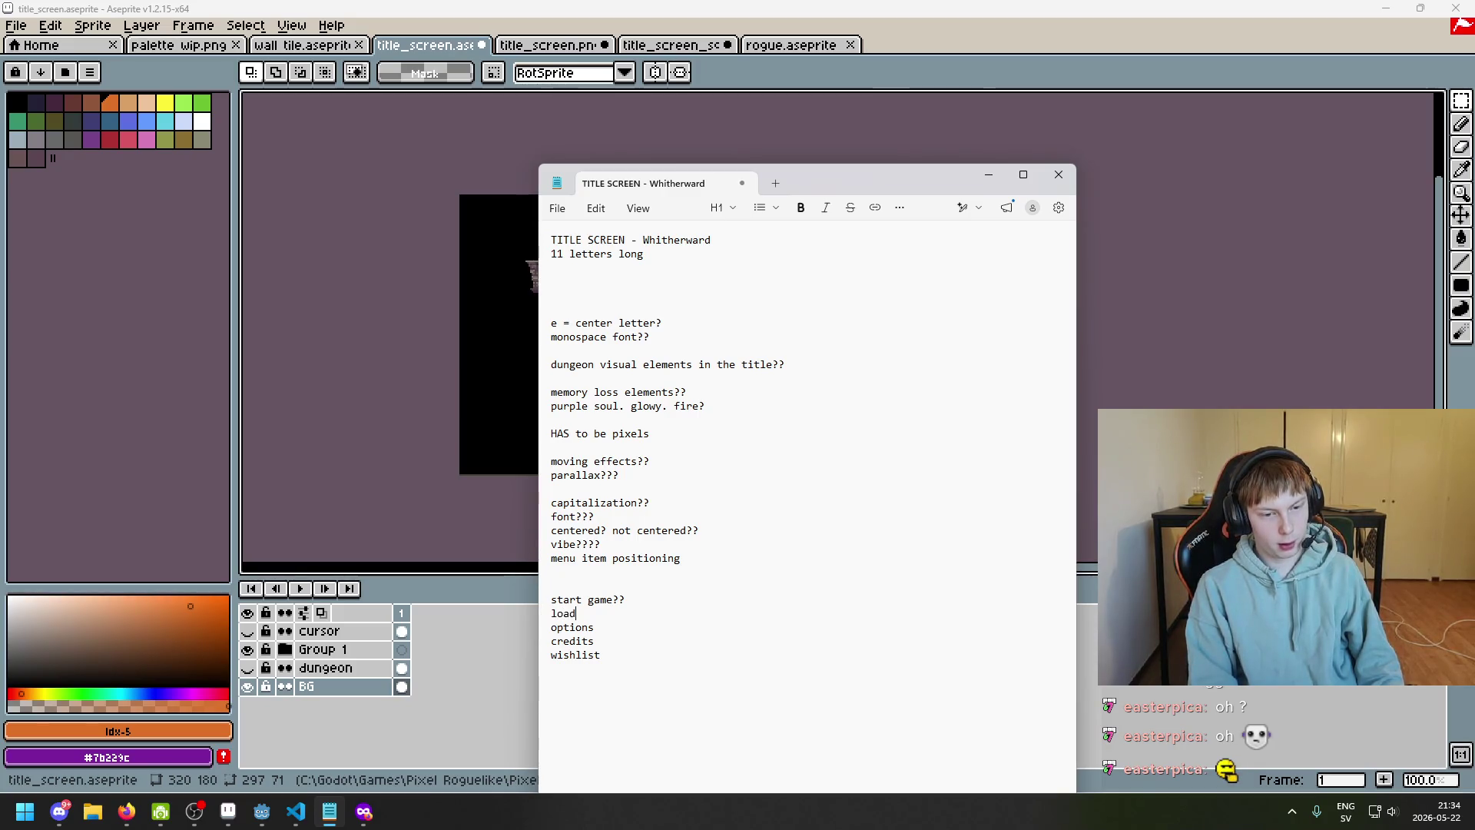
mouse_move(126, 811)
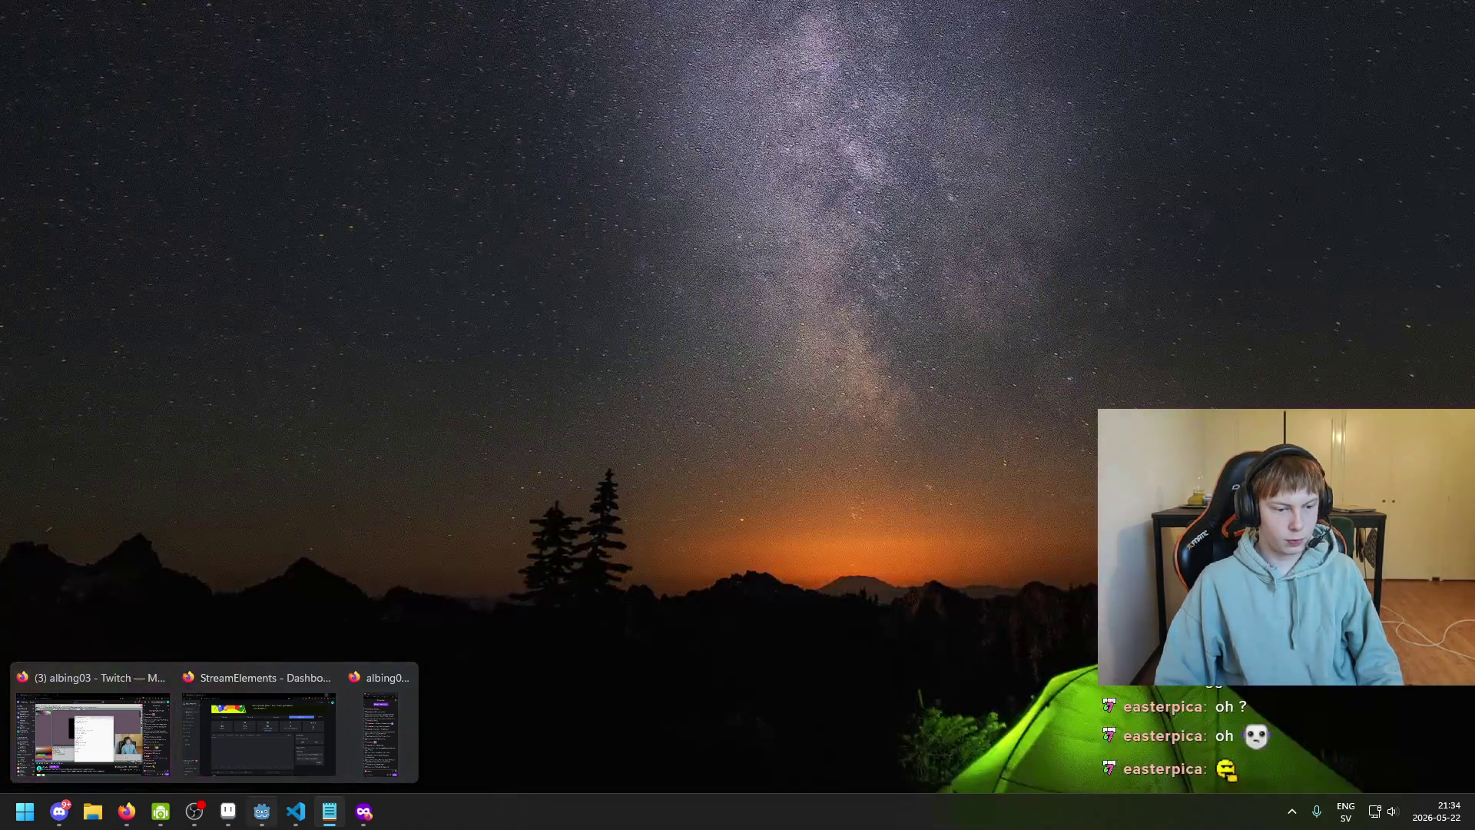
mouse_move(364, 811)
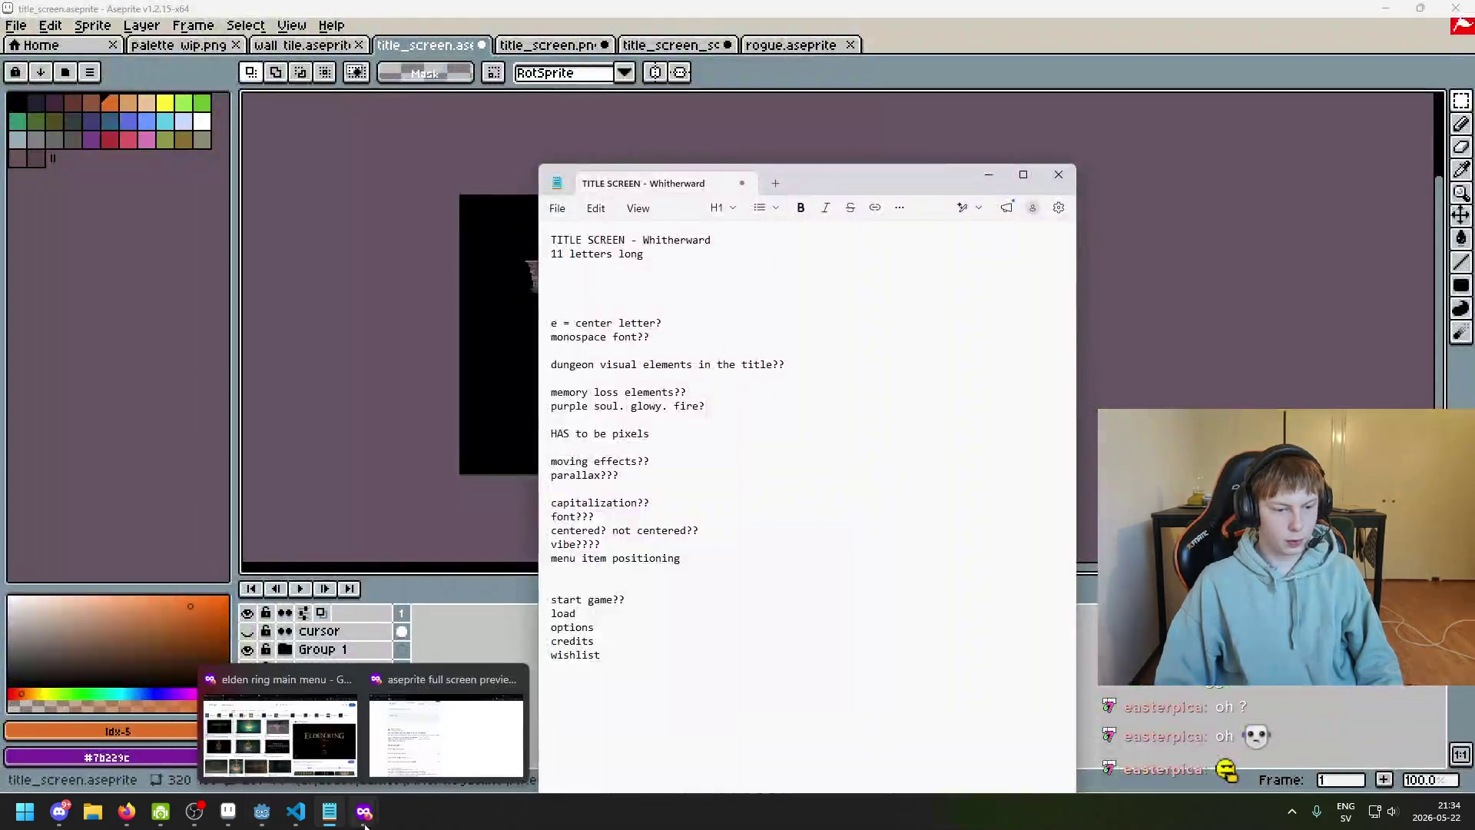
mouse_move(466, 755)
mouse_move(324, 750)
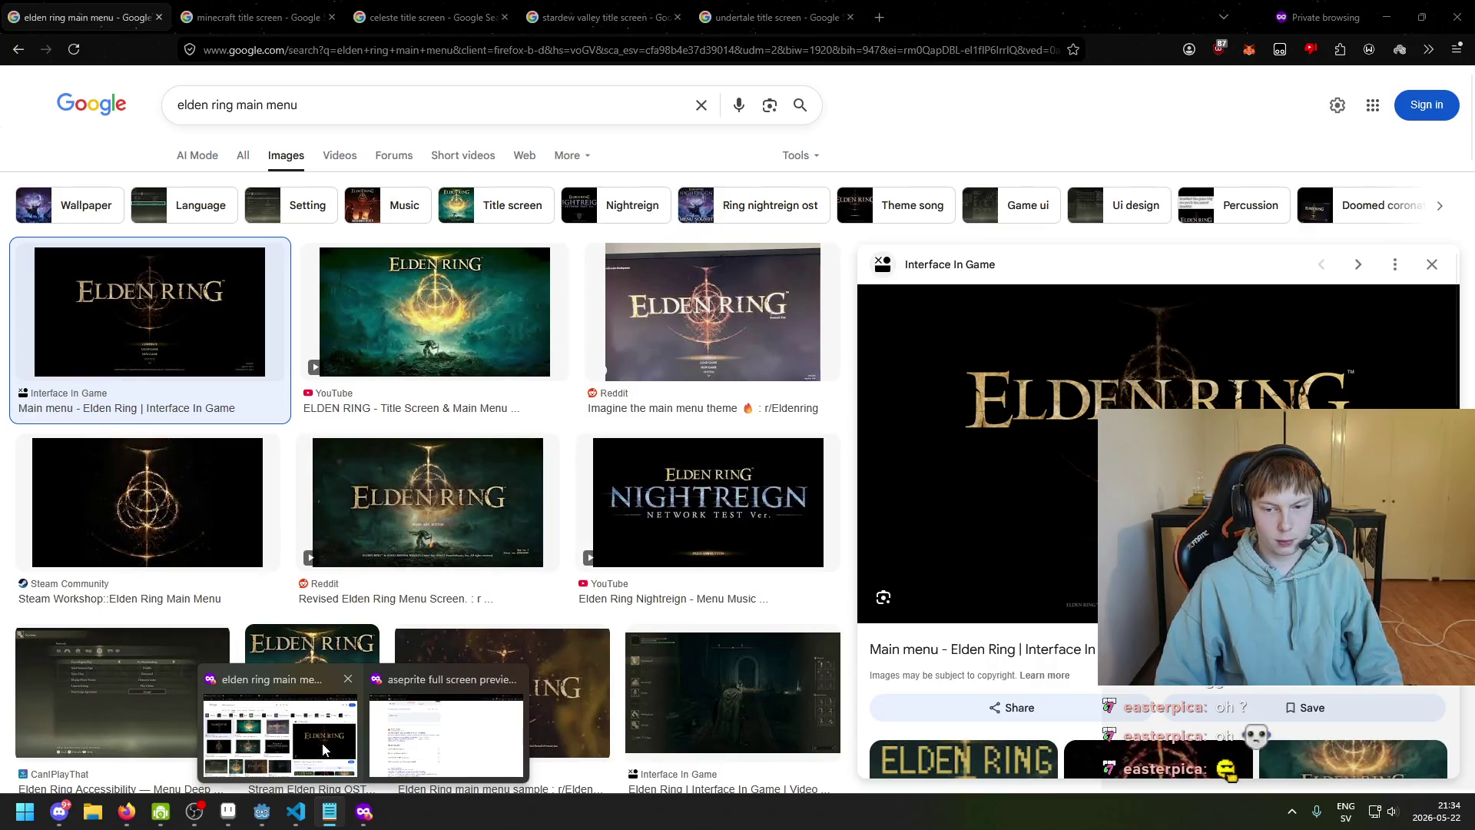
Glance at the Elden Ring references, then bring the Aseprite artwork and title screen notes forward
click(323, 749)
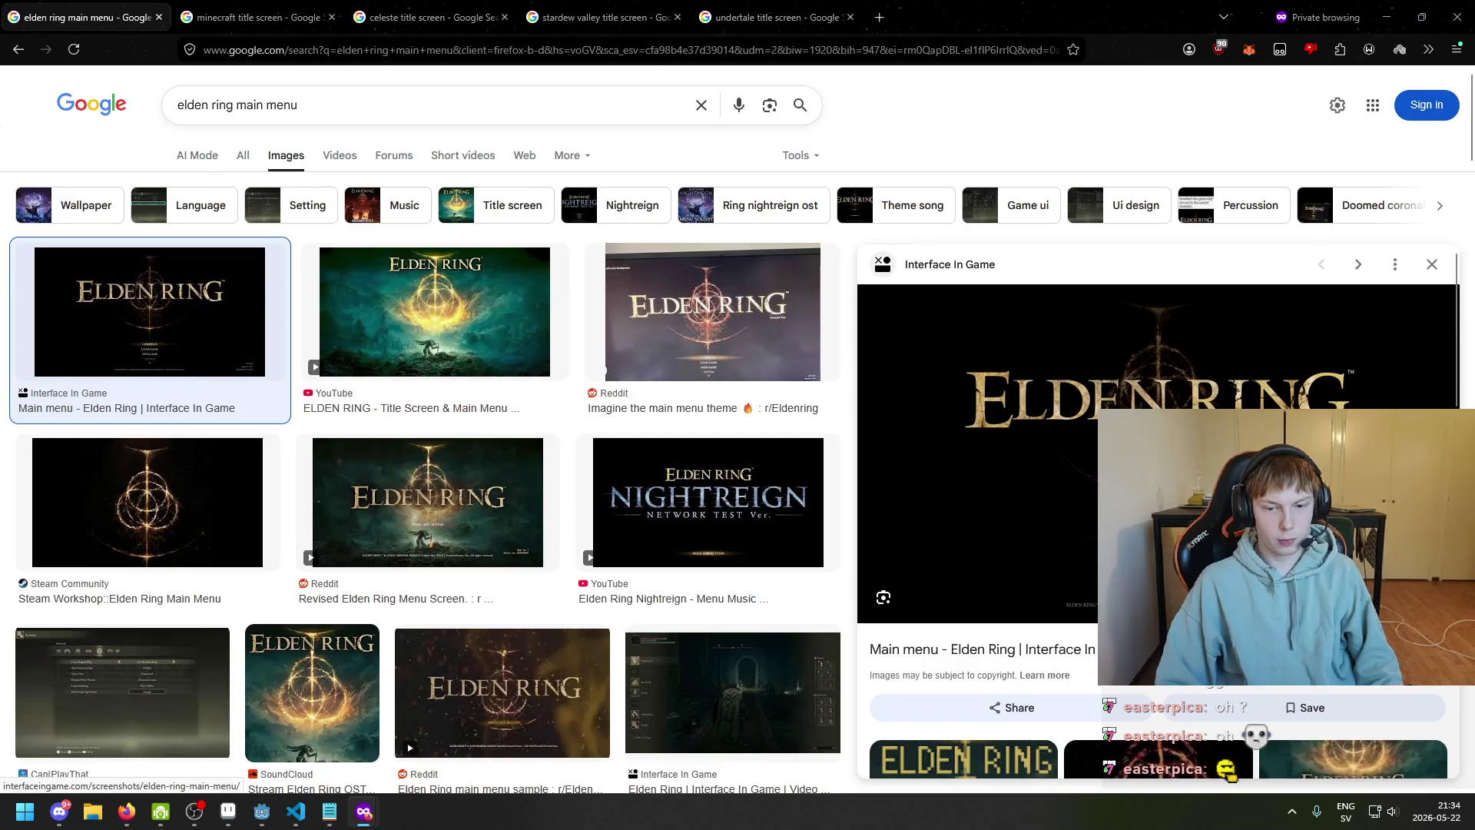
click(292, 815)
click(292, 816)
click(228, 812)
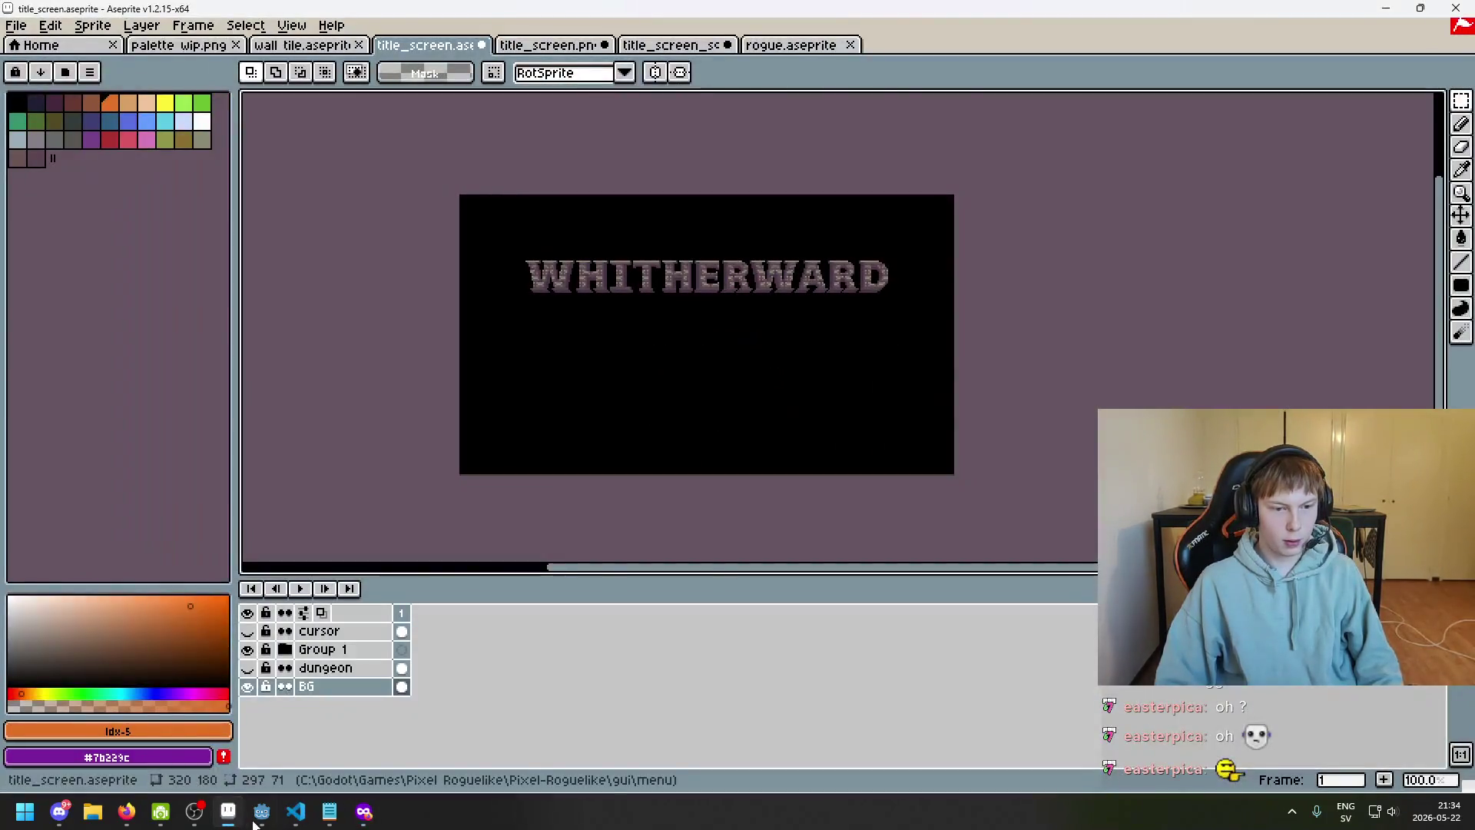
click(234, 819)
click(234, 819)
click(329, 812)
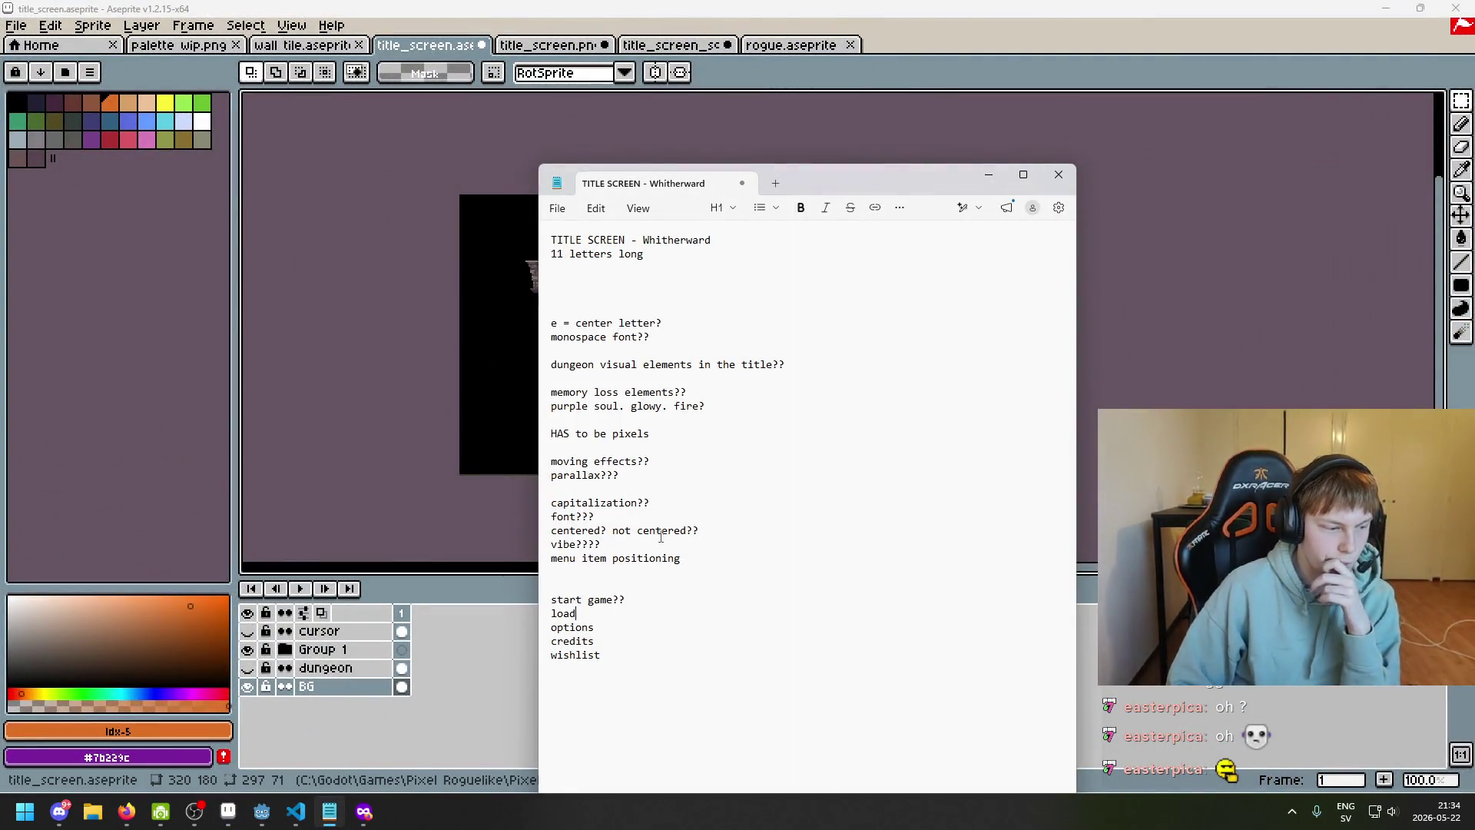
Change the 'start game??' menu line to 'new game / continue'
click(605, 607)
double_click(621, 599)
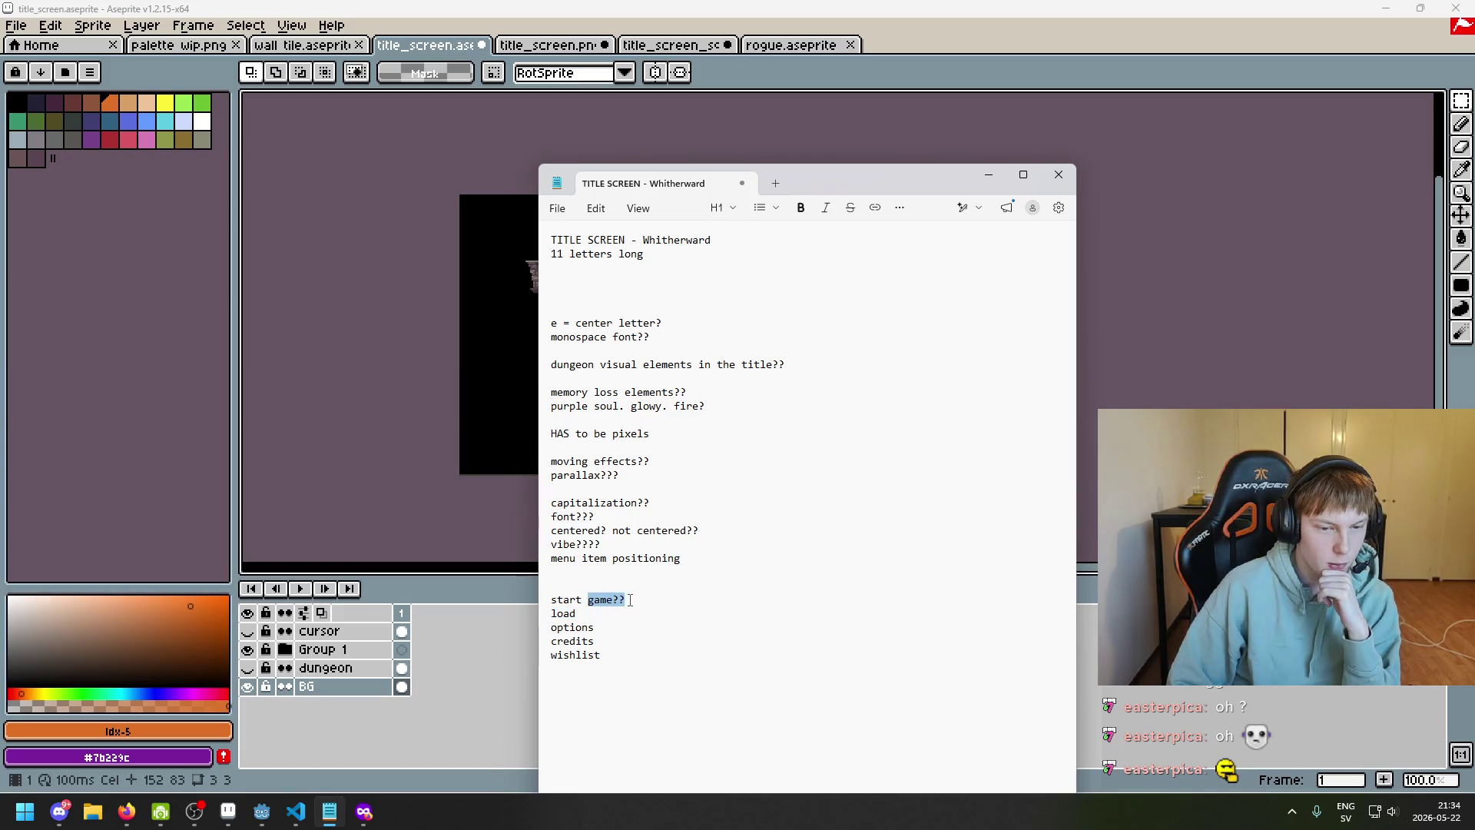
triple_click(640, 600)
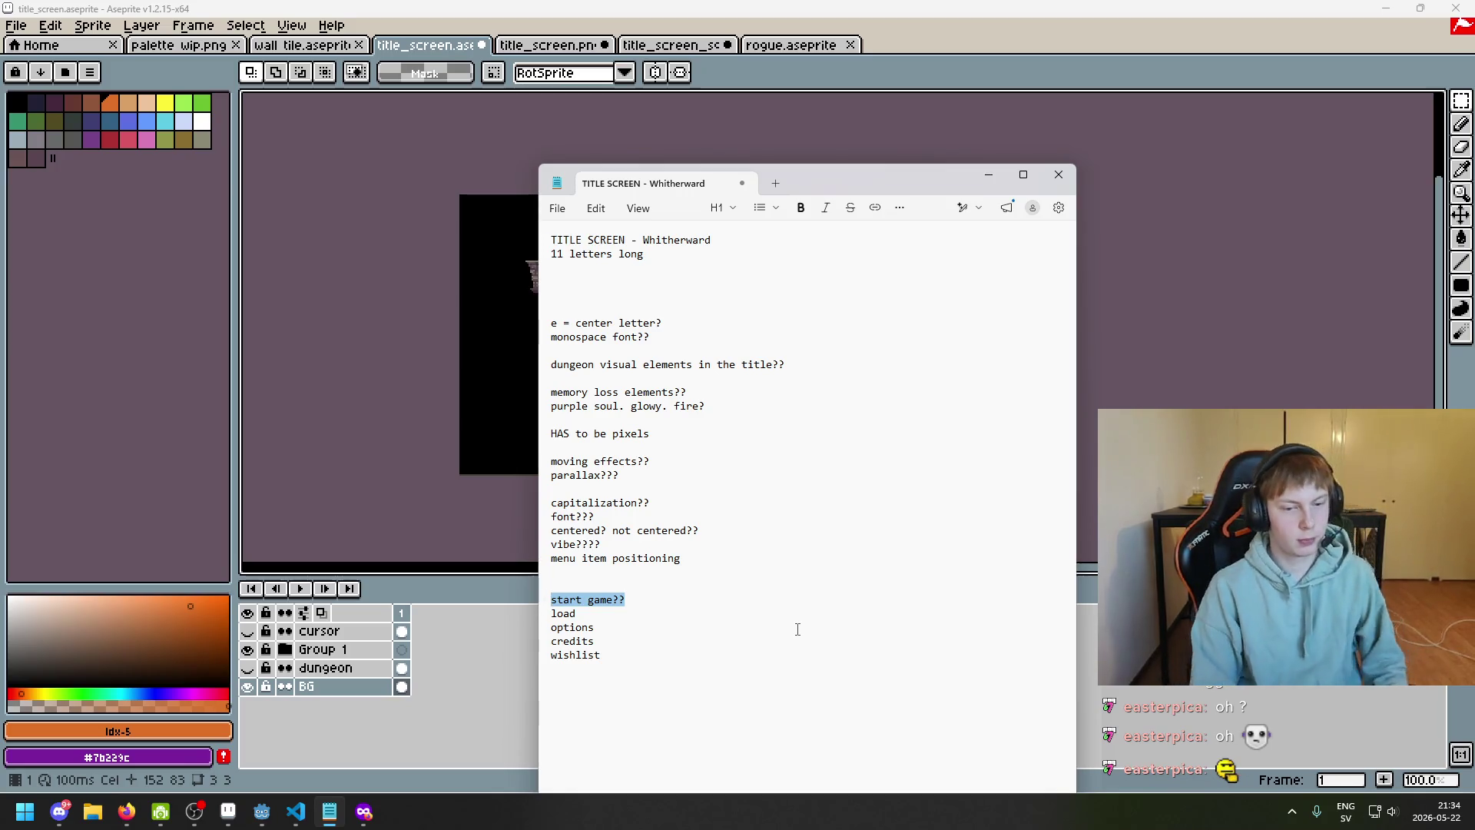
key(Right)
key(BackSpace)
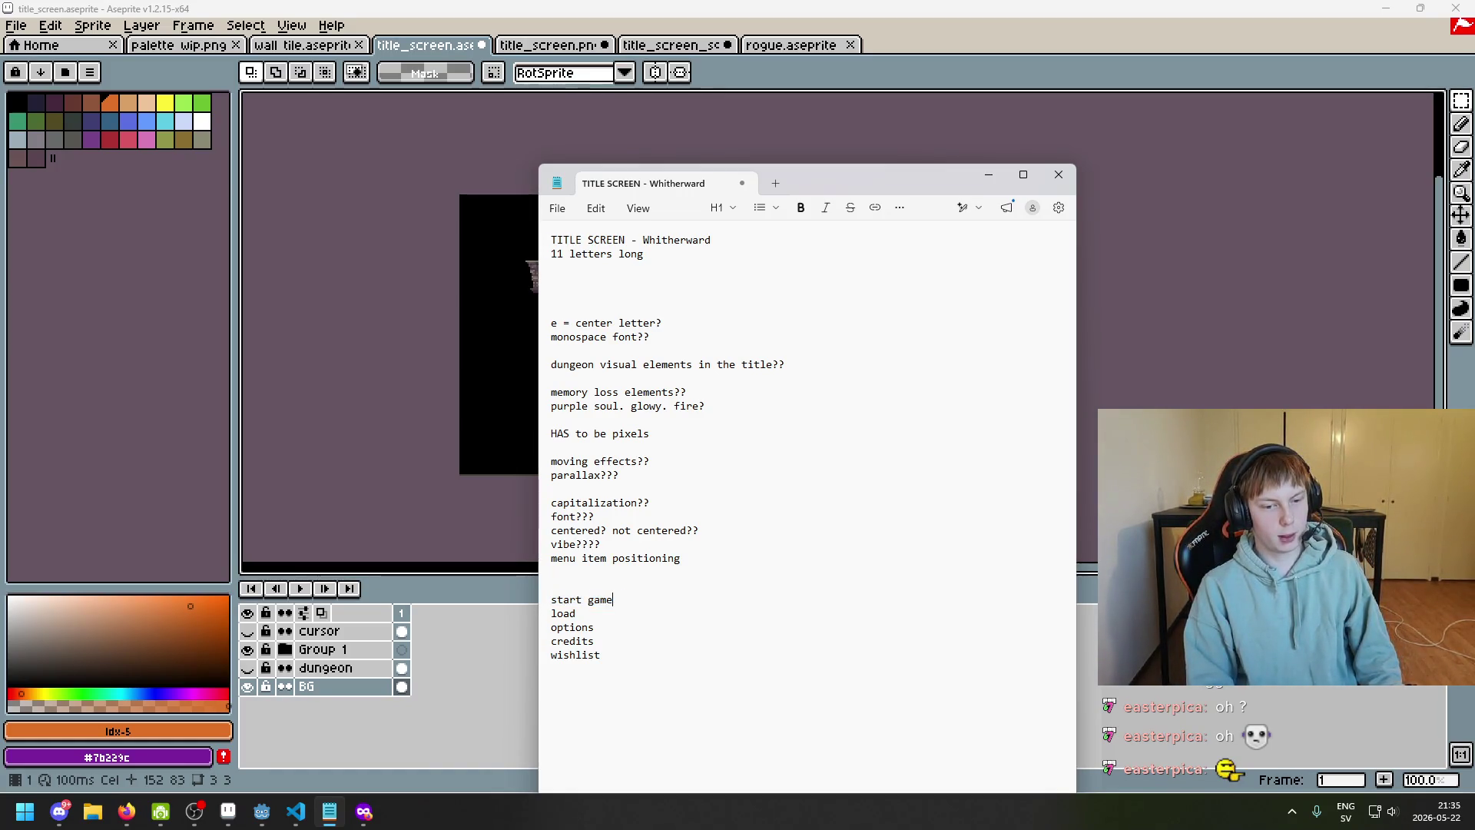
text(new game)
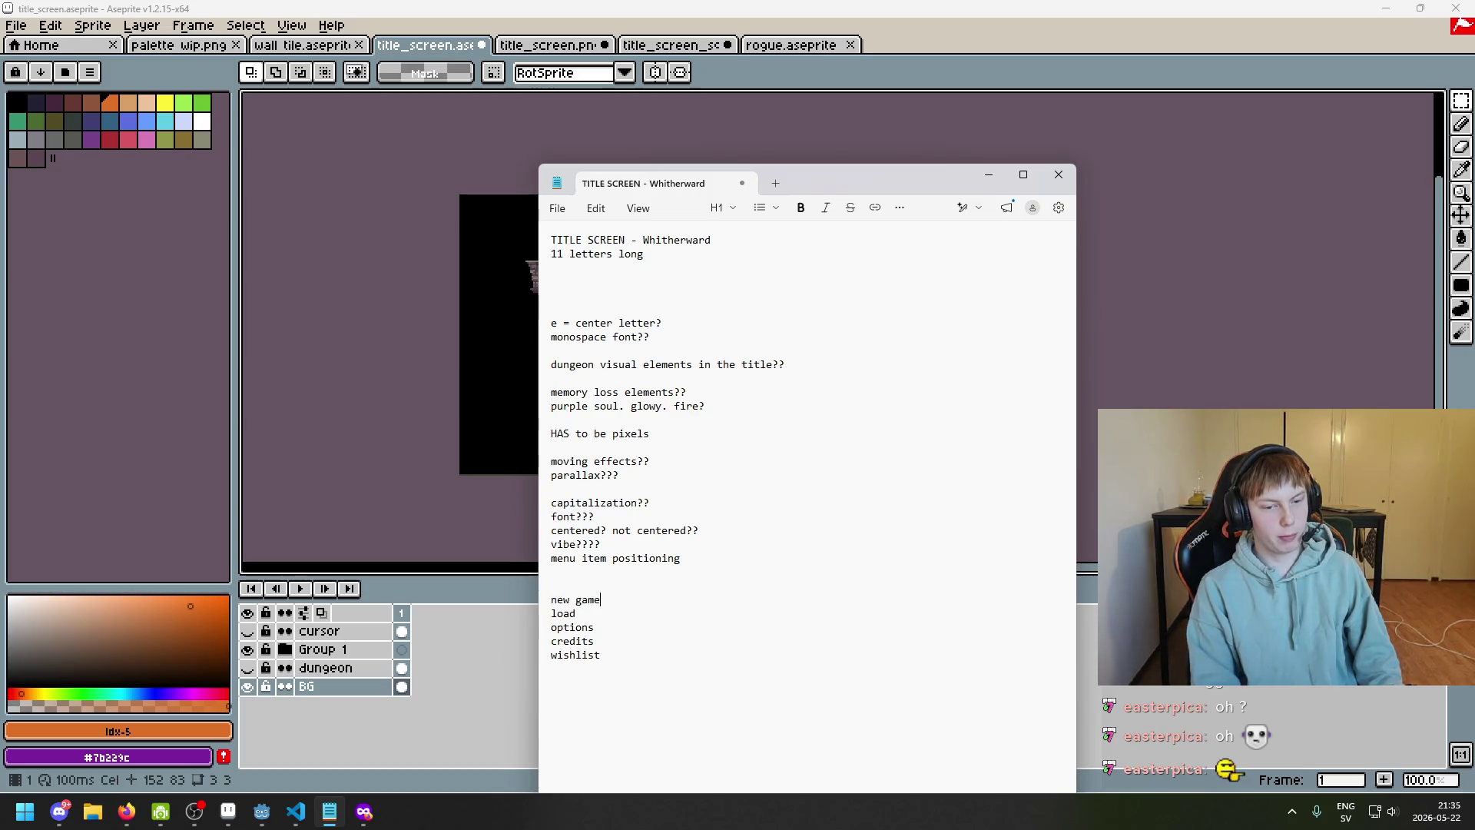
text( / continue)
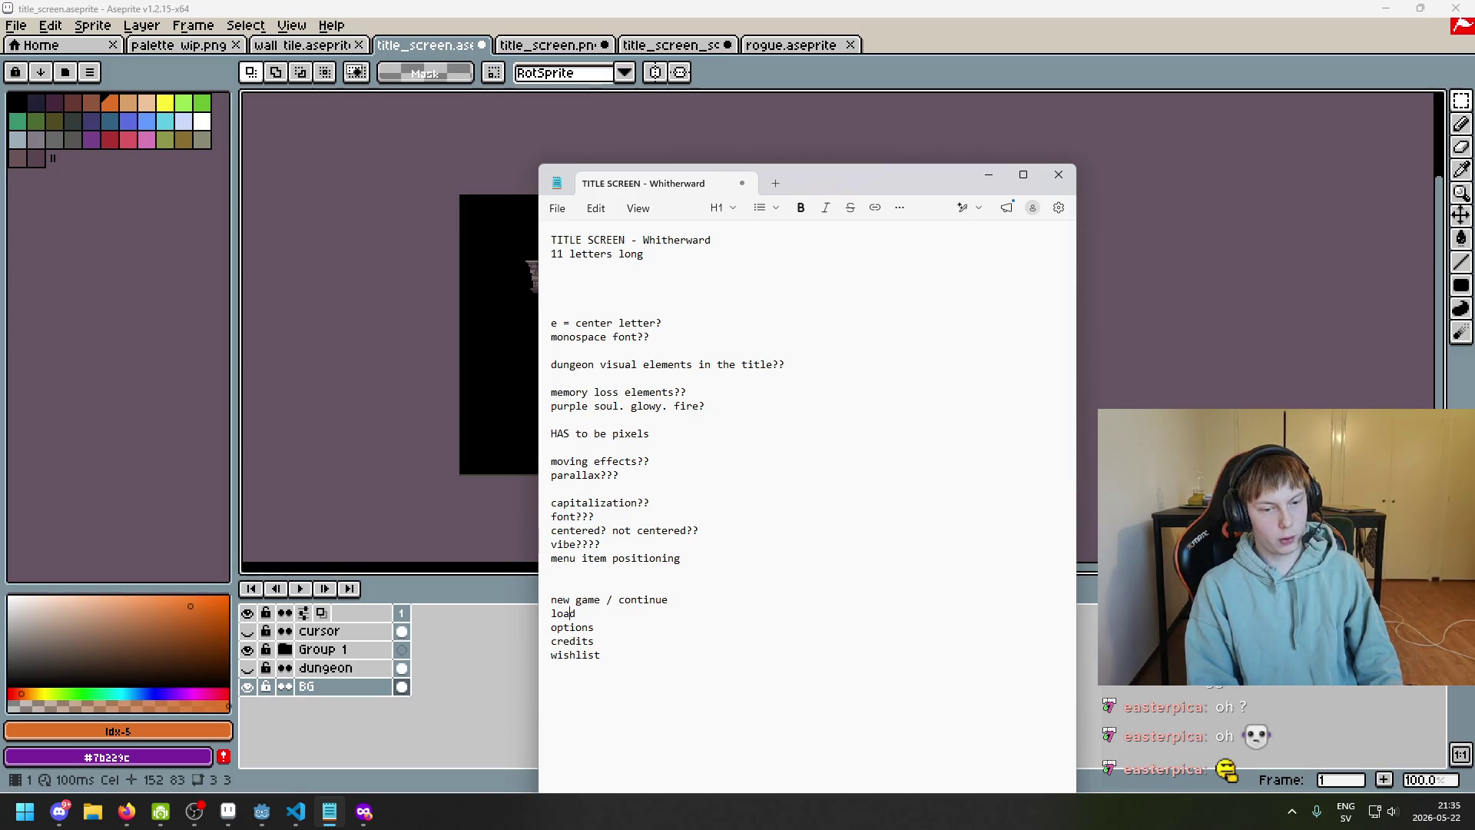
Remove the load line and '/ continue', leaving new game, options, credits and wishlist
key(BackSpace)
key(BackSpace)
key(BackSpace)
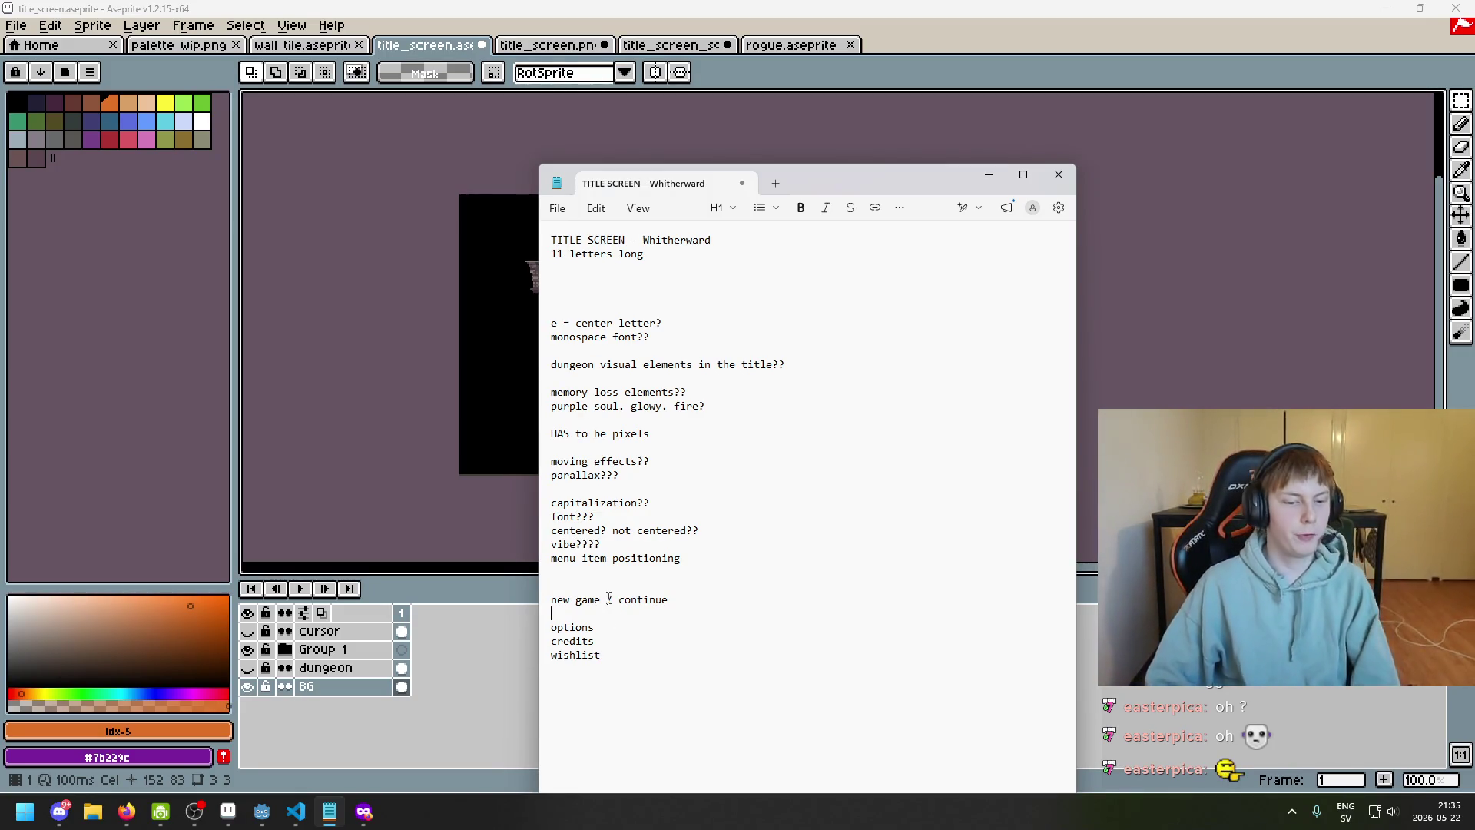
drag(607, 599, 689, 612)
key(BackSpace)
key(BackSpace)
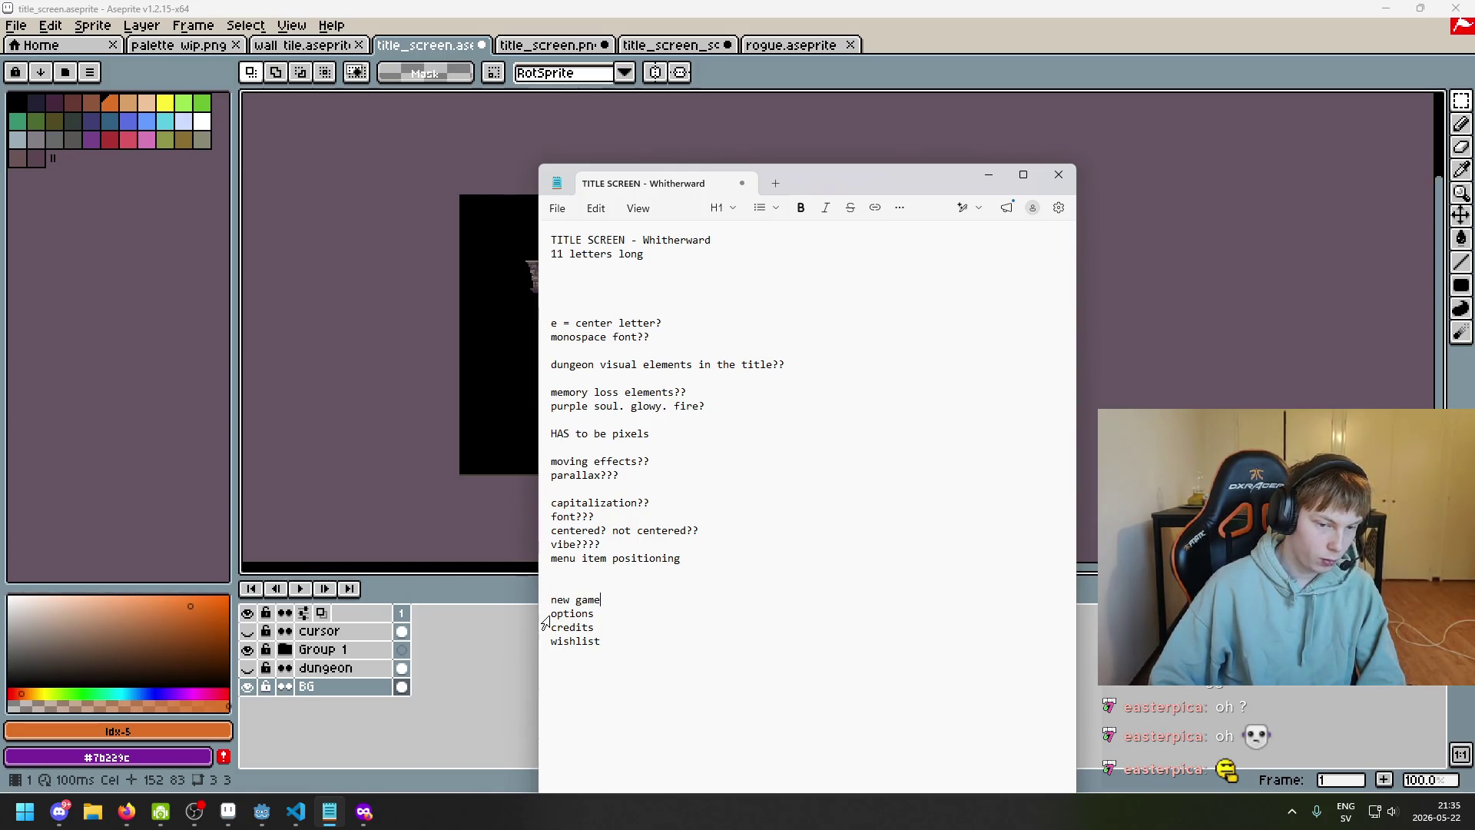
mouse_move(630, 642)
mouse_down()
mouse_move(548, 629)
mouse_move(553, 600)
mouse_up()
text(play)
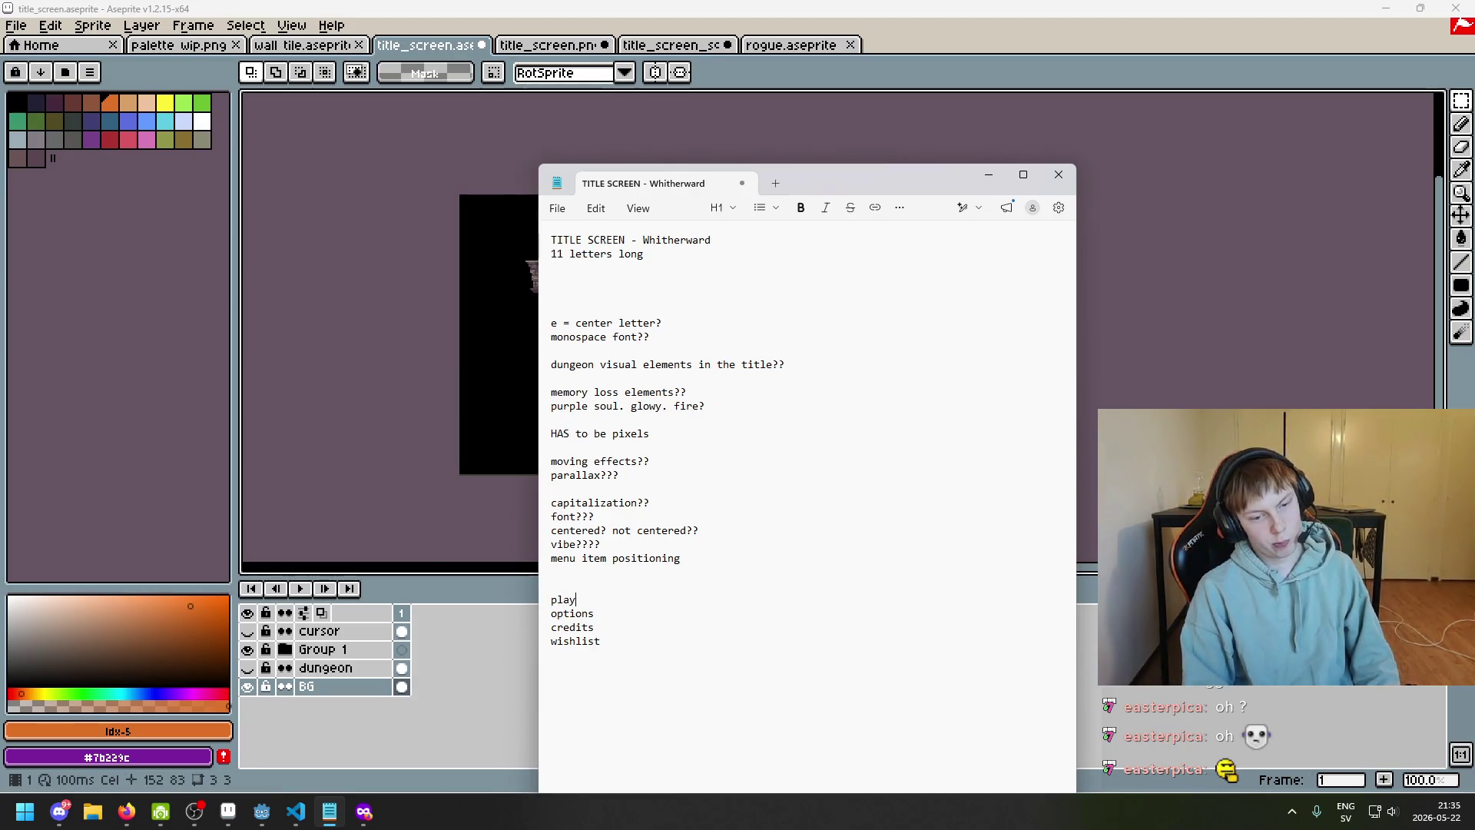
text(new game)
key(Return)
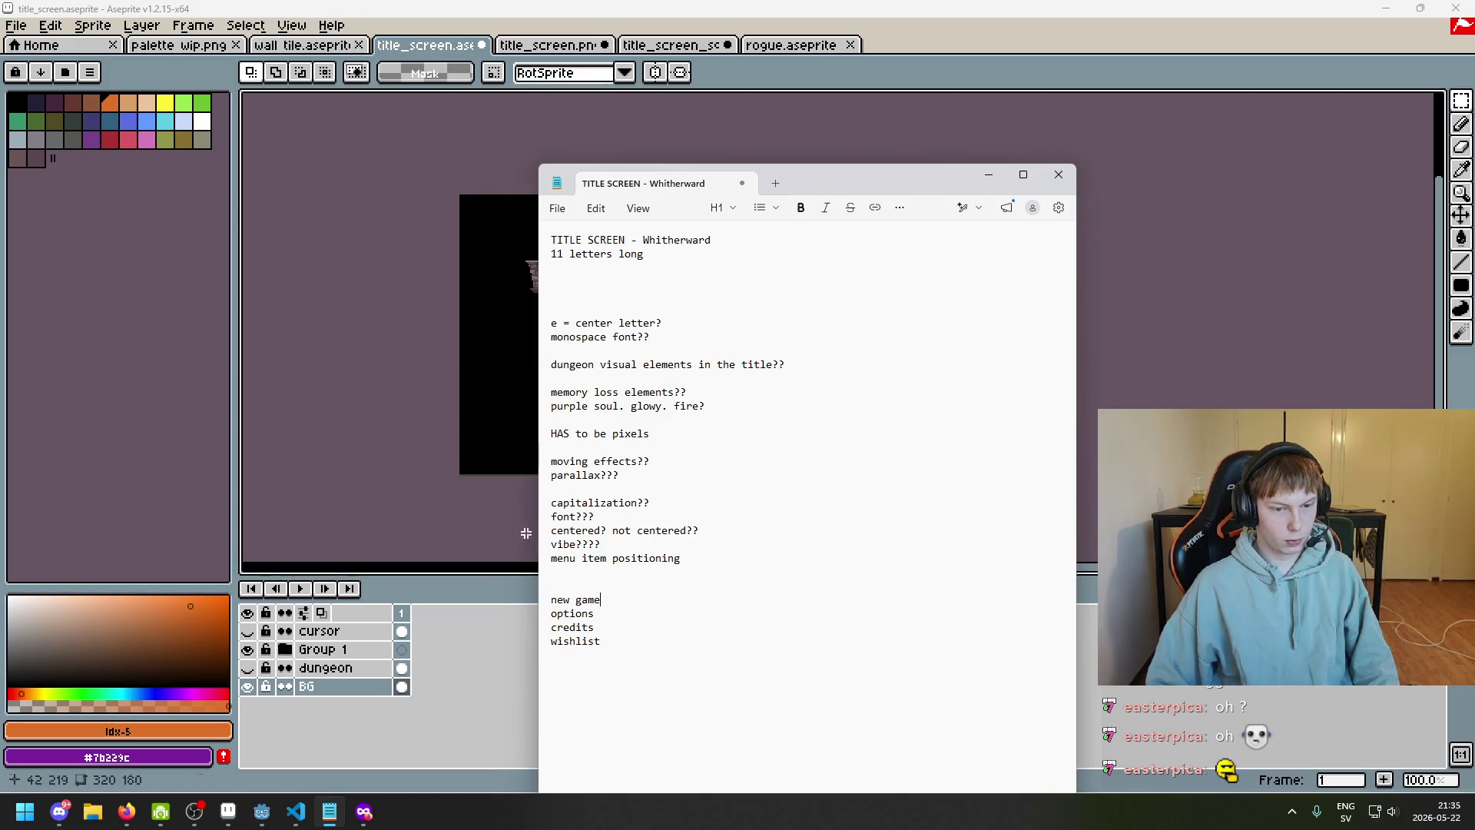
key(alt+Tab)
Add a new Layer 1 from the BG layer menu and move it above the dungeon layer
scroll(702, 422, up, 1)
click(247, 649)
click(247, 650)
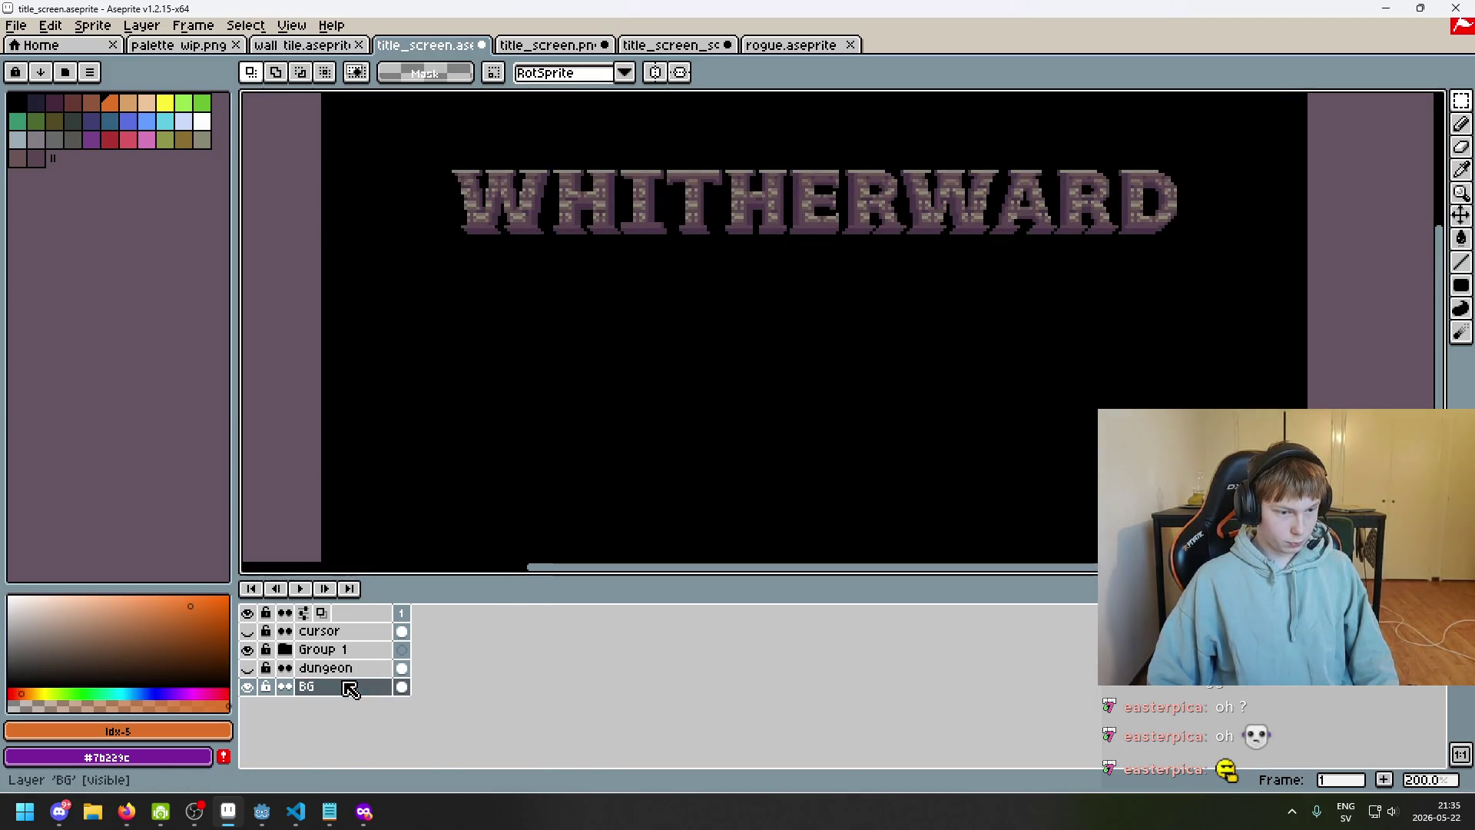
right_click(349, 692)
click(415, 635)
drag(377, 693, 355, 659)
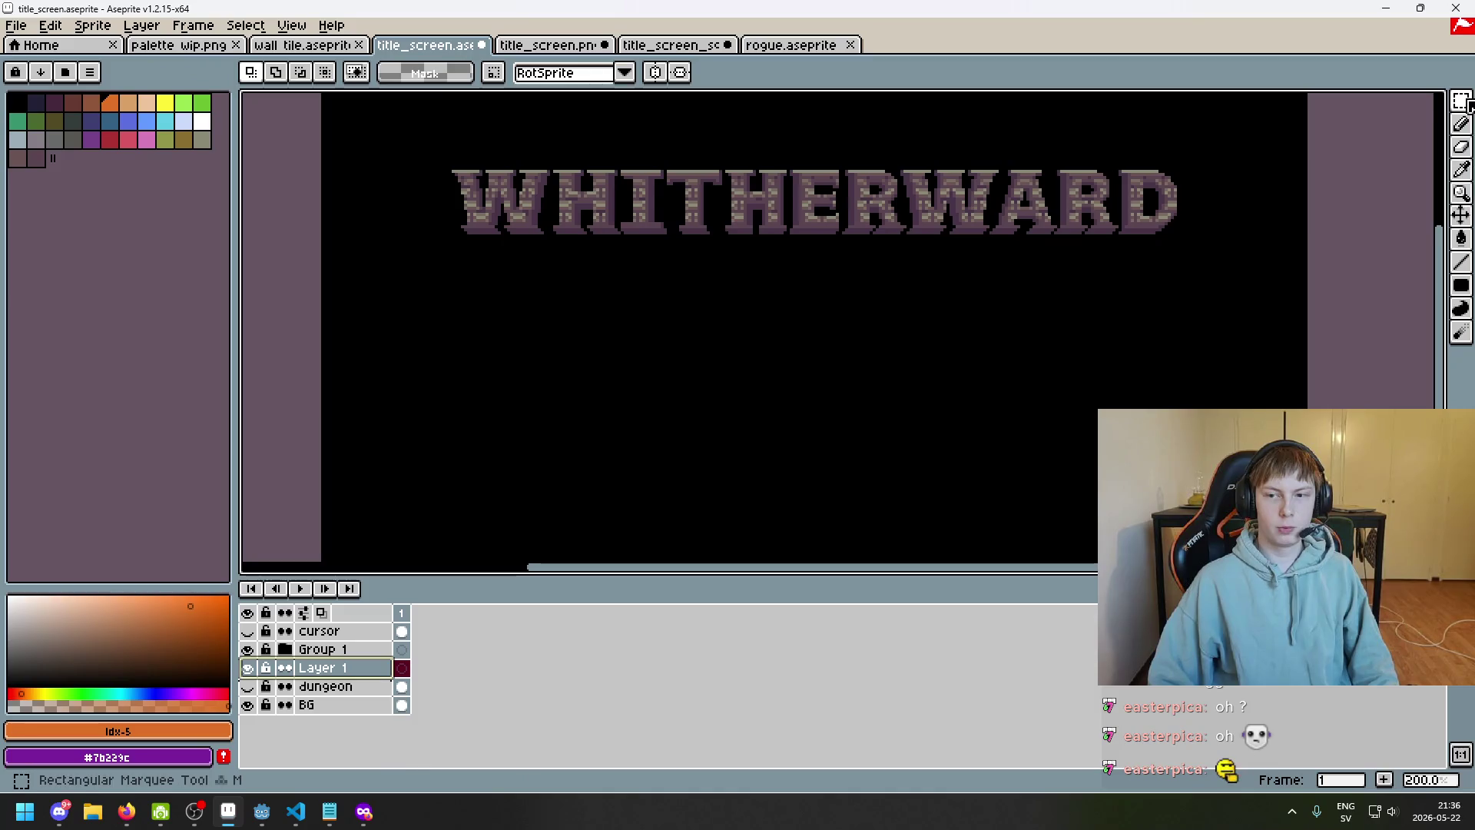
Start text insertion and look through the font options, keeping the current font
click(1464, 284)
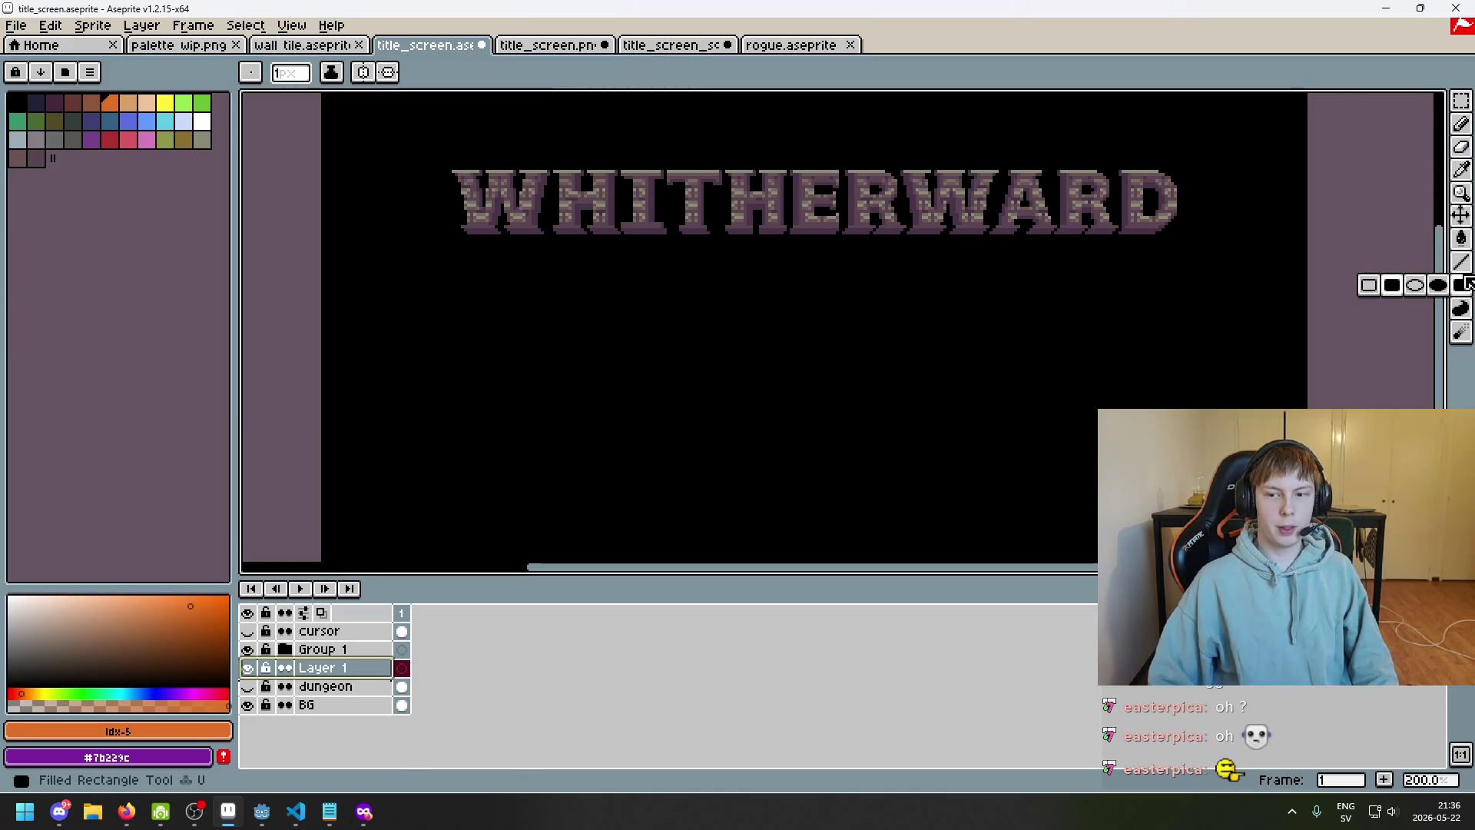
key(t)
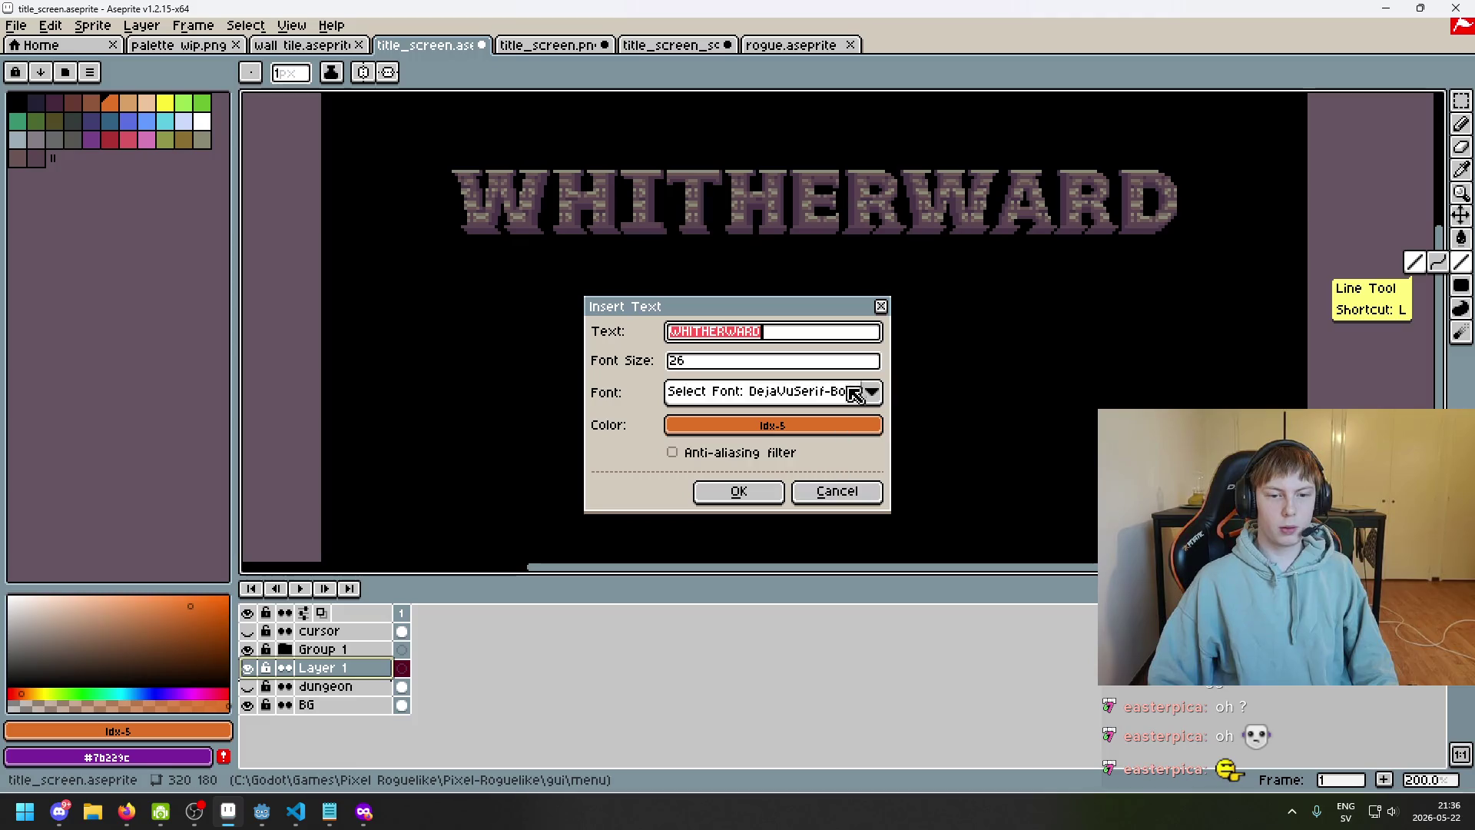
click(871, 393)
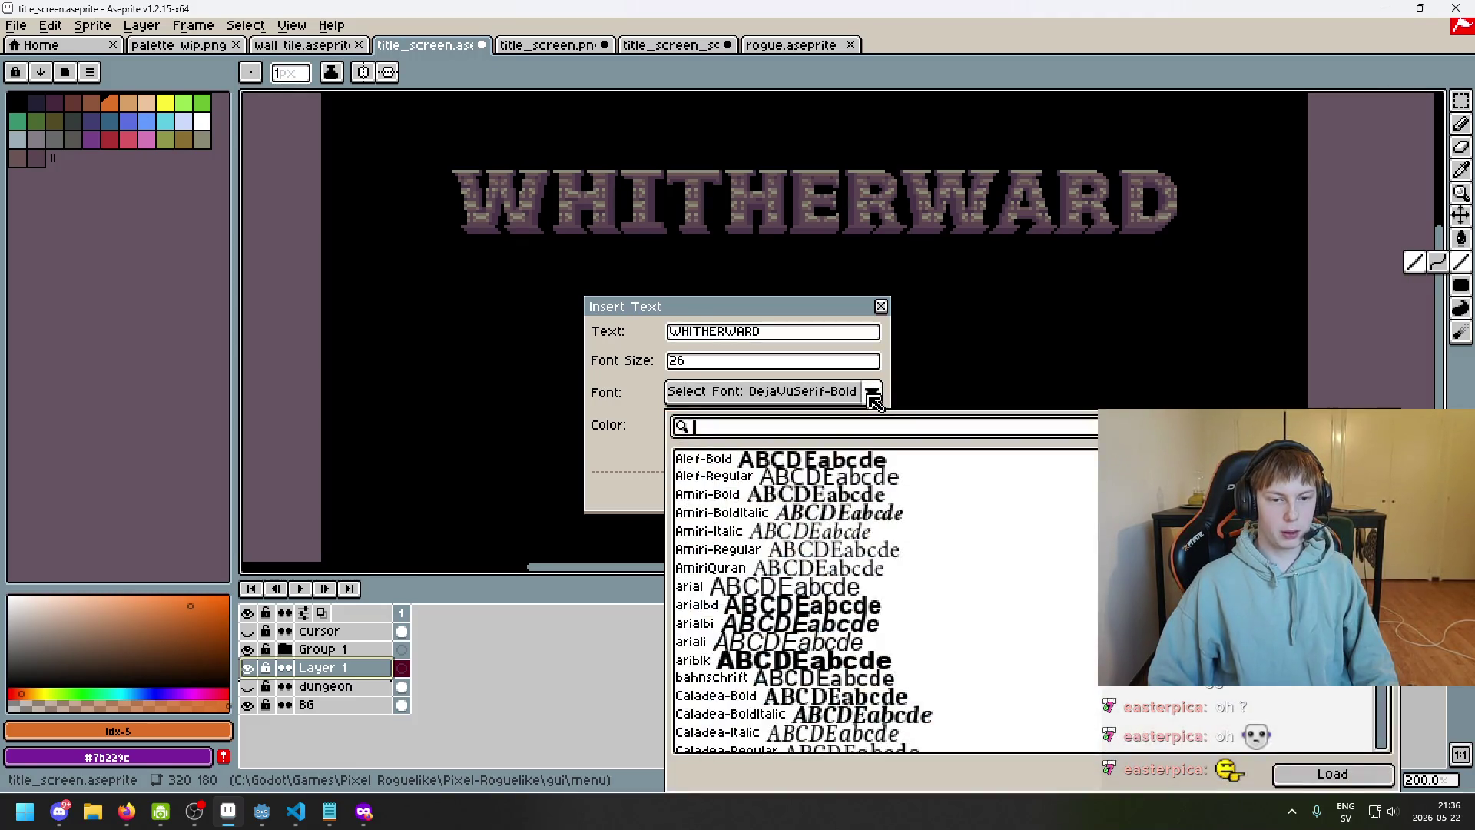
click(871, 394)
click(864, 396)
key(Escape)
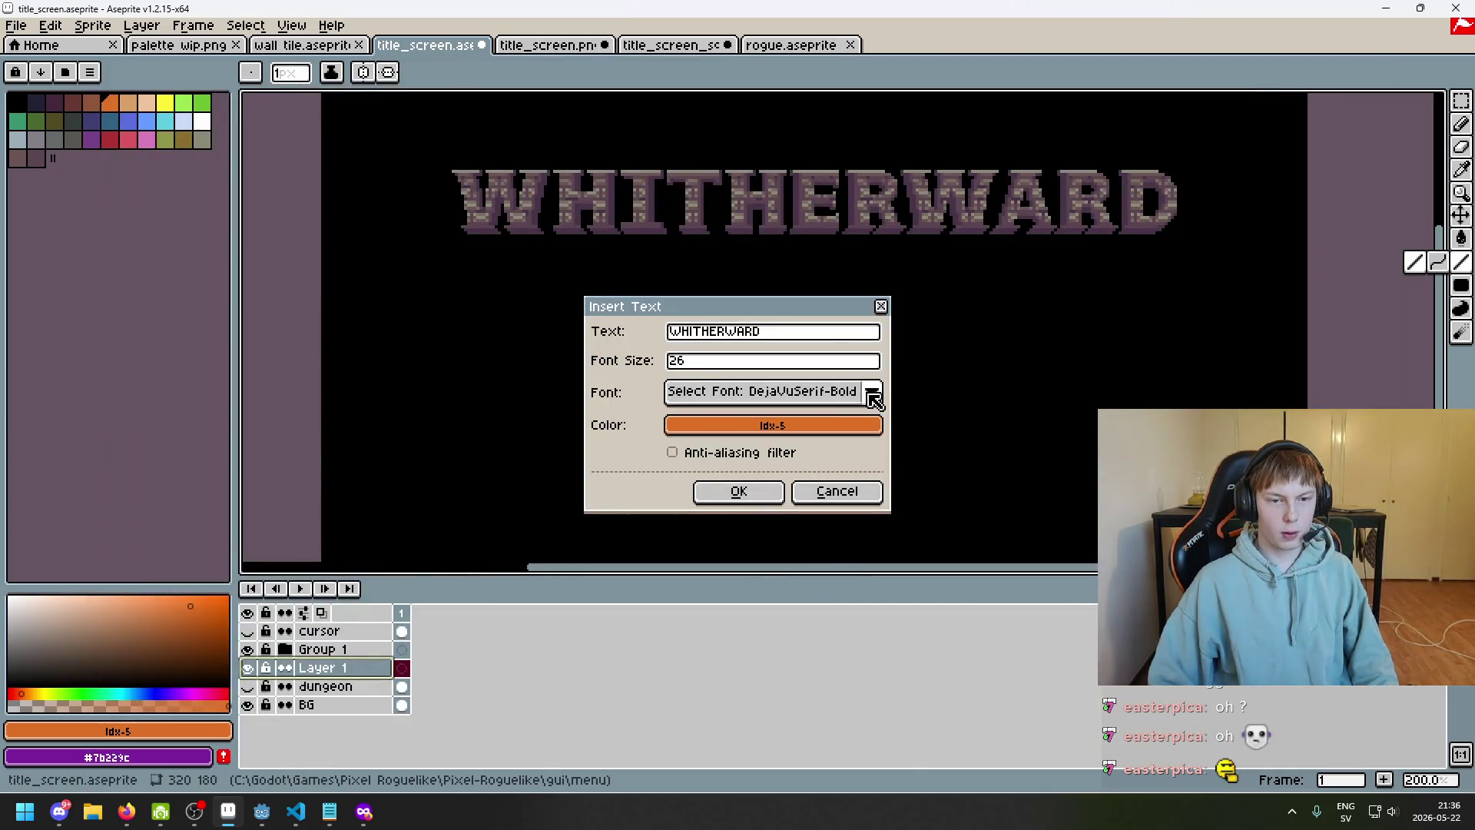
drag(814, 331, 579, 329)
click(329, 815)
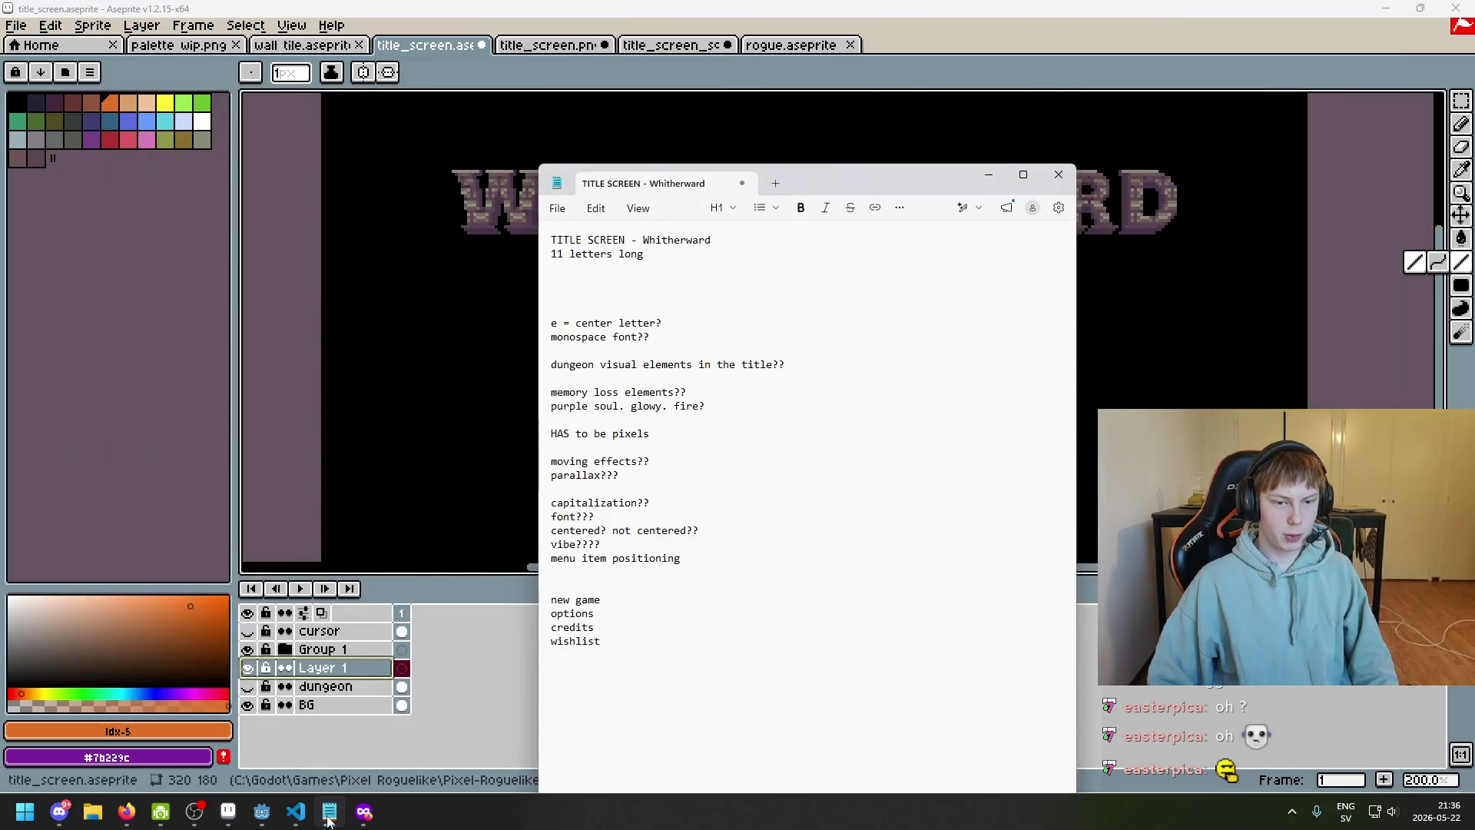
click(329, 814)
Enter 'new game' with a white text colour, place it, then discard it
text(new gam)
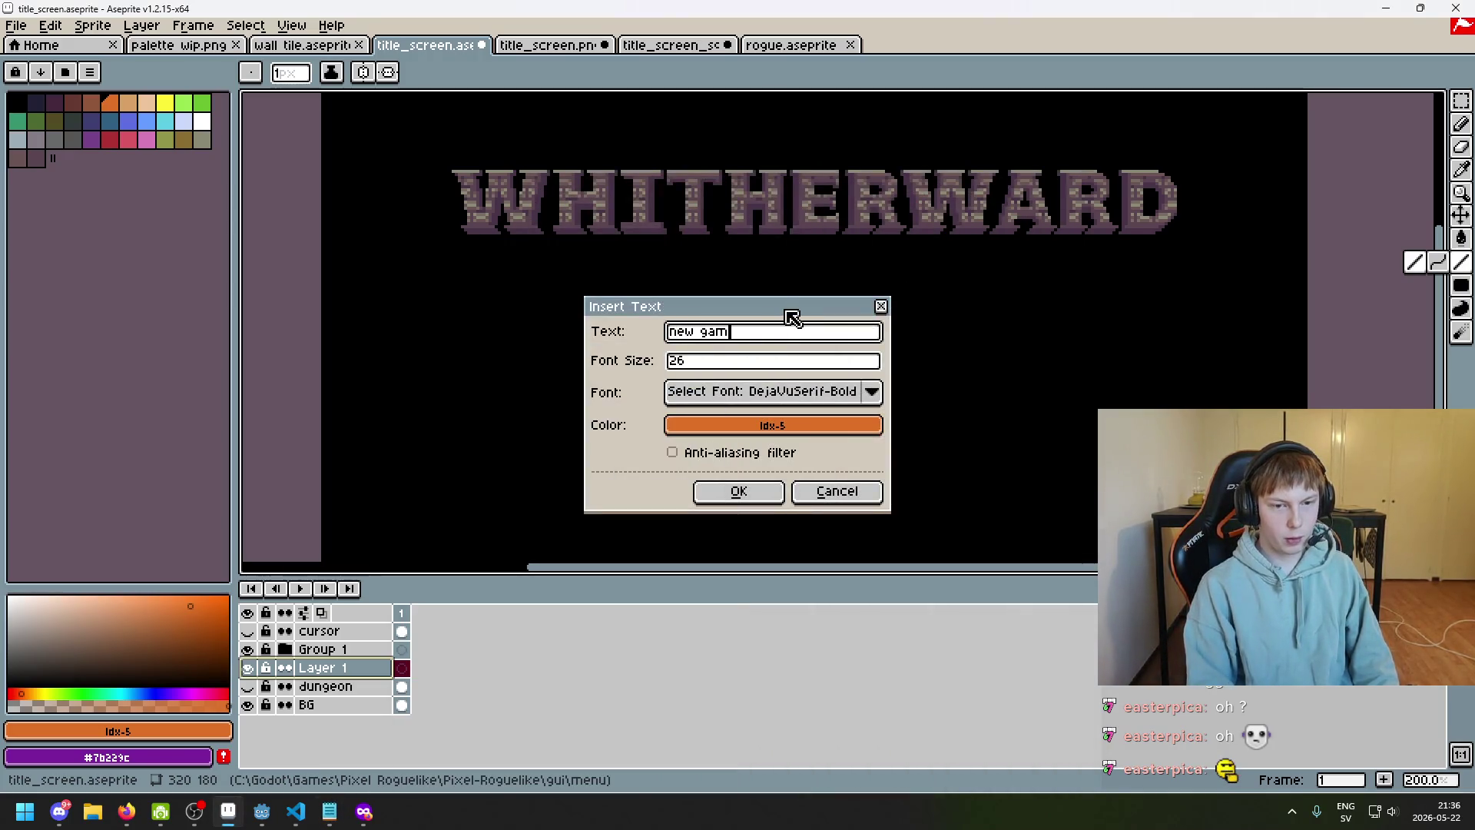
text(e)
click(739, 362)
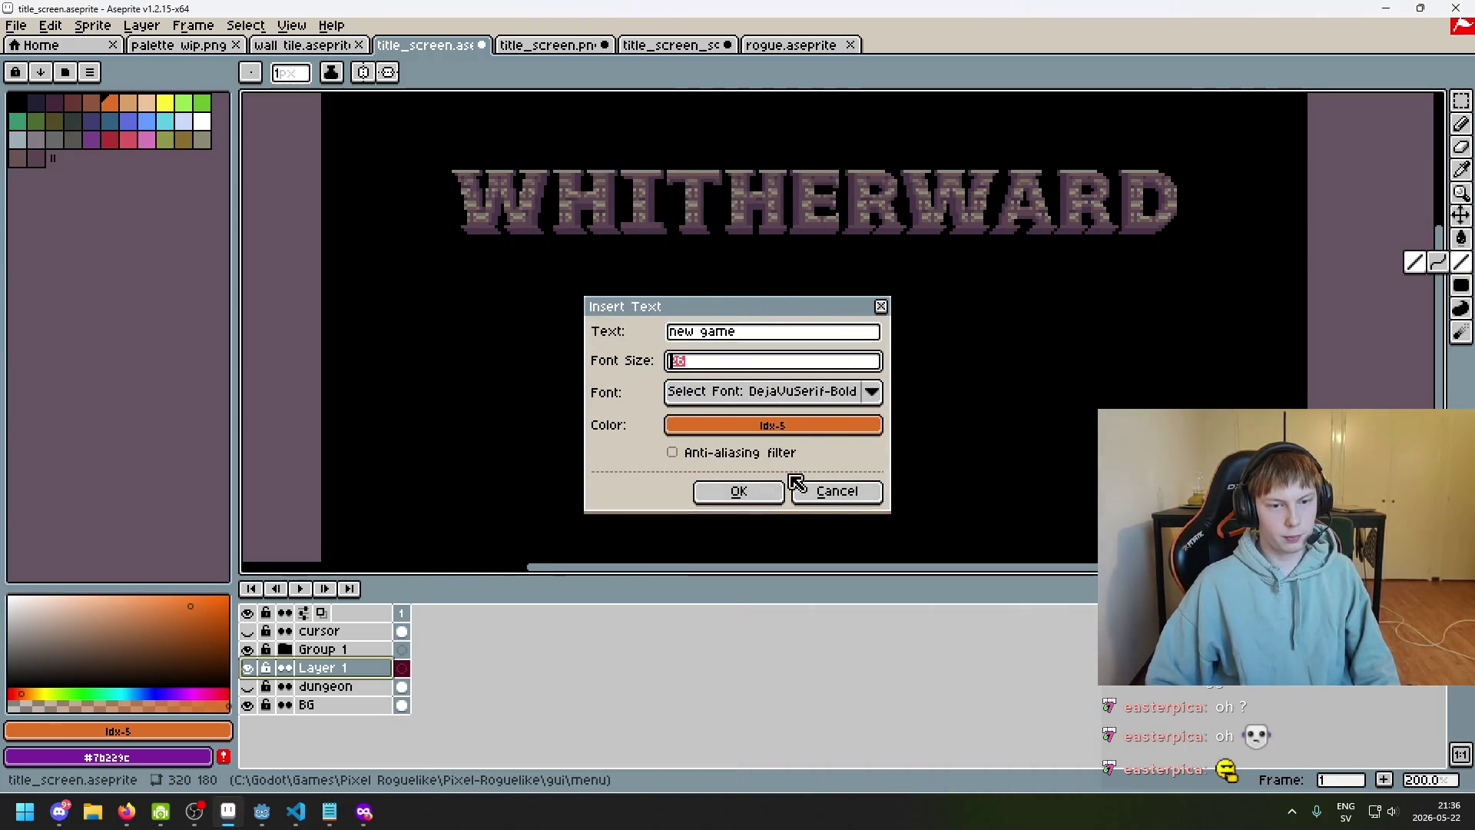
click(790, 435)
click(940, 490)
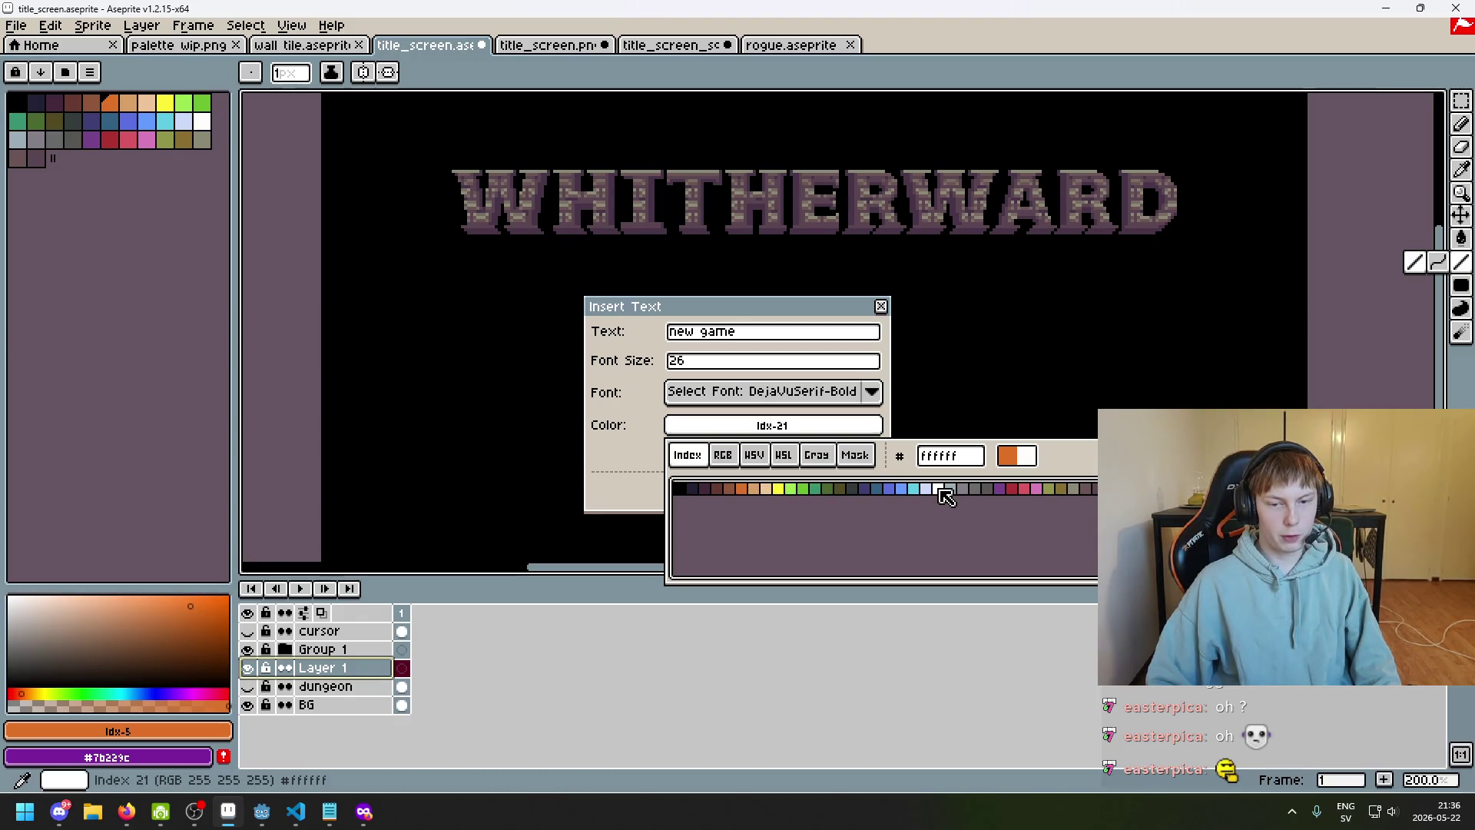
click(754, 490)
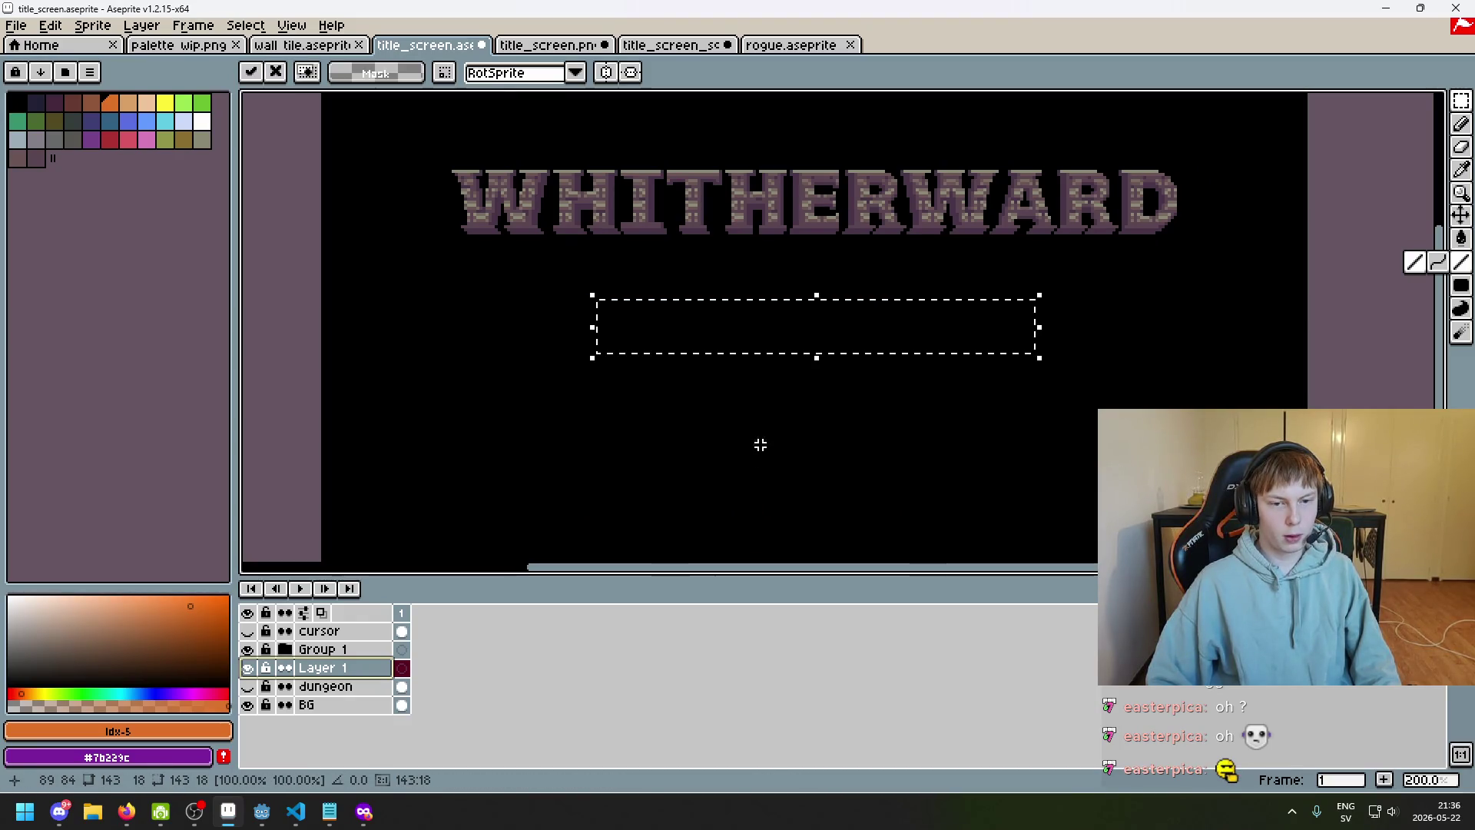
key(Escape)
Reinsert the 'new game' text with white chosen as its colour and place it
key(ctrl+t)
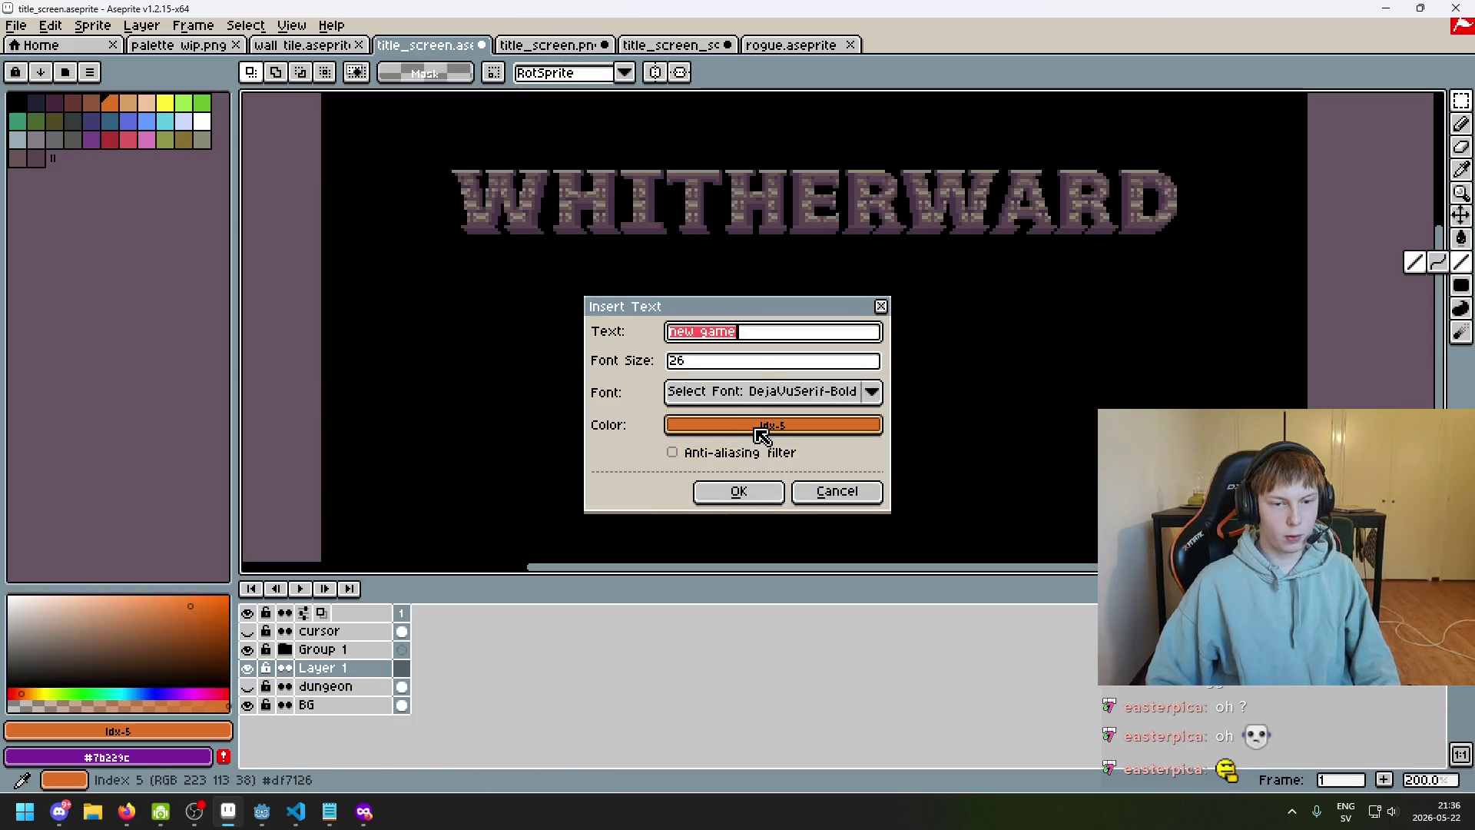
click(790, 425)
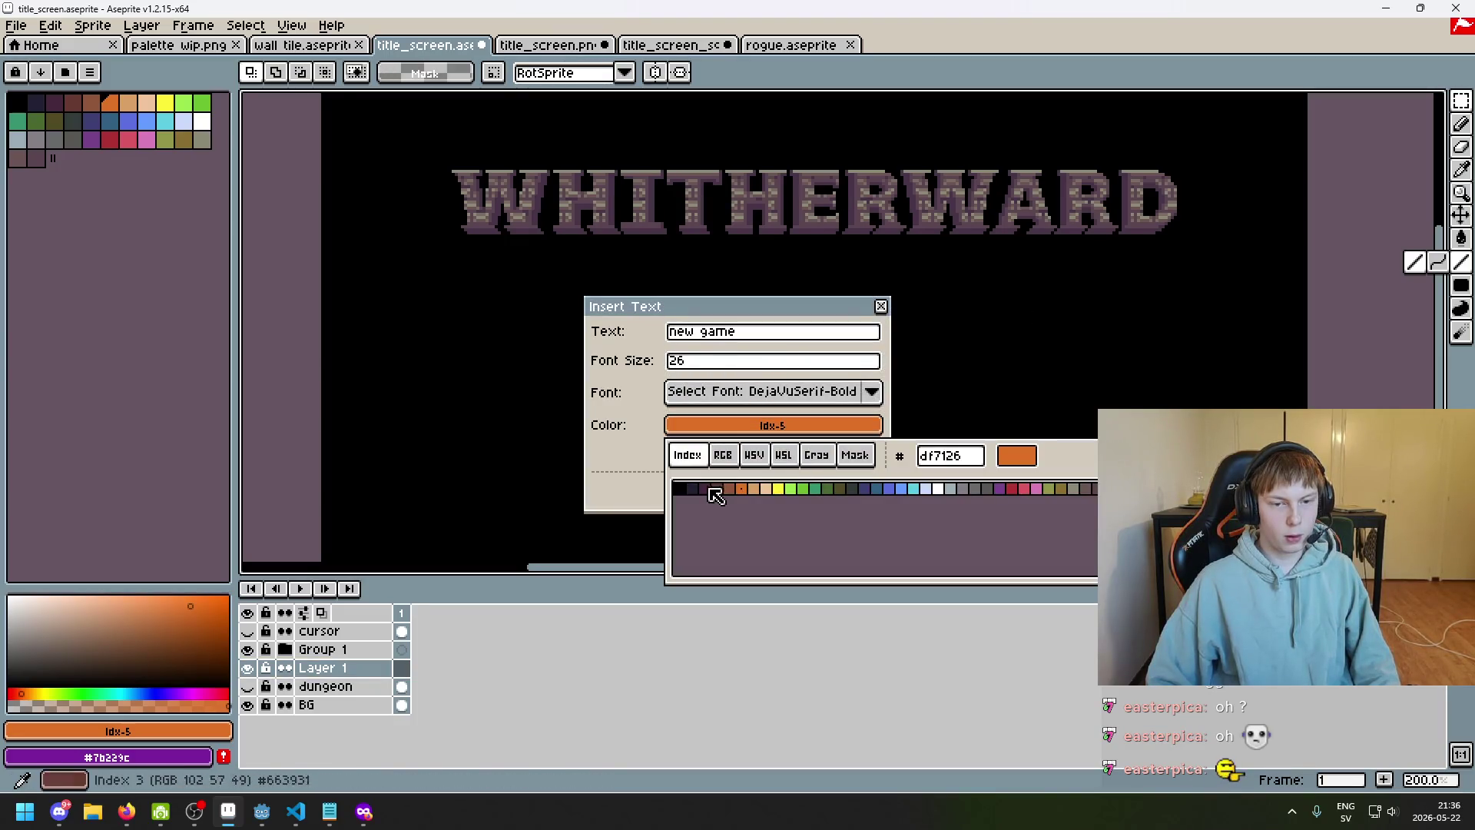
click(927, 489)
click(938, 489)
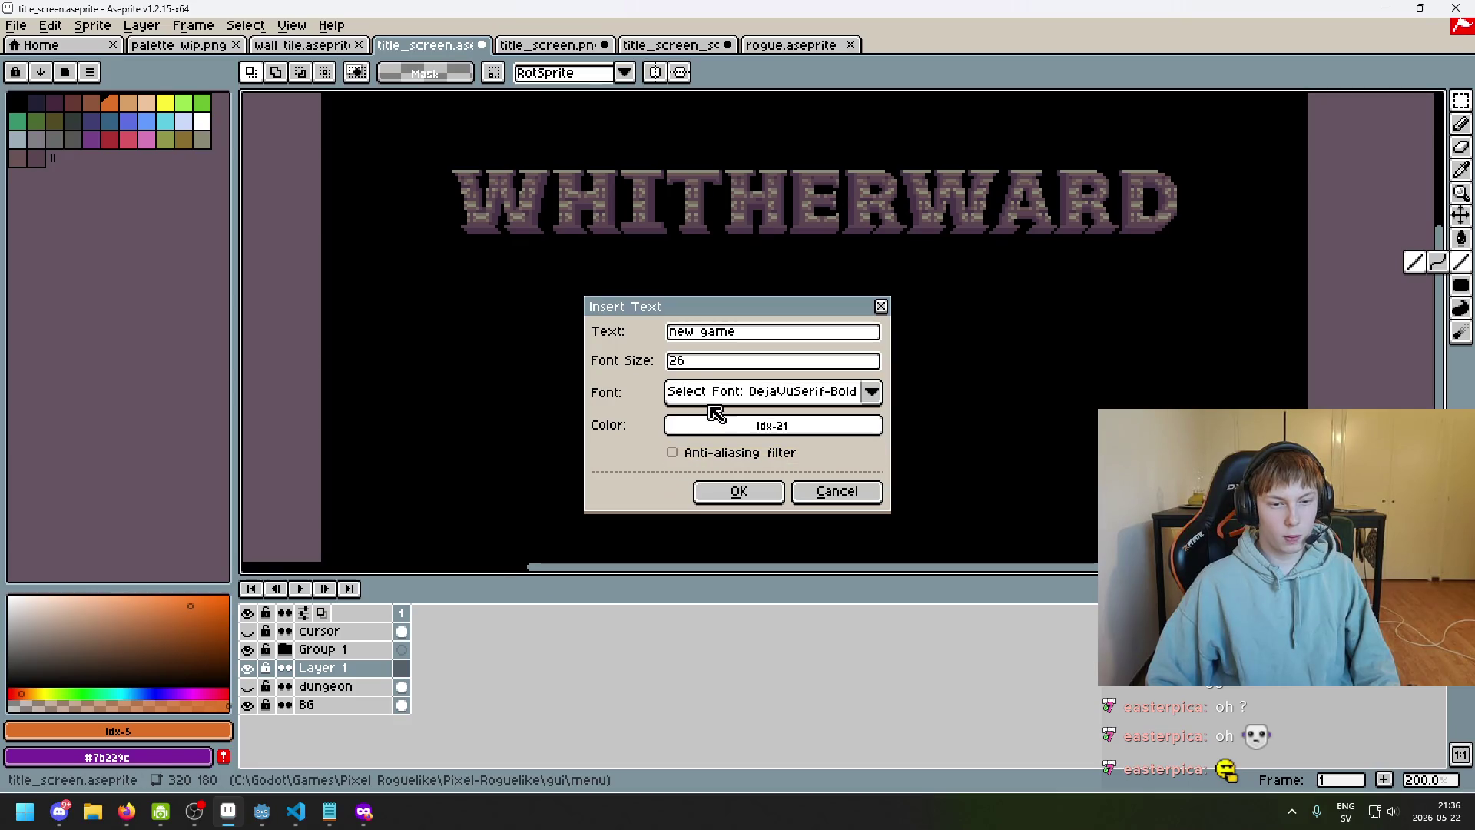
click(726, 494)
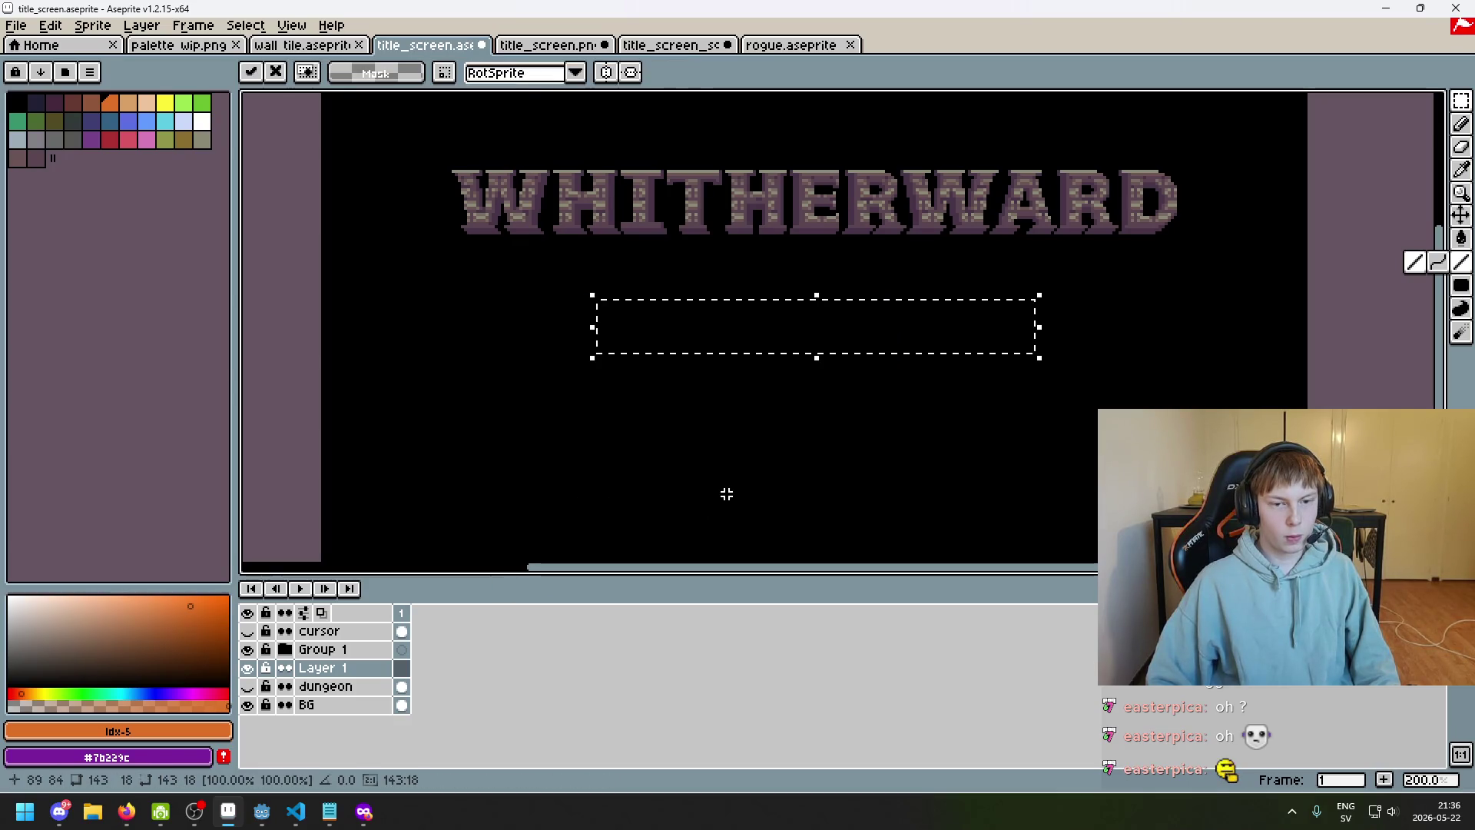
Set the foreground colour to pure white, move Layer 1 above Group 1, and place 'new game' below the title
click(205, 730)
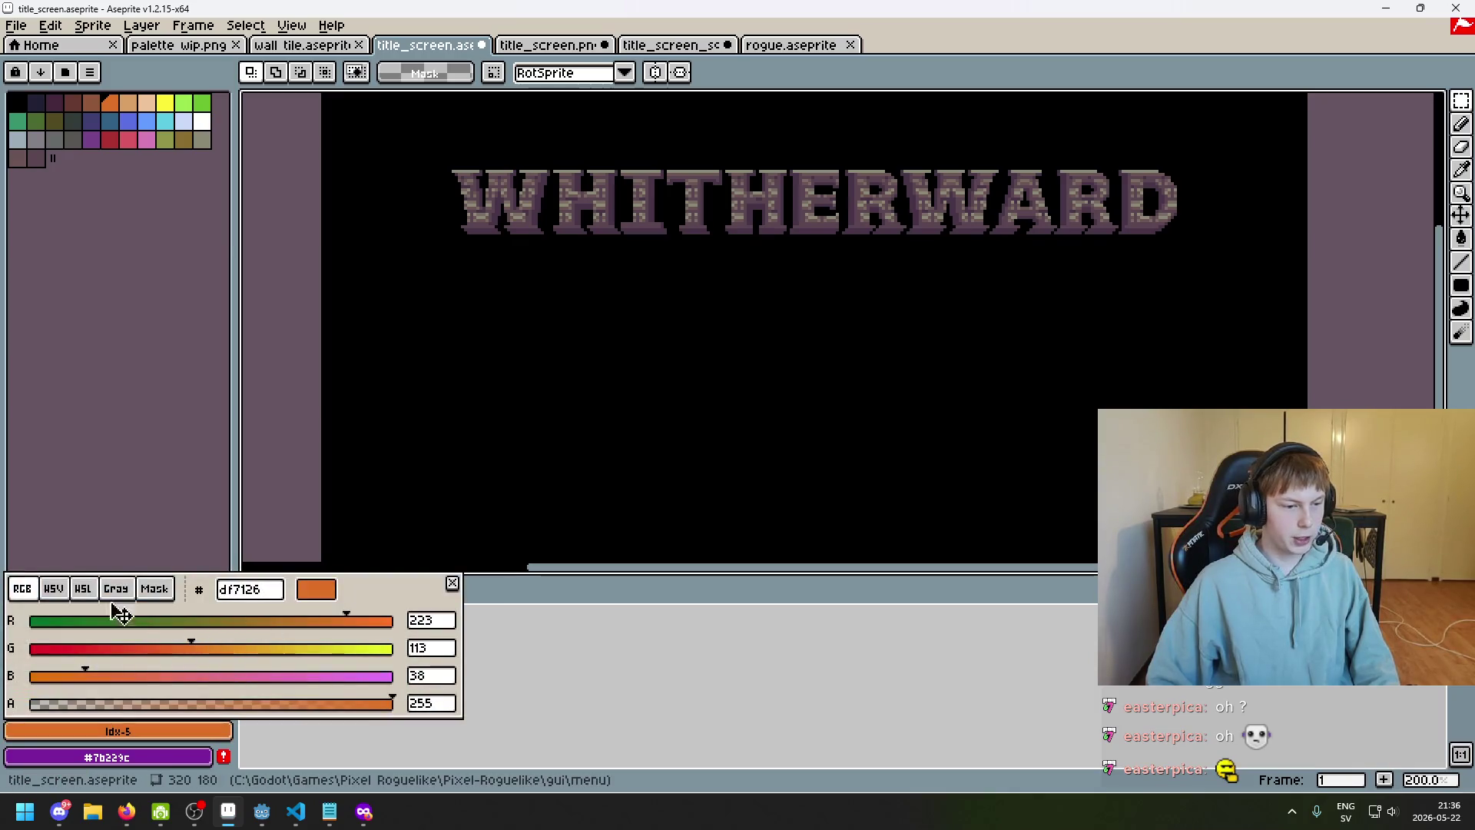
click(92, 517)
drag(91, 645, 9, 598)
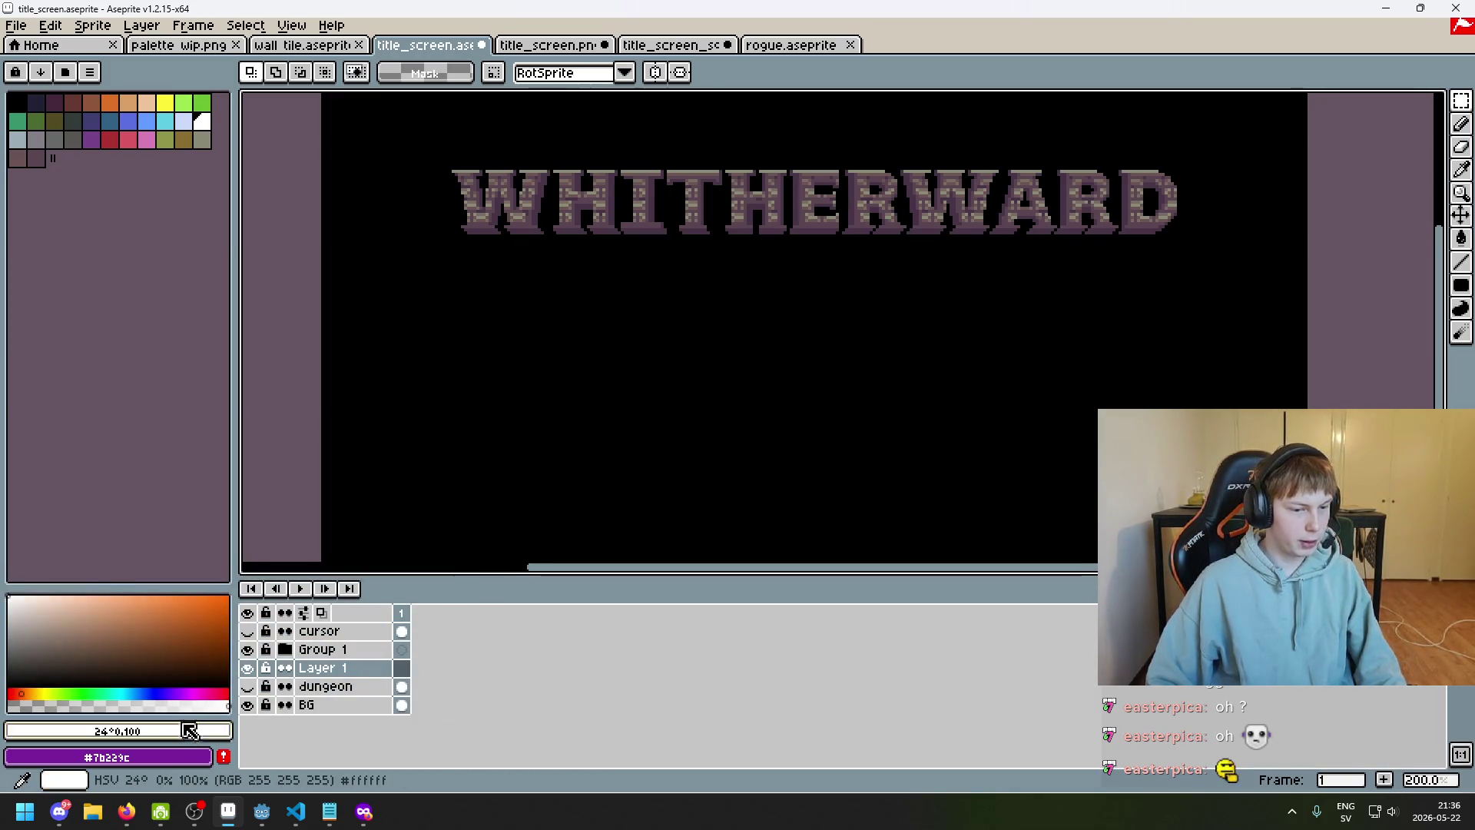
key(ctrl+t)
click(737, 491)
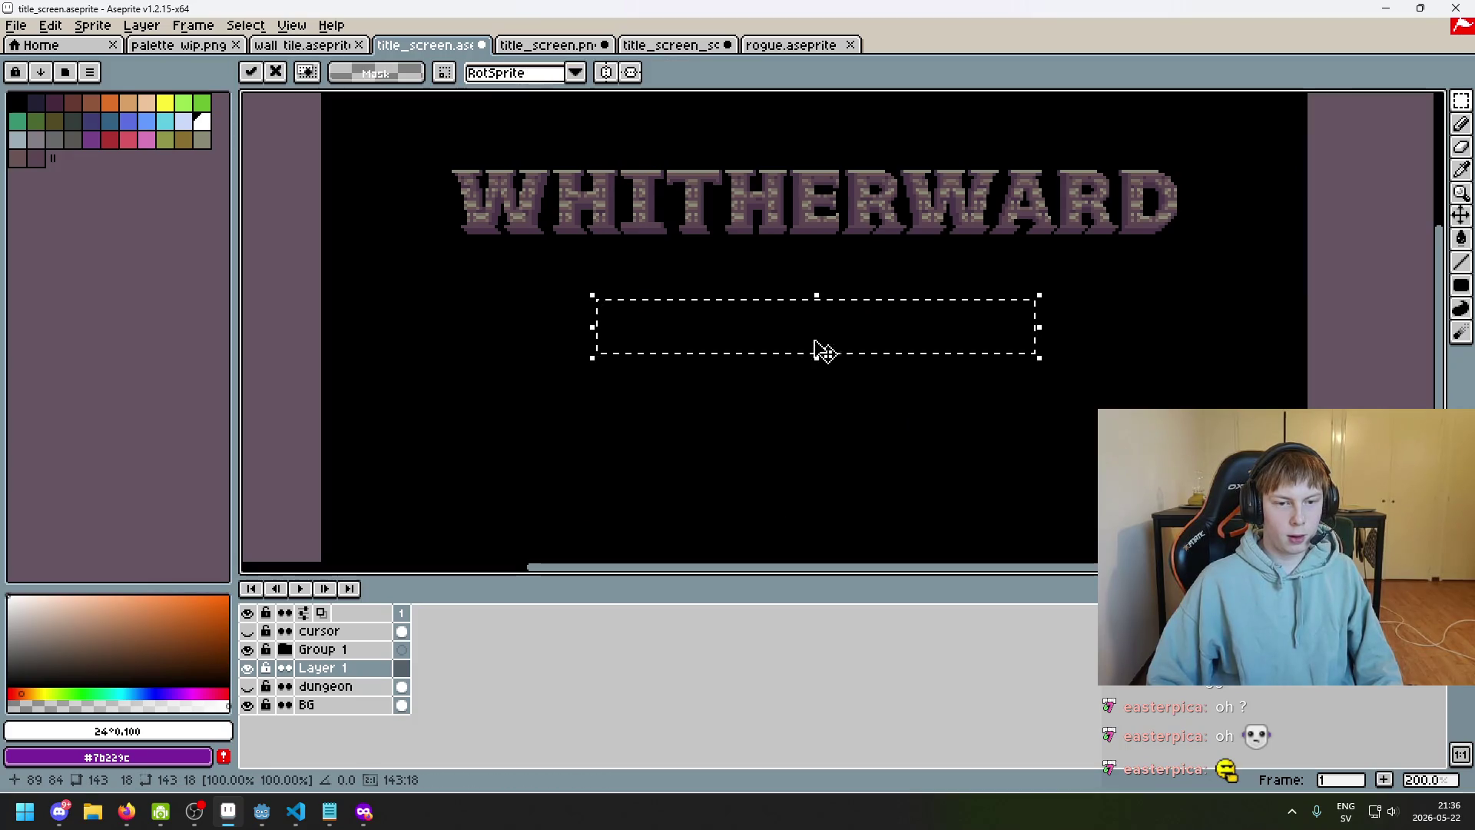
drag(338, 668, 359, 654)
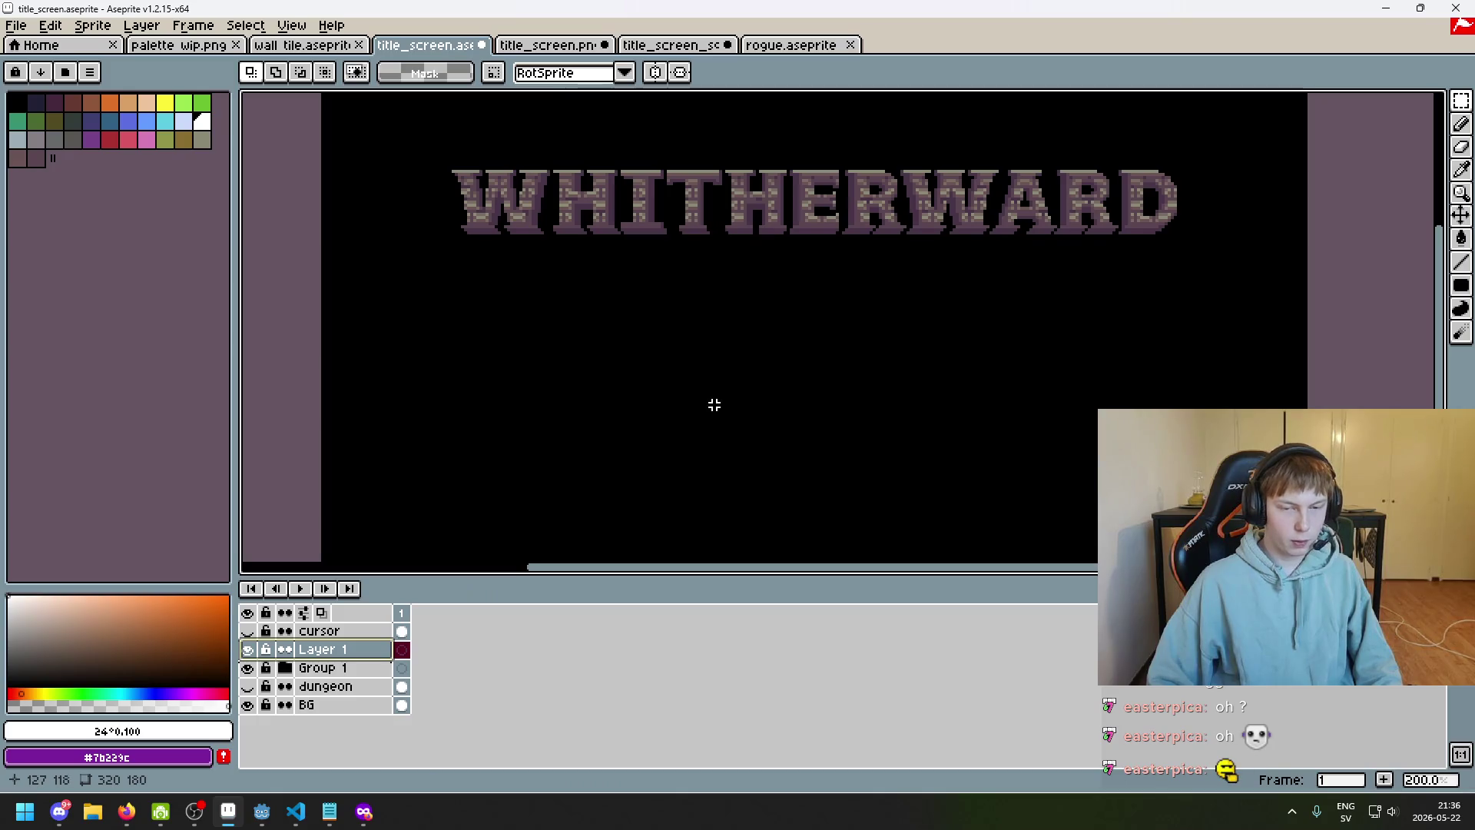
key(ctrl+t)
click(764, 493)
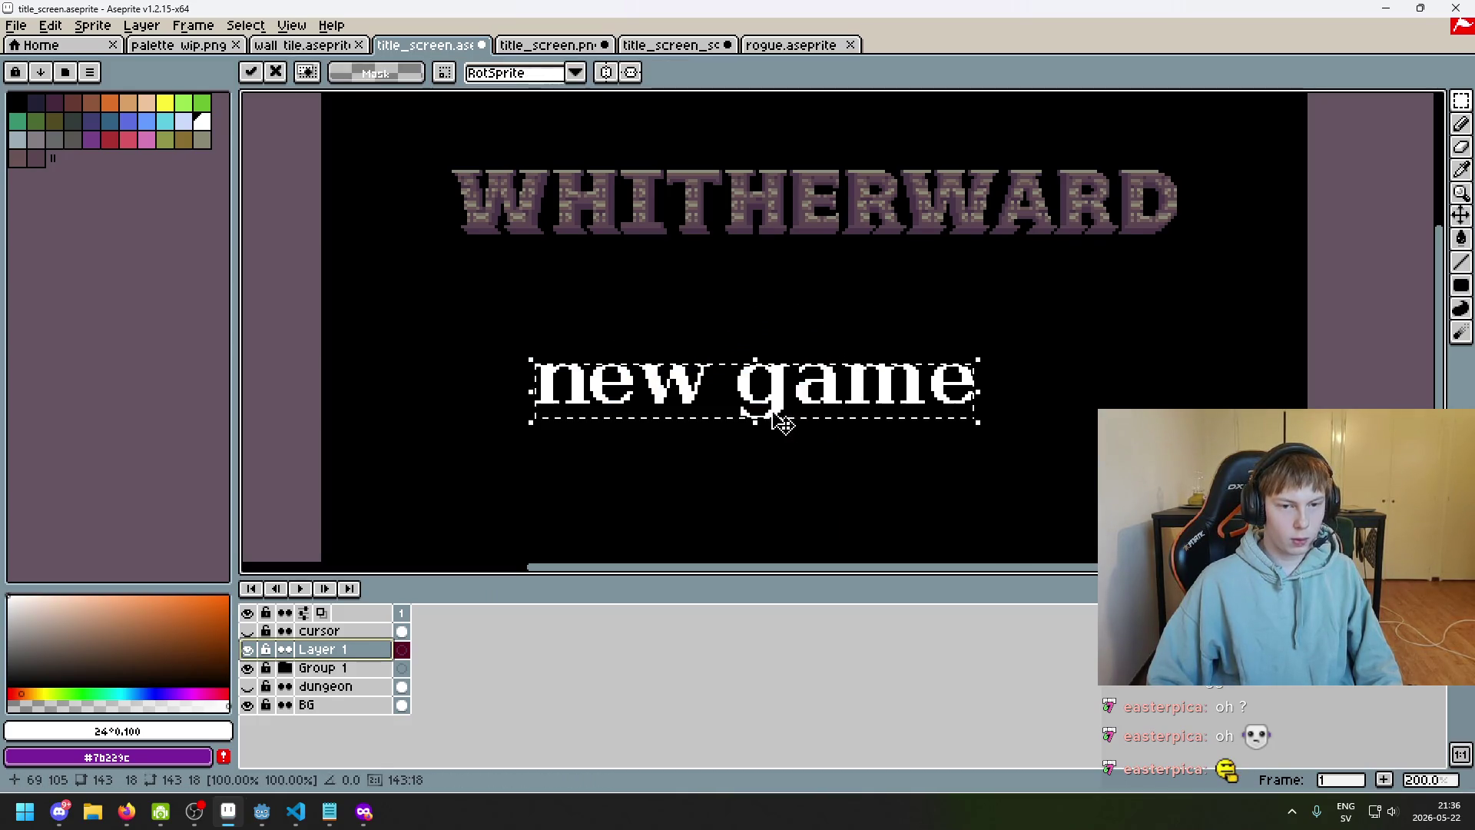
Discard the floating text and reinsert 'new game' at font size 15
scroll(783, 423, down, 1)
scroll(803, 421, up, 1)
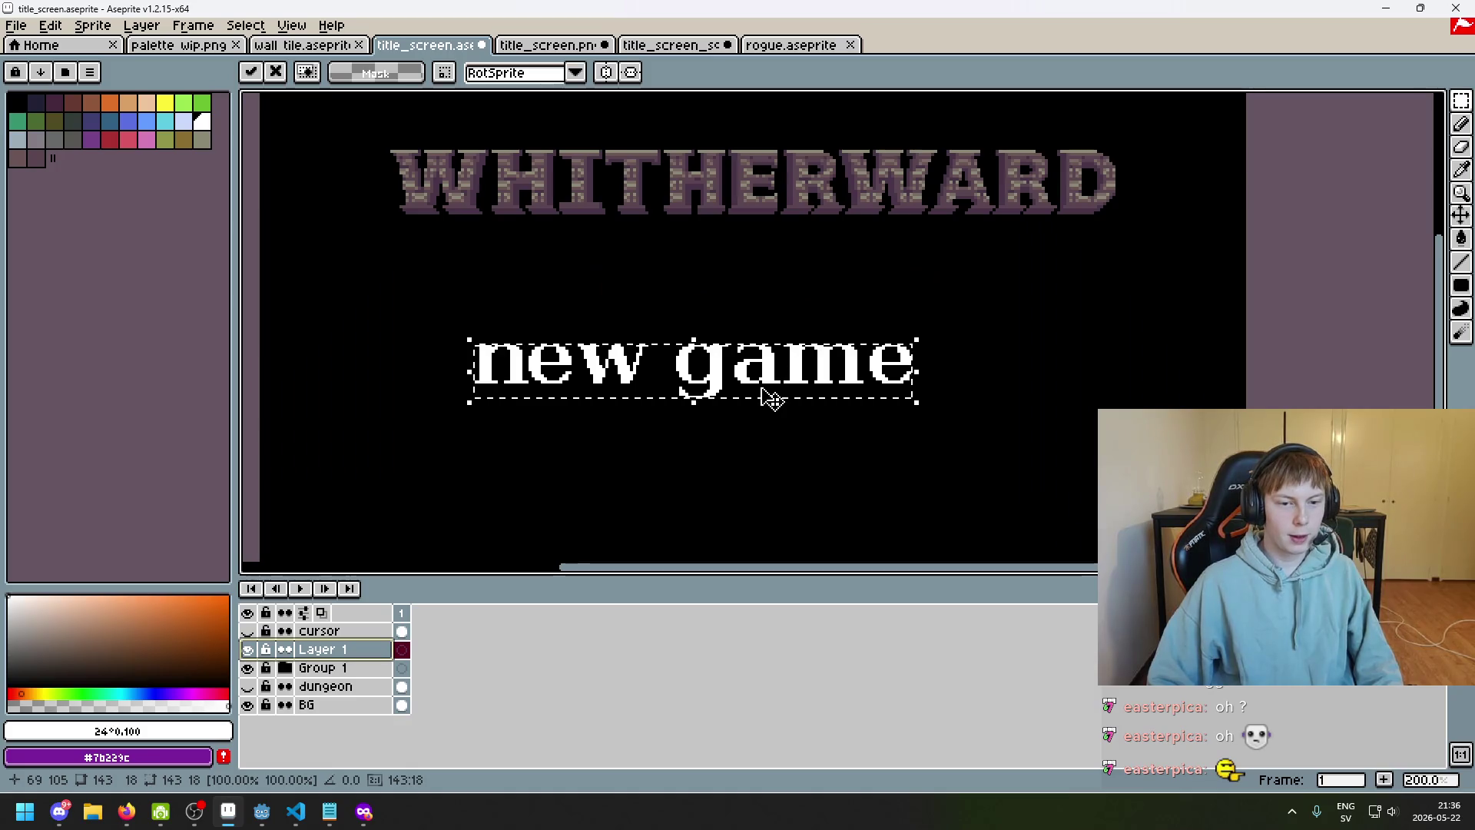
key(Escape)
key(ctrl+t)
double_click(757, 367)
text(15)
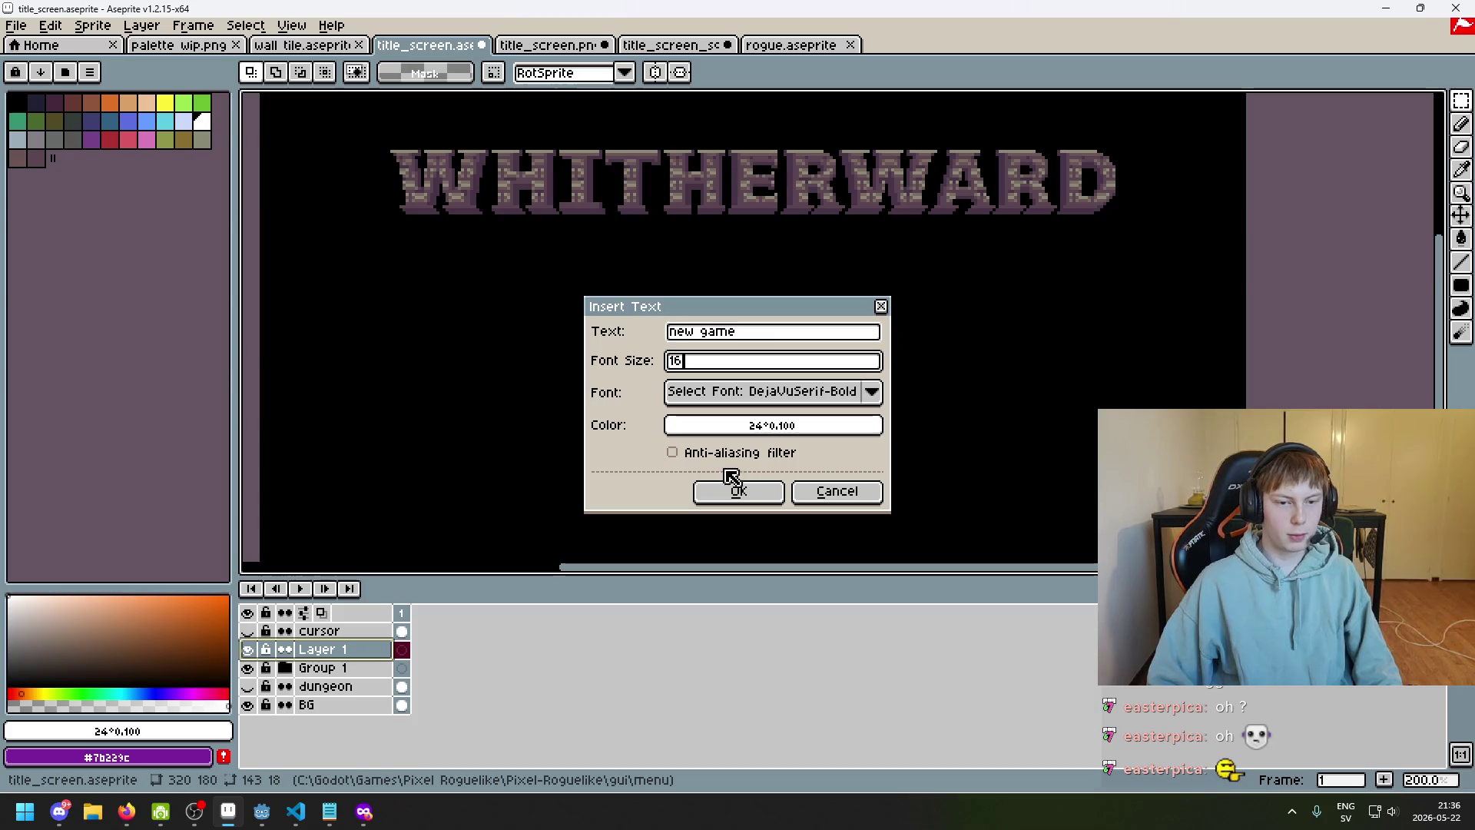
click(738, 491)
scroll(768, 457, down, 1)
scroll(775, 456, up, 1)
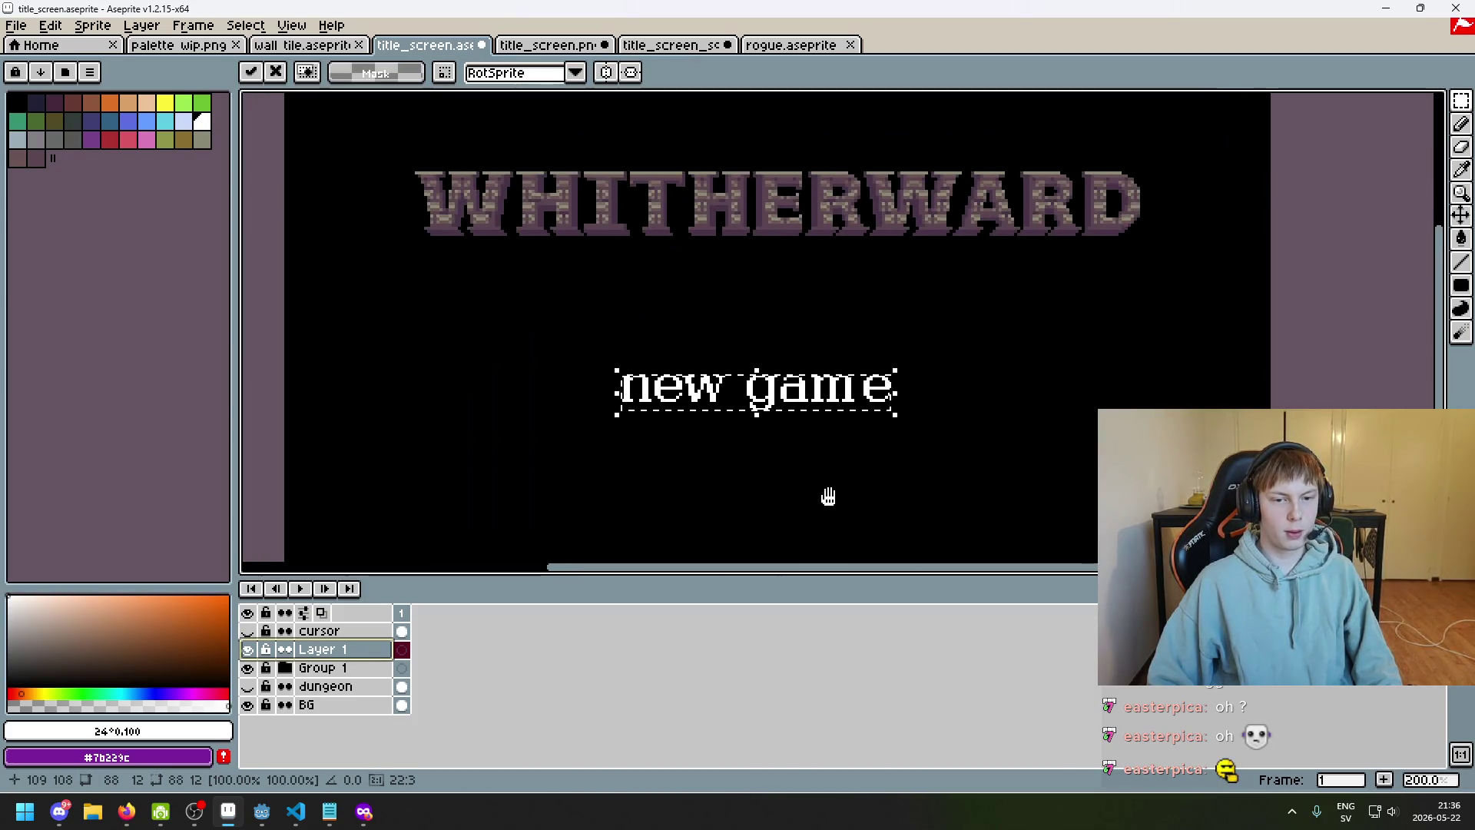
key(Escape)
key(ctrl+t)
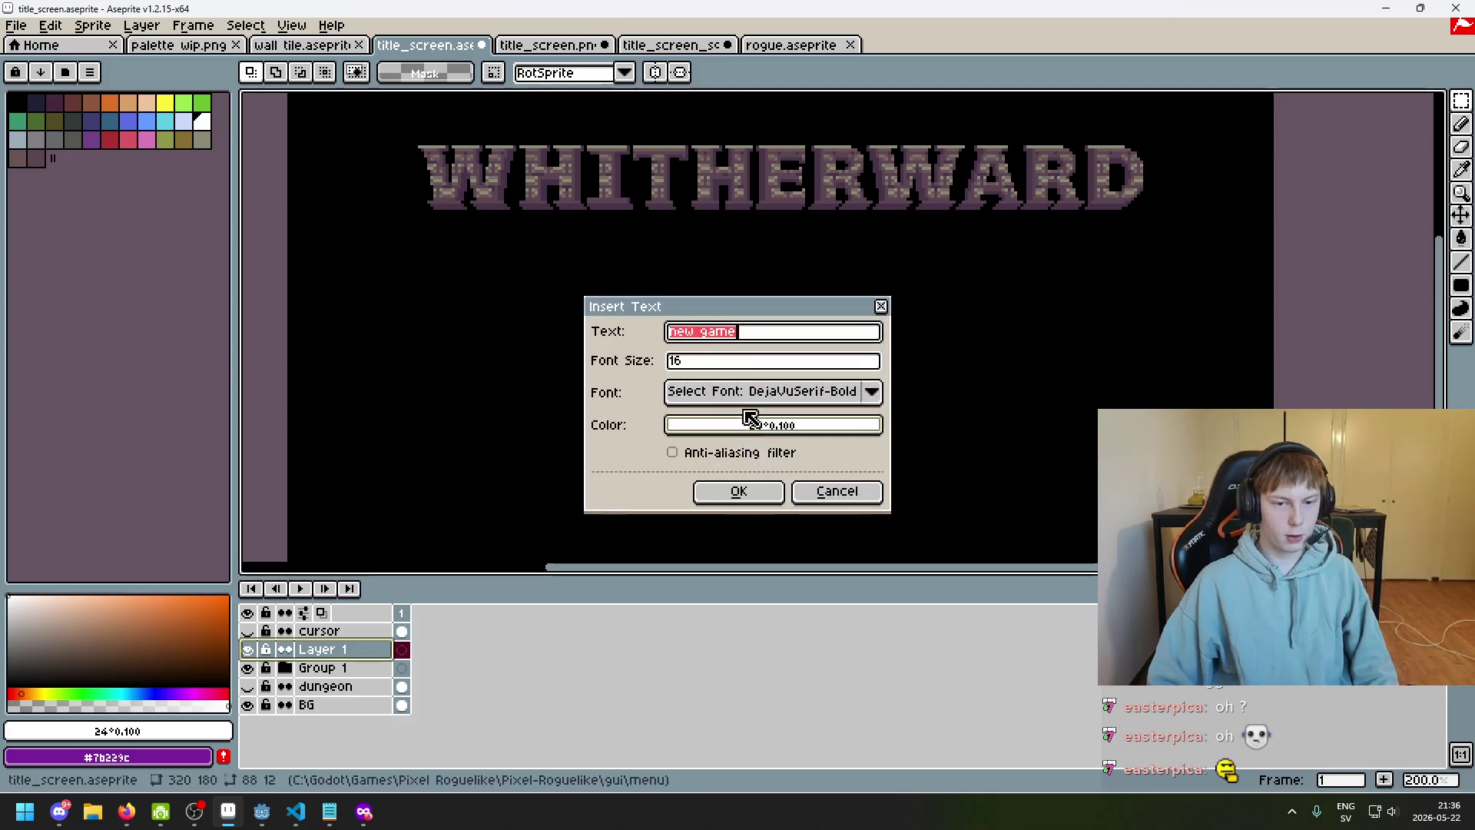
click(739, 491)
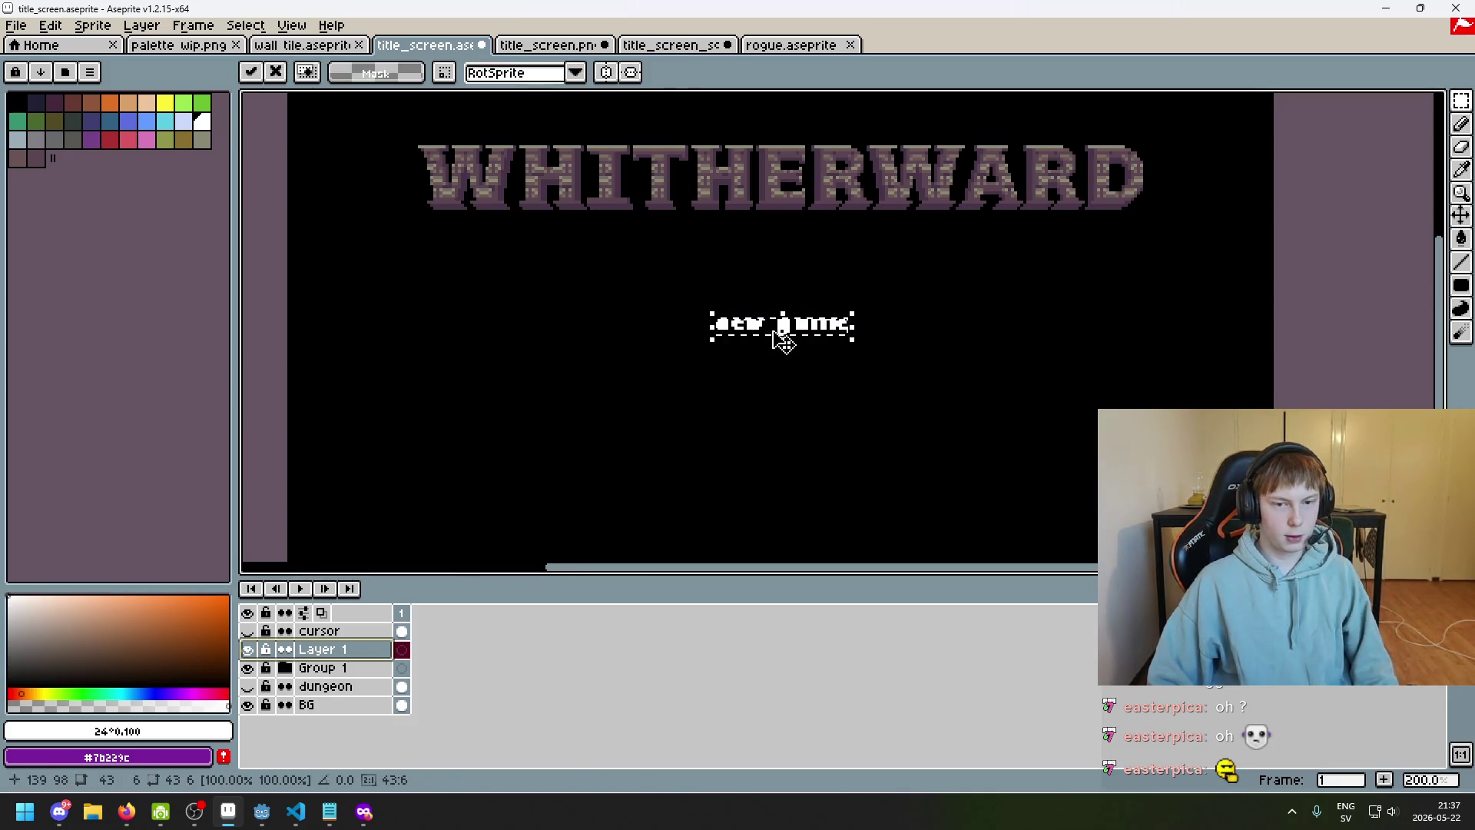
Reinsert 'new game', drag it below the title, then delete the floating text
drag(811, 504, 781, 495)
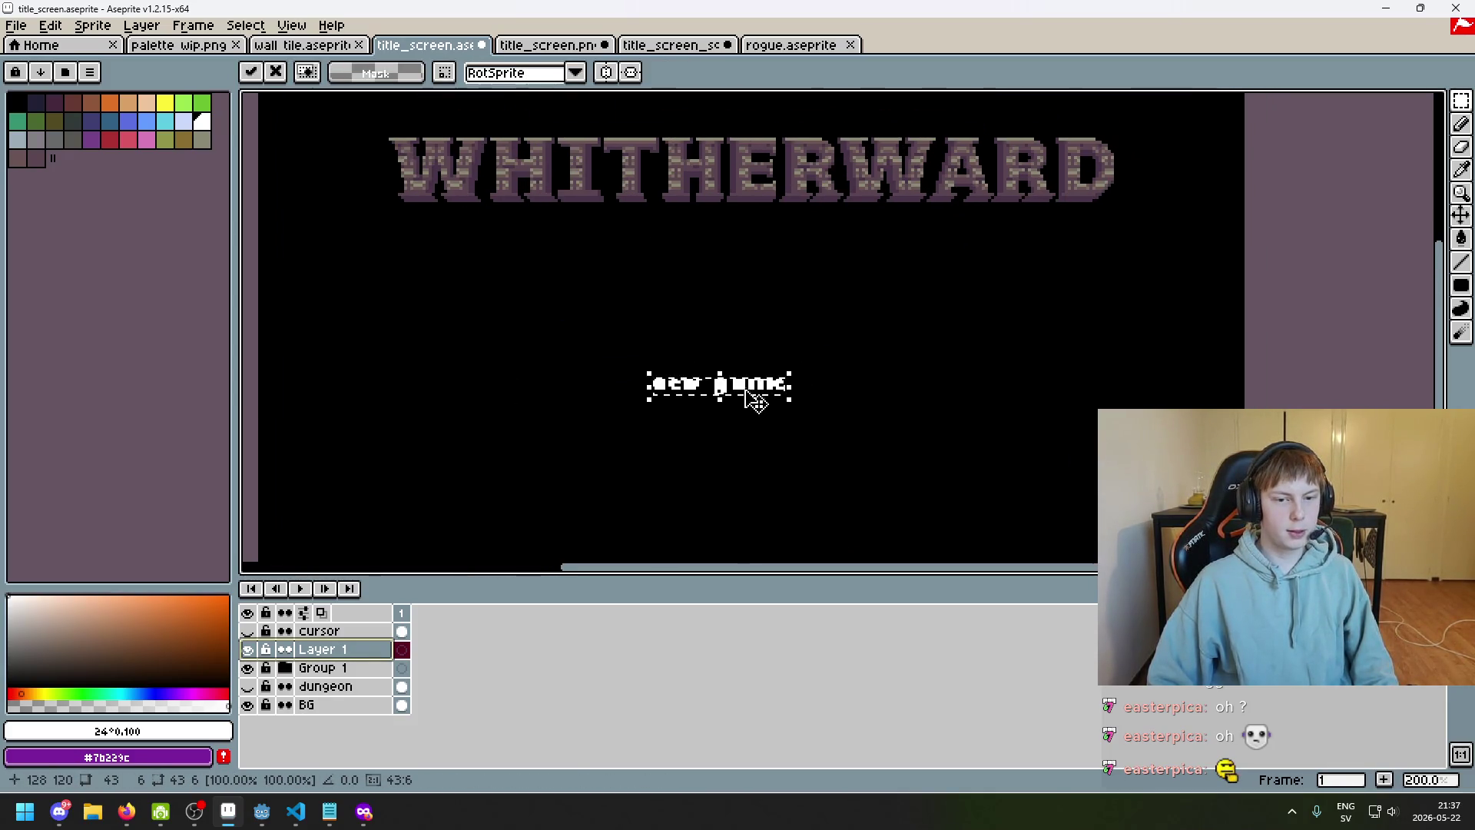
scroll(804, 409, up, 3)
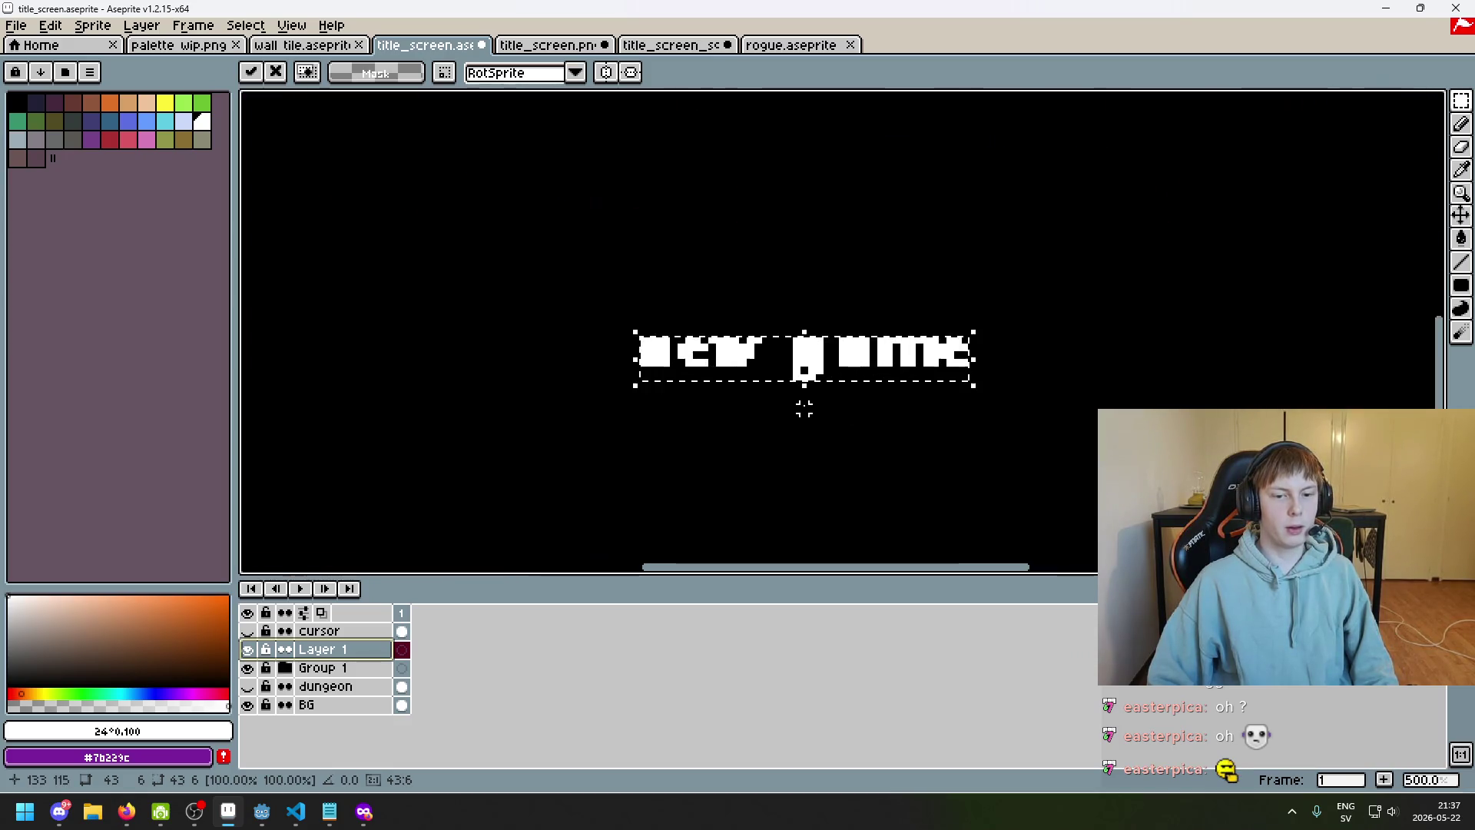
scroll(804, 409, down, 3)
key(Escape)
key(ctrl+t)
click(762, 493)
drag(865, 332, 882, 458)
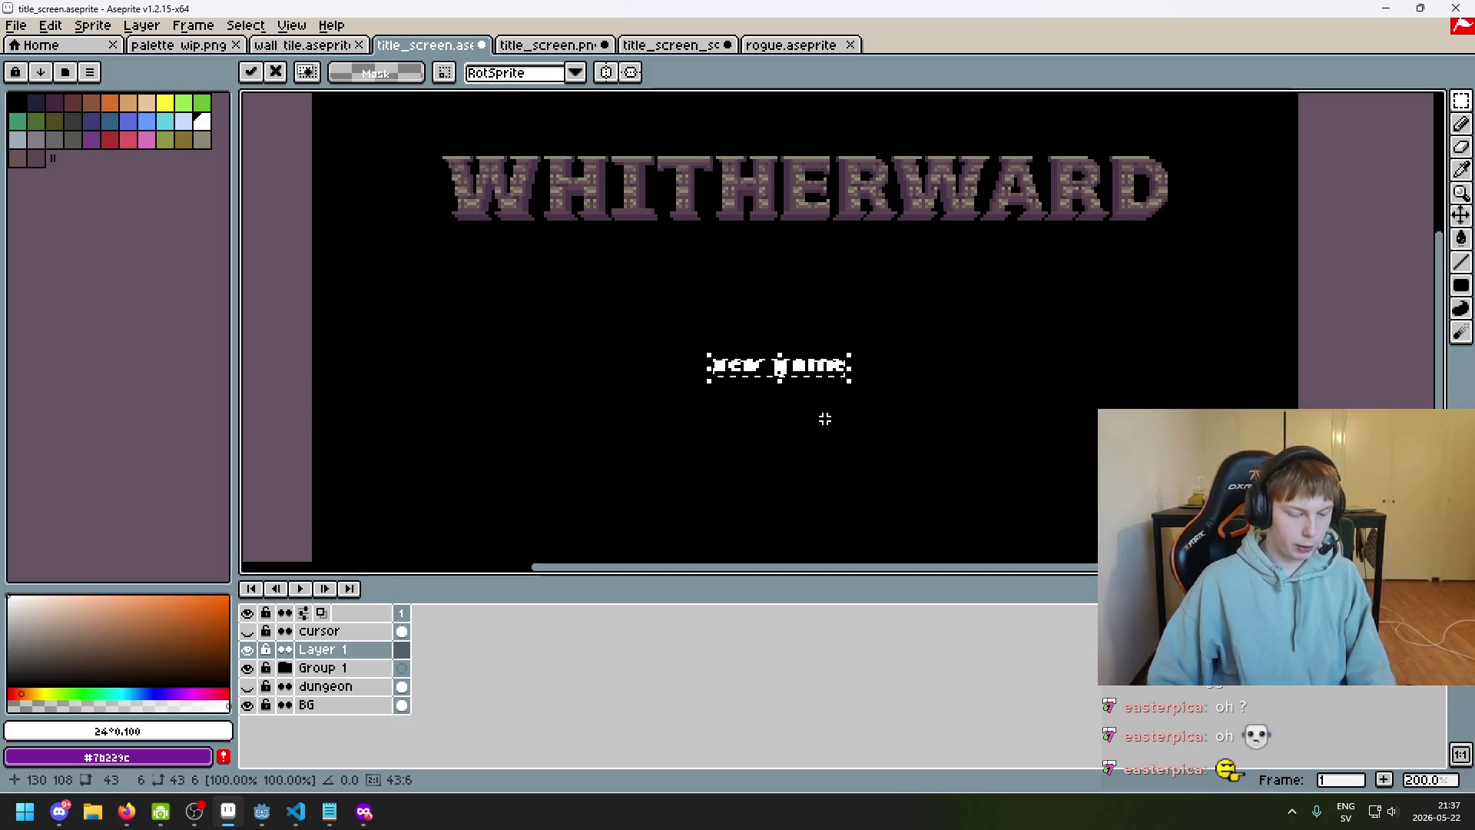
key(Delete)
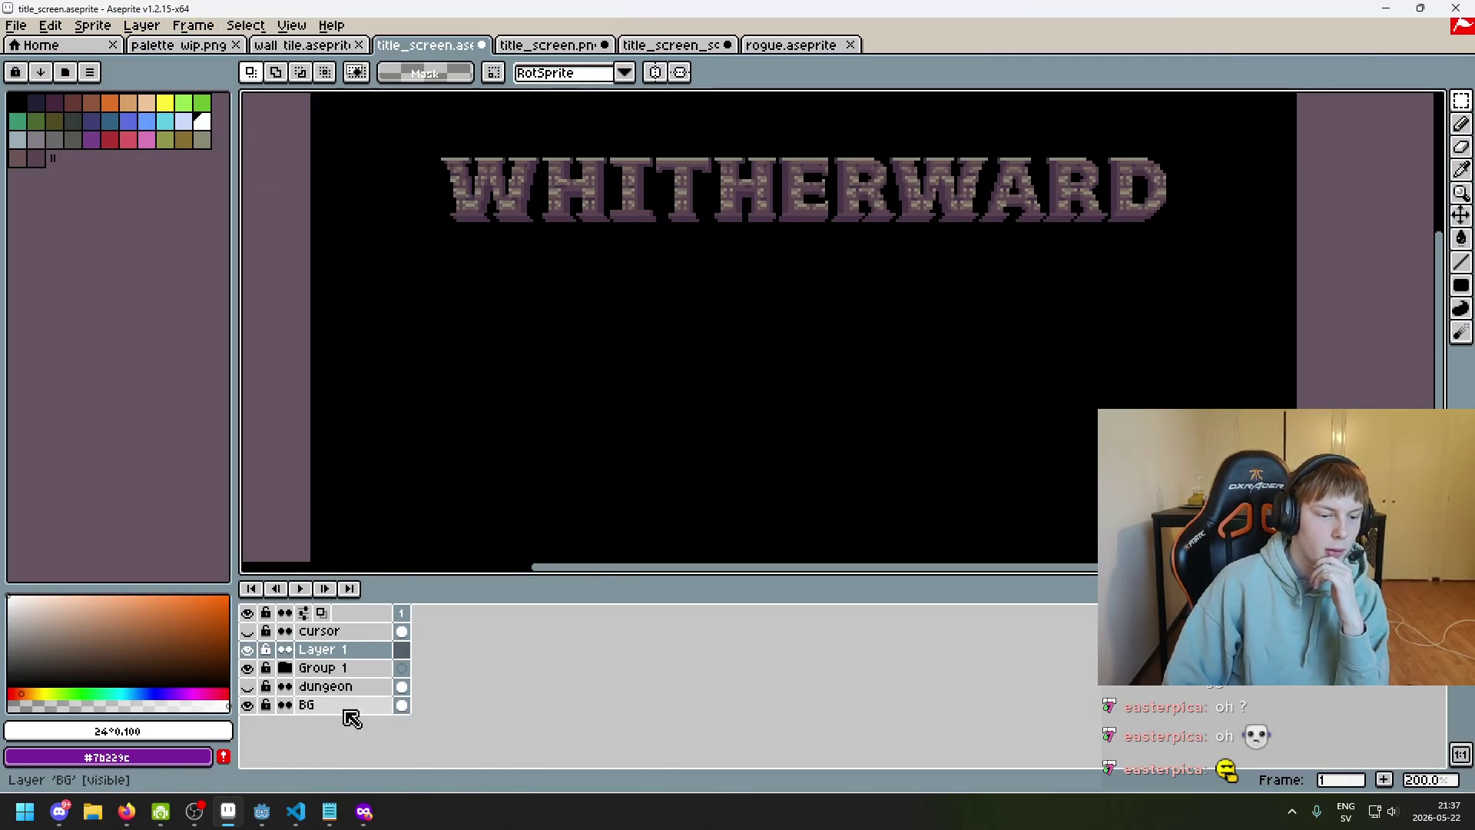
Browse the Sprite menu, cancel text insertion, and re-centre the title in view
mouse_move(250, 815)
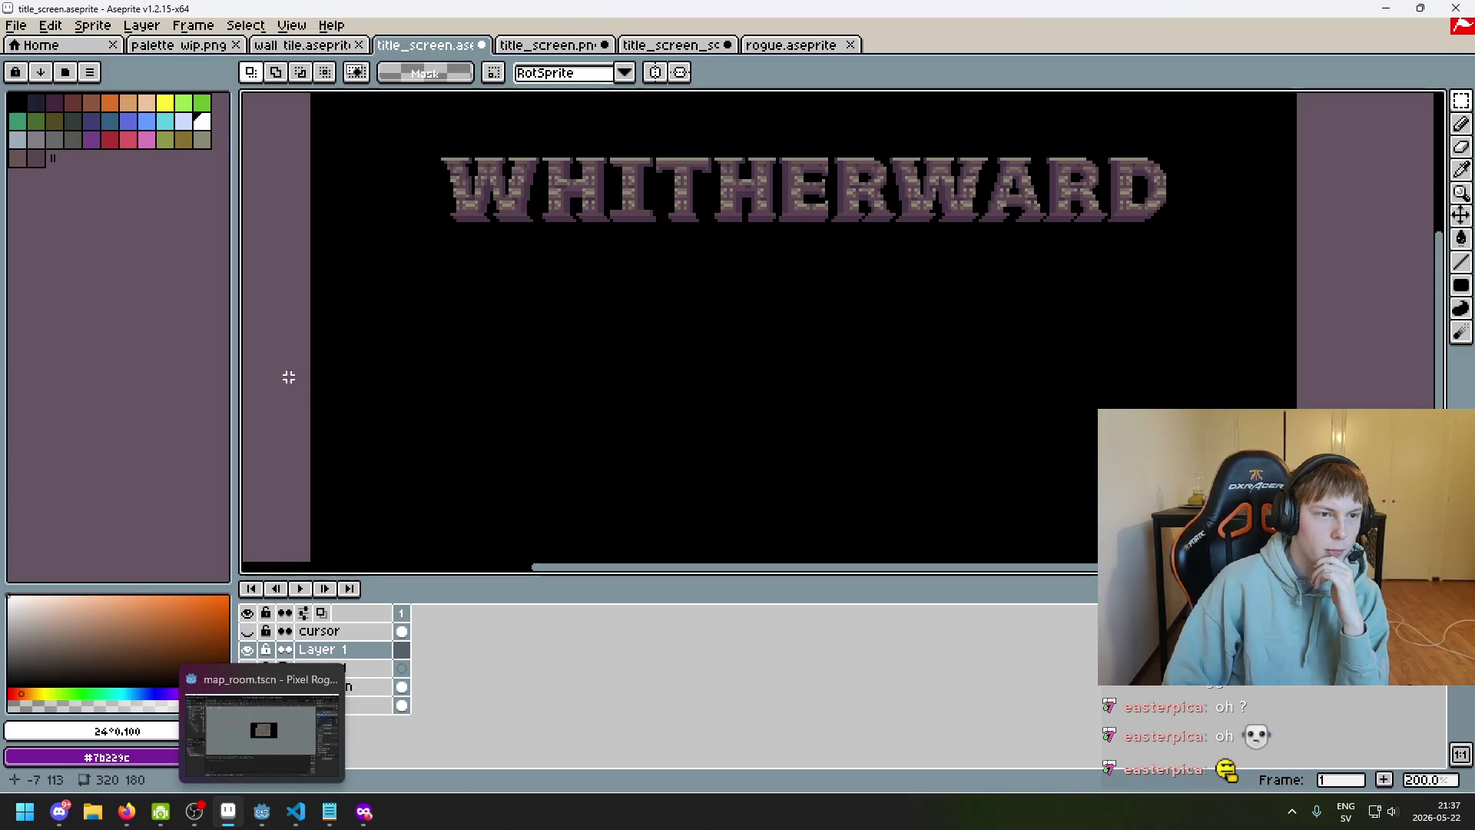
click(99, 27)
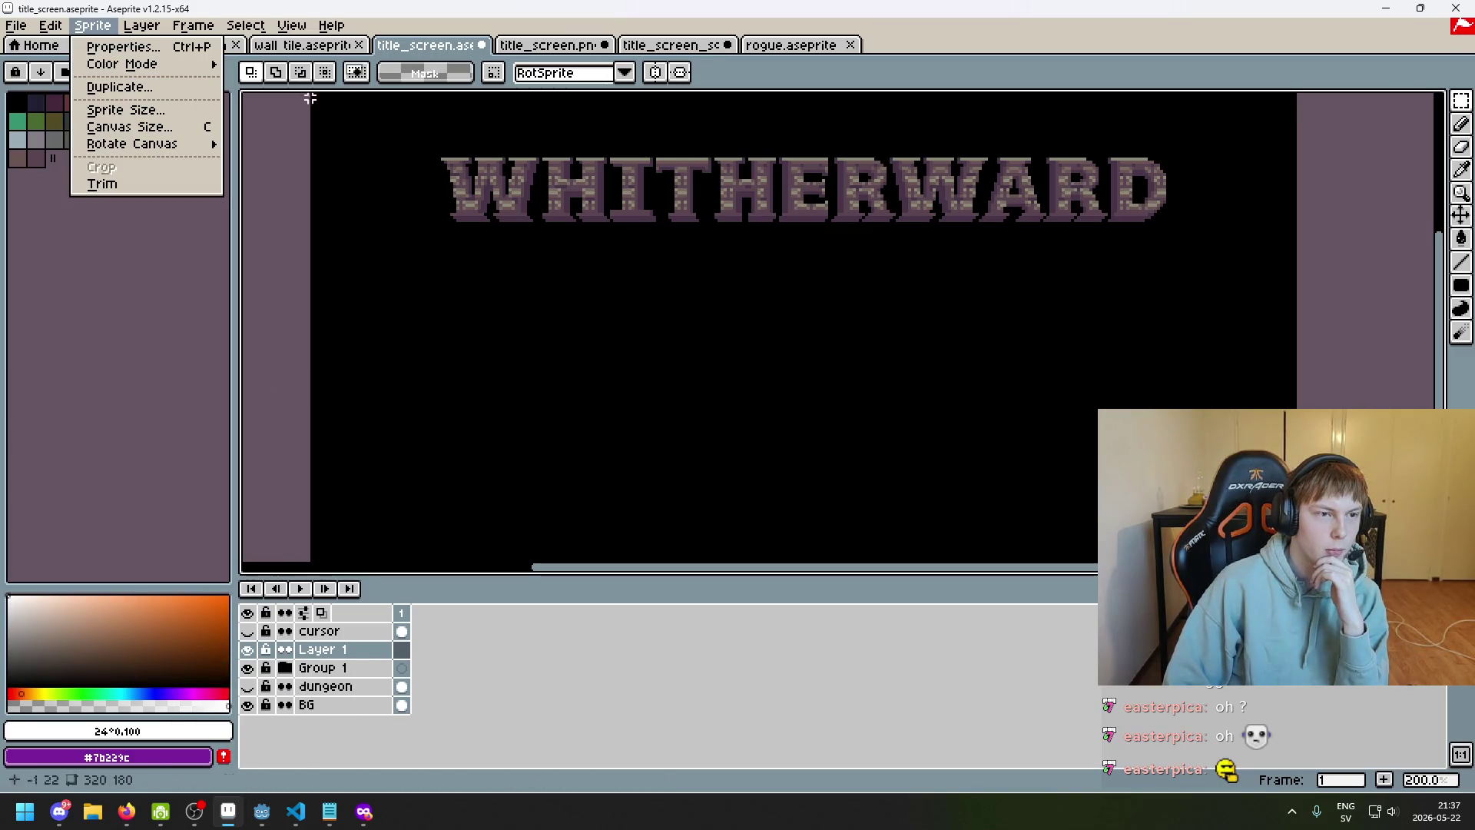
click(707, 382)
key(ctrl+t)
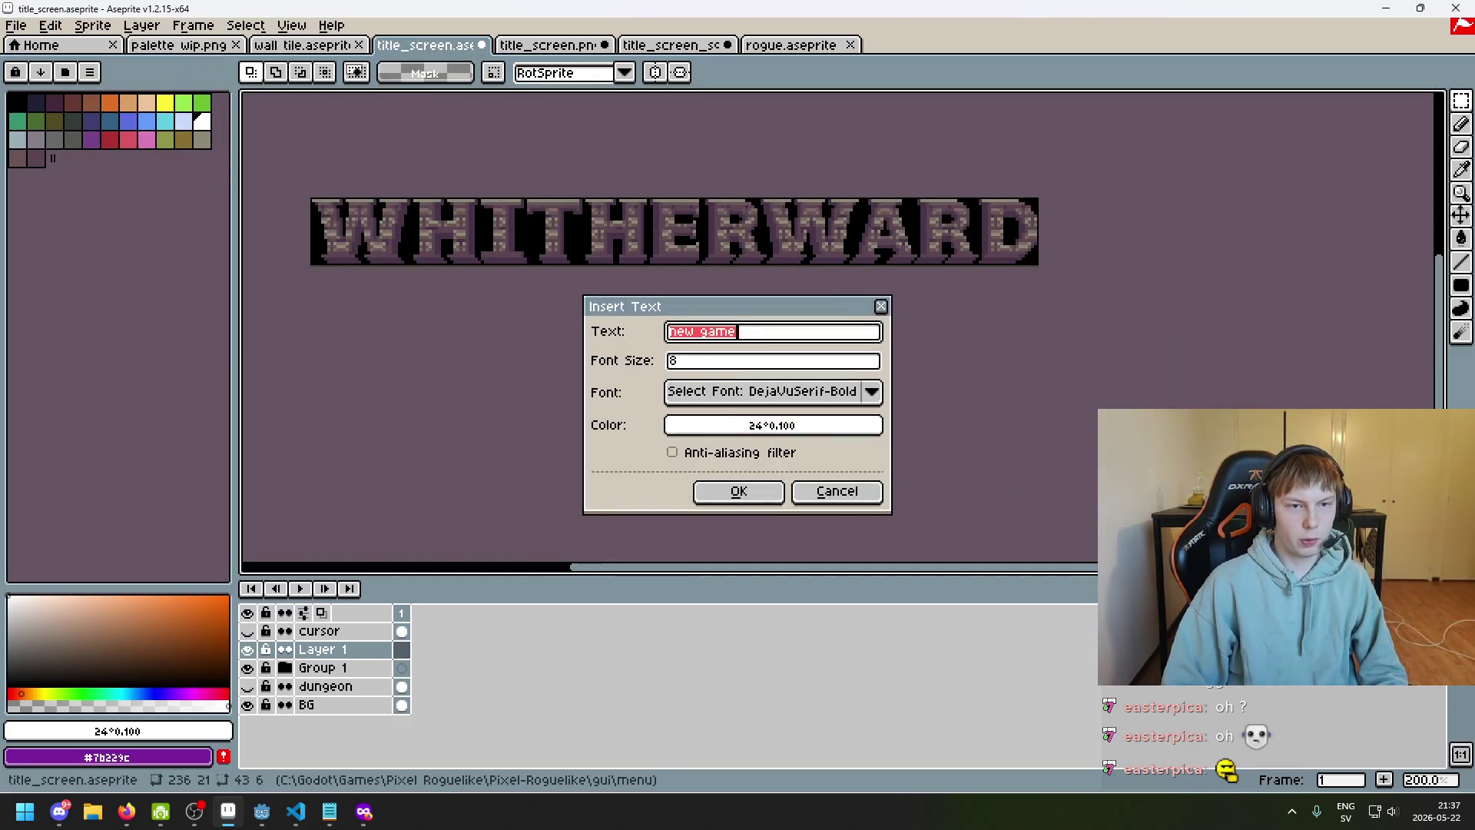
key(Escape)
scroll(694, 401, down, 3)
scroll(686, 396, up, 2)
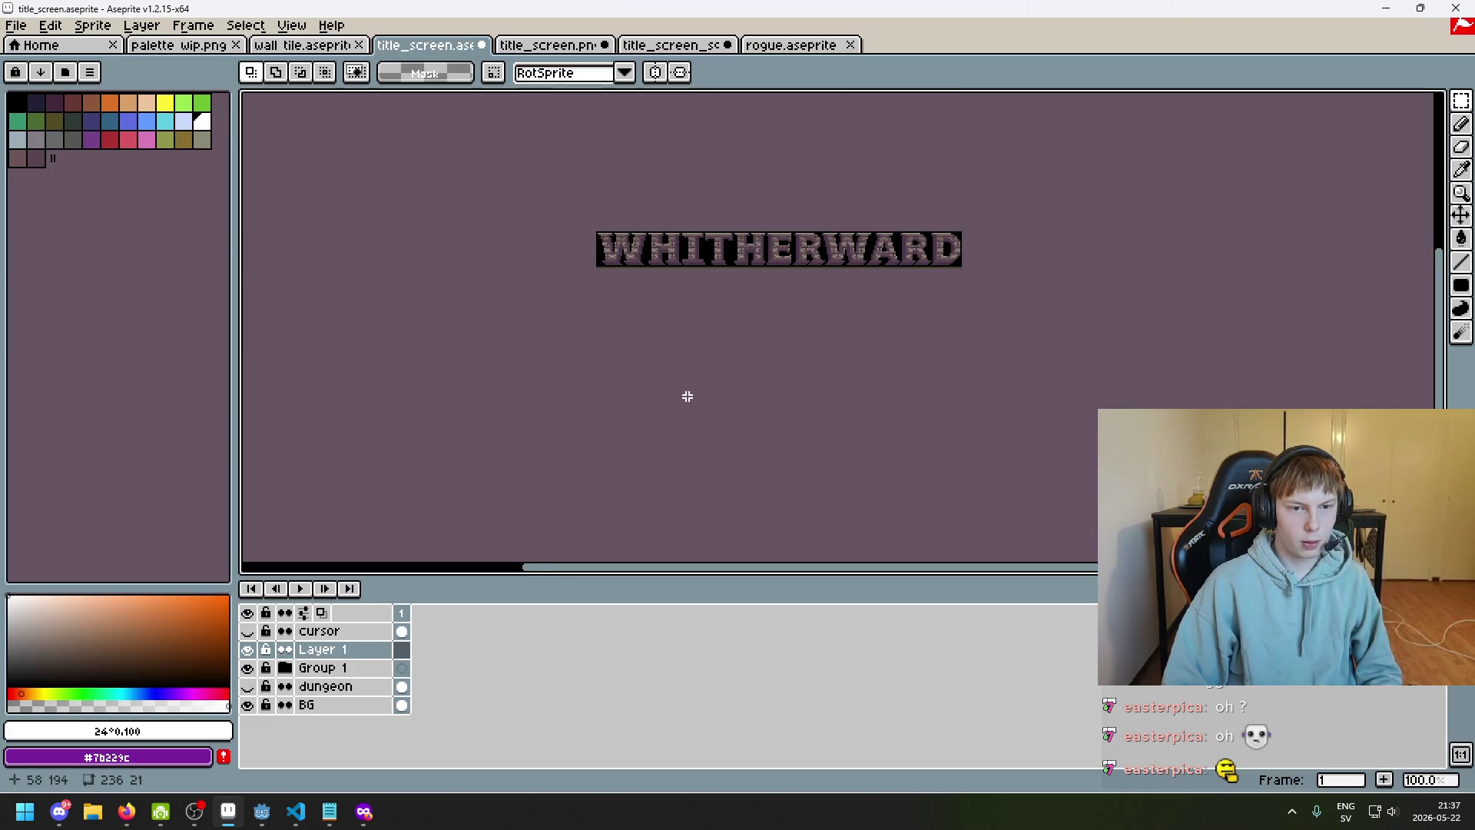
drag(689, 395, 725, 527)
scroll(725, 369, up, 1)
drag(724, 369, 726, 438)
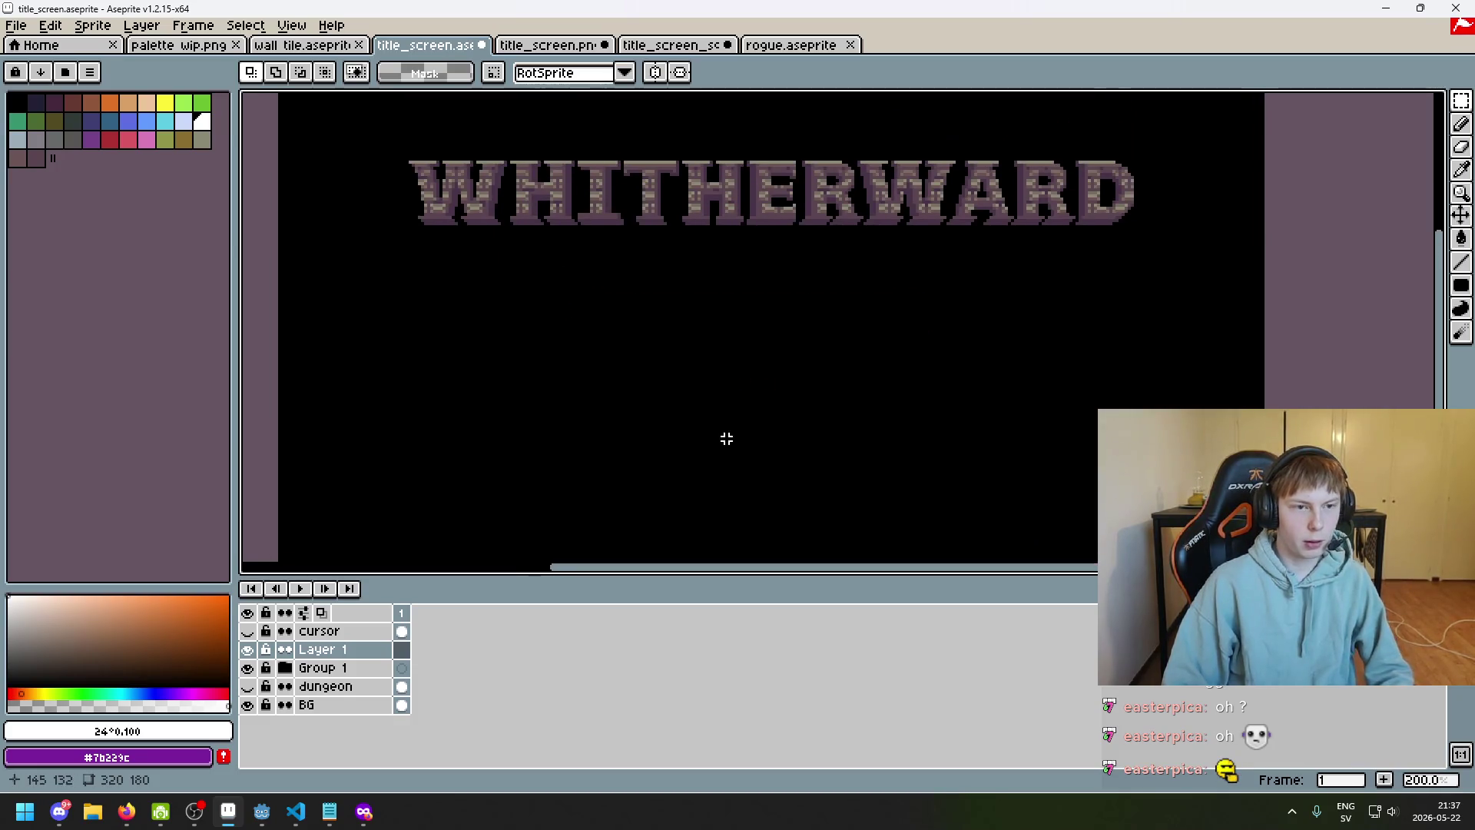
Reopen text insertion and scroll through the font list without changing the font
key(ctrl+t)
click(871, 393)
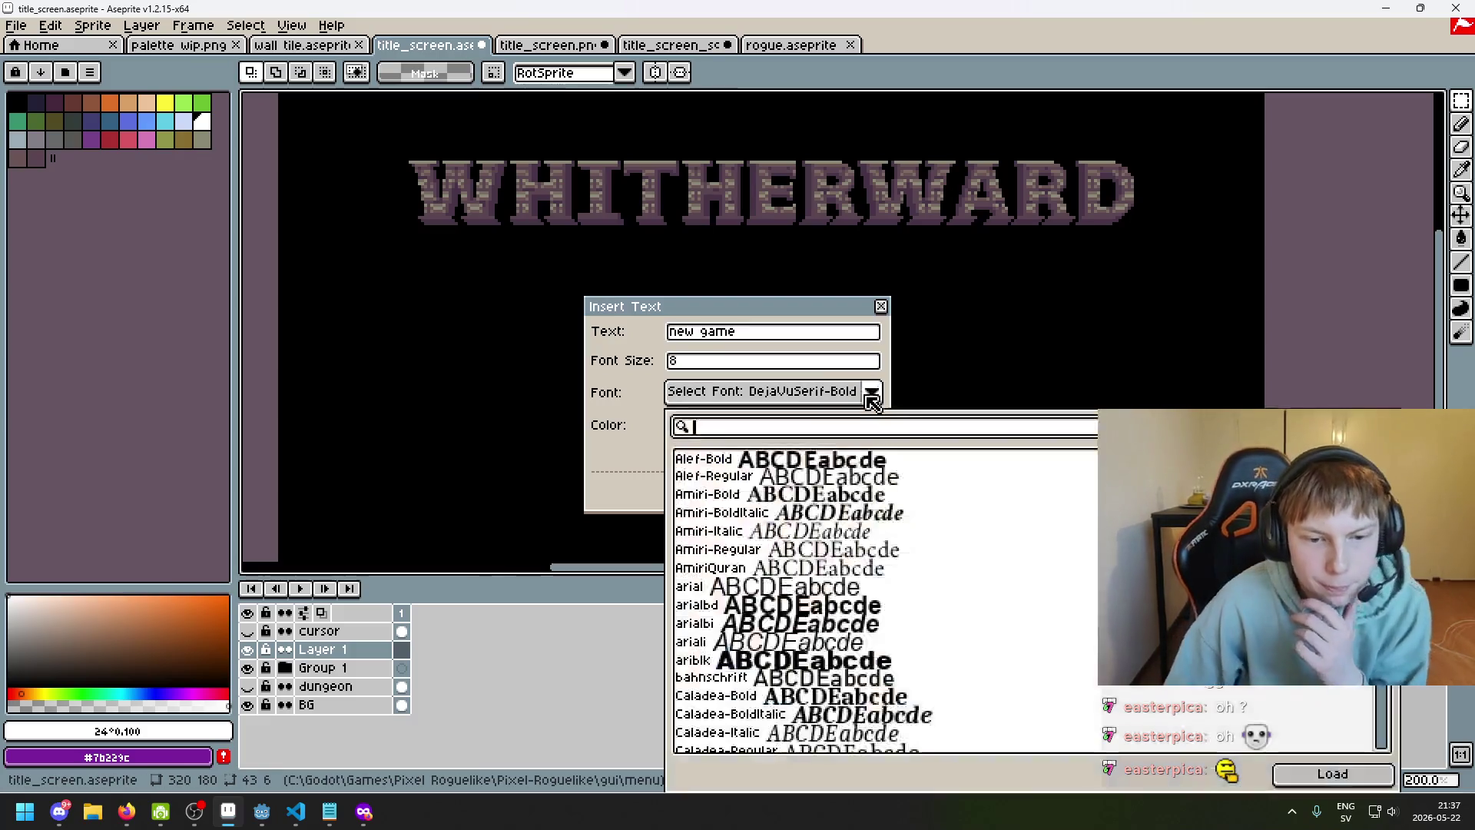
scroll(883, 499, down, 10)
scroll(1039, 557, down, 15)
scroll(1360, 716, down, 5)
scroll(1356, 745, up, 12)
scroll(1353, 691, down, 15)
scroll(884, 599, up, 5)
click(636, 492)
Open the TrueType font file browser, check file types and folder locations, then switch to Godot
click(865, 399)
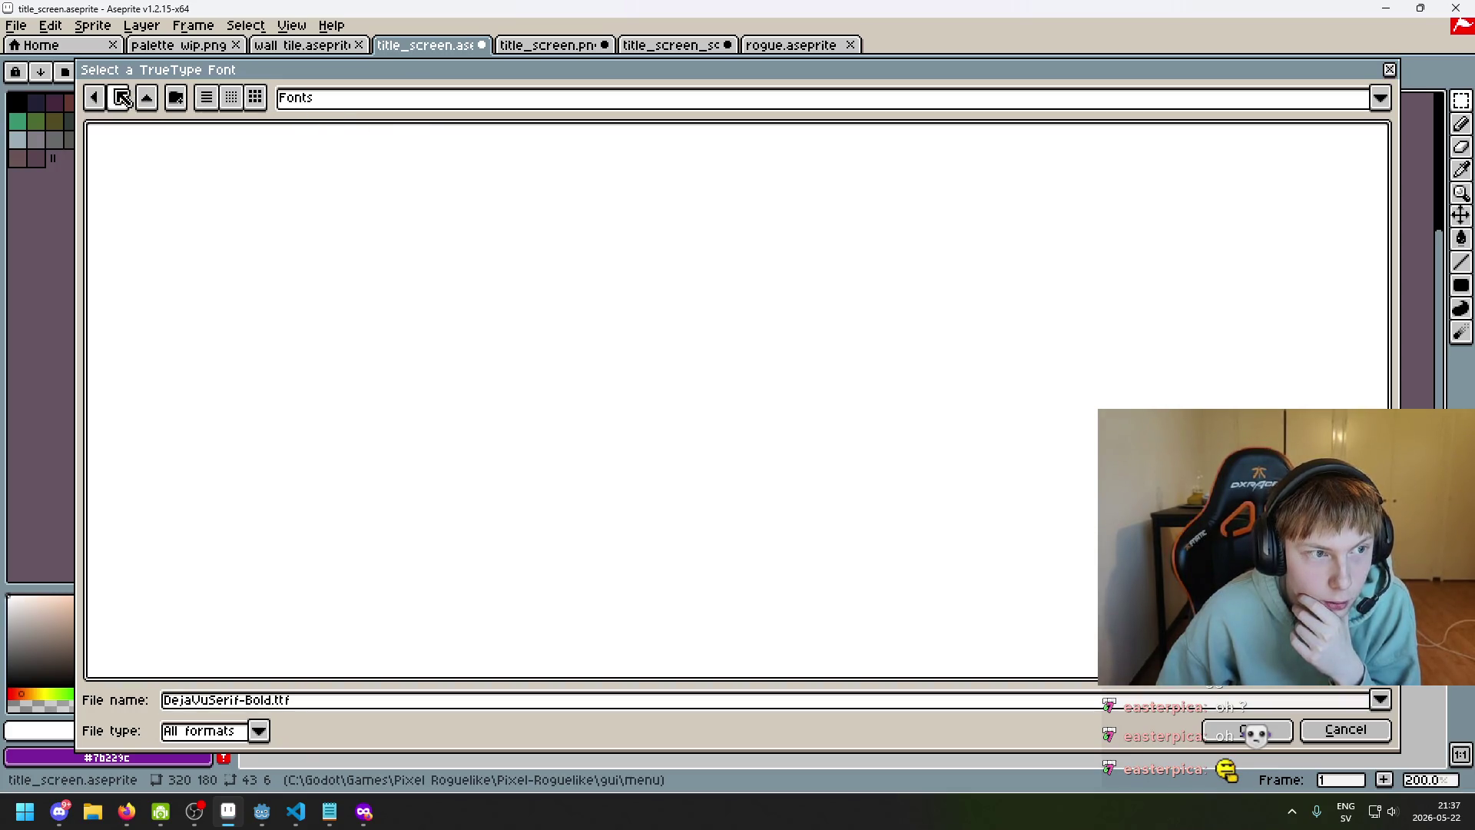
click(261, 733)
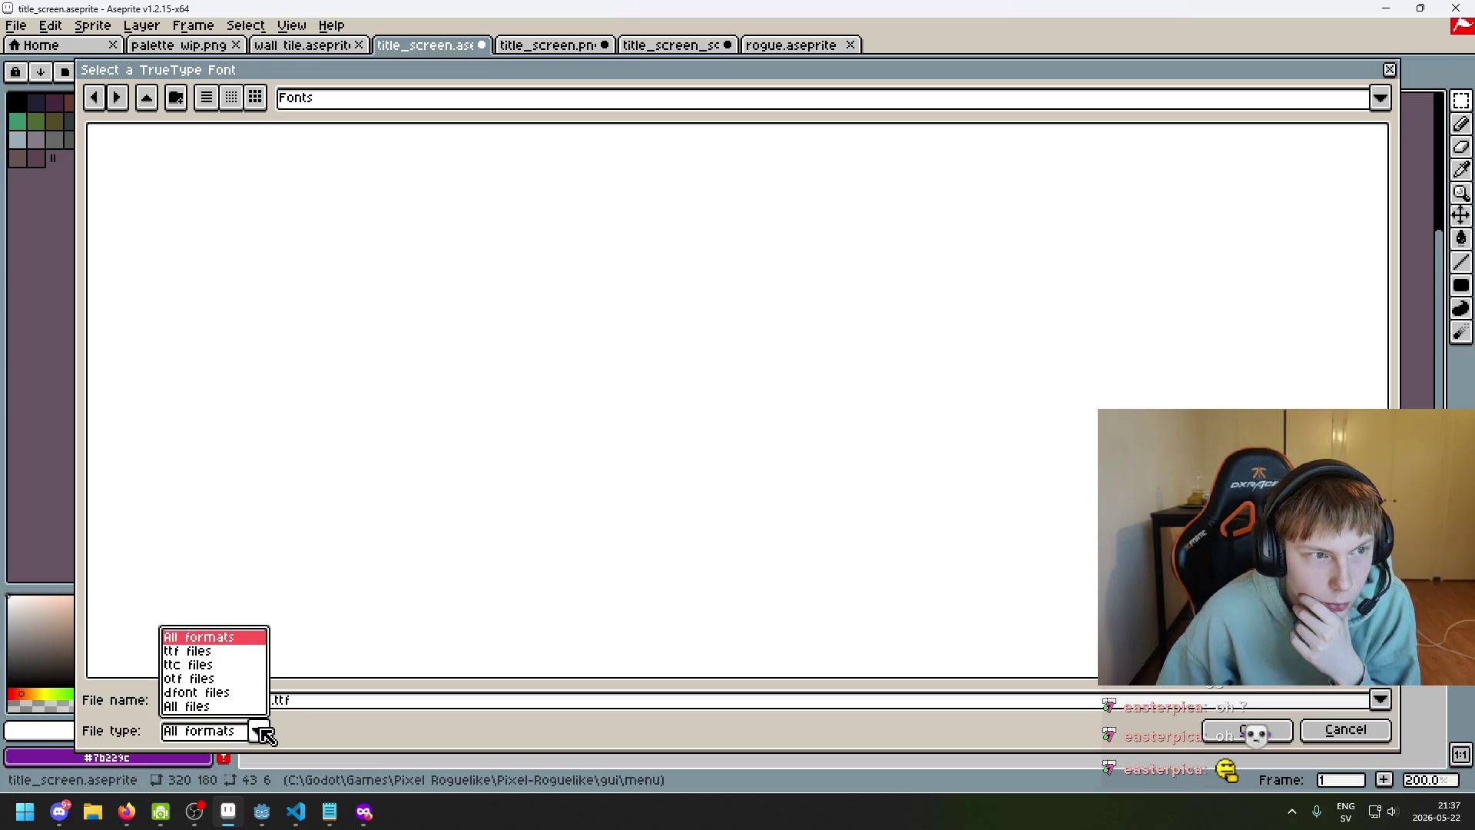
click(261, 733)
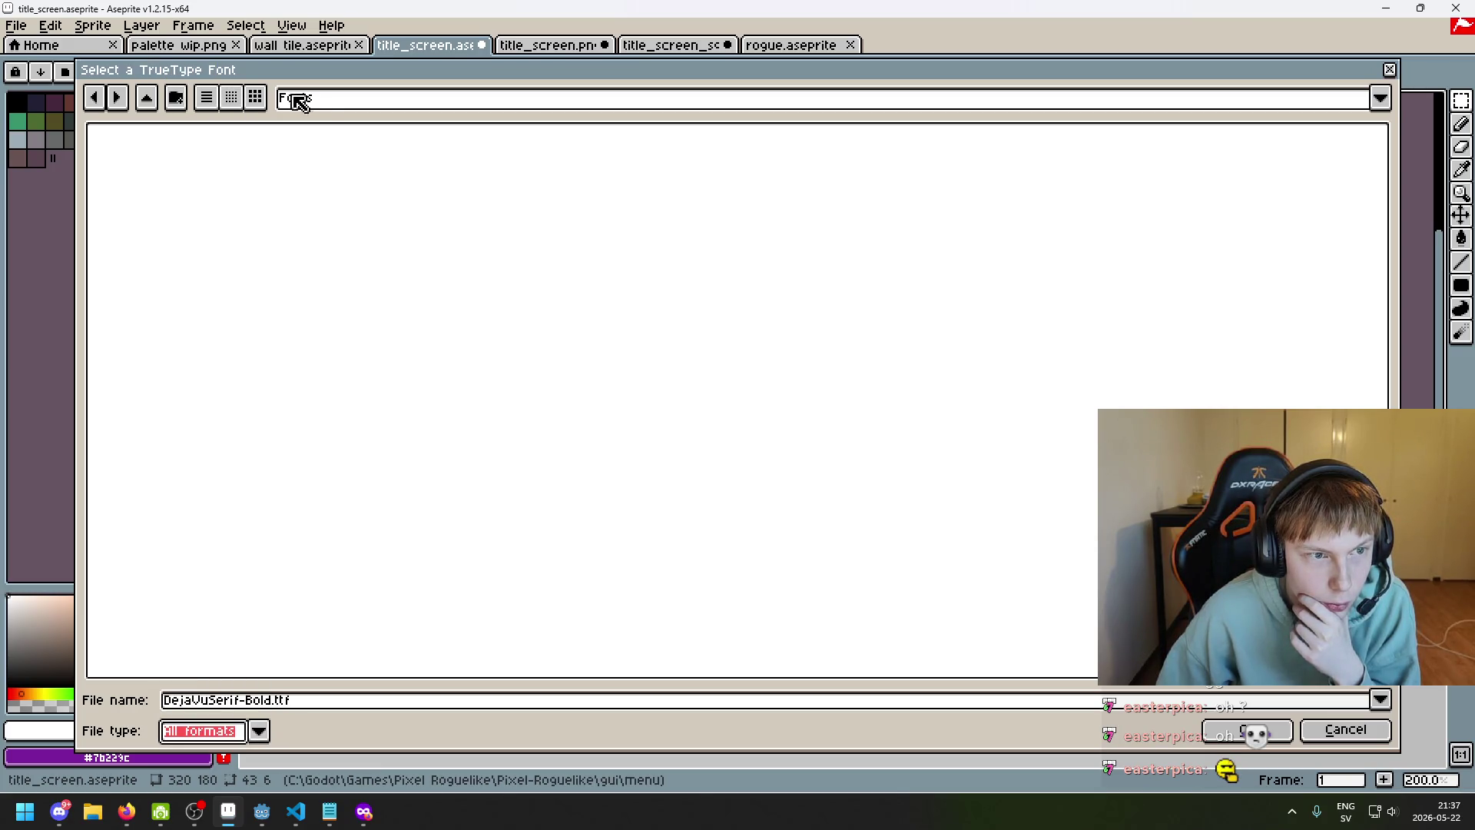
click(318, 103)
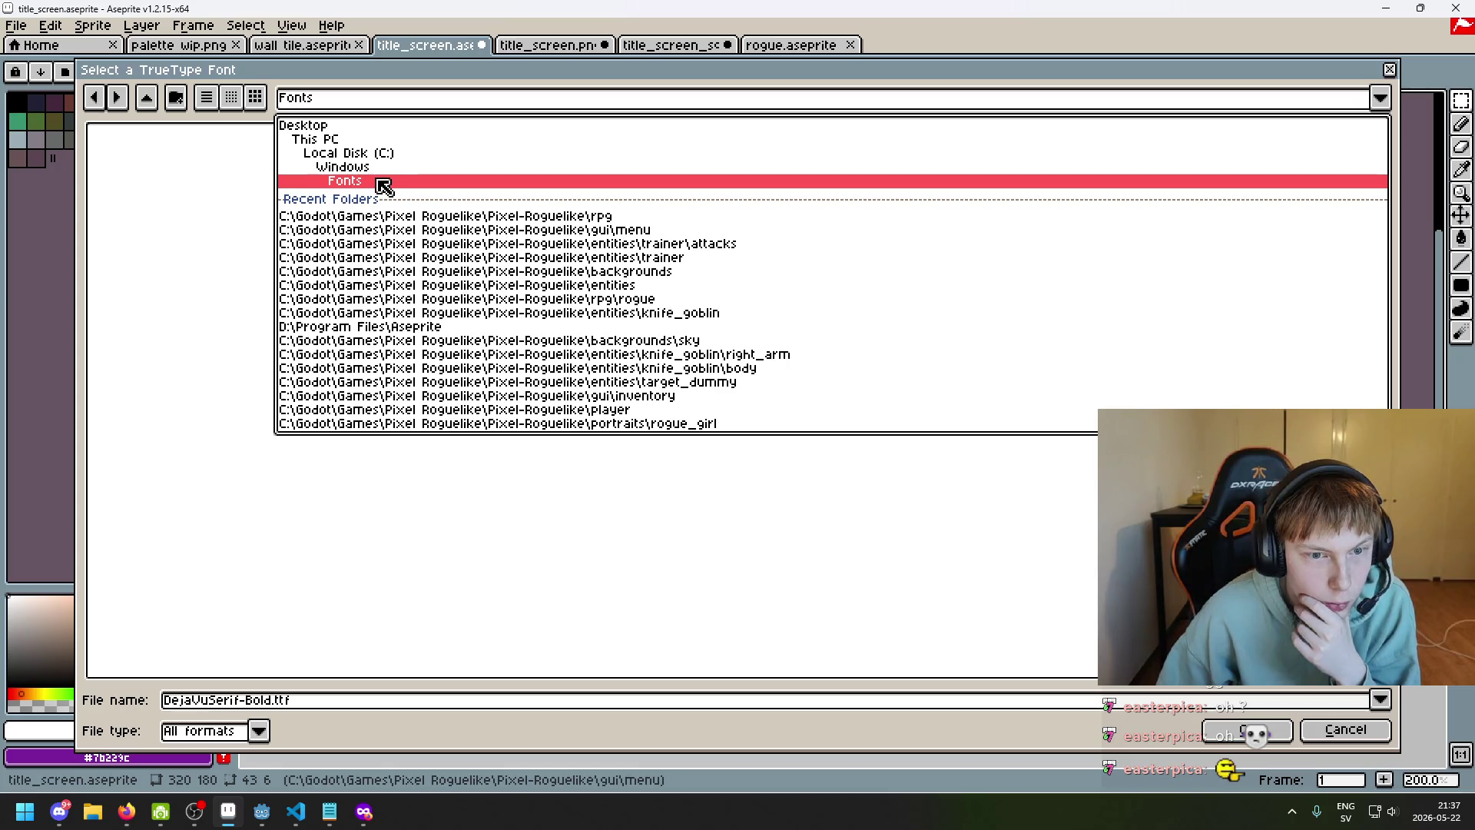
click(261, 811)
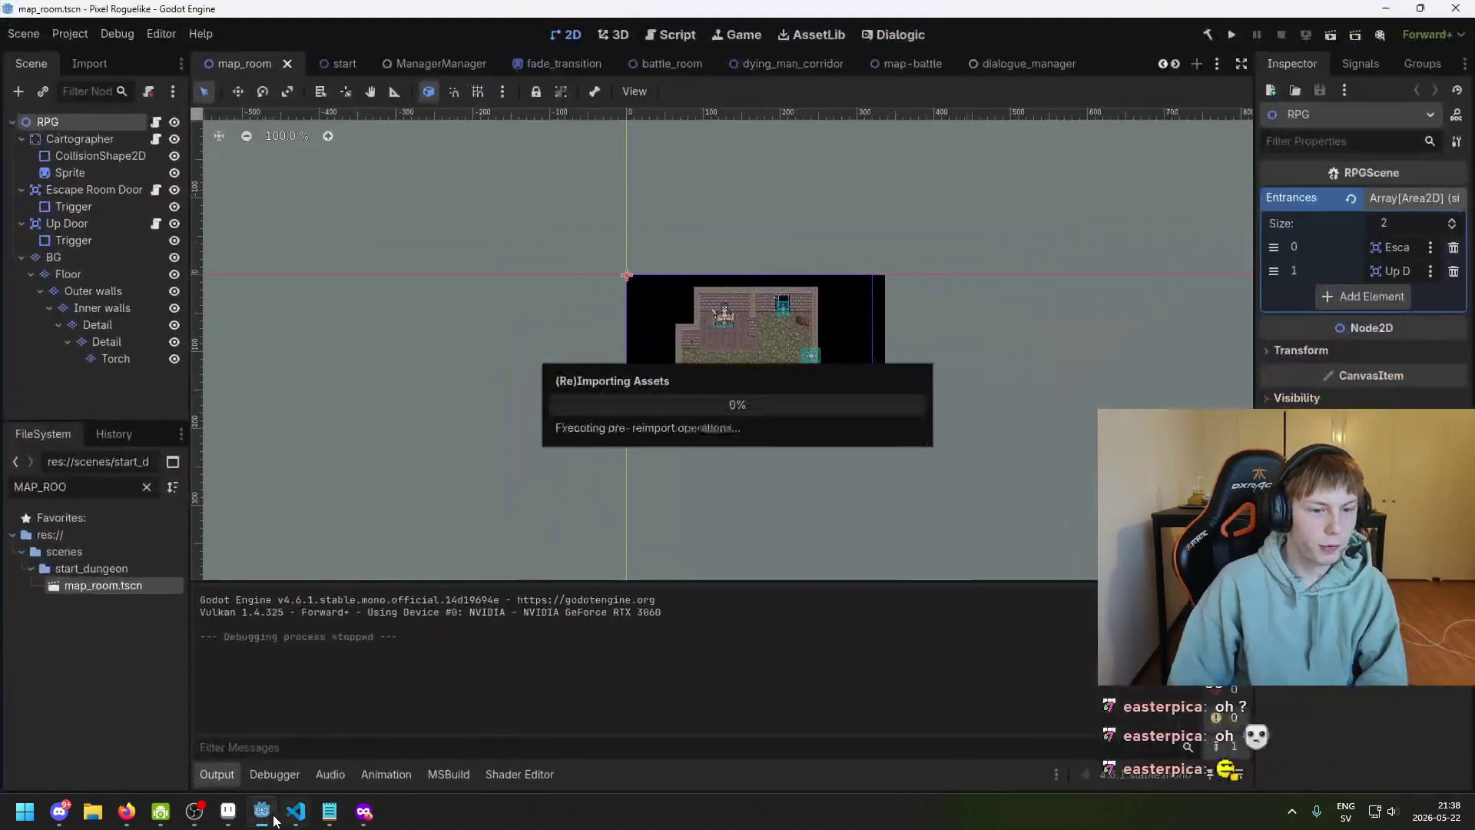
Filter Godot's FileSystem for 'fon' and reveal fonts/m3x6.ttf in File Explorer
key(ctrl+a)
text(fon)
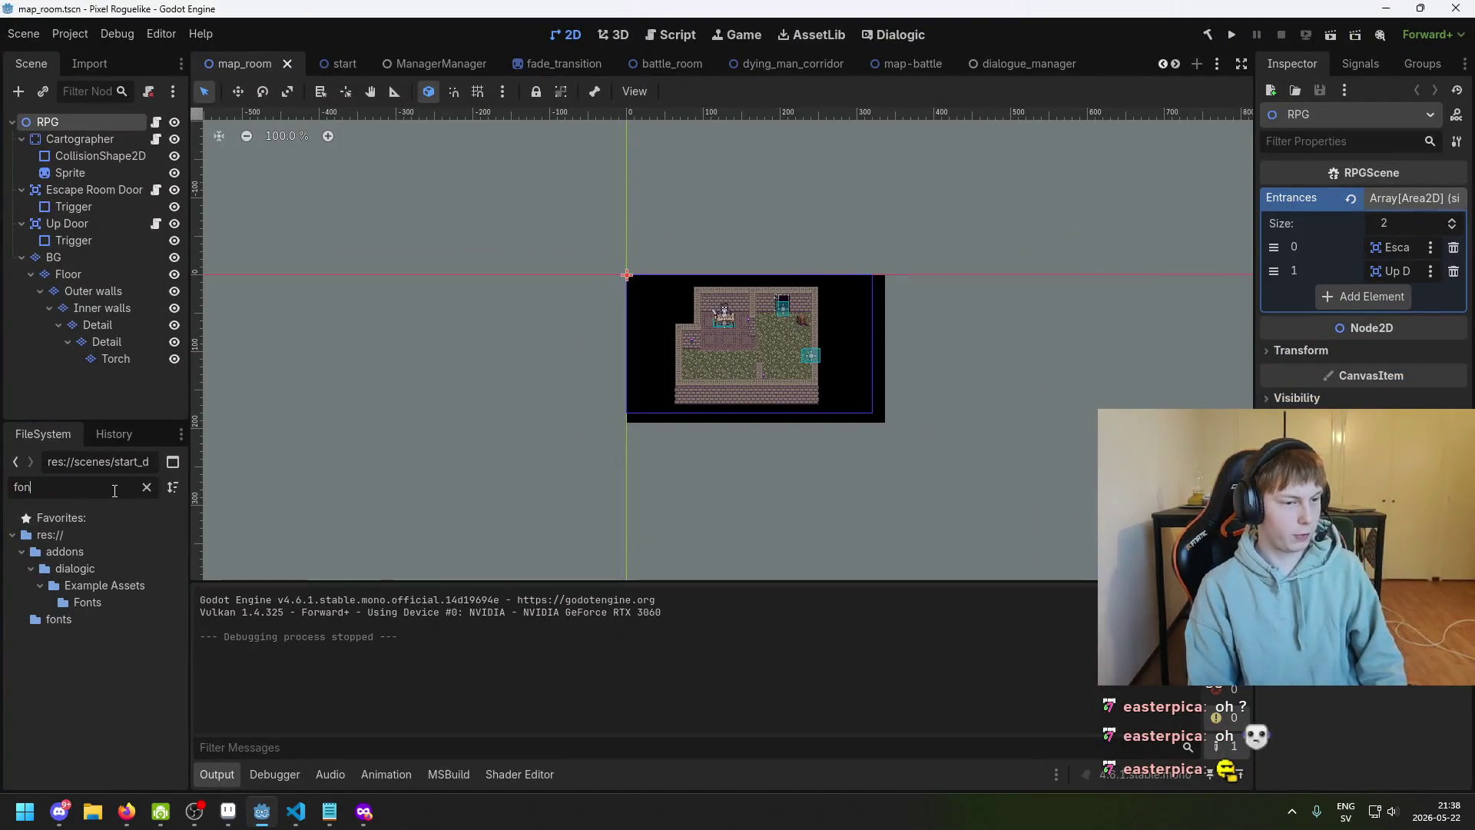
click(88, 614)
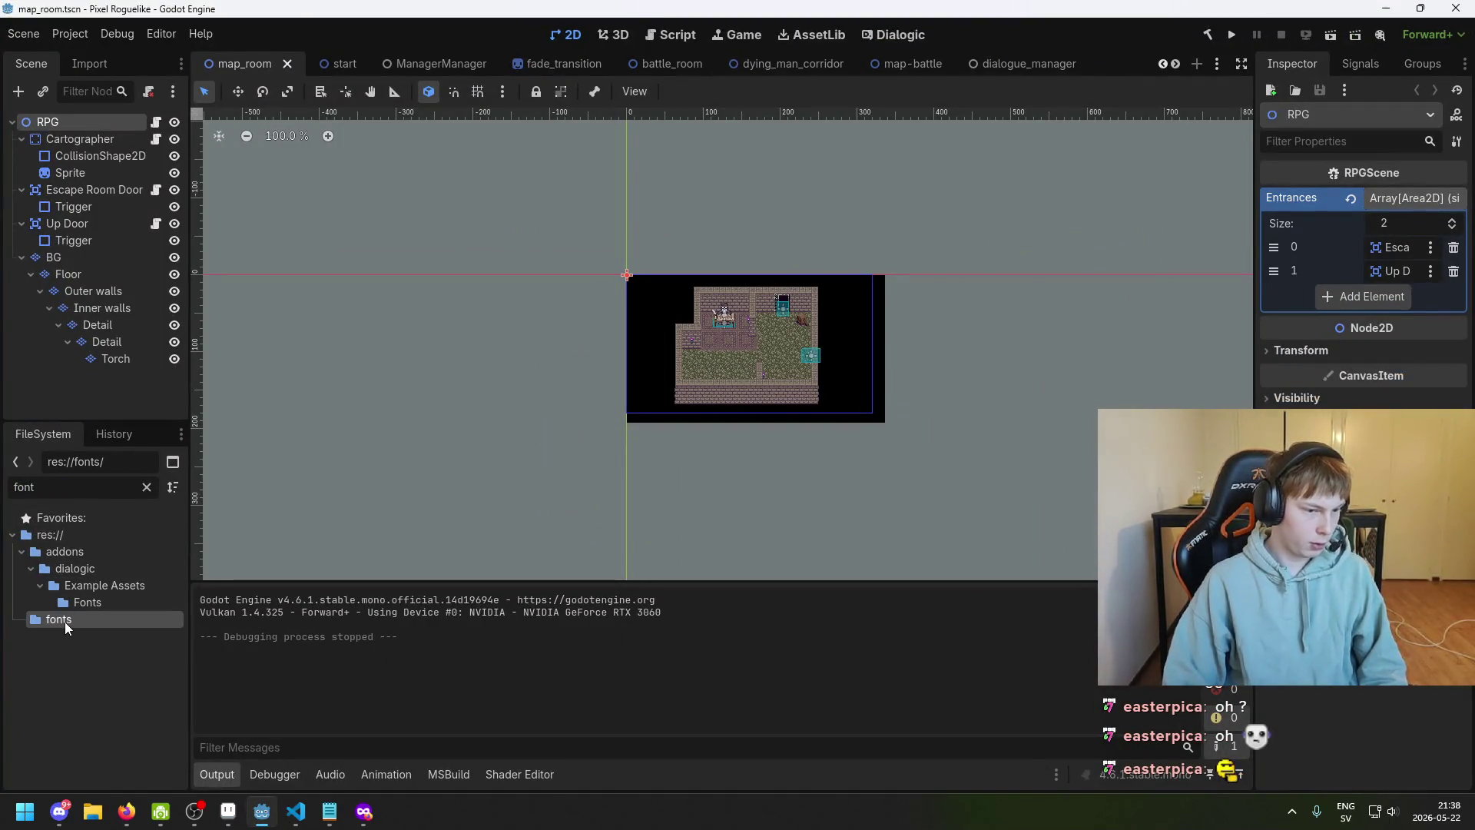
click(146, 487)
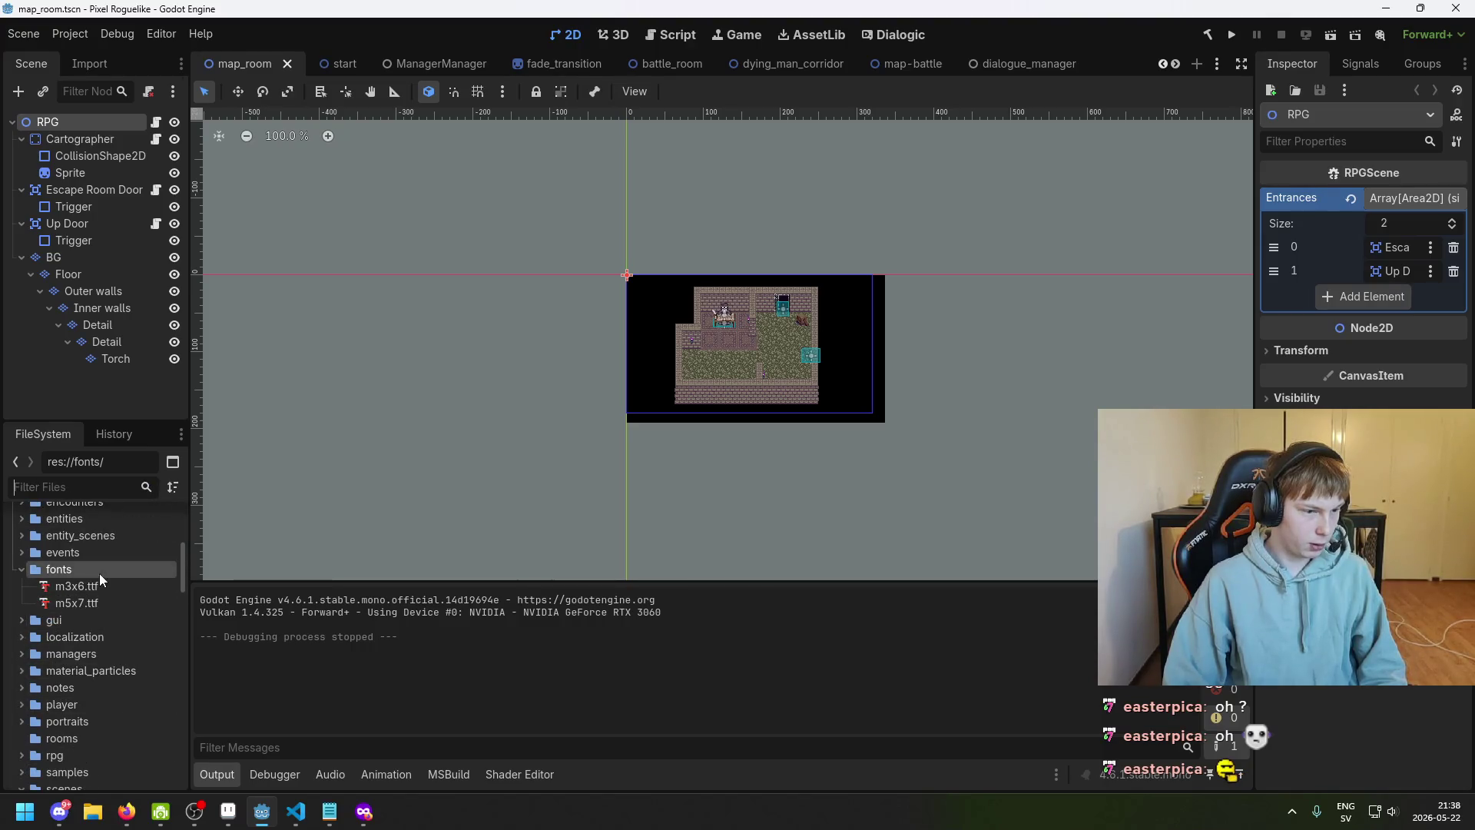
click(94, 586)
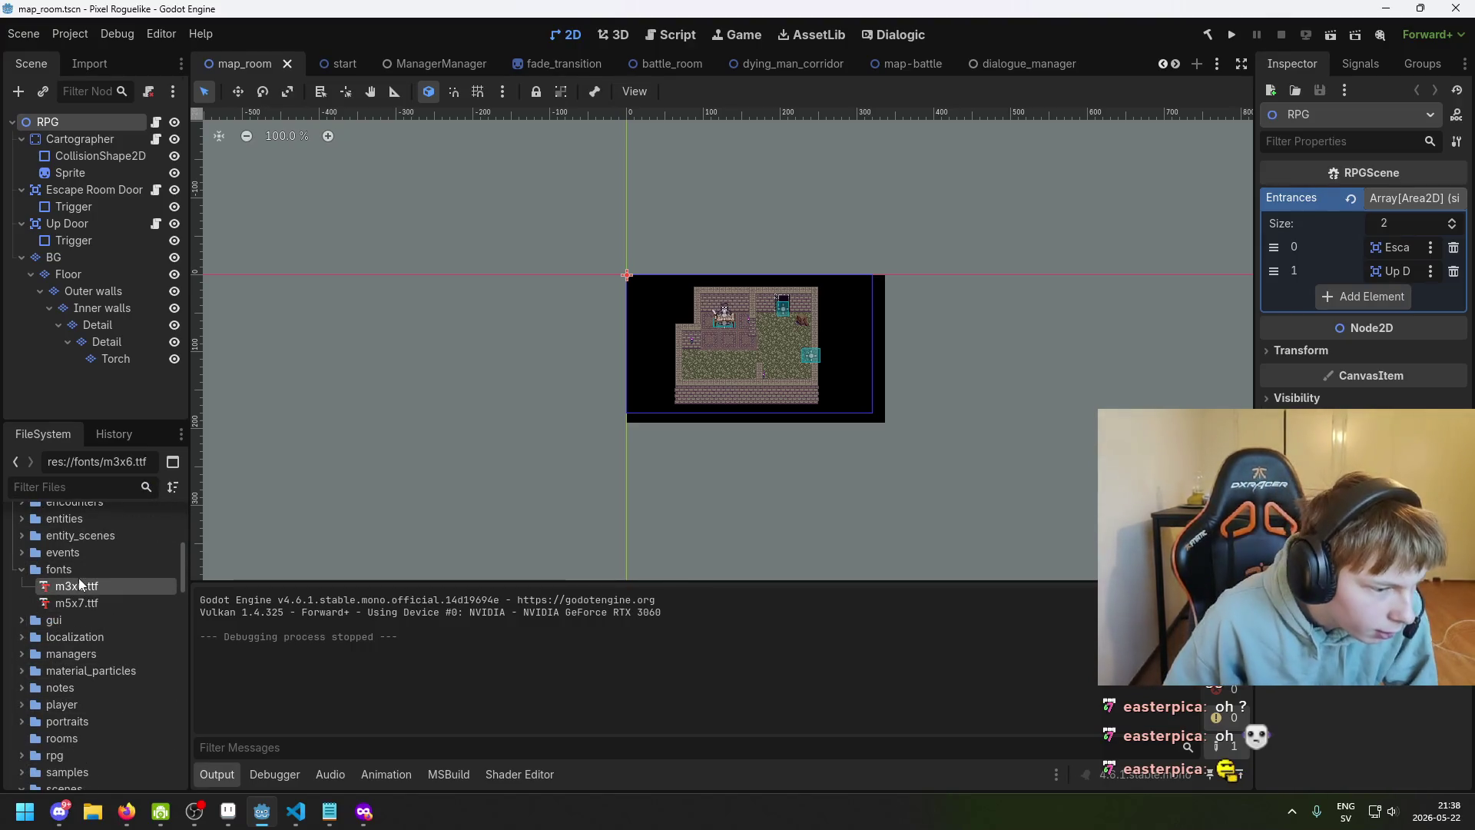
right_click(79, 587)
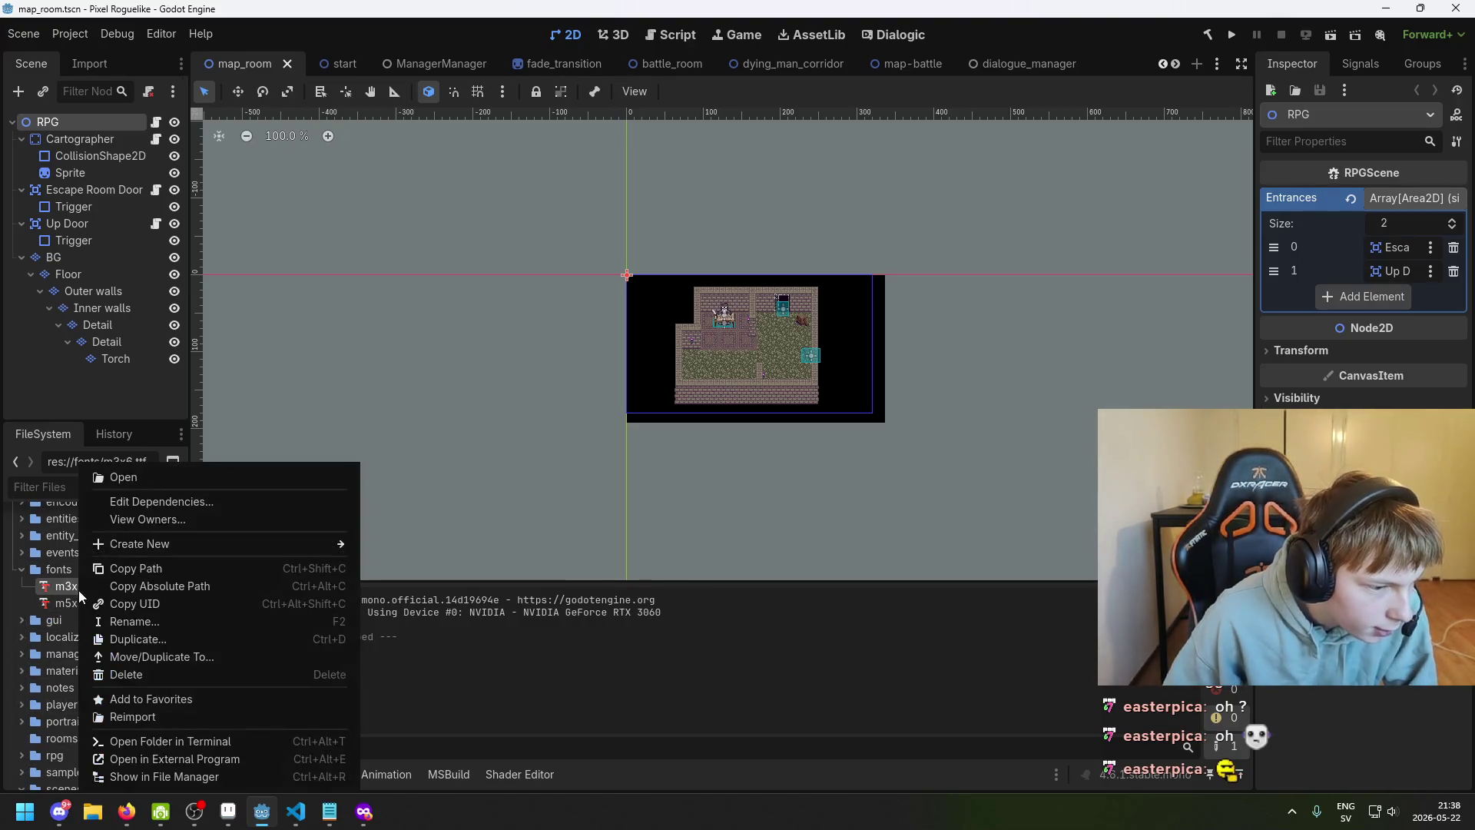
click(242, 773)
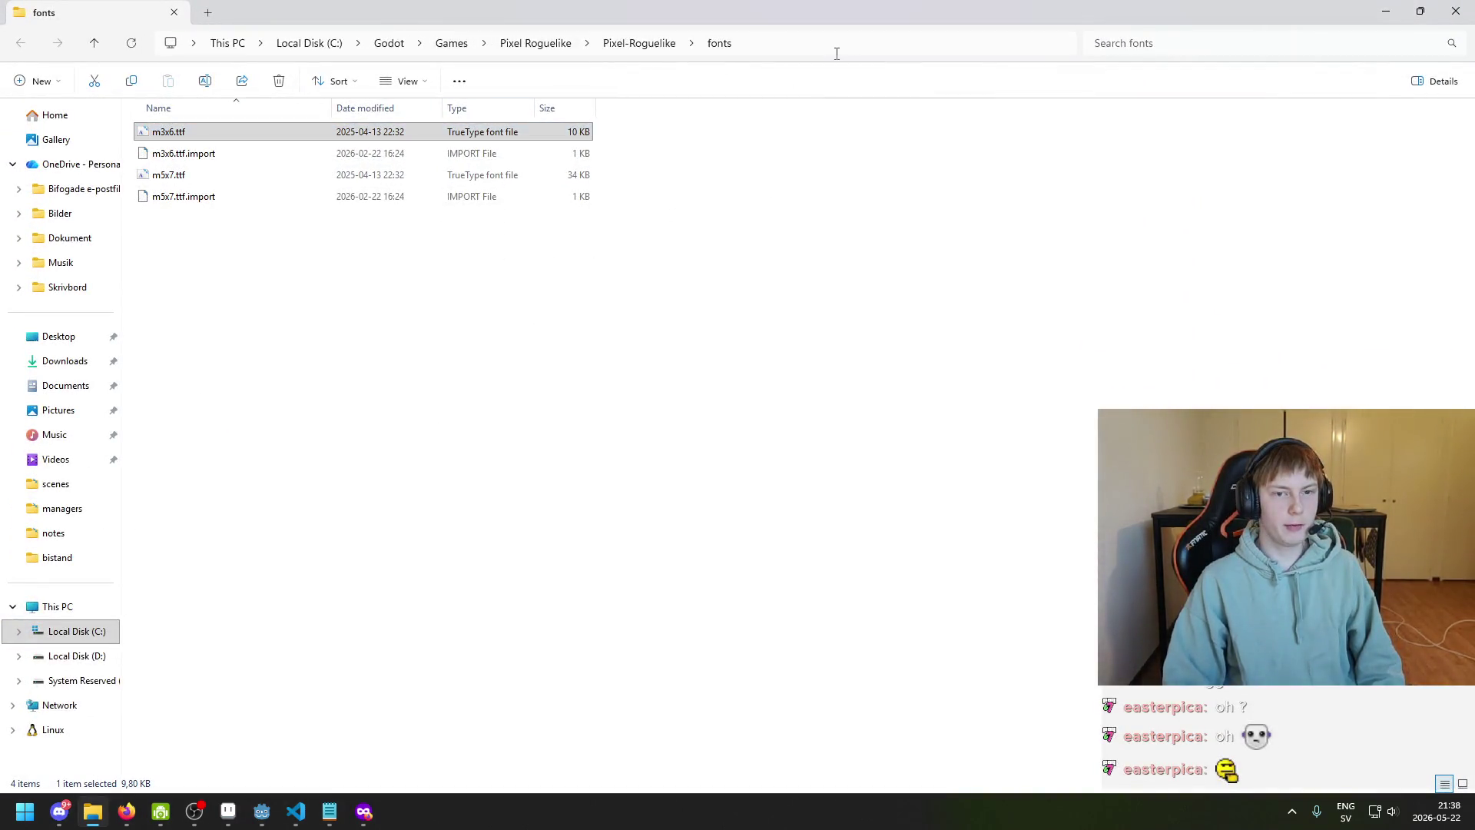
Check the fonts folder path, then return to Aseprite's font browser folder location list
click(836, 47)
click(255, 816)
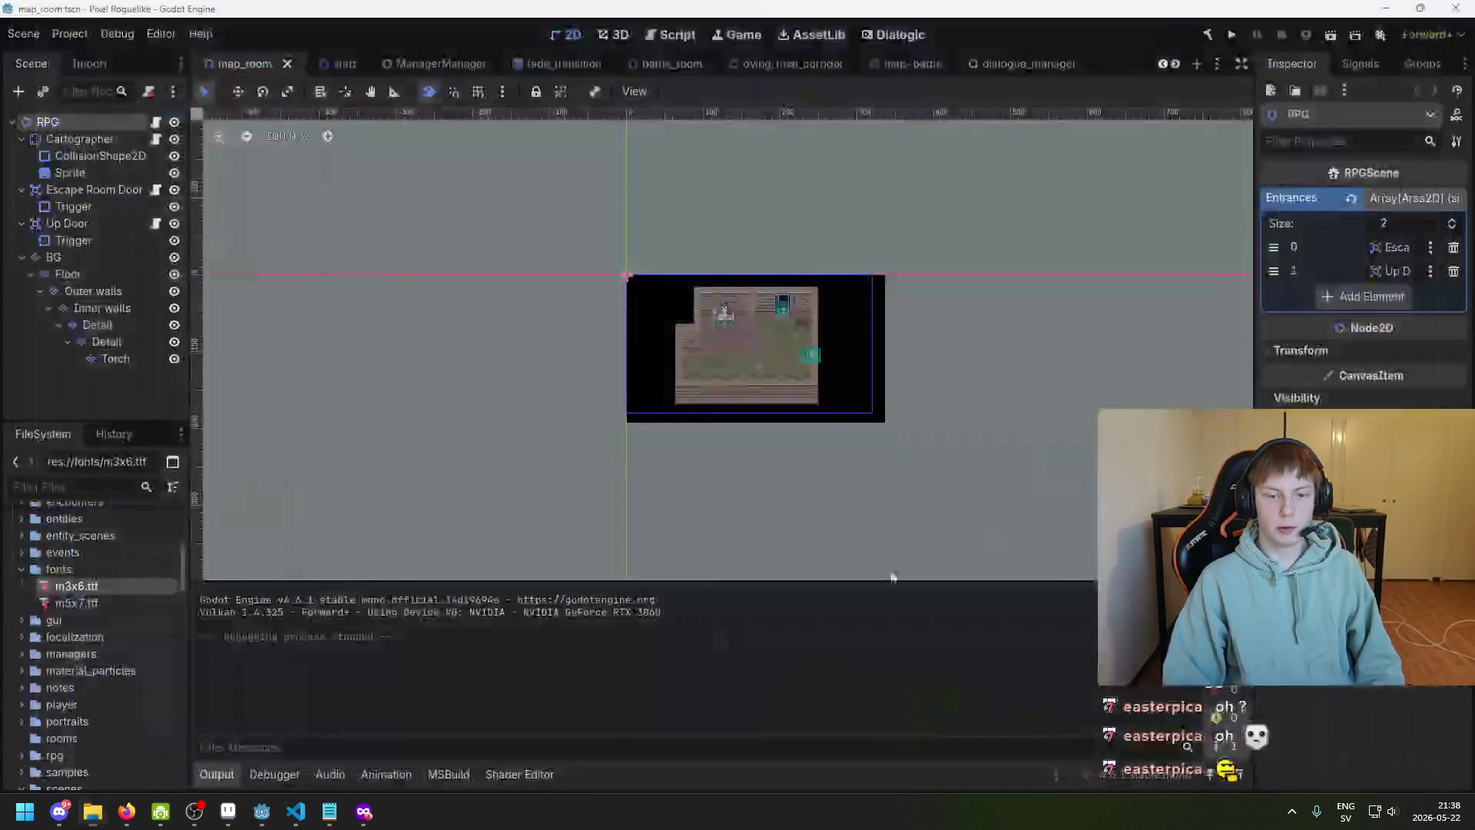
click(228, 813)
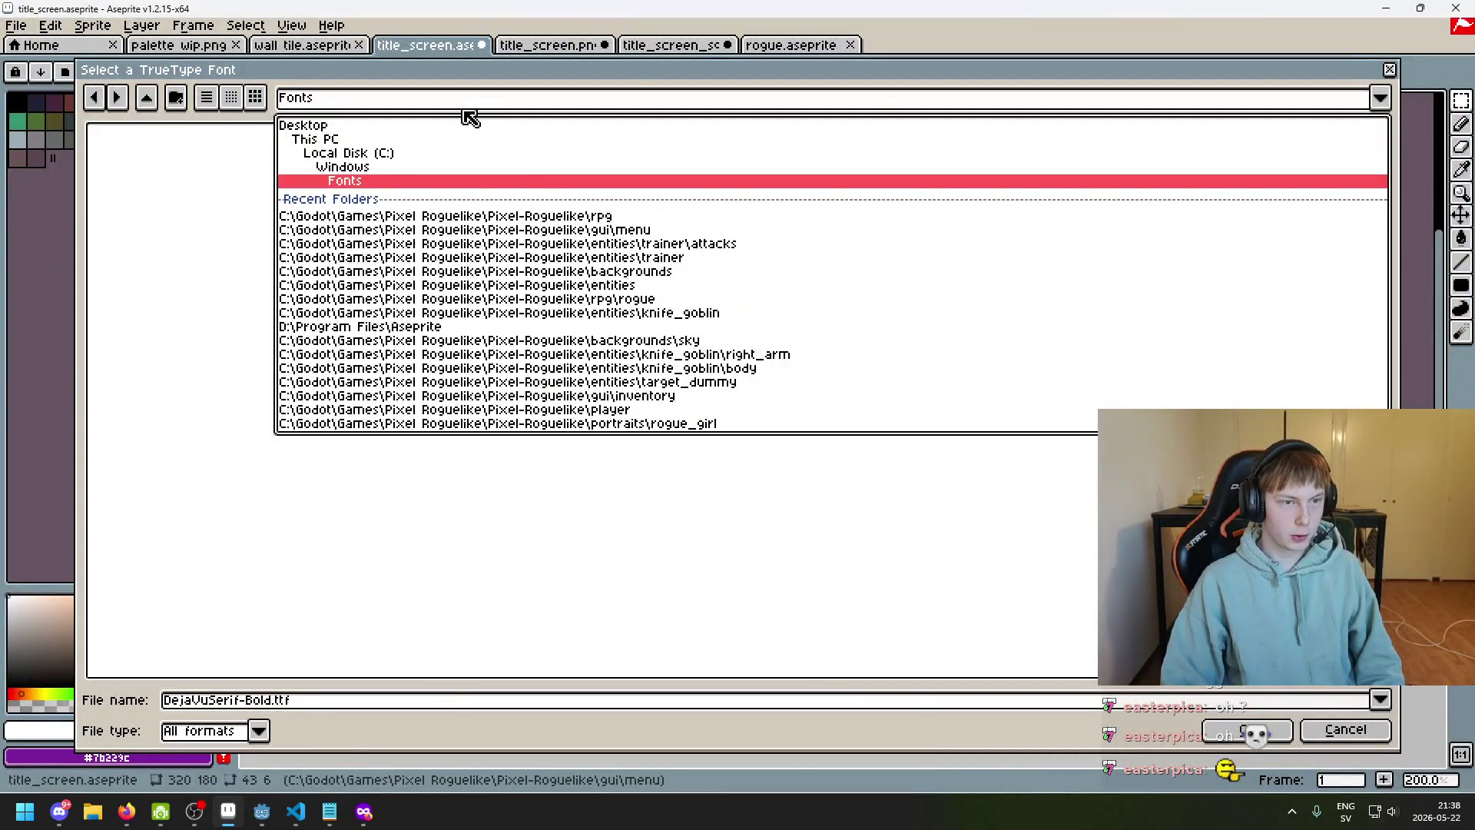
click(175, 262)
click(338, 98)
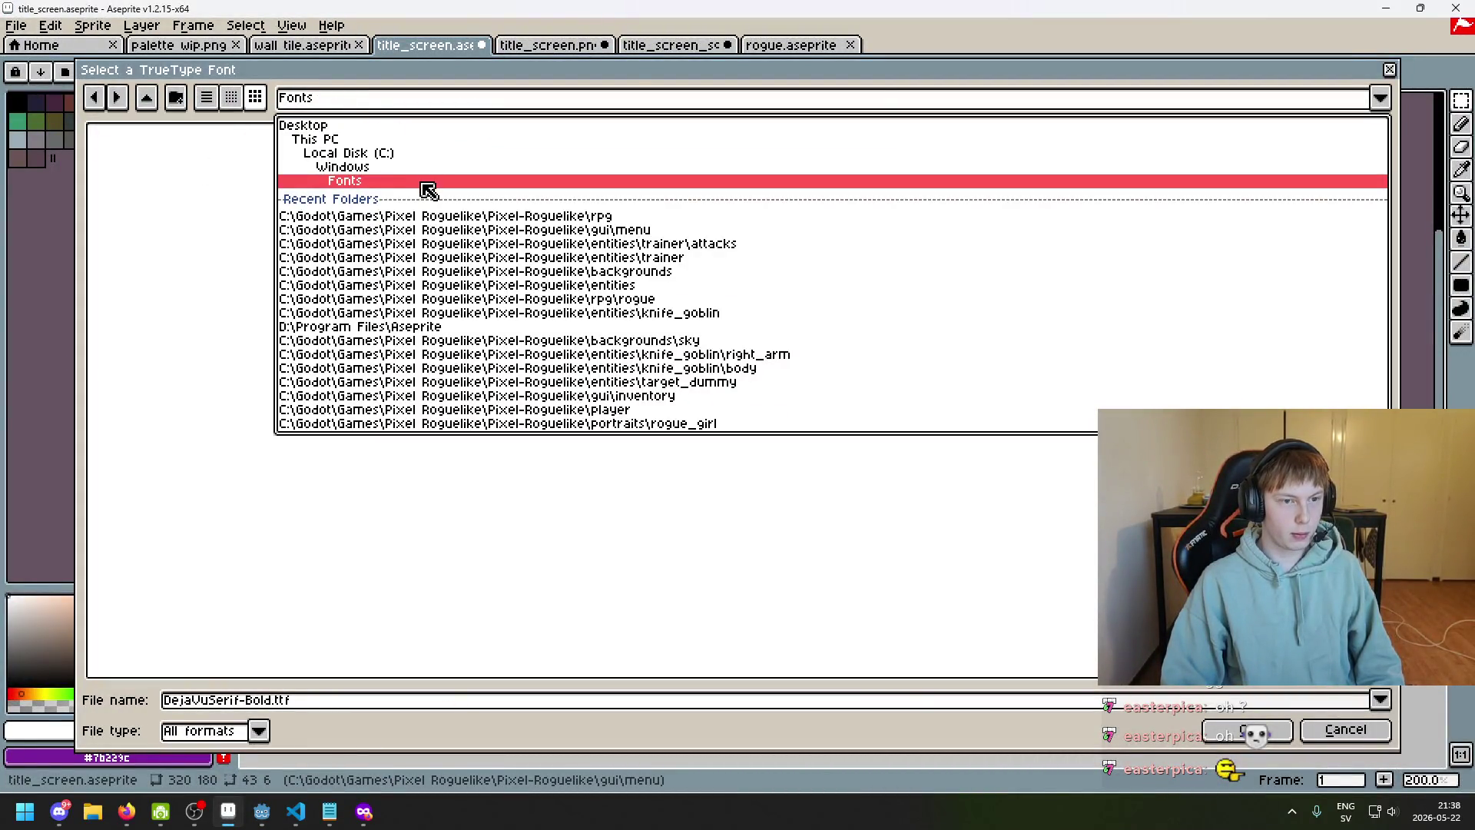
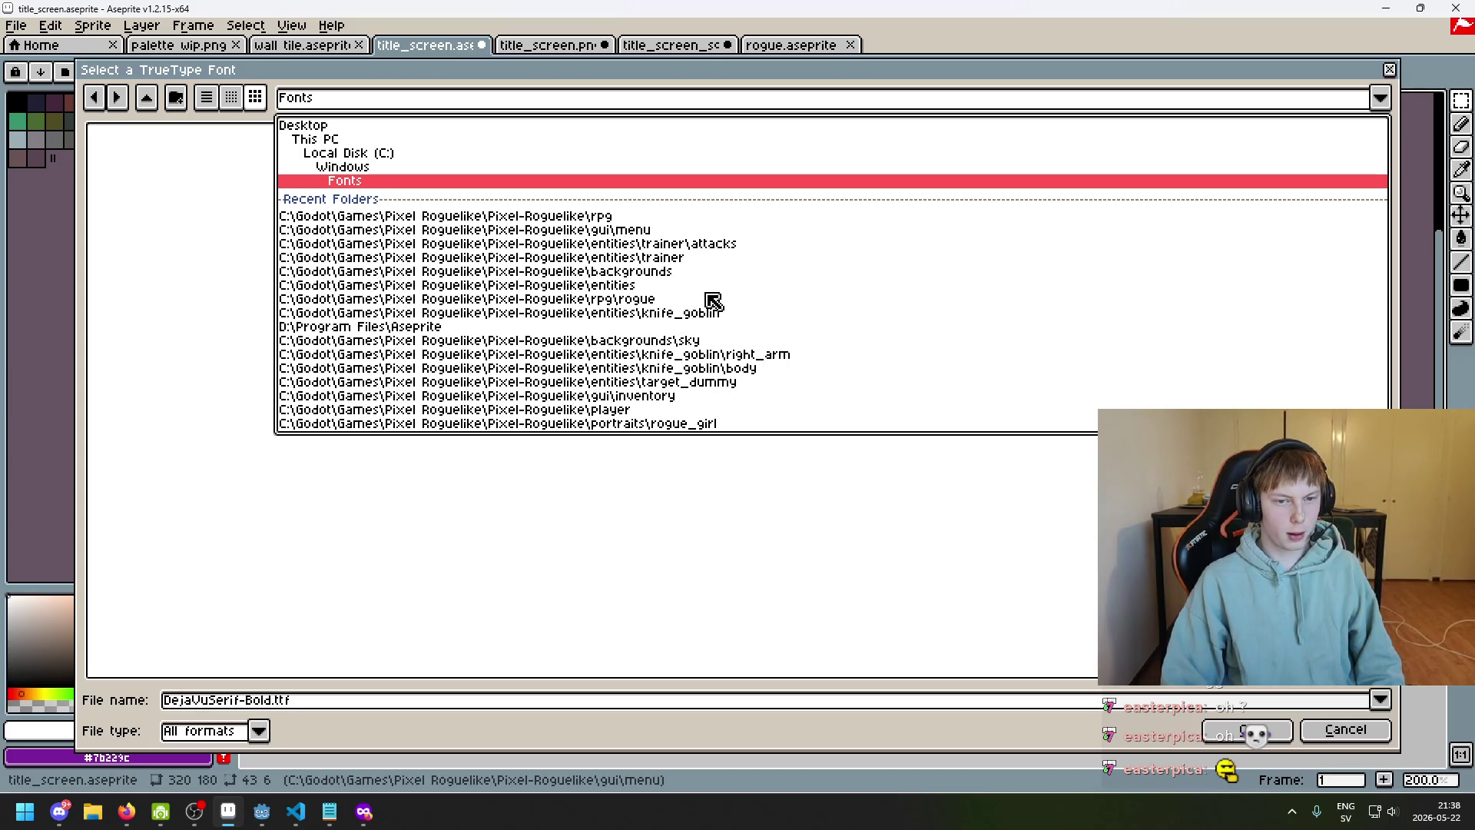
Browse from the recent GUI folders to the Pixel-Roguelike project's fonts folder
click(715, 398)
click(484, 98)
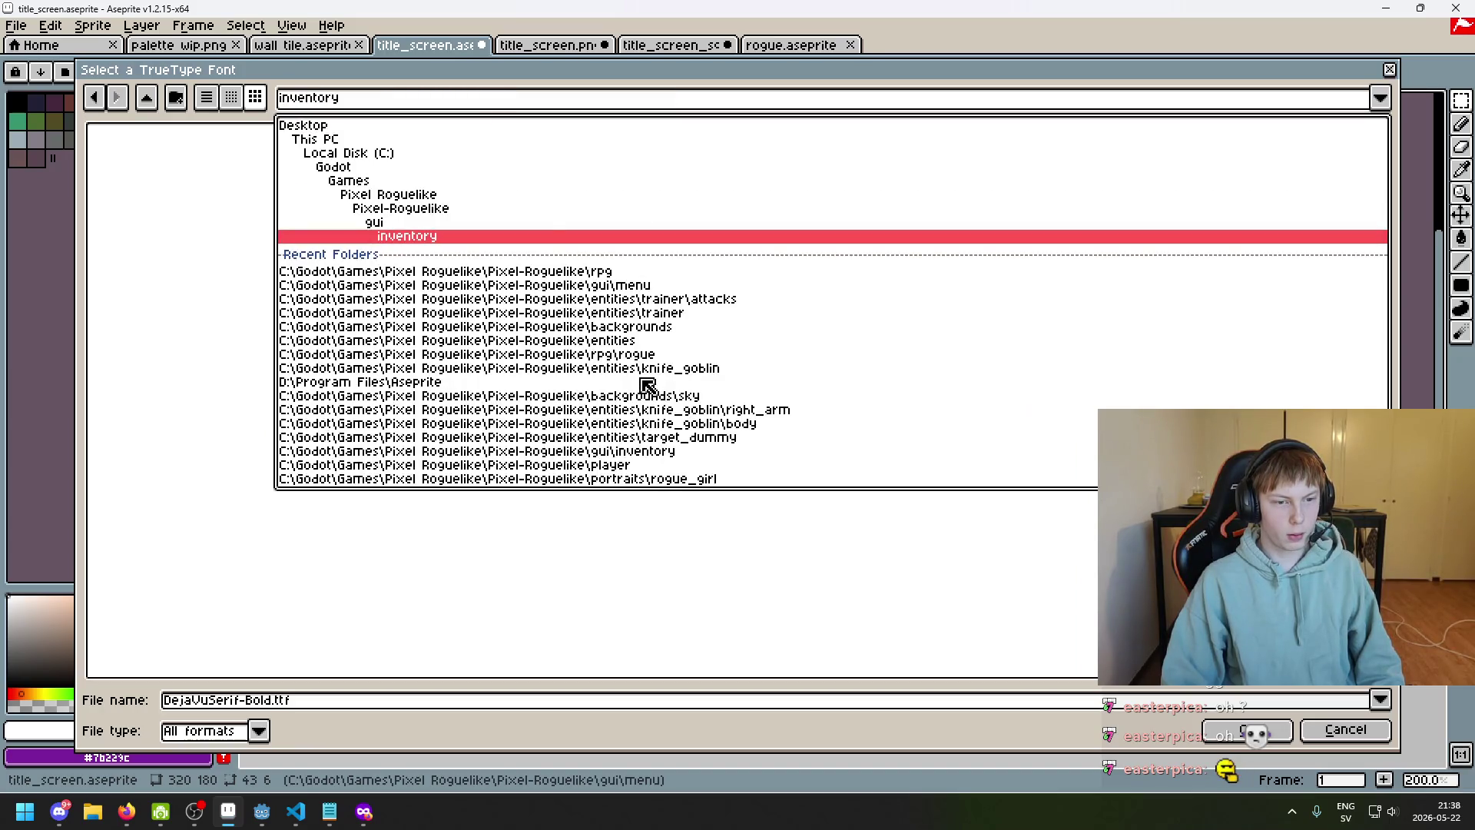
click(367, 102)
click(361, 103)
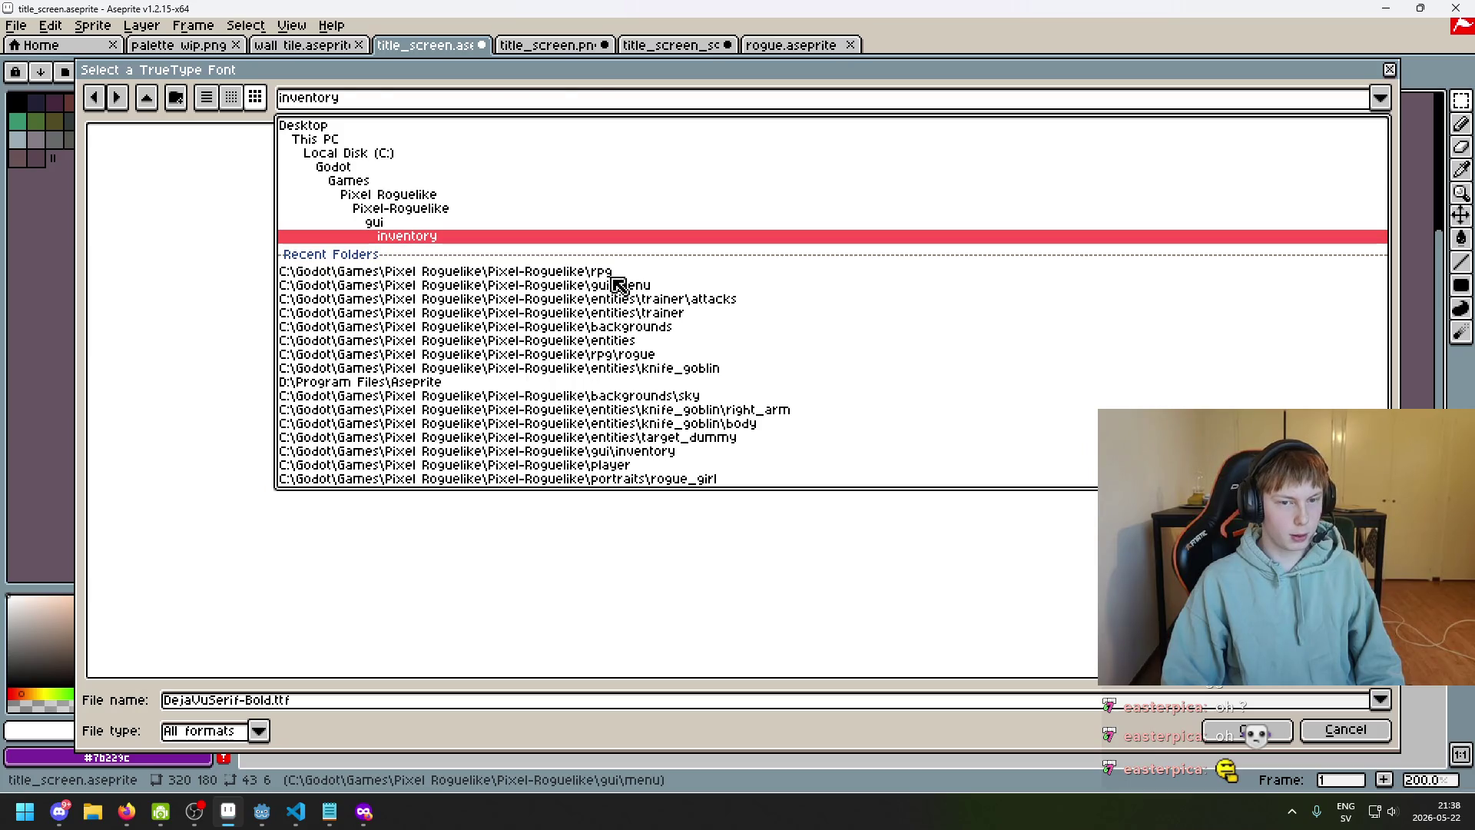
click(618, 285)
click(317, 100)
click(146, 102)
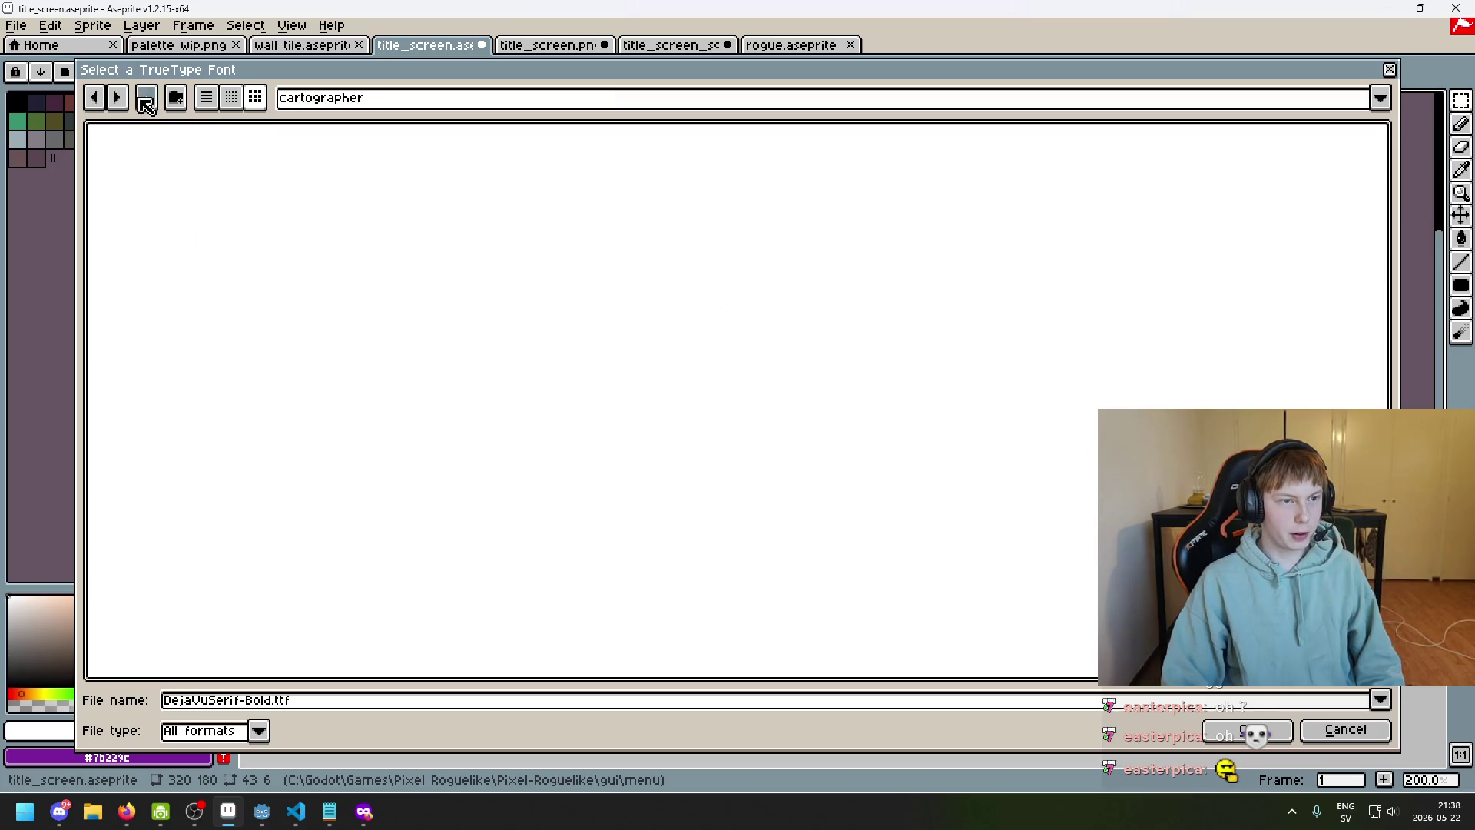
click(326, 108)
click(406, 212)
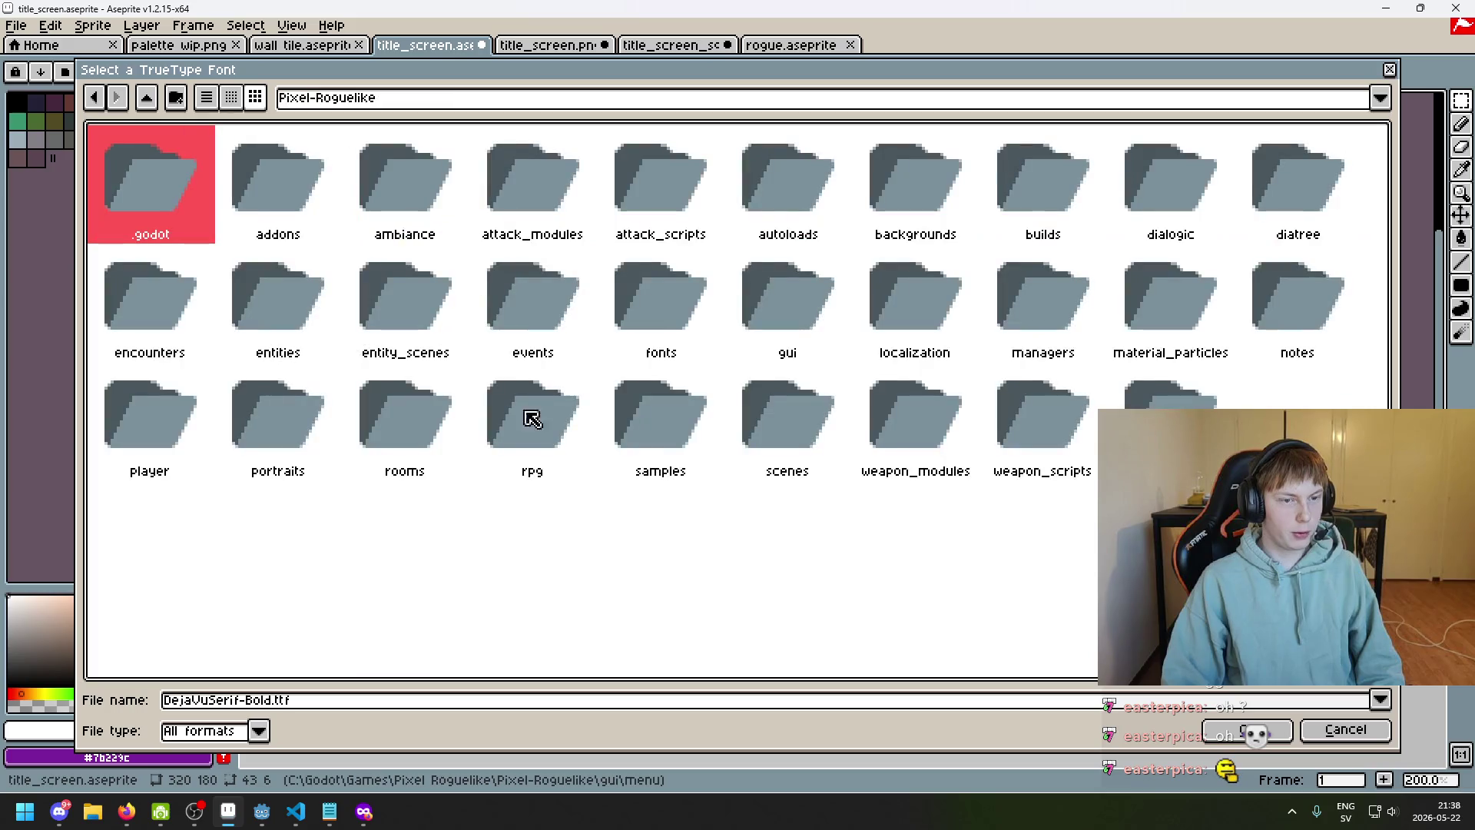
double_click(680, 351)
Choose m5x7.ttf as the Insert Text font
click(153, 175)
click(224, 176)
click(149, 176)
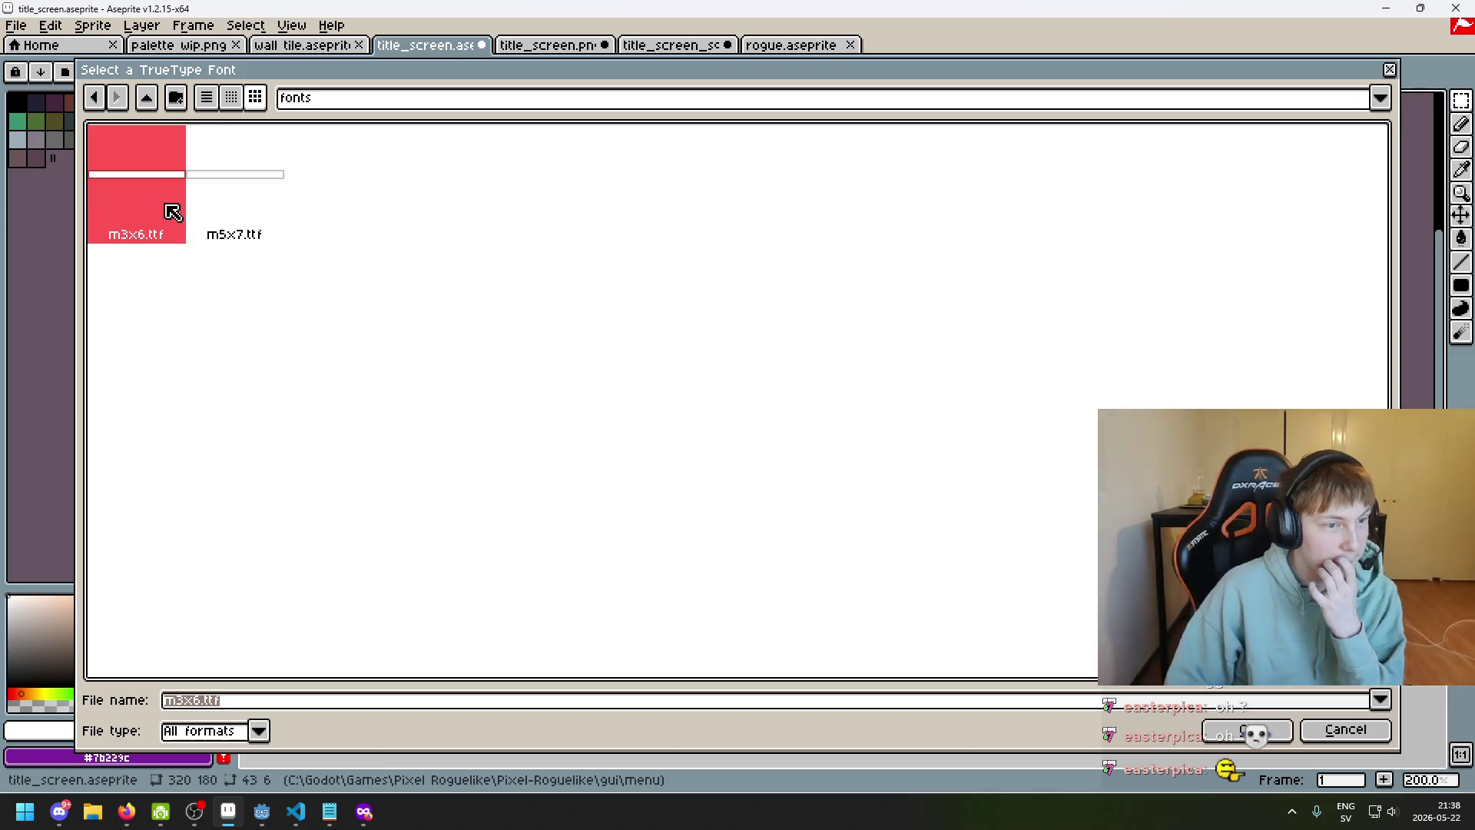
click(241, 238)
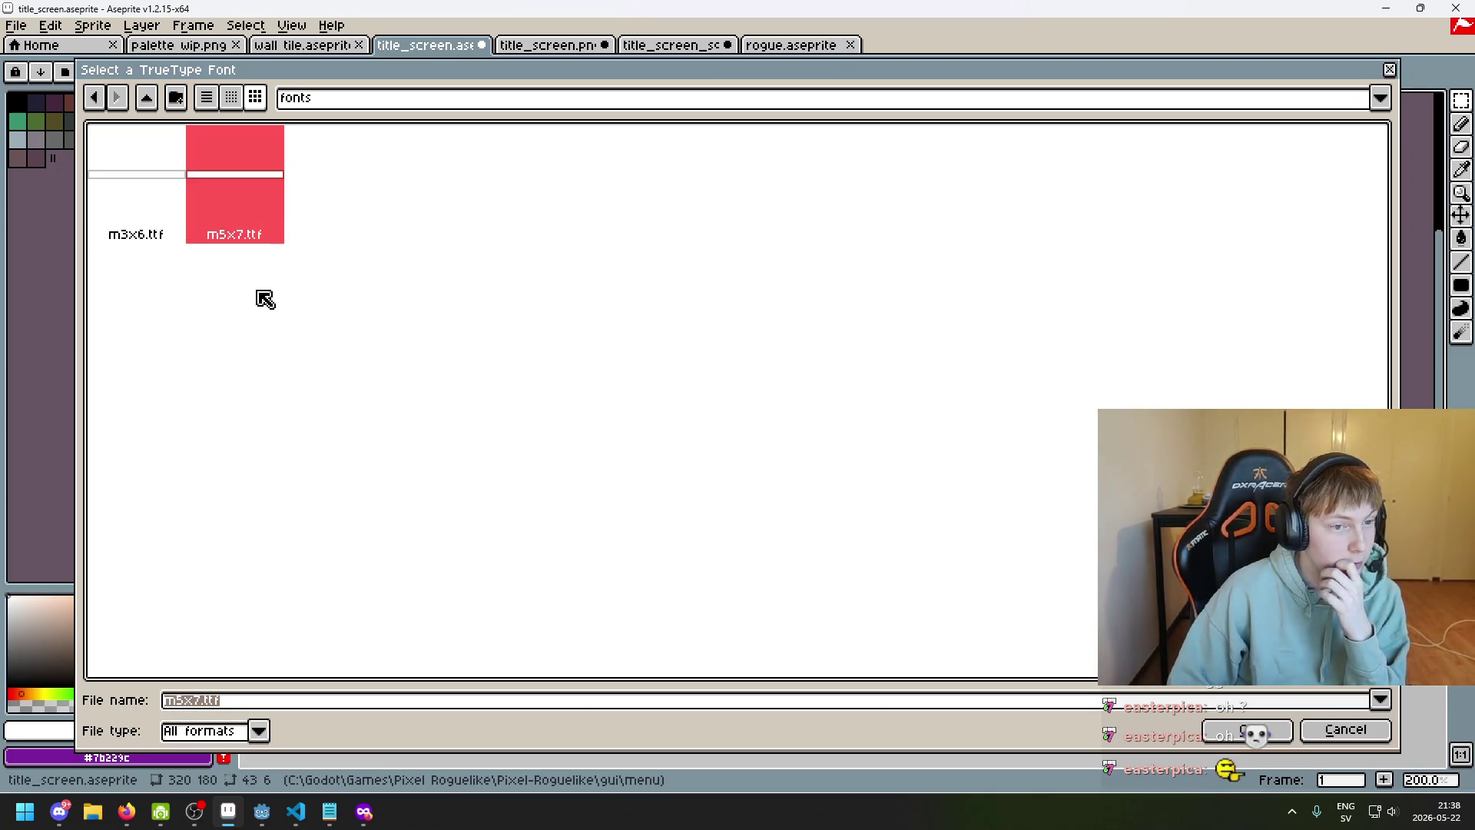
click(1226, 730)
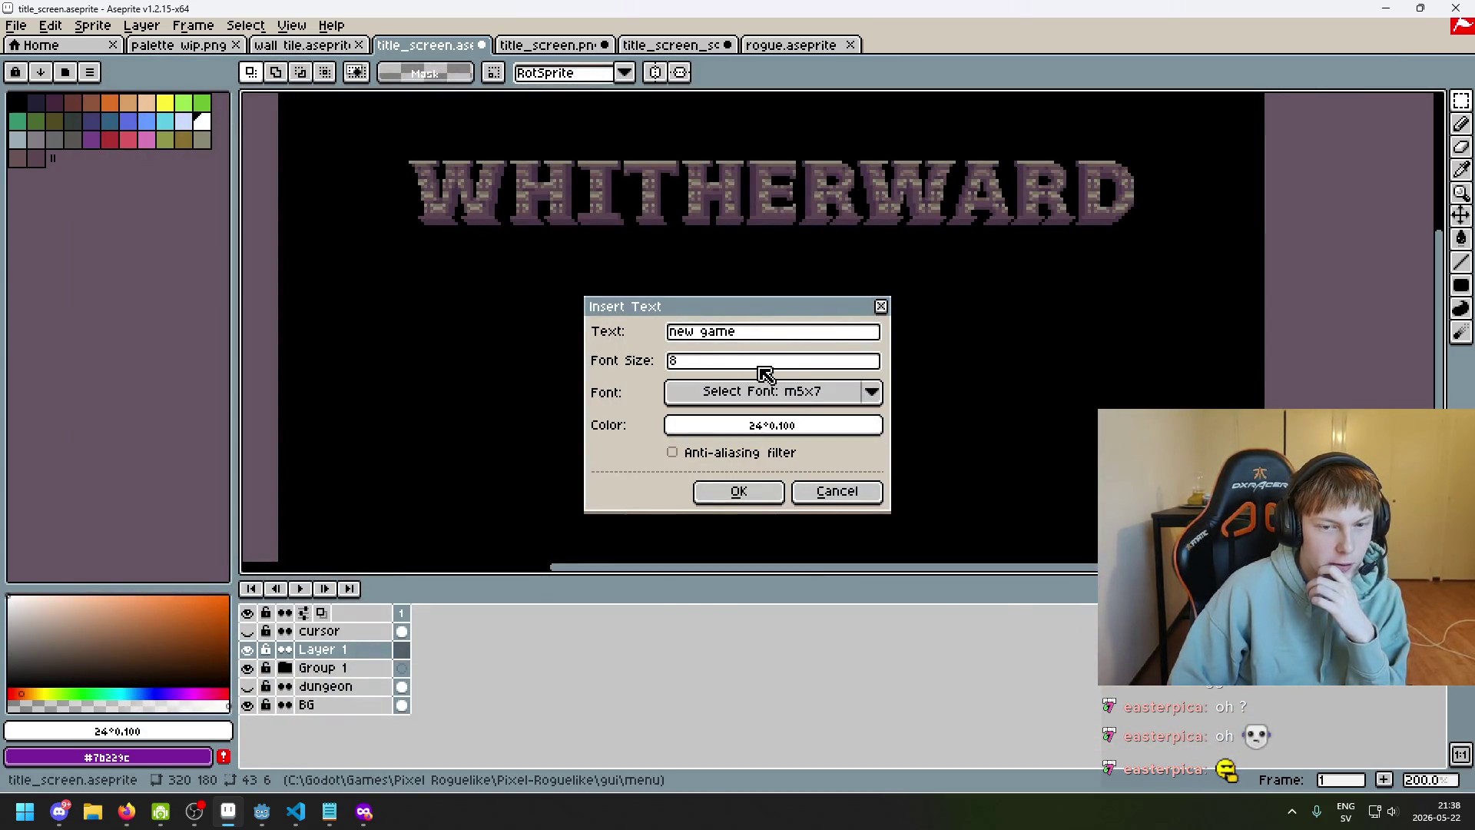
Insert the new game text, then insert a trial copy at font size 7
click(731, 491)
scroll(742, 329, up, 2)
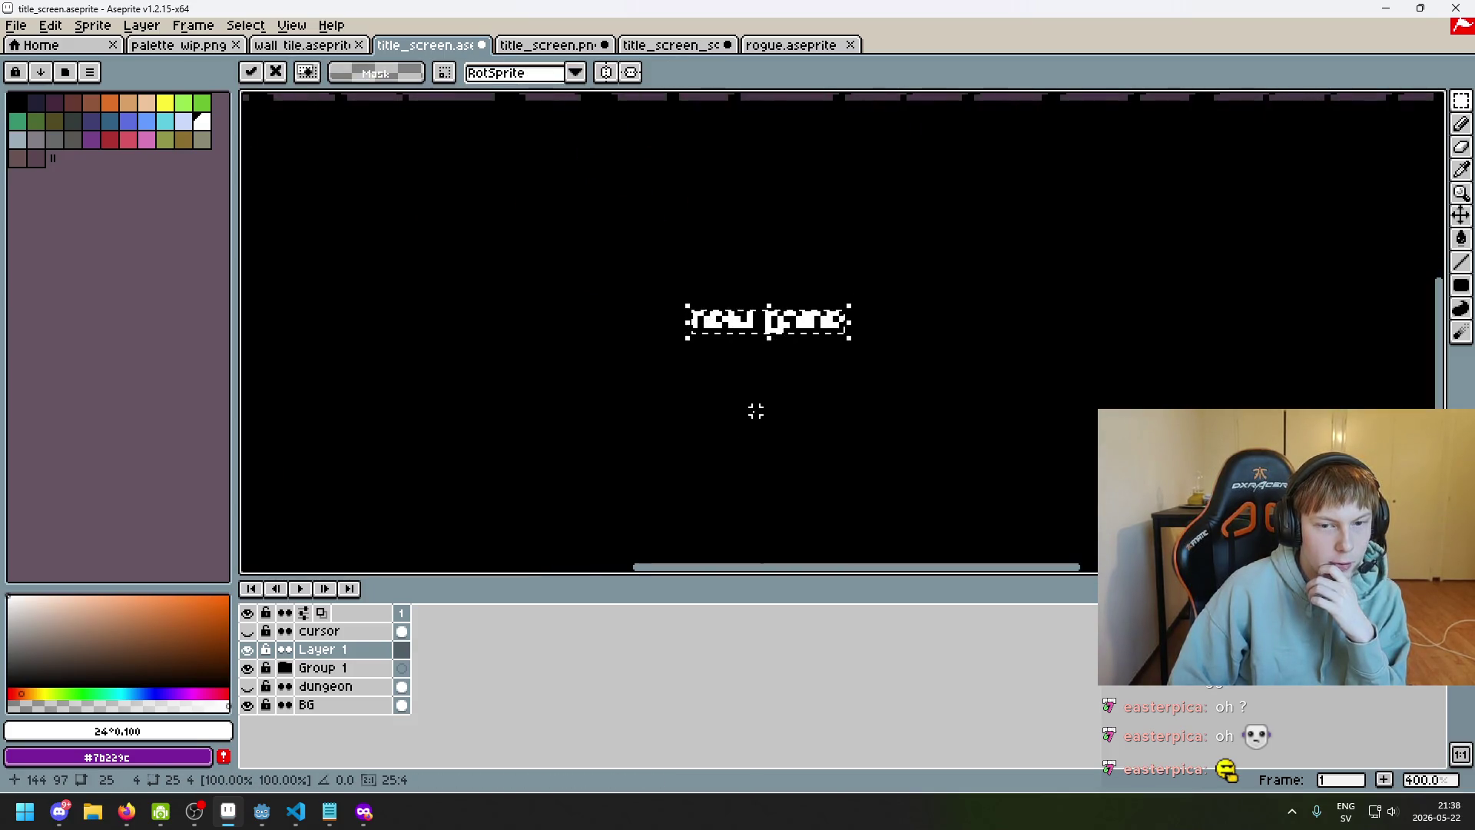
scroll(756, 412, down, 1)
key(ctrl+t)
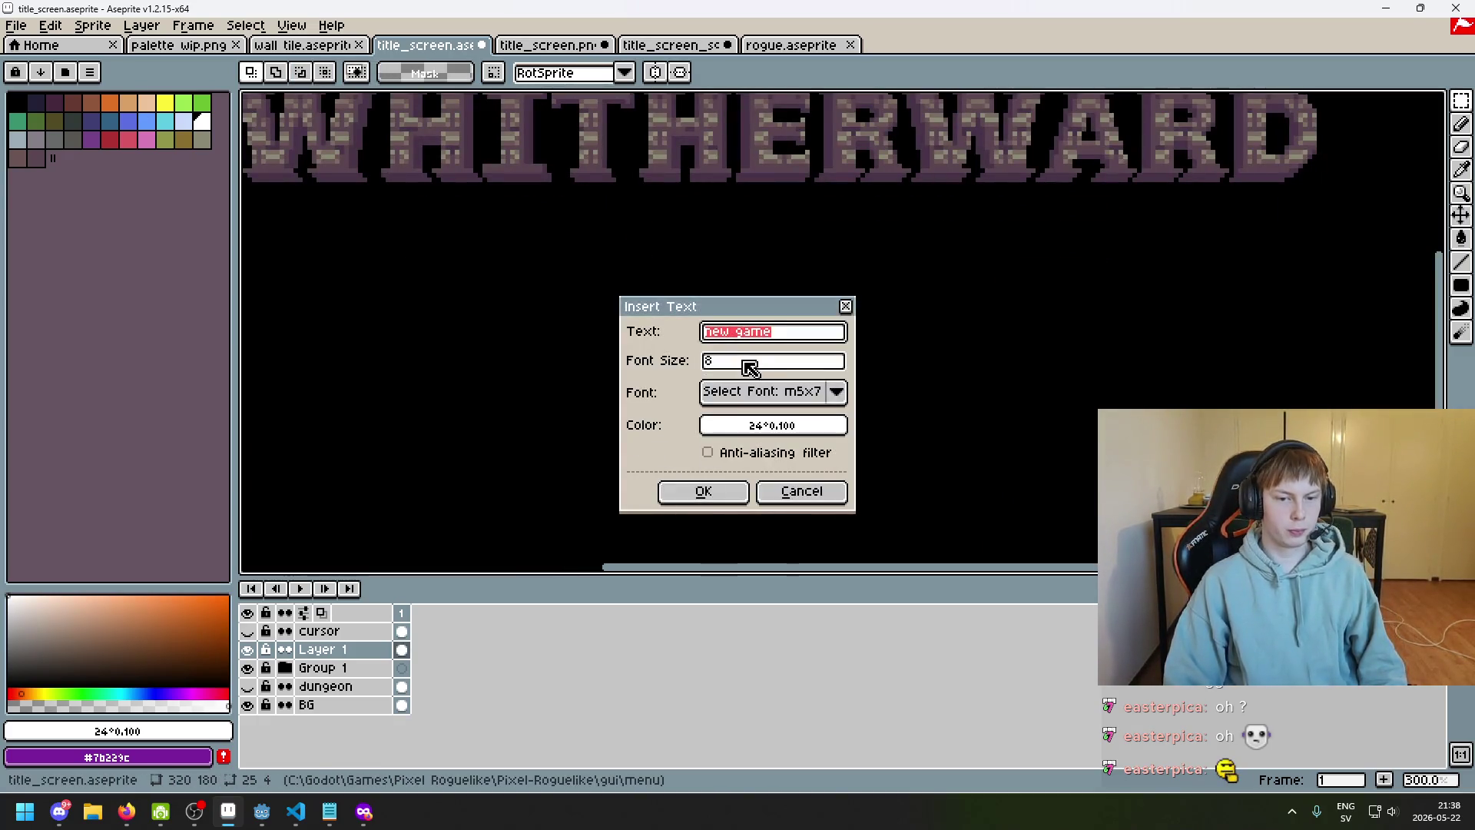
double_click(744, 361)
text(7)
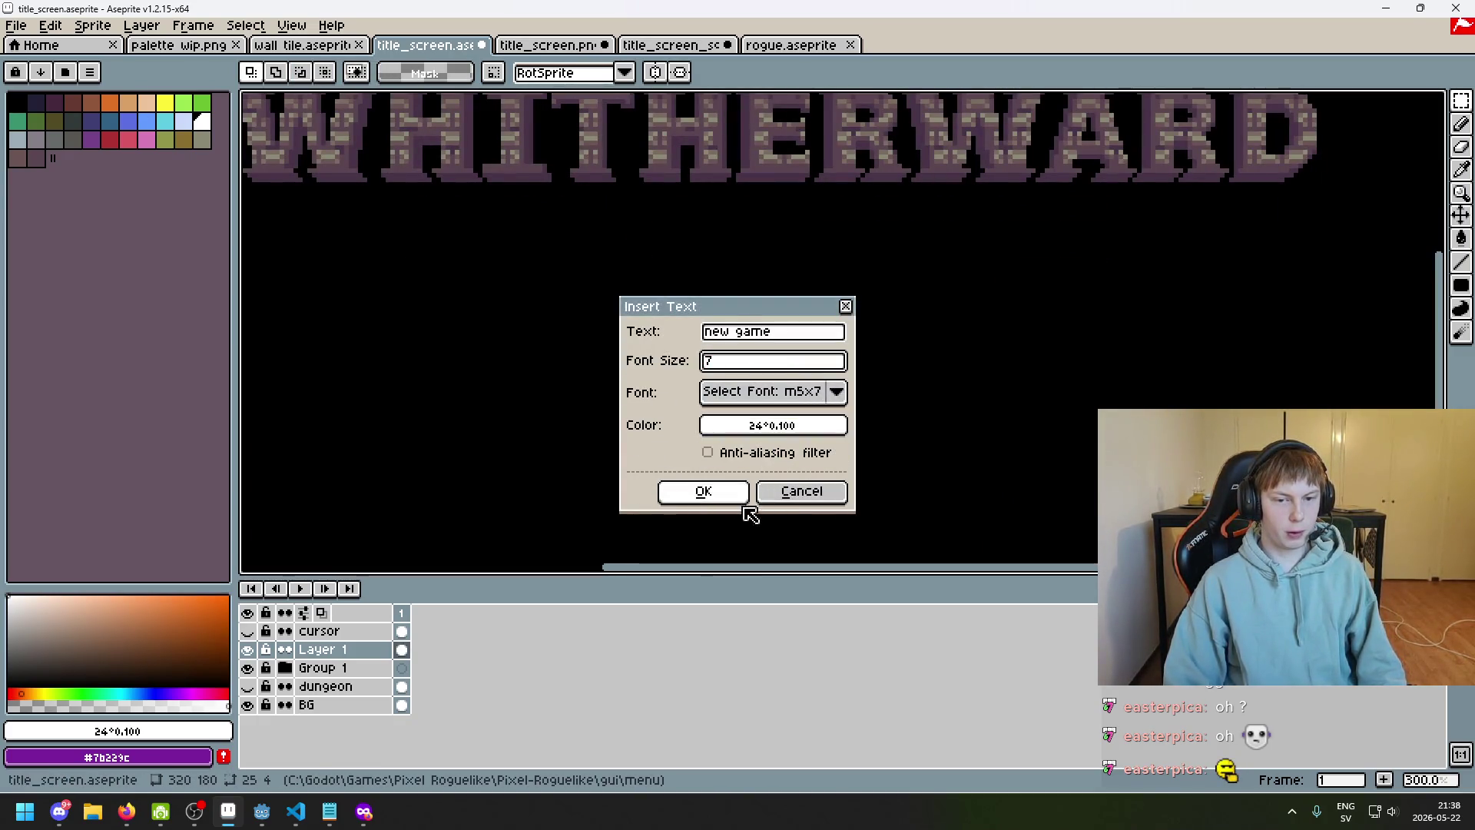
click(727, 492)
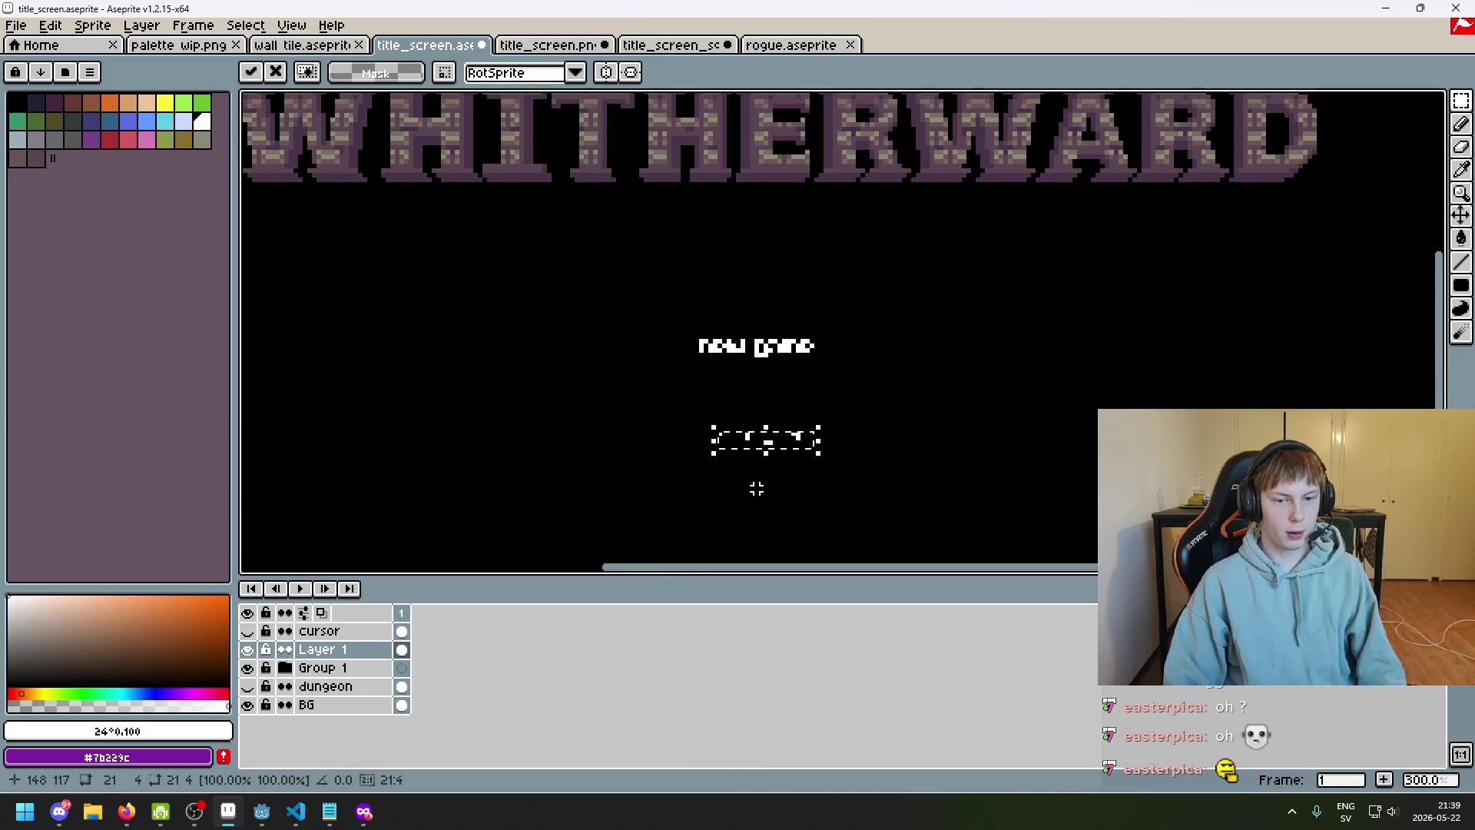
Insert a size 1 trial copy, move it below new game, then delete both trial texts
key(ctrl+t)
double_click(749, 361)
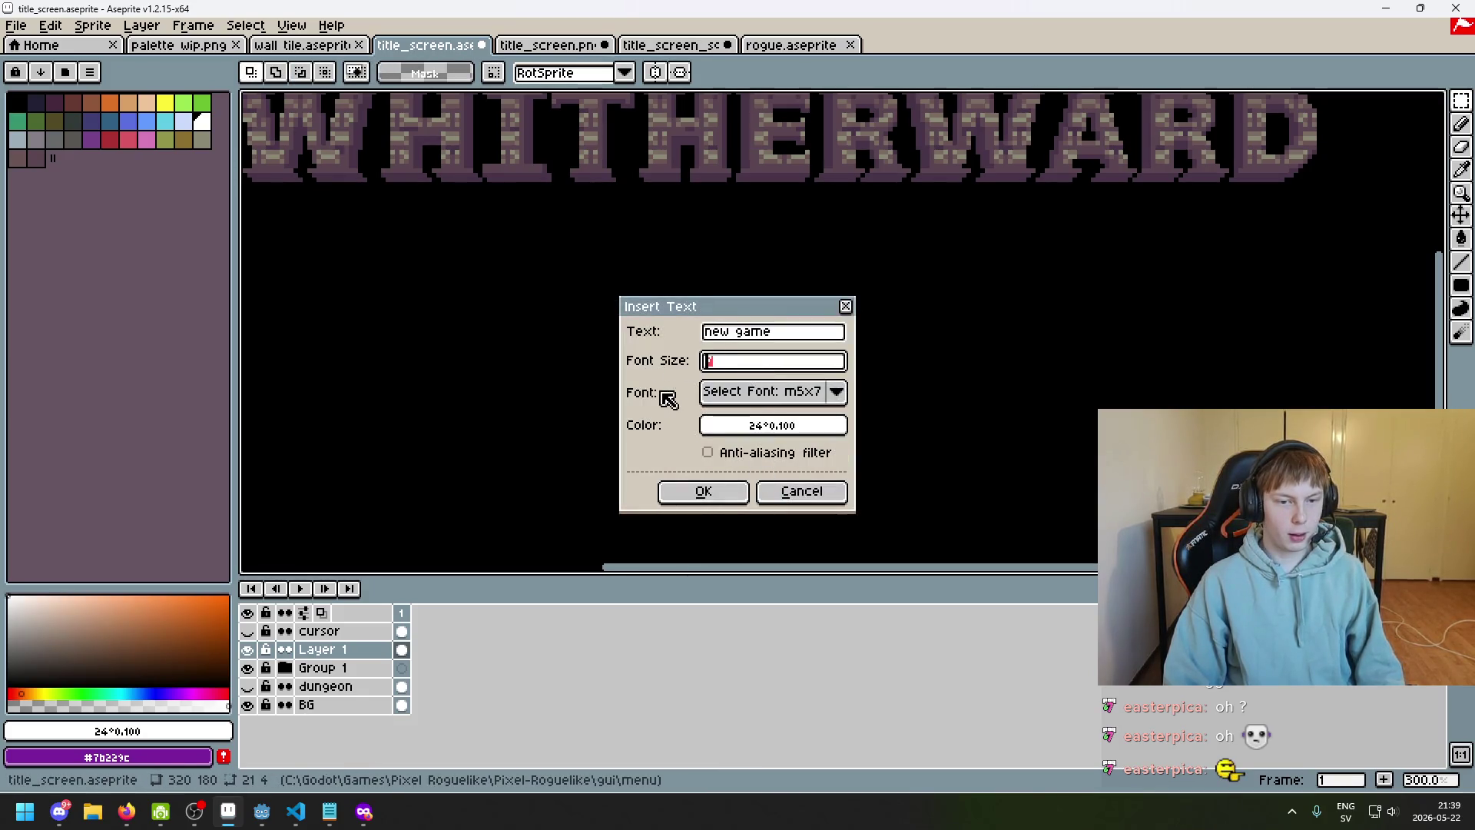
text(1)
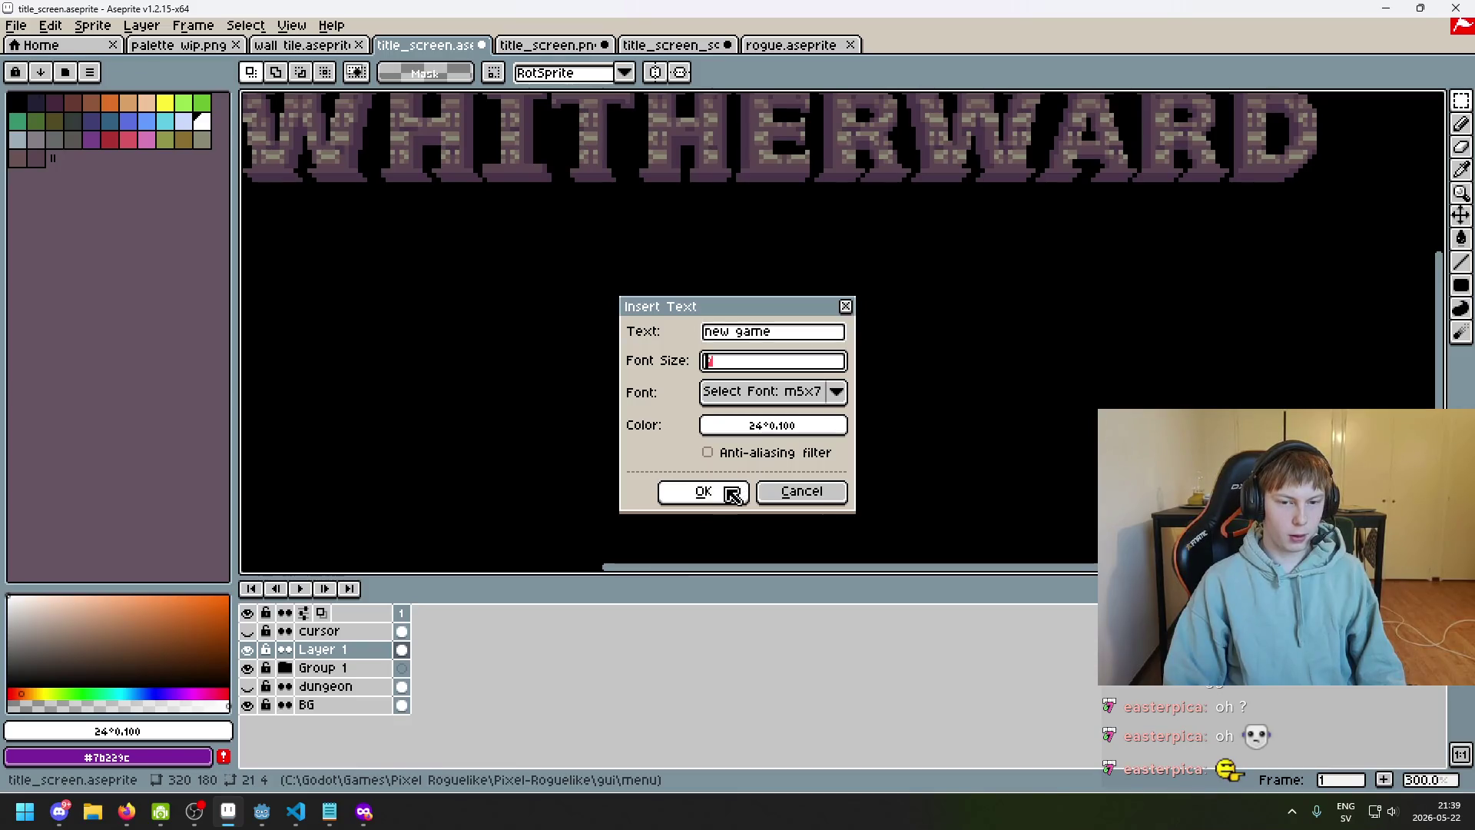
click(715, 493)
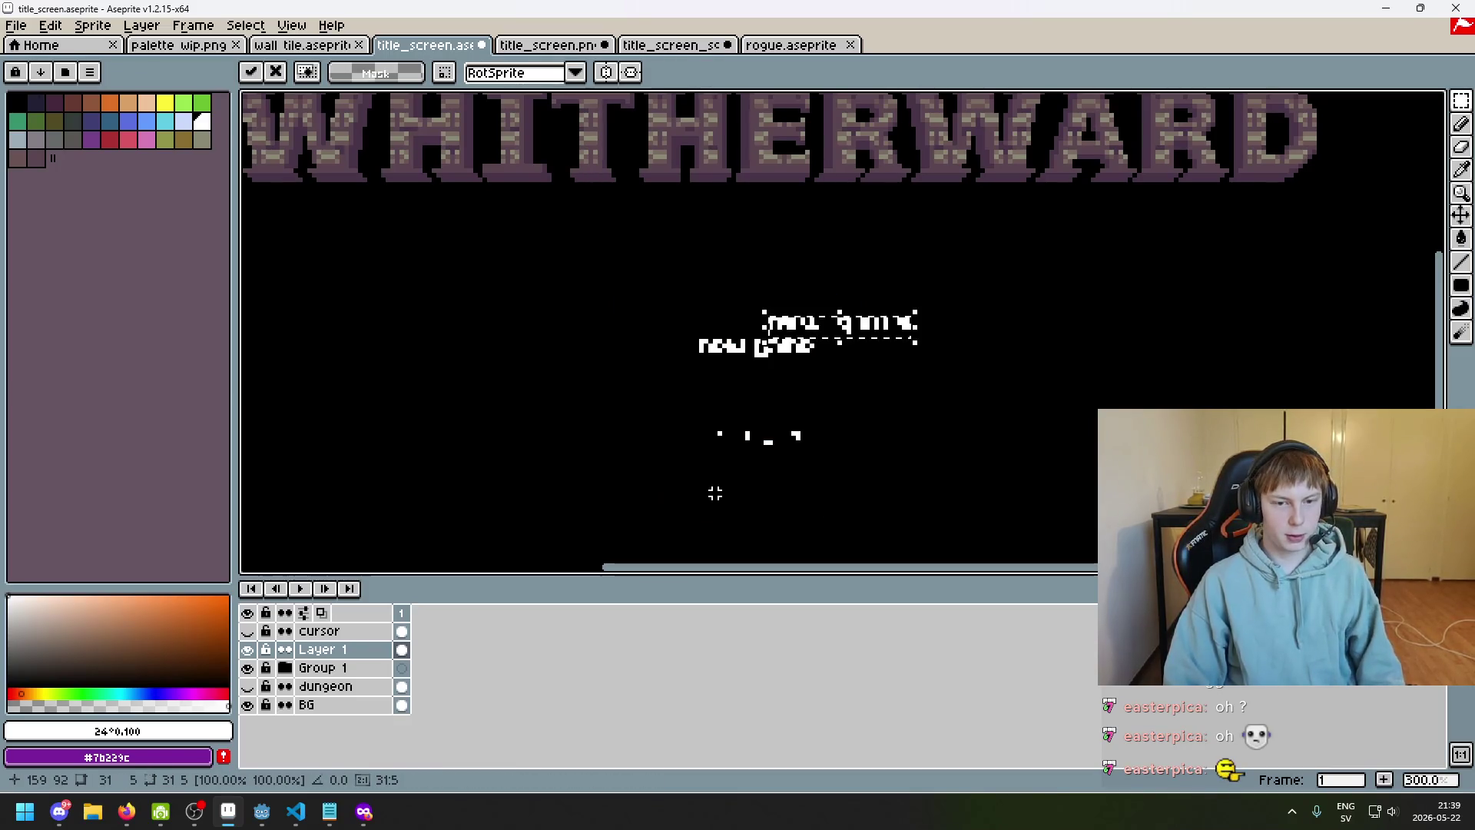
mouse_move(815, 342)
mouse_down()
mouse_move(635, 464)
mouse_move(642, 484)
mouse_up()
click(650, 488)
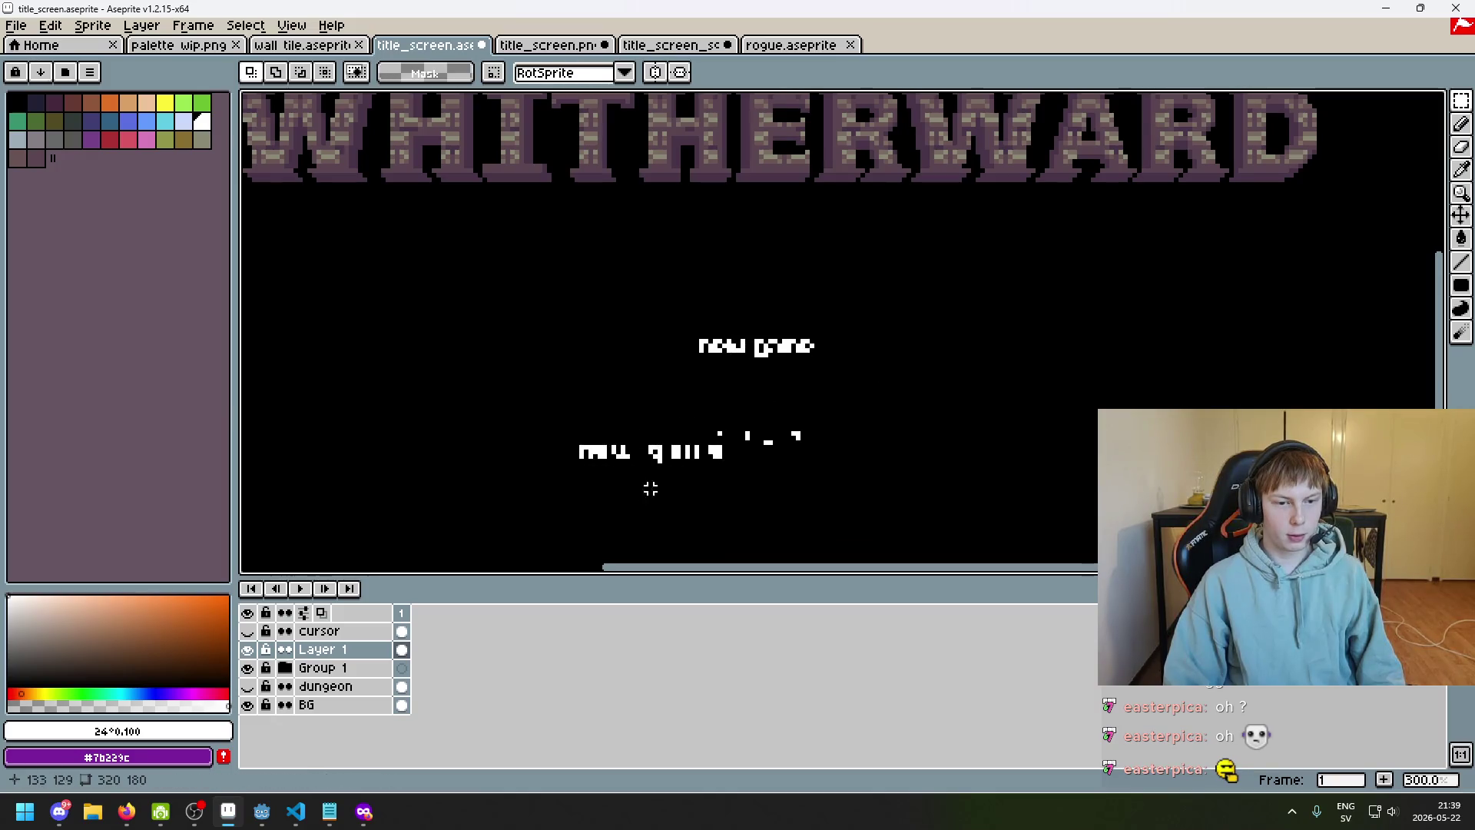
drag(1003, 507, 415, 271)
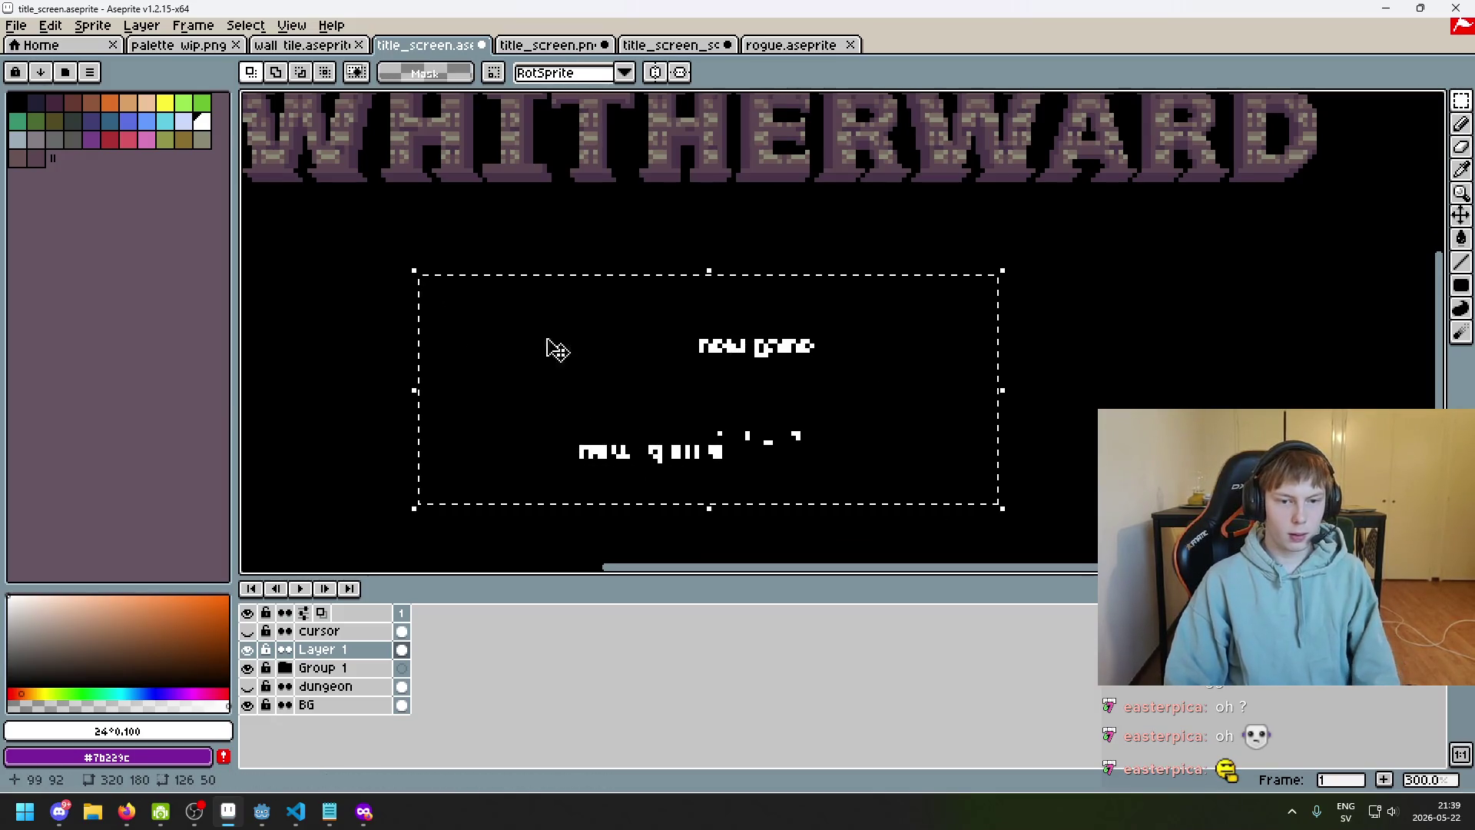
key(Delete)
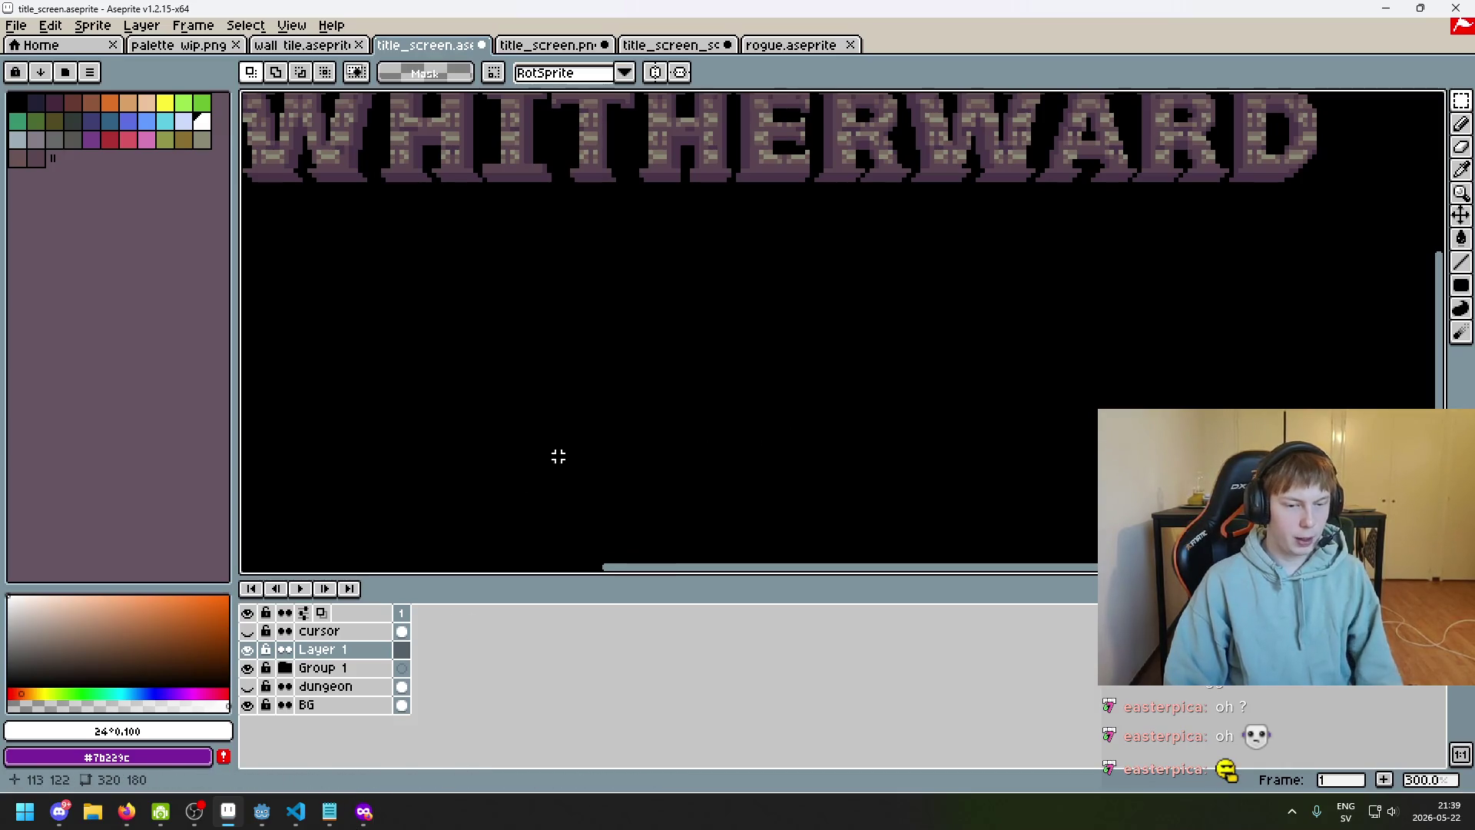
Reopen Insert Text, then start typing m5x into a private Firefox window's search
key(ctrl+t)
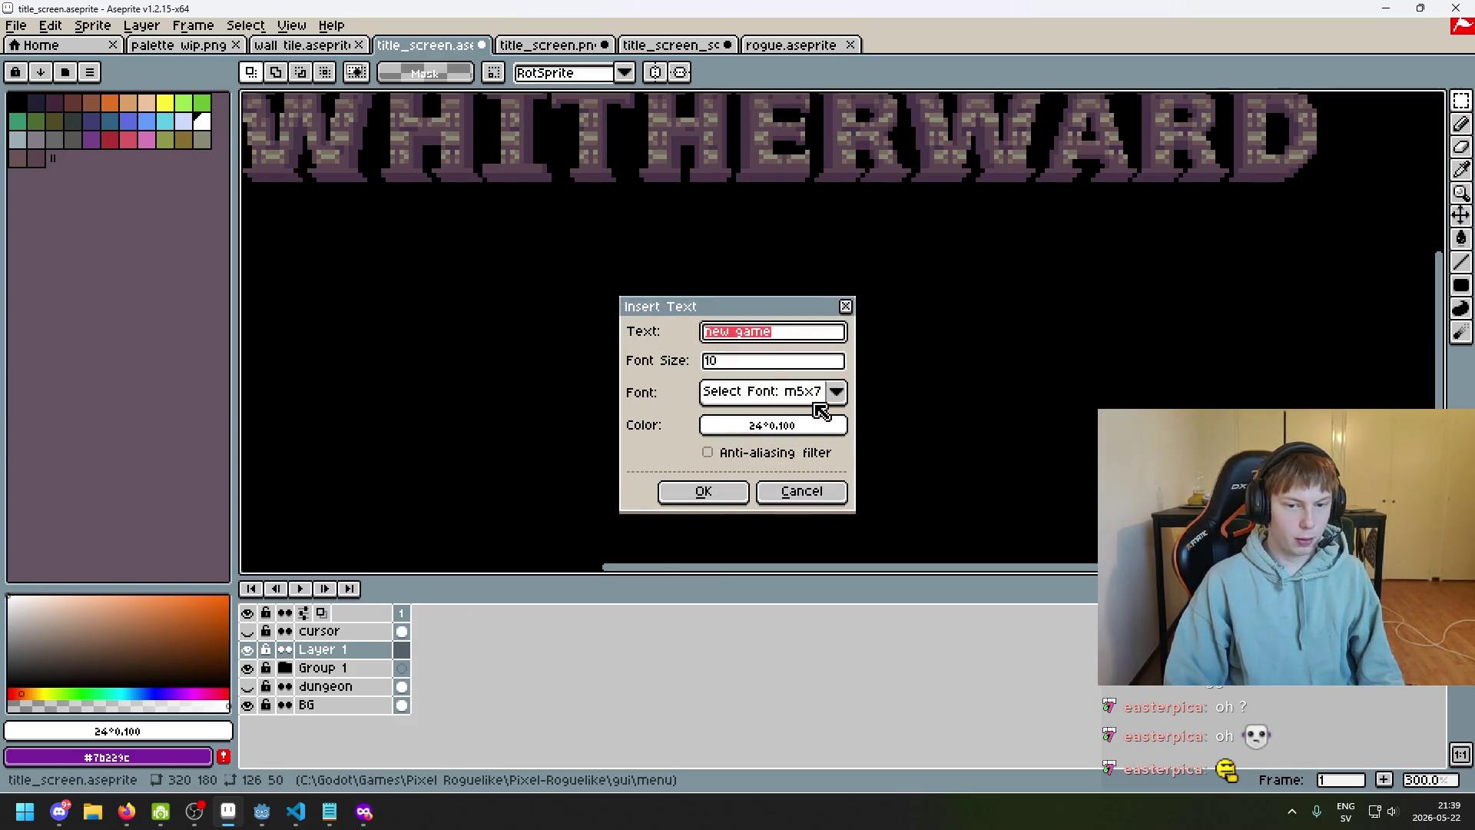
key(alt+Tab)
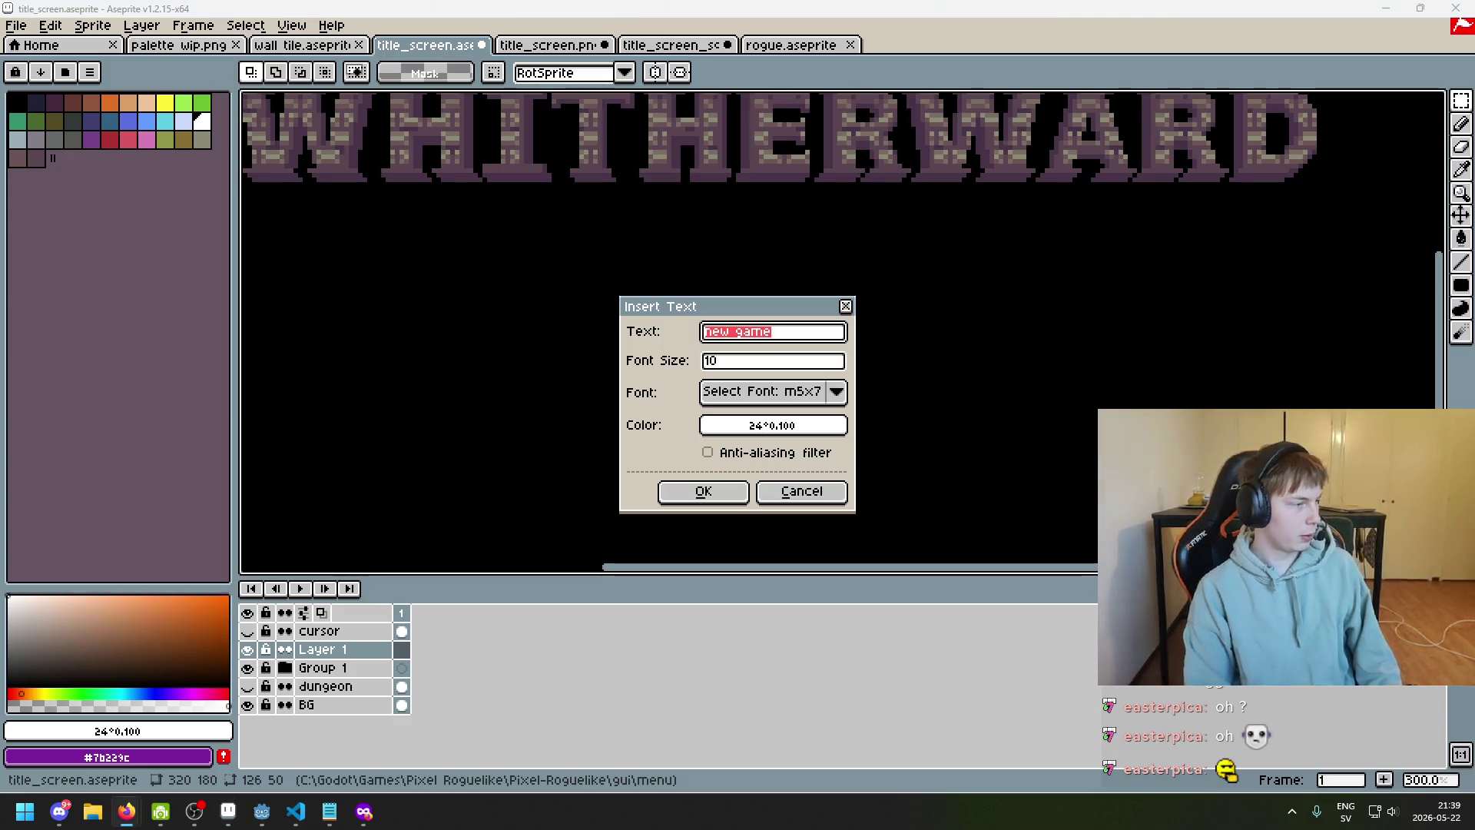
key(alt+Tab)
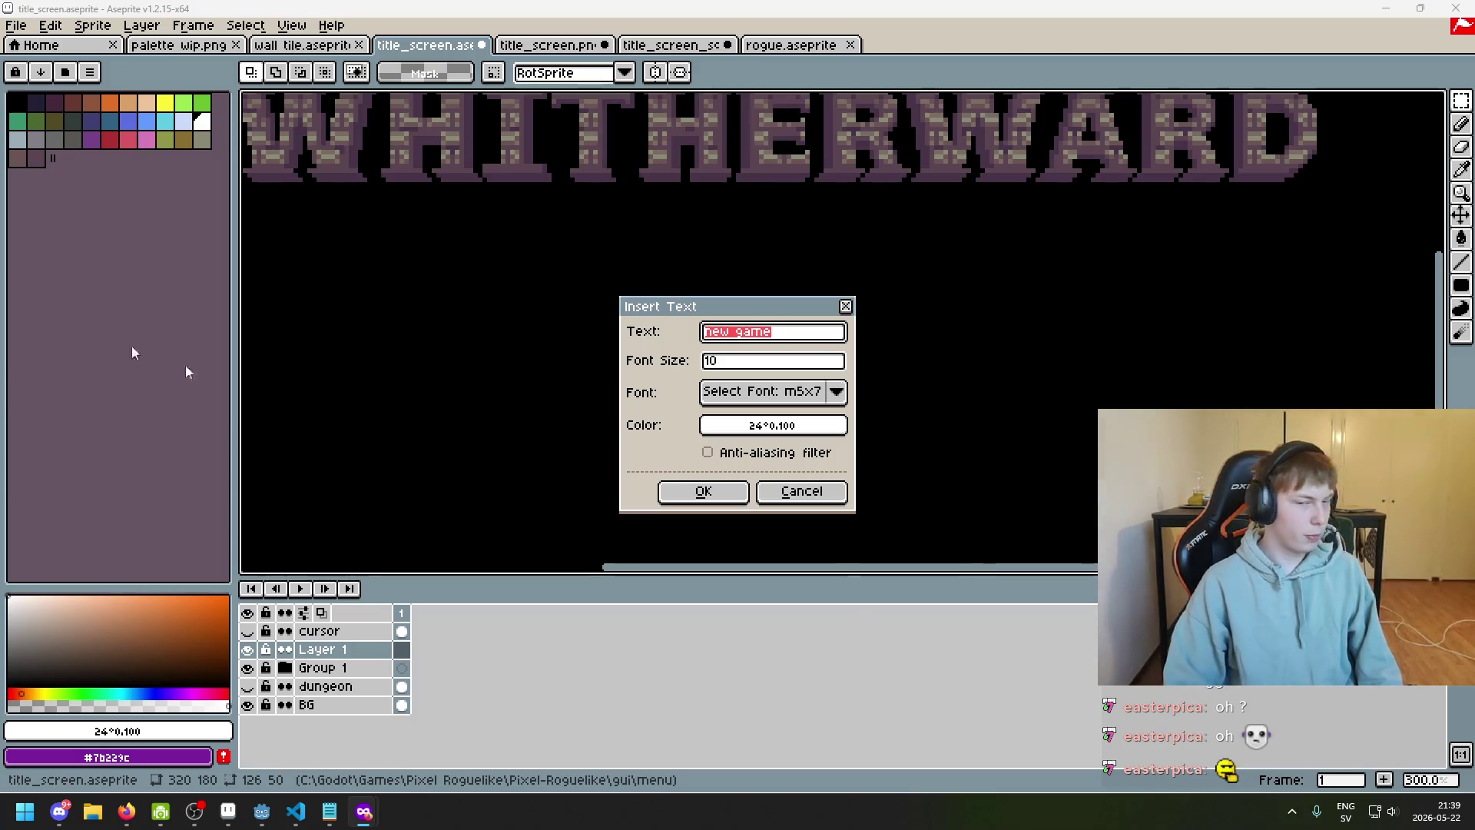
key(alt+Tab)
text(m5x8)
key(BackSpace)
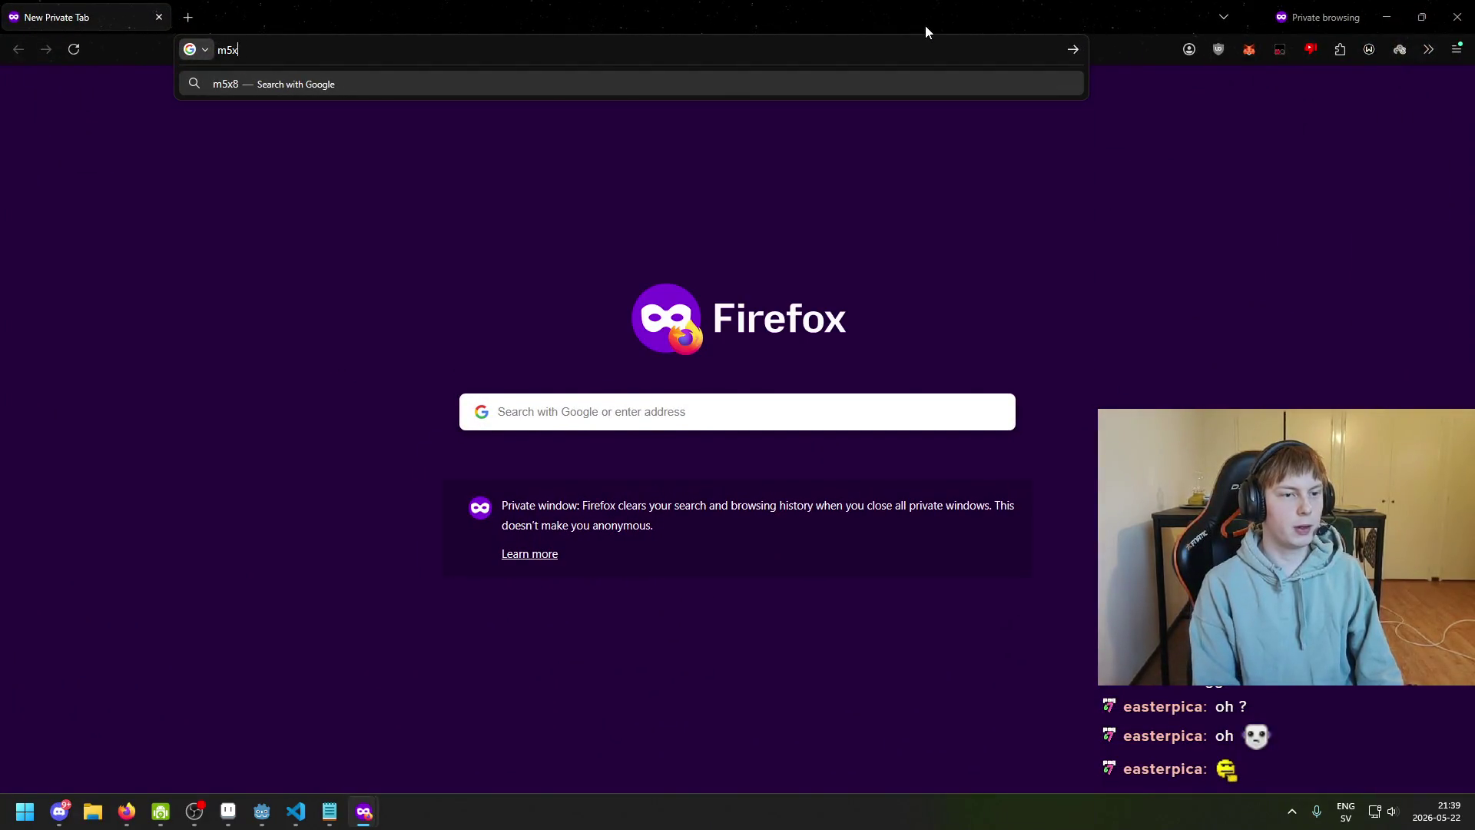
Search for 'm5x7 font' and open its itch.io page in a new tab
text(7 font)
key(Return)
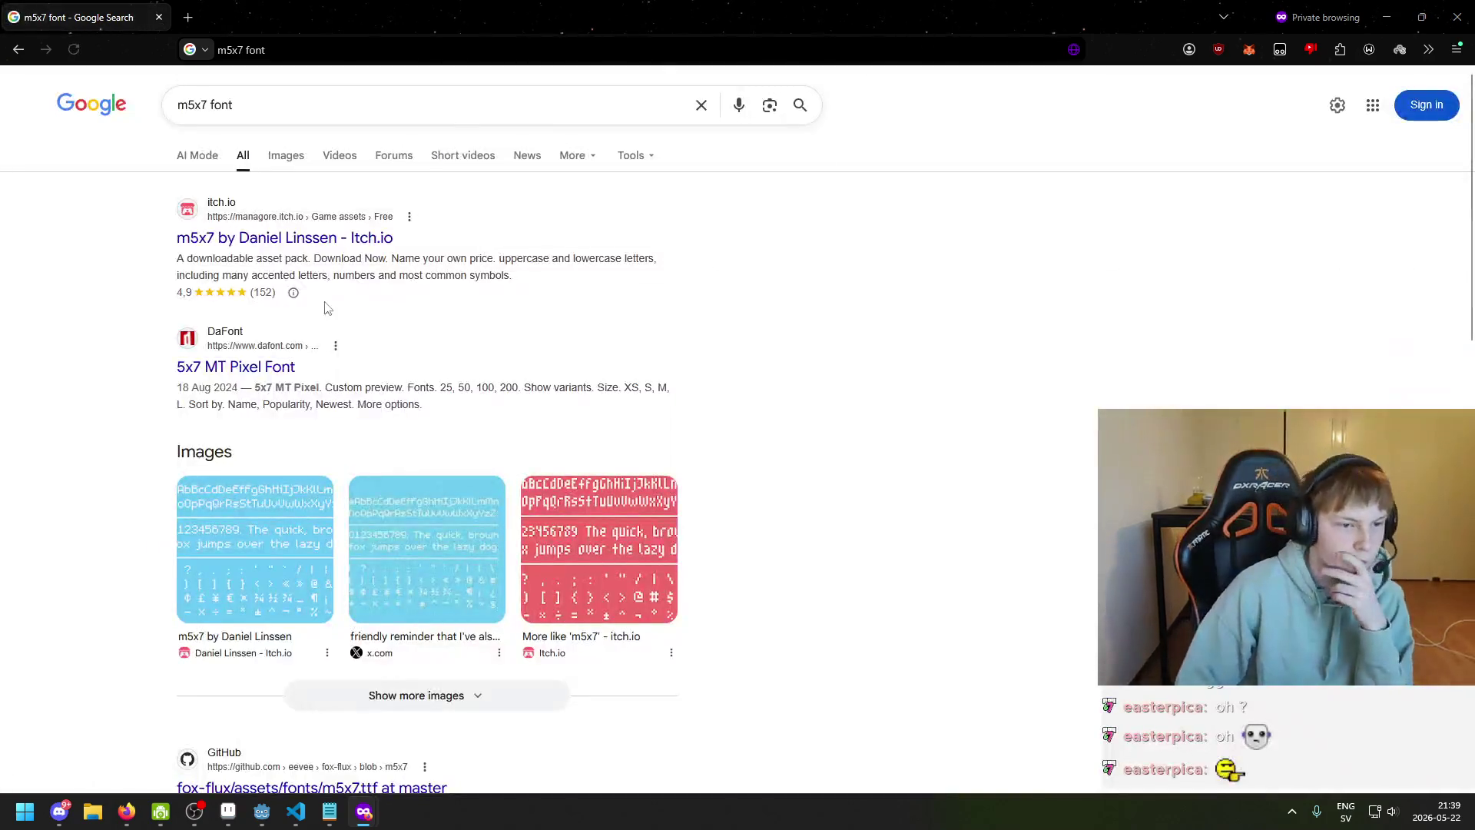
middle_click(271, 242)
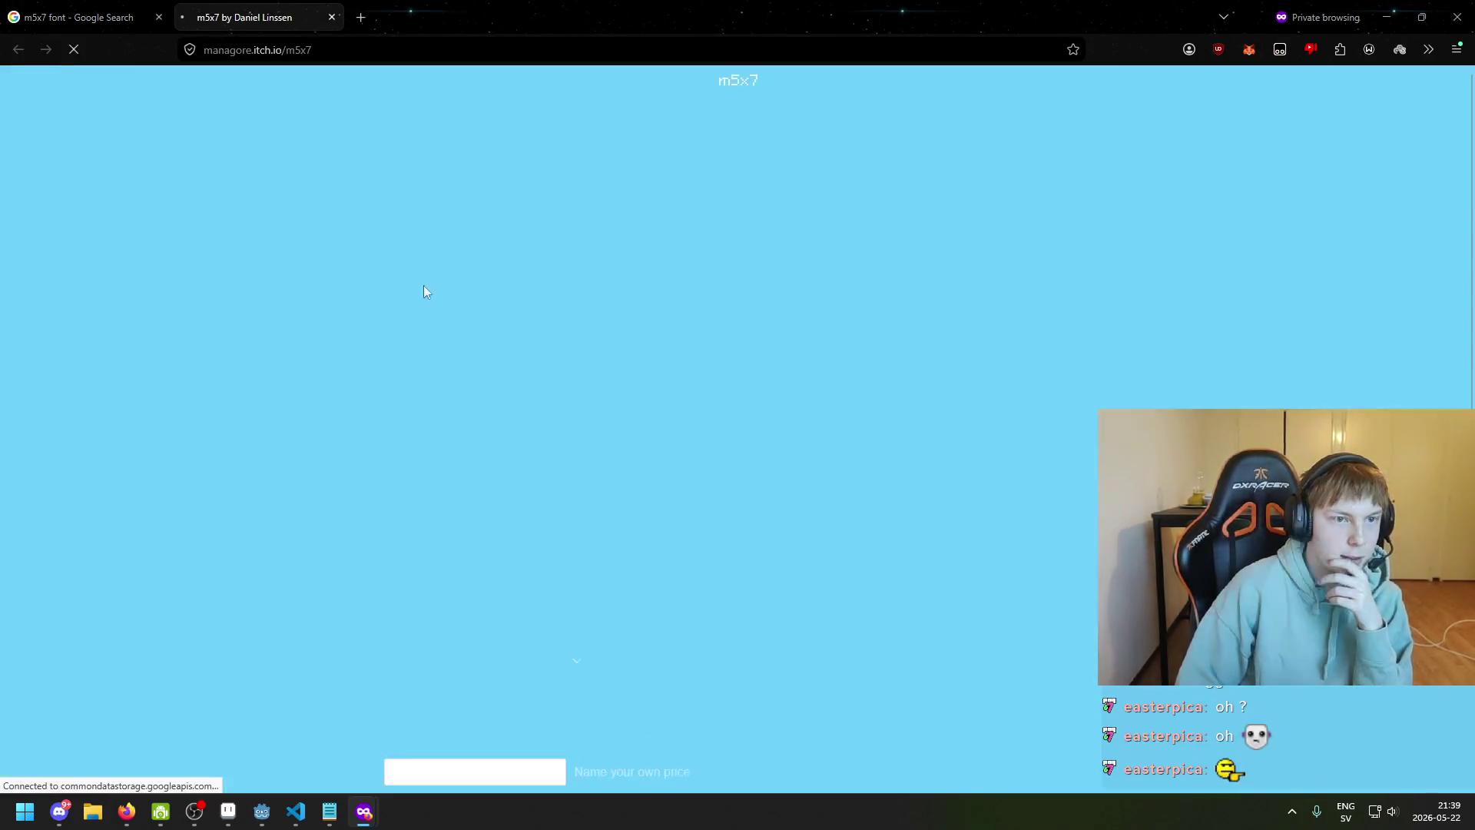
Read the m5x7 metrics and recommended sizes 16, 32, 48, then return to Aseprite
drag(603, 405, 659, 407)
click(691, 406)
scroll(702, 454, down, 5)
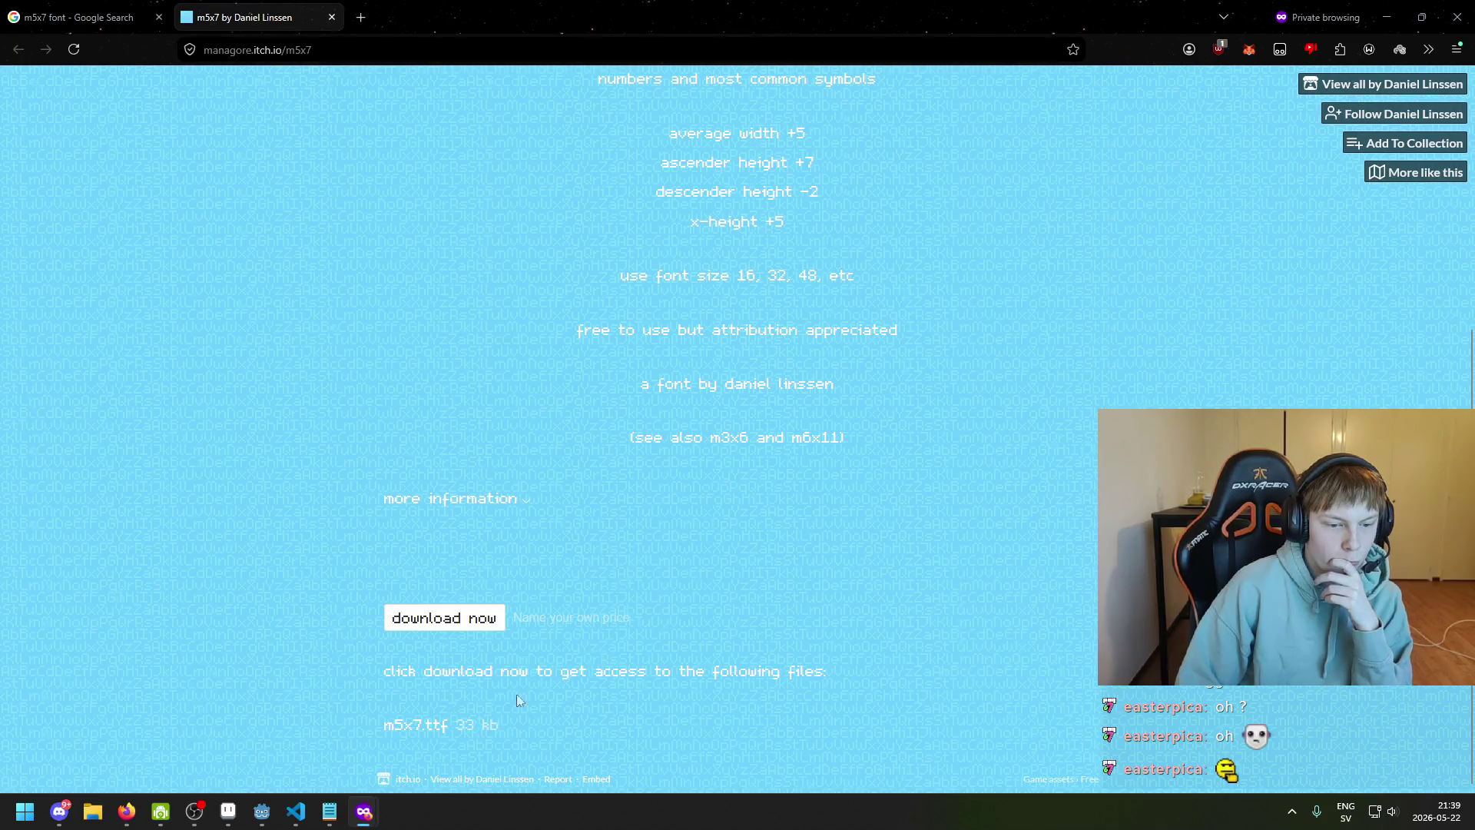
drag(382, 675, 555, 673)
scroll(726, 523, up, 5)
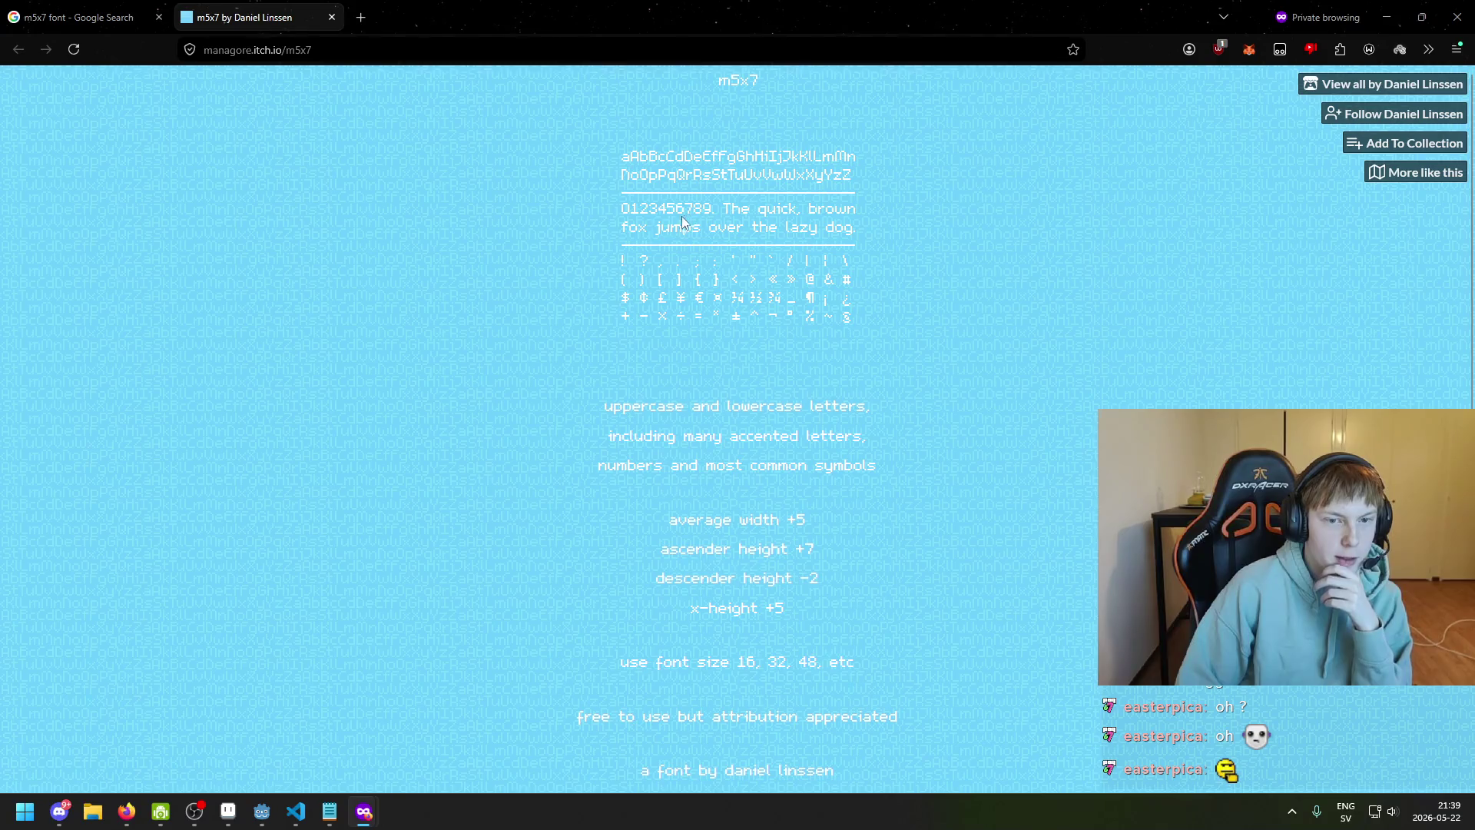
scroll(669, 246, down, 2)
drag(667, 362, 819, 359)
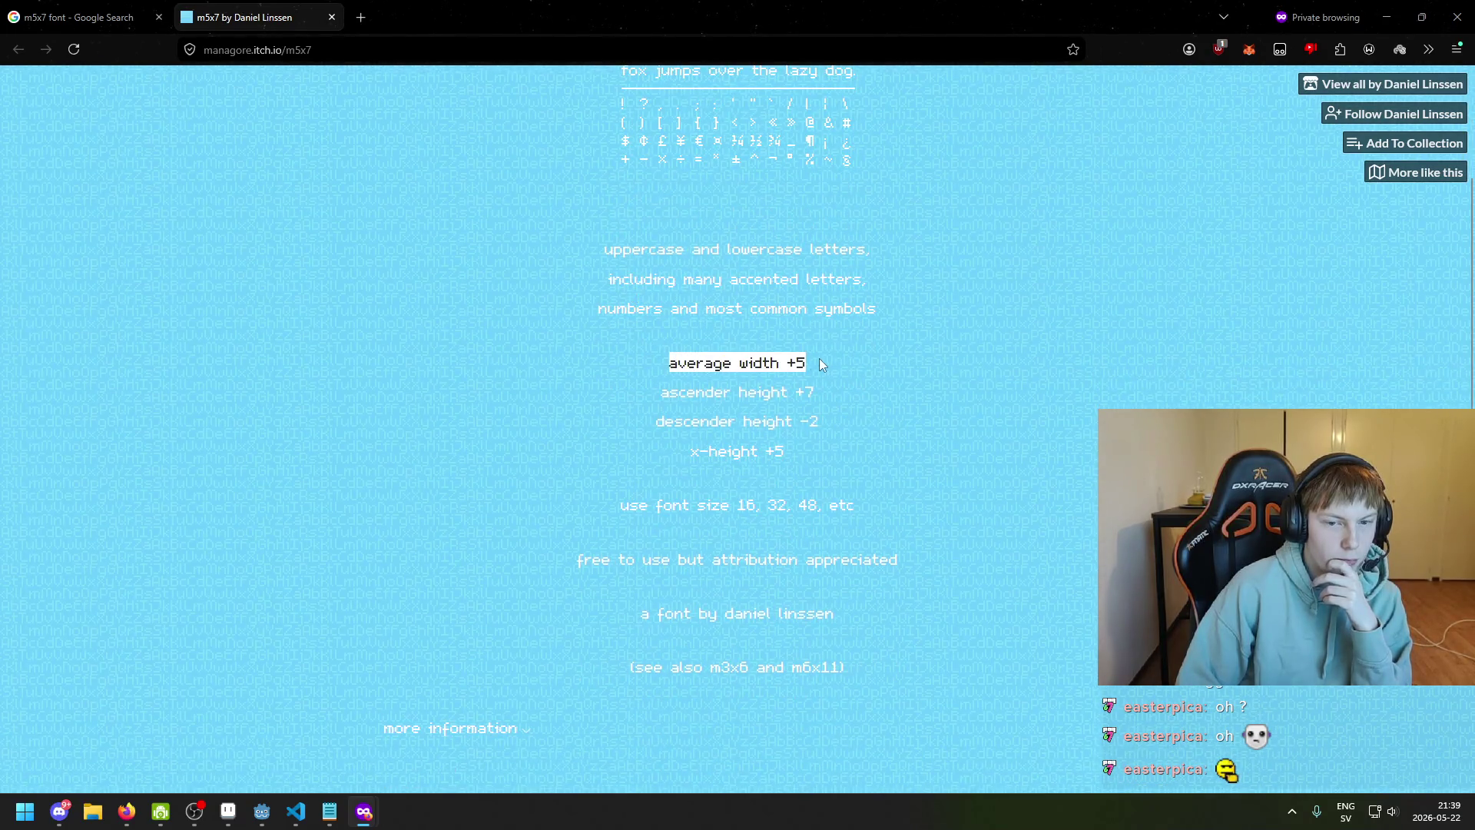
drag(669, 392, 870, 395)
click(640, 469)
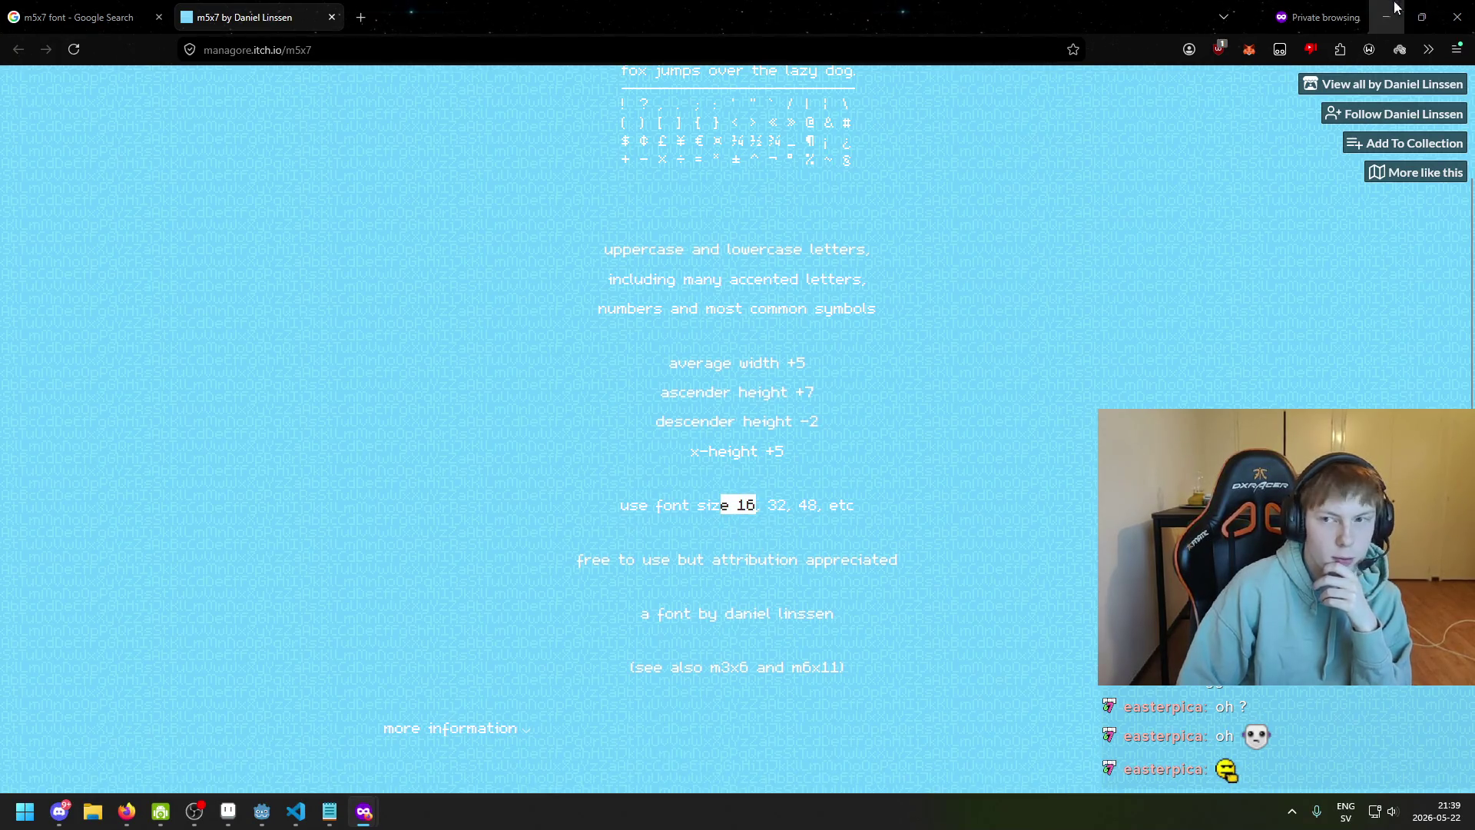
key(alt+Tab)
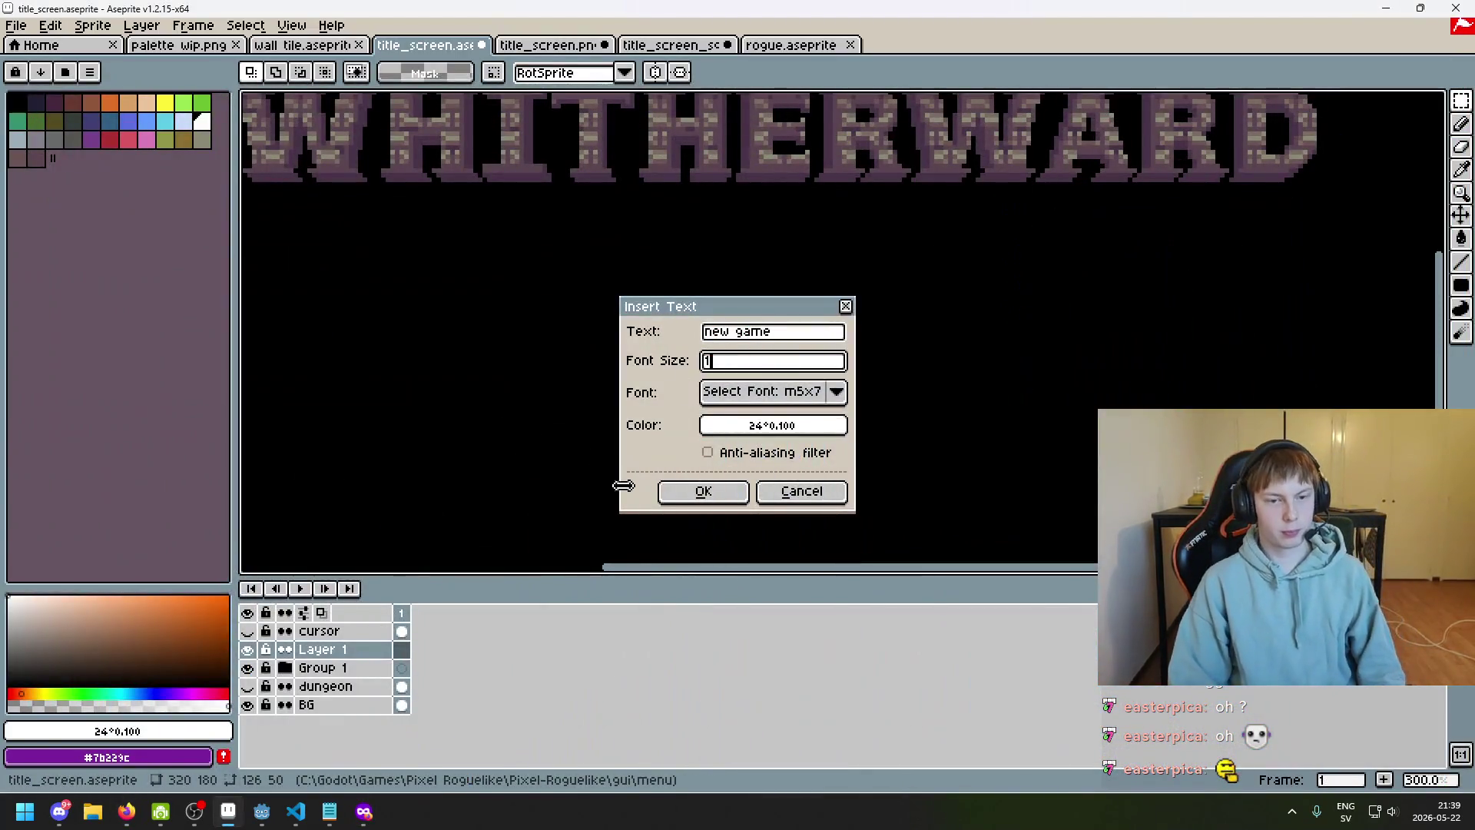
Place the new game text on the canvas and commit it
click(702, 493)
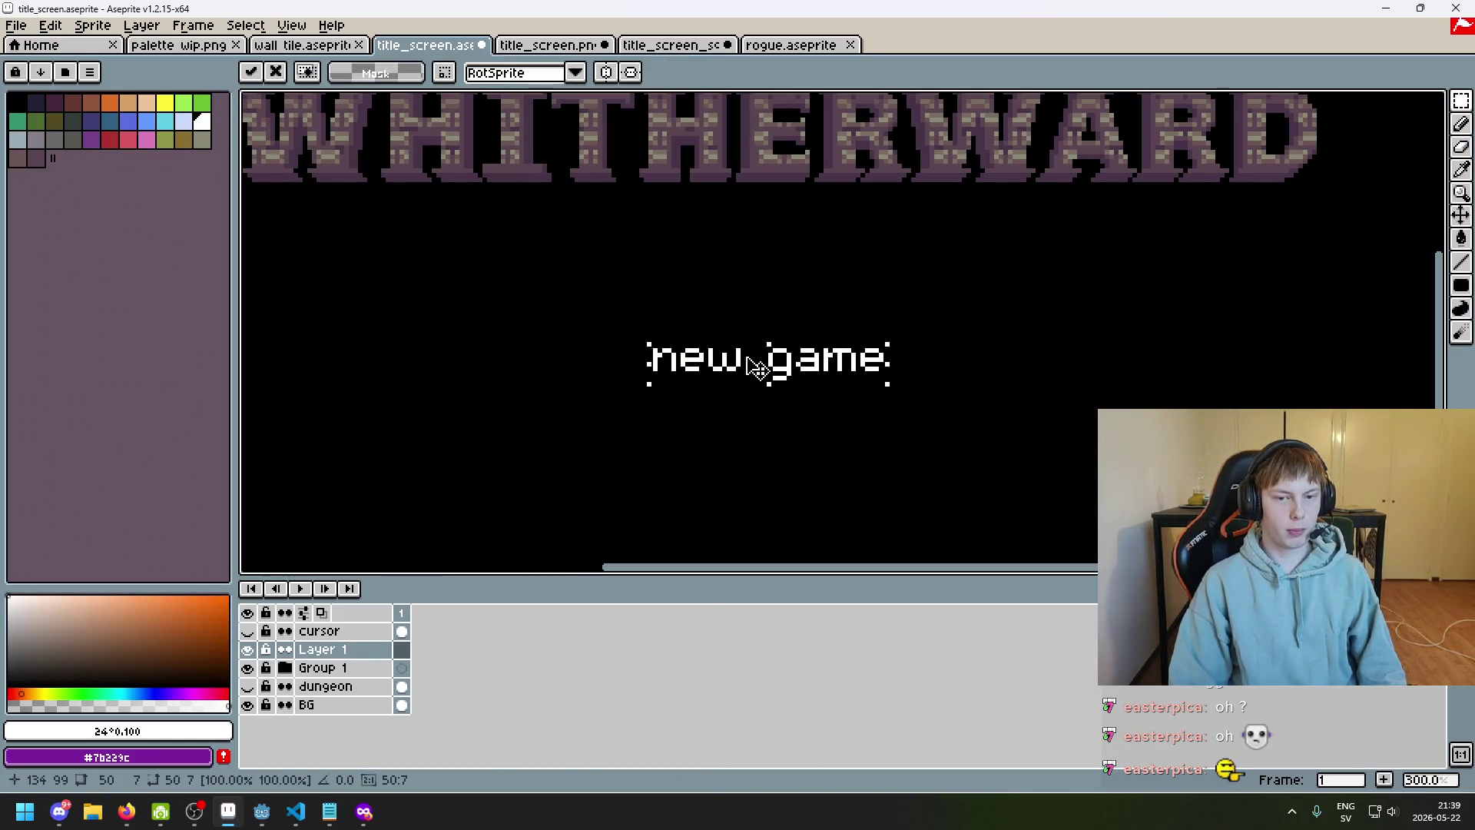
scroll(758, 366, down, 3)
scroll(781, 406, up, 2)
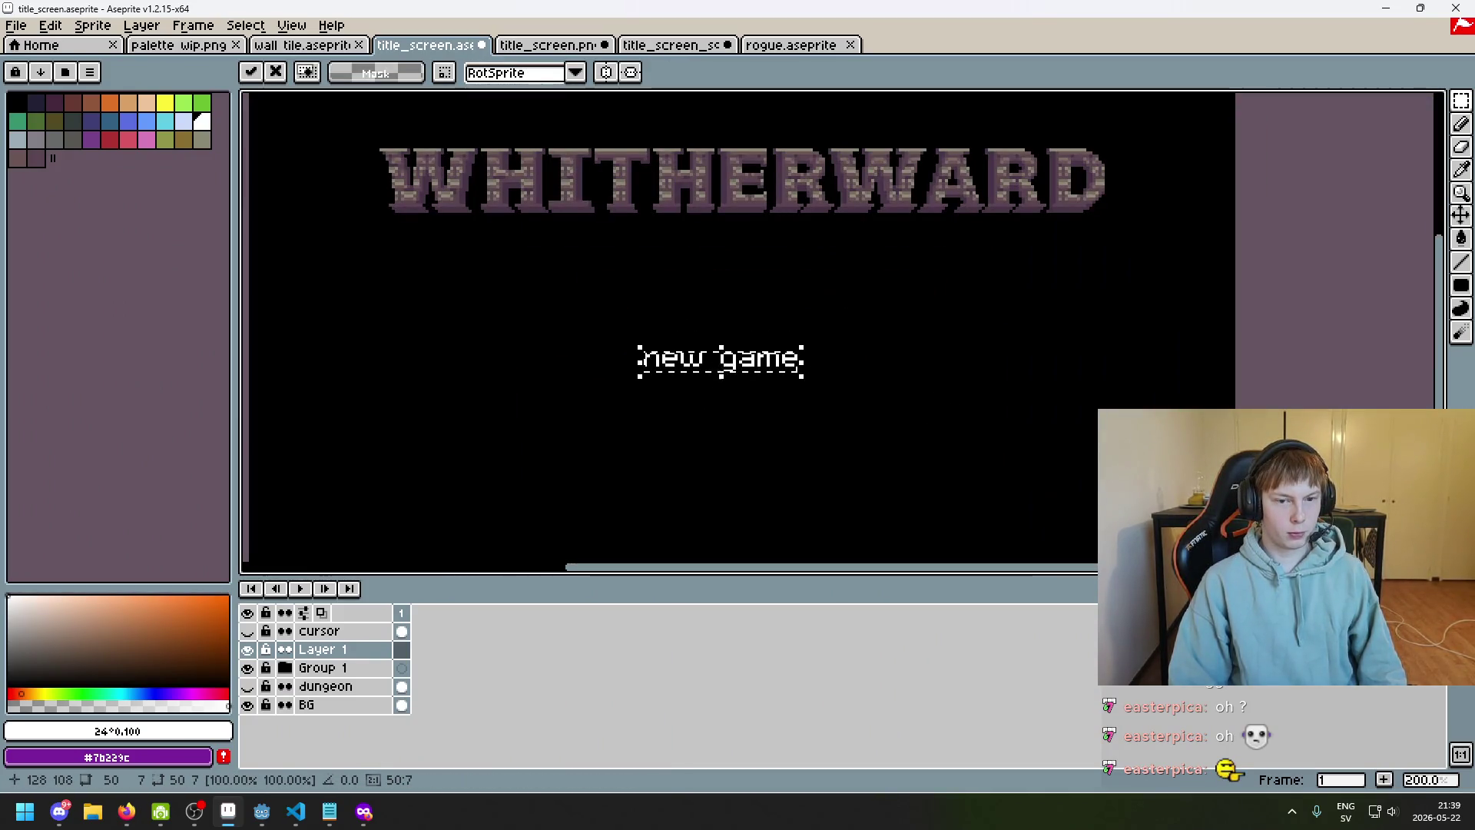
click(730, 412)
scroll(753, 448, down, 2)
scroll(766, 454, up, 2)
drag(766, 454, 804, 451)
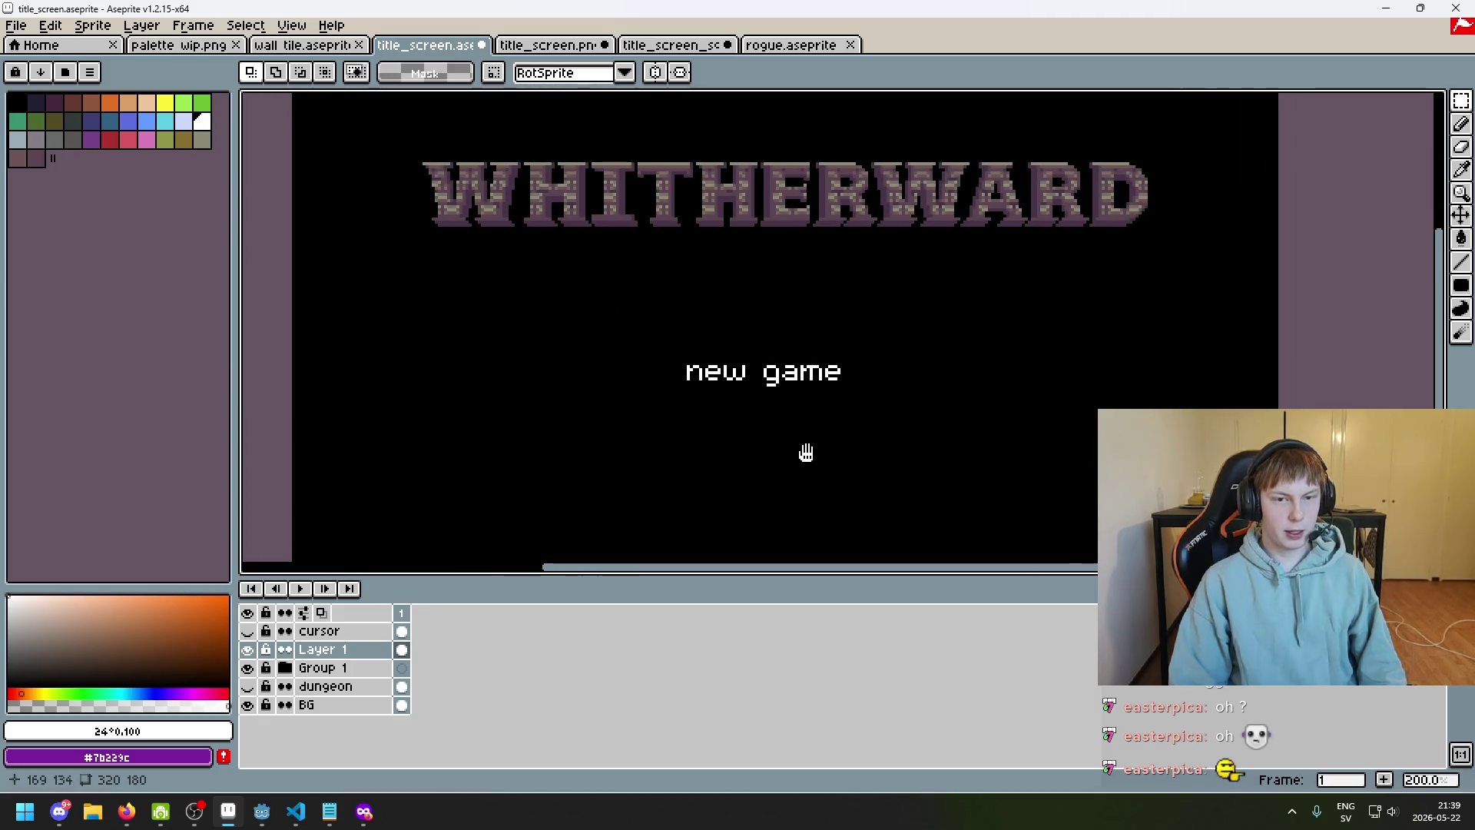
scroll(1109, 368, down, 1)
scroll(1109, 368, up, 1)
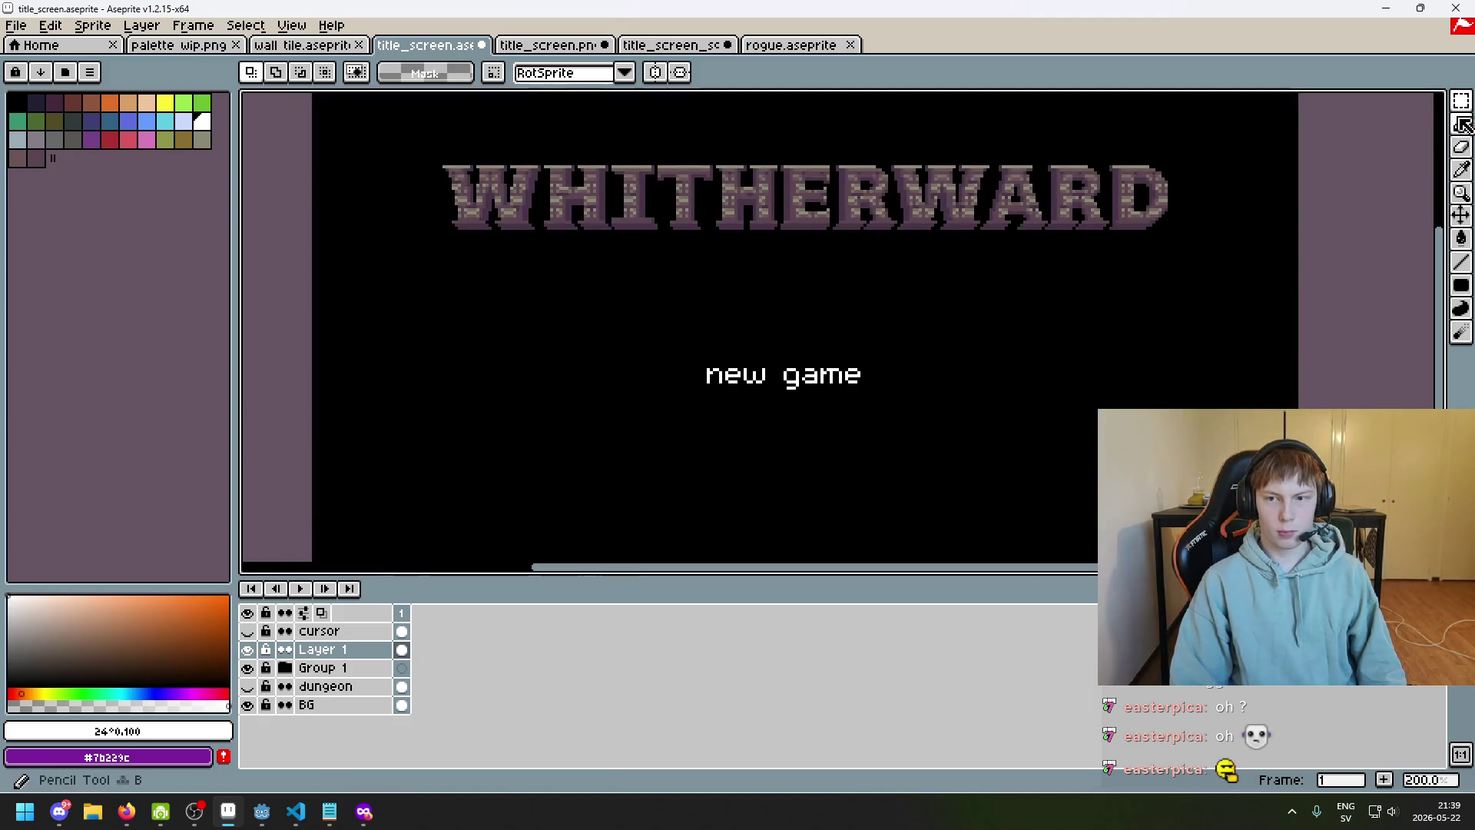
Delete the old new game label and load m3x6.ttf as the Insert Text font
drag(1047, 476, 527, 329)
key(Delete)
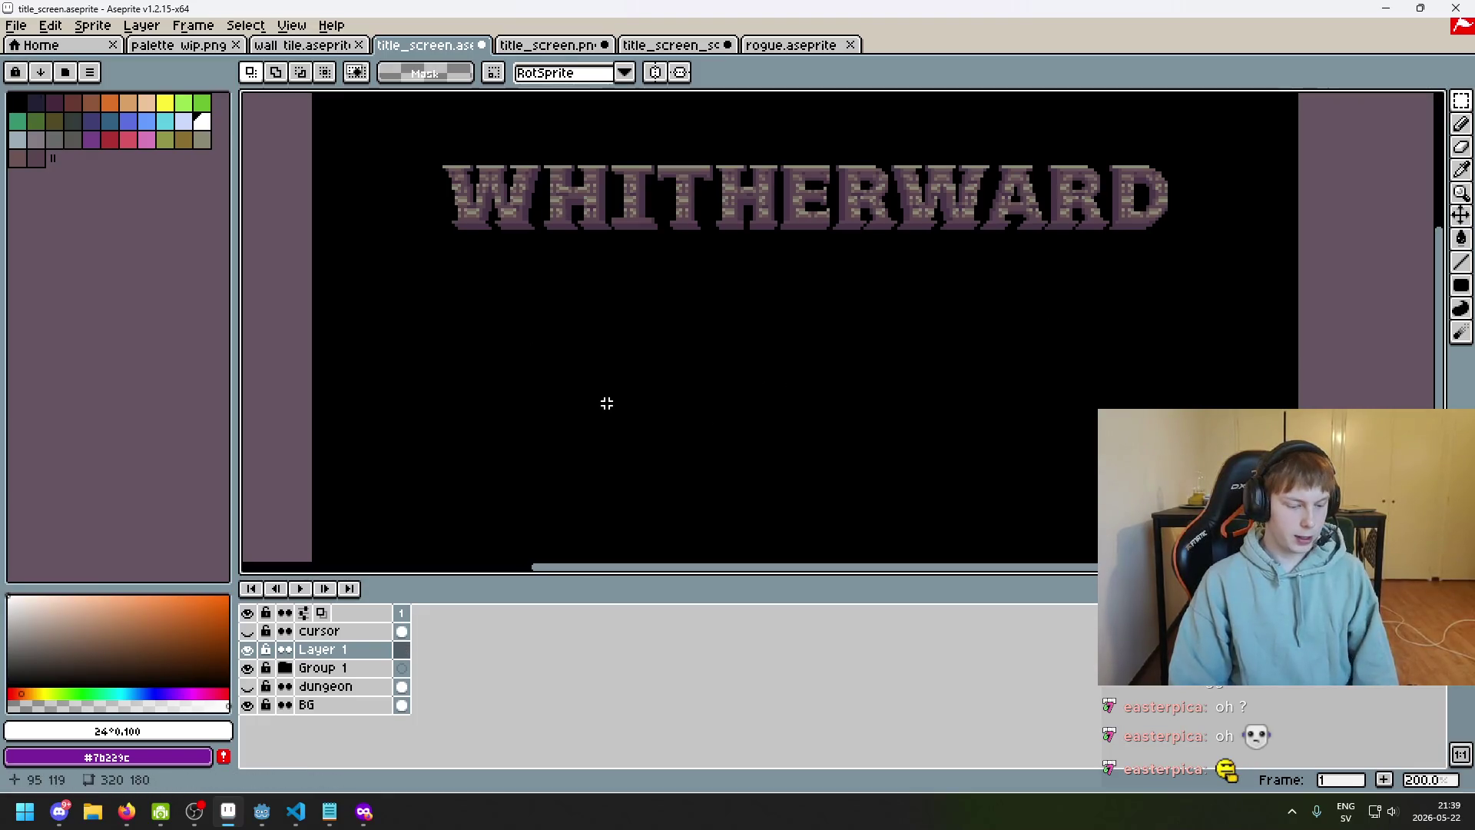
key(ctrl+t)
click(840, 401)
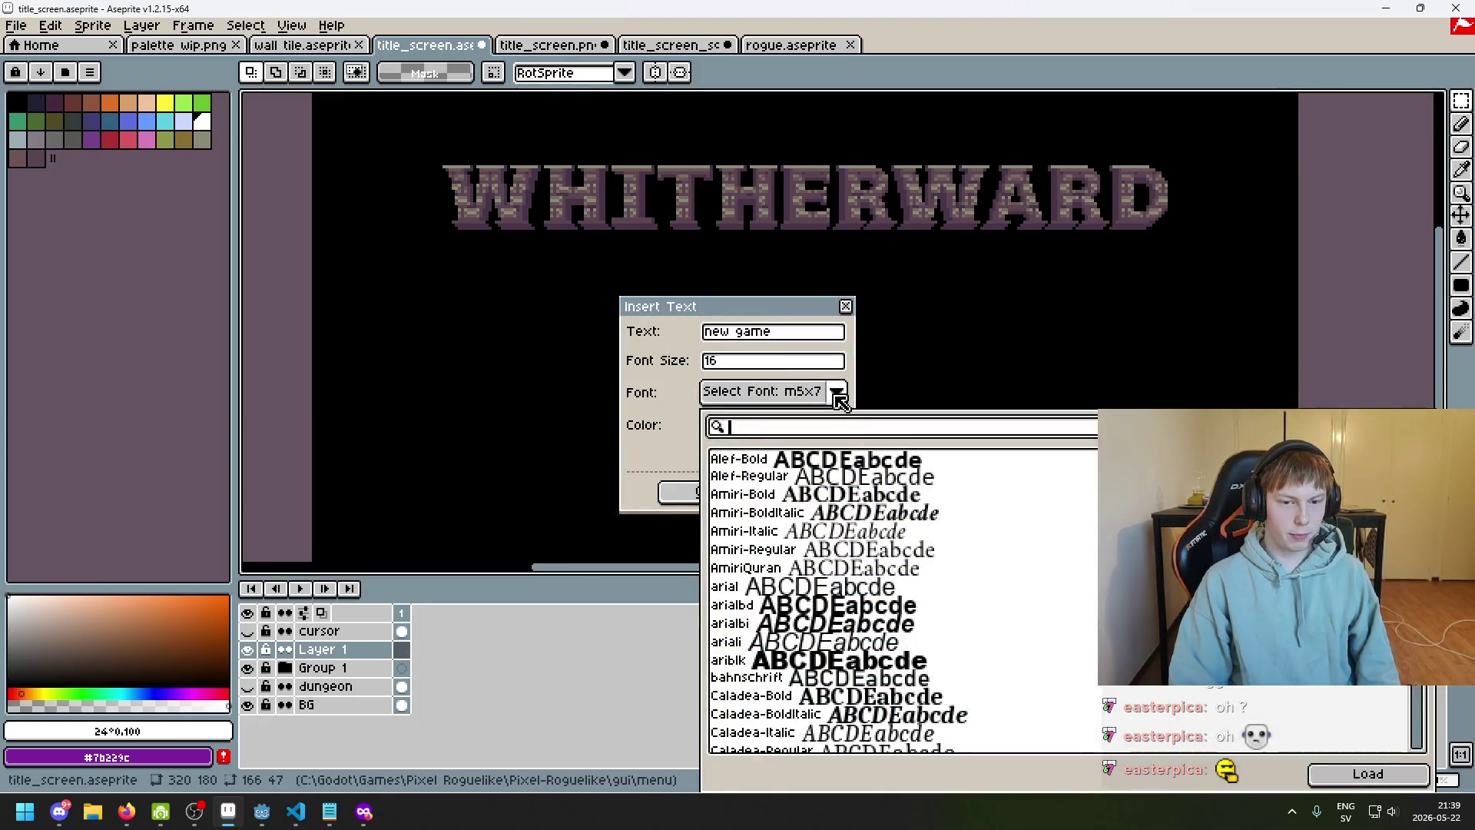
click(791, 402)
click(234, 186)
click(146, 184)
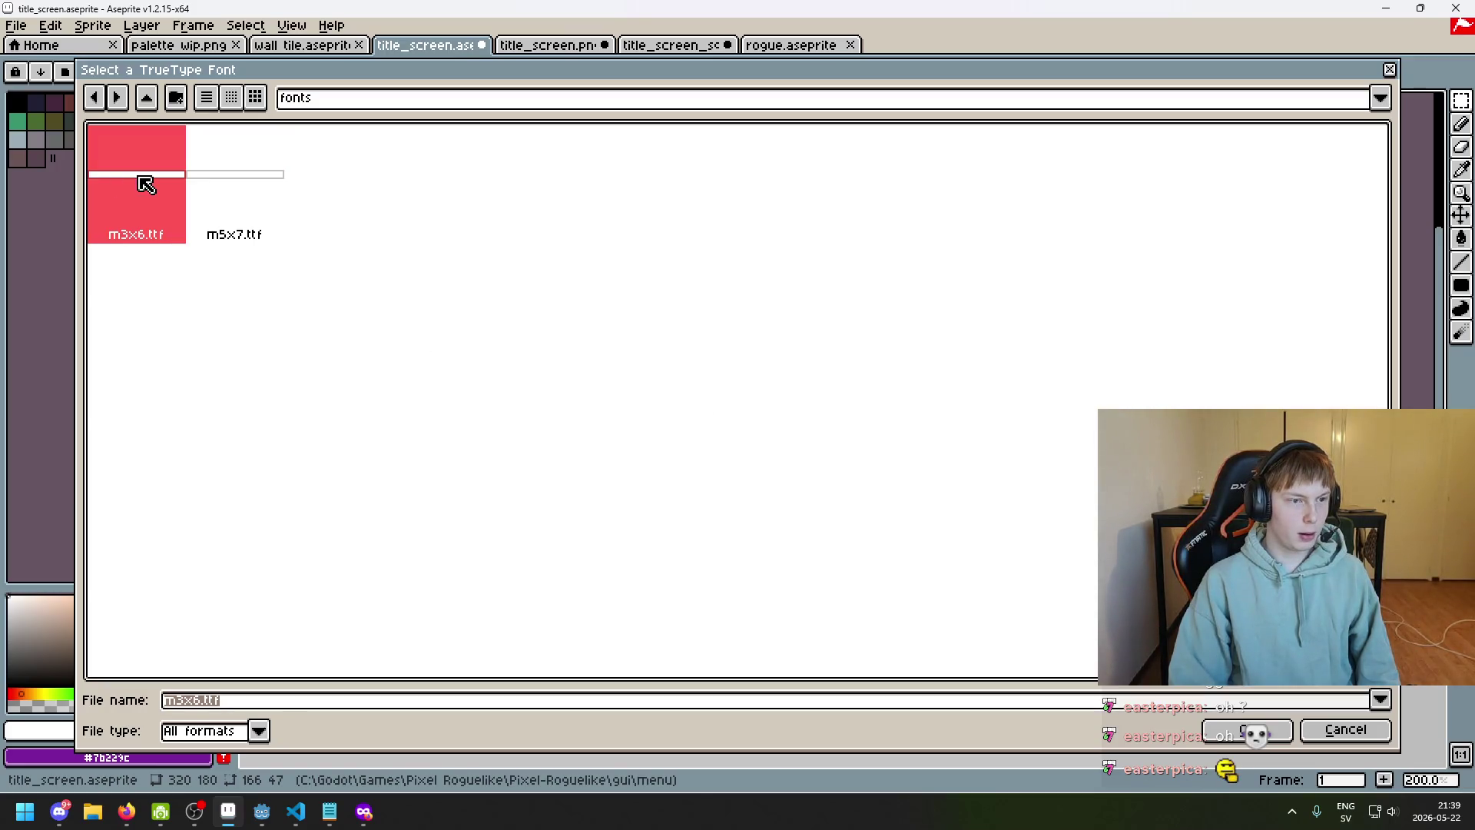
double_click(146, 185)
Place the m3x6 new game text below the logo and commit it
click(742, 494)
drag(800, 349, 779, 417)
scroll(827, 464, down, 2)
scroll(832, 466, up, 2)
click(812, 454)
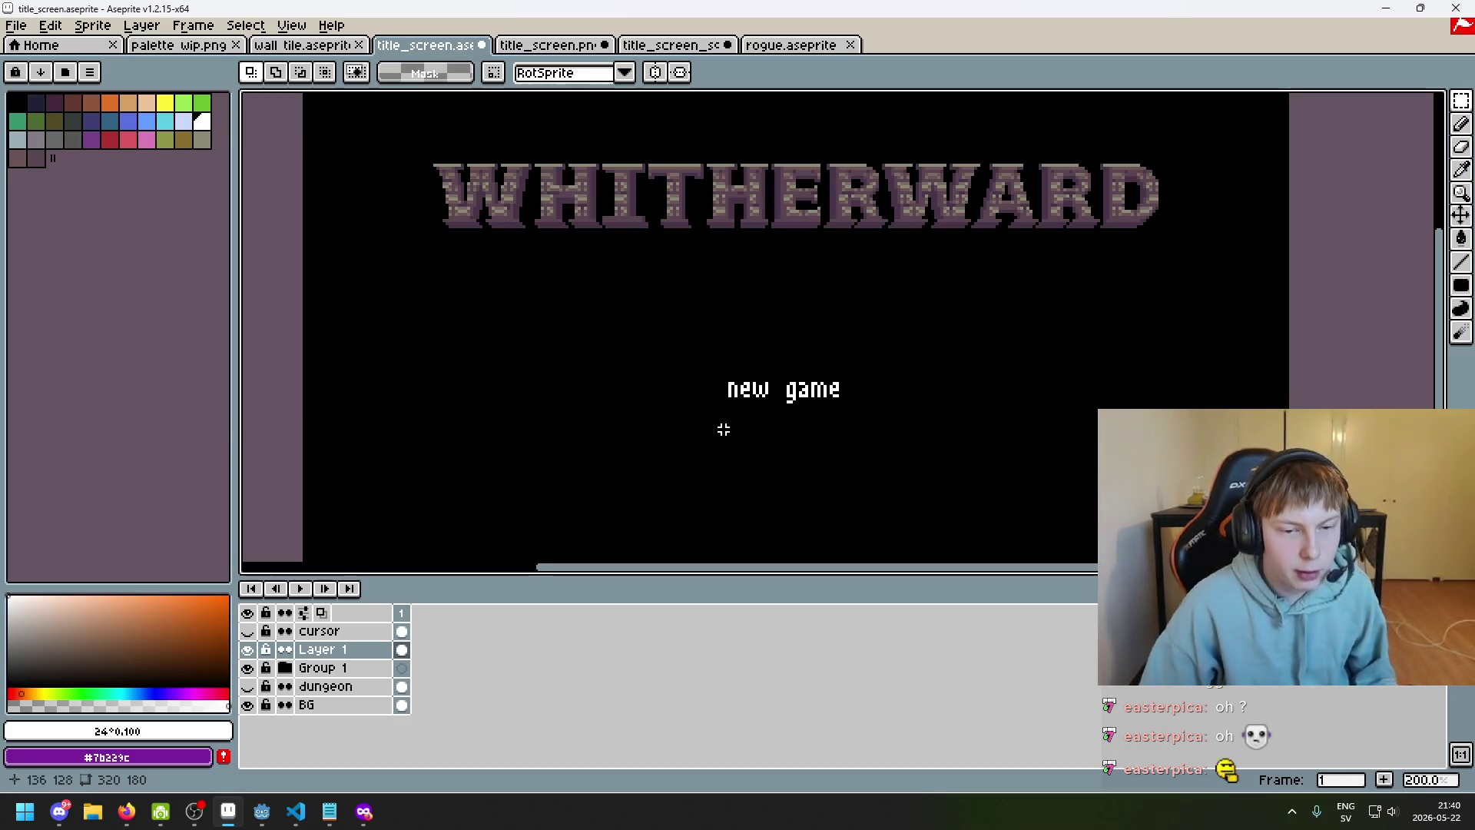
Bring Firefox forward on the m5x7 font search results
mouse_move(364, 811)
click(518, 718)
click(129, 21)
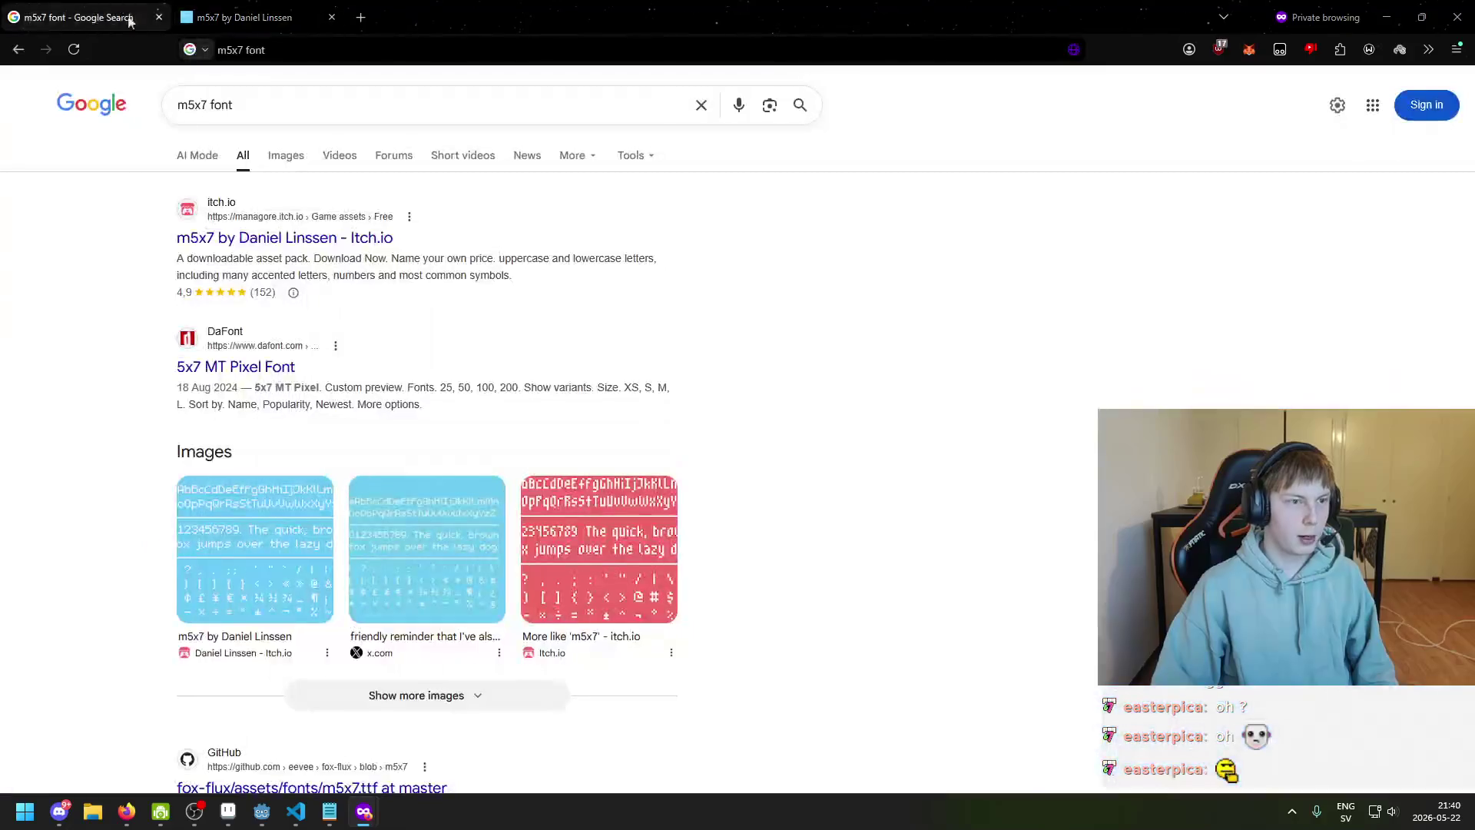
Change the Google search to 'm3x6 font' and run it
click(191, 105)
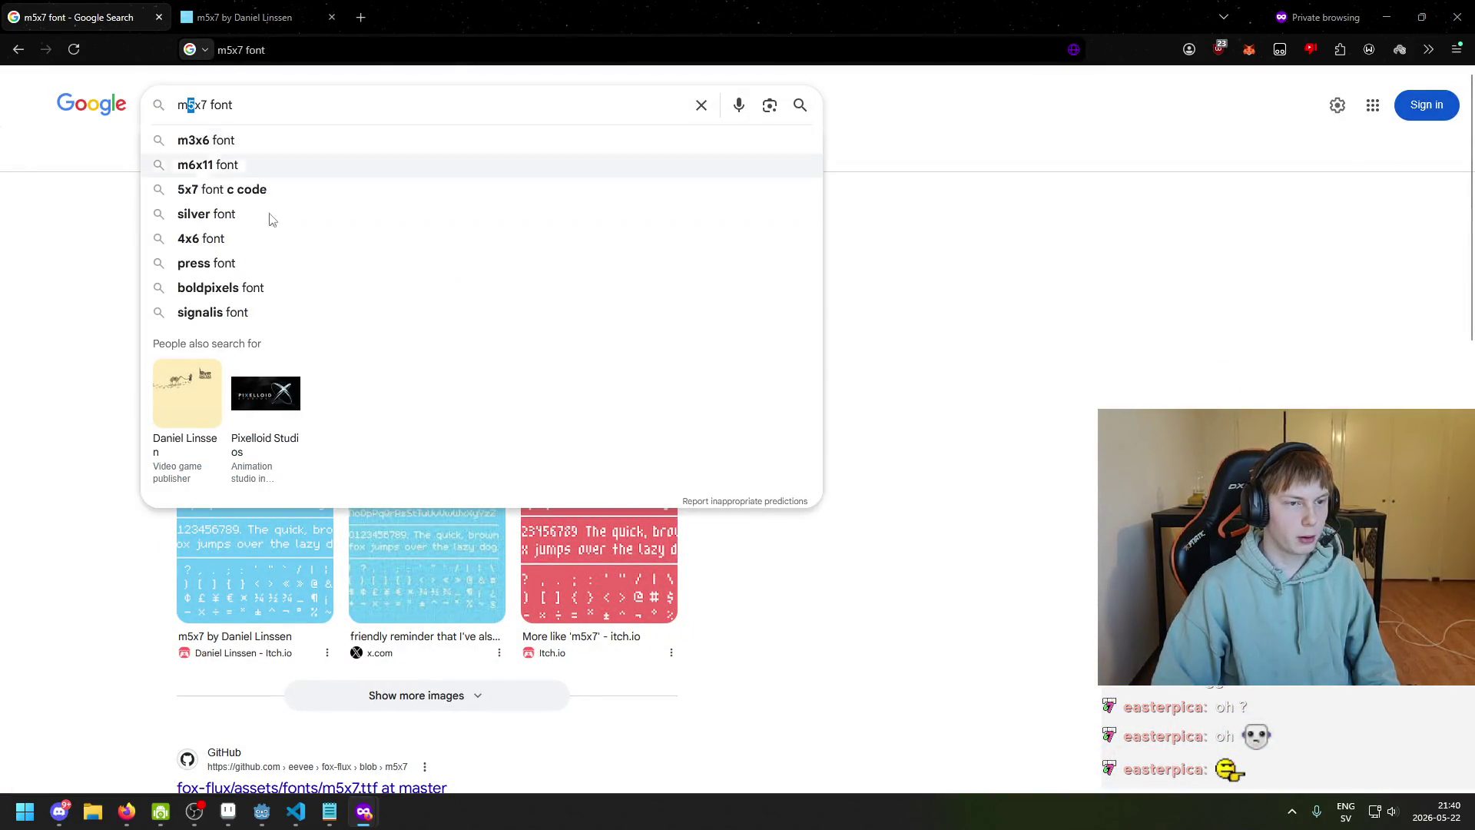
click(262, 813)
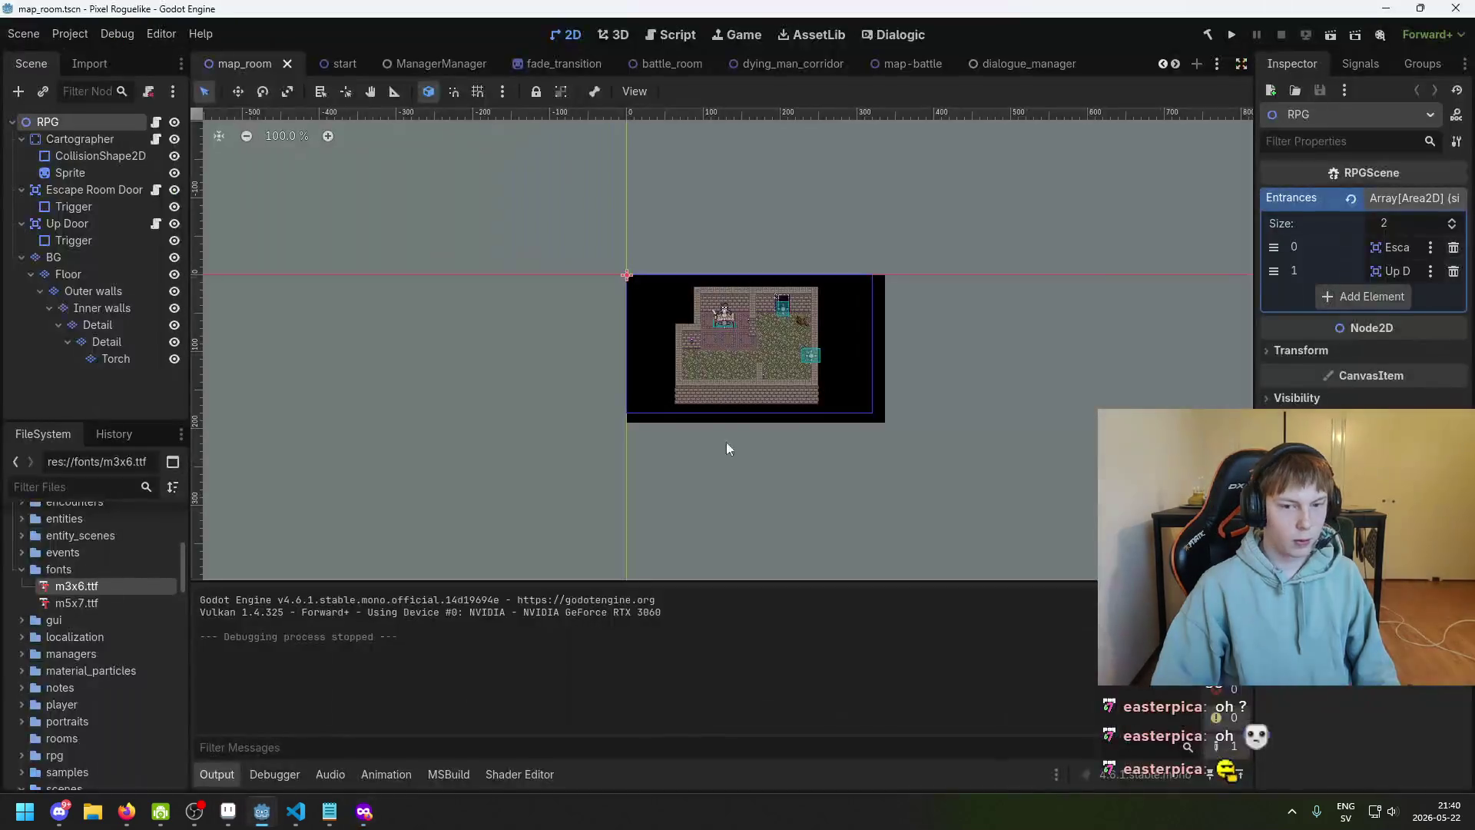
click(228, 811)
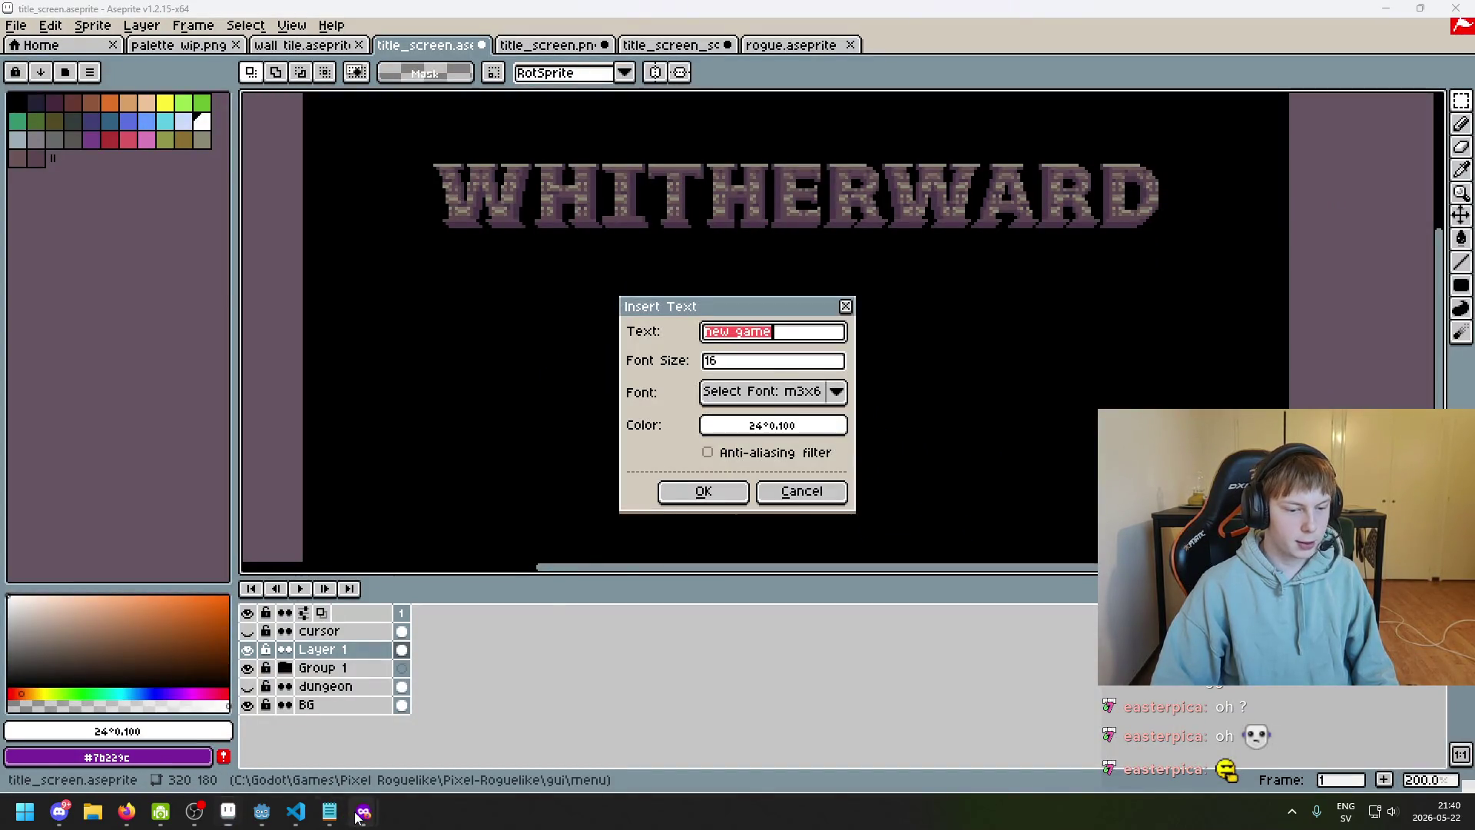
mouse_move(365, 811)
click(488, 741)
key(Down)
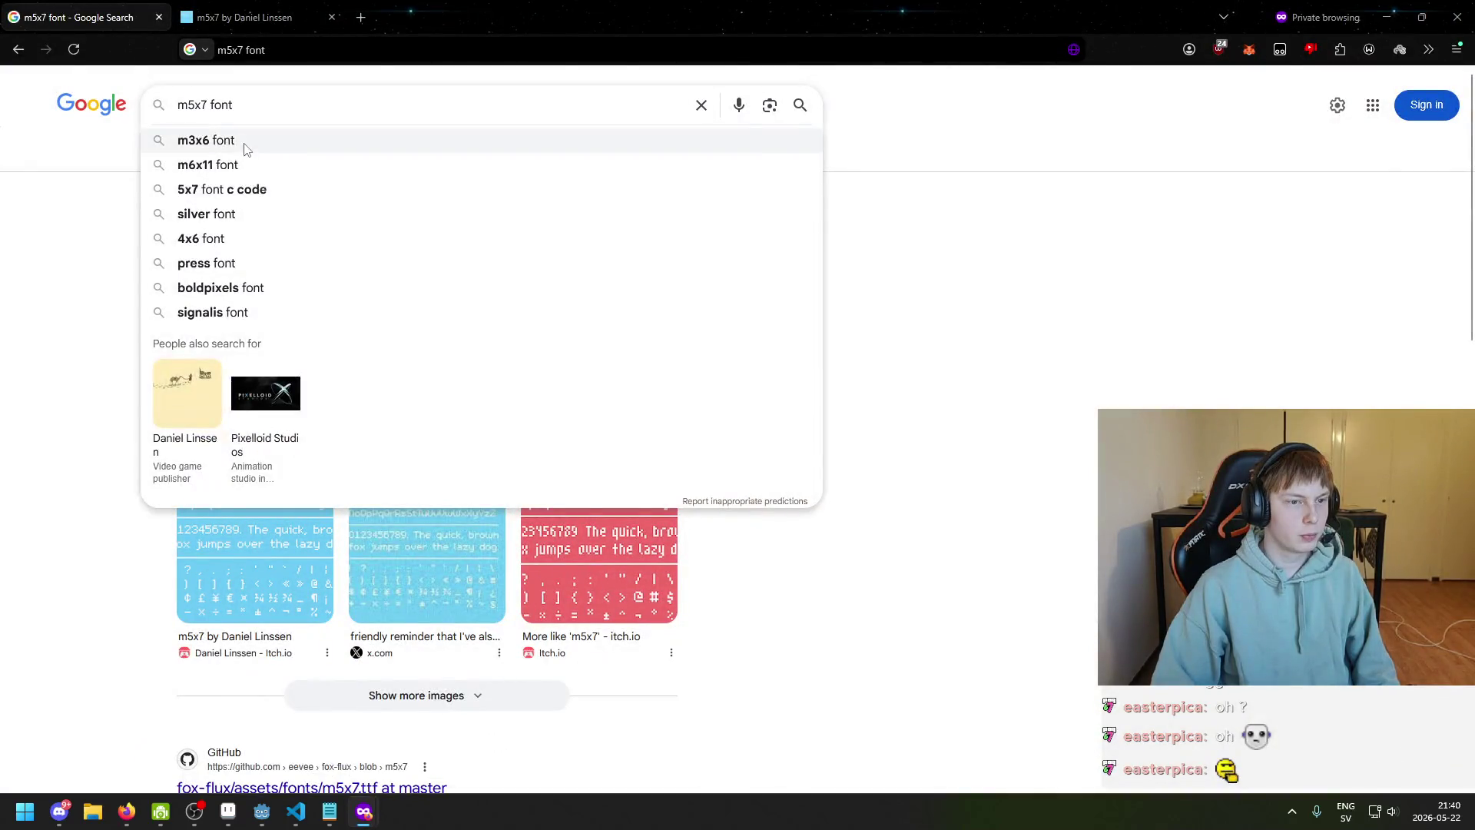
key(Return)
Open the m3x6 itch.io page, expand More information, and open the author's profile in a new tab
middle_click(317, 242)
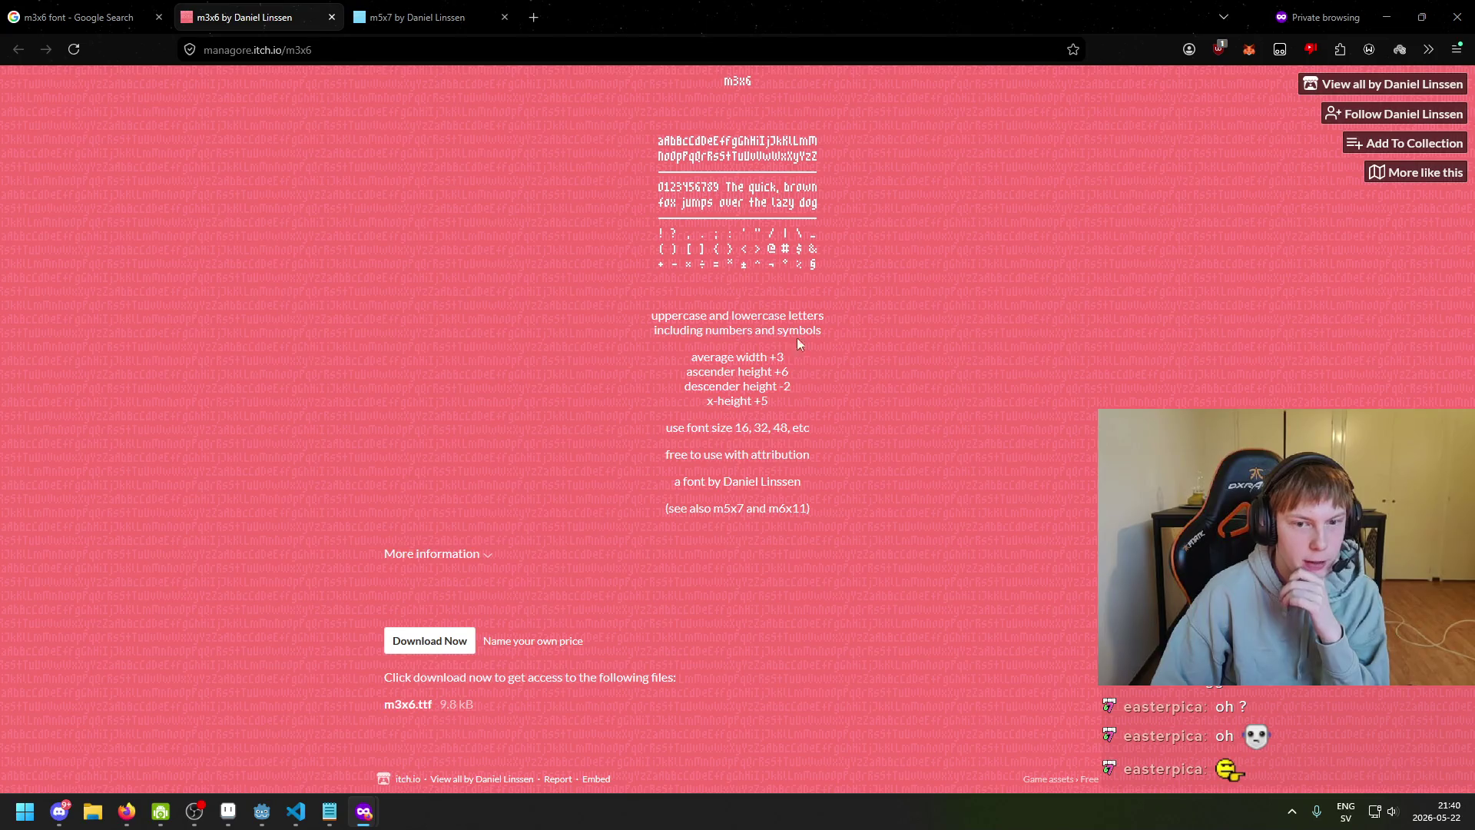
click(432, 555)
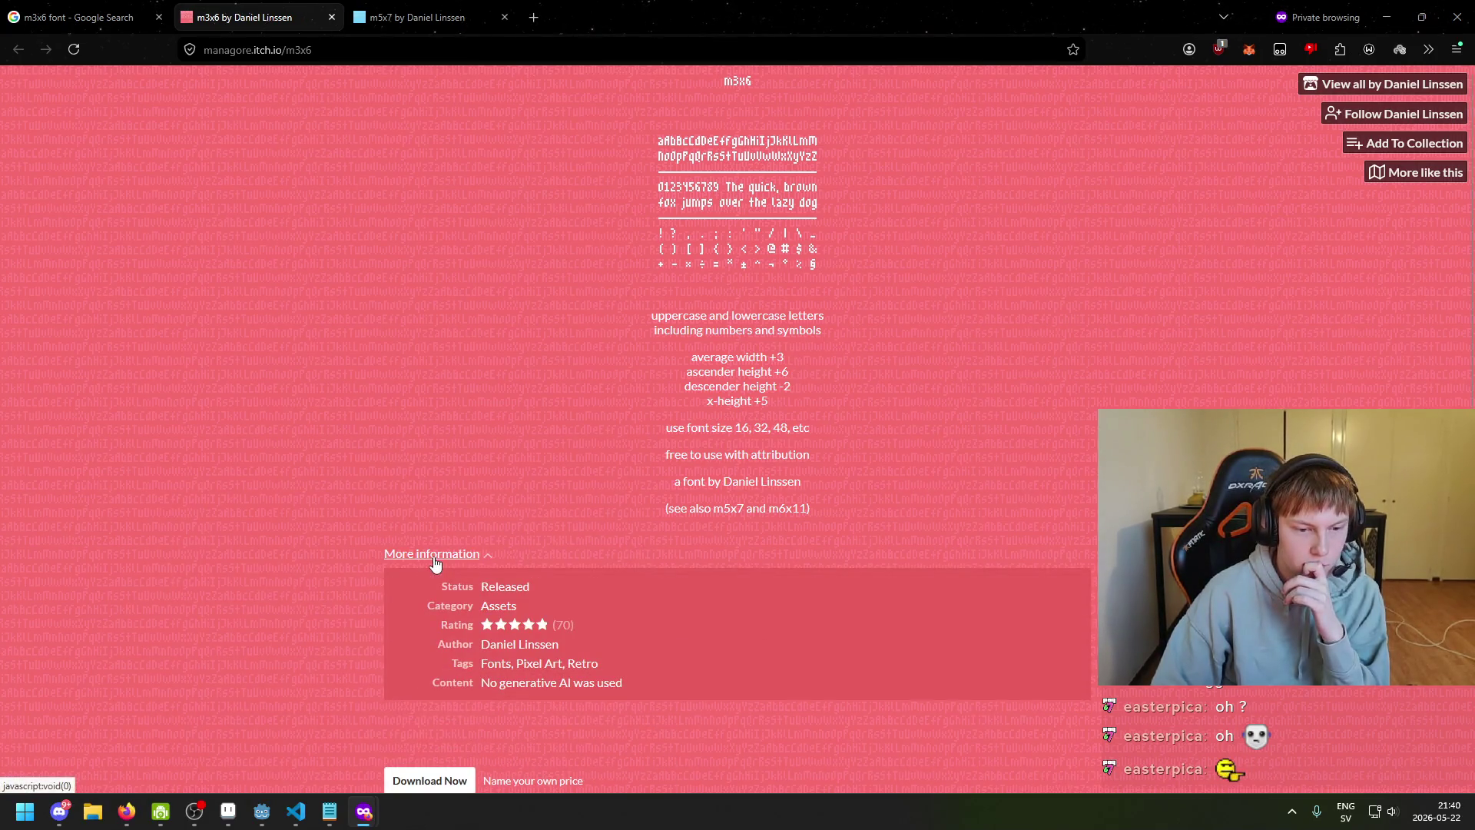
right_click(519, 644)
click(580, 275)
click(370, 6)
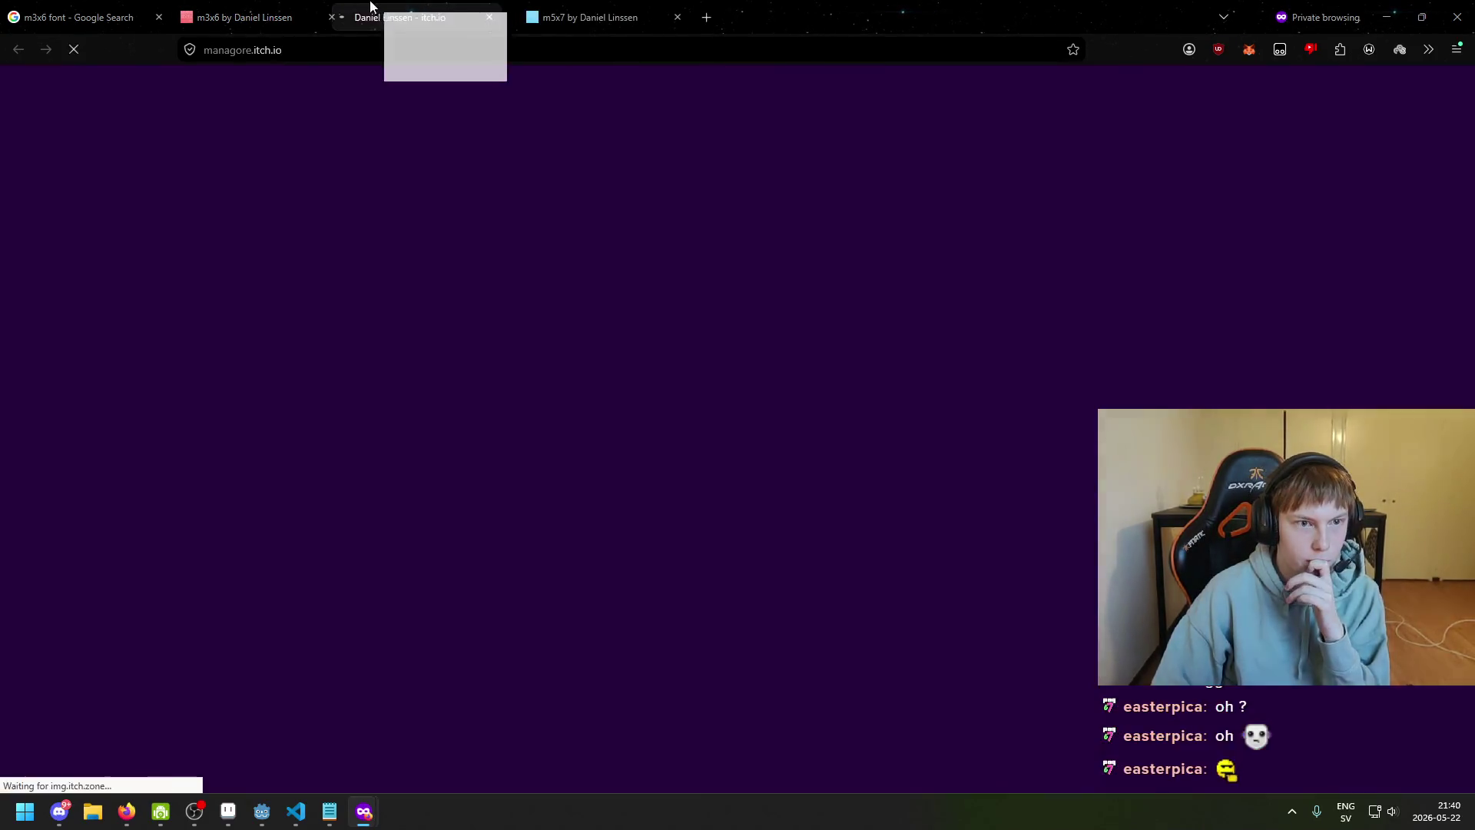
drag(370, 6, 254, 16)
Browse the author's itch.io profile, close that tab, and return to Aseprite
scroll(758, 338, down, 2)
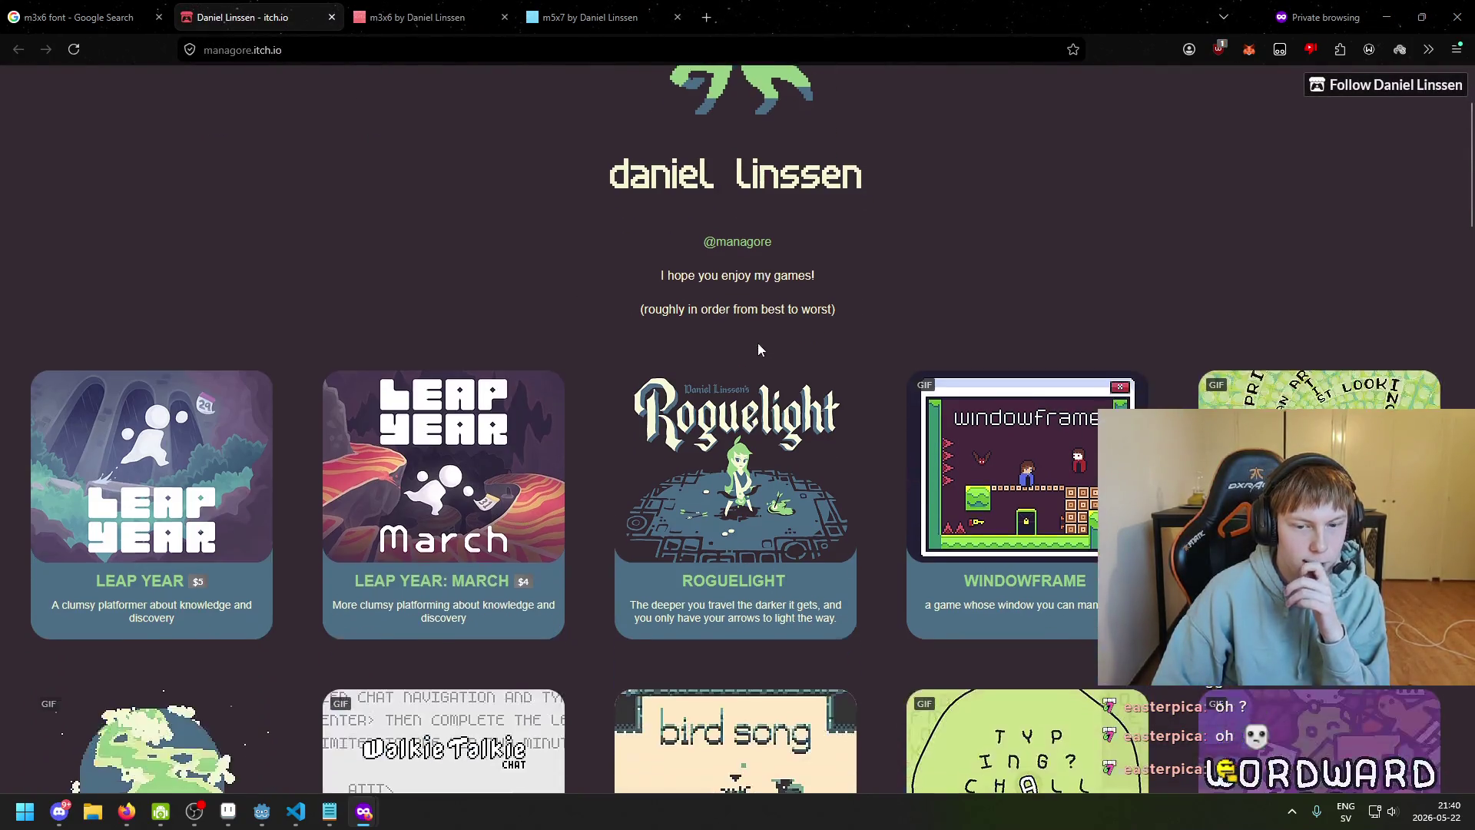
click(405, 7)
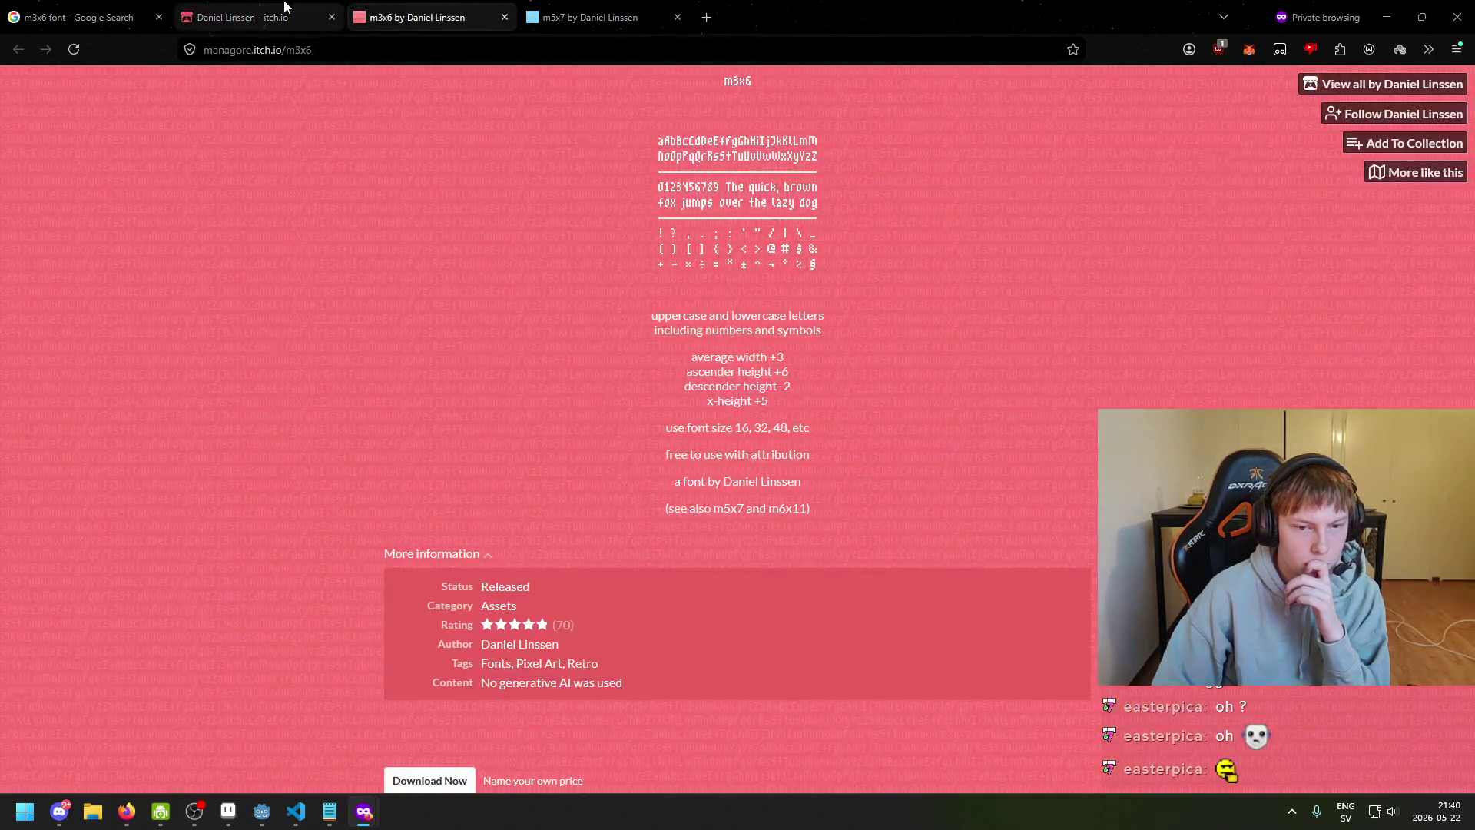
mouse_move(278, 6)
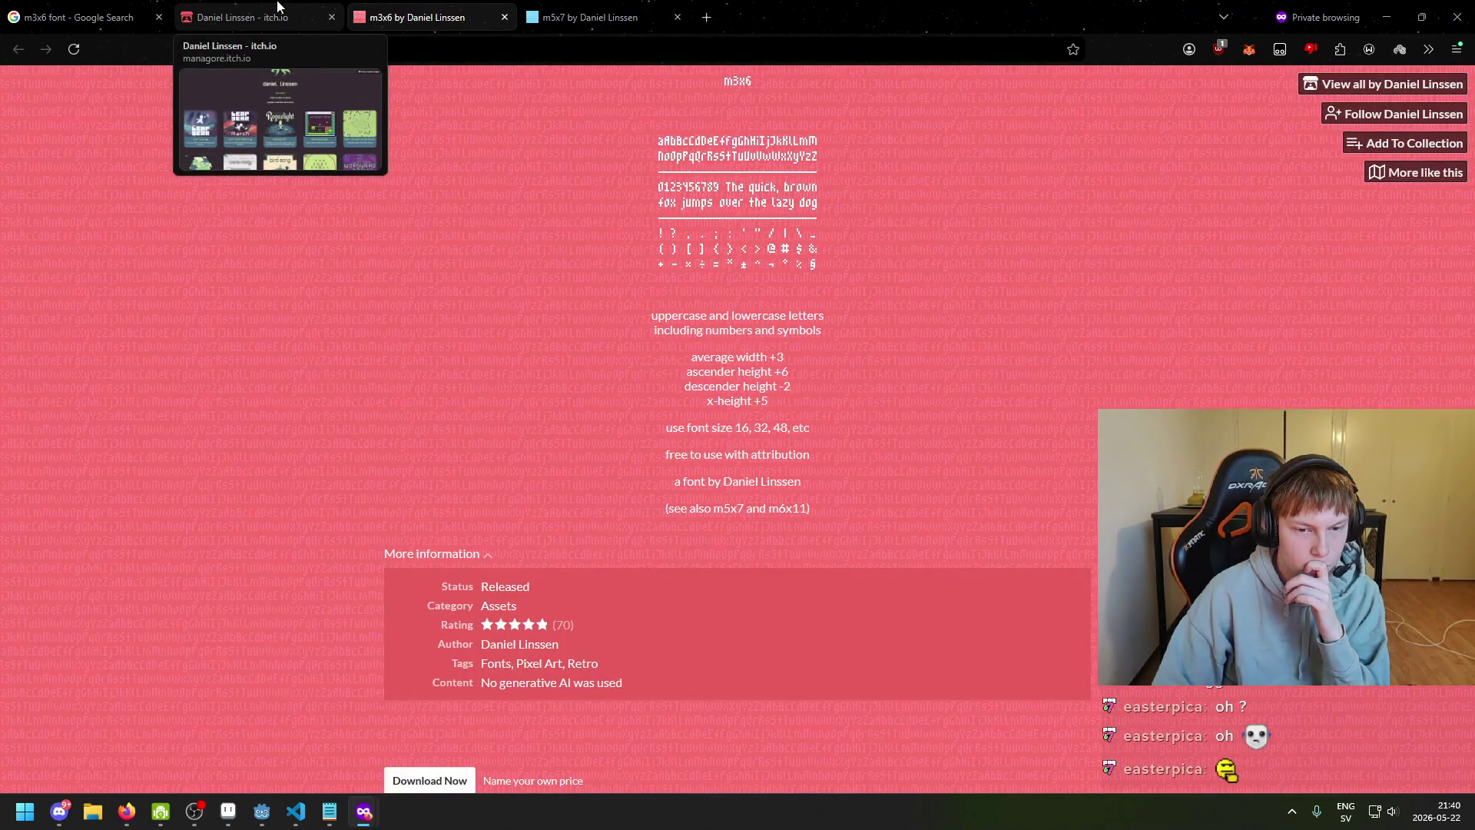
click(278, 6)
scroll(438, 521, down, 6)
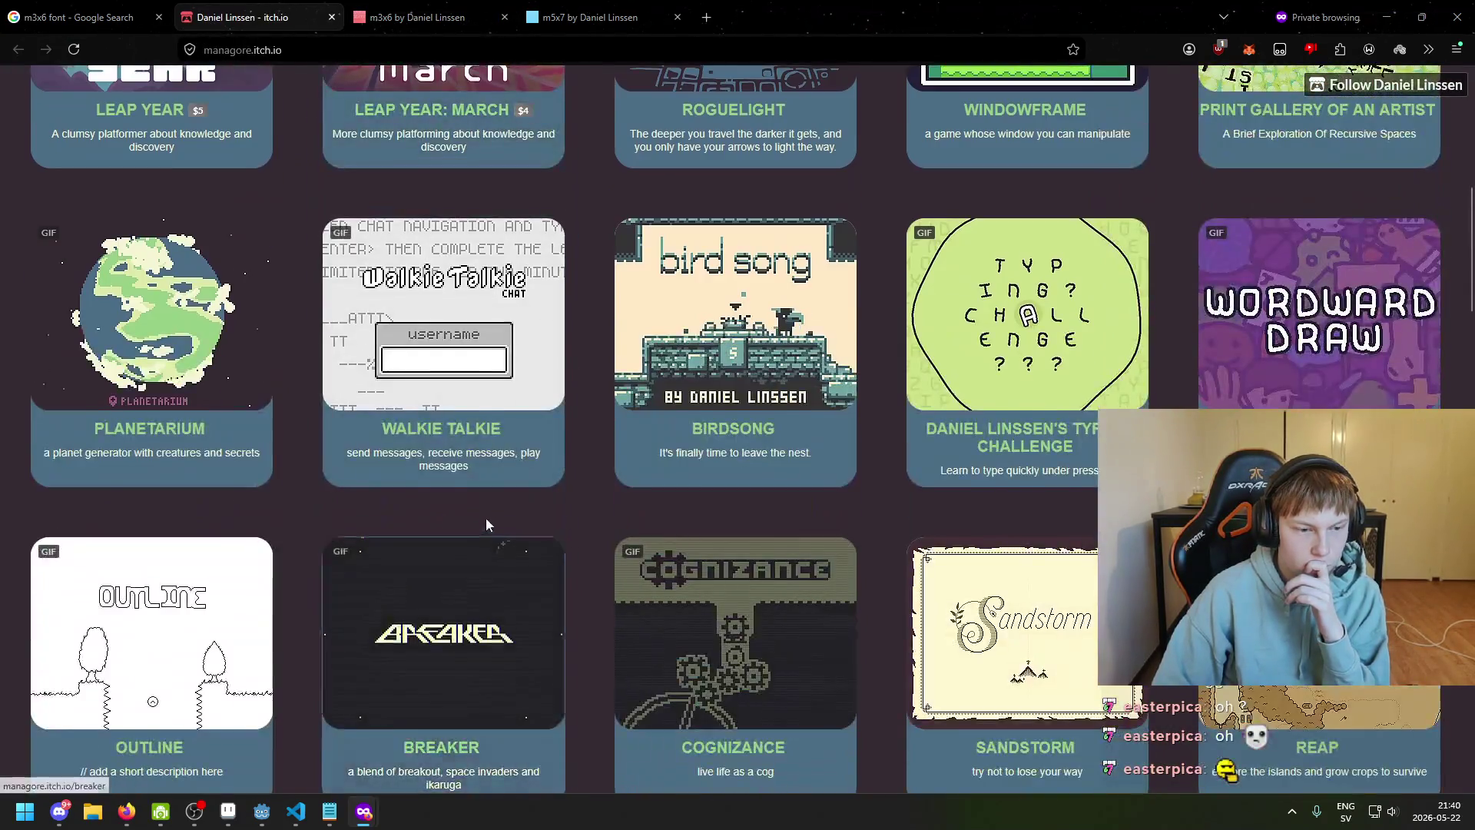
scroll(486, 517, up, 8)
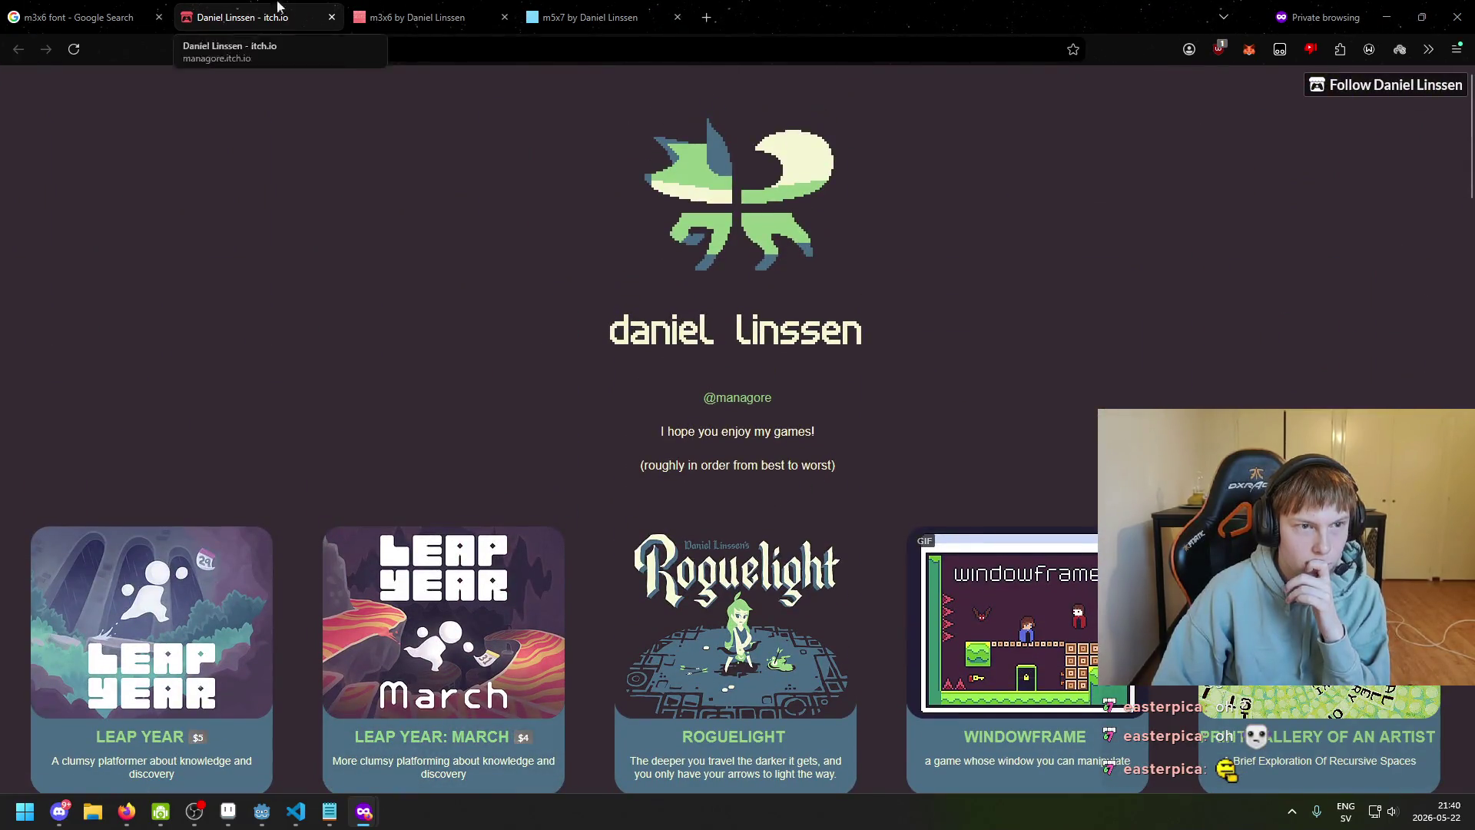
middle_click(256, 6)
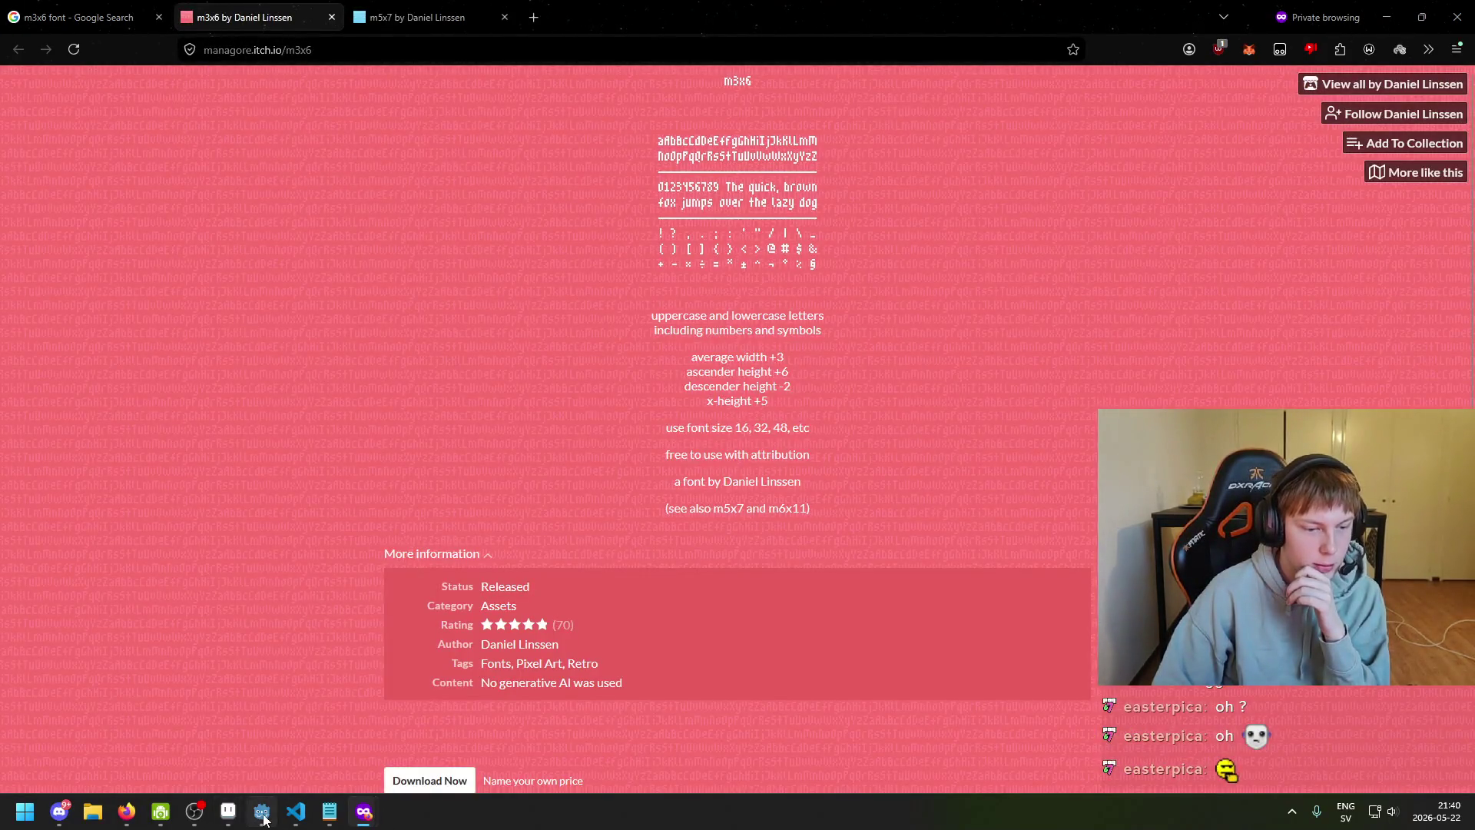
click(256, 816)
click(229, 811)
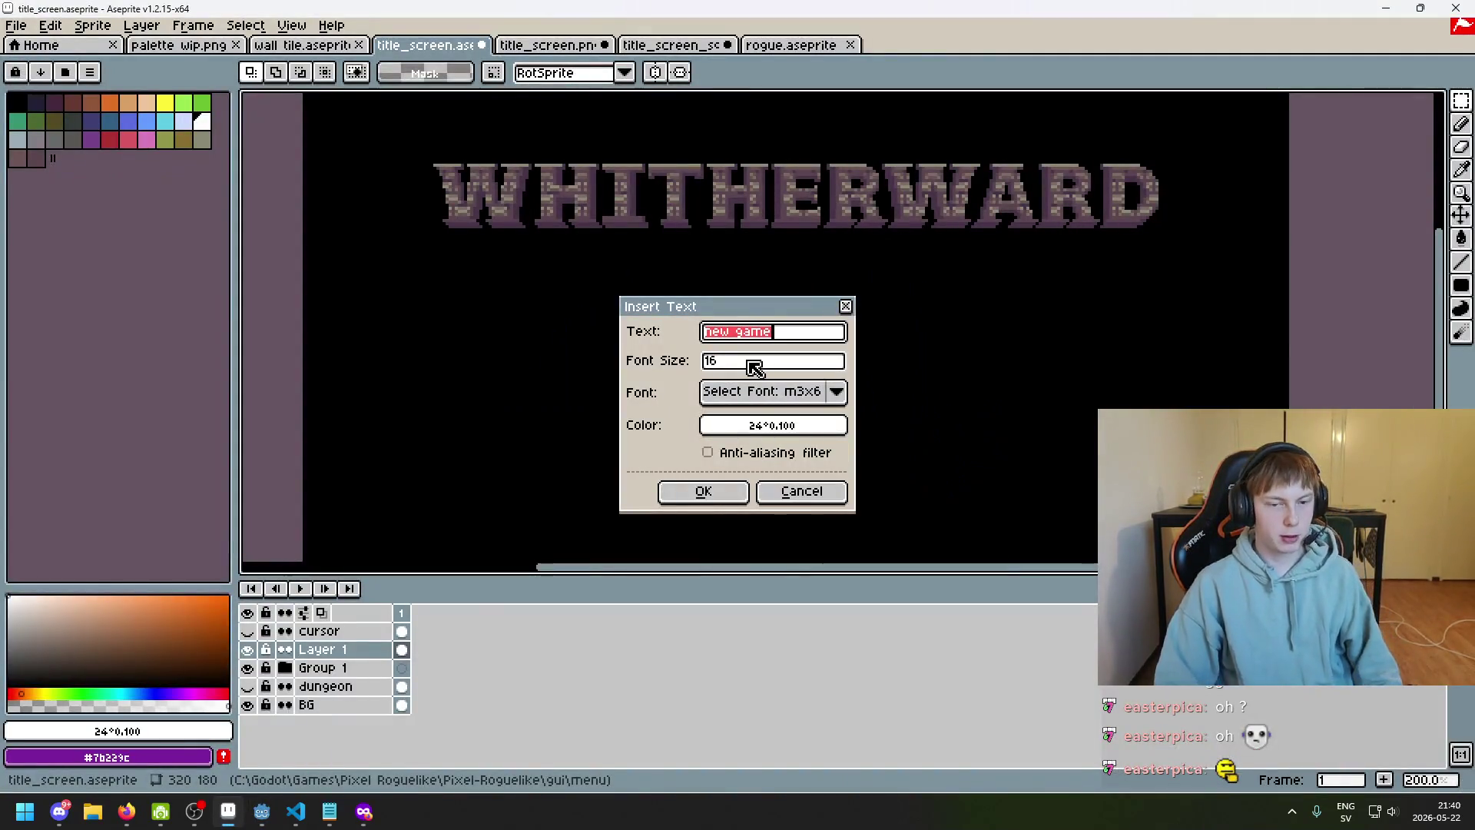
Place the new game text higher under the logo and delete the lower duplicate line
click(719, 492)
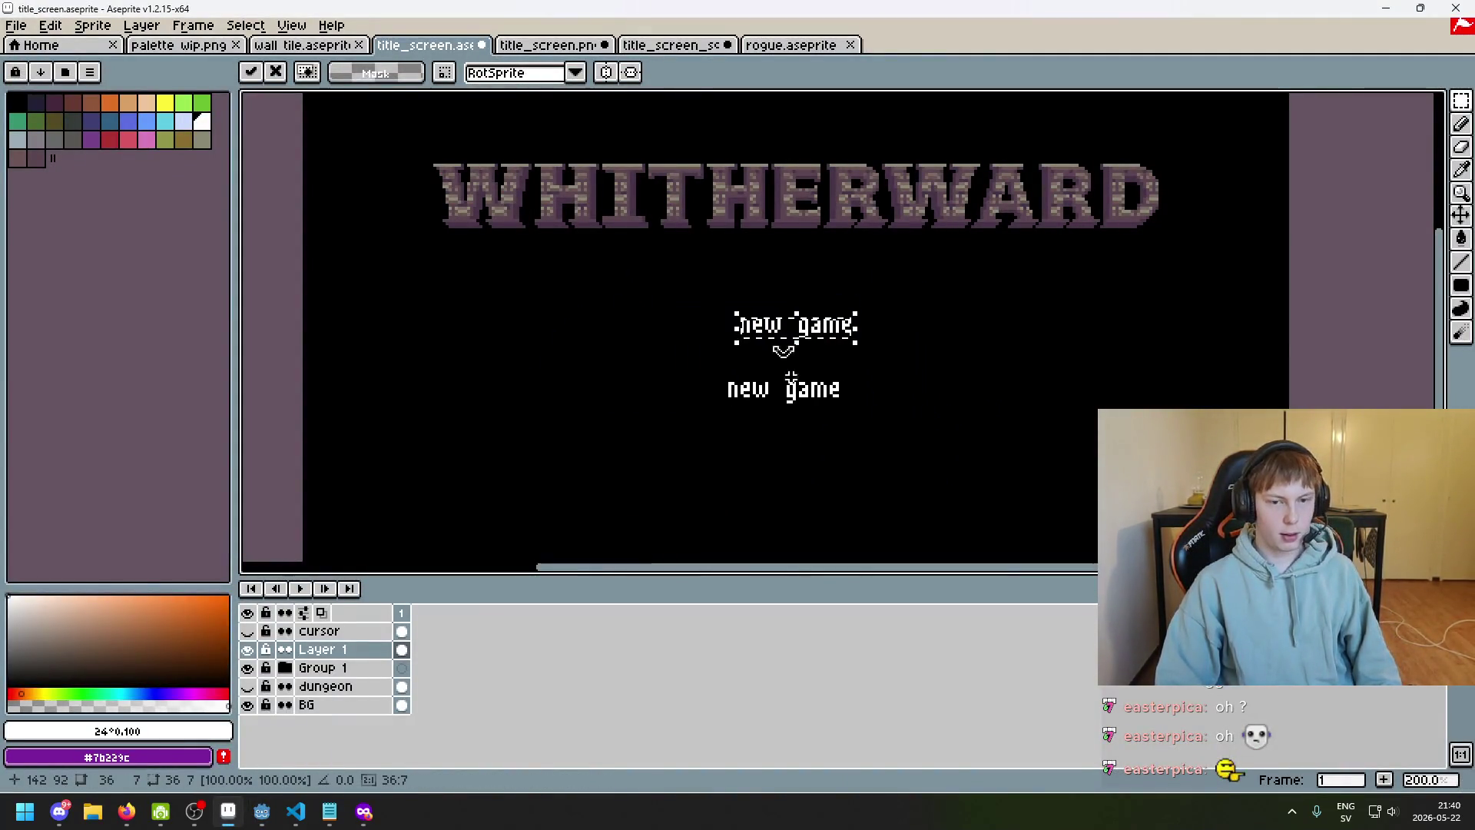
mouse_move(792, 330)
mouse_down()
mouse_move(764, 356)
mouse_move(777, 352)
mouse_up()
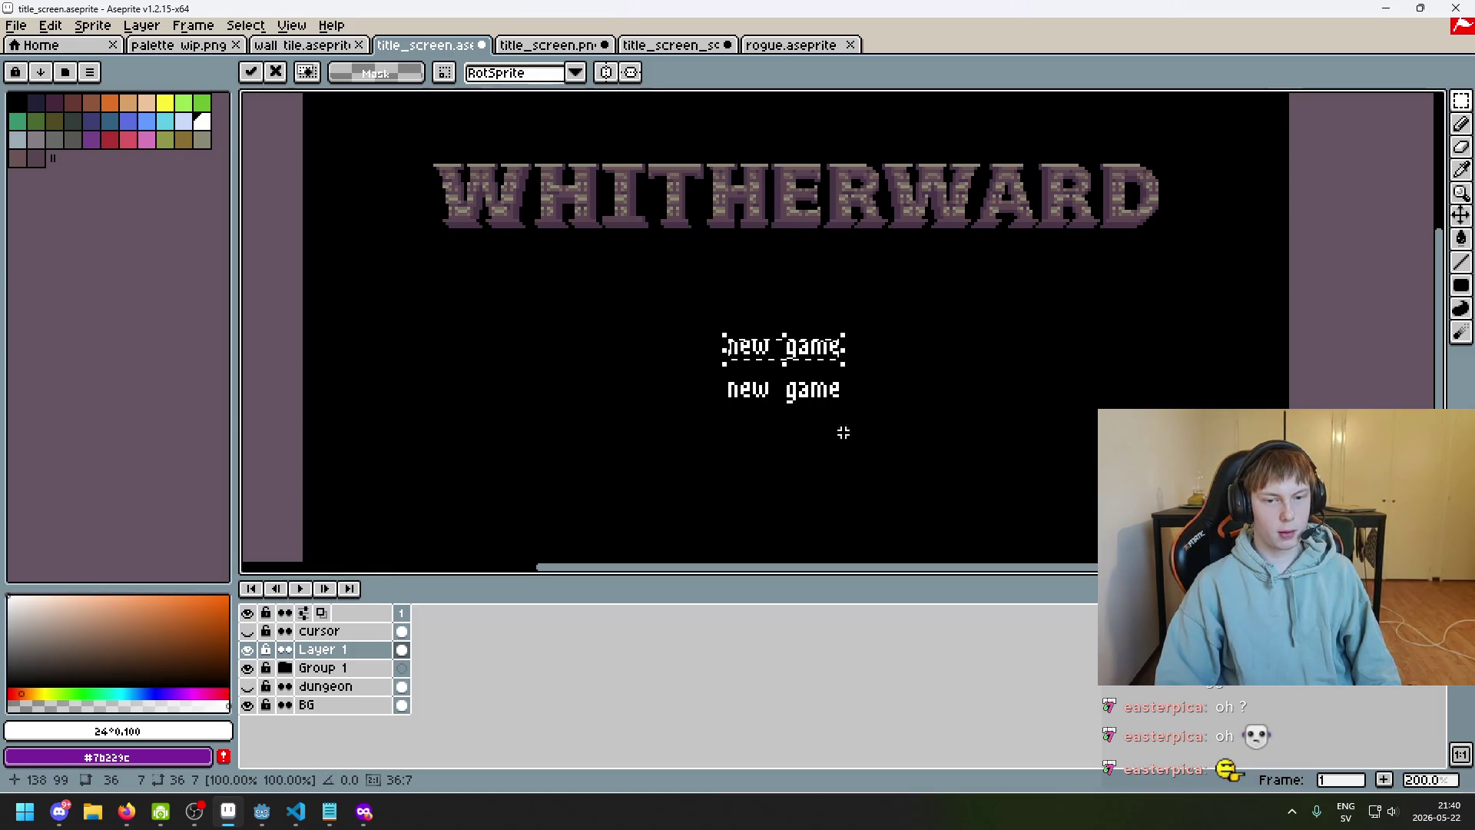
click(1333, 227)
drag(951, 471, 607, 373)
key(Delete)
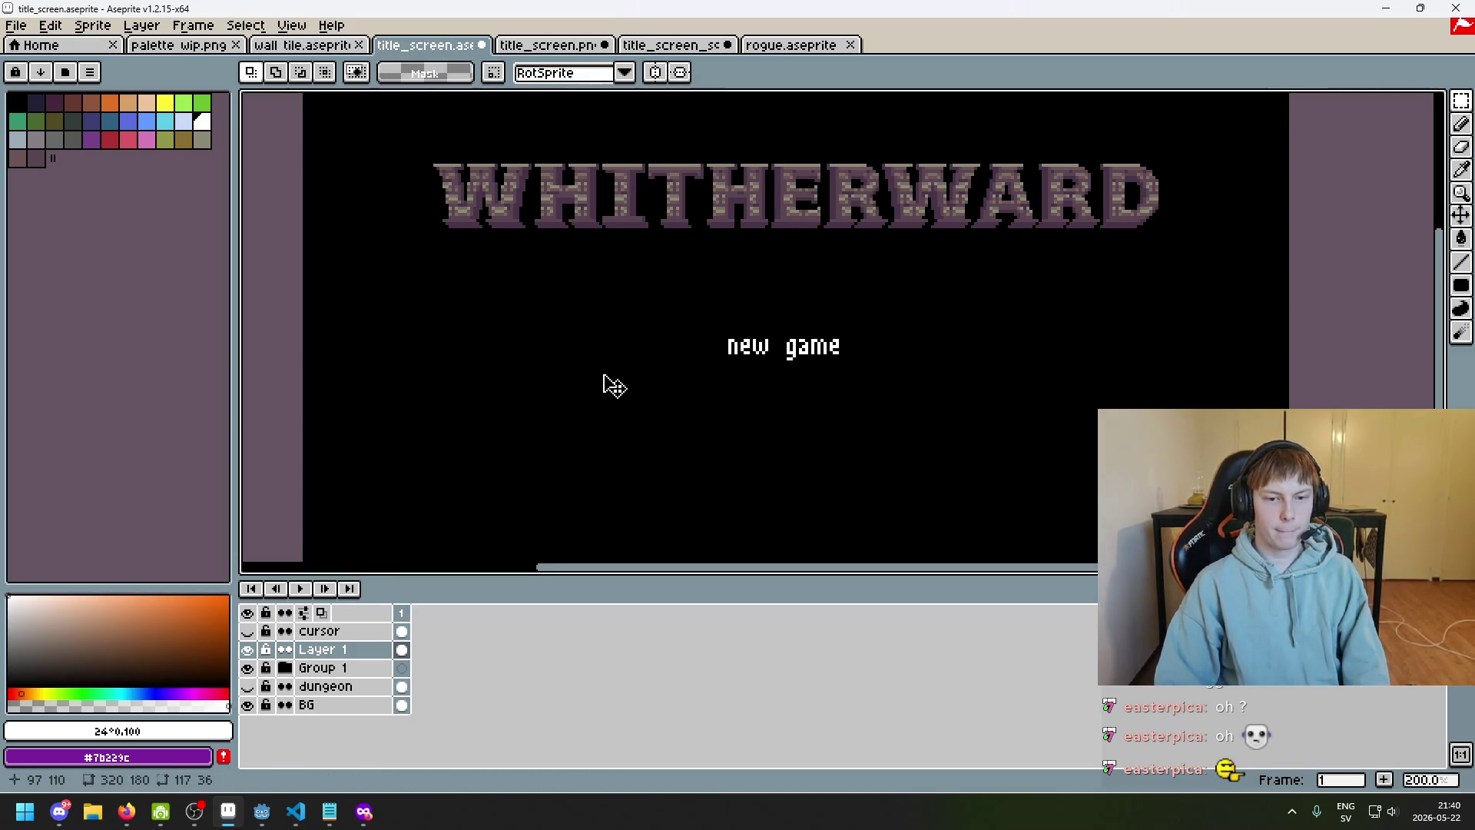
Rename Layer 1 to new game and Group 1 to WHITHERWARD
double_click(322, 649)
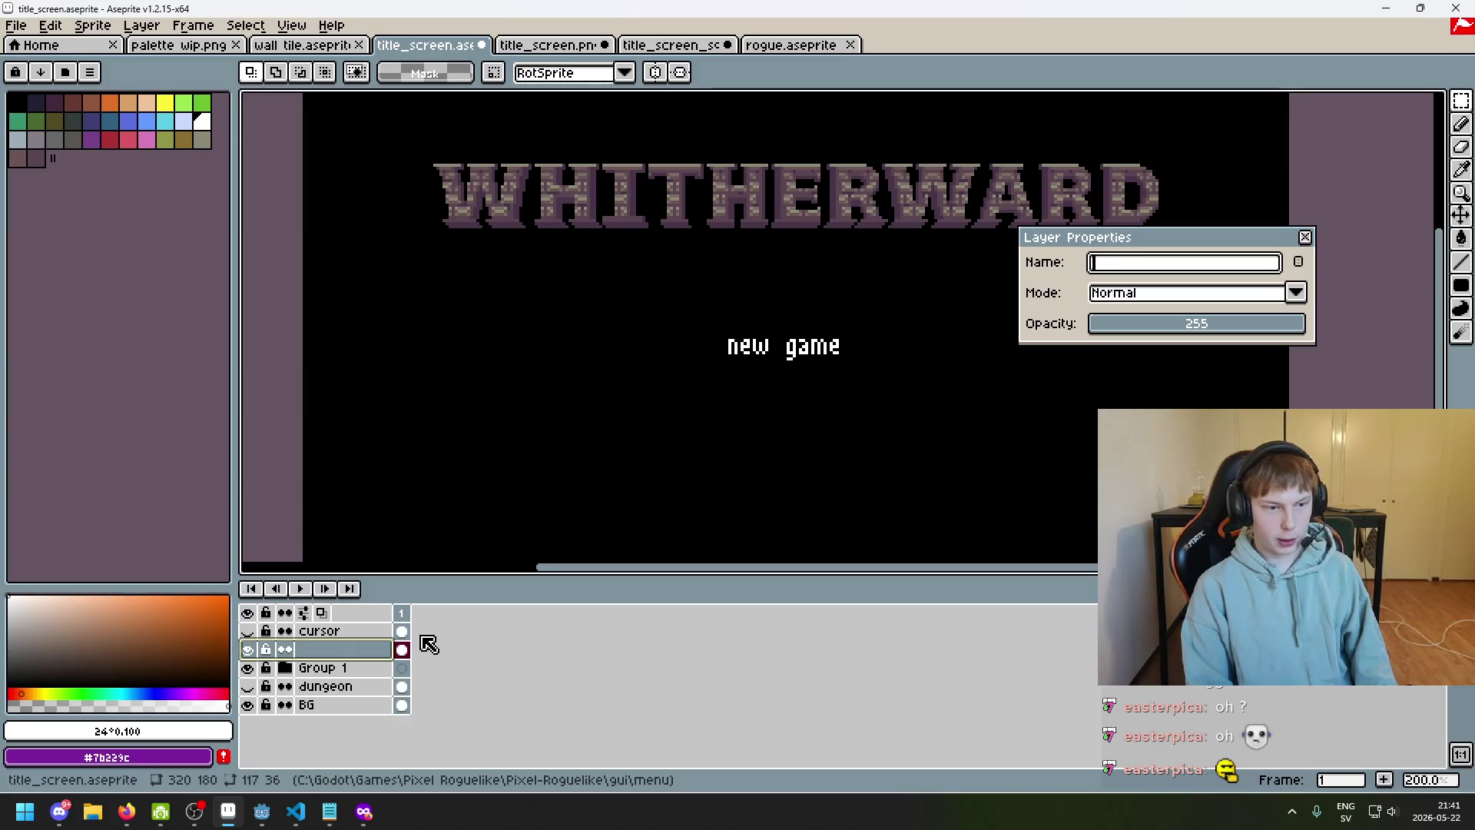
text(new game)
key(Return)
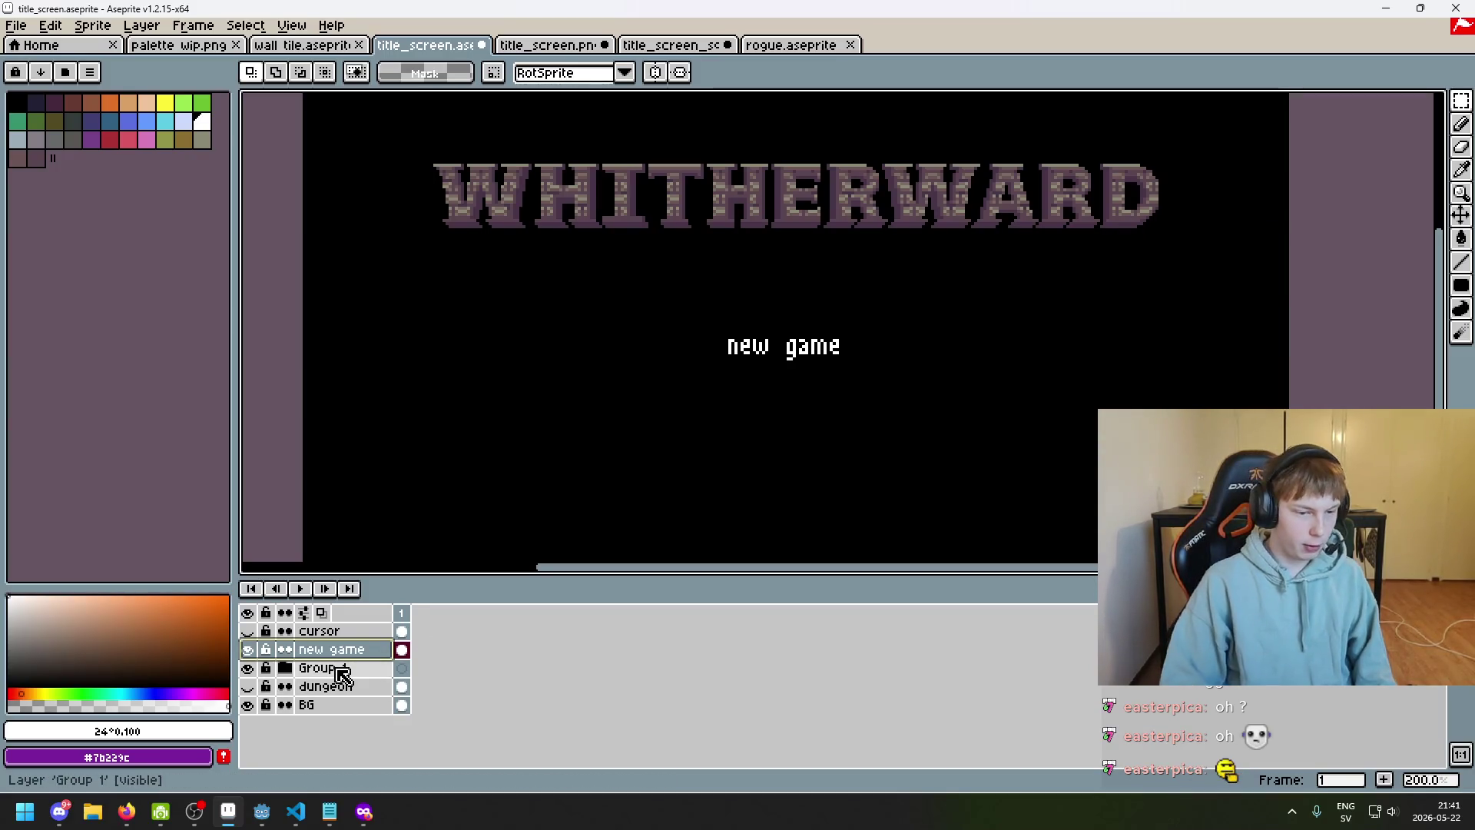
double_click(329, 669)
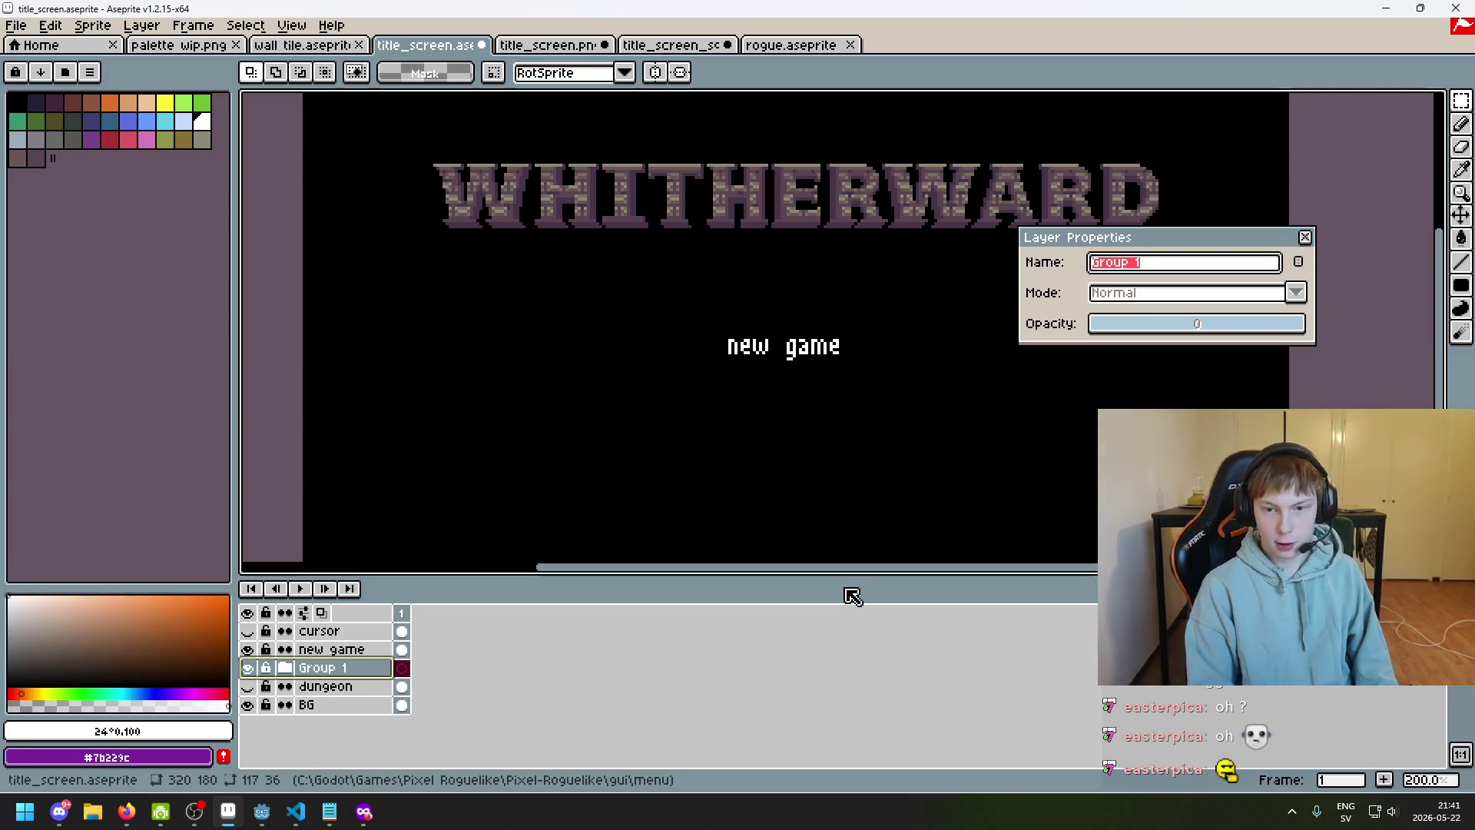
text(WI)
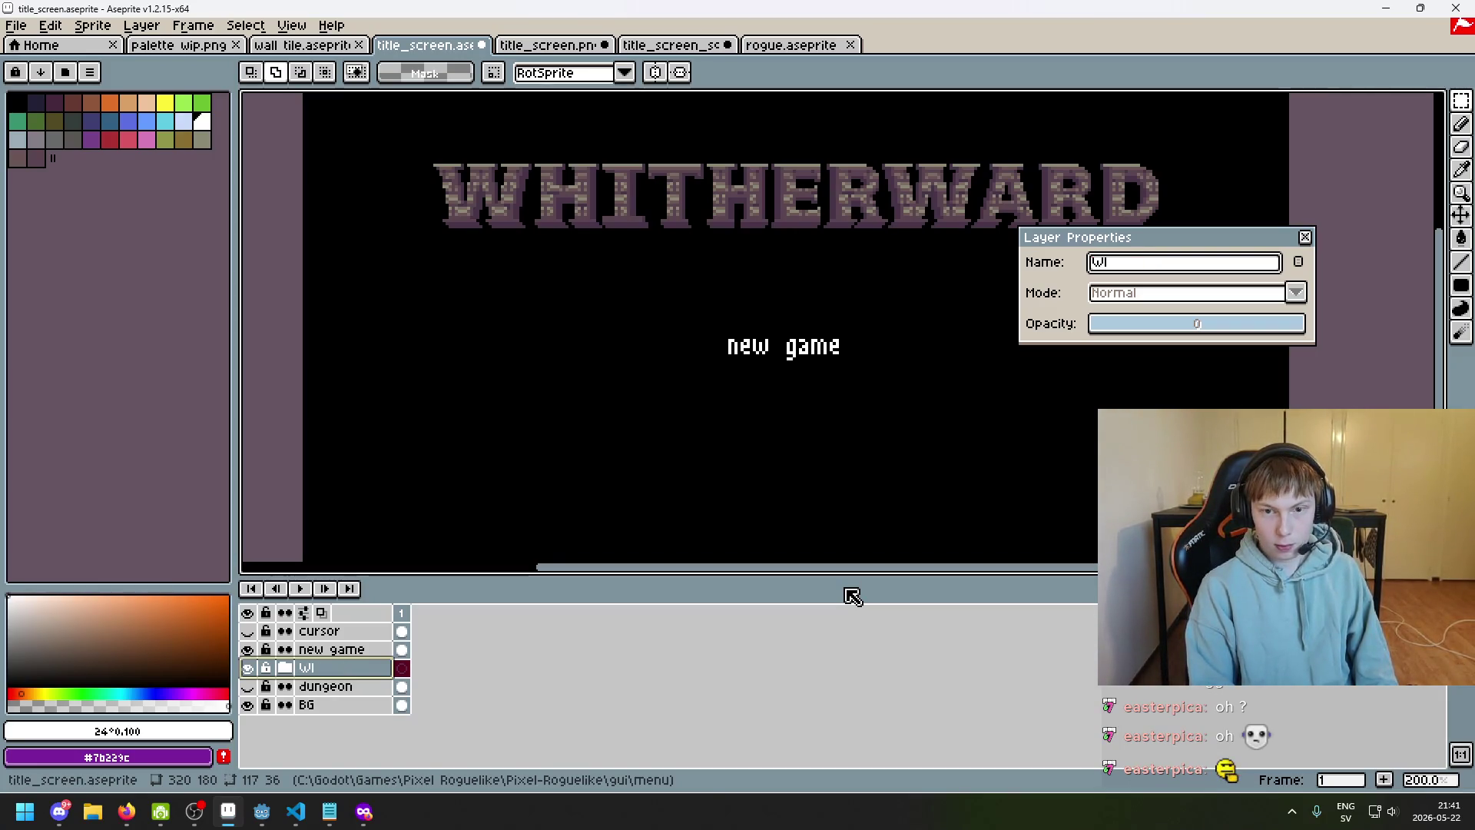
text(HITHERWAR)
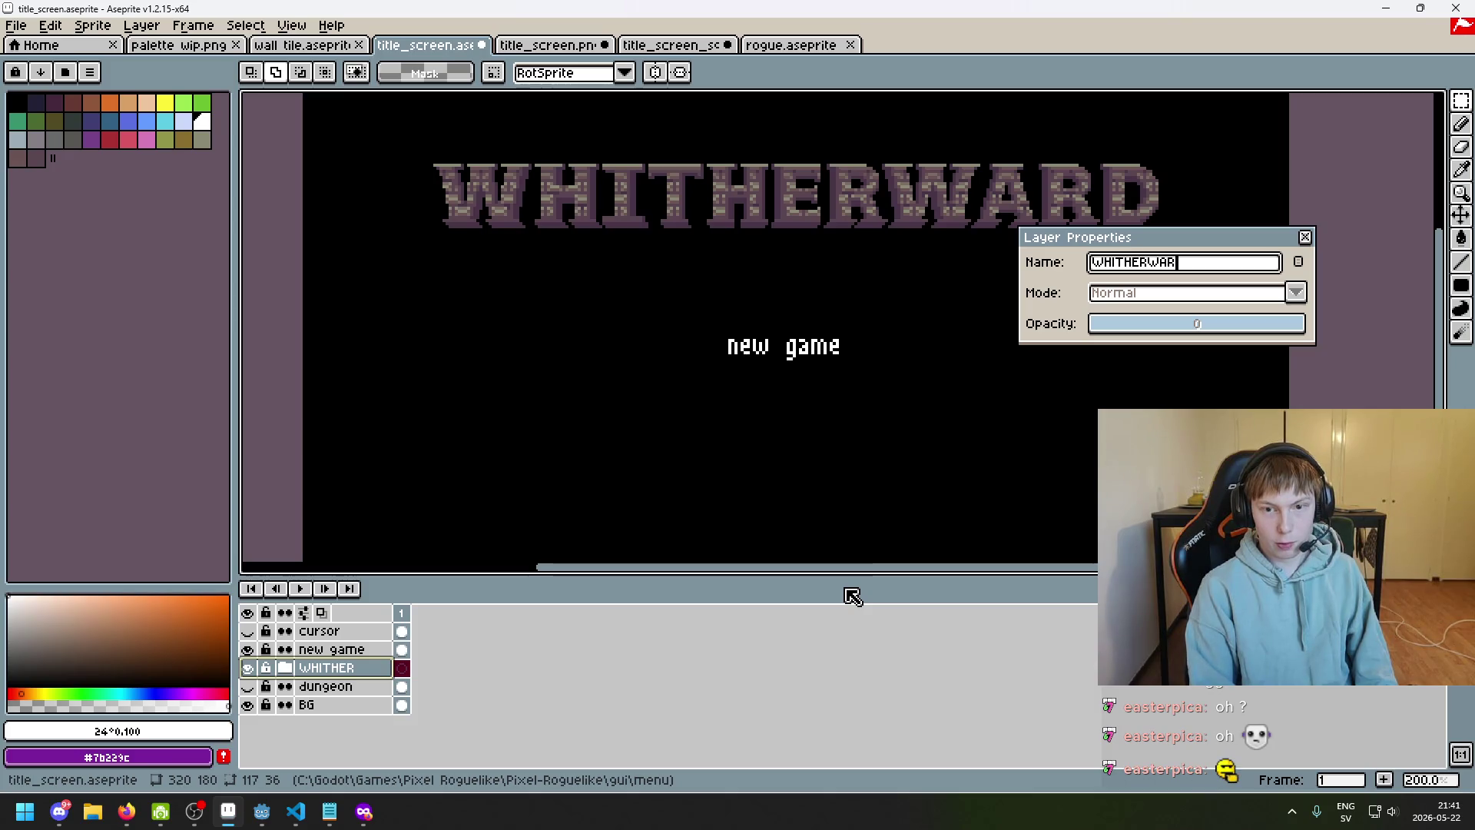
text(D)
key(Return)
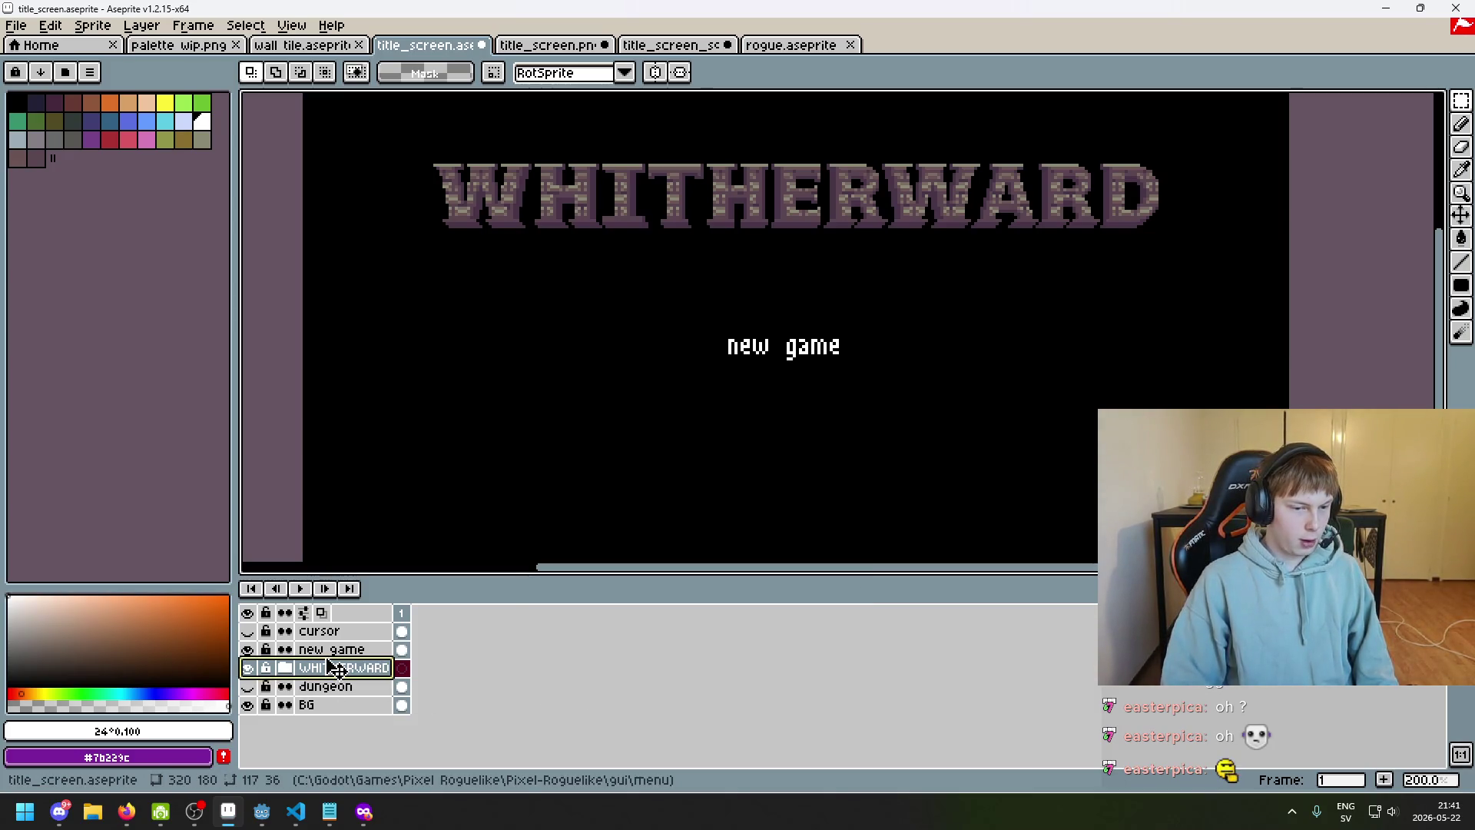
Wrap the new game layer in a new group named options
right_click(335, 650)
click(360, 655)
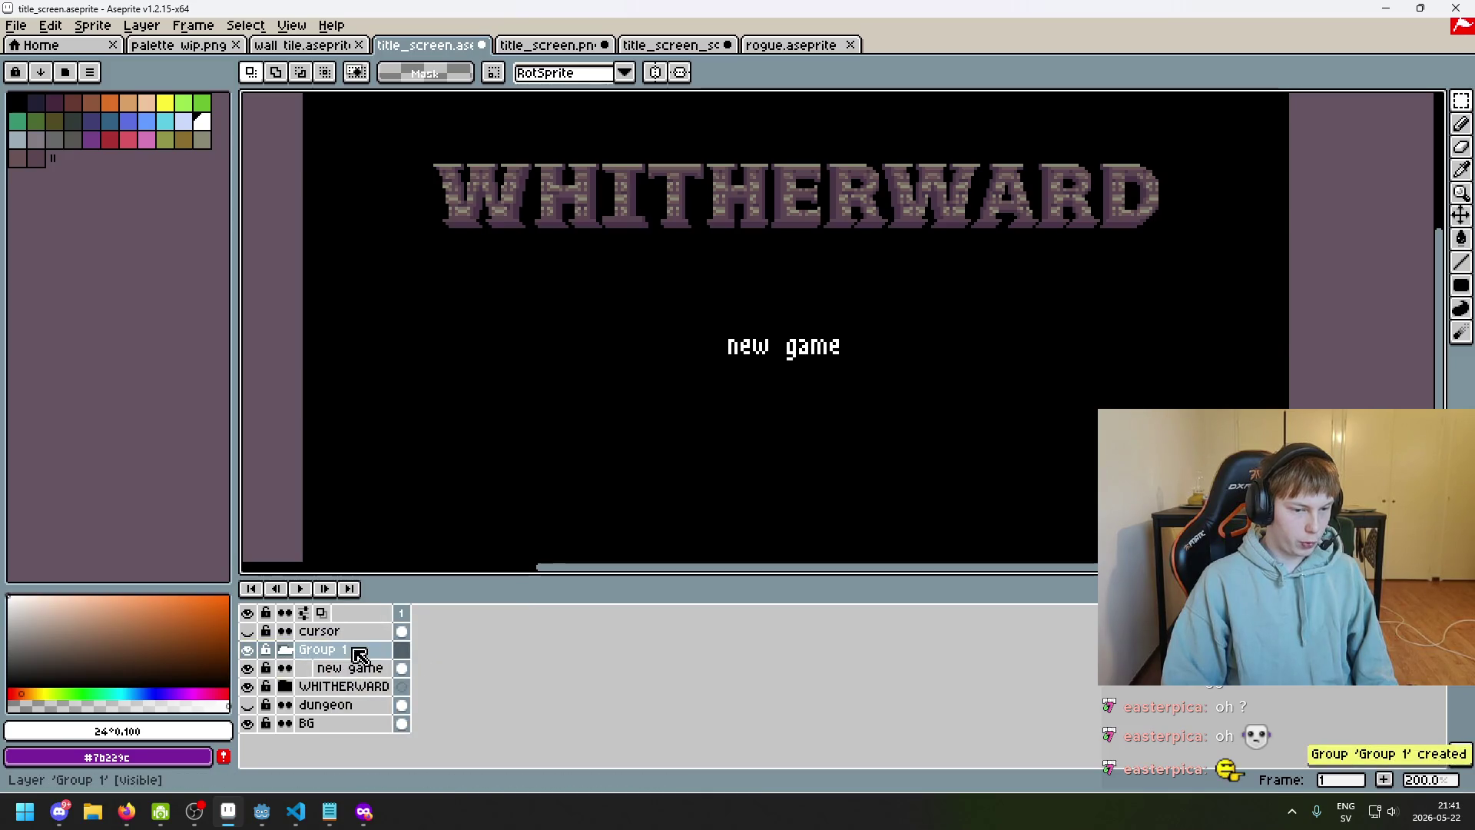
double_click(360, 656)
text(options)
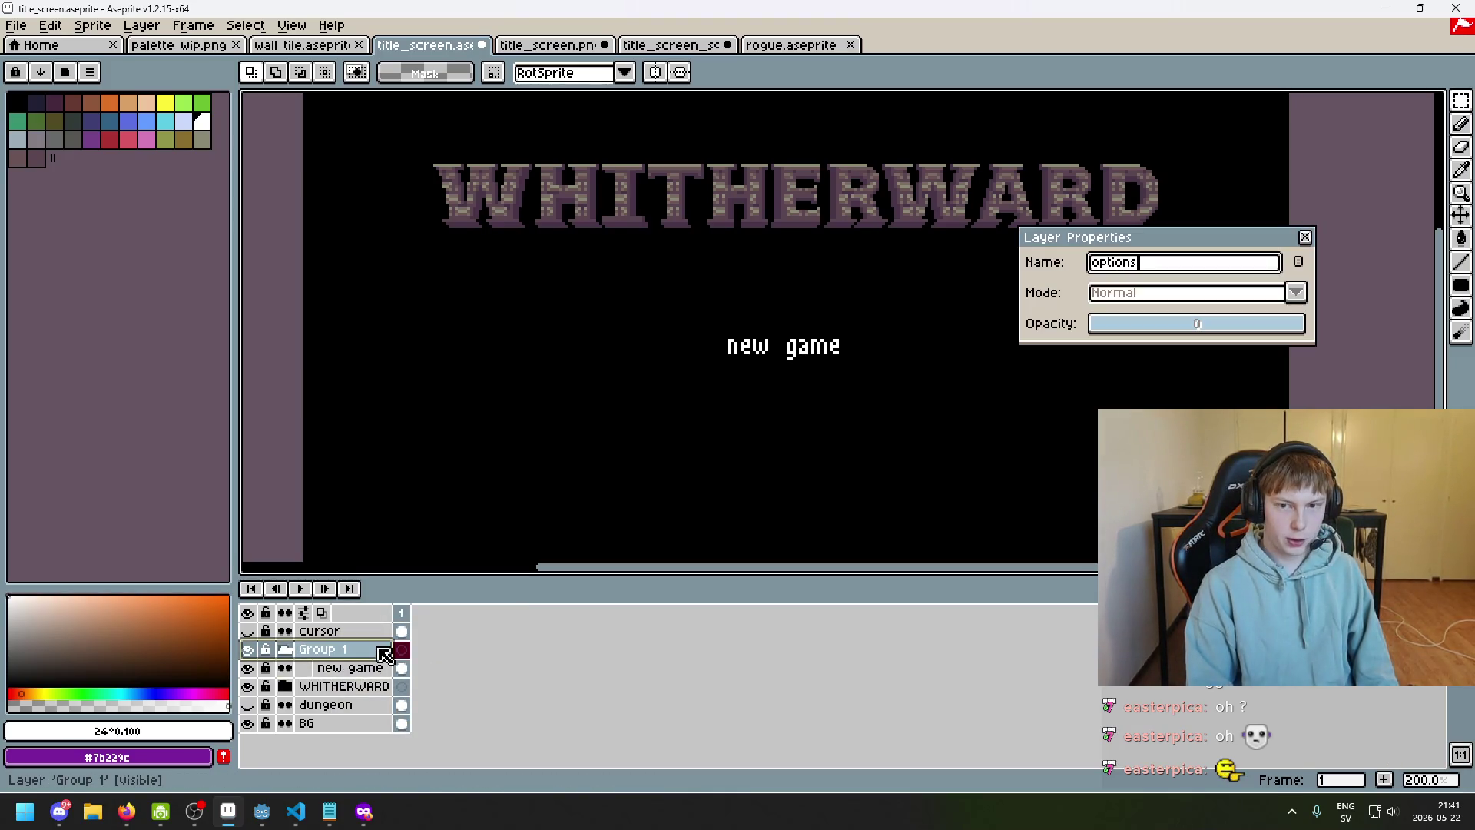
key(Return)
click(350, 668)
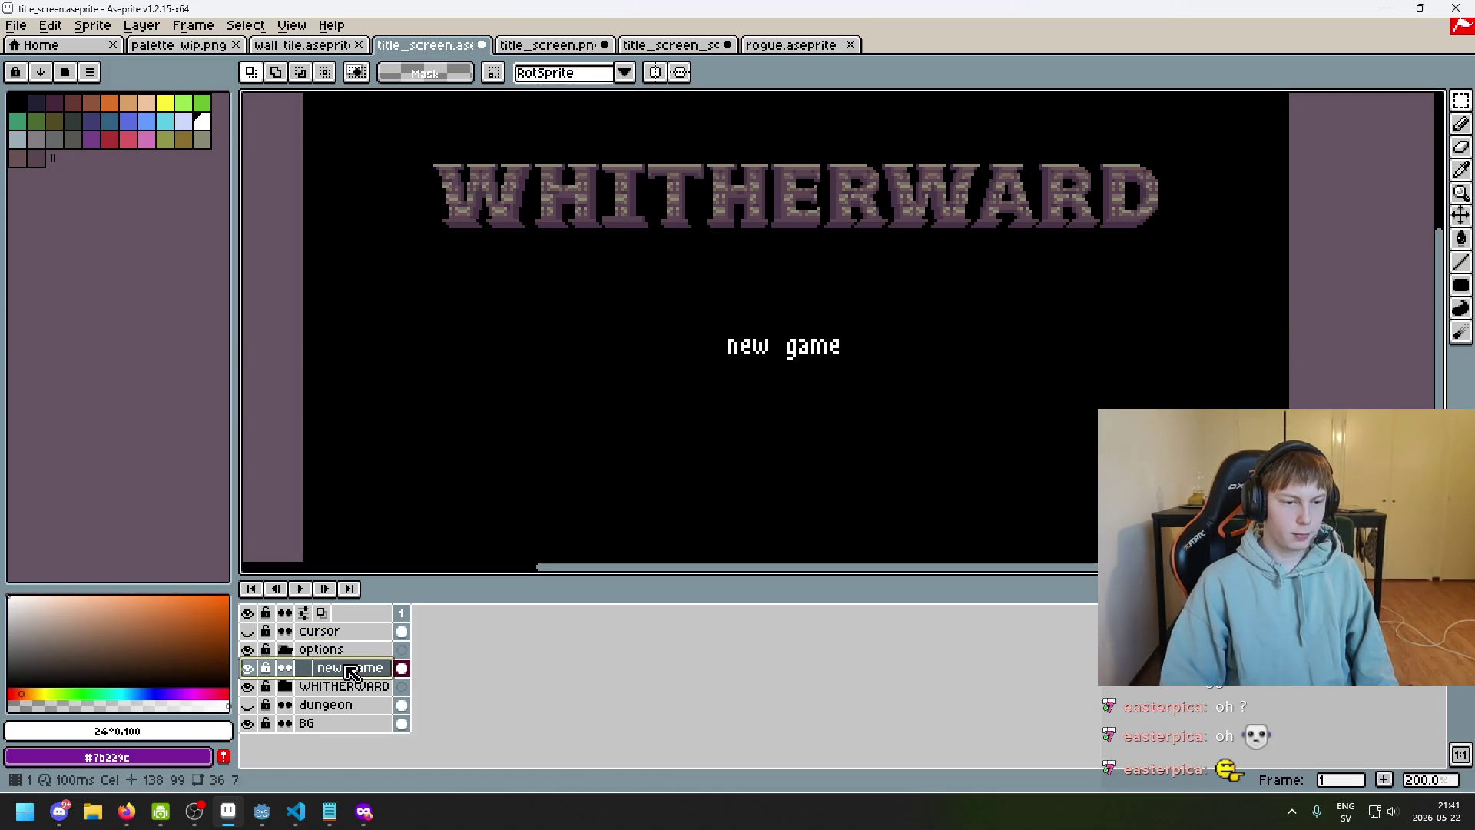
scroll(803, 421, down, 1)
scroll(803, 421, up, 1)
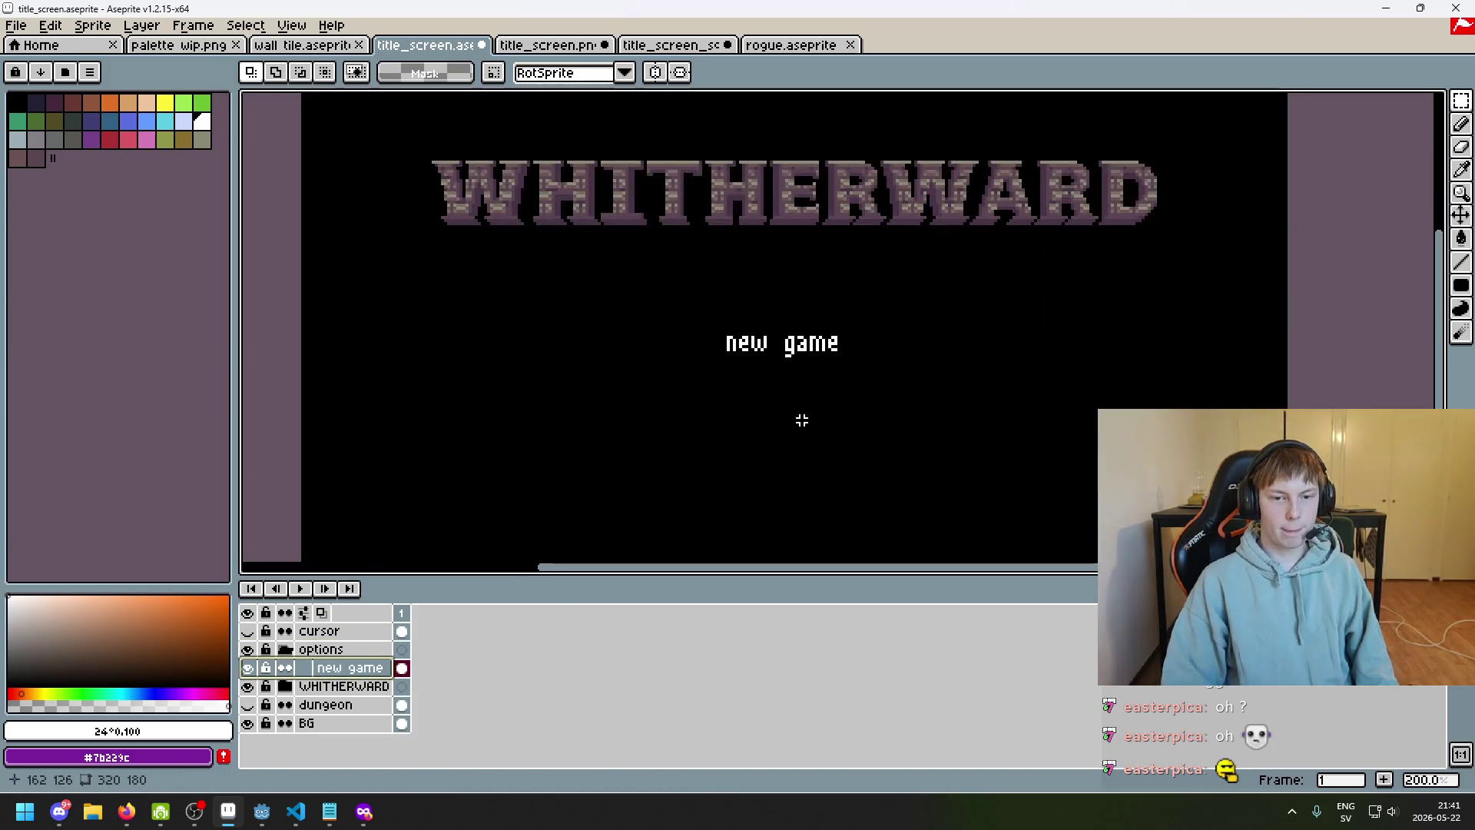
Move the new game text lower on the title screen
drag(647, 295, 936, 455)
drag(859, 413, 847, 428)
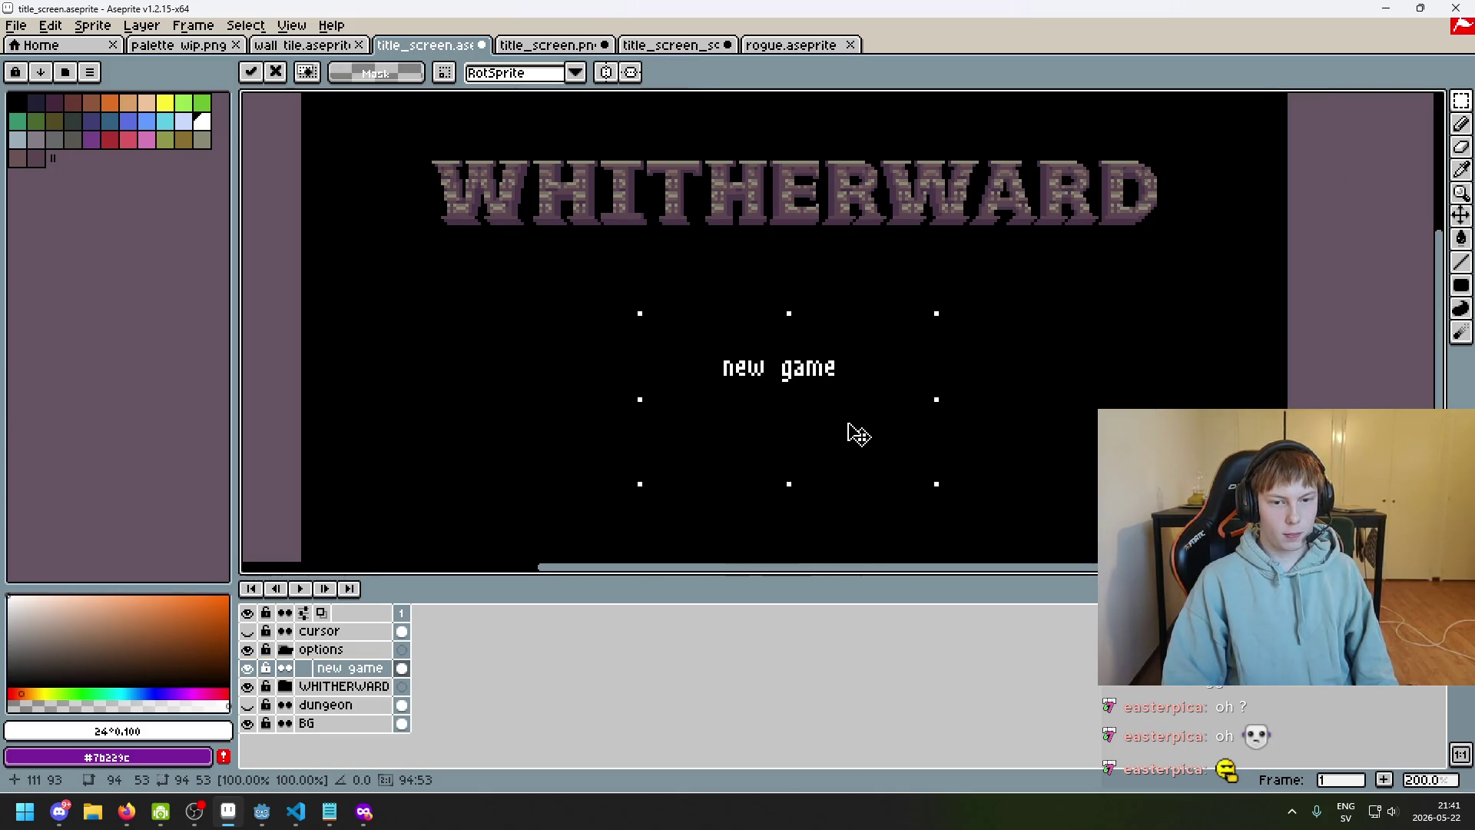
key(ctrl+d)
drag(630, 312, 929, 443)
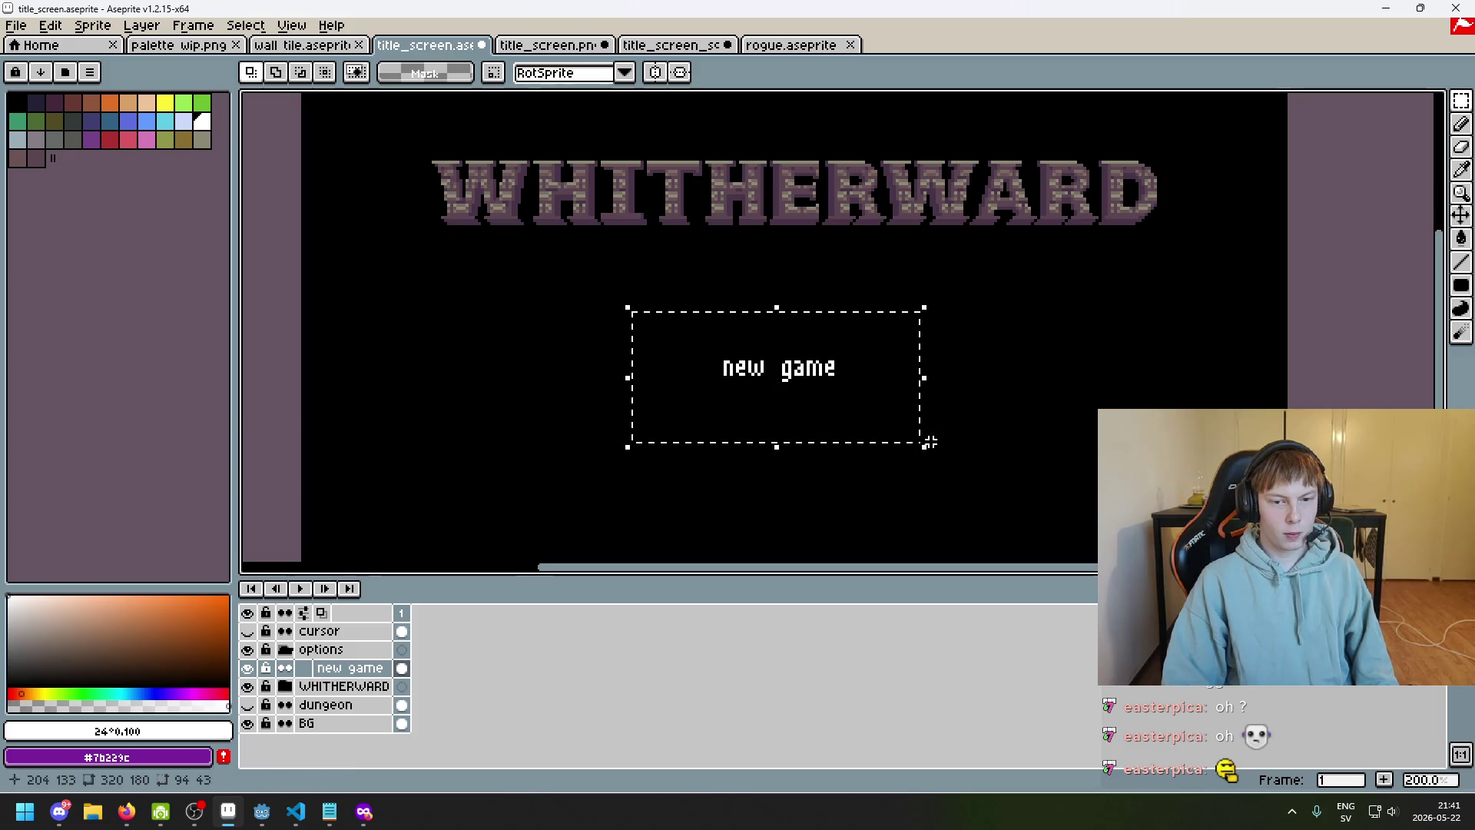
key(t)
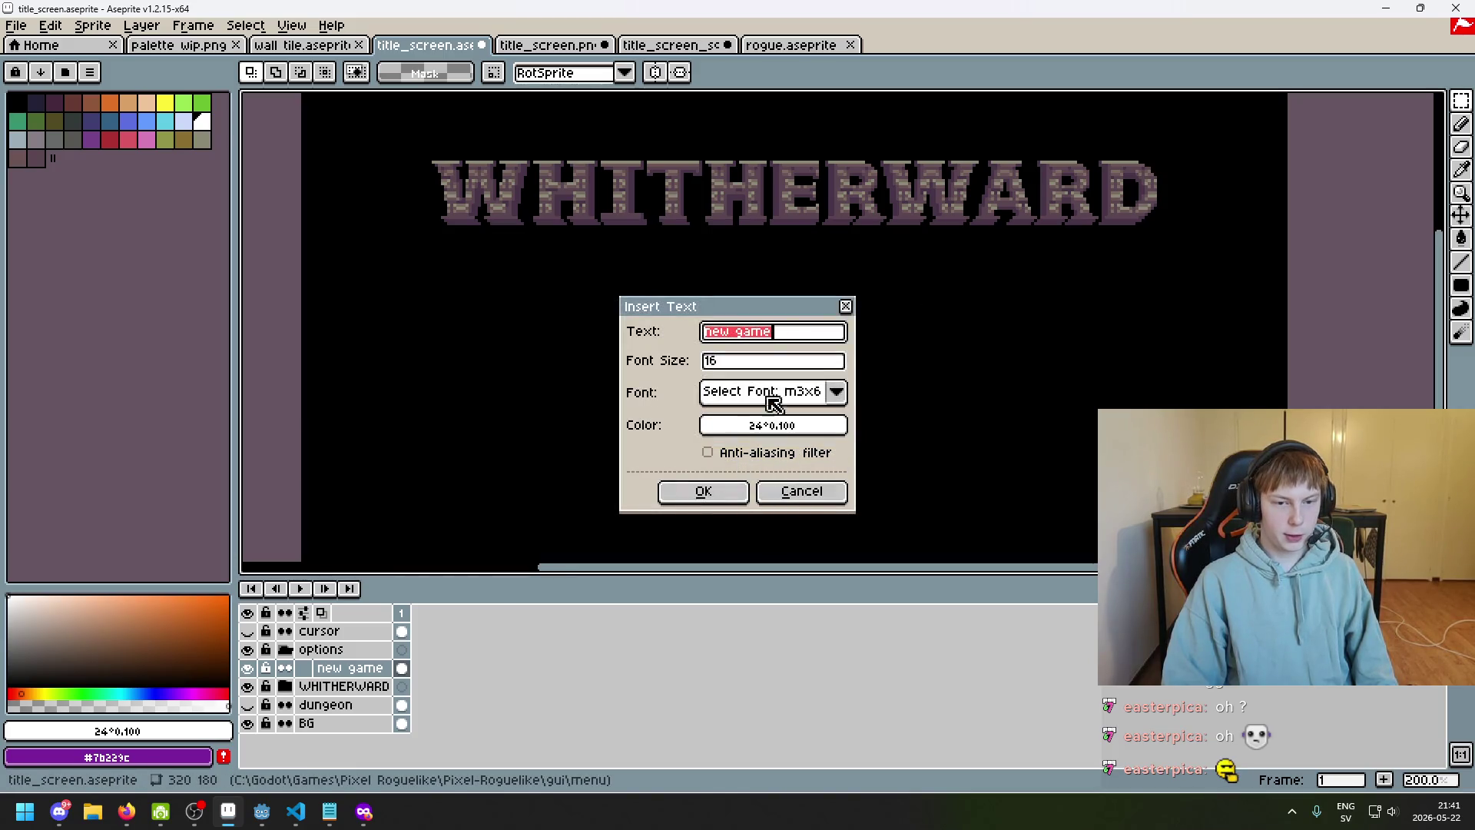
click(801, 501)
Add a new layer below new game and name it options
right_click(362, 669)
click(354, 668)
right_click(342, 669)
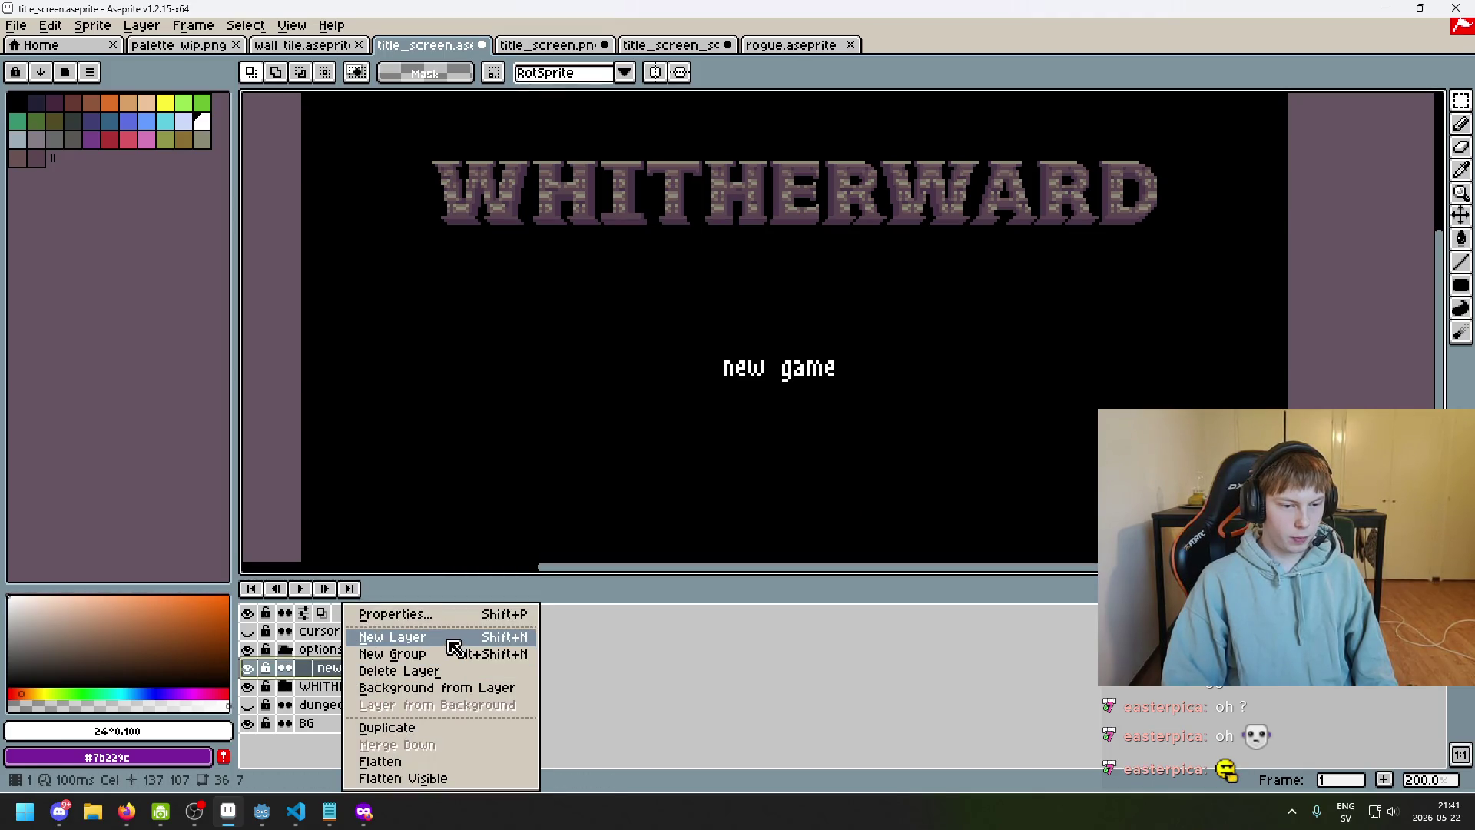
click(444, 640)
drag(363, 673, 369, 693)
click(342, 817)
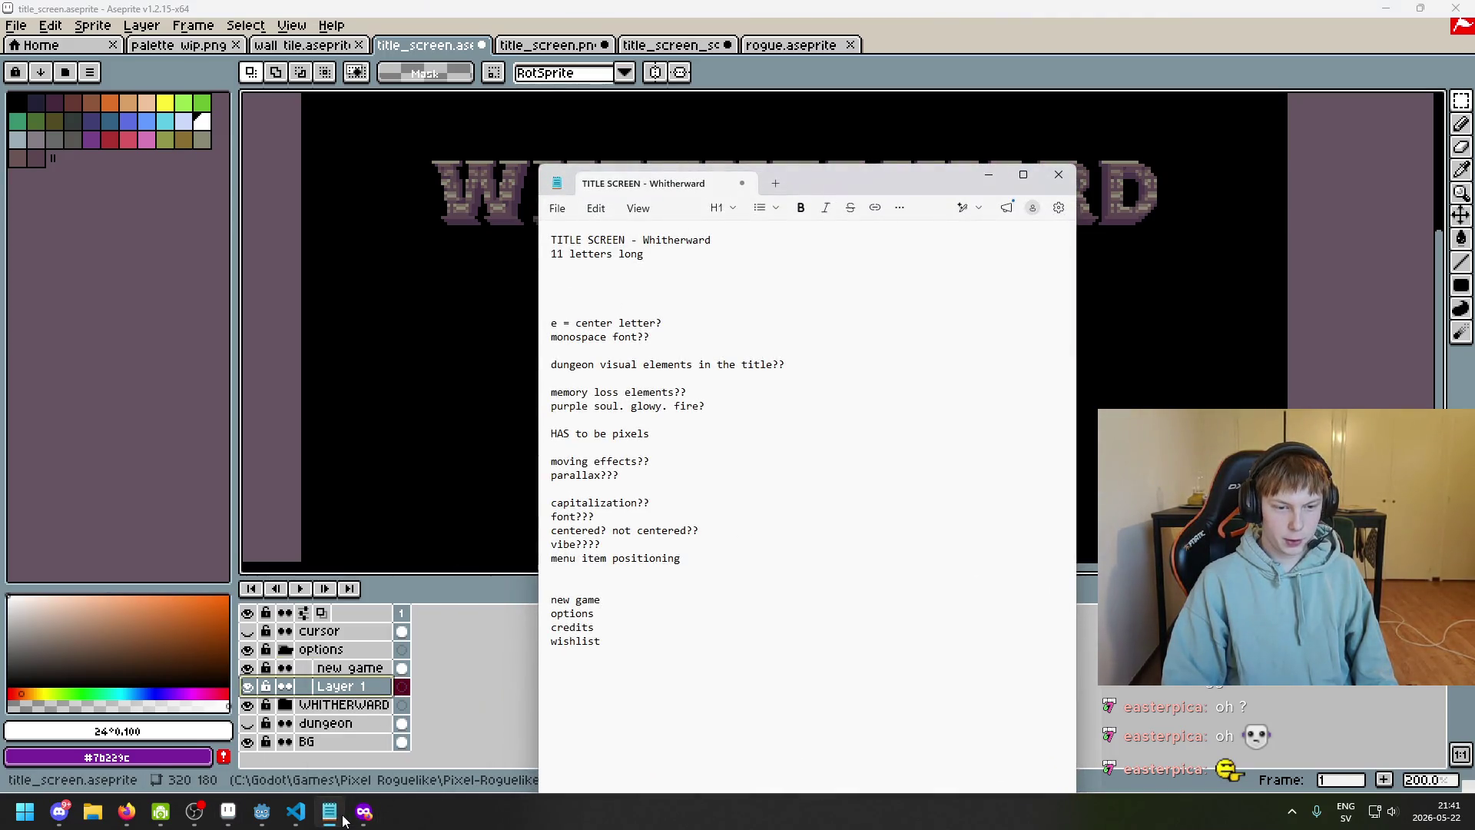
click(341, 818)
double_click(353, 690)
text(tions)
key(Return)
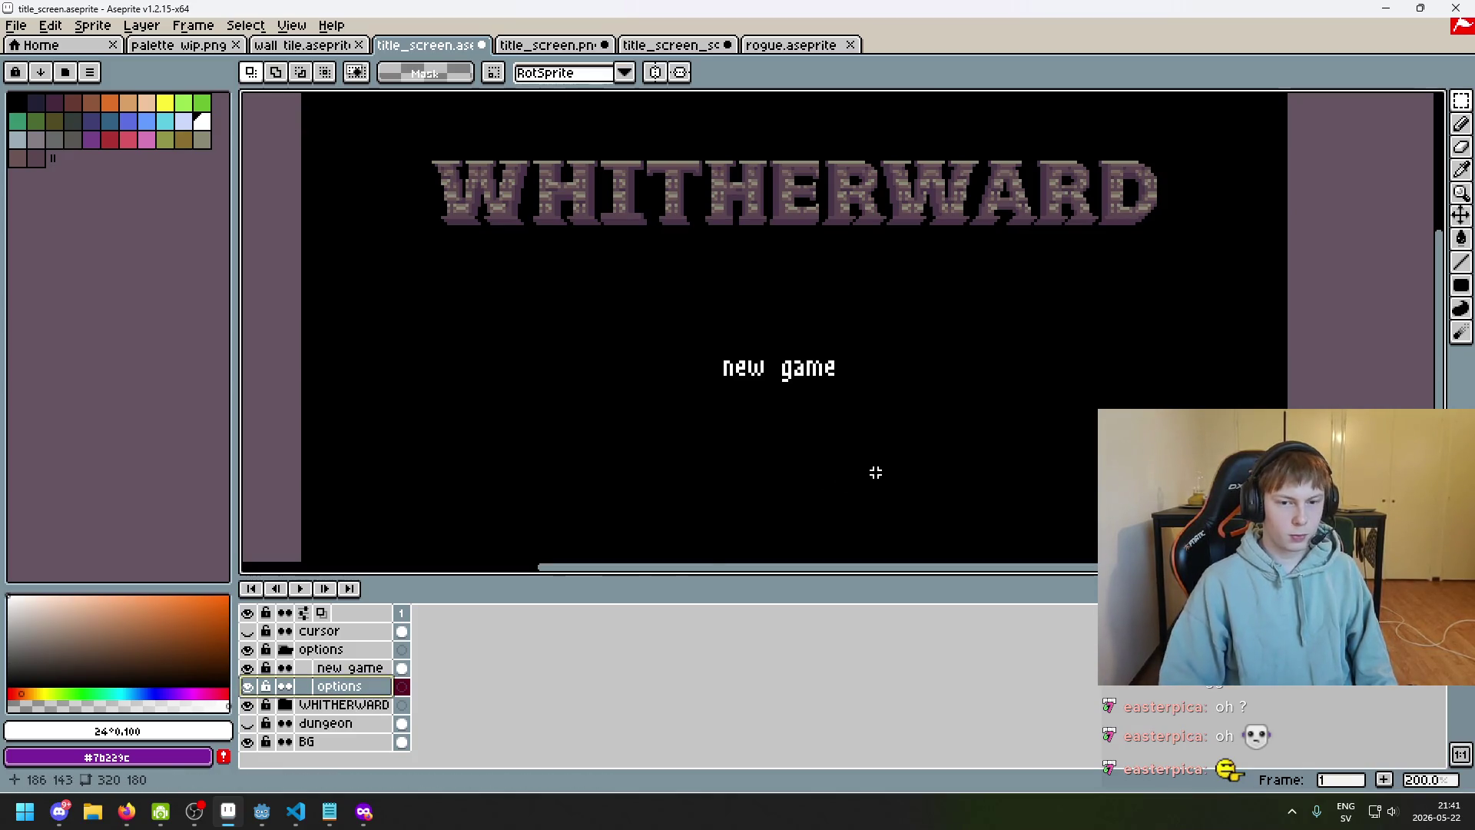
key(ctrl+v)
key(Escape)
Insert the text 'options' and place it beneath new game
key(ctrl+t)
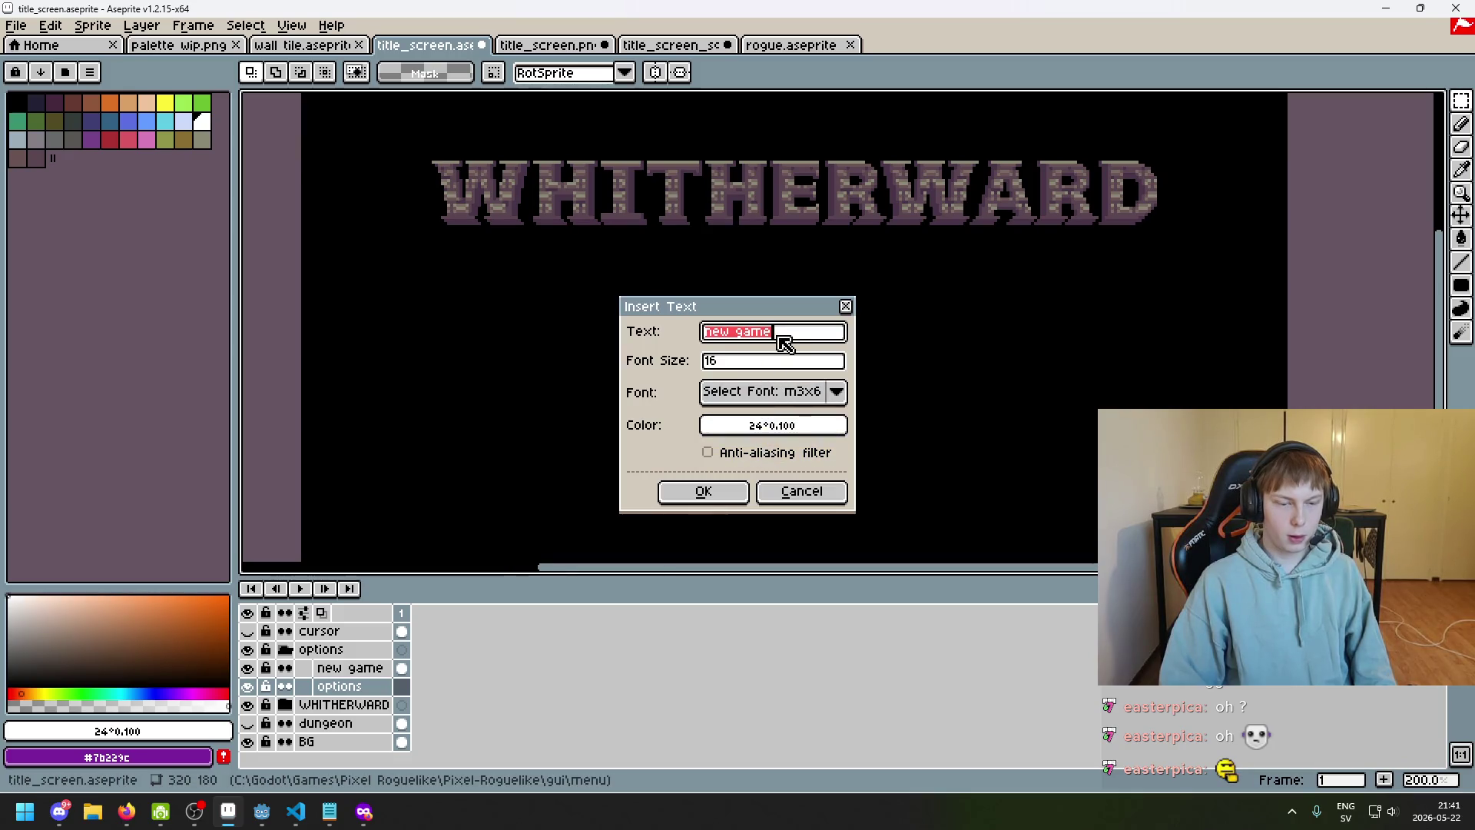
text(options)
key(Return)
drag(796, 342, 778, 436)
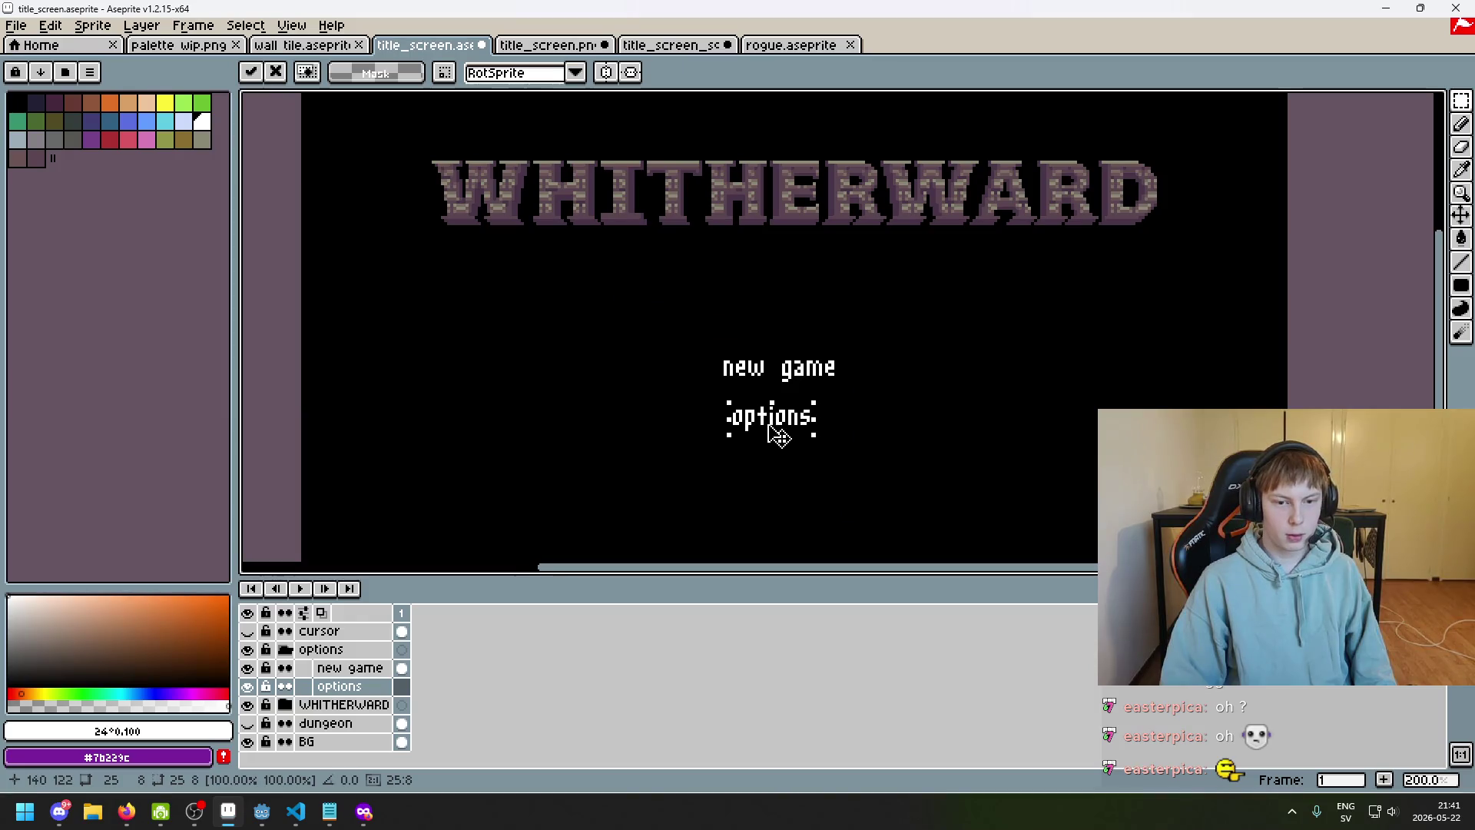
click(885, 430)
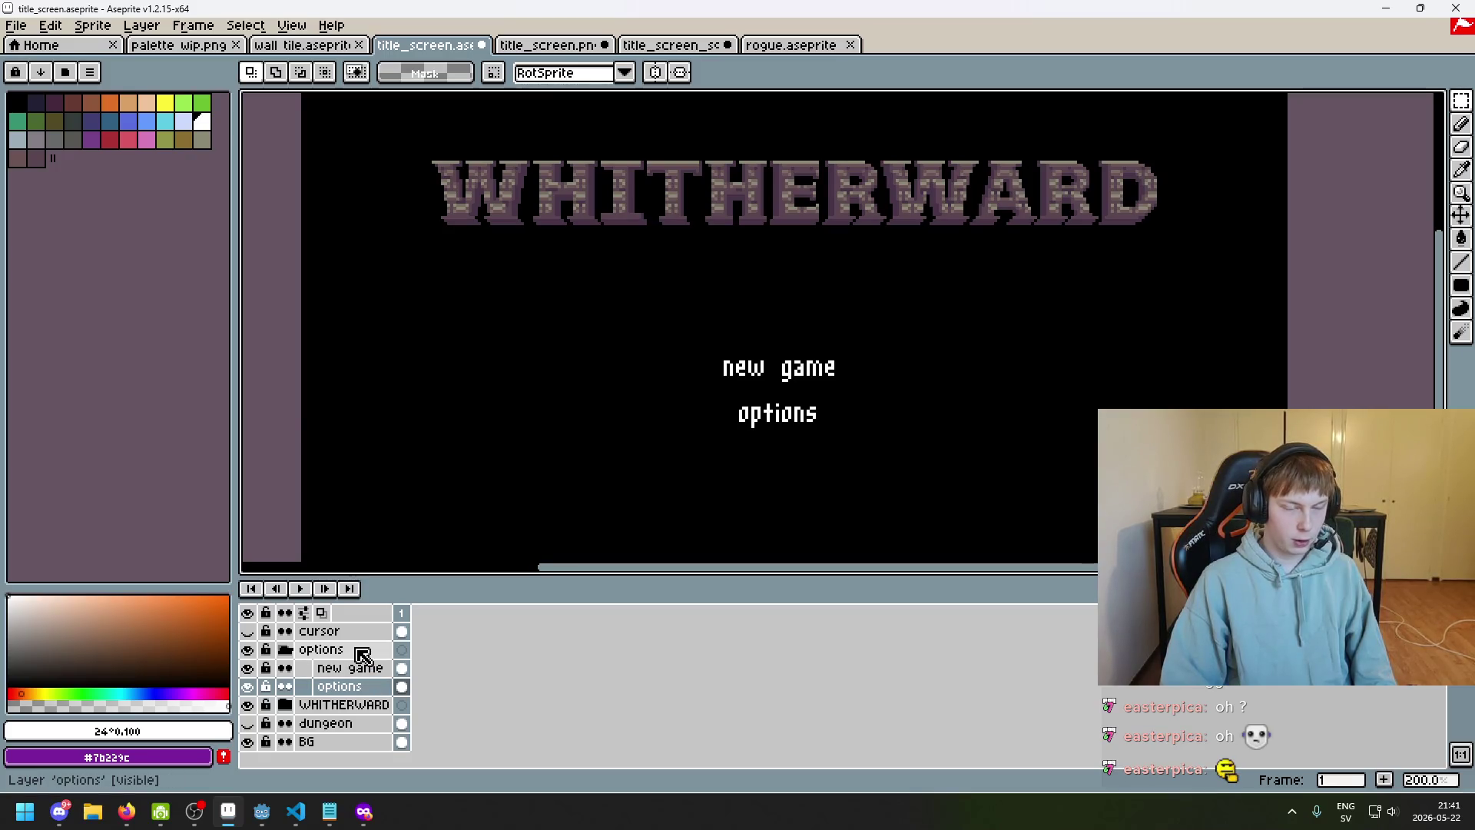
Add a new layer named 'credits' and move it below options
click(329, 813)
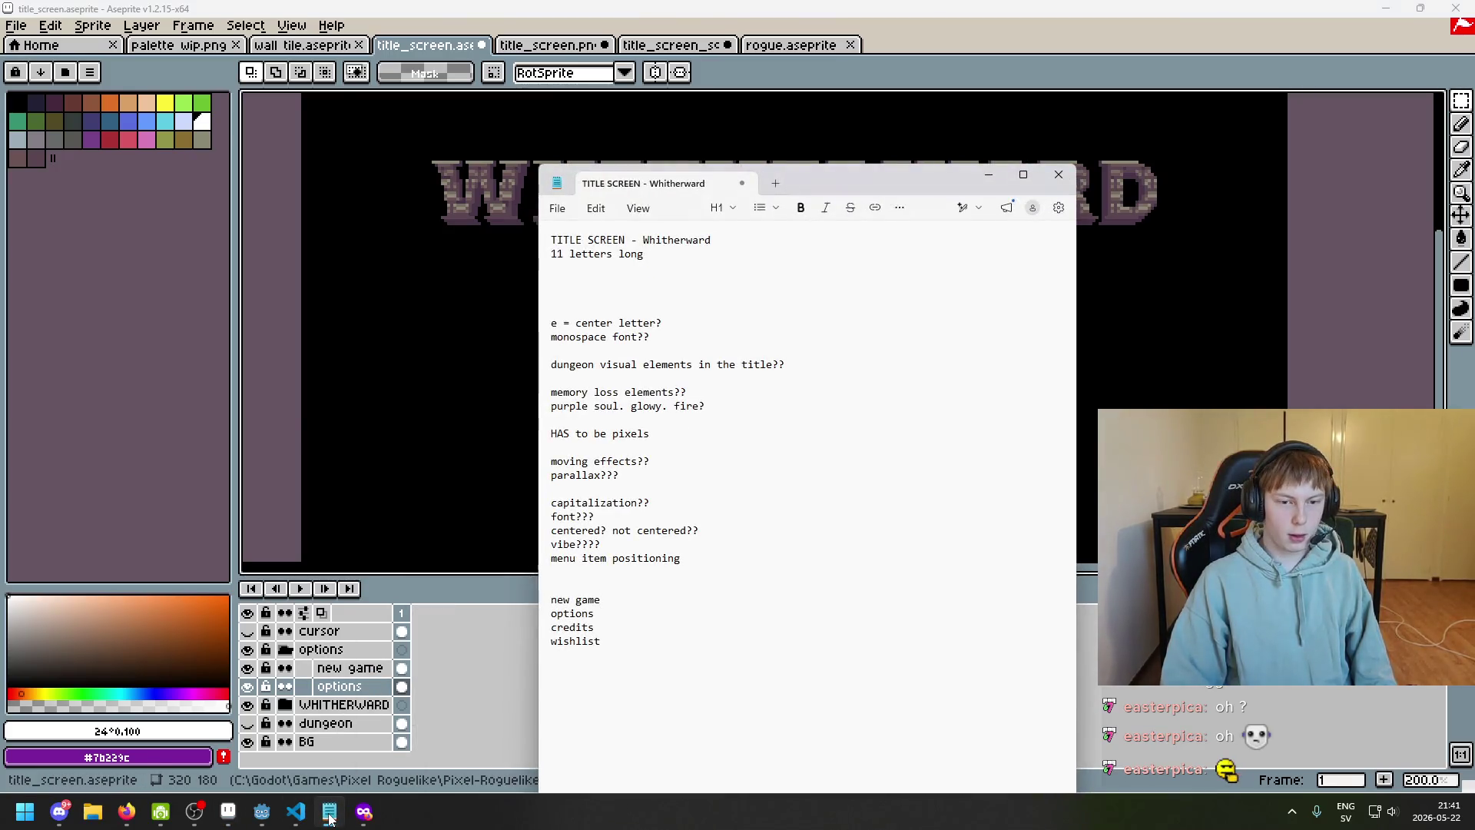
click(329, 813)
right_click(333, 668)
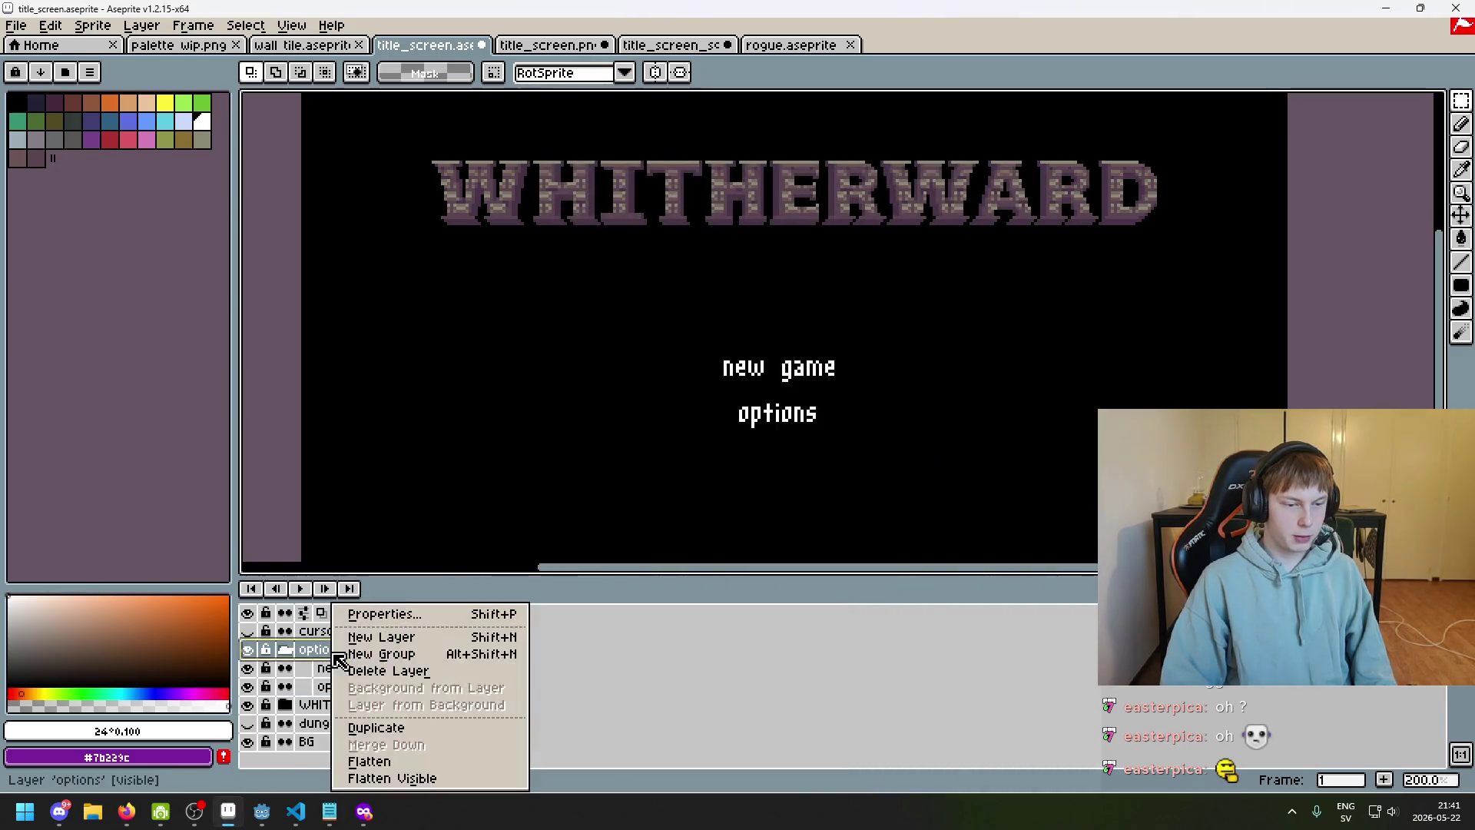
click(415, 638)
double_click(361, 668)
text(credits)
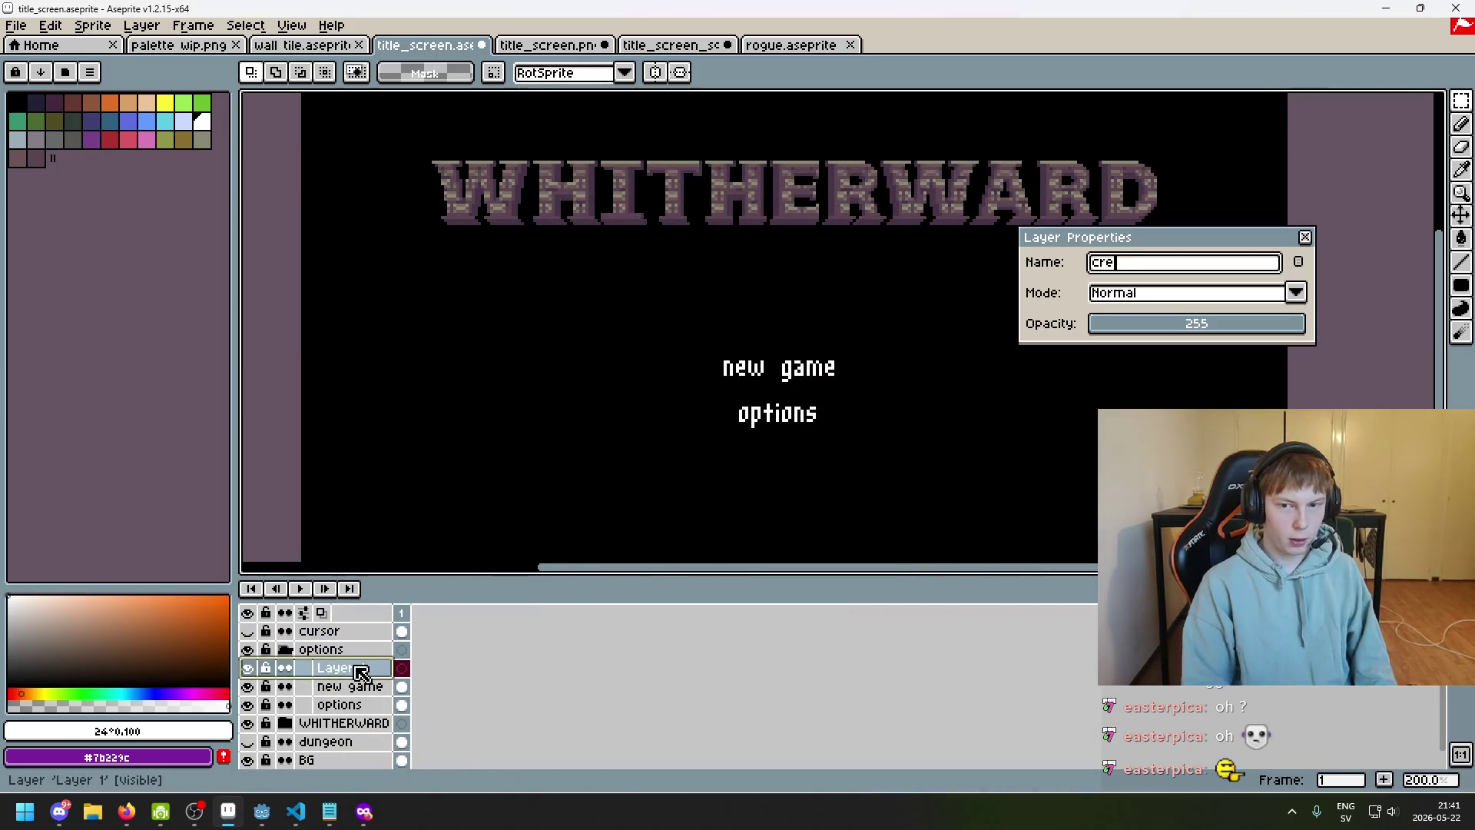
key(Return)
drag(361, 668, 372, 705)
Add another layer in the options group, move it below credits, and name it 'wishlist'
click(361, 651)
right_click(361, 664)
click(415, 637)
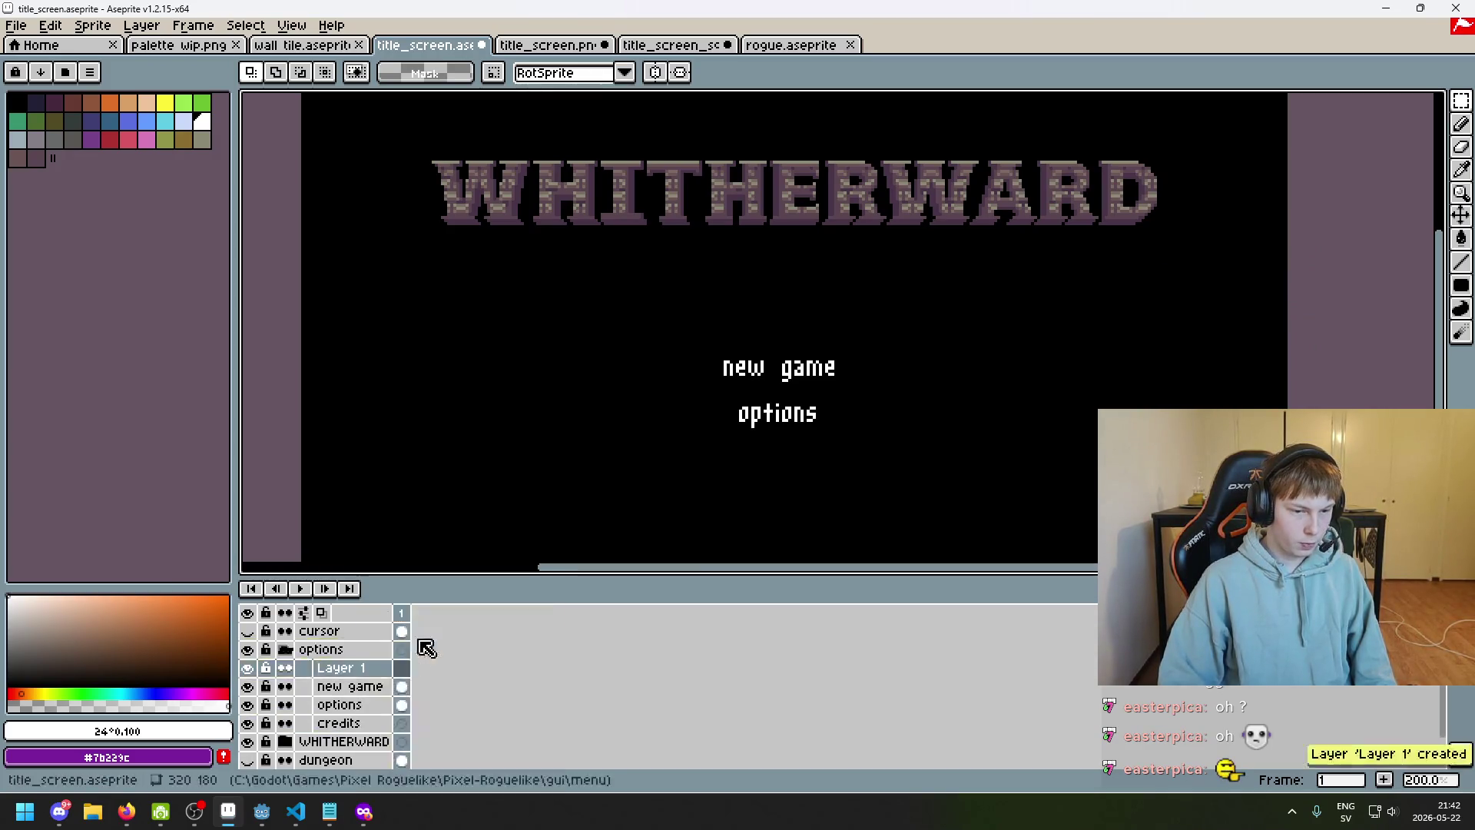
drag(377, 690, 375, 726)
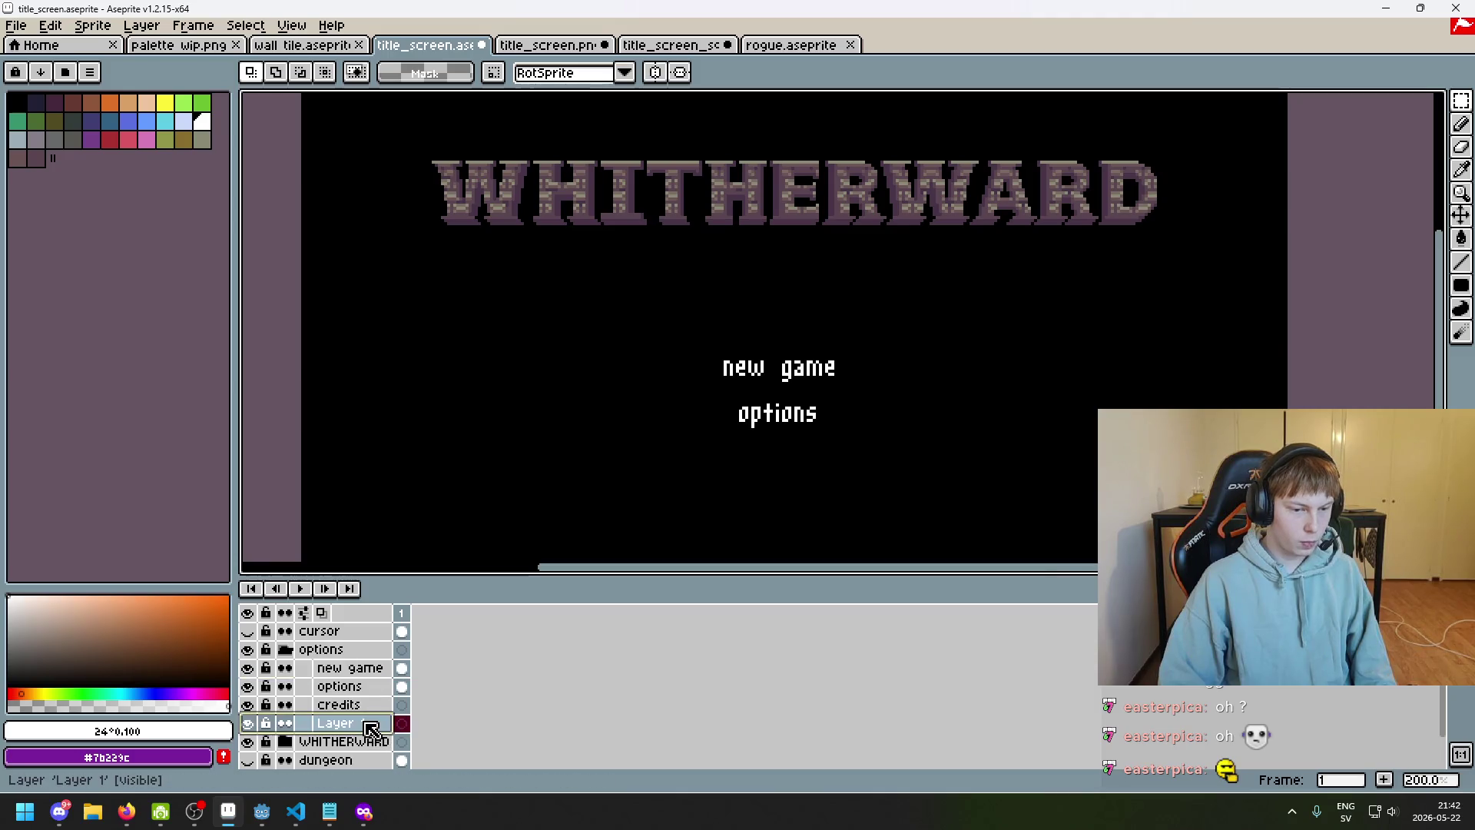
double_click(371, 724)
text(Wish)
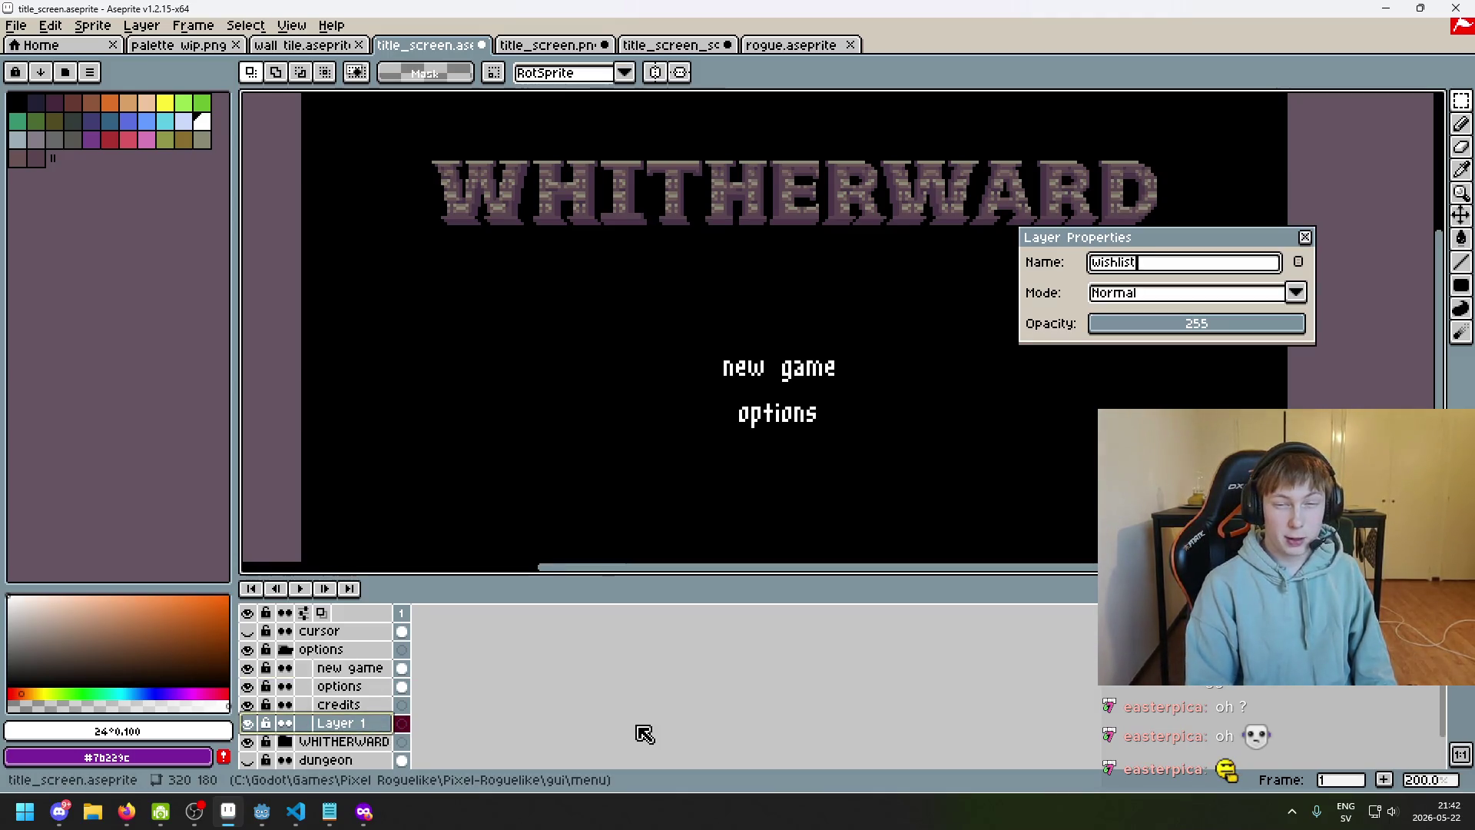
key(Return)
On the credits layer, insert the text 'credits' and commit it below options
click(338, 705)
key(ctrl+t)
text(credits)
key(Return)
drag(795, 328, 803, 478)
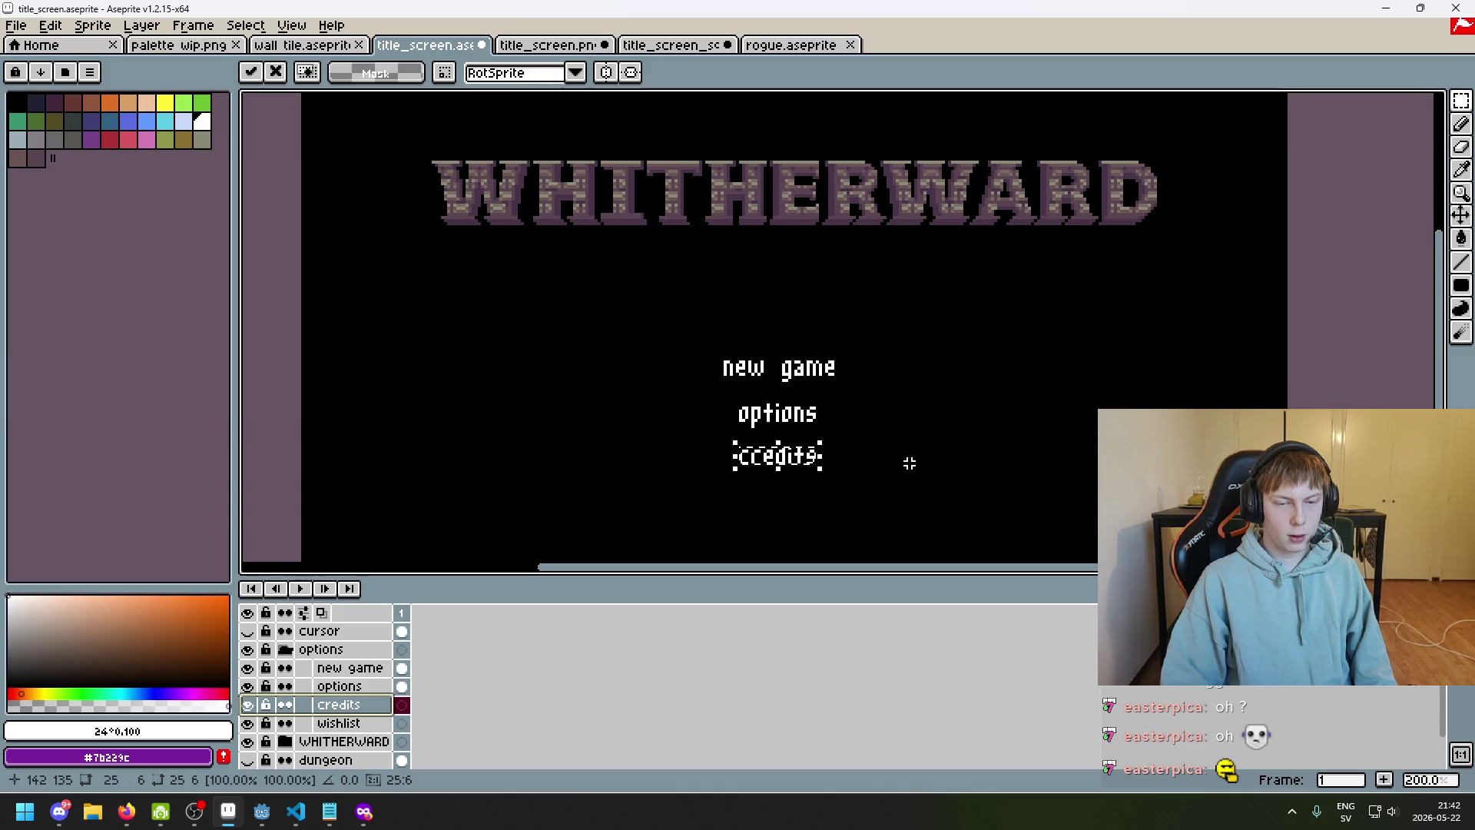
key(Escape)
key(ctrl+t)
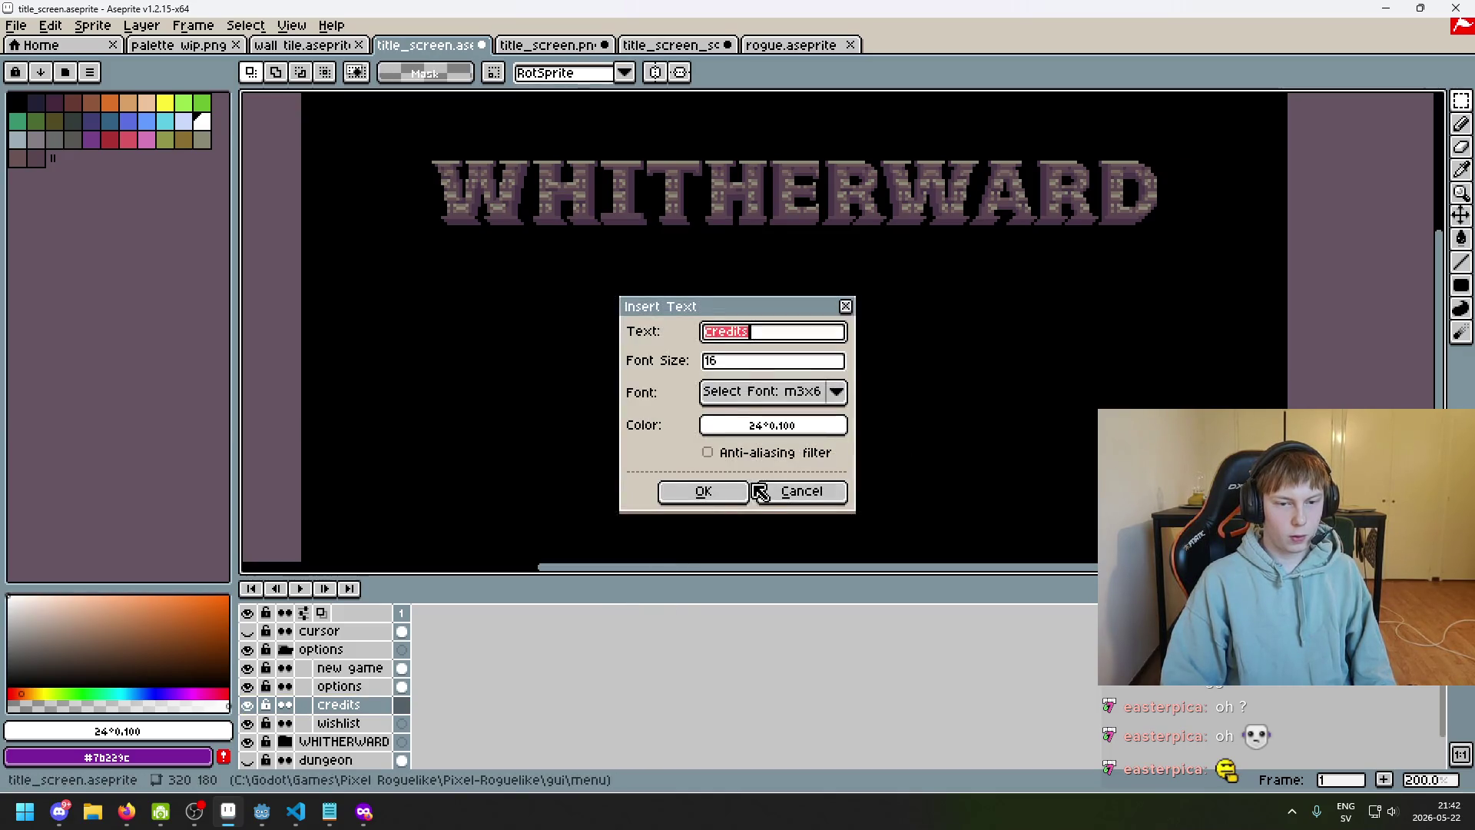
click(737, 498)
mouse_move(799, 330)
mouse_down()
mouse_move(807, 498)
mouse_move(796, 464)
mouse_up()
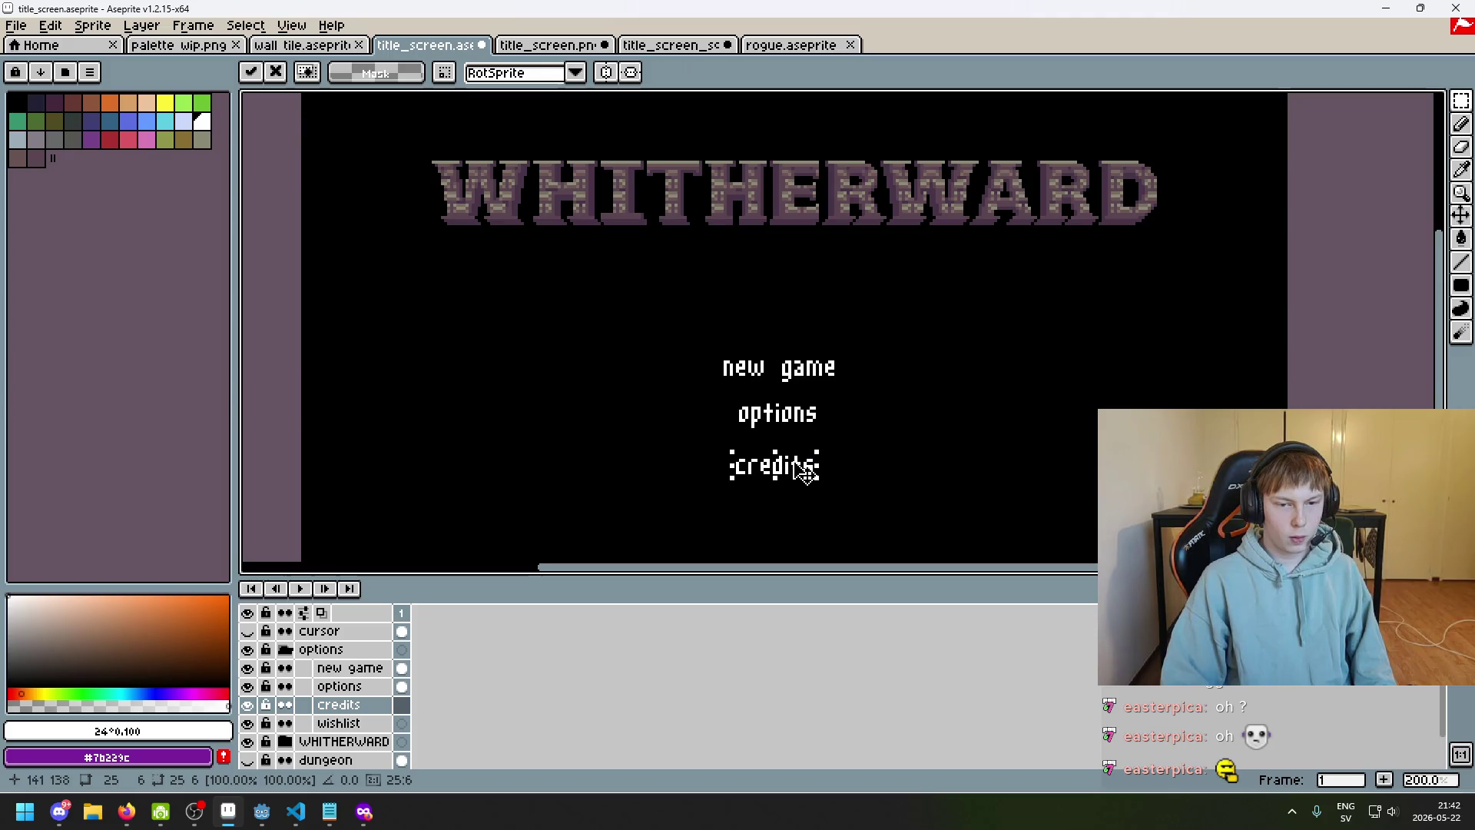
click(876, 471)
click(350, 723)
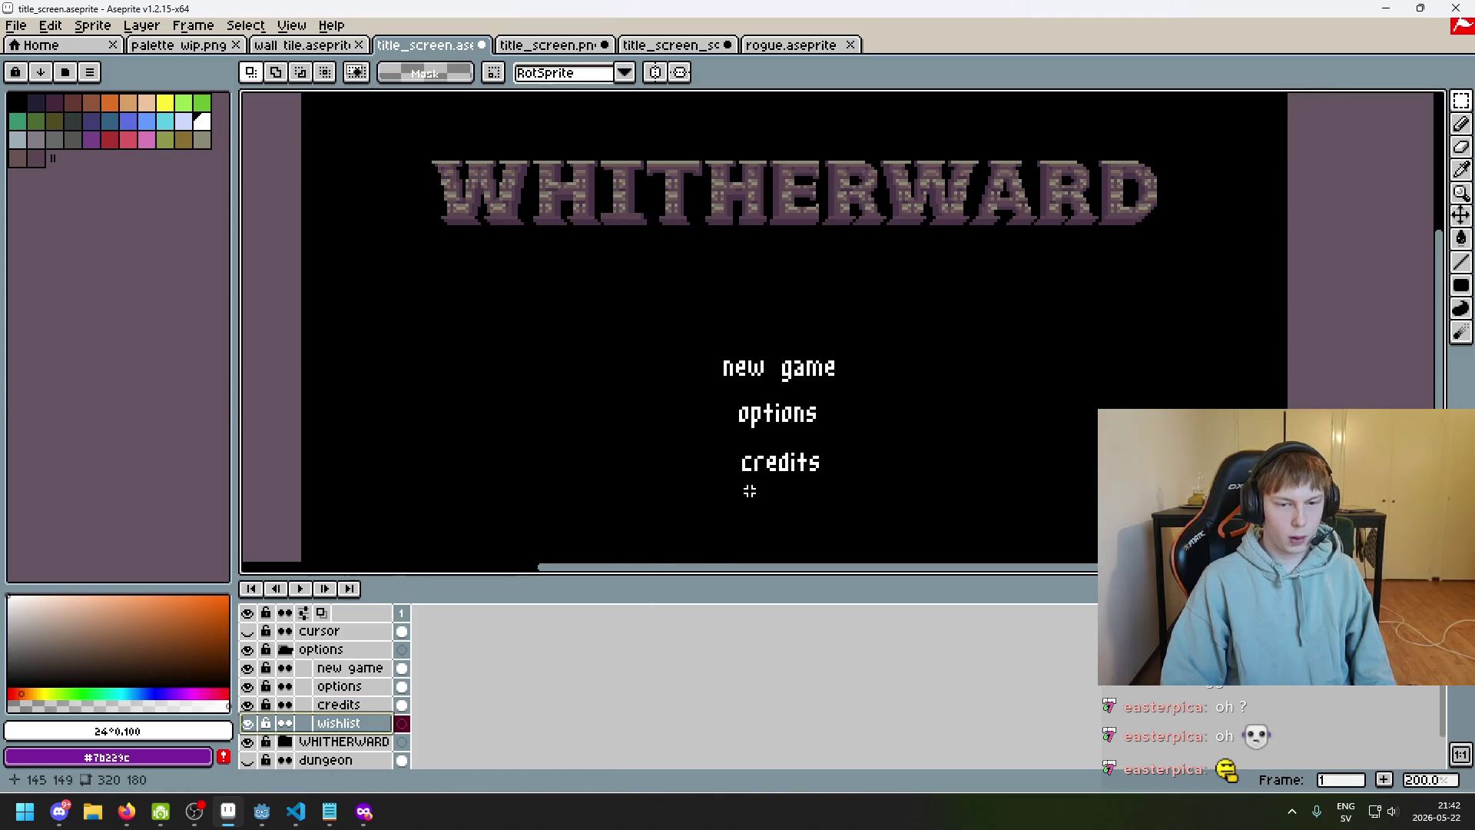
key(ctrl+t)
Insert the text 'wishlist' and try positioning it under credits, discarding misplaced attempts
text(wishlist)
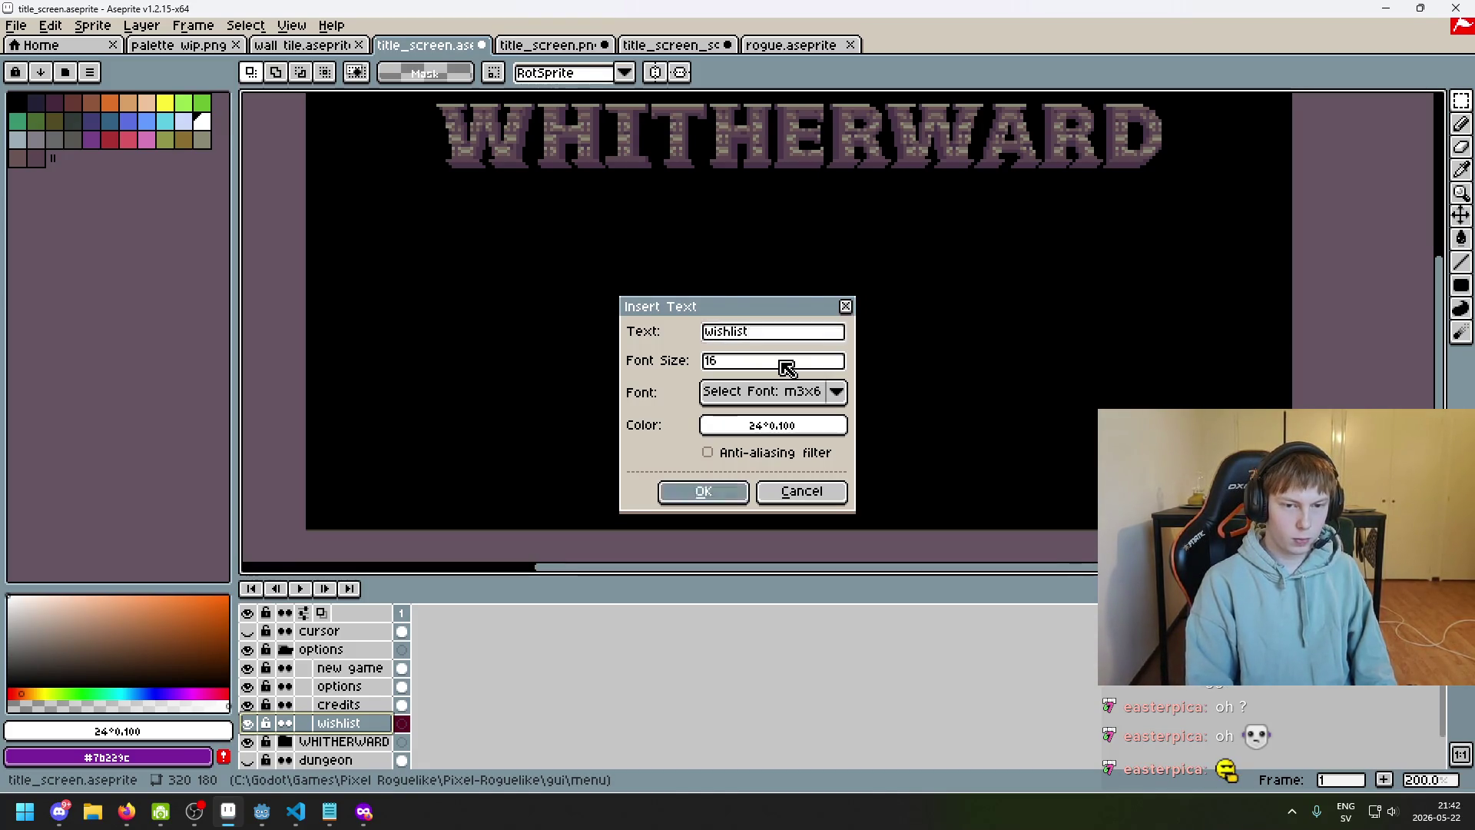
key(Return)
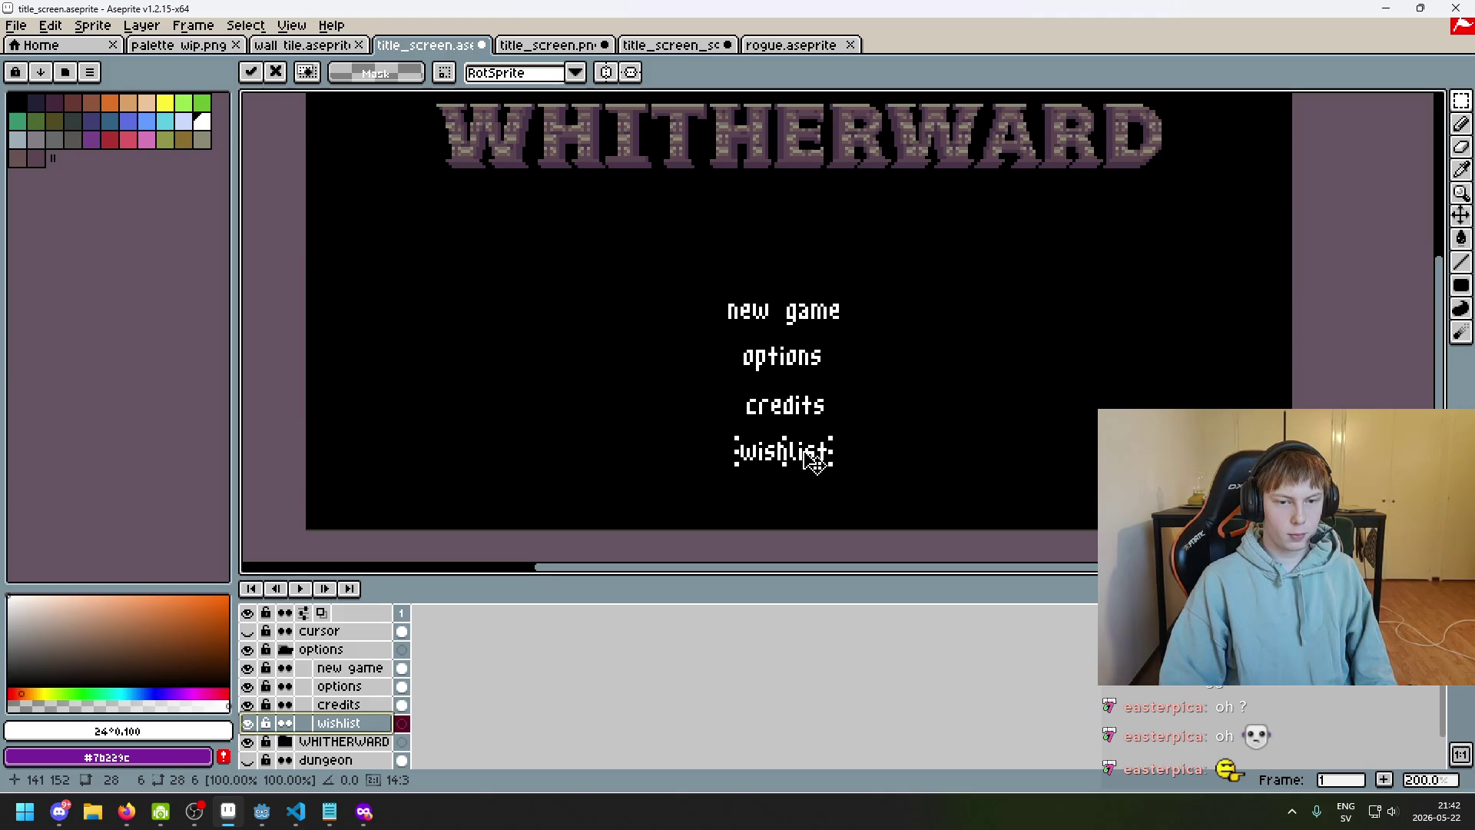
key(Escape)
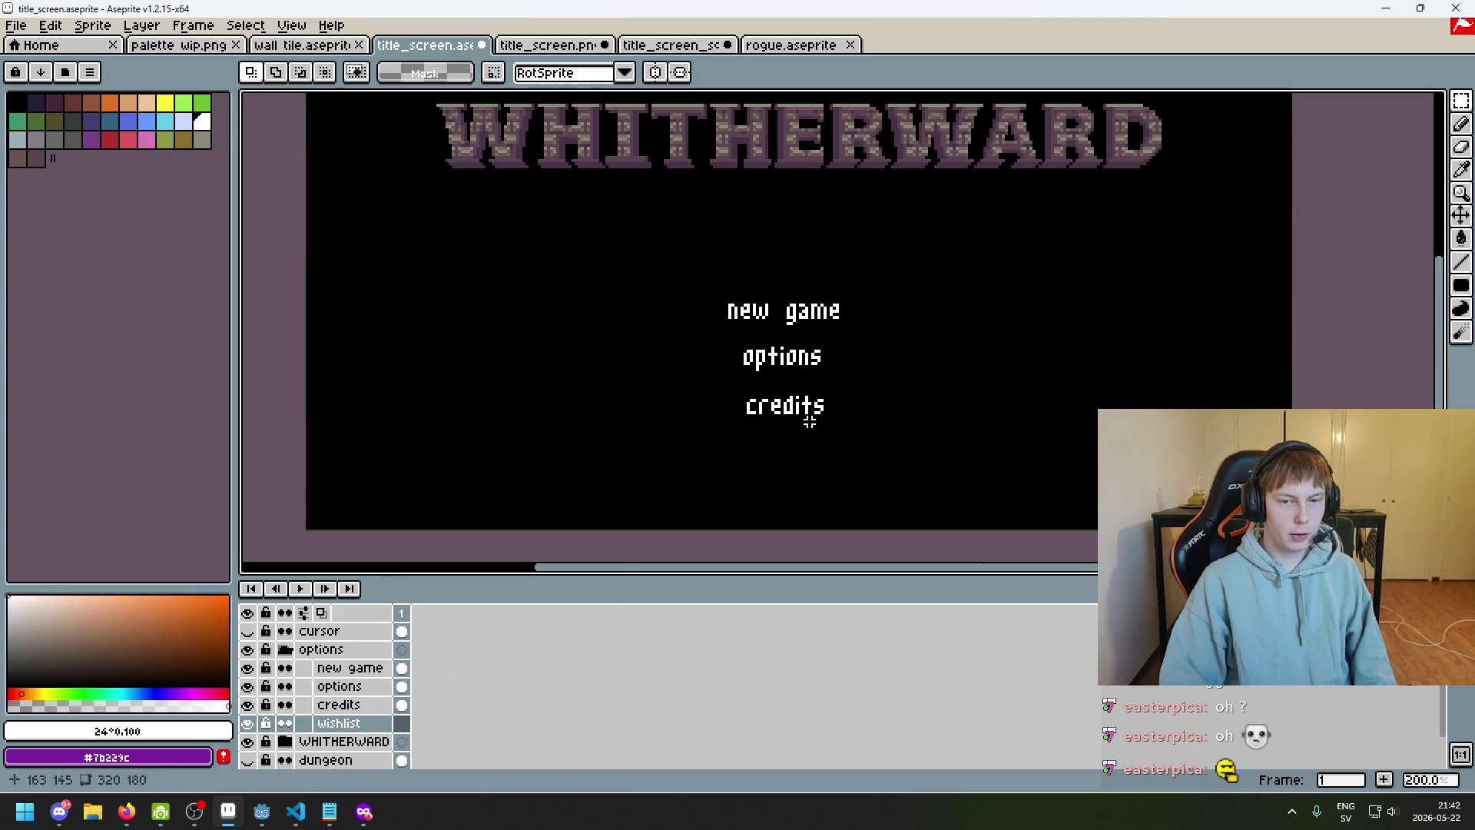
key(ctrl+t)
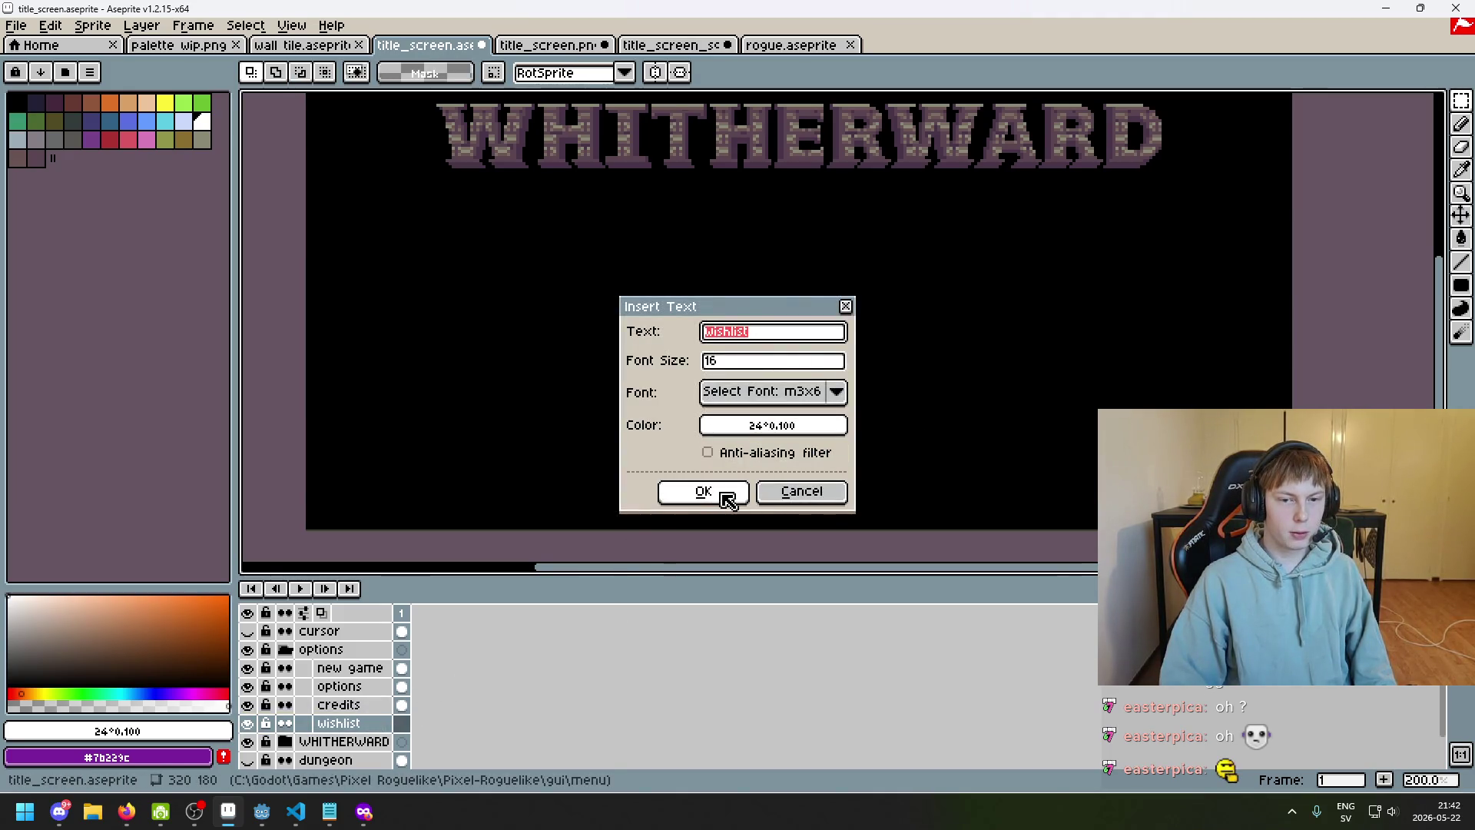
click(726, 498)
drag(837, 319, 824, 470)
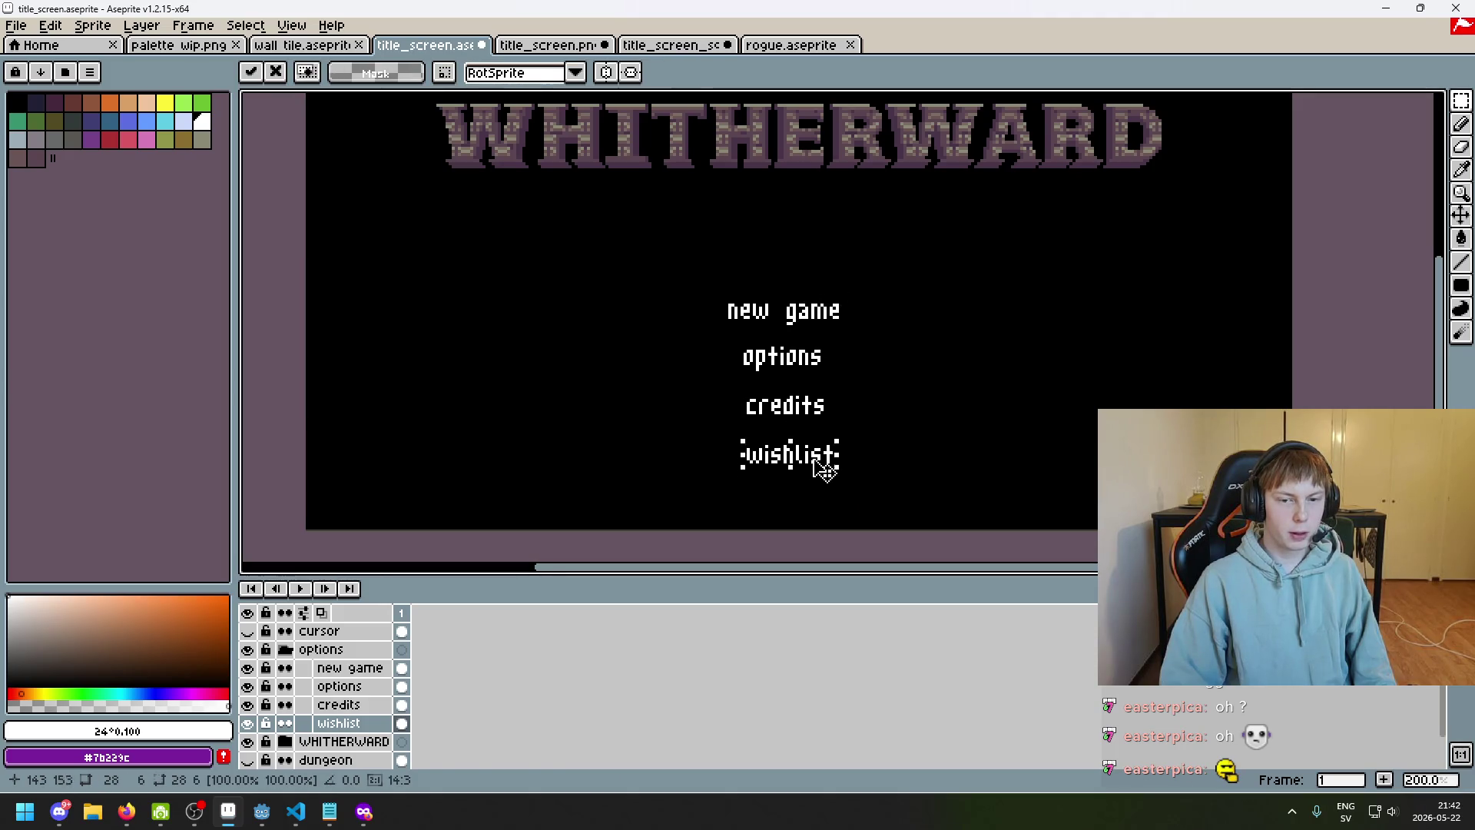
scroll(837, 490, up, 4)
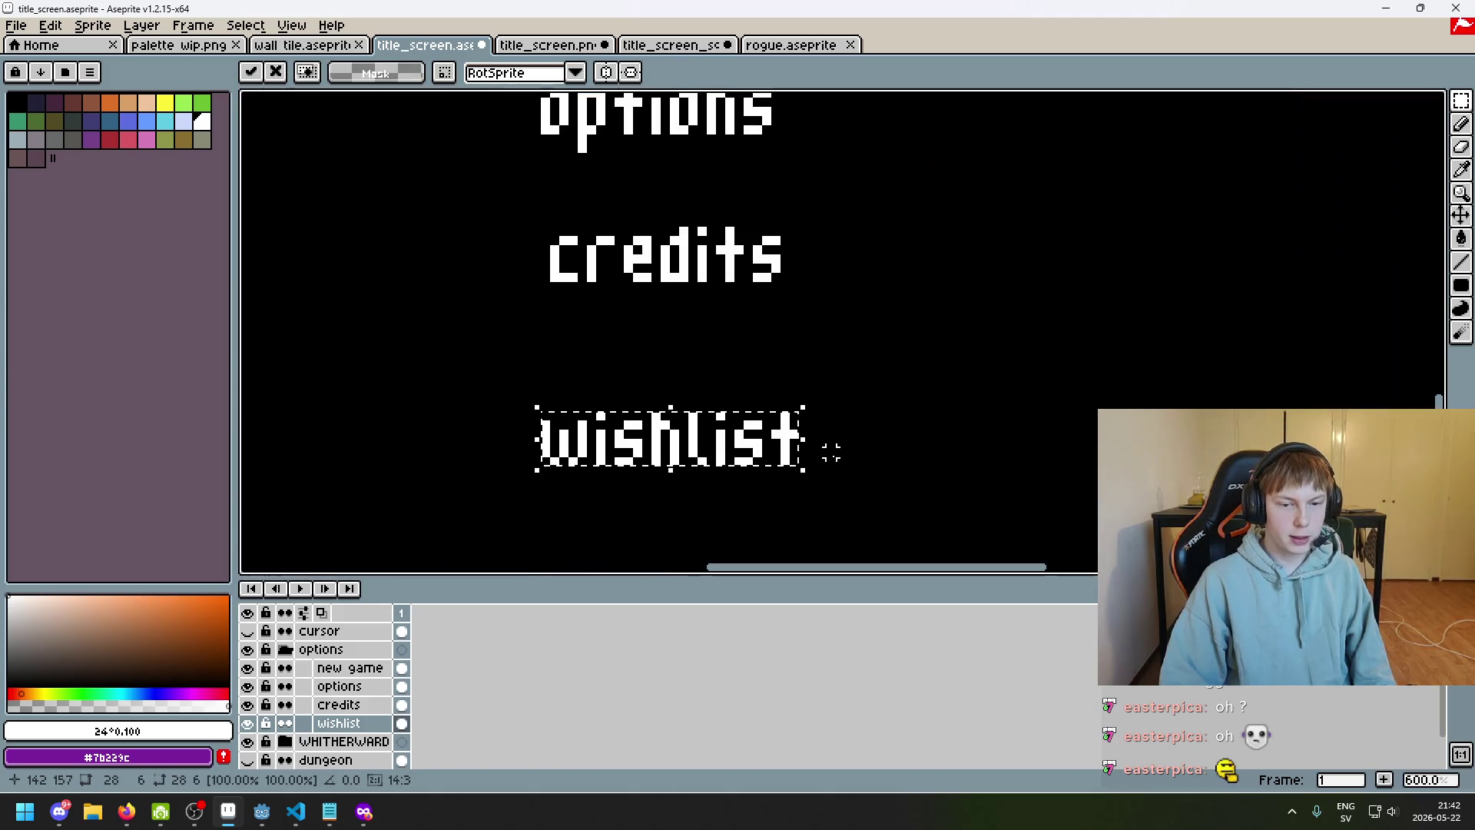
key(Escape)
Re-insert 'wishlist' and commit it directly below credits
scroll(699, 431, down, 3)
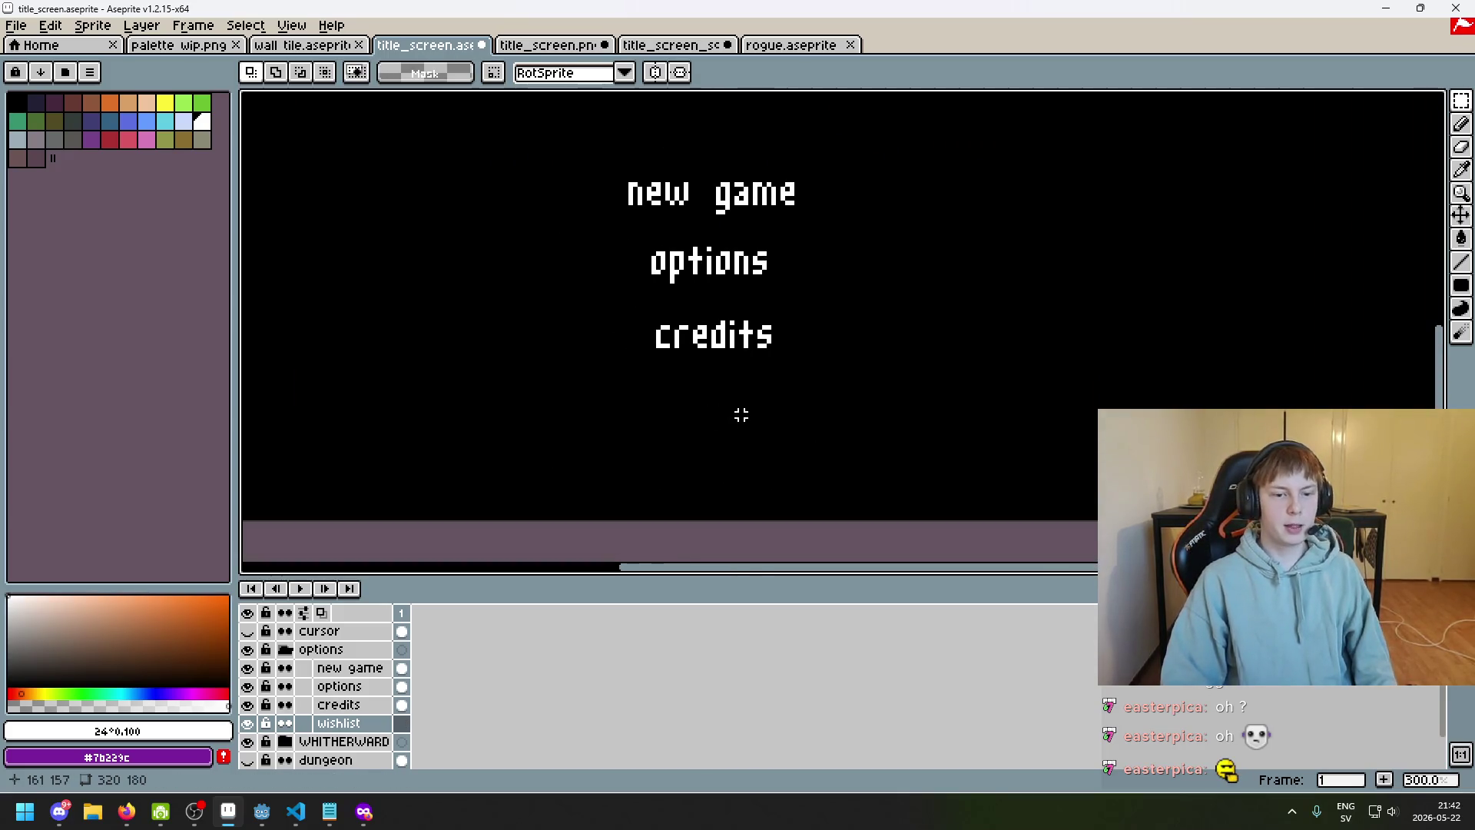
key(ctrl+t)
click(708, 492)
mouse_move(810, 309)
mouse_down()
mouse_move(690, 446)
mouse_move(691, 421)
mouse_up()
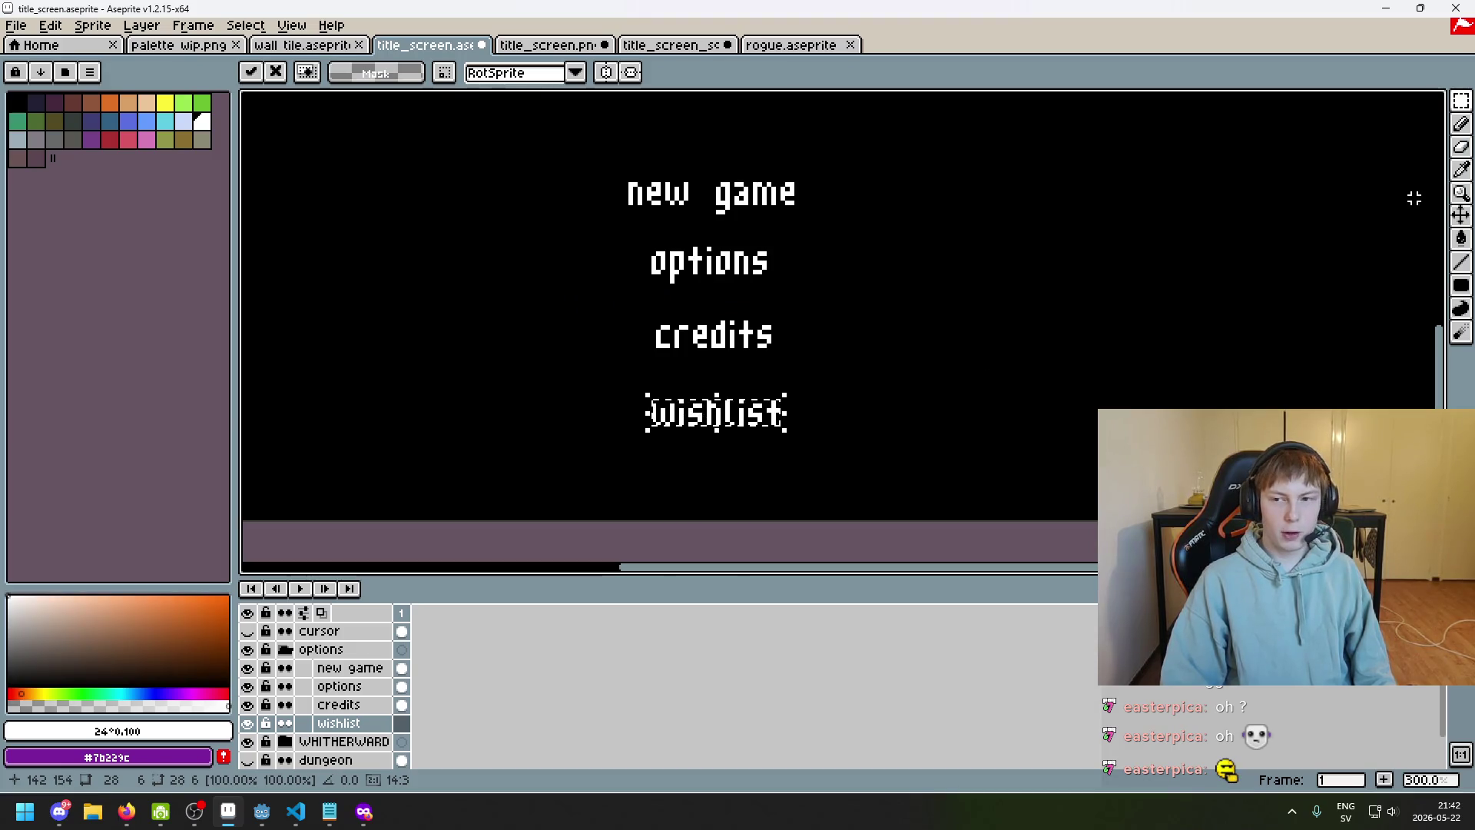
click(1133, 300)
scroll(1005, 290, down, 2)
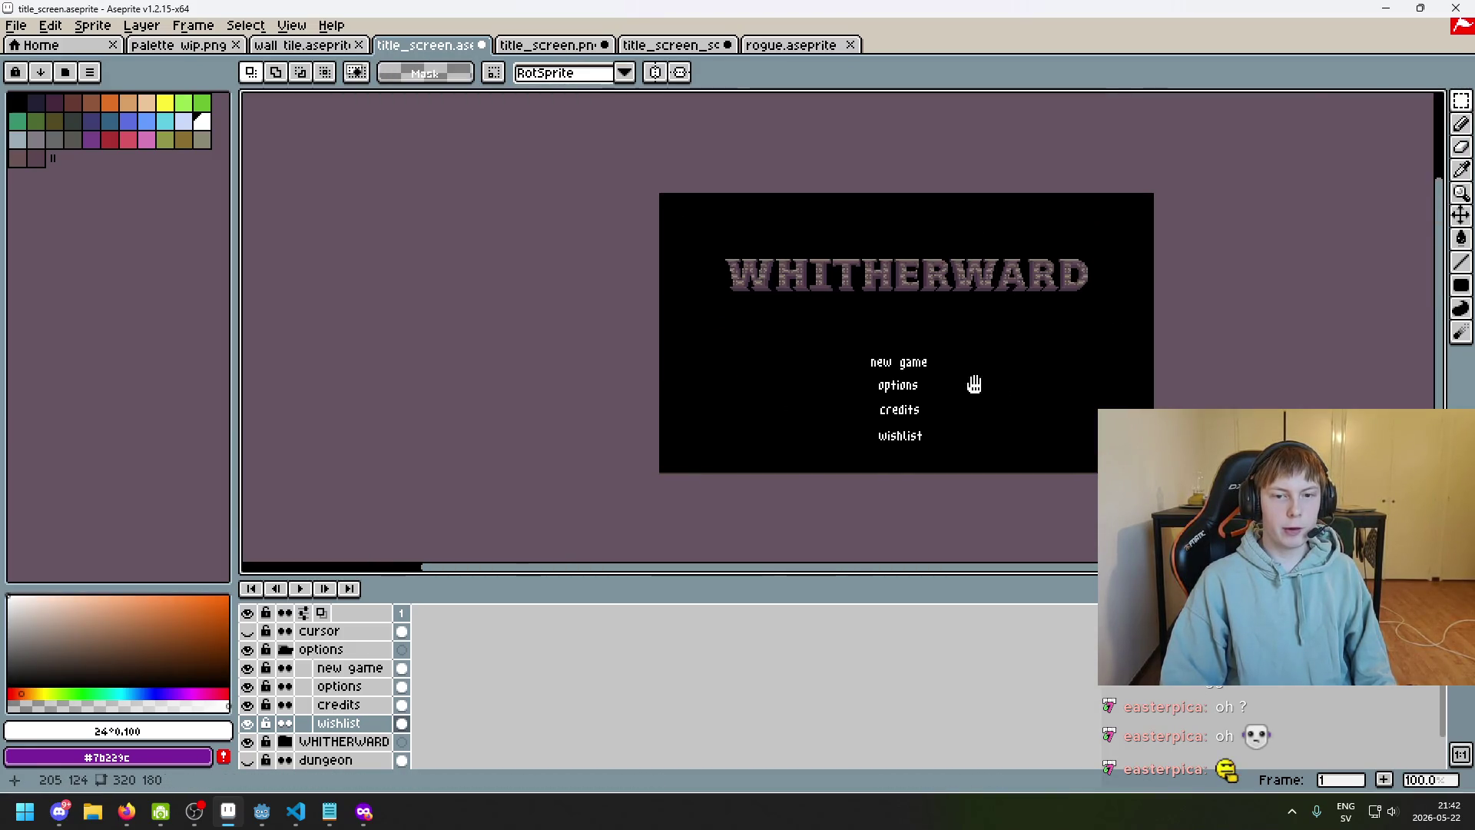
scroll(974, 384, up, 1)
scroll(1014, 423, up, 1)
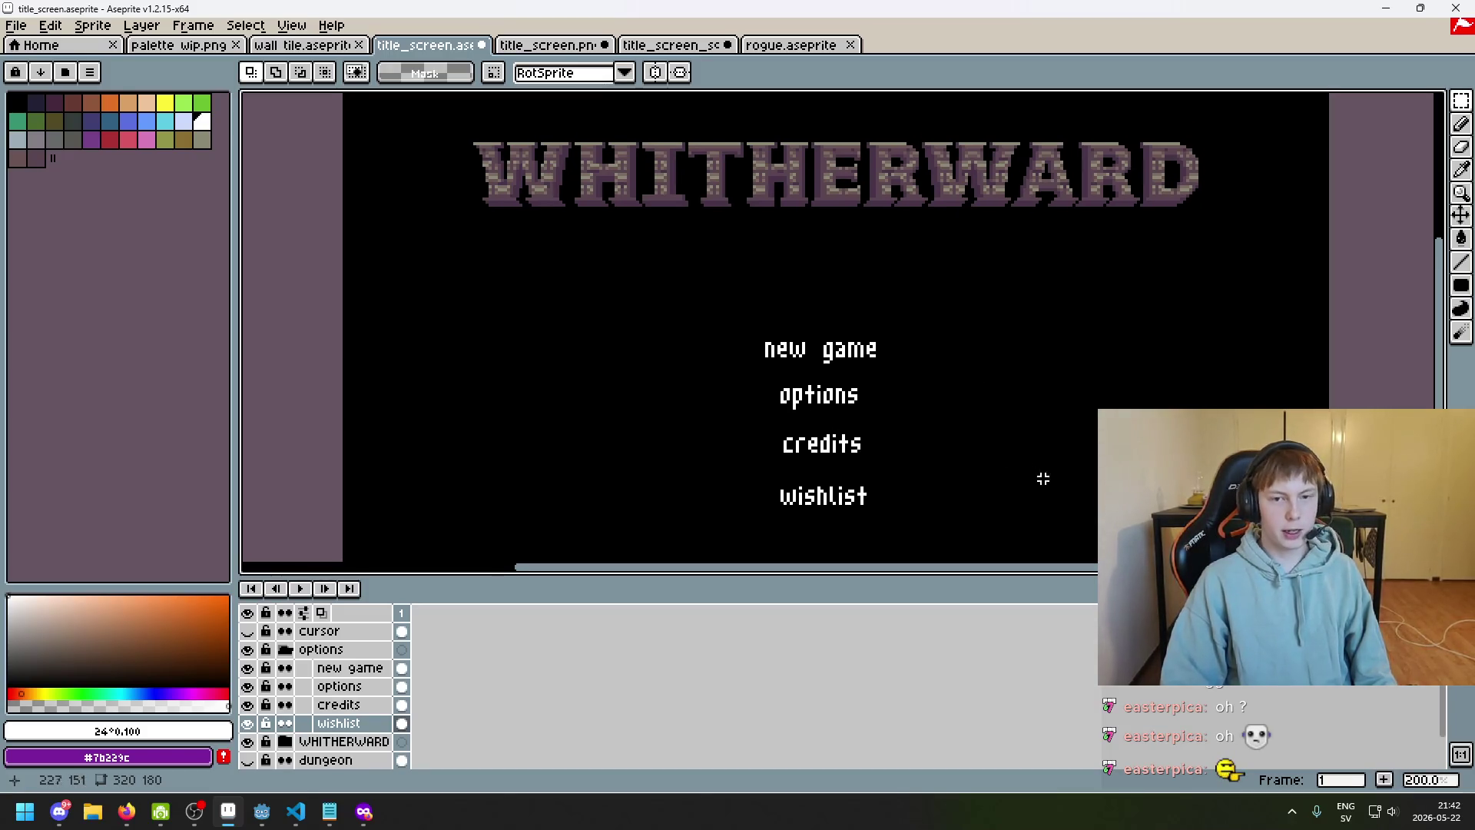
scroll(814, 361, up, 1)
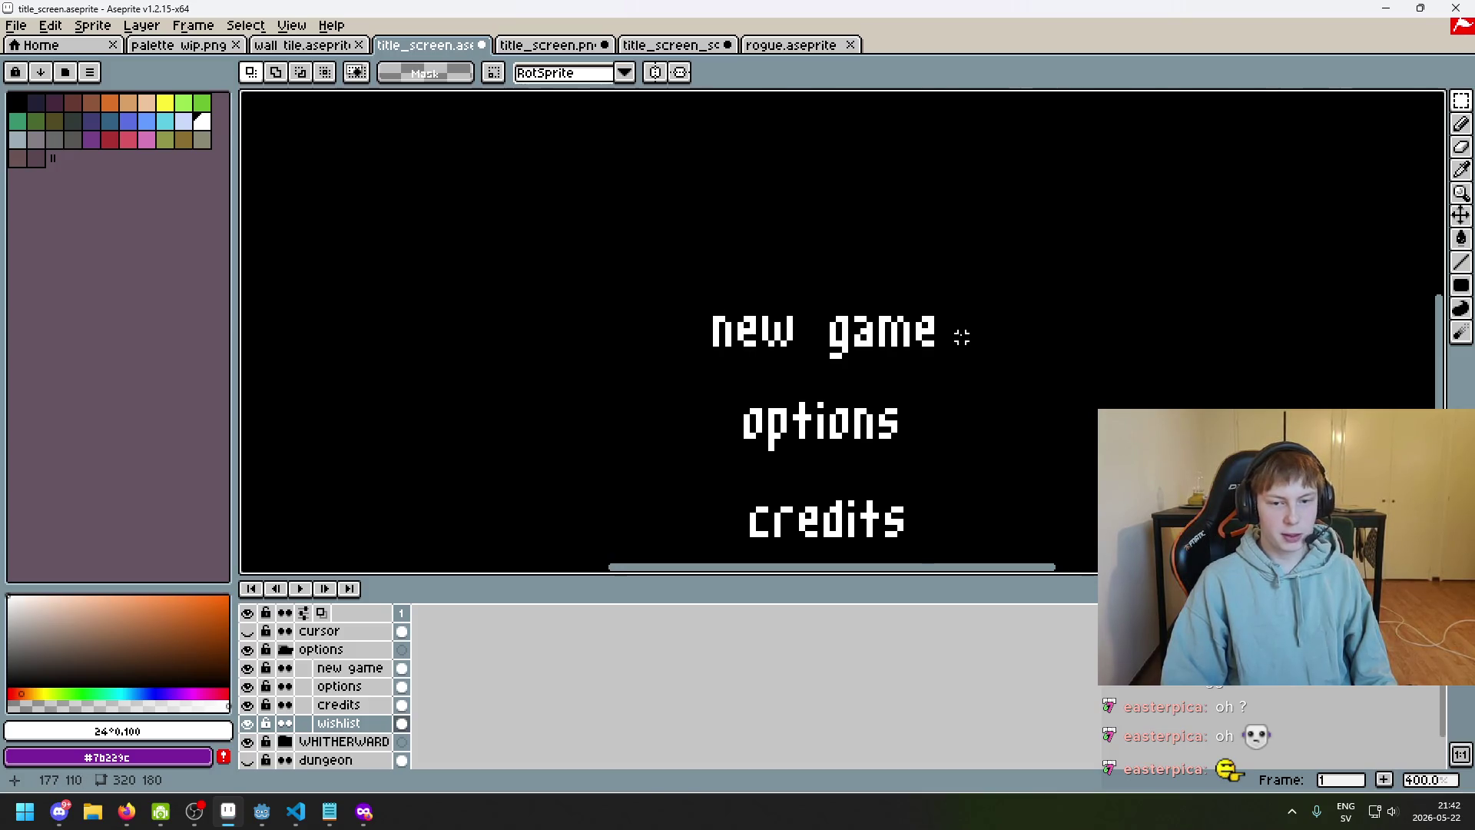
scroll(962, 336, down, 2)
scroll(918, 309, up, 1)
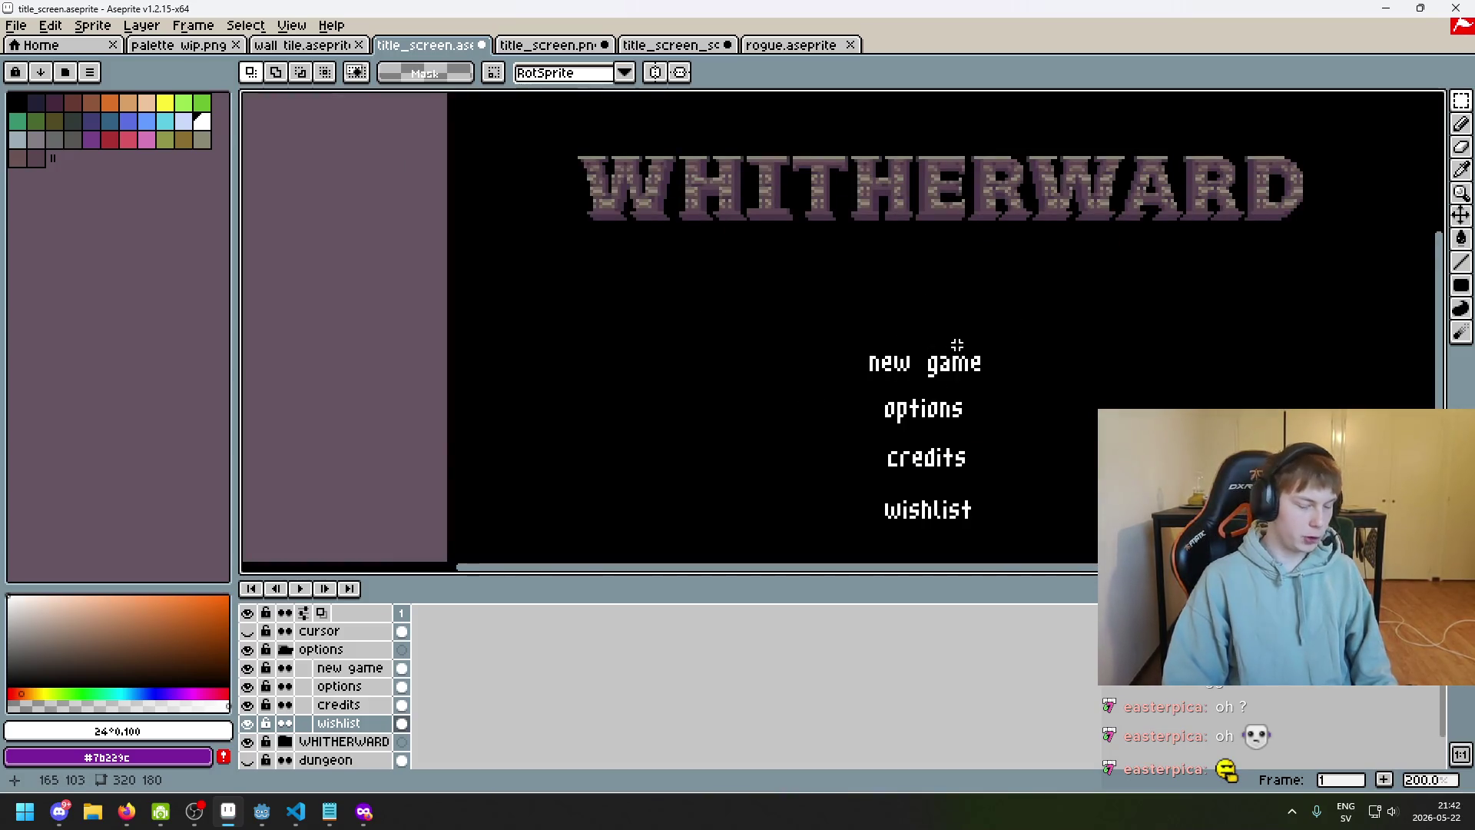
scroll(945, 344, up, 2)
scroll(960, 353, down, 5)
scroll(968, 365, up, 1)
scroll(945, 362, up, 2)
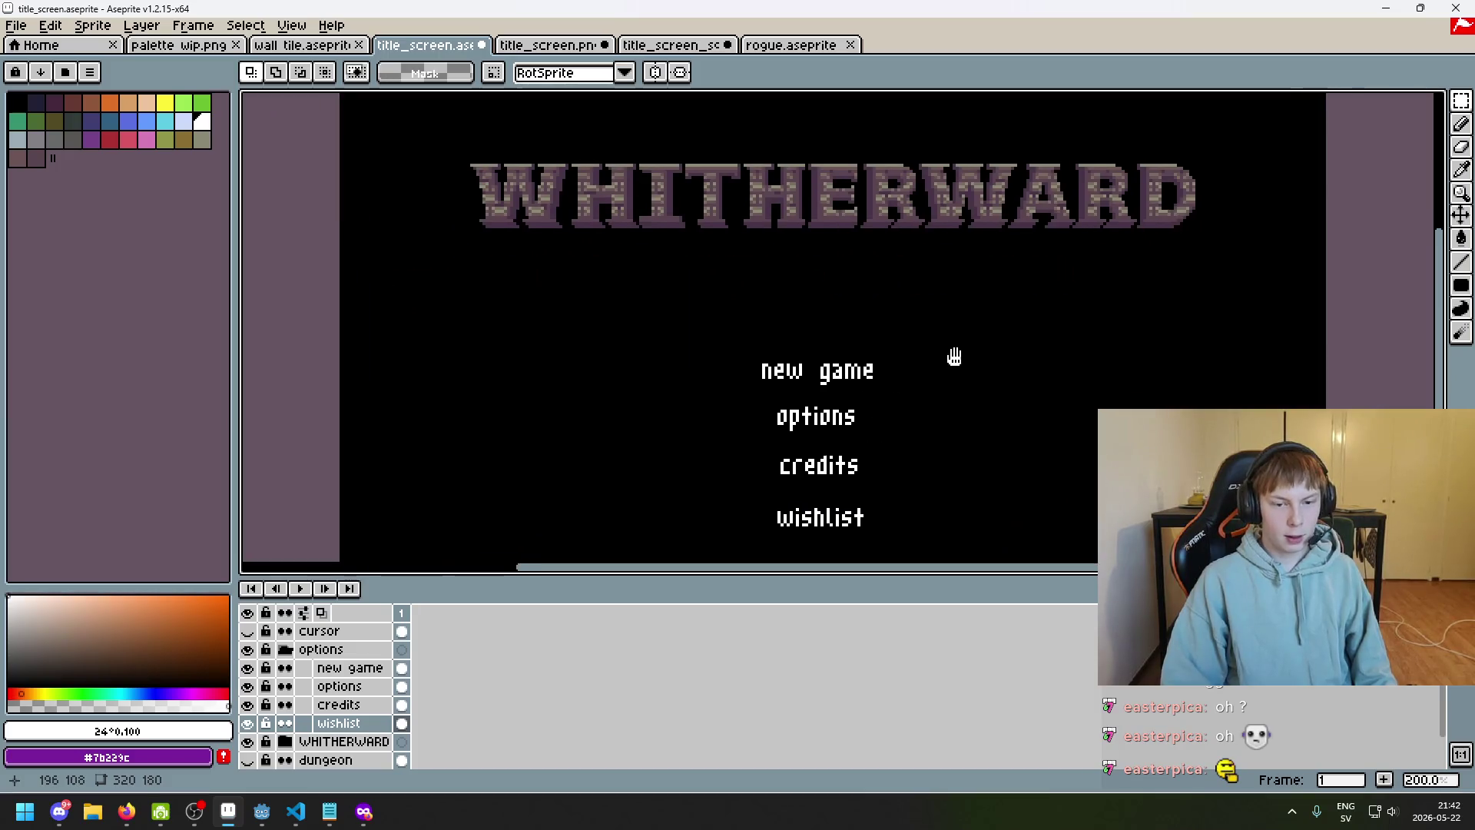
drag(954, 355, 970, 347)
scroll(903, 345, up, 2)
drag(688, 304, 830, 388)
scroll(1044, 384, down, 1)
drag(1044, 384, 1037, 278)
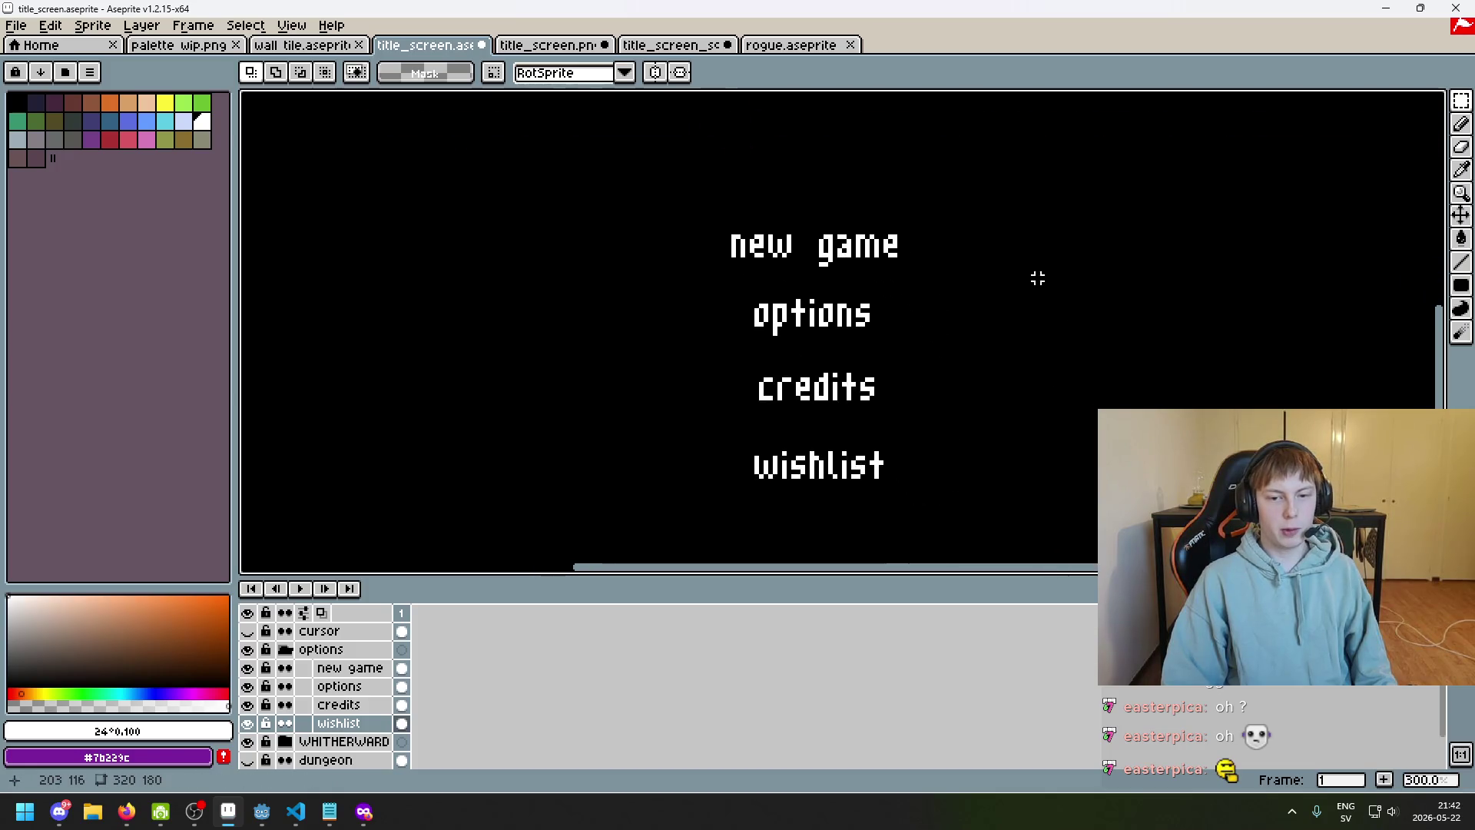
scroll(945, 315, down, 2)
scroll(935, 323, up, 1)
mouse_move(935, 323)
mouse_down()
mouse_move(912, 395)
mouse_move(761, 324)
mouse_up()
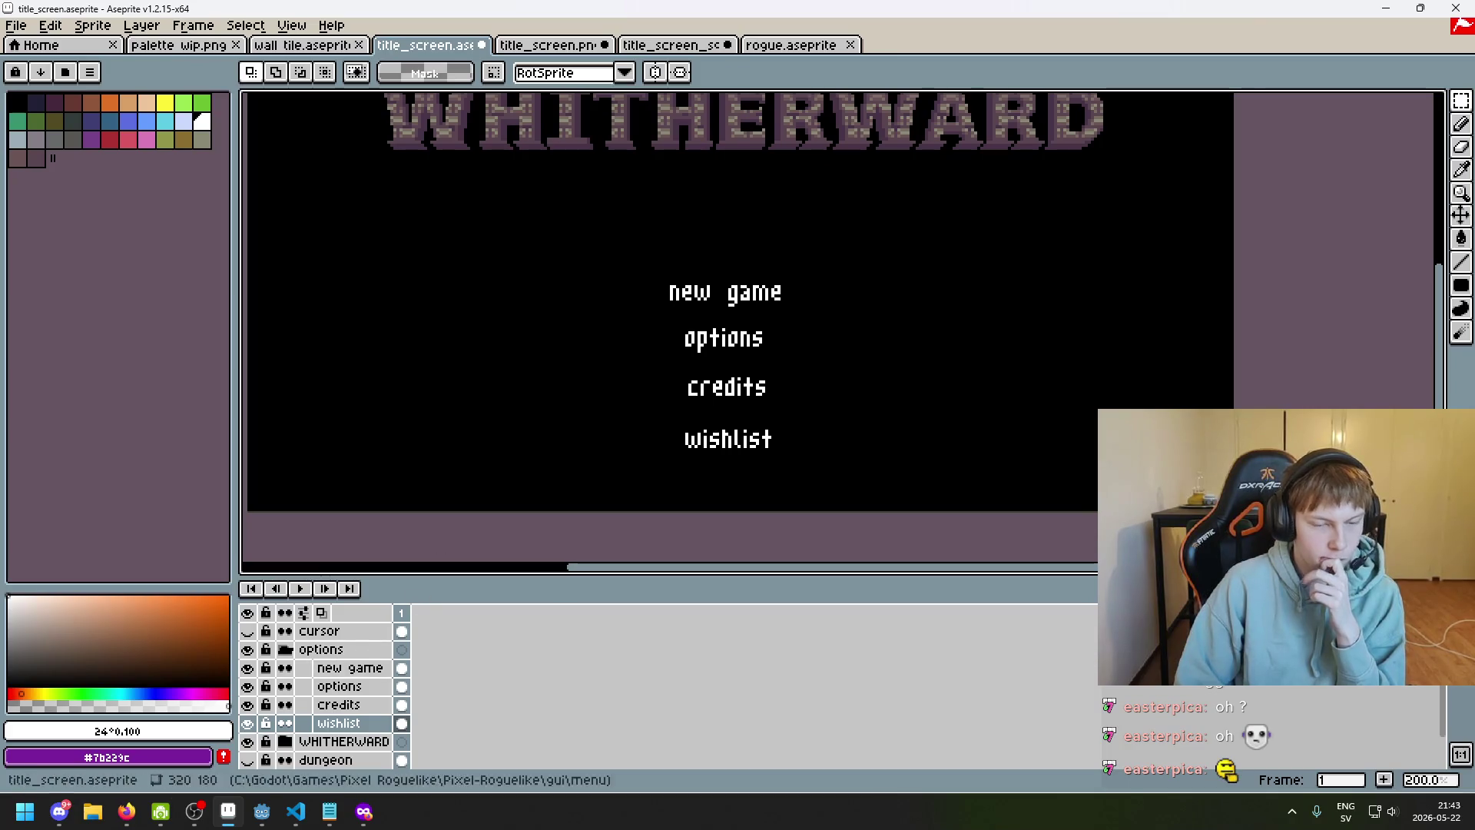
scroll(428, 495, down, 2)
drag(468, 477, 541, 486)
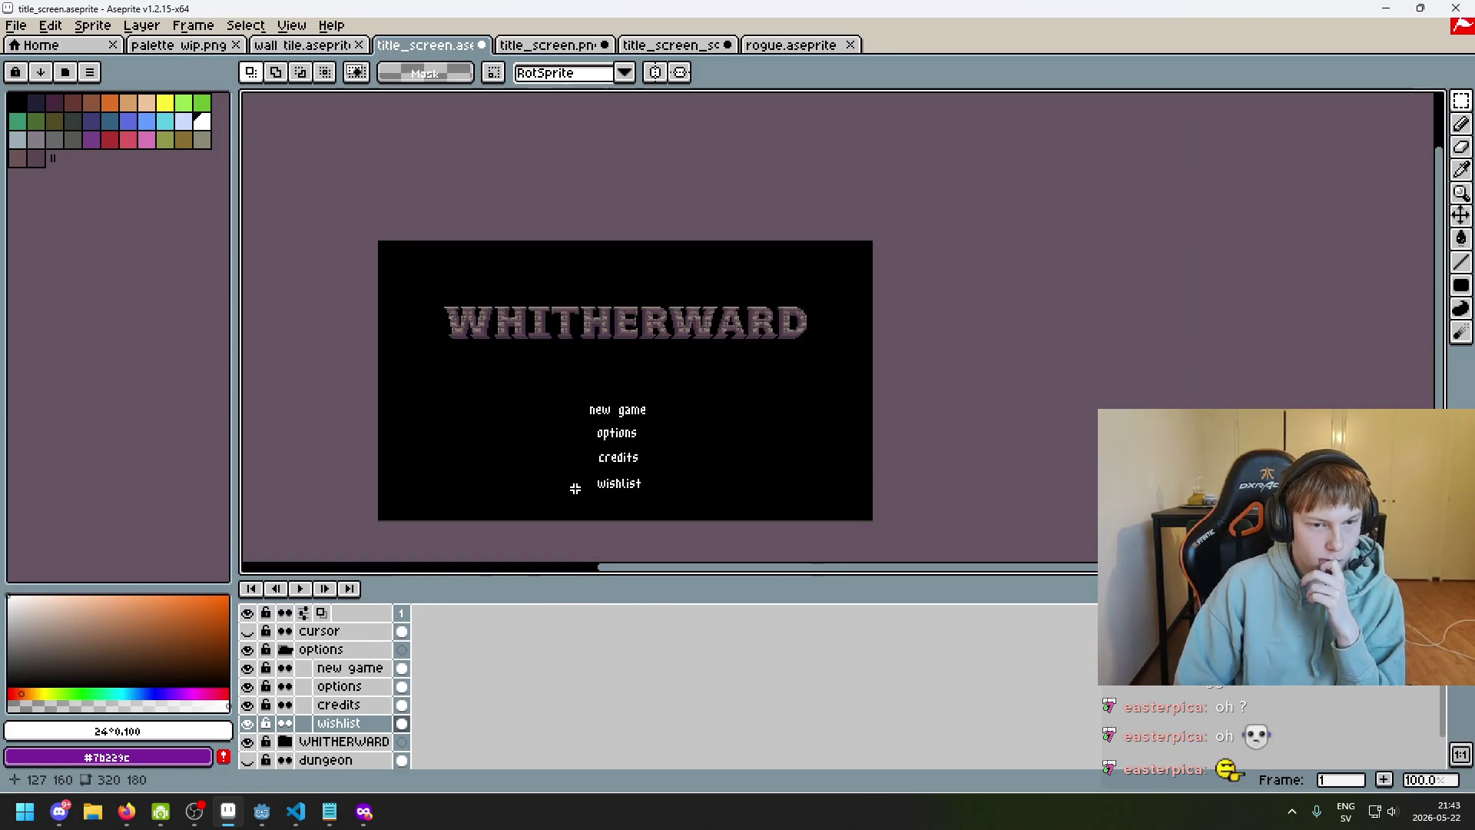
scroll(576, 487, up, 2)
drag(635, 477, 666, 514)
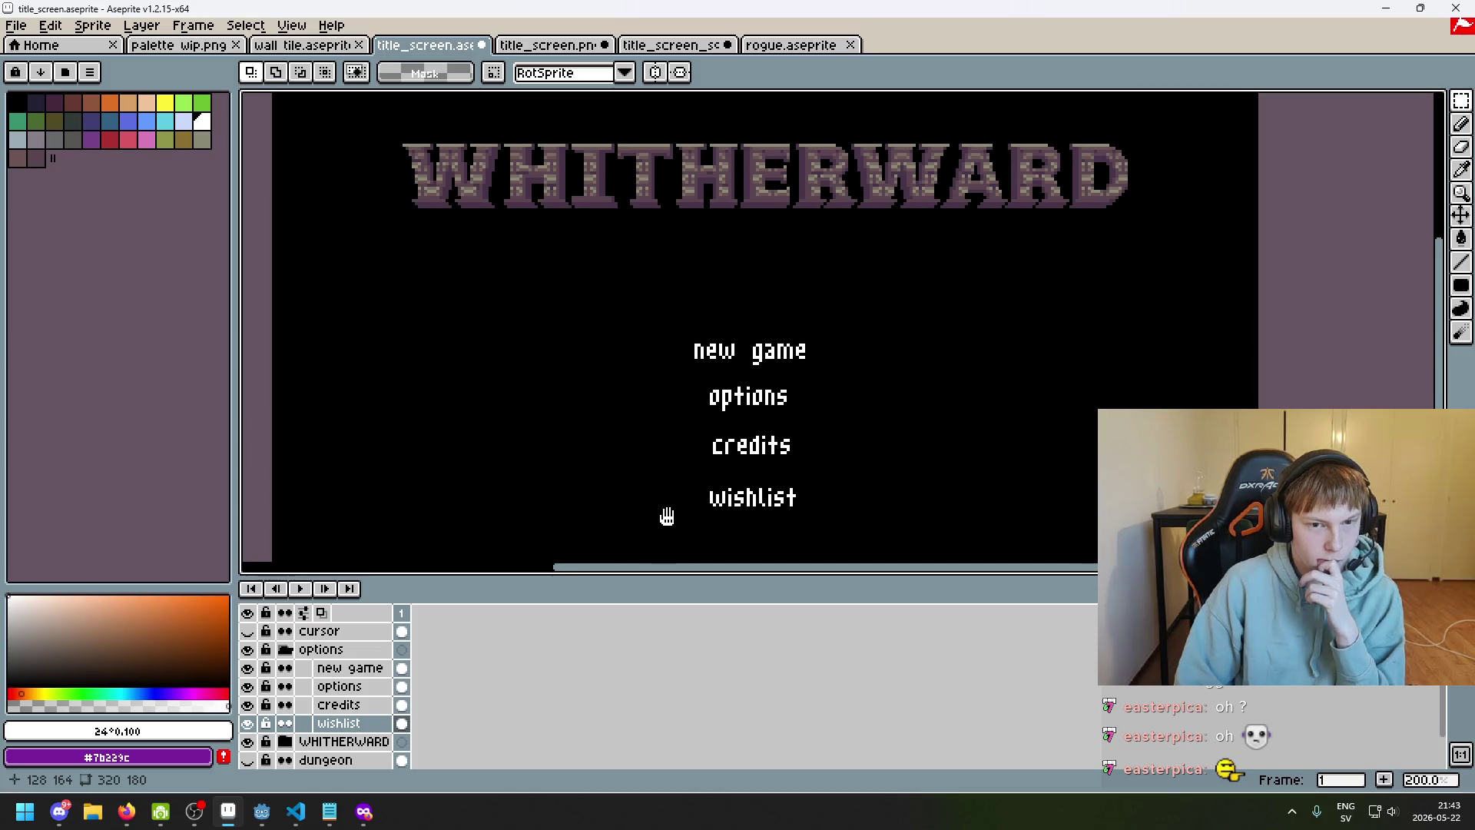
key(F8)
Toggle the F8 full-screen preview on and off while adjusting the zoom level
key(Escape)
scroll(676, 484, up, 2)
key(F8)
key(Escape)
scroll(669, 534, down, 2)
key(F8)
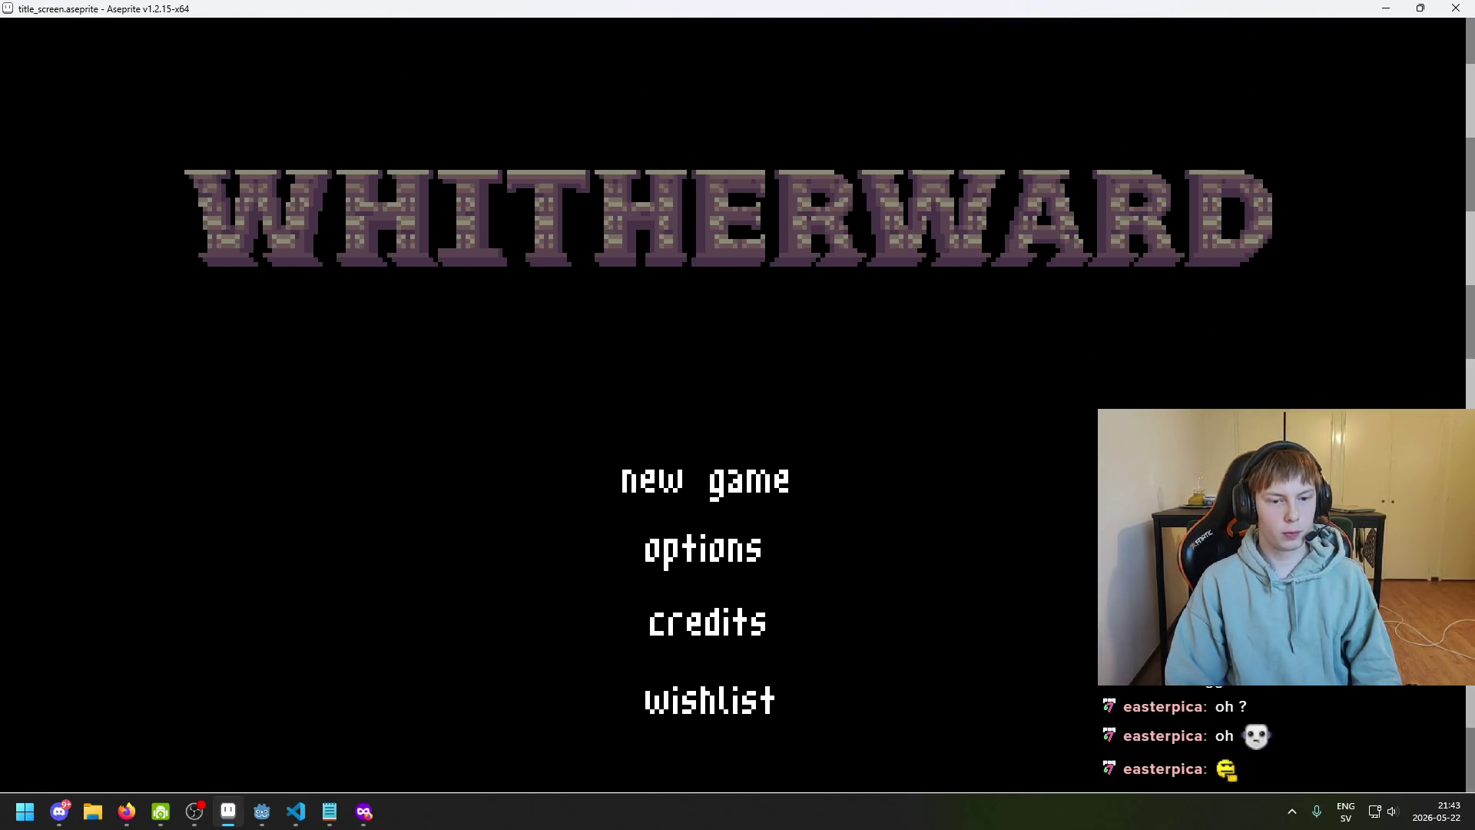
key(Escape)
scroll(632, 494, down, 2)
key(F8)
key(Escape)
scroll(597, 634, up, 1)
View the whole title screen in the F8 preview, zooming to fit, then return to the editor
key(F8)
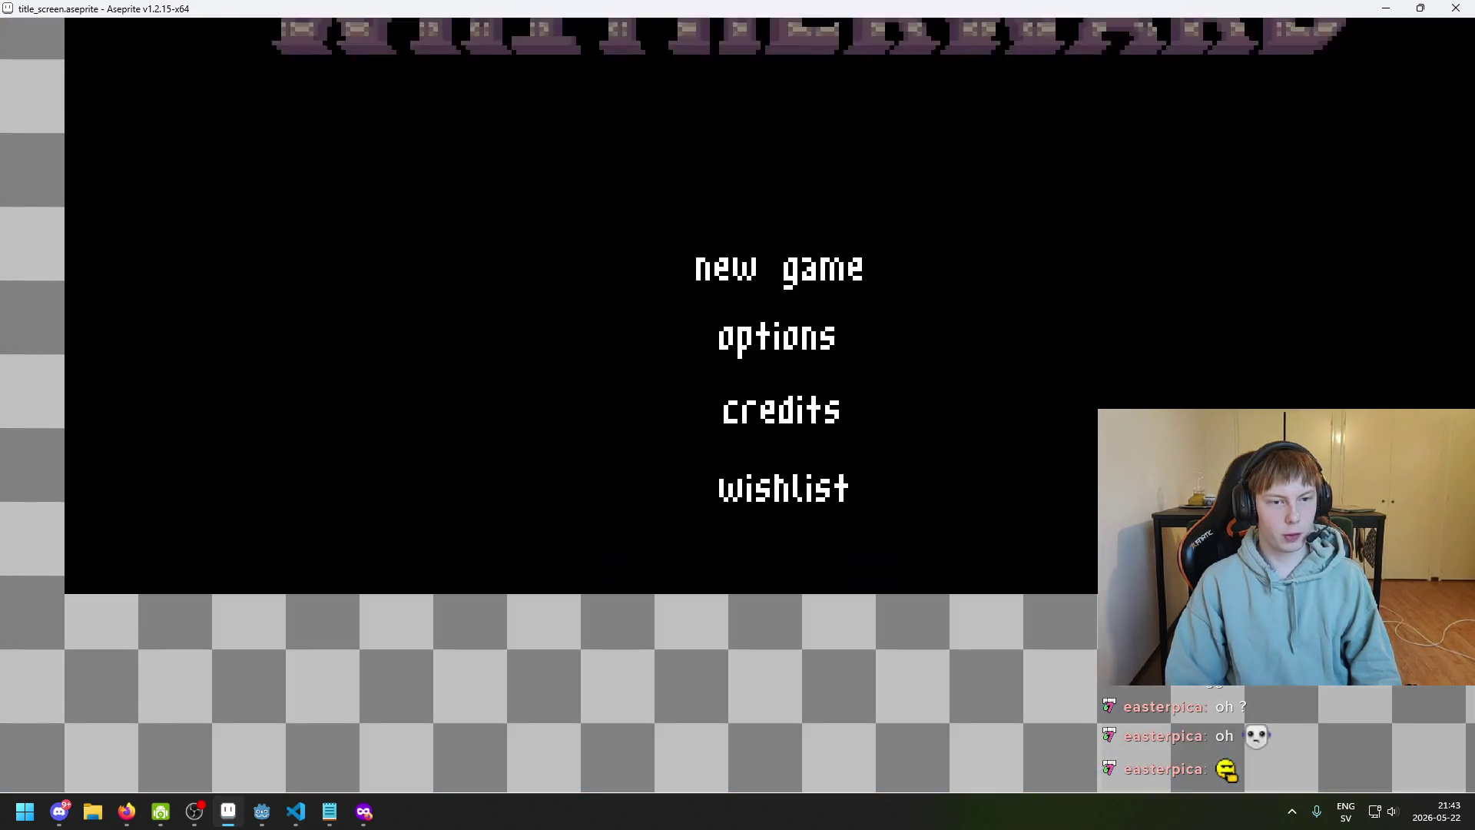
scroll(737, 415, down, 2)
scroll(738, 415, up, 3)
scroll(738, 415, down, 1)
scroll(737, 415, down, 3)
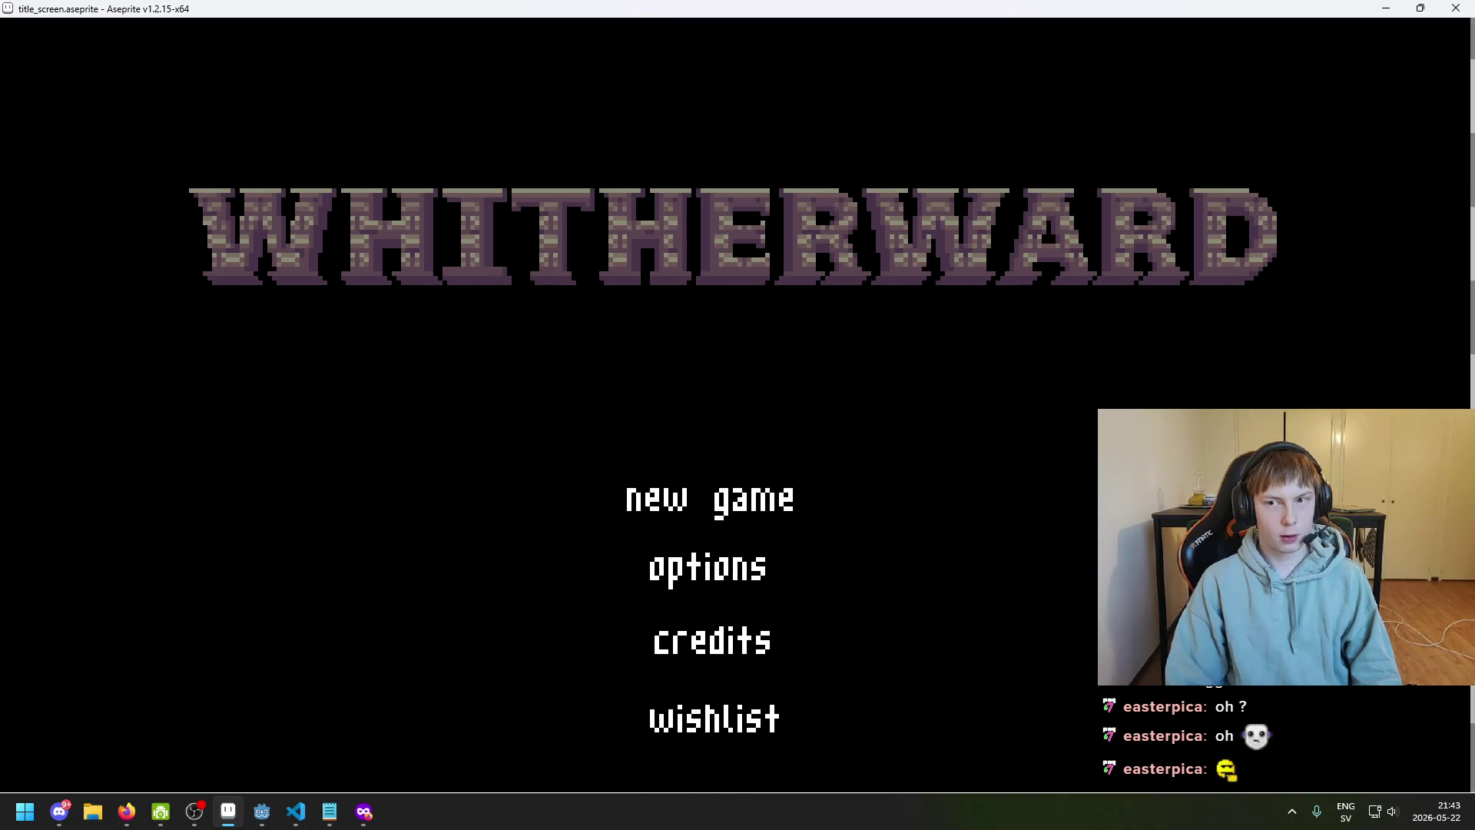
scroll(738, 414, up, 1)
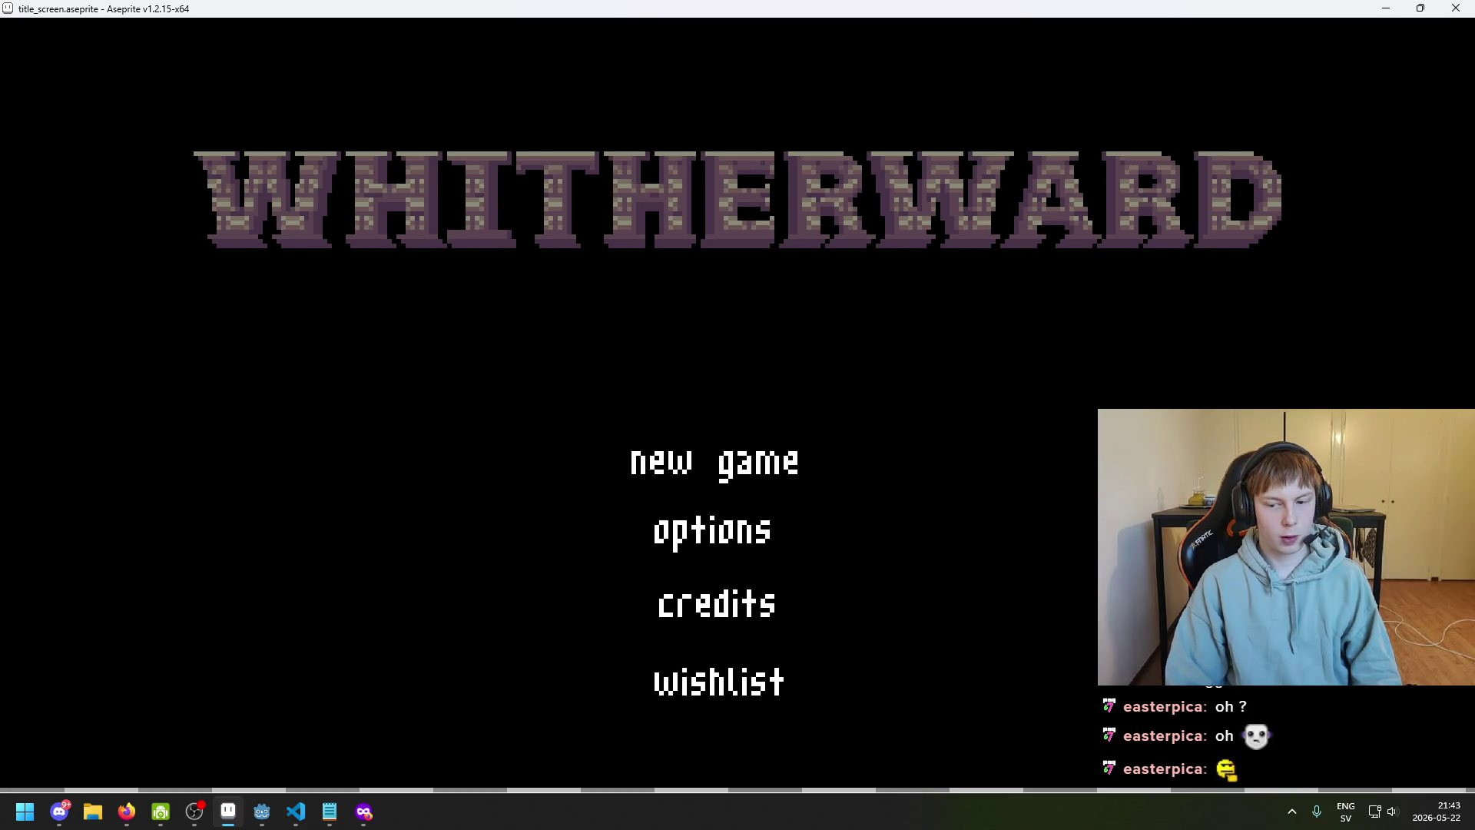
scroll(738, 415, up, 1)
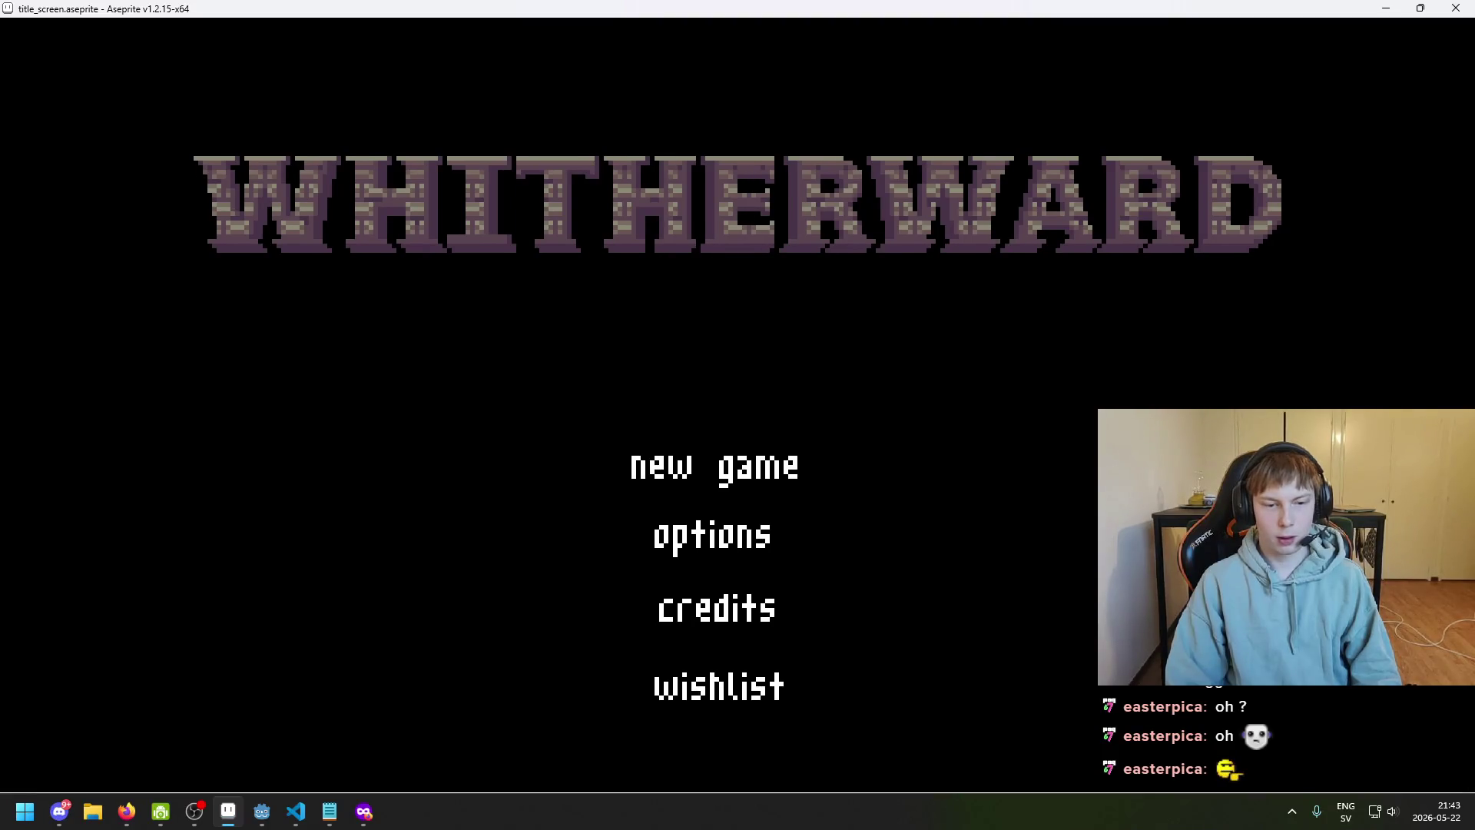
scroll(738, 415, up, 1)
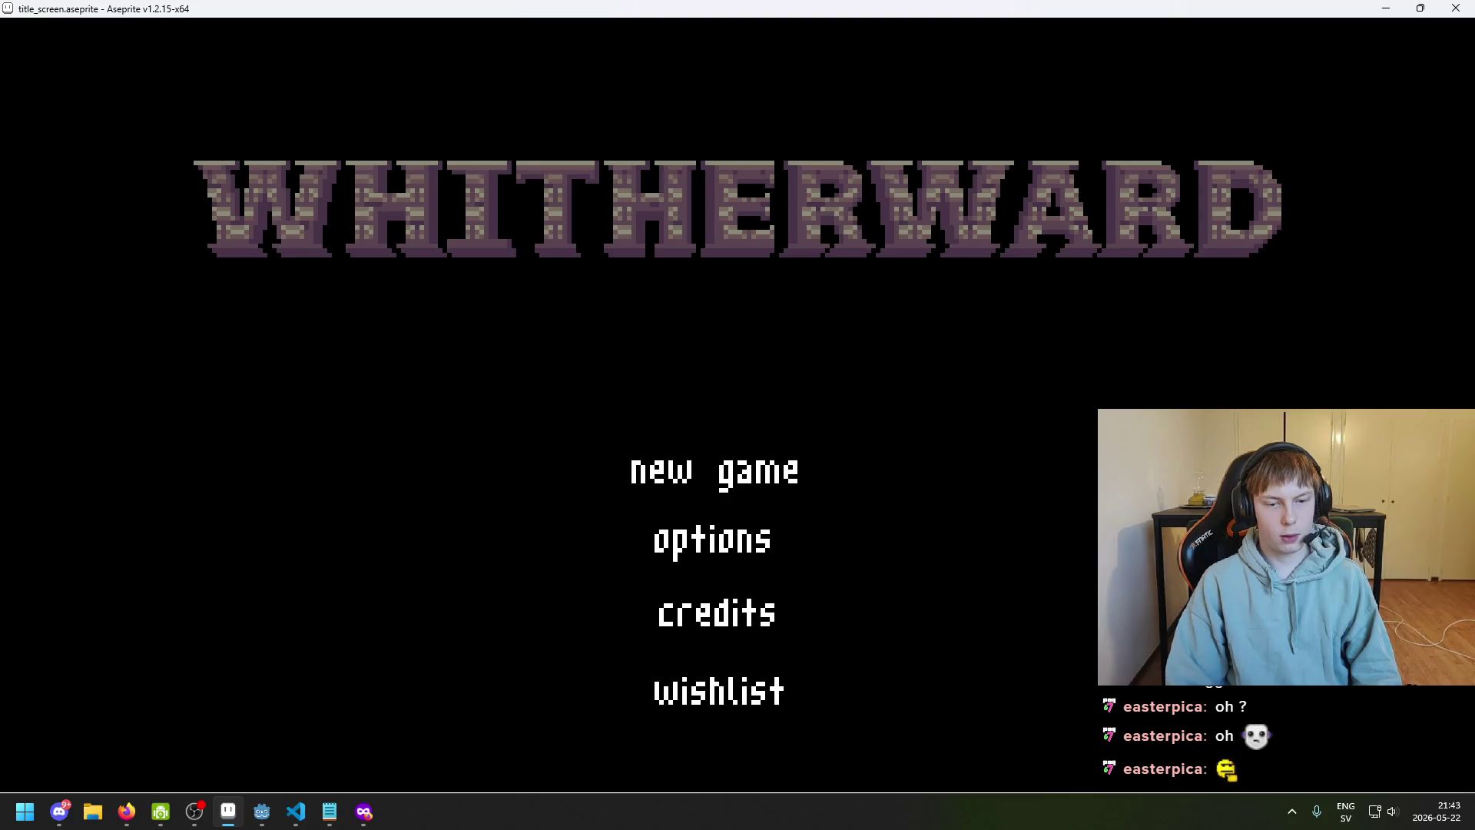
key(Escape)
With the options group selected, use the Move tool to raise the menu a few pixels toward the title
scroll(599, 507, down, 2)
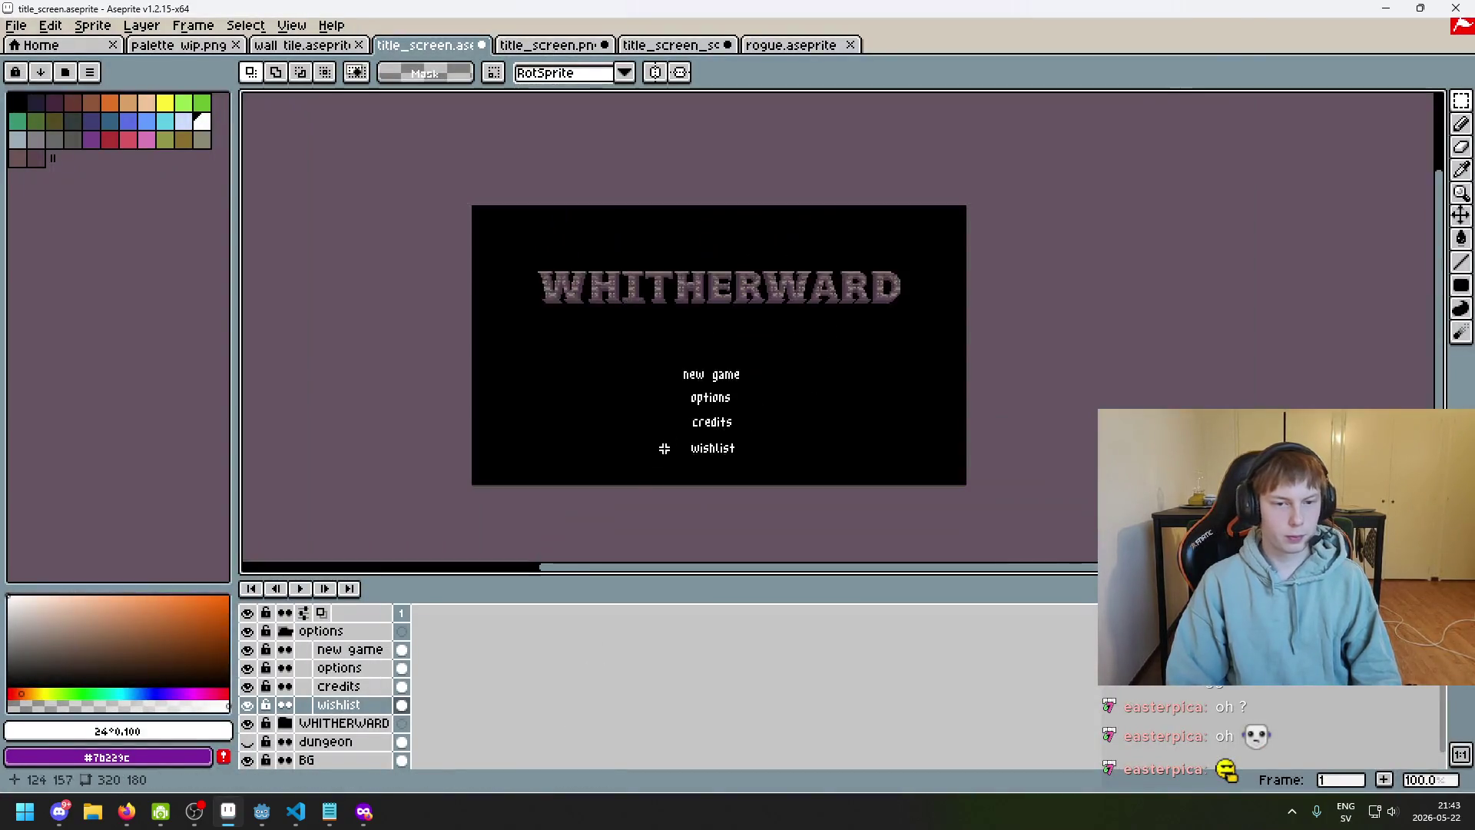
click(355, 634)
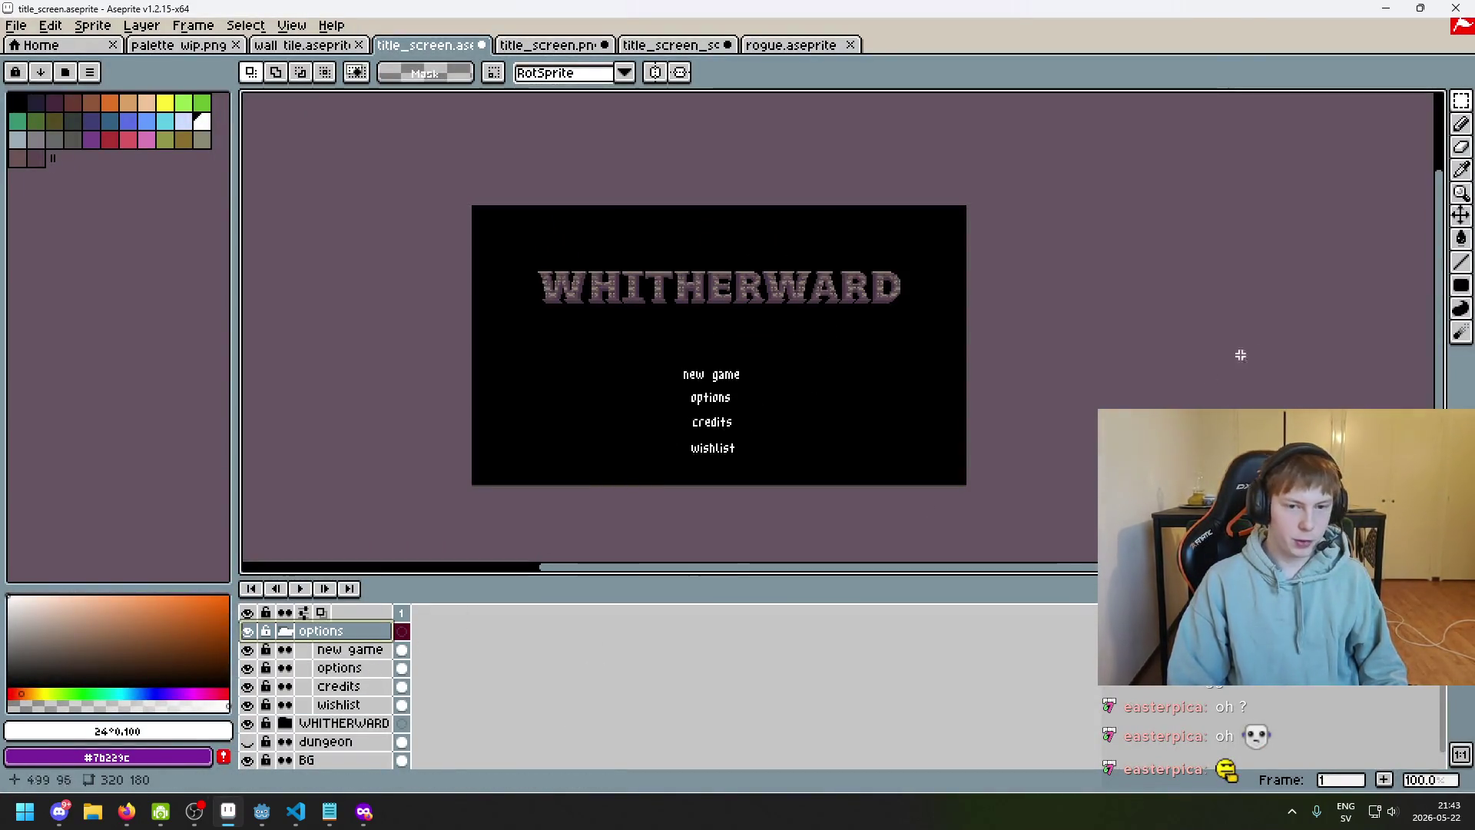
click(1462, 216)
scroll(751, 477, up, 1)
key(ctrl+z)
drag(768, 459, 754, 428)
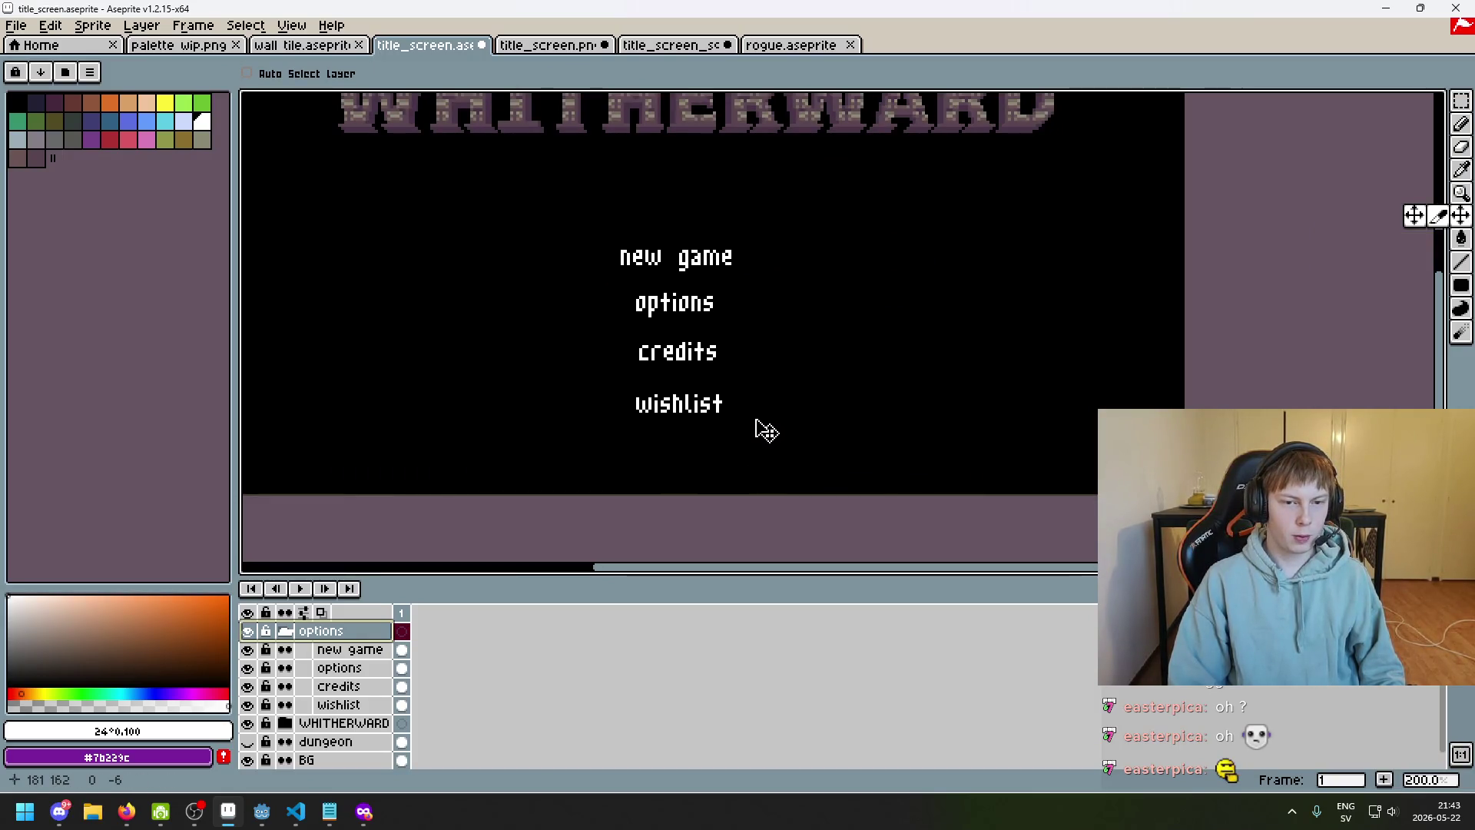
scroll(771, 436, down, 3)
scroll(765, 426, up, 2)
scroll(655, 433, down, 1)
scroll(657, 435, up, 1)
key(ctrl+z)
drag(710, 470, 734, 454)
Switch to the Rectangular Marquee and inspect the left edge of new game, clearing a trial selection
scroll(775, 460, left, 2)
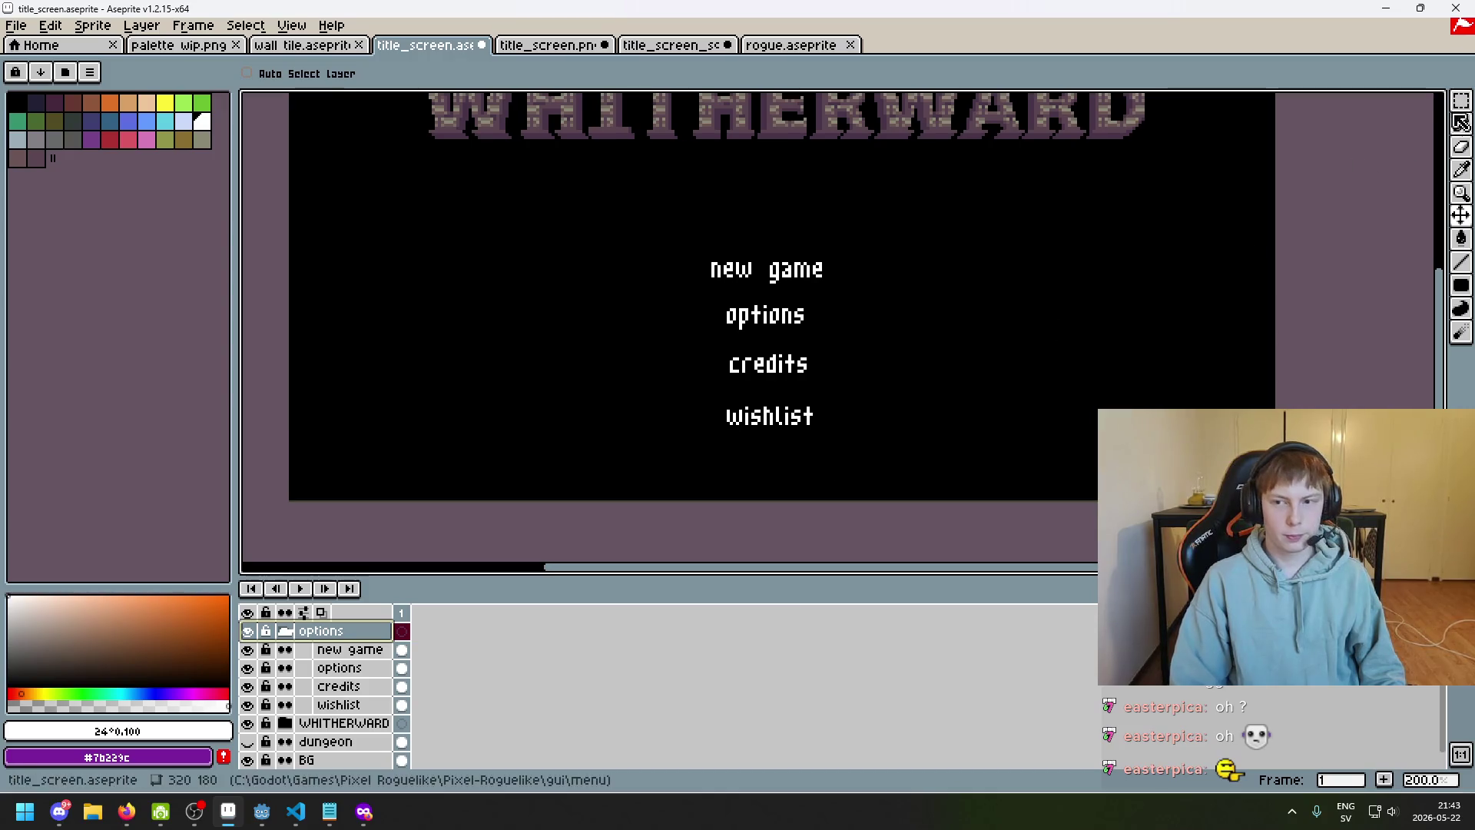
click(1461, 101)
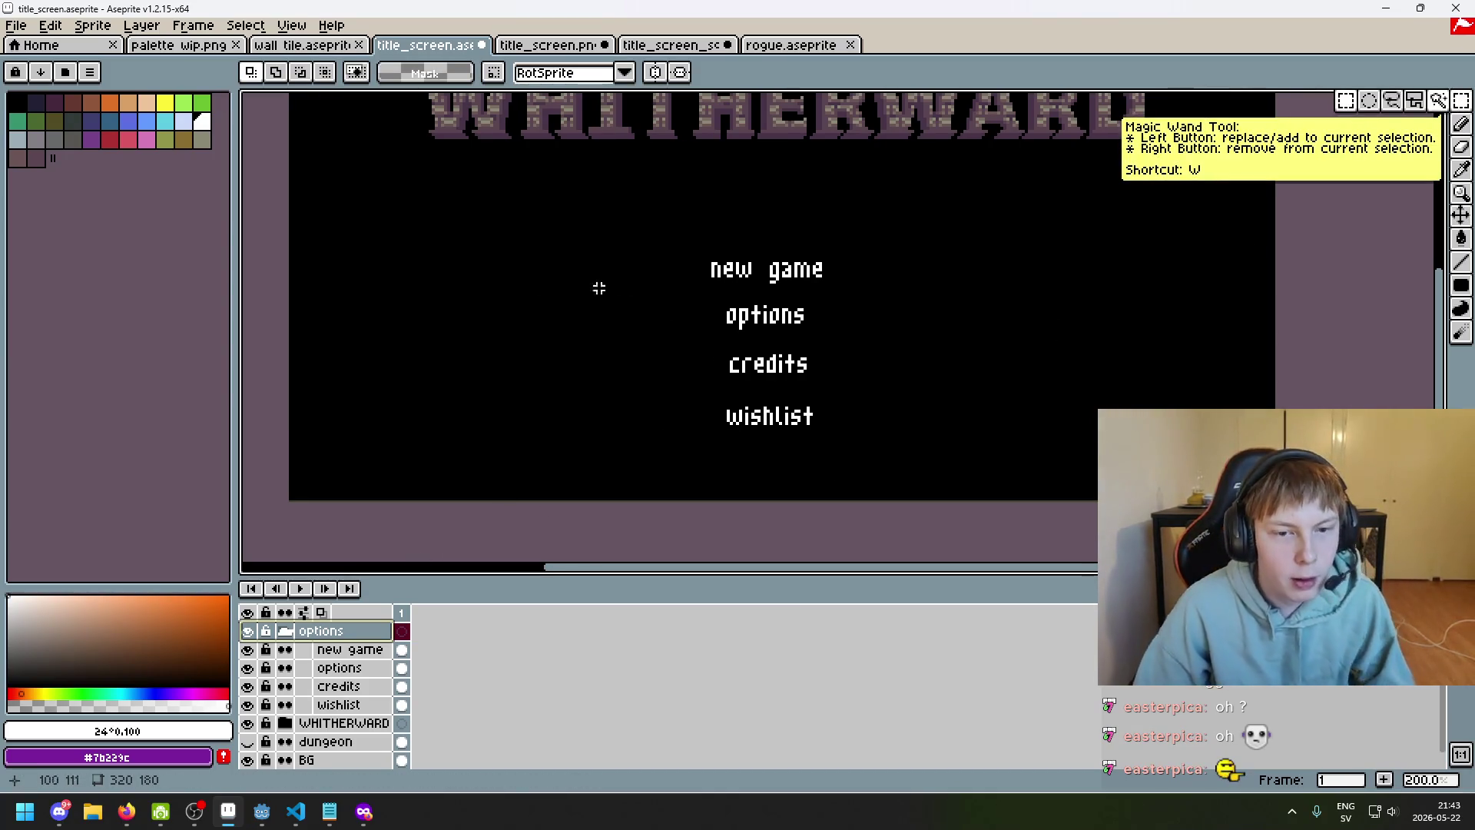
scroll(799, 336, up, 2)
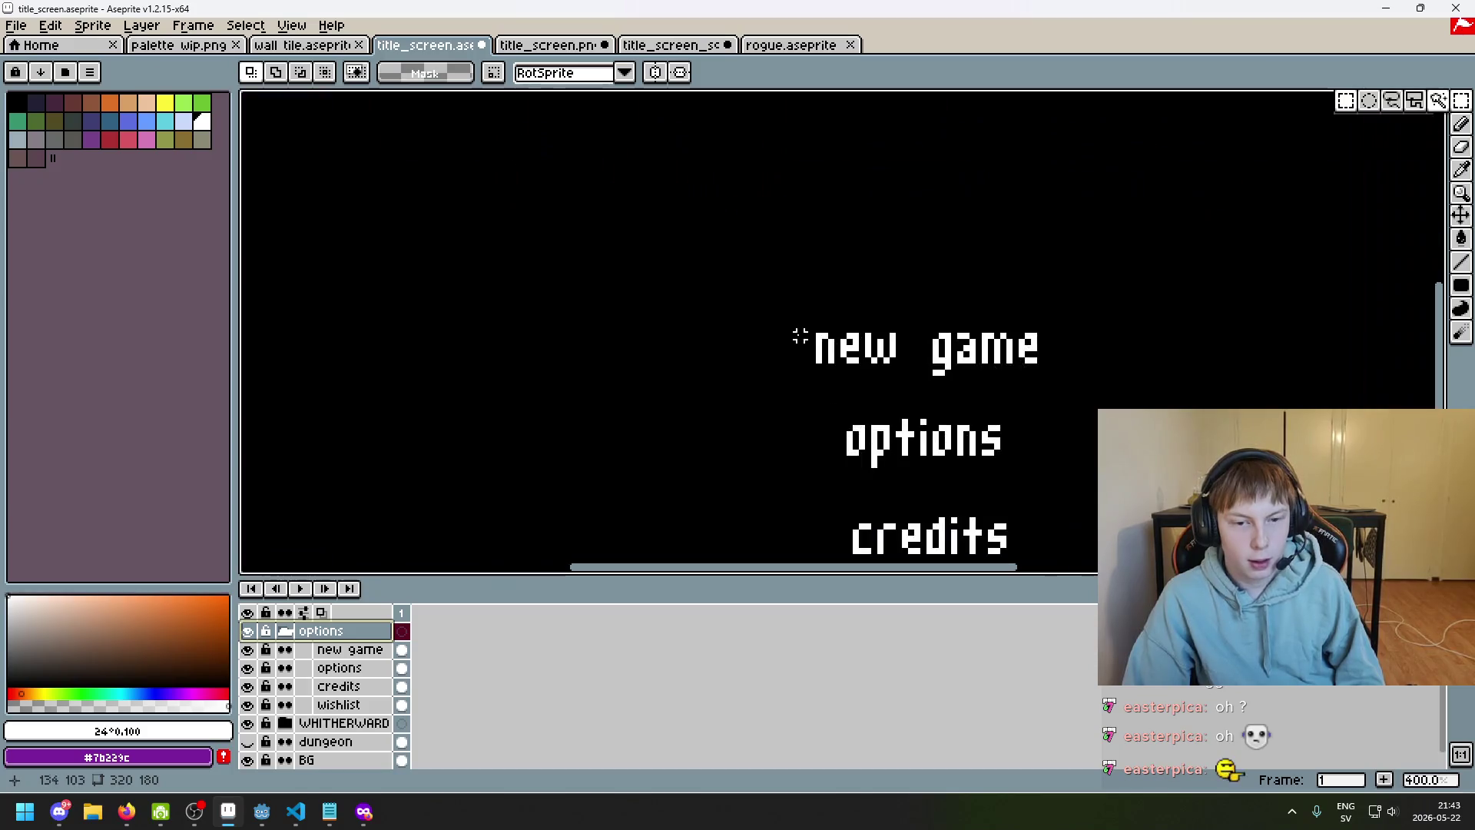
scroll(834, 332, up, 1)
drag(834, 332, 668, 319)
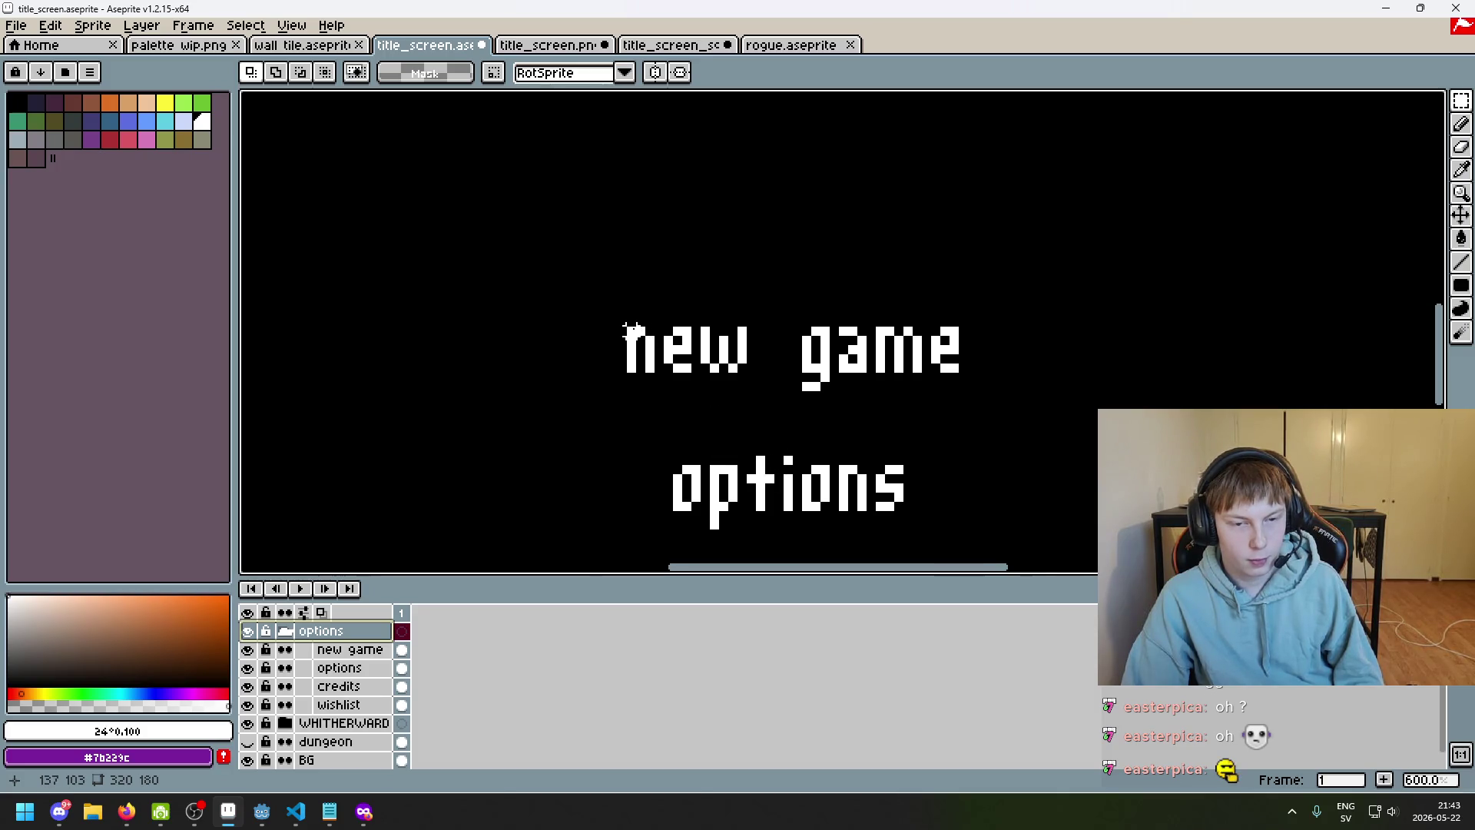
scroll(648, 371, down, 5)
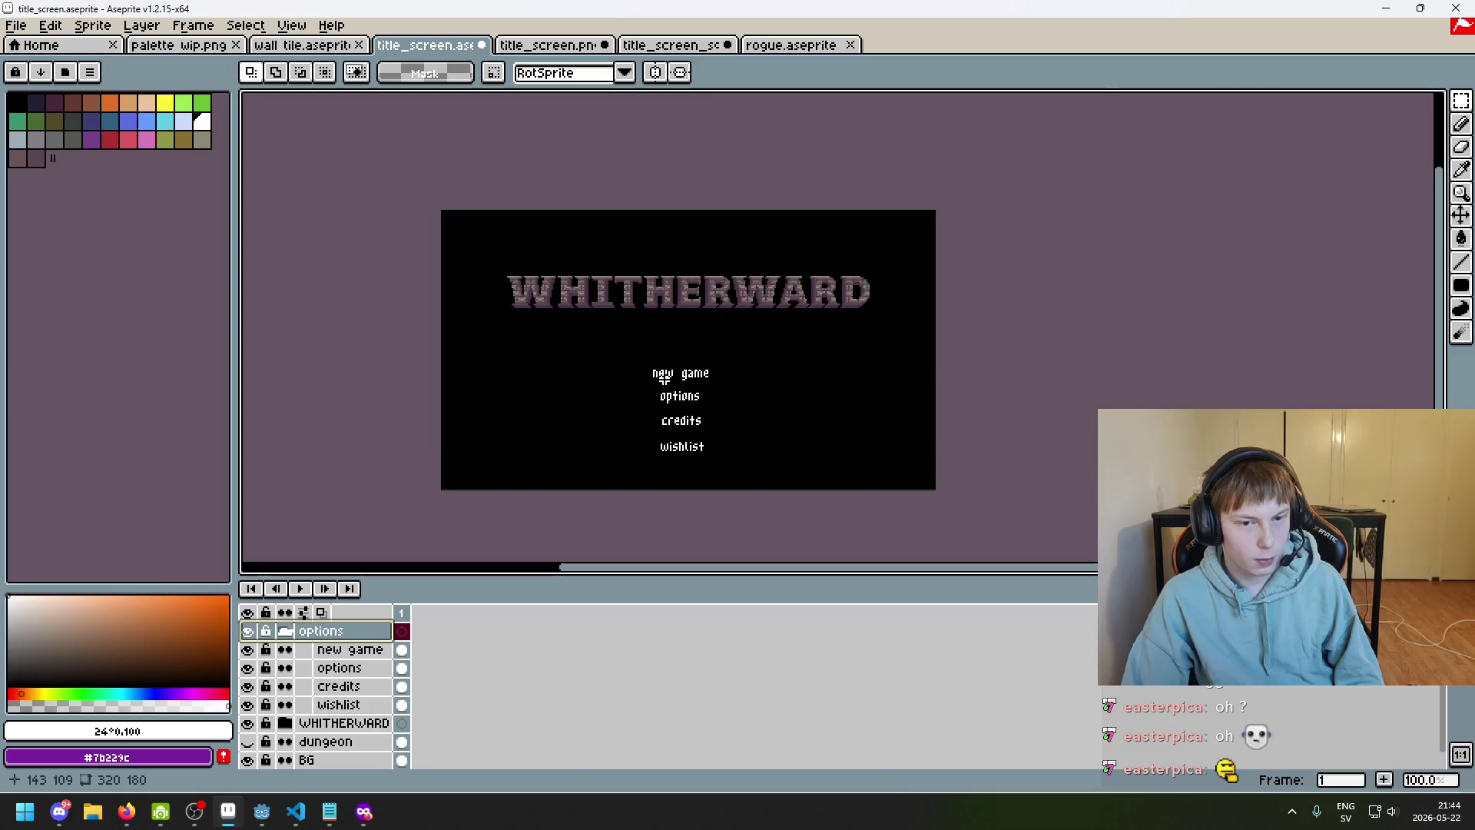
scroll(663, 382, up, 1)
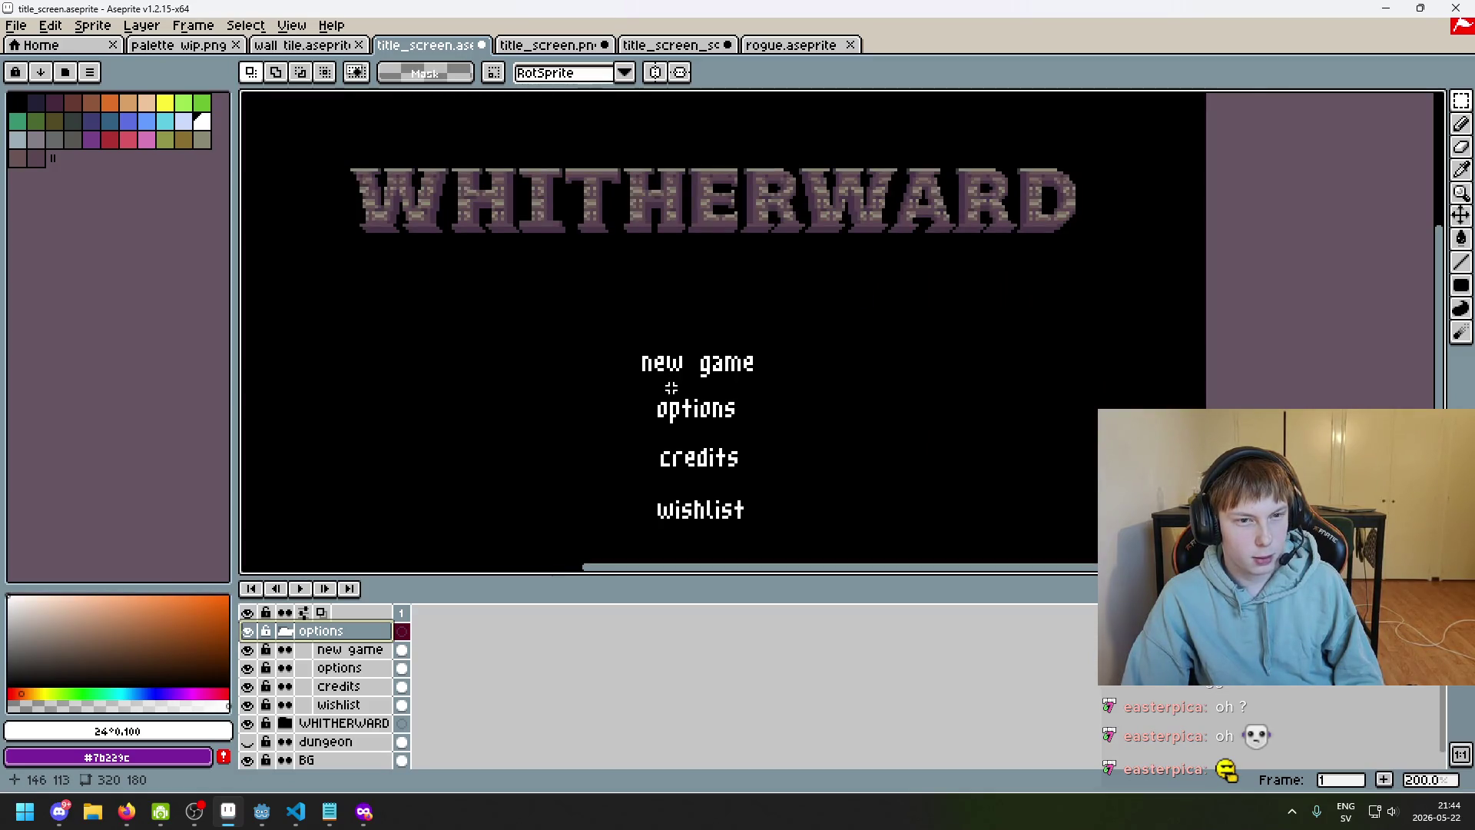
scroll(670, 388, down, 1)
scroll(459, 198, up, 2)
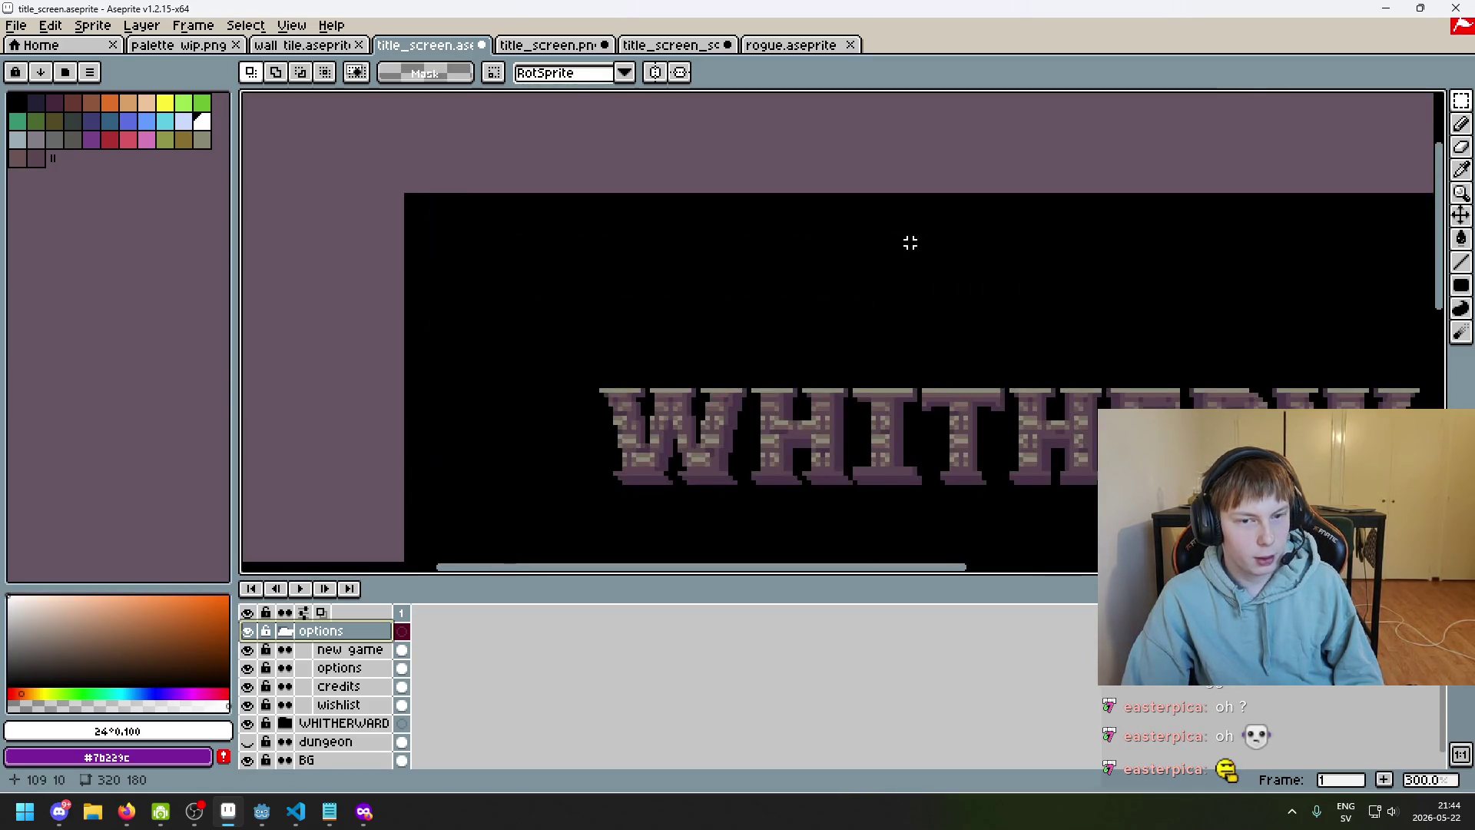
scroll(909, 242, down, 2)
scroll(740, 228, up, 2)
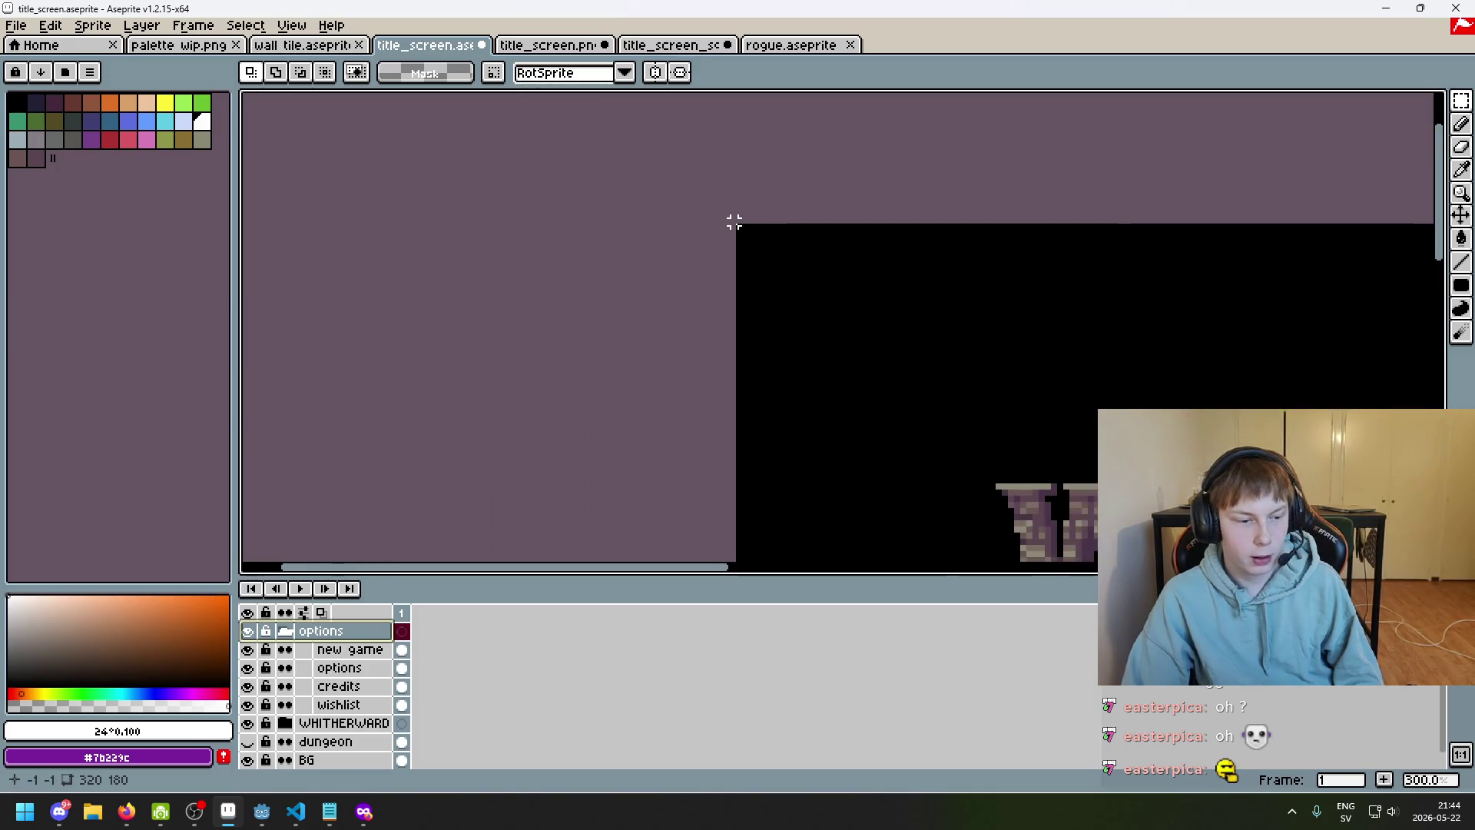
scroll(734, 222, down, 1)
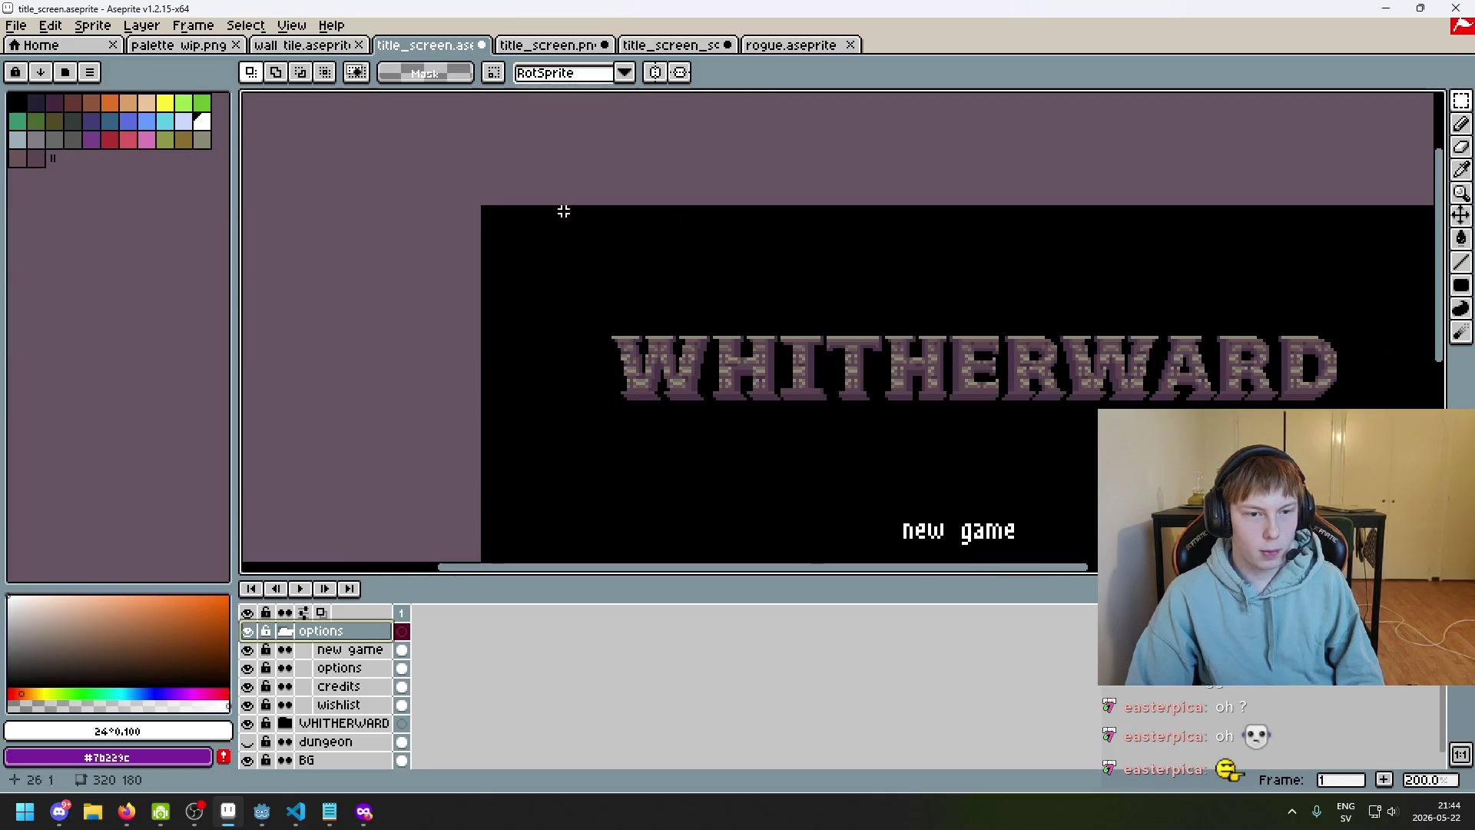
scroll(447, 195, up, 1)
drag(461, 201, 547, 296)
click(578, 245)
Select a 160 by 116 area from the canvas top-left corner and switch to the Pencil
mouse_move(461, 207)
mouse_down()
mouse_move(520, 306)
mouse_move(952, 530)
mouse_move(1214, 517)
mouse_move(1138, 540)
mouse_move(894, 485)
mouse_move(933, 485)
mouse_up()
scroll(939, 486, up, 3)
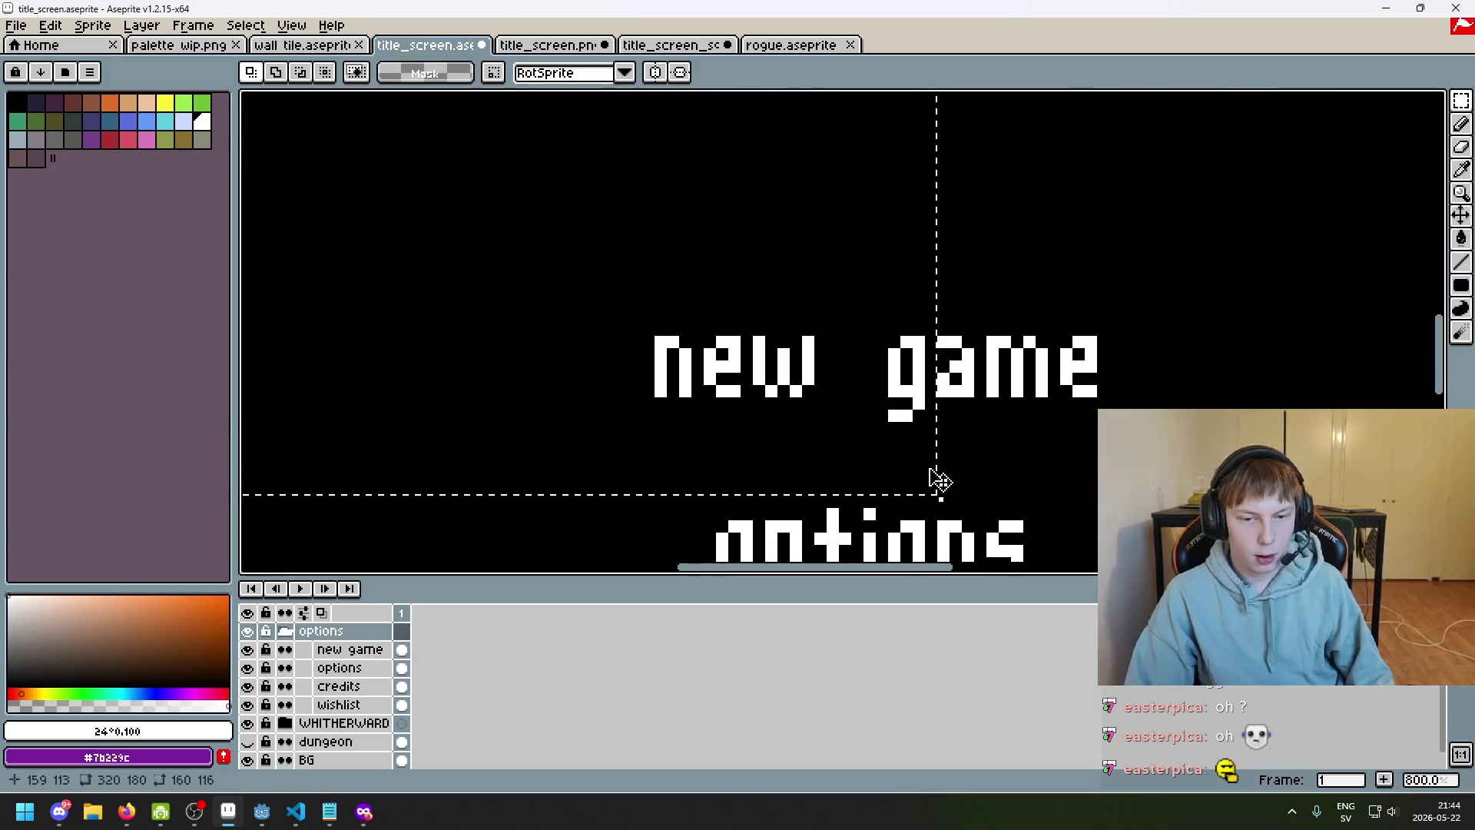
scroll(940, 482, down, 4)
key(b)
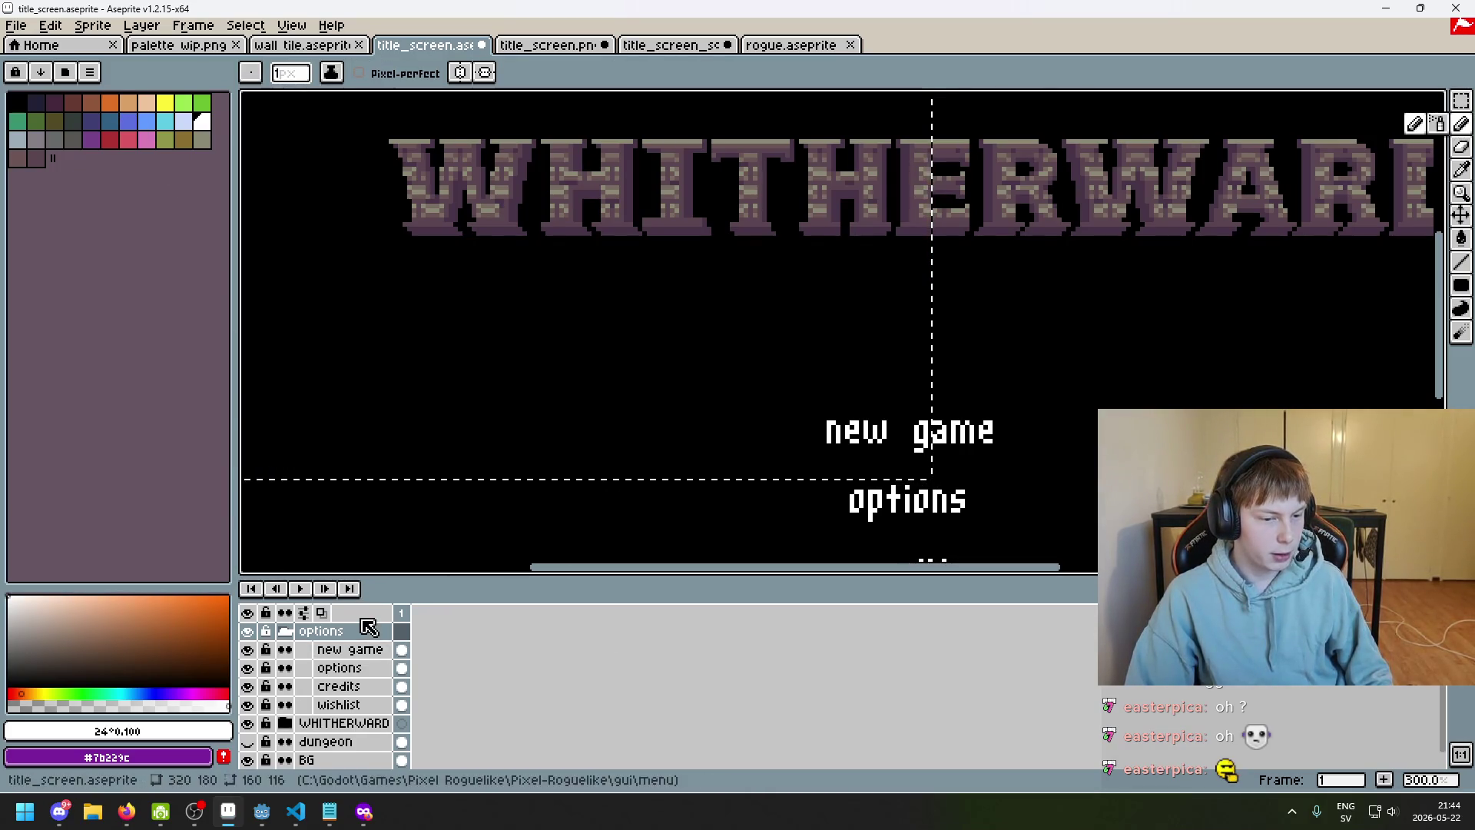
scroll(369, 628, up, 1)
Add Layer 1 inside the options group and make it the active layer
right_click(360, 653)
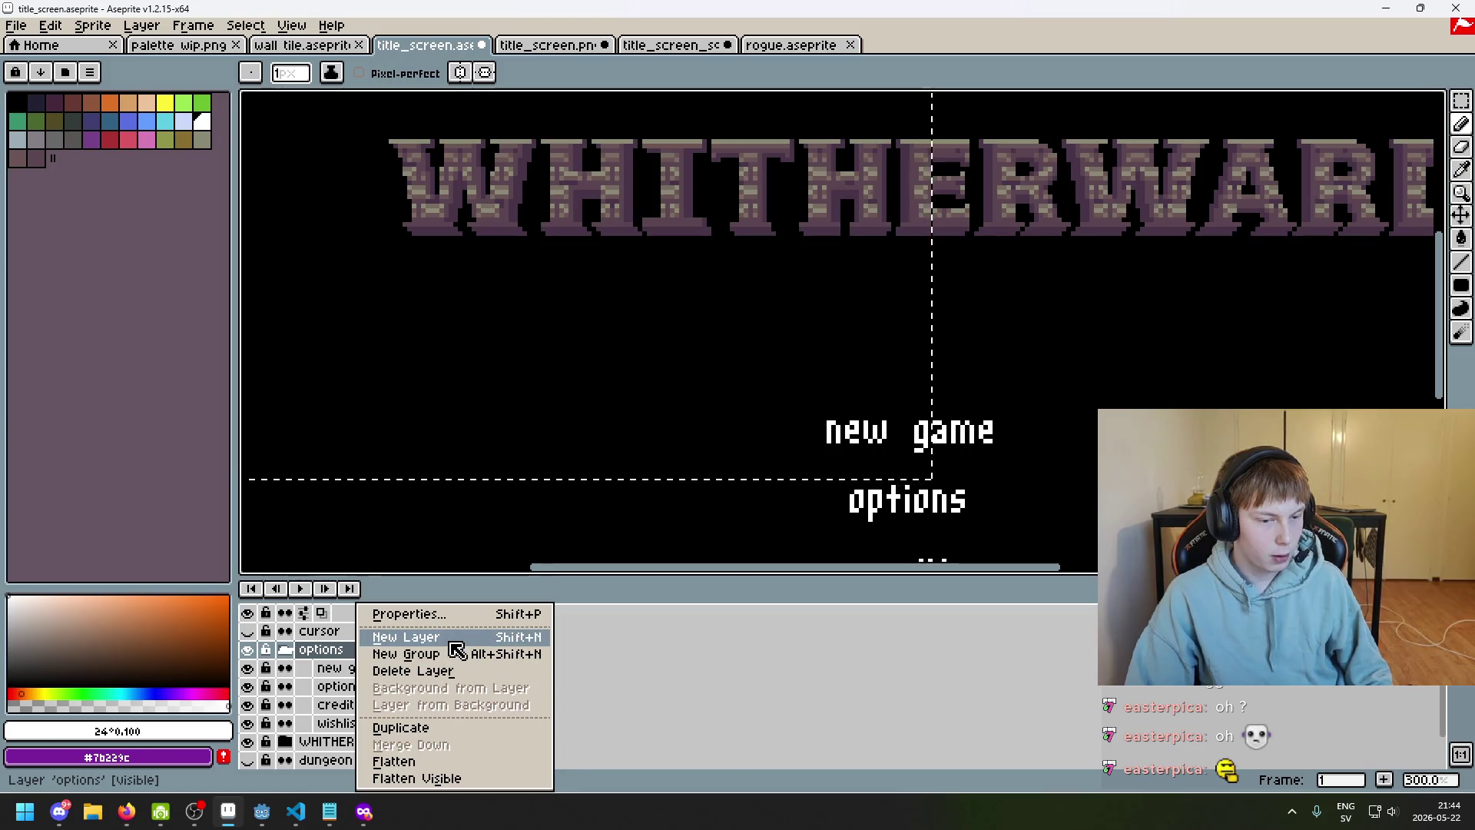
click(451, 643)
click(369, 651)
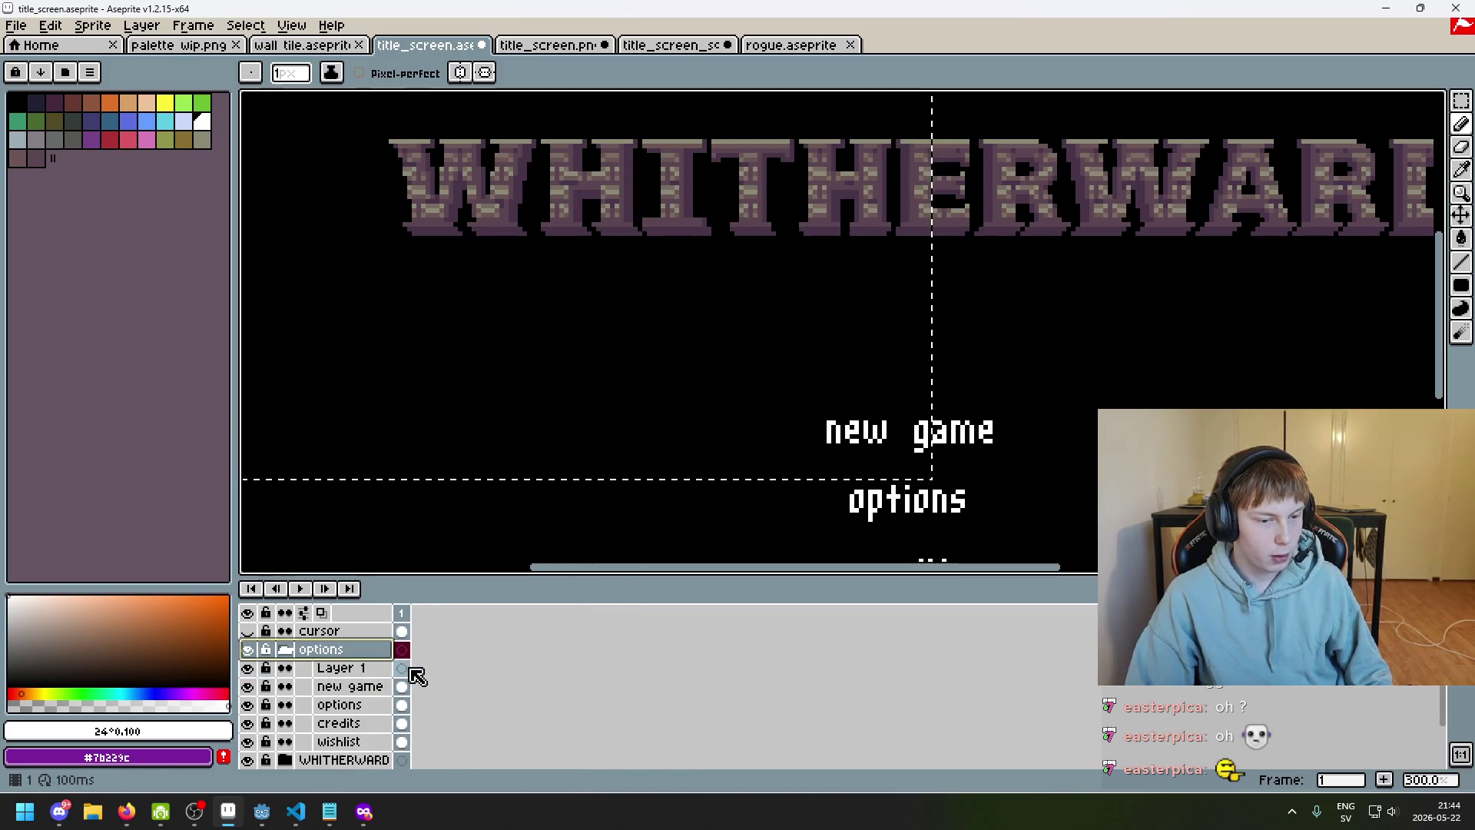
click(382, 668)
scroll(966, 441, up, 3)
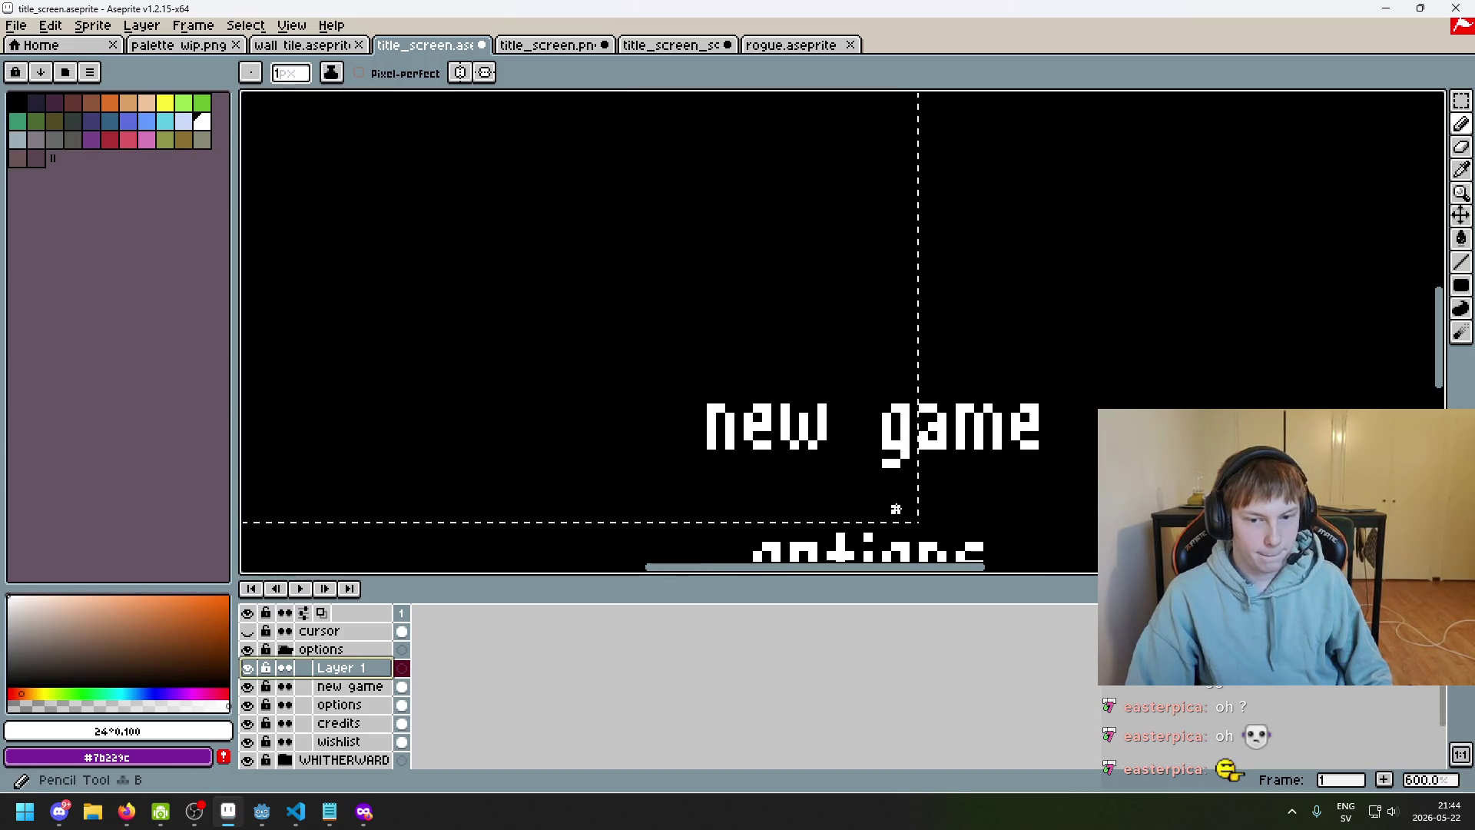
scroll(895, 509, up, 4)
Draw orange marks beside the g of new game and on the 160-pixel centre line
click(110, 102)
click(834, 264)
click(929, 169)
scroll(926, 541, down, 5)
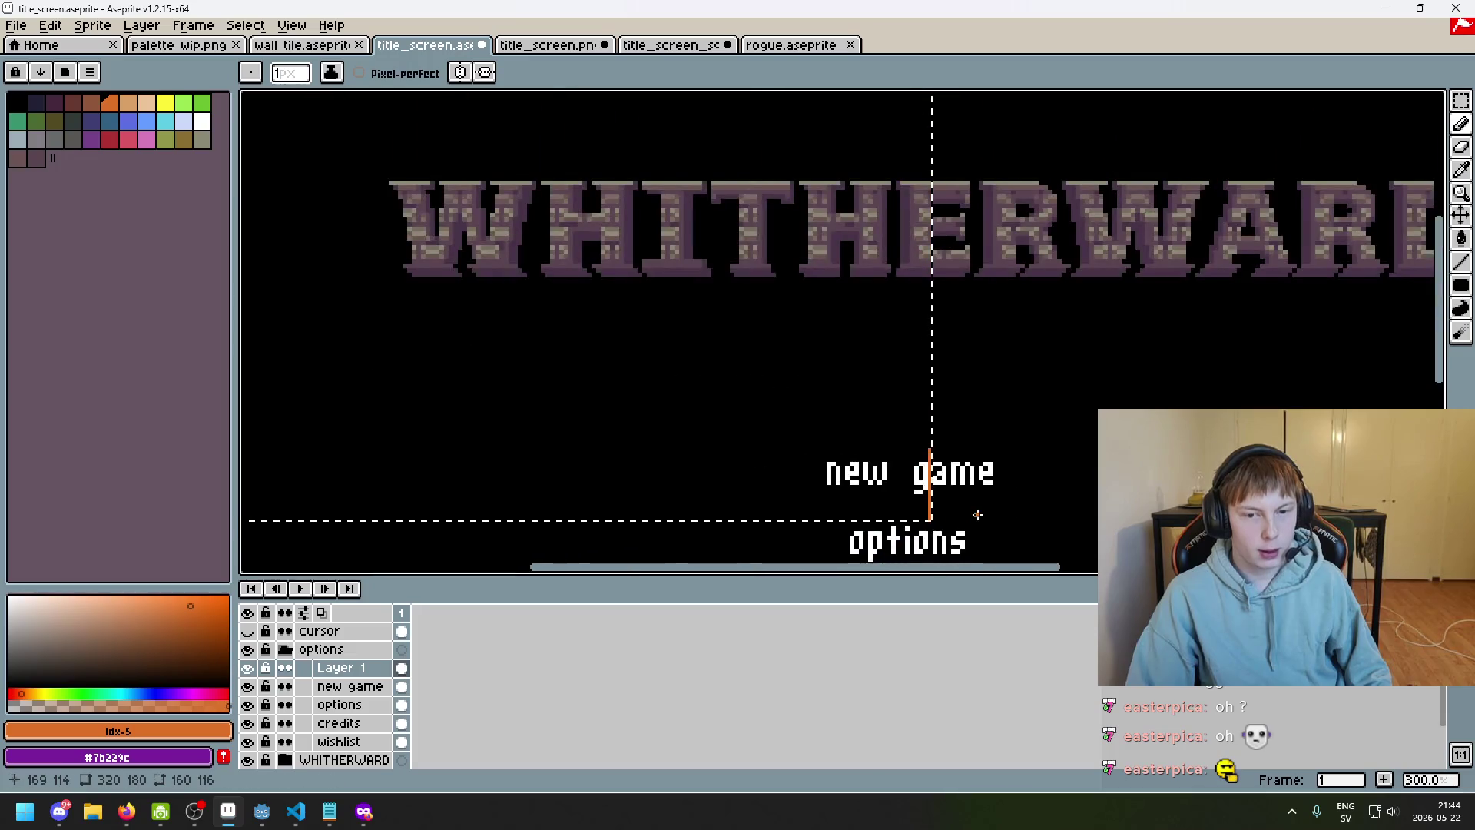